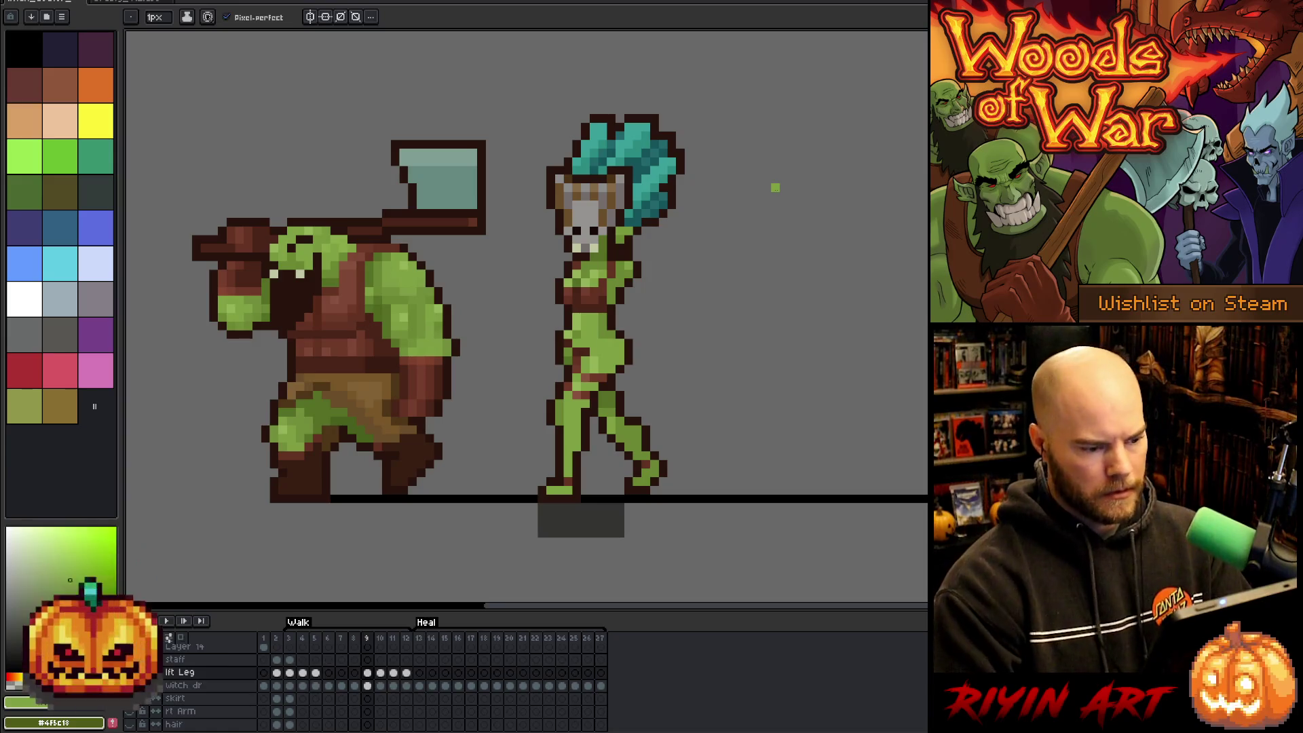
Step between walk frames 9 and 10, sample the leg green, and play the orc and witch-doctor walk loop.
key(period)
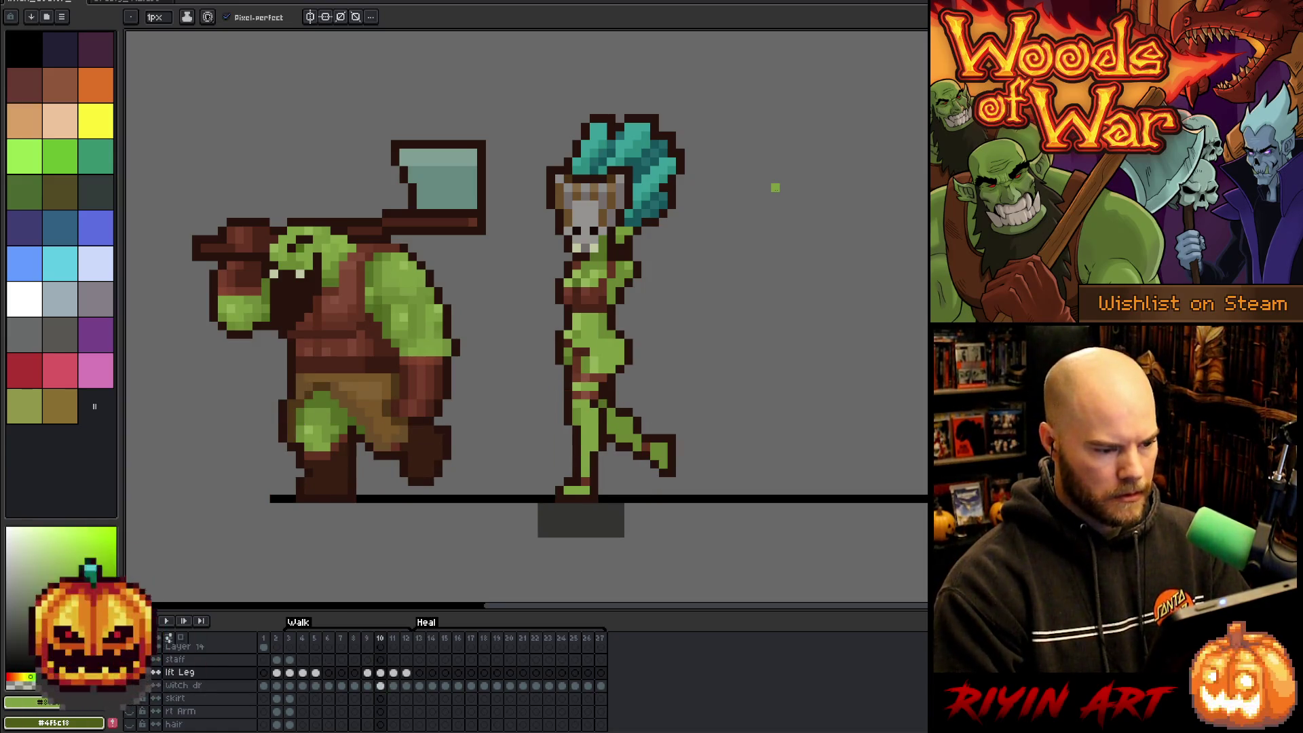
key(comma)
alt+click(562, 406)
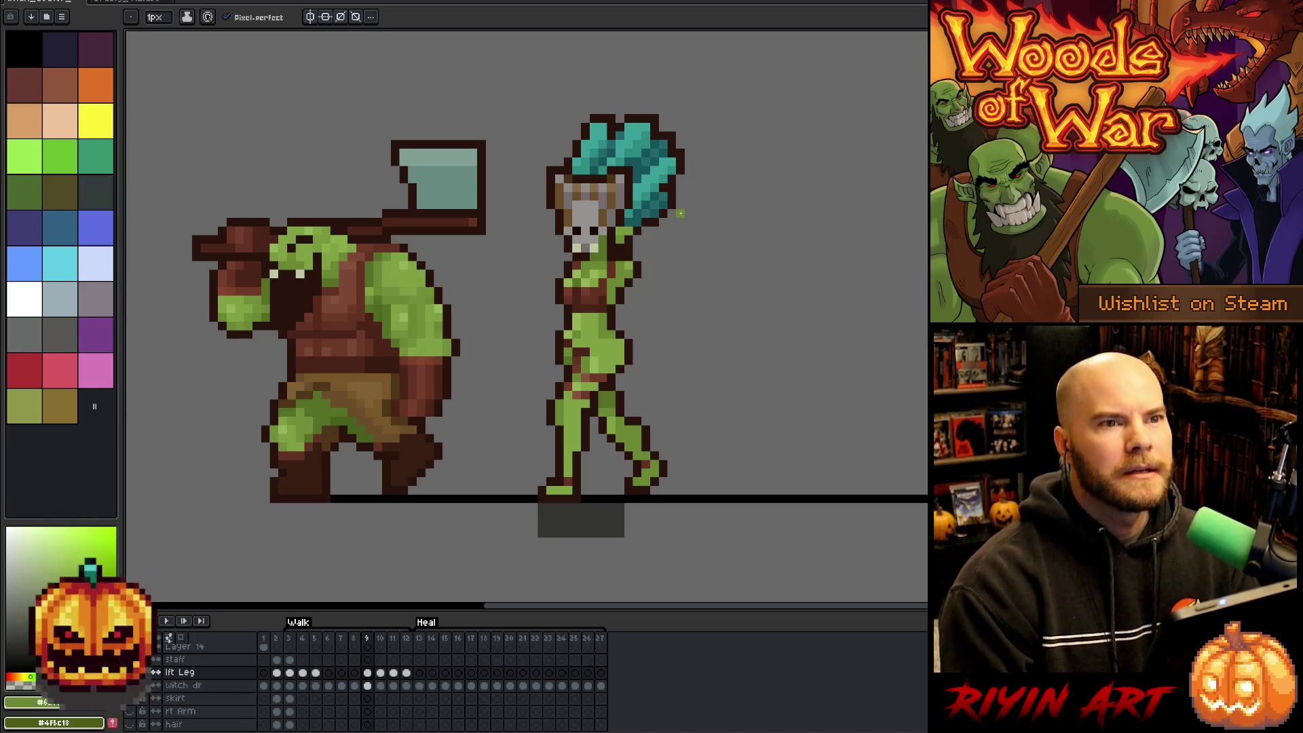
key(Return)
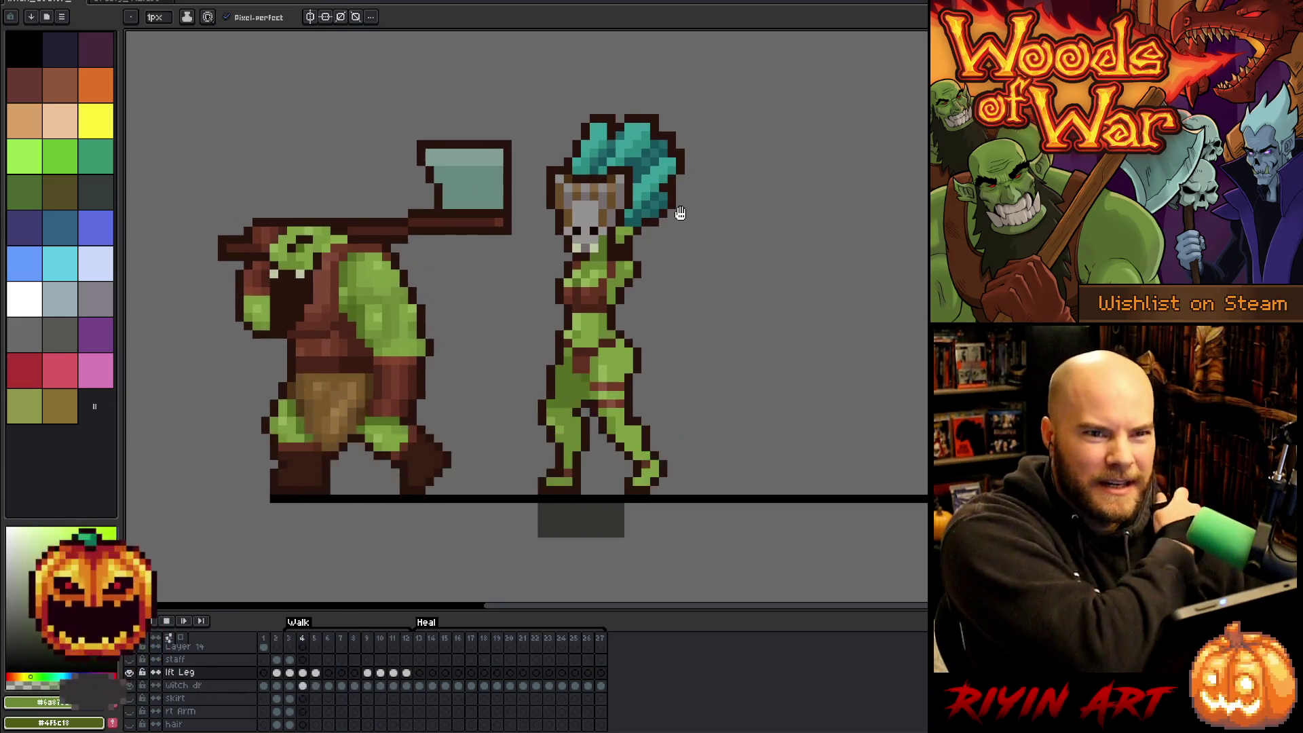
Stop playback and flip between walk frames 4 and 5 to compare the witch-doctor's pose.
key(Return)
key(Left)
key(Left)
key(Left)
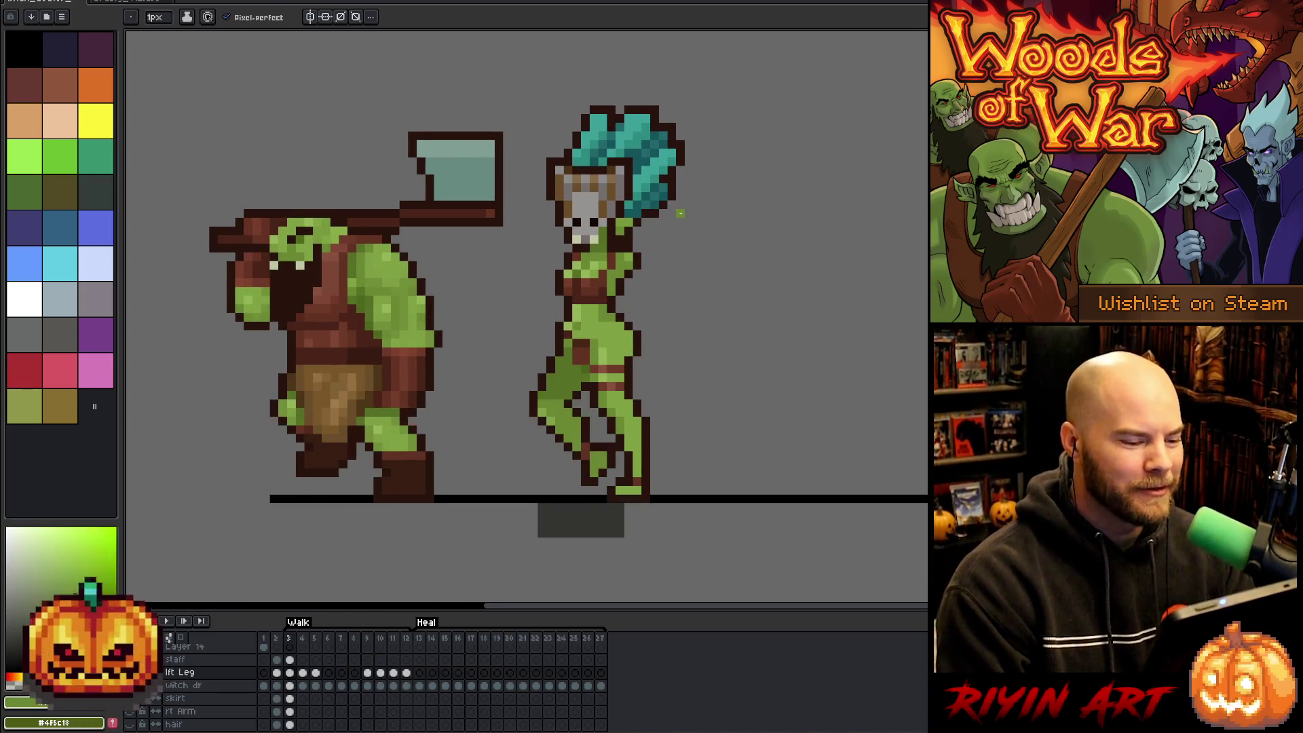
key(Left)
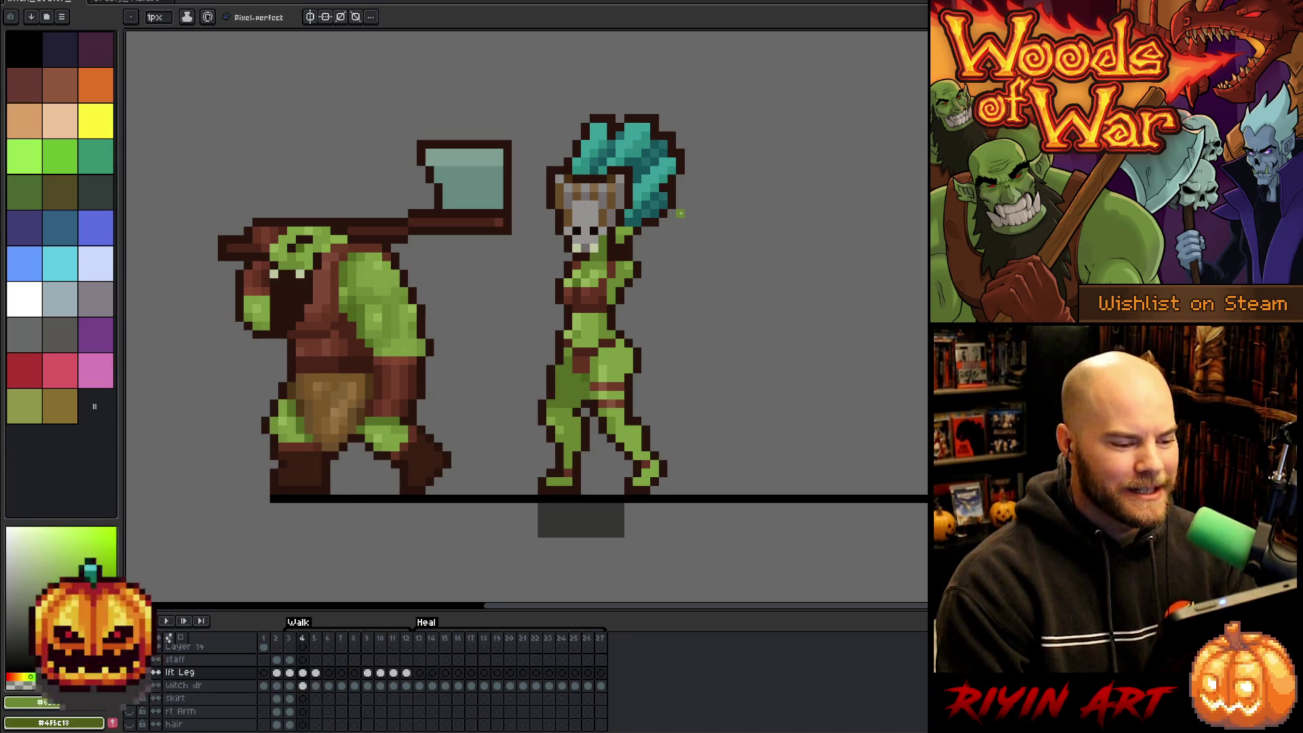
key(Right)
key(Left)
key(Right)
key(Left)
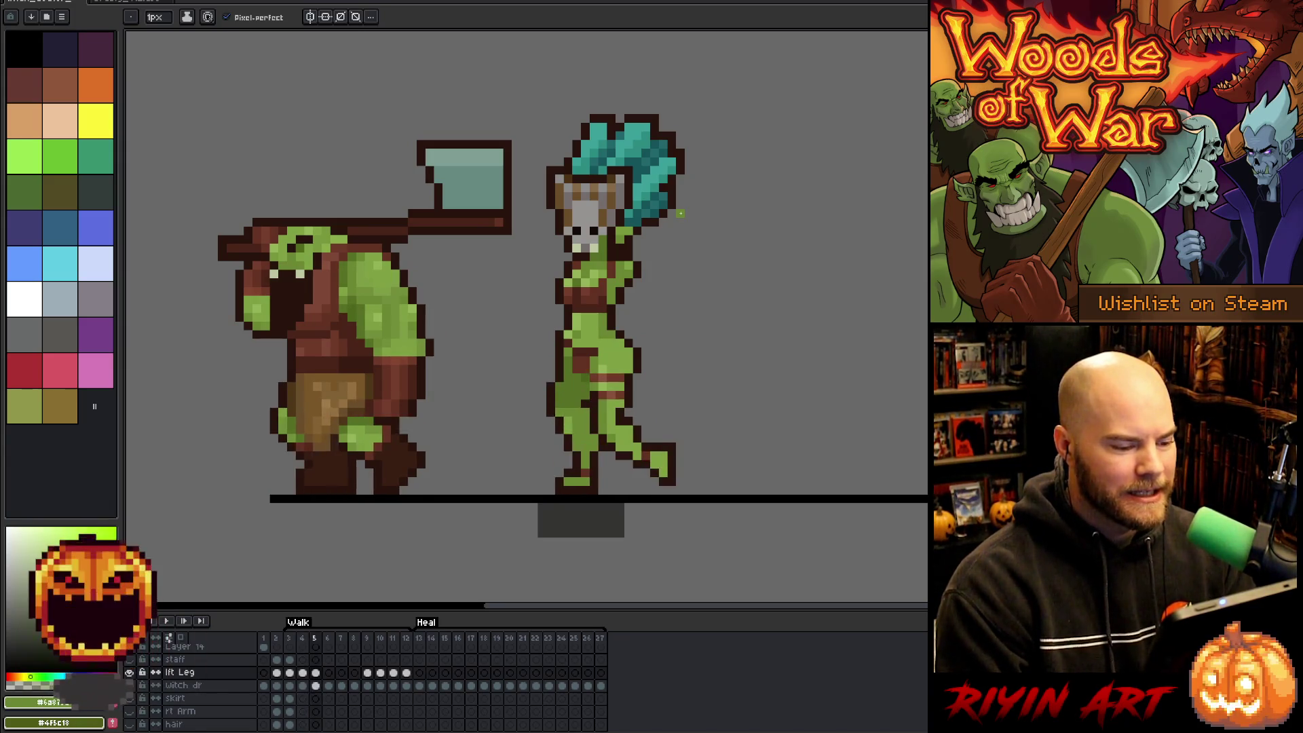
key(Right)
key(Left)
key(Right)
key(Left)
key(Right)
key(Left)
key(Right)
key(Left)
key(Right)
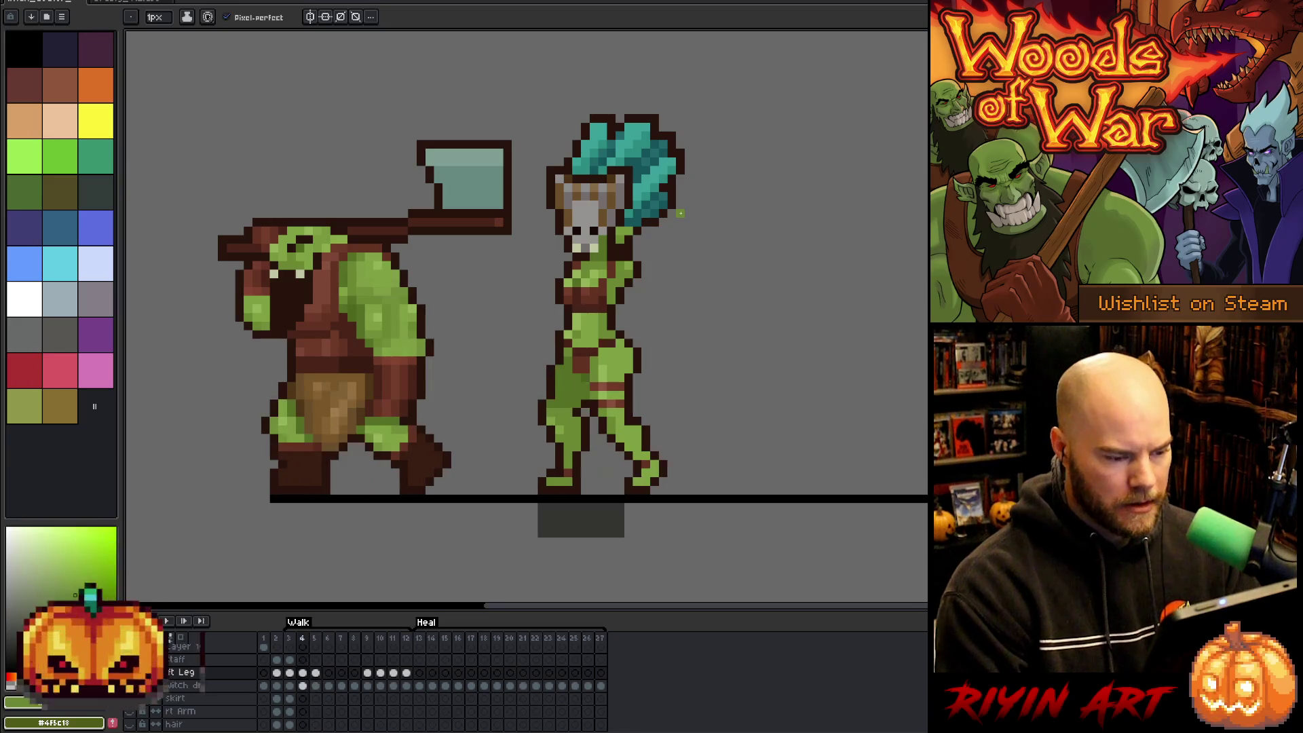
Select the witch-doctor's hips and leg on frame 5, nudge them down one pixel, and sample brown and greens.
key(m)
mouse_move(652, 371)
mouse_down()
mouse_move(587, 401)
mouse_move(620, 394)
mouse_up()
key(ctrl+d)
key(b)
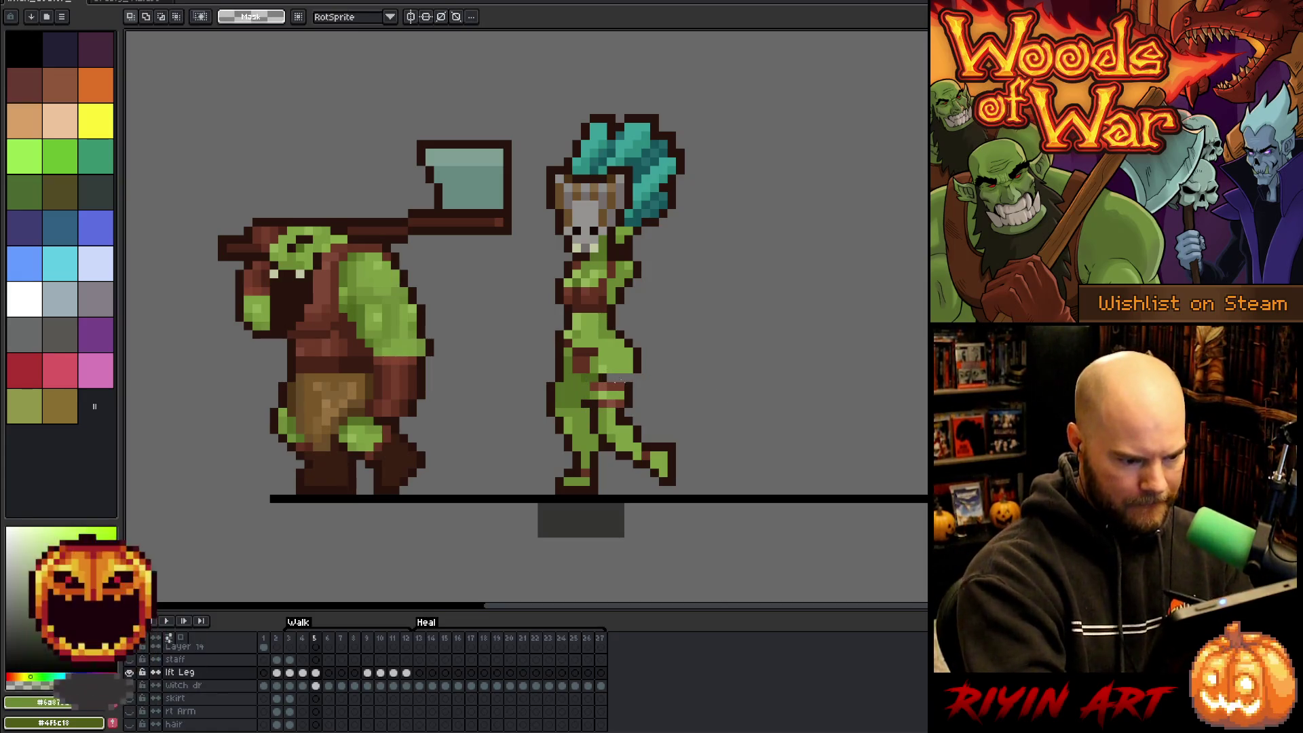
alt+click(634, 386)
alt+click(629, 330)
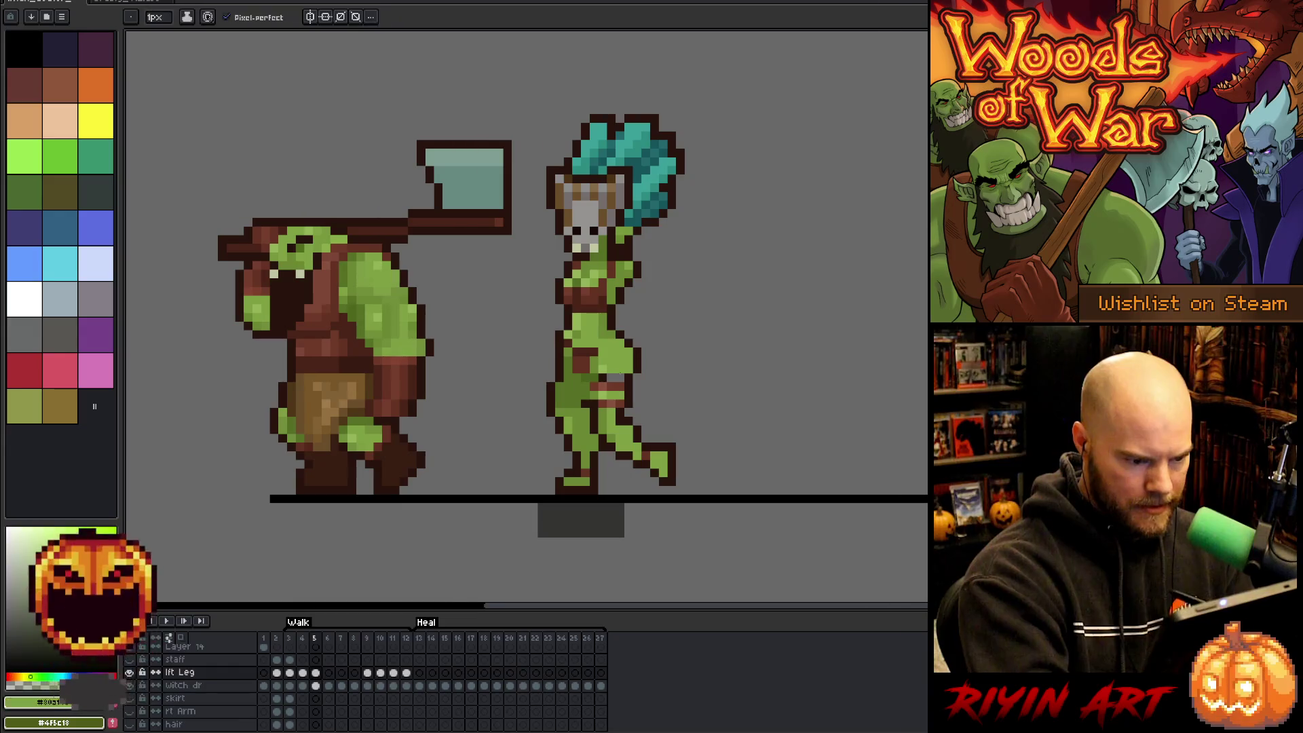
alt+click(611, 378)
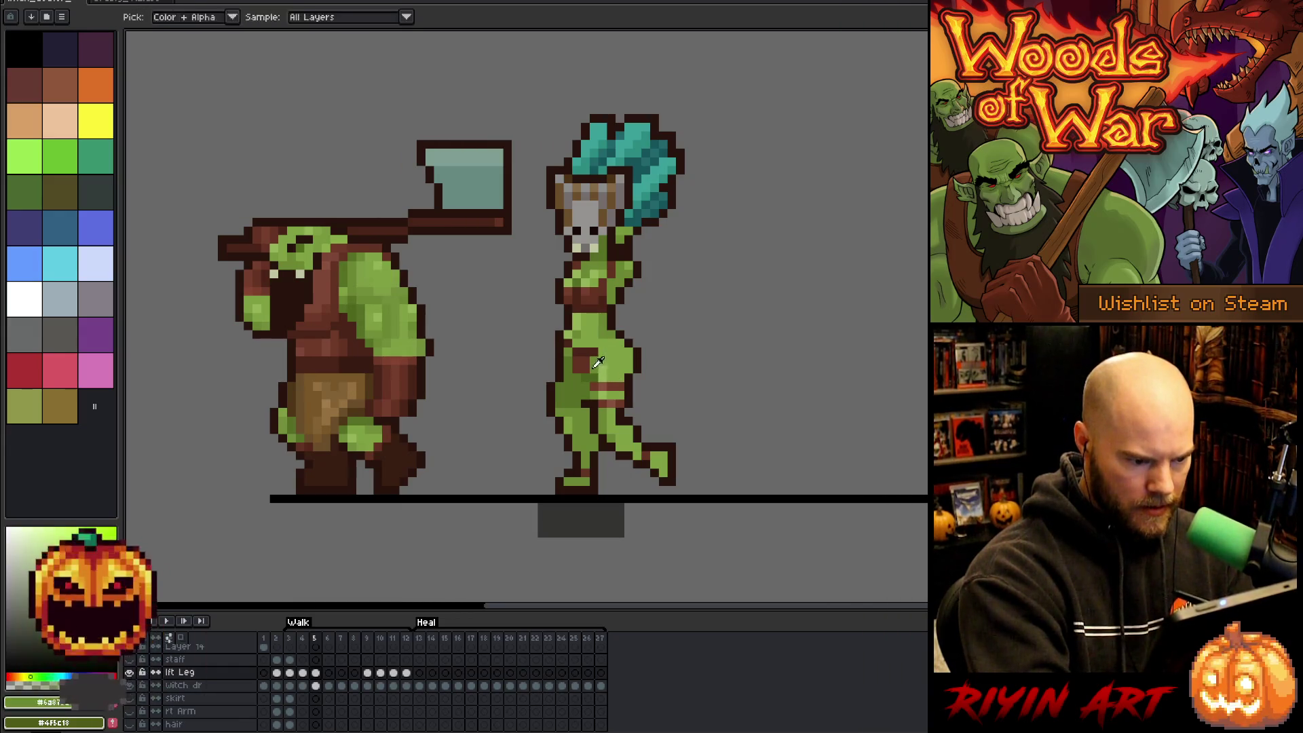
Compare frame 5 with frame 6, then step ahead through the walk to frames 10 and 11.
key(Right)
key(Left)
key(Right)
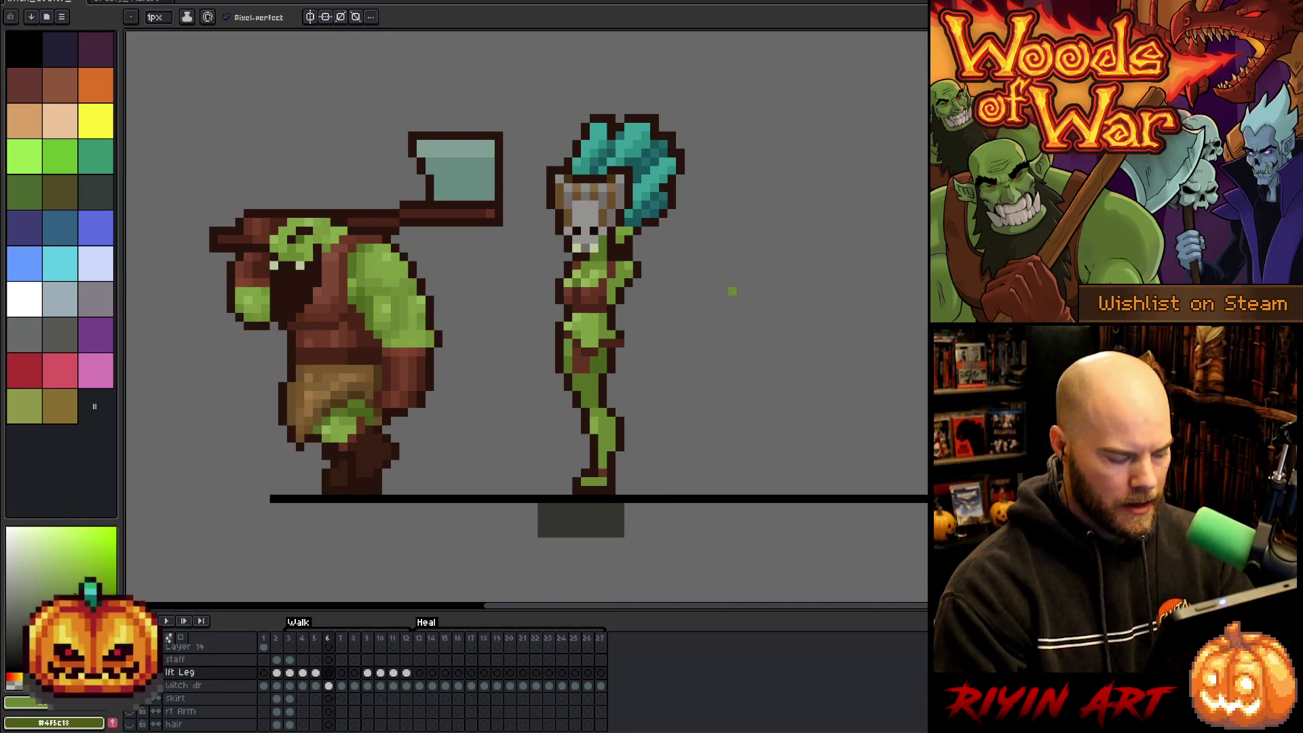
key(Left)
key(Right)
key(Right)
key(Right)
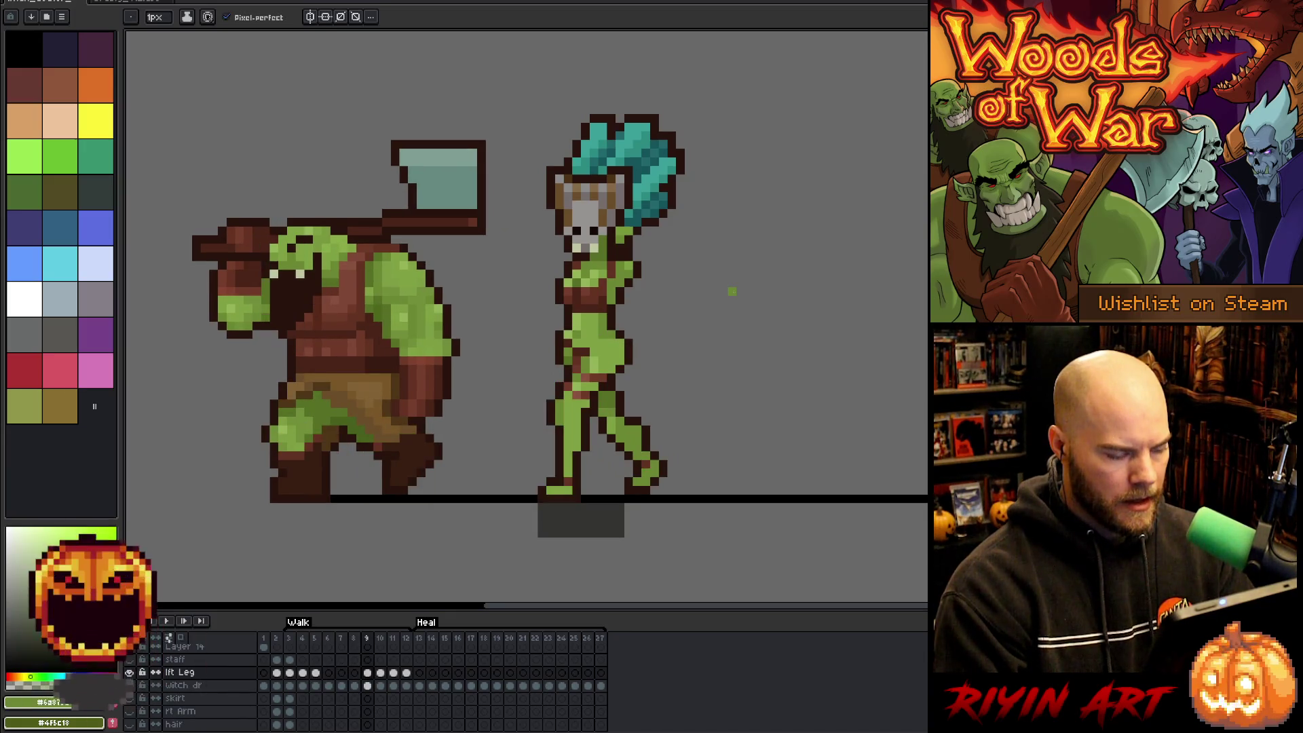
key(Right)
key(Right)
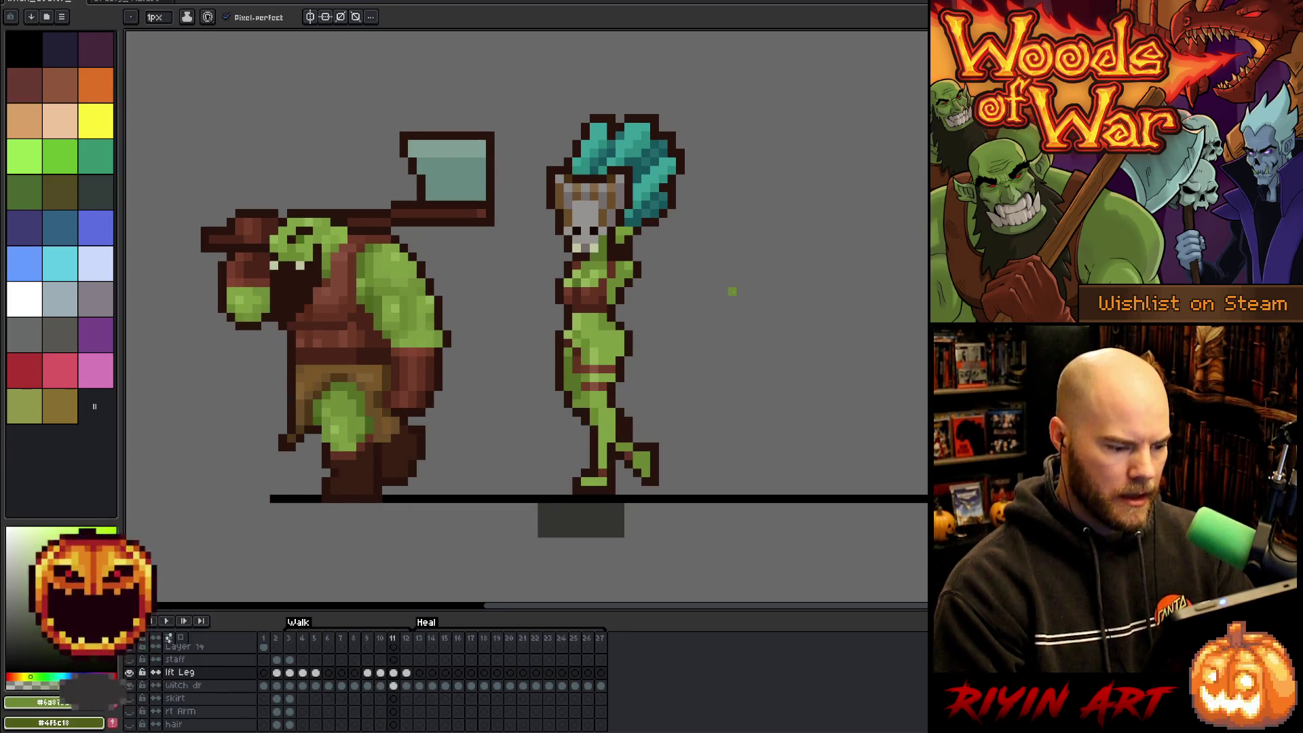
key(Left)
key(Right)
key(Left)
key(Right)
Marquee the witch-doctor's legs on frame 11, deselect, and sample the leg green with the Pencil.
key(m)
mouse_move(701, 528)
mouse_down()
mouse_move(532, 428)
mouse_move(513, 366)
mouse_up()
key(ctrl+d)
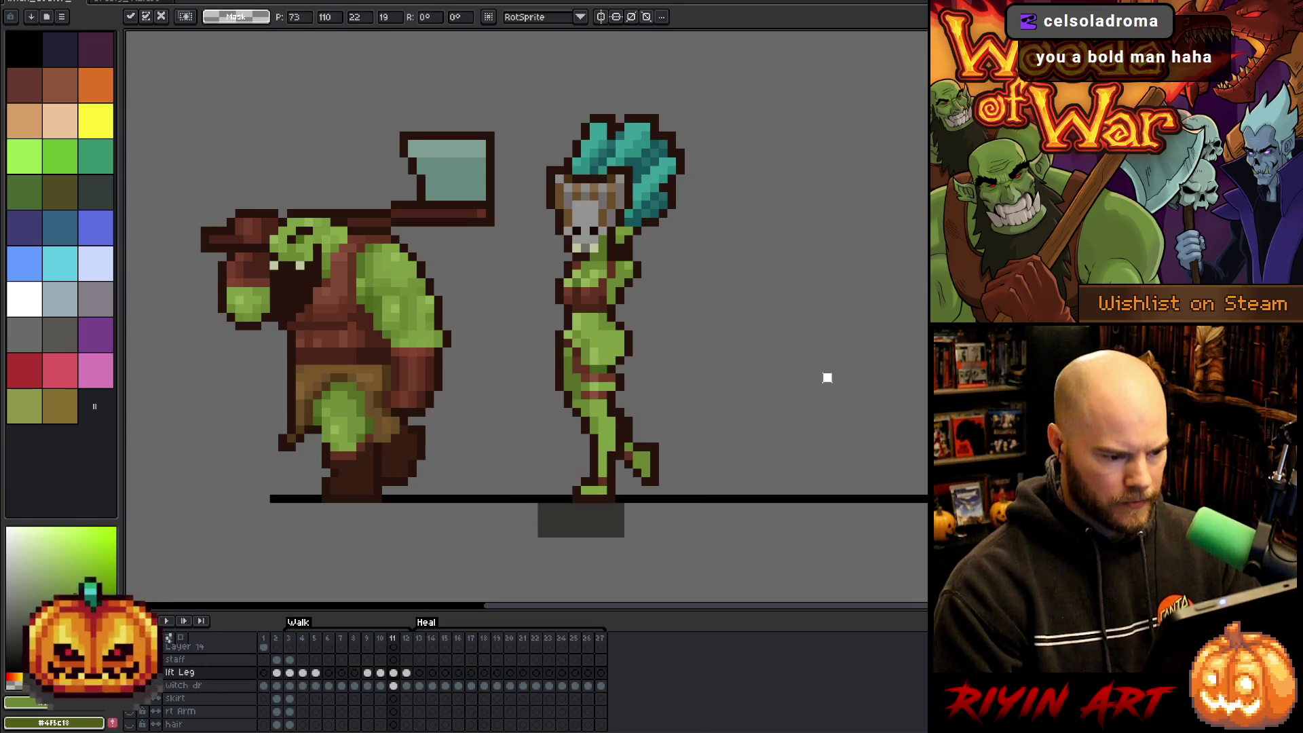
key(b)
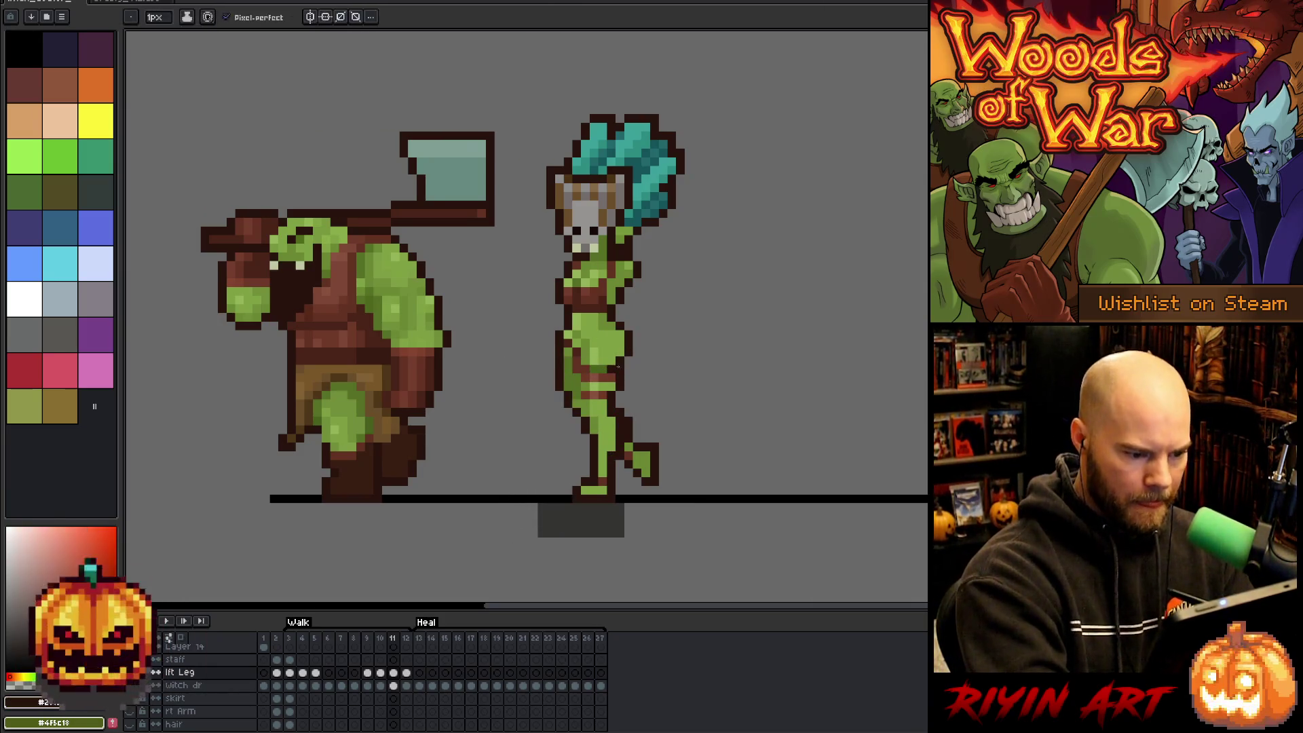
alt+click(597, 348)
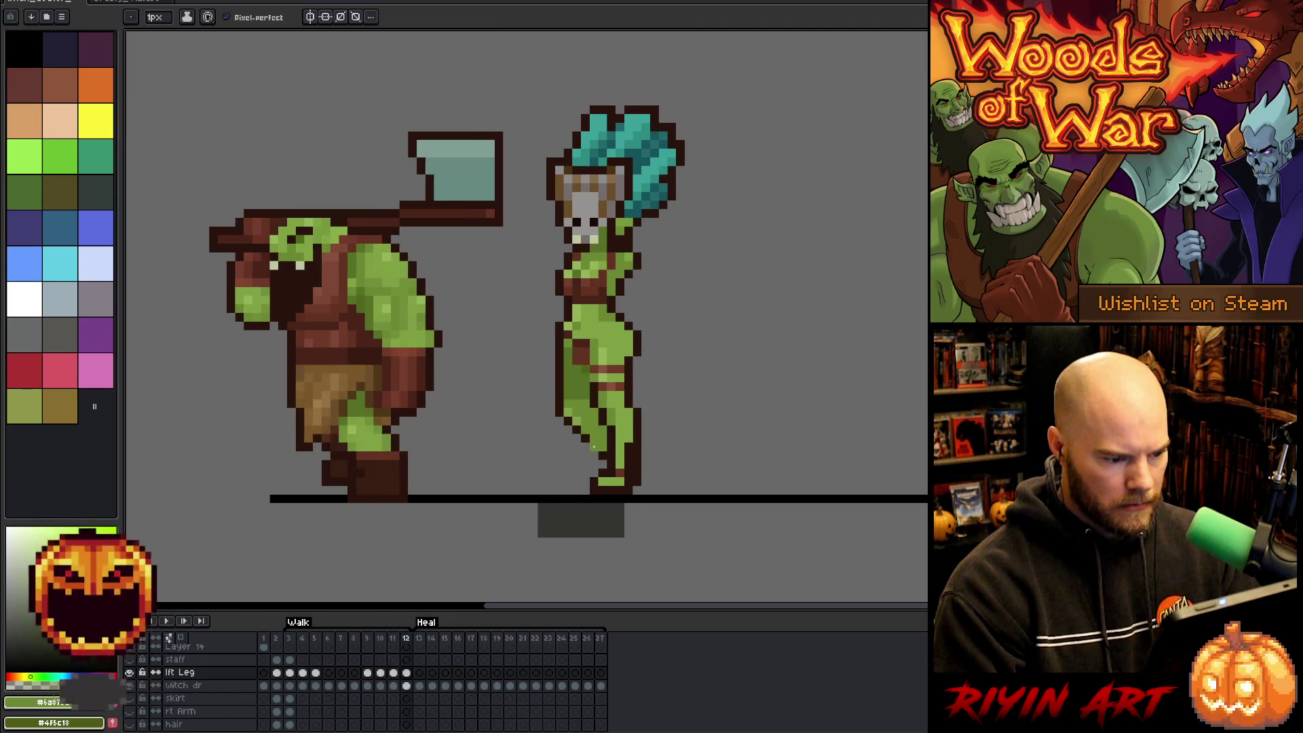
Draw a rectangular selection around the witch-doctor's lower leg on walk frame 11.
key(m)
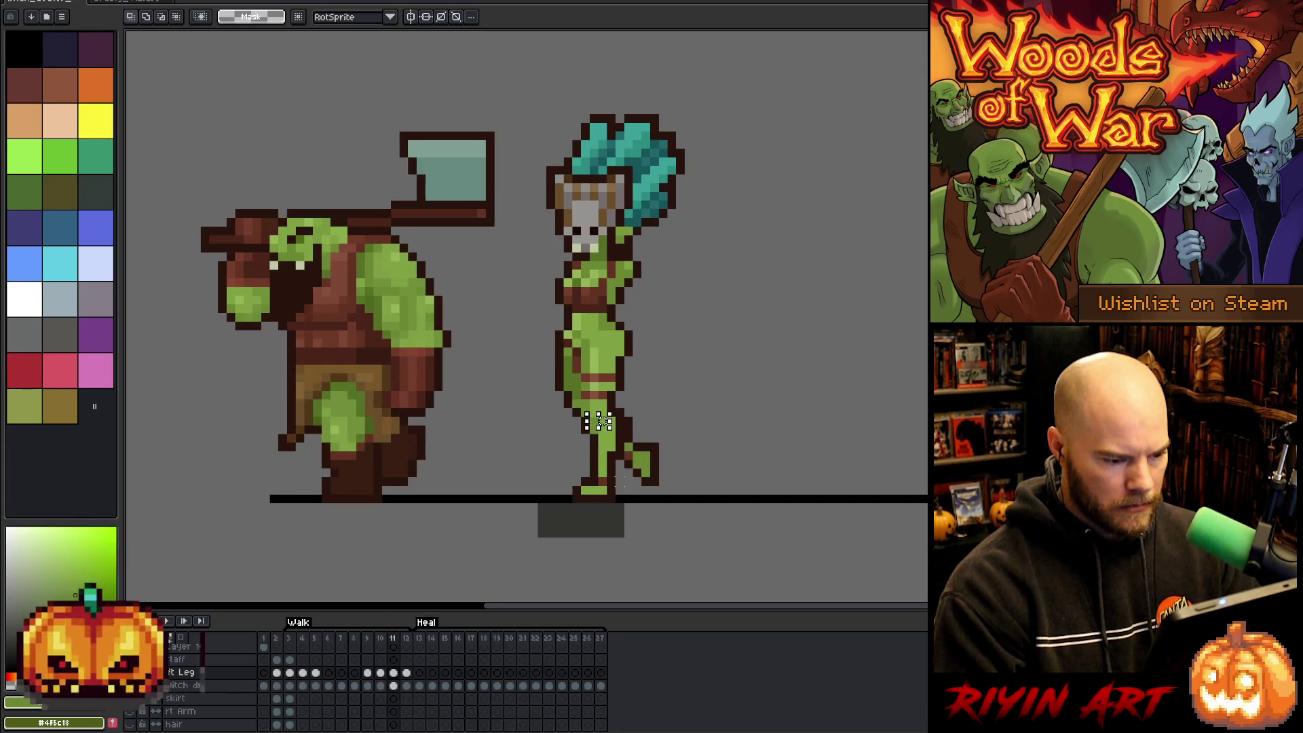
drag(619, 450, 579, 498)
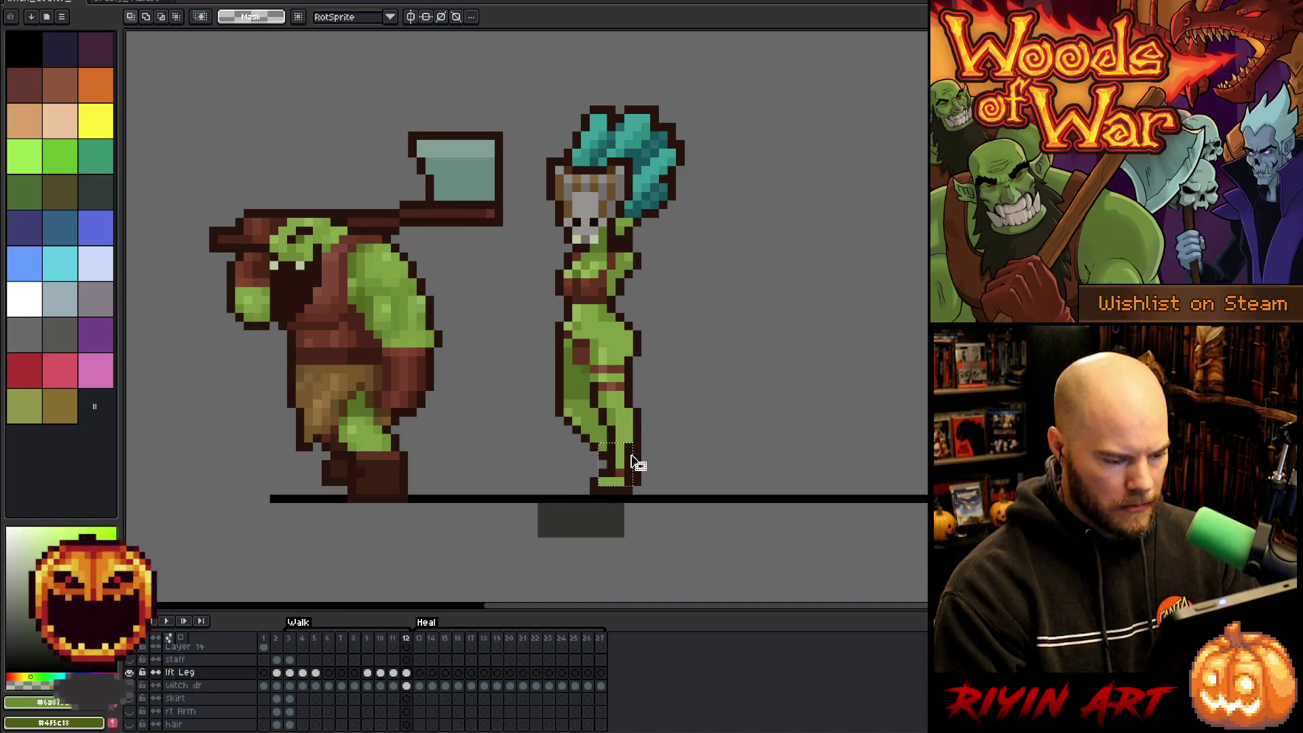
key(Left)
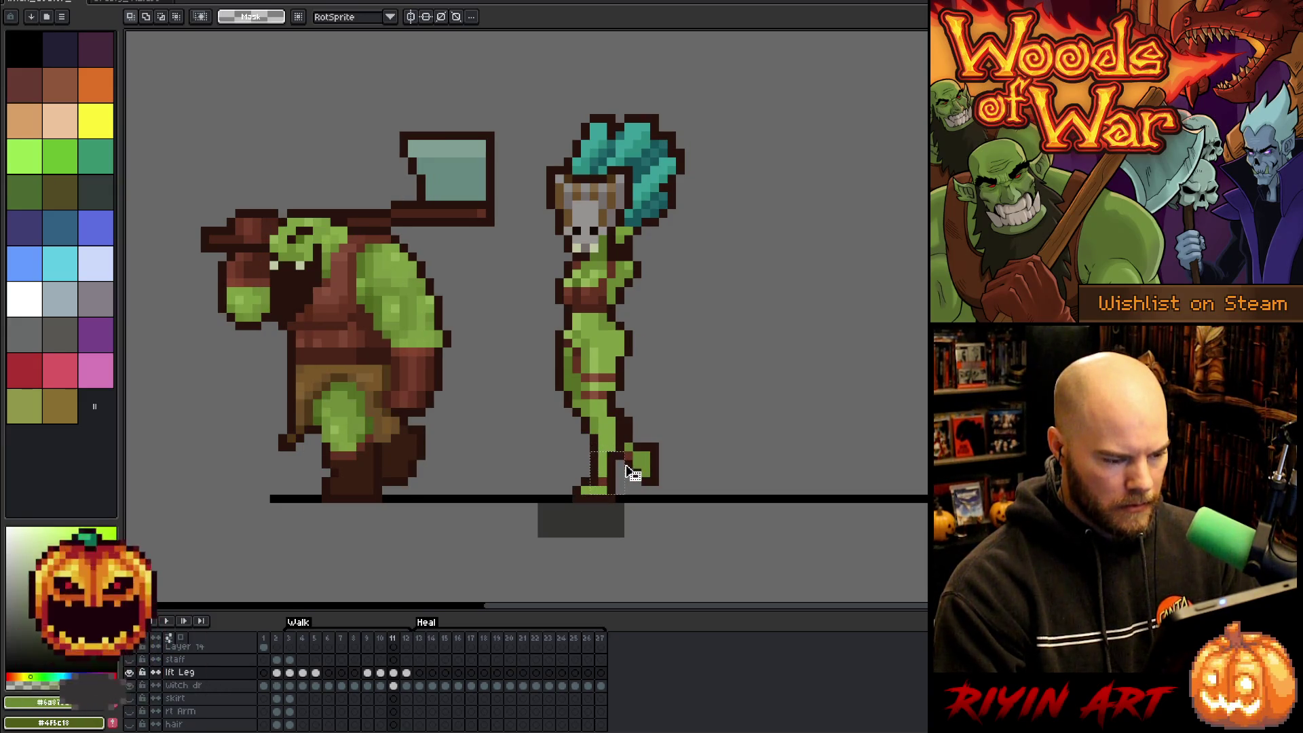
Select the whole leg and move it up and to the right on walk frame 12.
mouse_move(611, 473)
drag(539, 416, 619, 497)
key(Right)
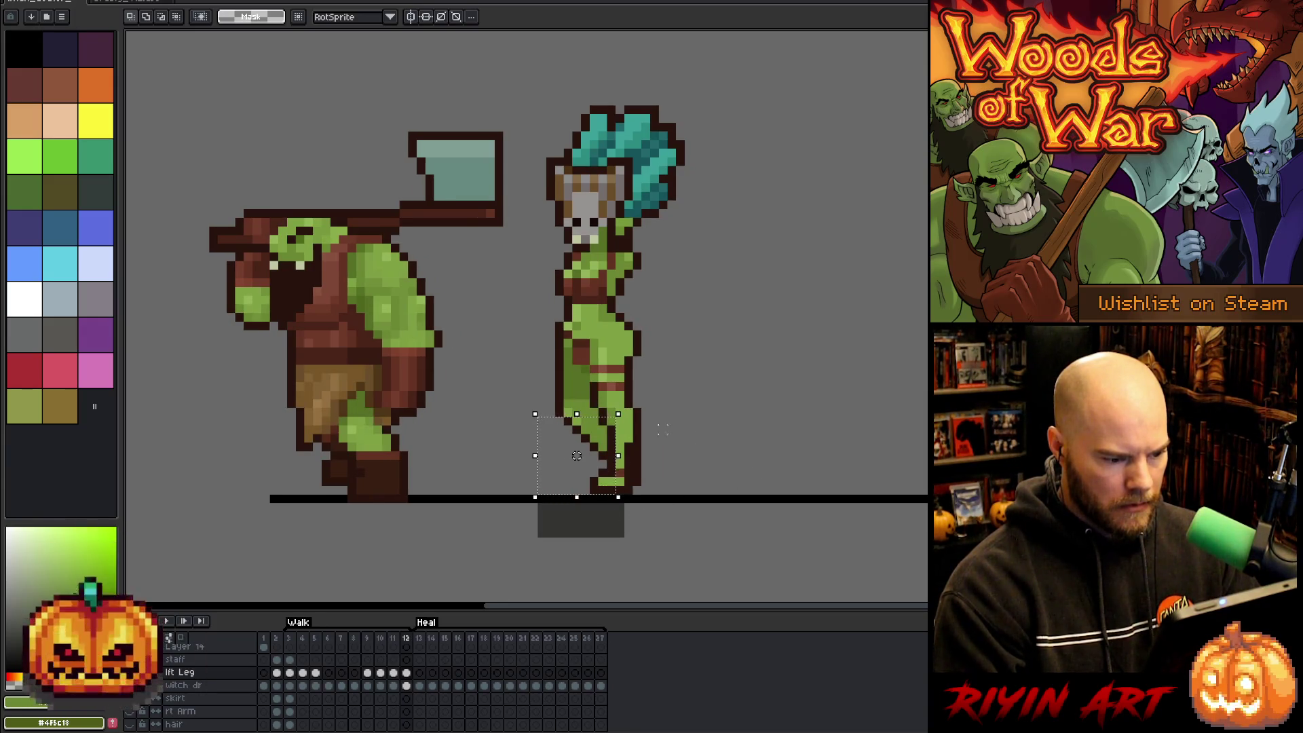
drag(615, 434, 638, 428)
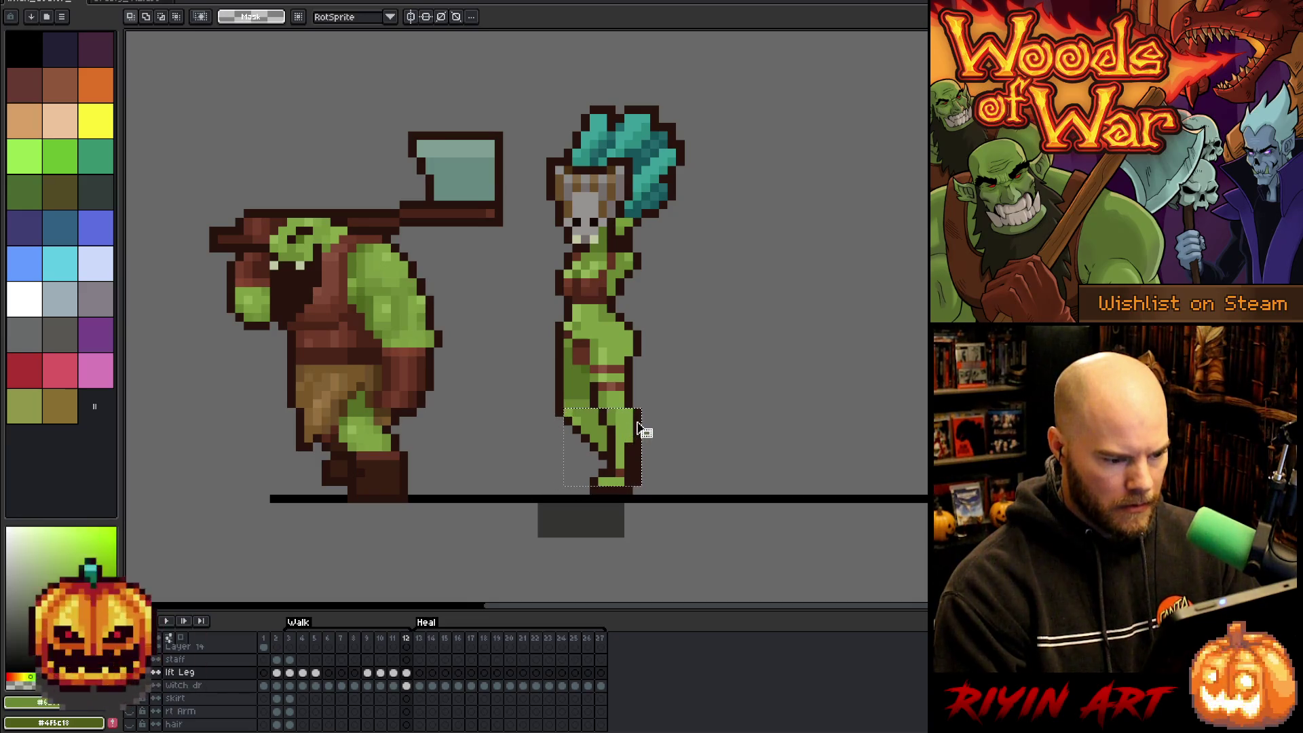
Flip between frames 11 and 12 to check the shifted leg.
key(Left)
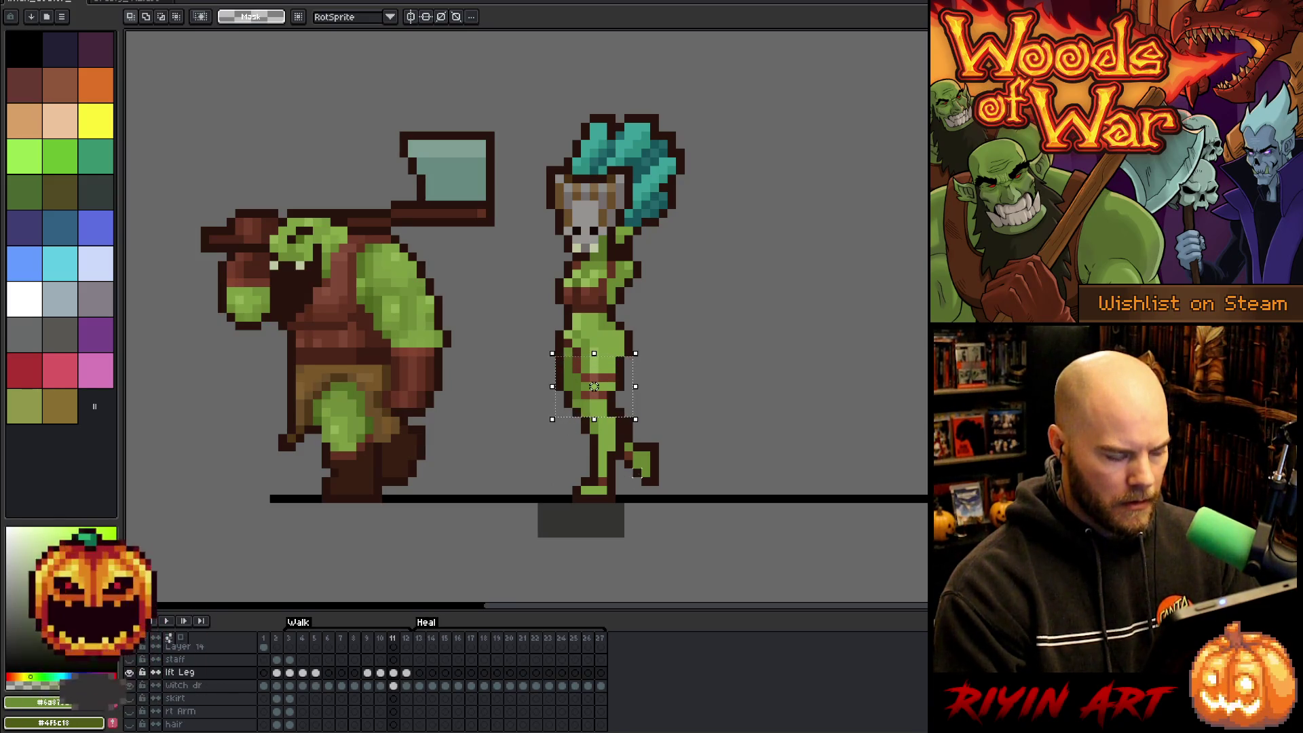
key(Right)
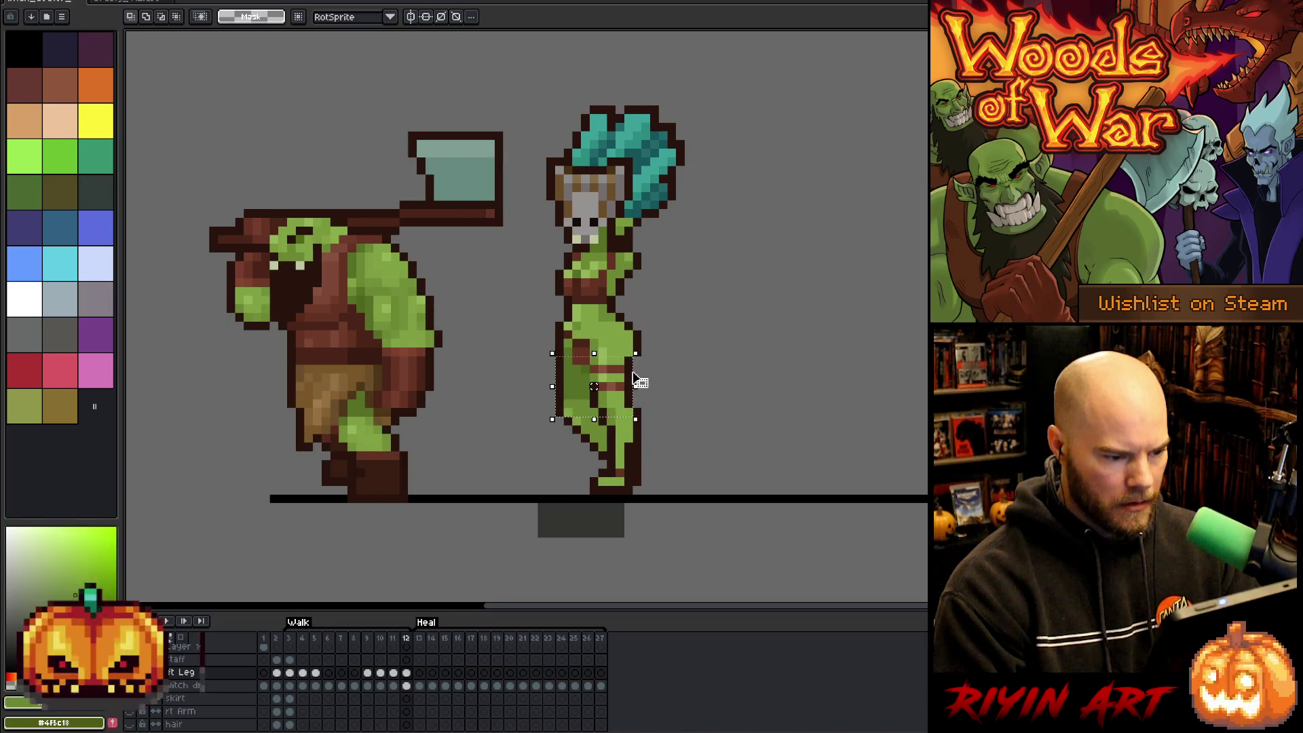
key(Left)
key(Right)
key(Left)
key(Right)
key(Left)
key(Right)
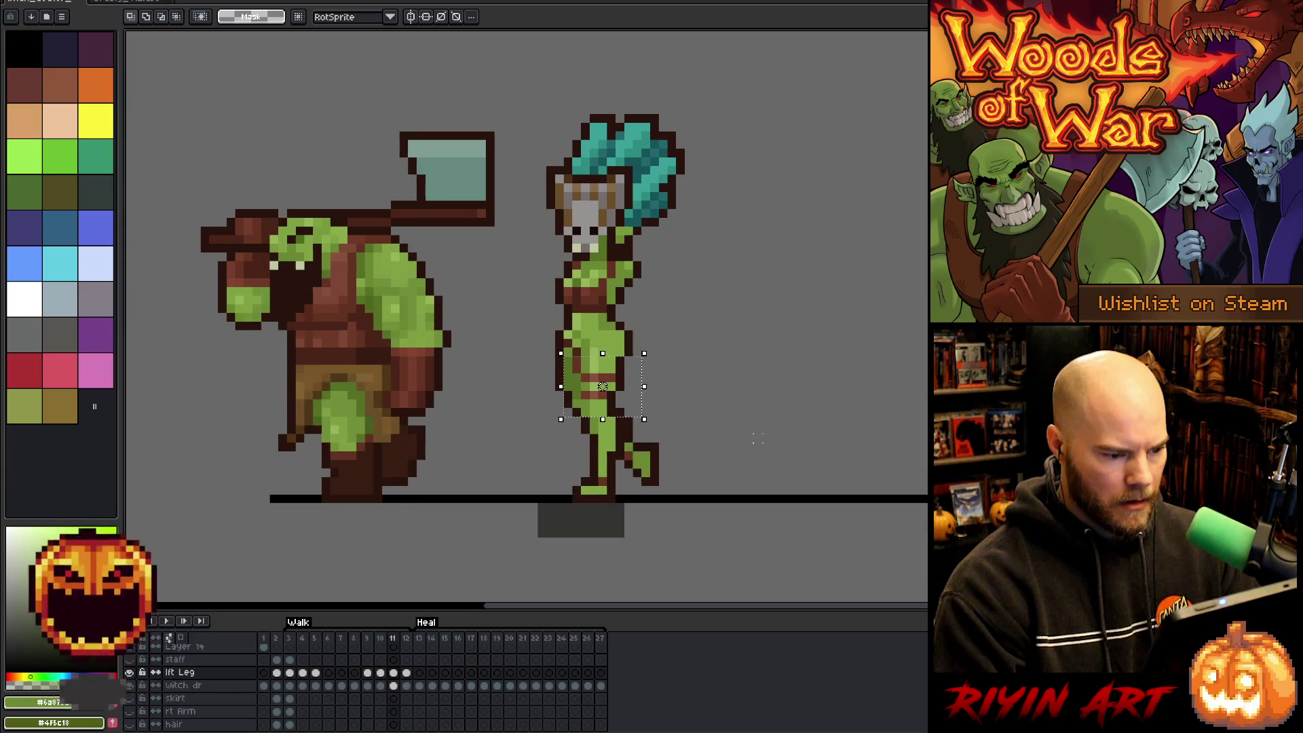
key(Left)
key(Right)
key(Right)
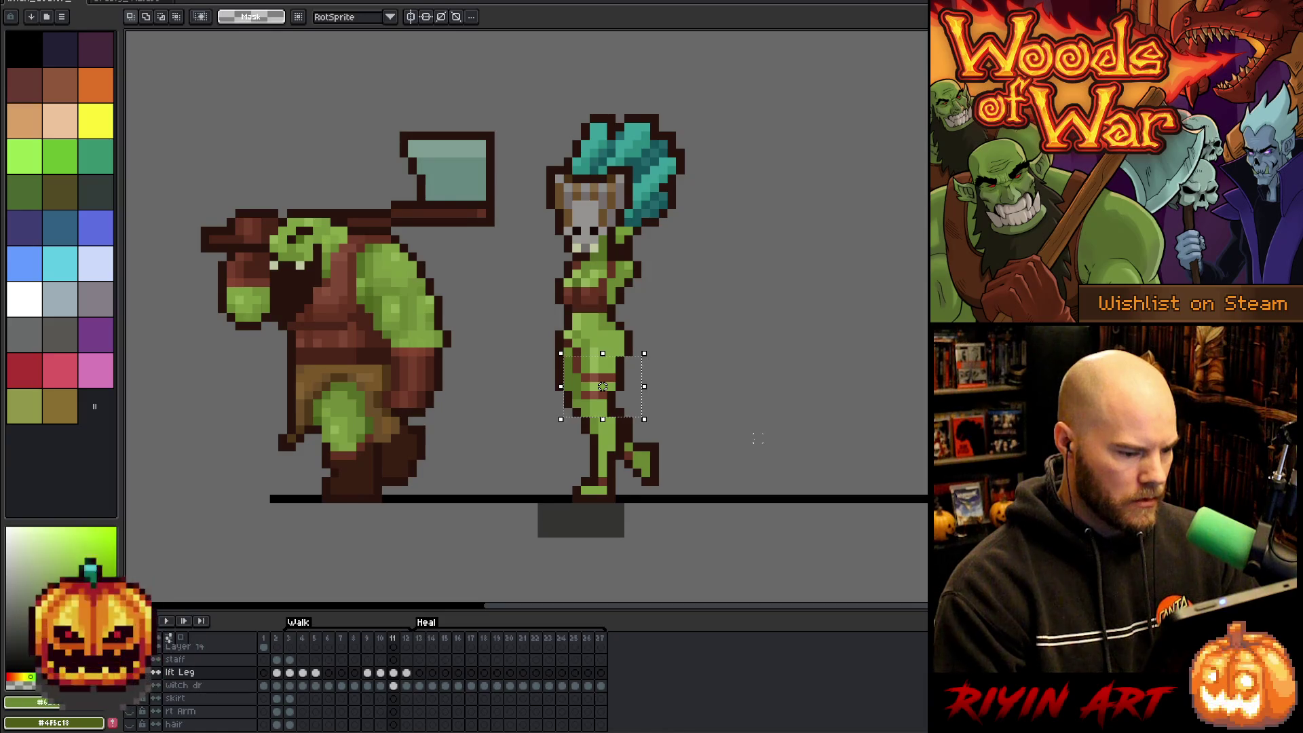
Compare frames 11 and 12 again, then drop the leg selection and return to the Pencil.
key(Left)
key(Right)
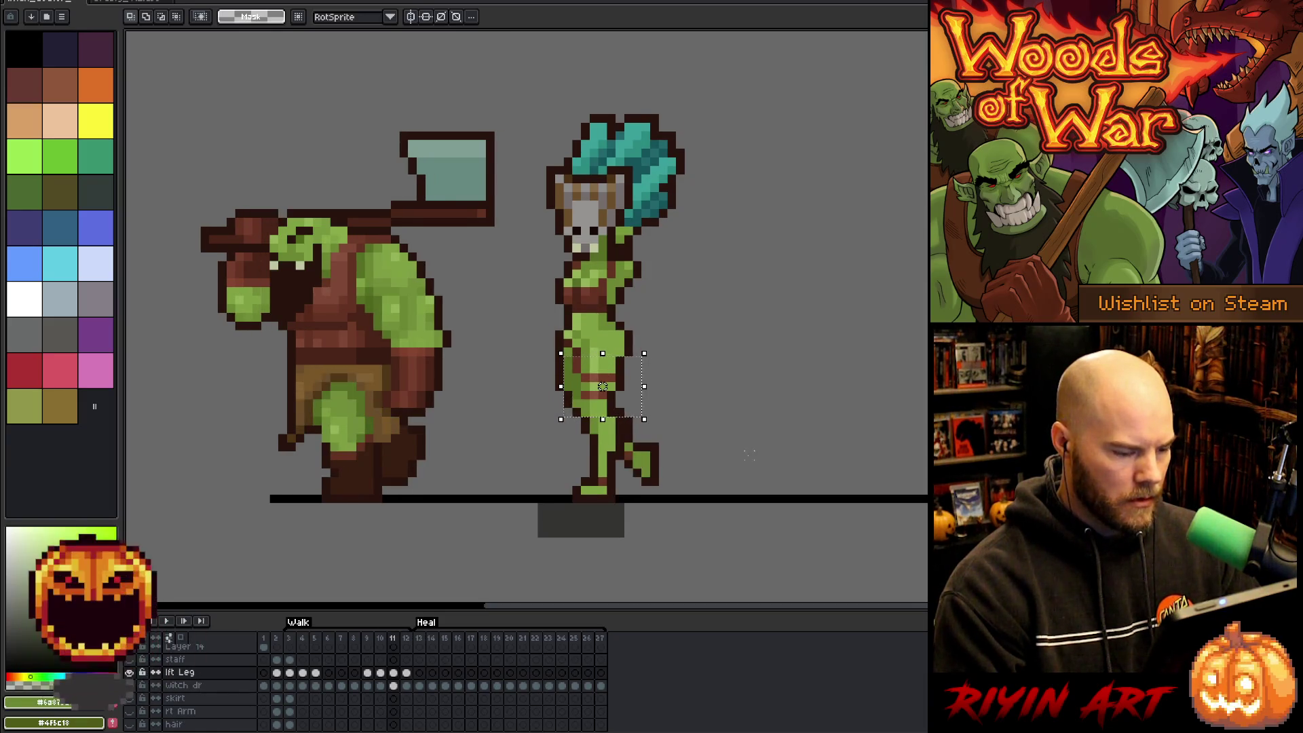
key(Left)
key(Right)
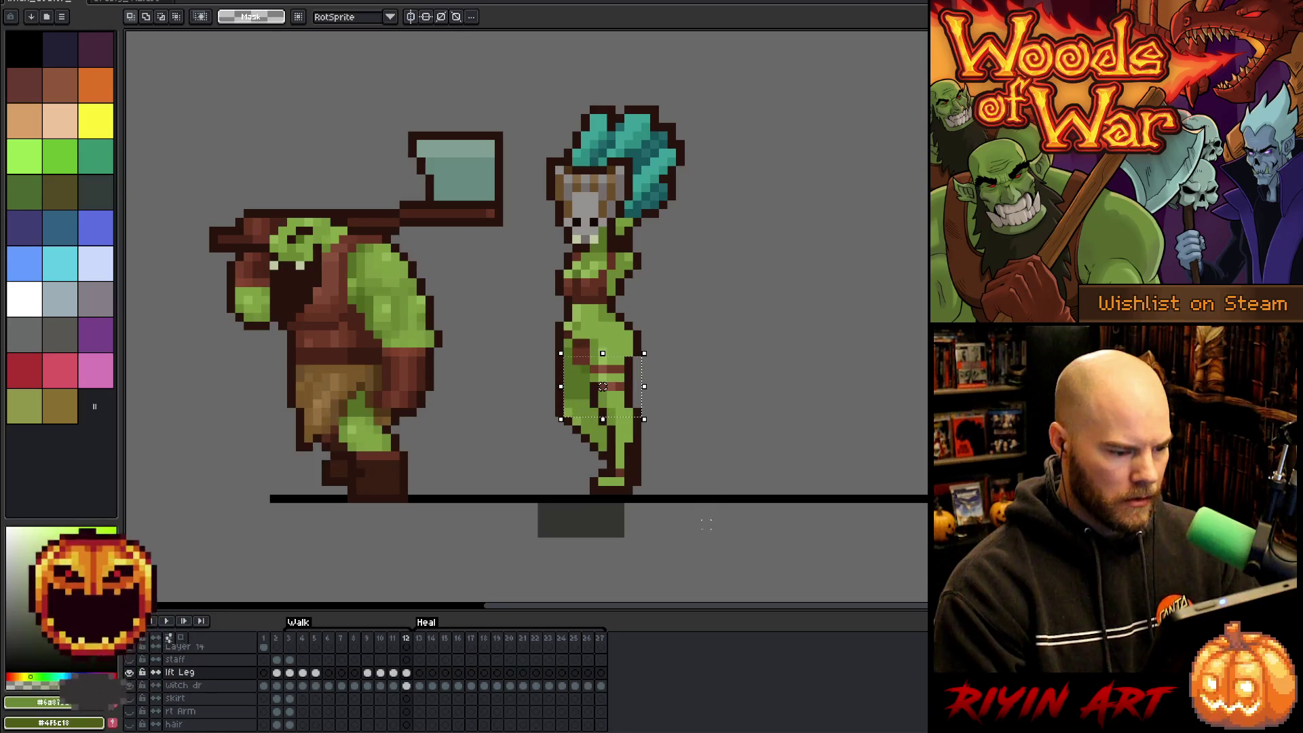
key(Left)
key(Right)
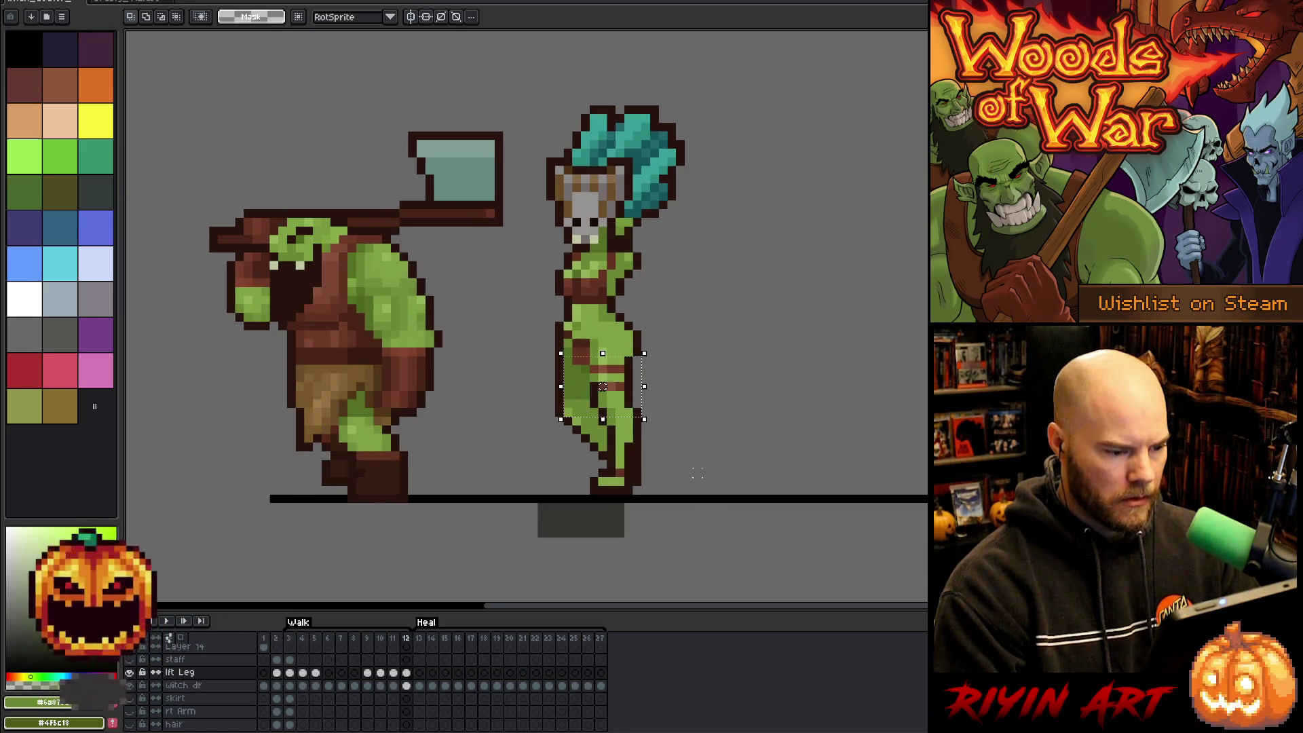
key(Left)
key(Right)
key(Left)
key(Right)
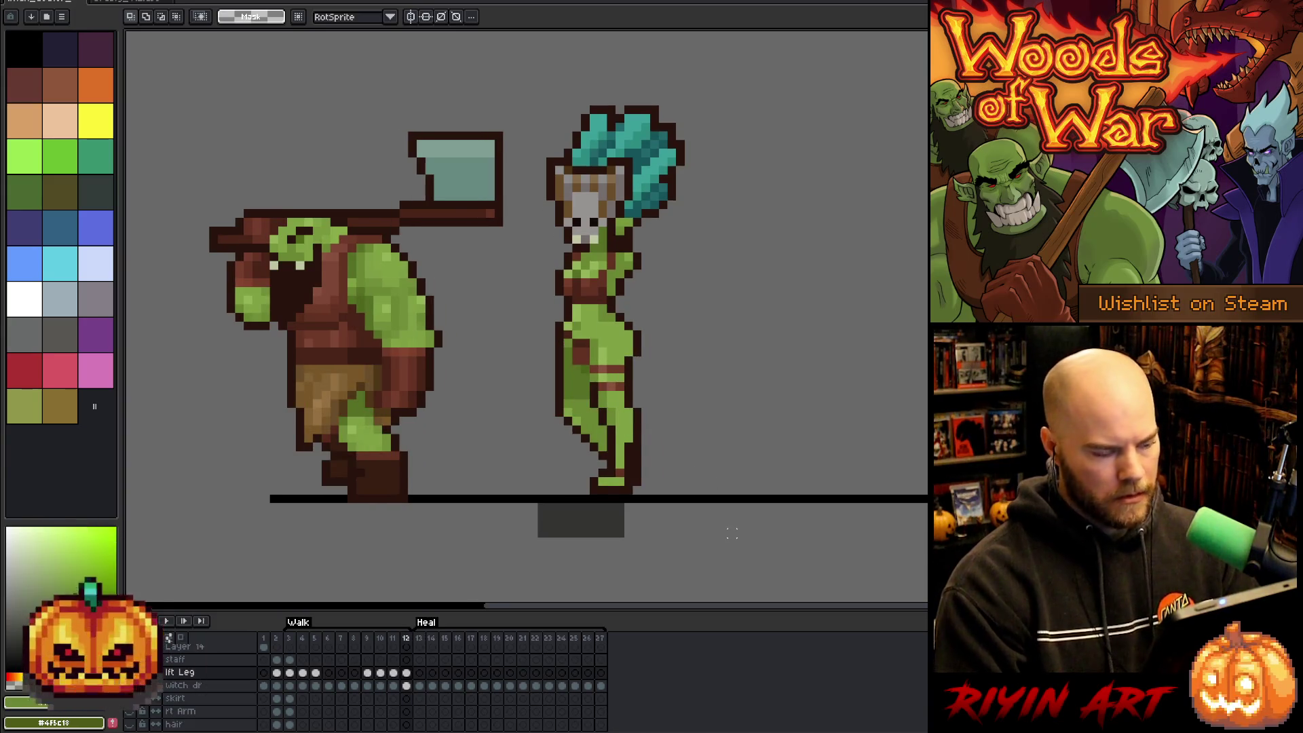
key(Left)
key(Right)
key(Left)
key(Right)
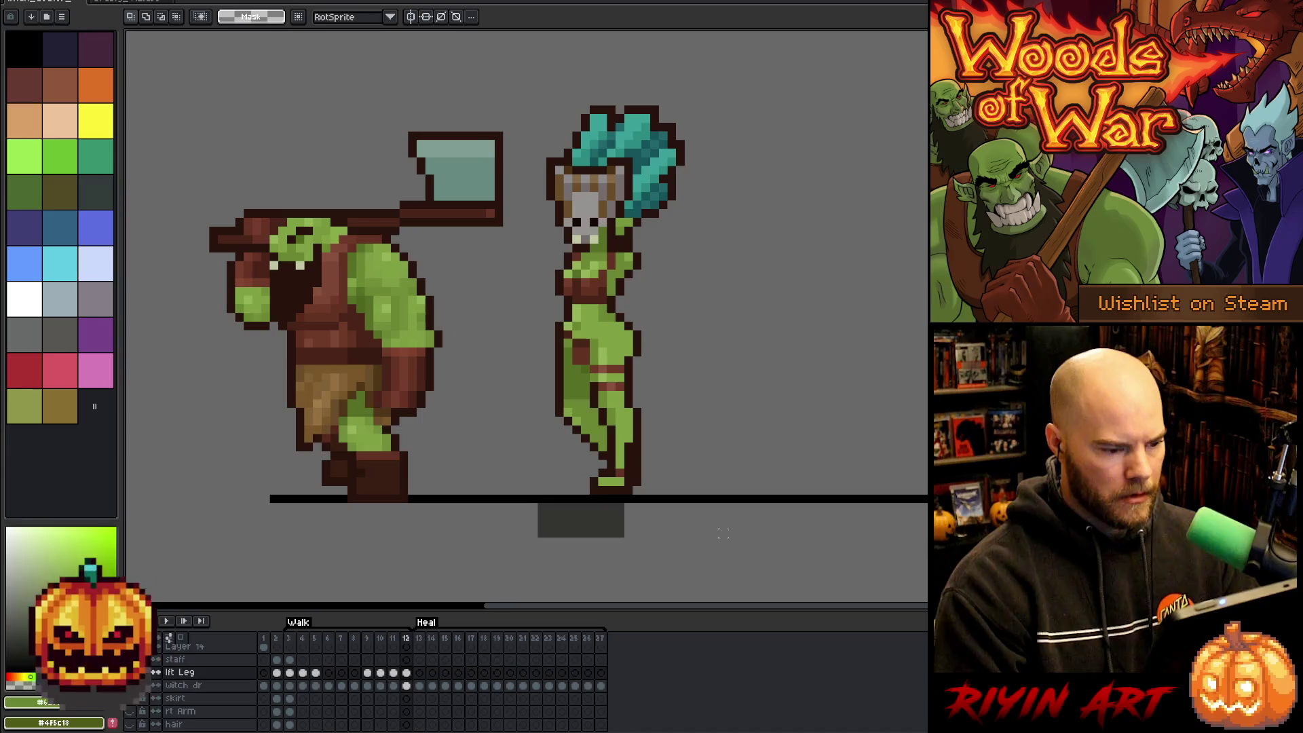
Sample the leg-stripe brown and the green skin while stepping between walk frames 9 and 10.
key(b)
alt+click(605, 378)
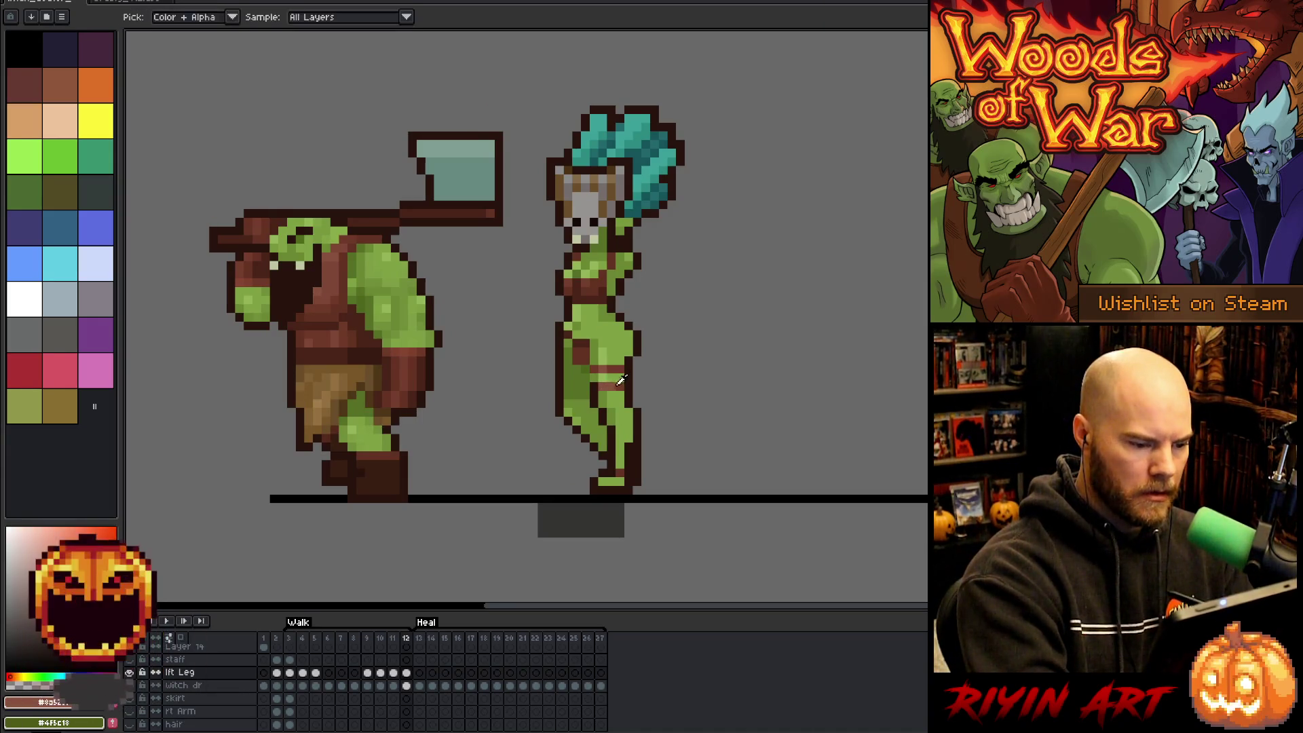
key(Left)
key(Left)
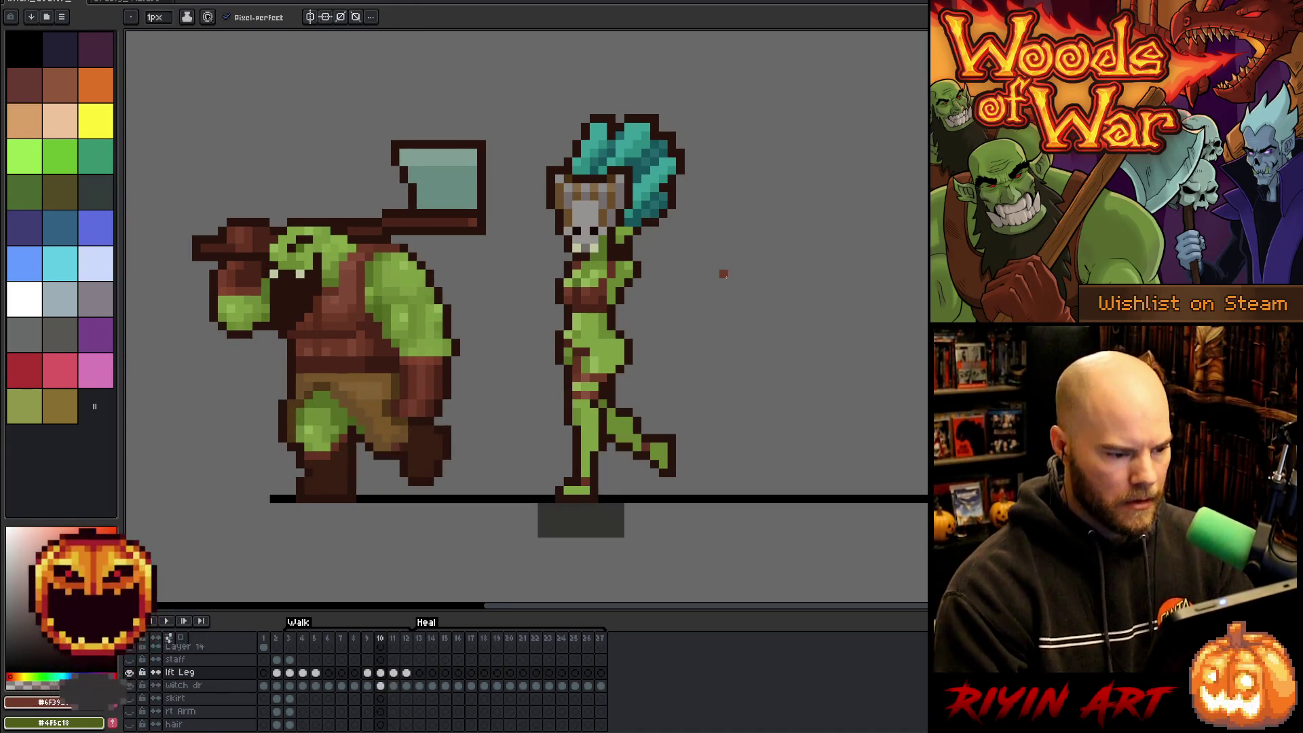
key(Left)
key(Right)
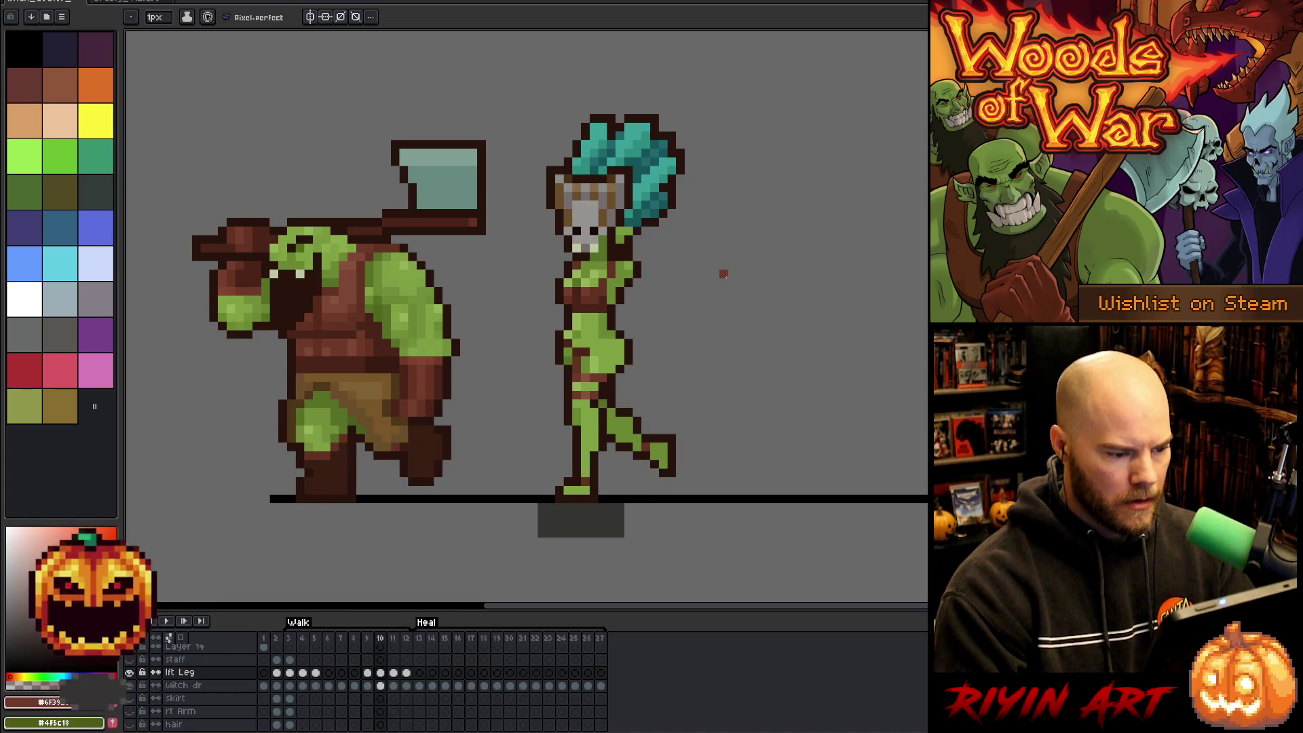
alt+click(586, 385)
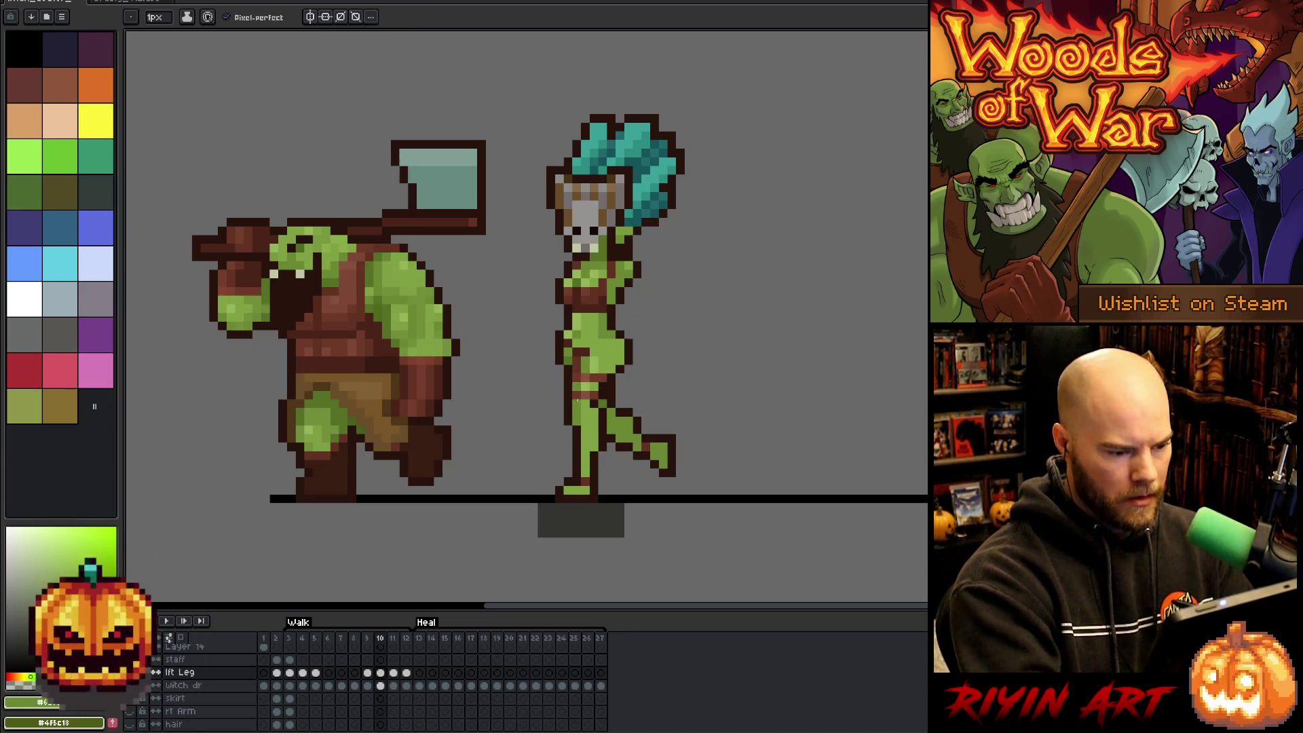
Step back and forth through frames 9 to 12 to compare the witch-doctor's legs.
key(Left)
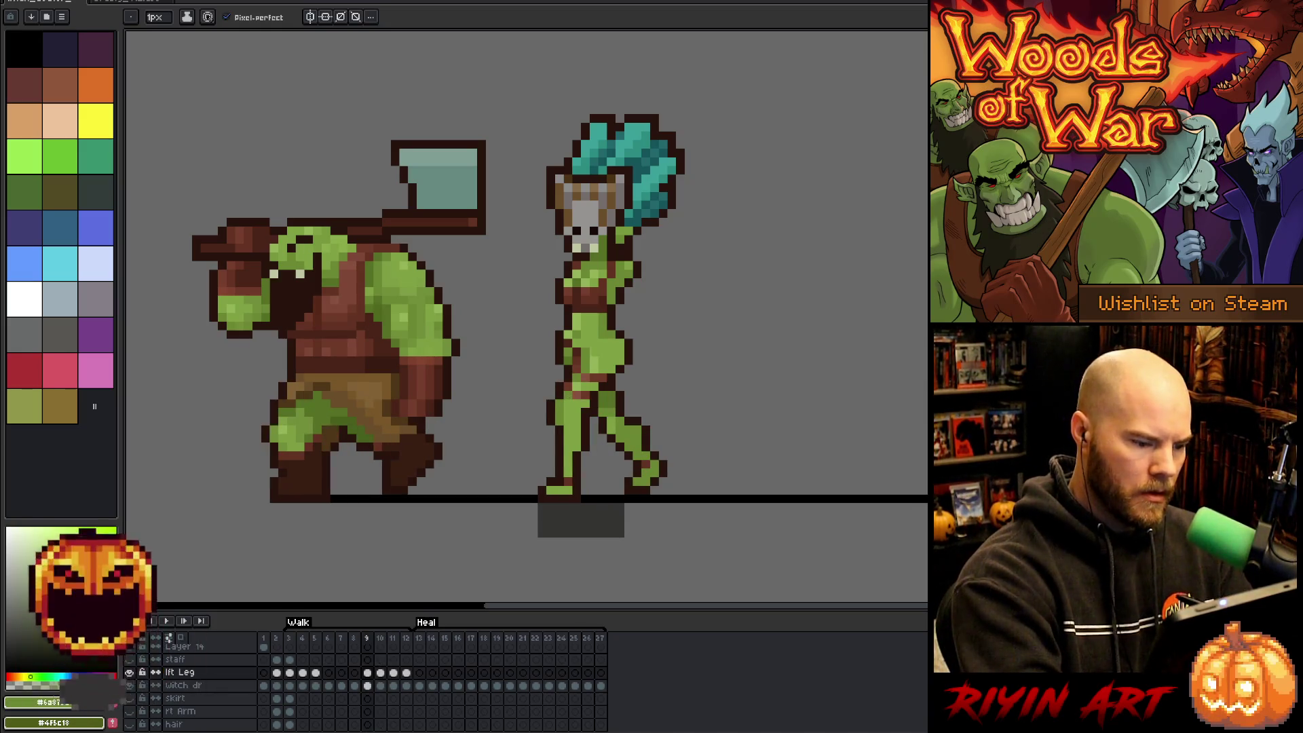
key(Right)
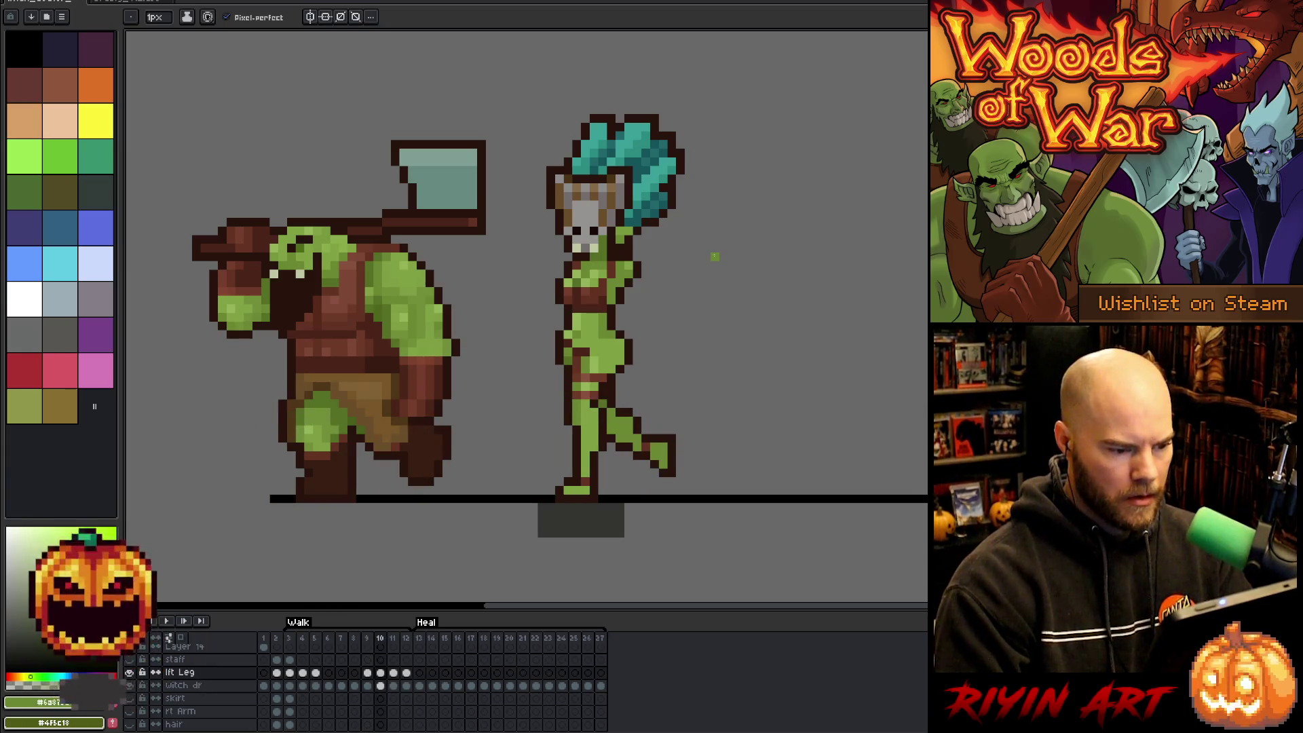
key(Right)
key(Left)
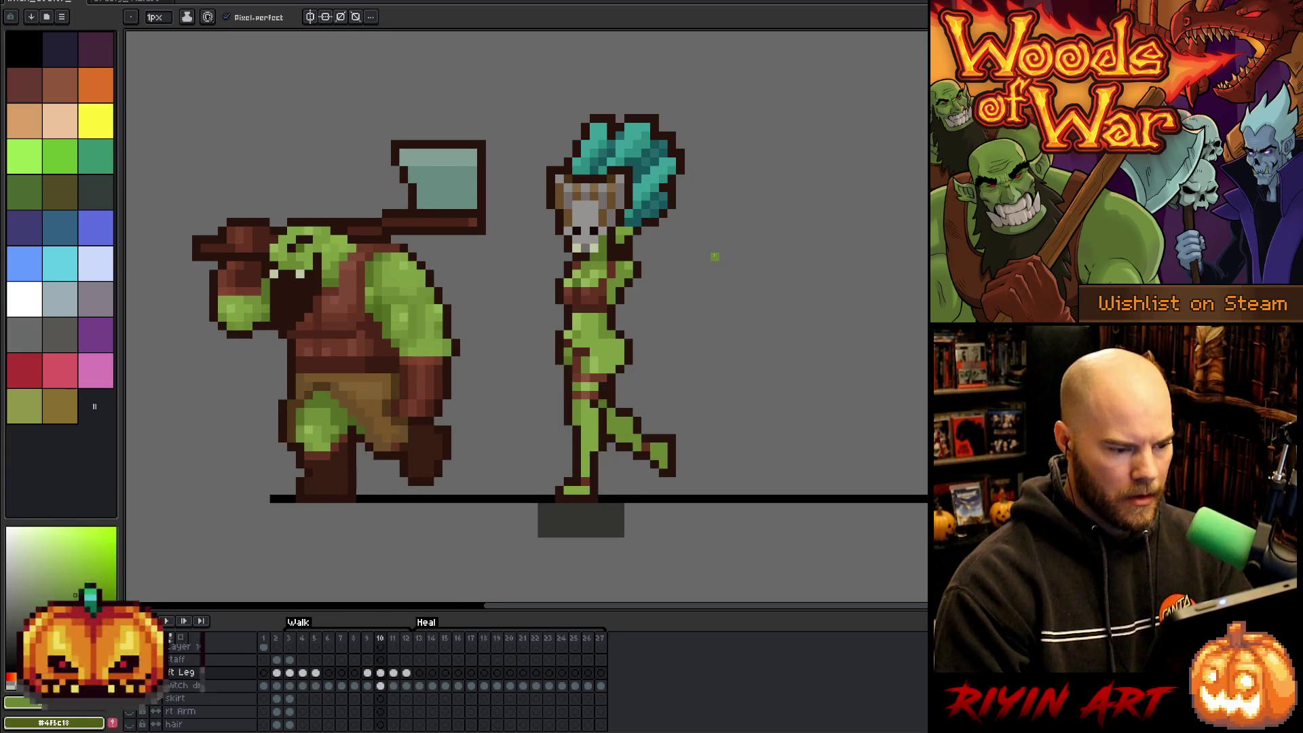
key(Right)
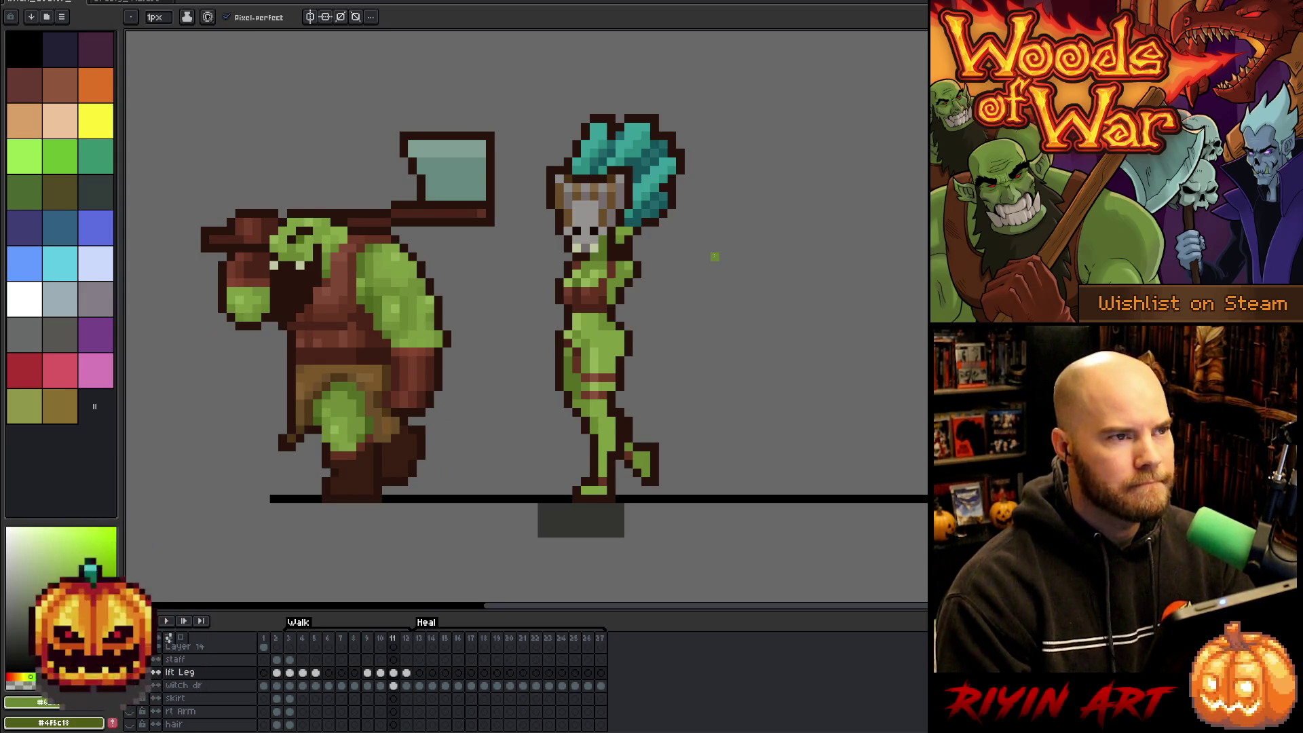
key(Left)
key(Right)
key(Left)
key(Right)
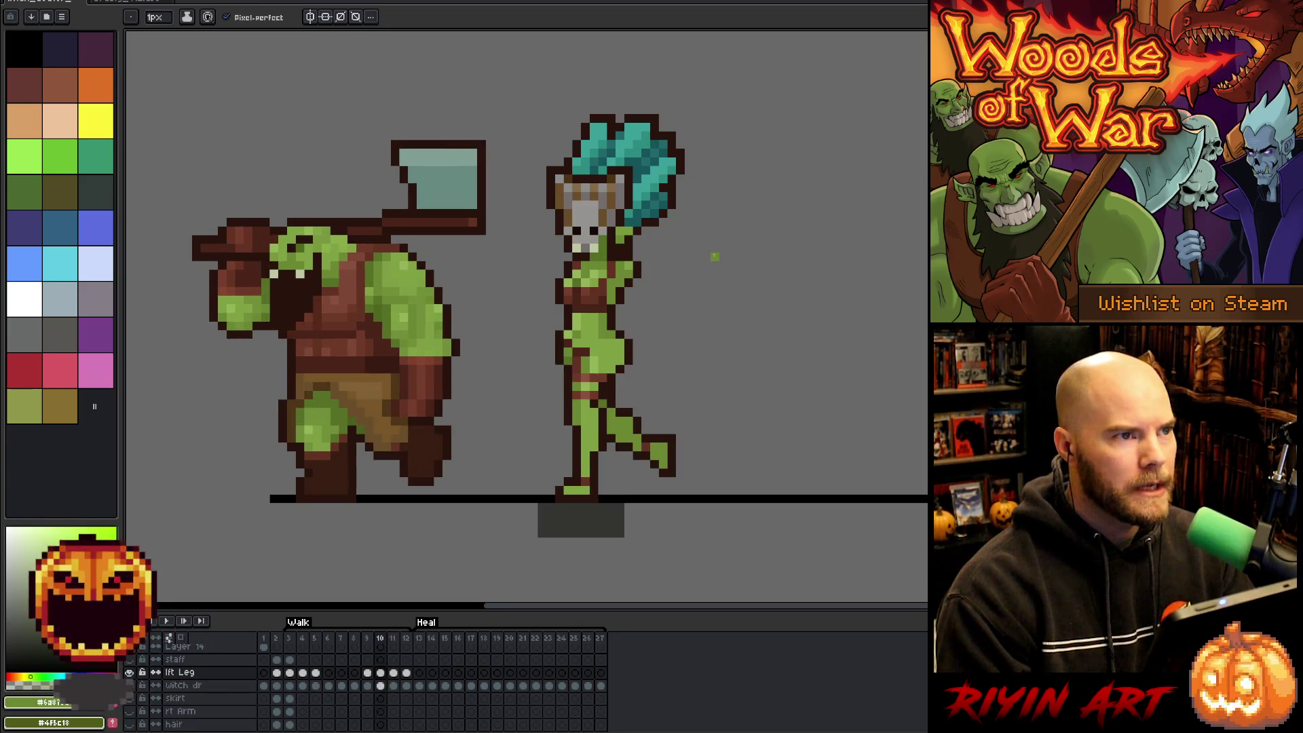
key(Left)
key(Right)
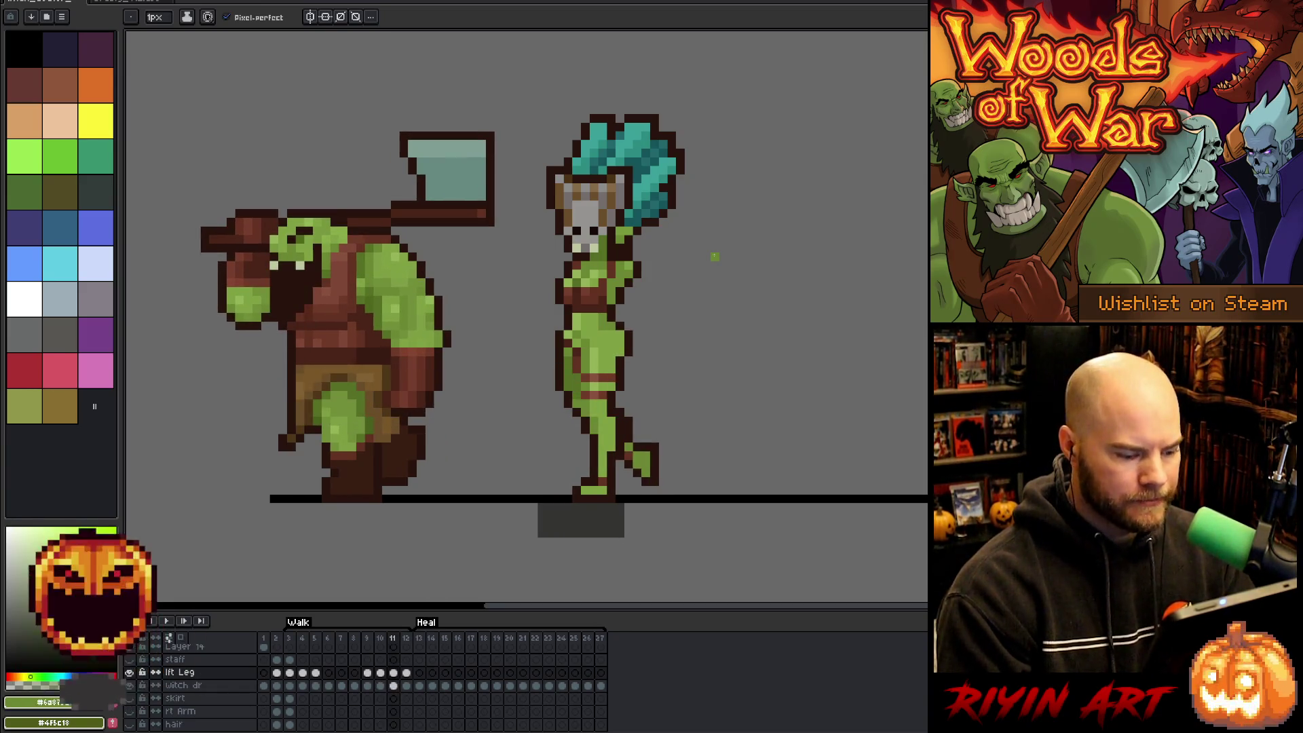
key(Left)
key(Right)
key(Left)
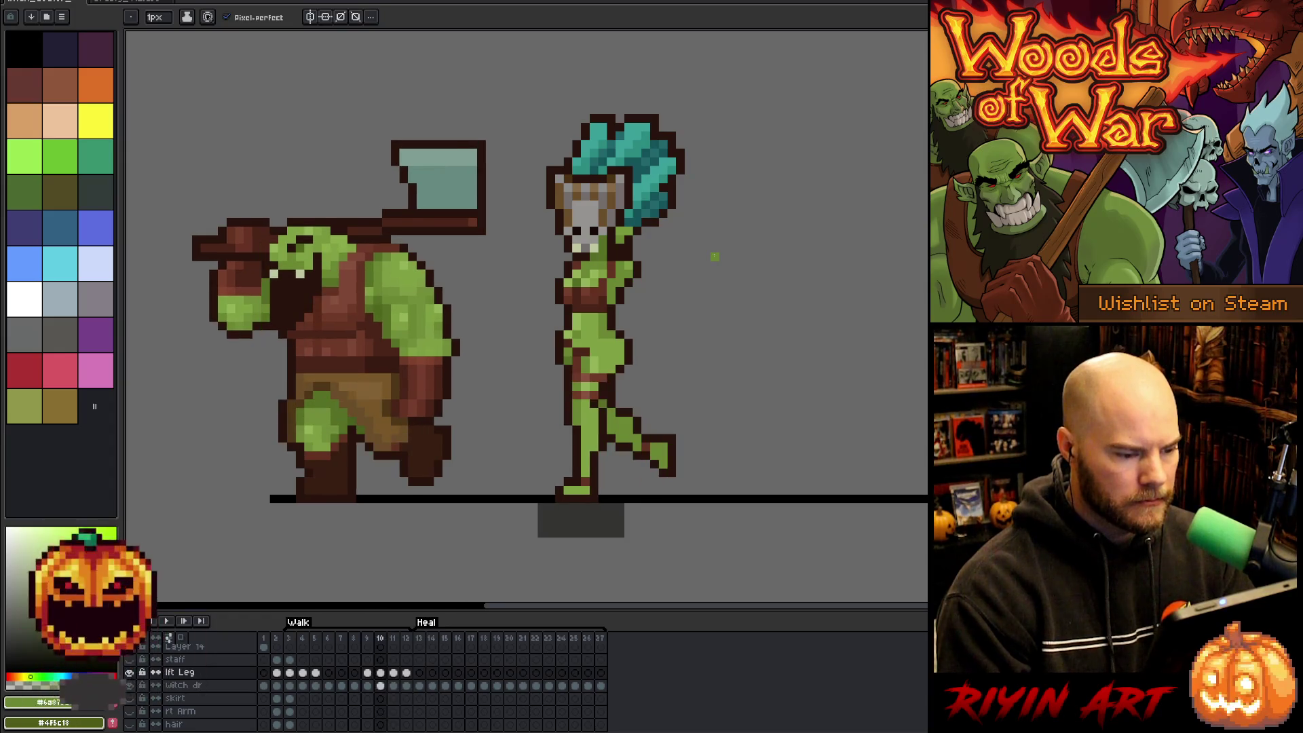
key(Right)
key(Left)
key(Right)
key(Right)
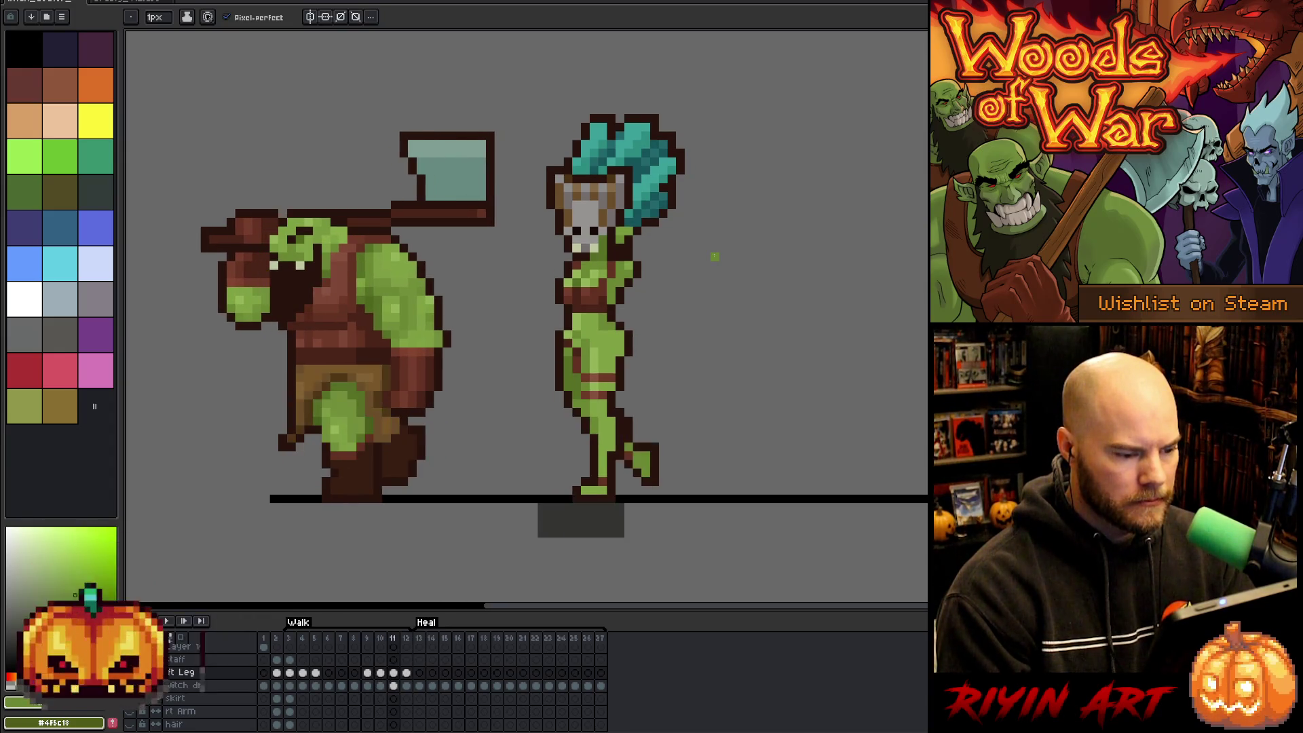
key(Left)
key(Right)
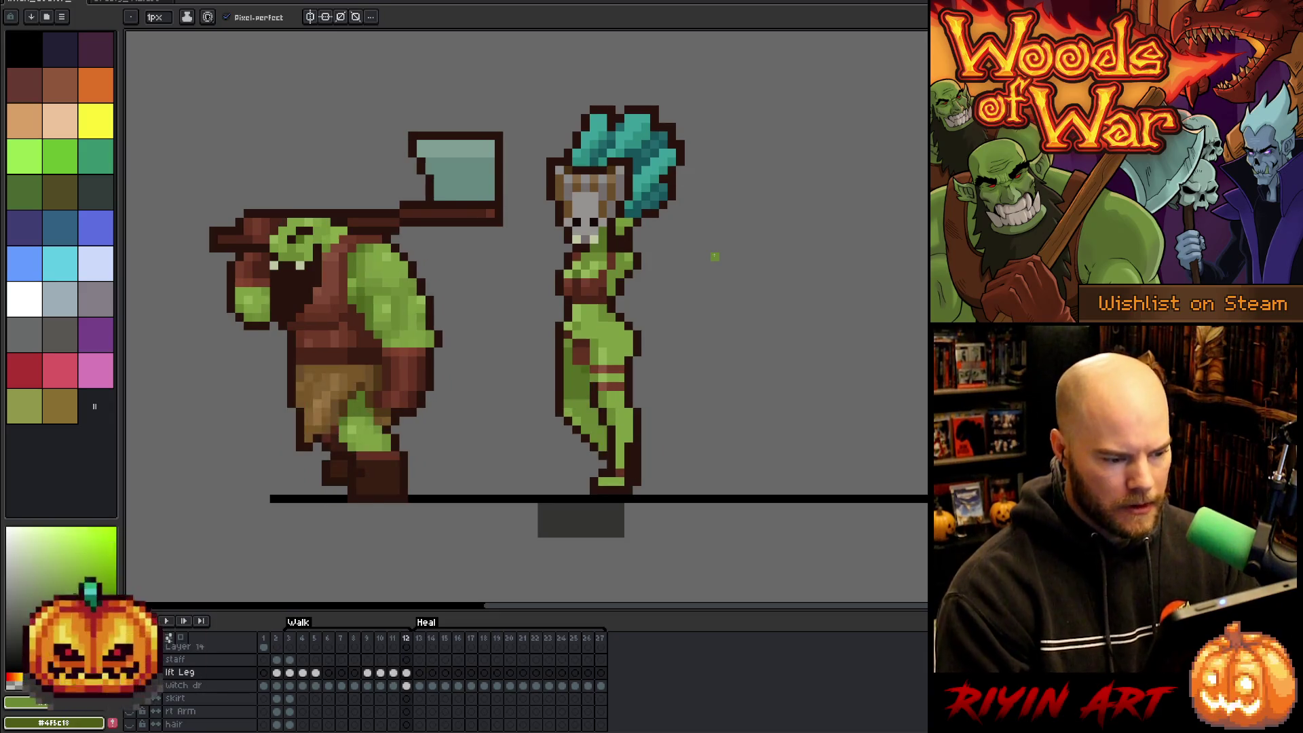
Select and nudge the witch-doctor's legs on frame 12, sampling grey, greens and dark red for touch-ups.
key(m)
drag(718, 528, 471, 373)
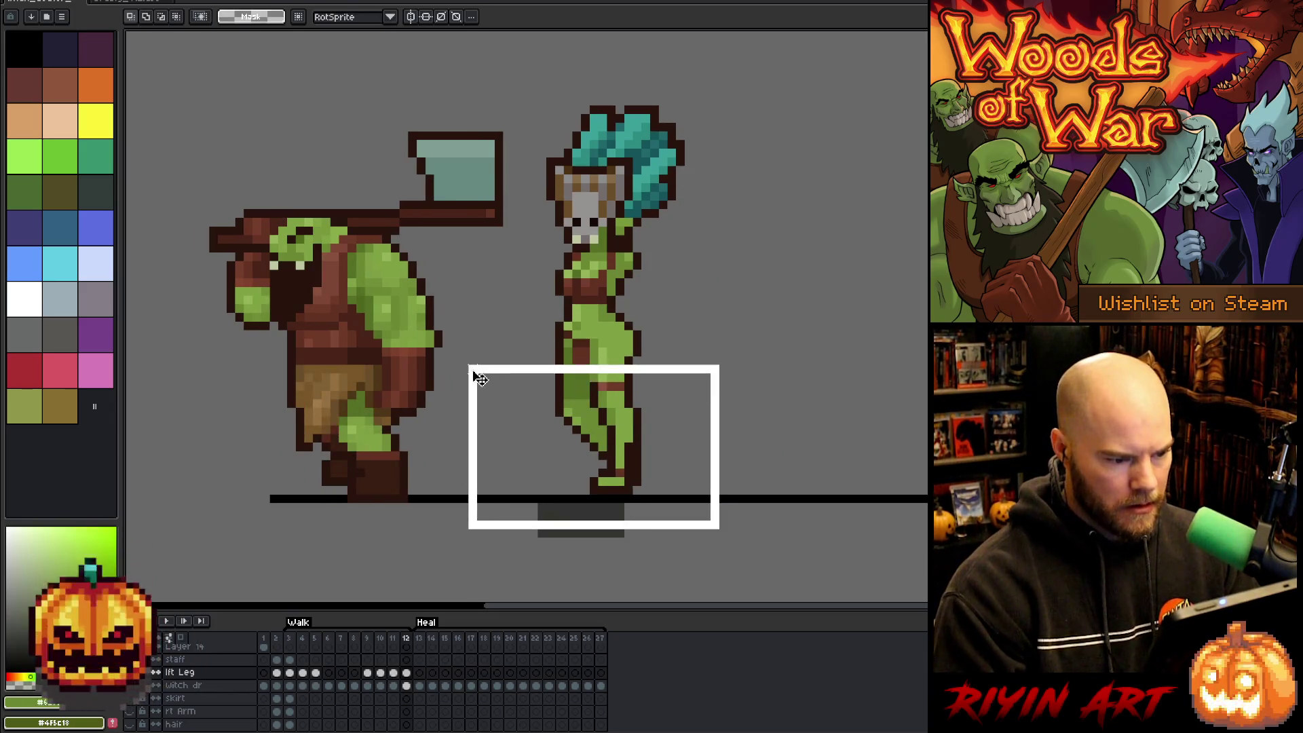
key(ctrl+d)
alt+click(630, 367)
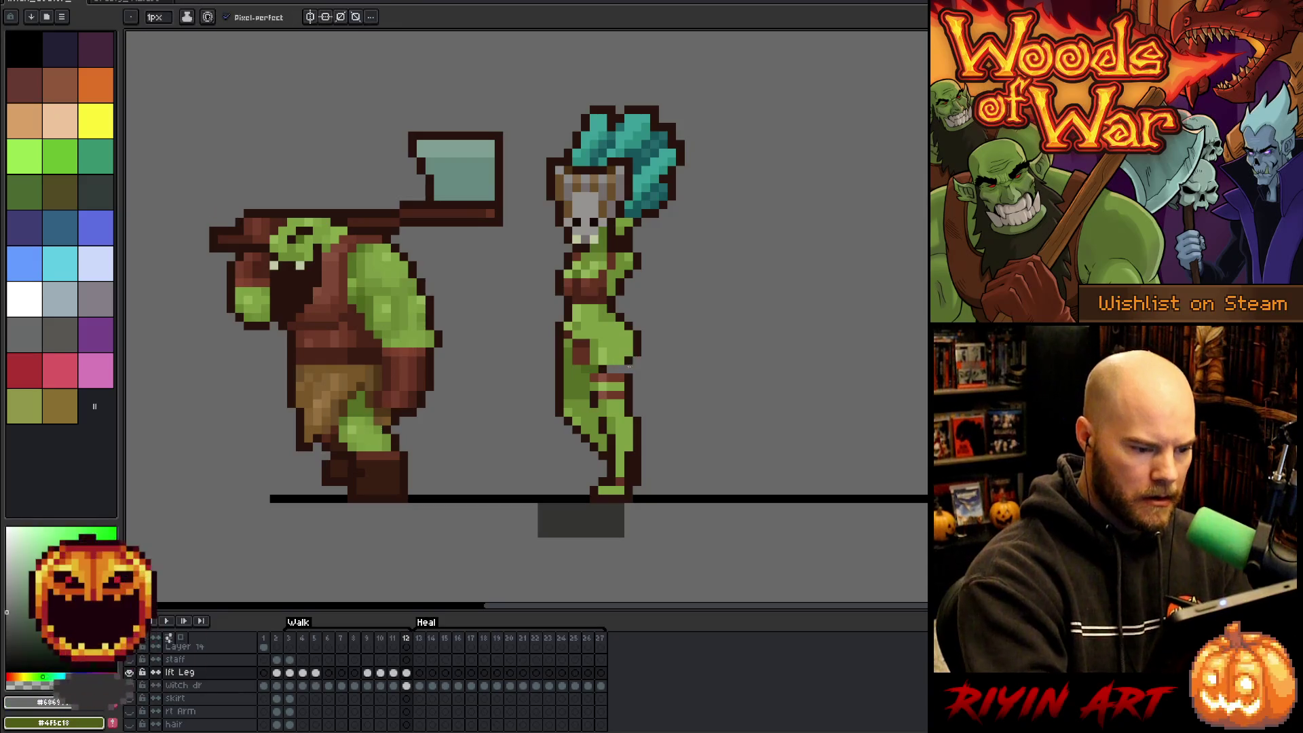
alt+click(601, 367)
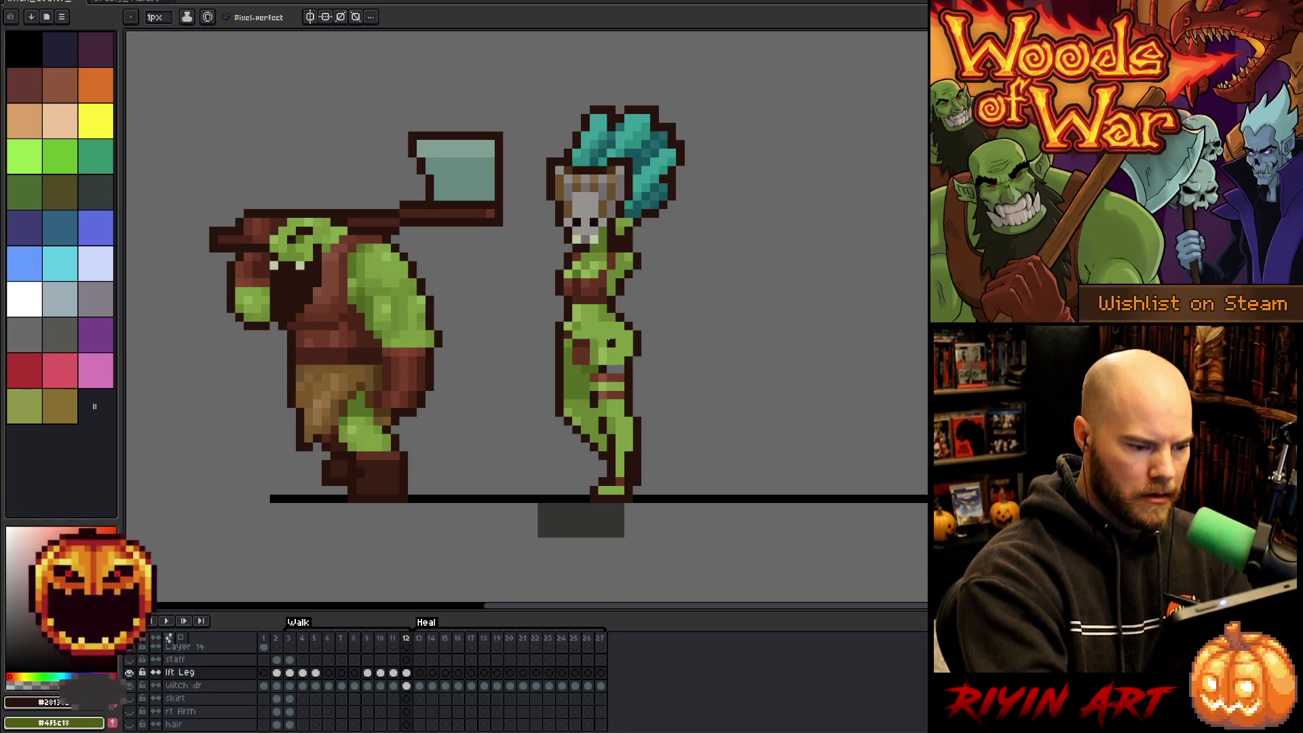
alt+click(601, 348)
alt+click(616, 356)
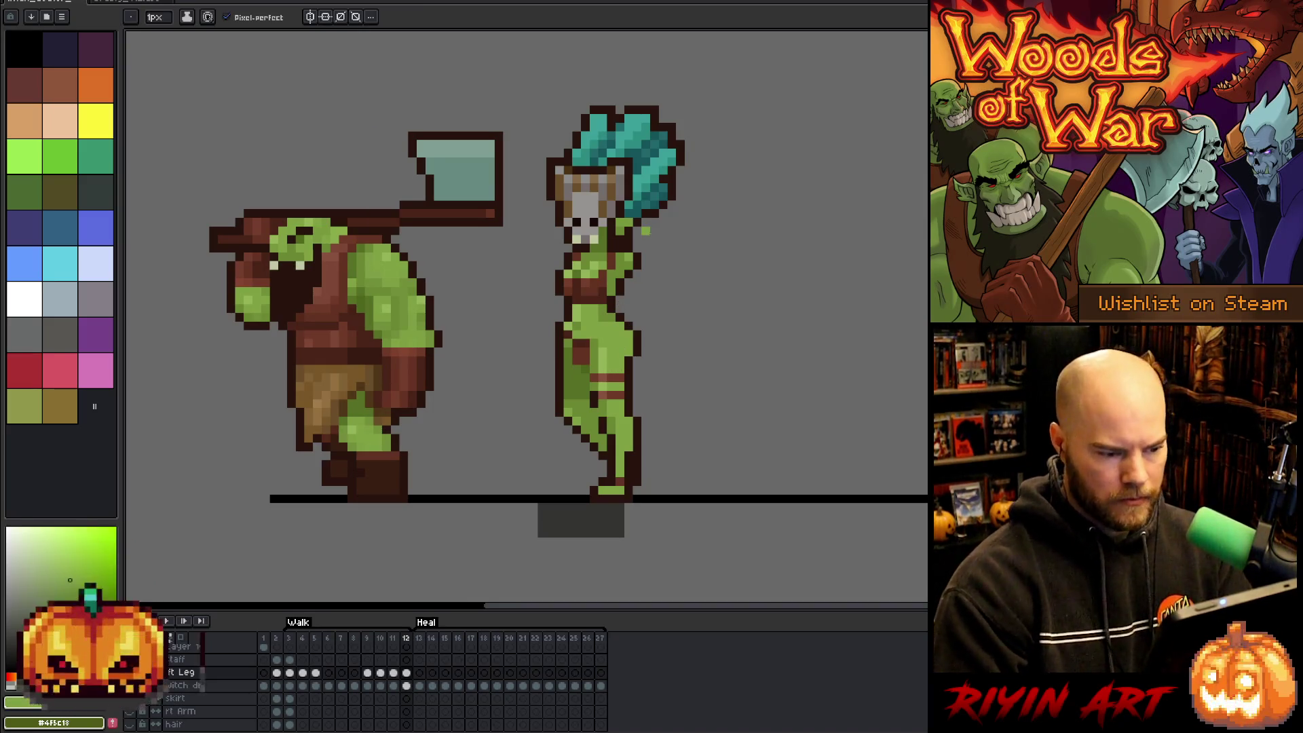
alt+click(670, 213)
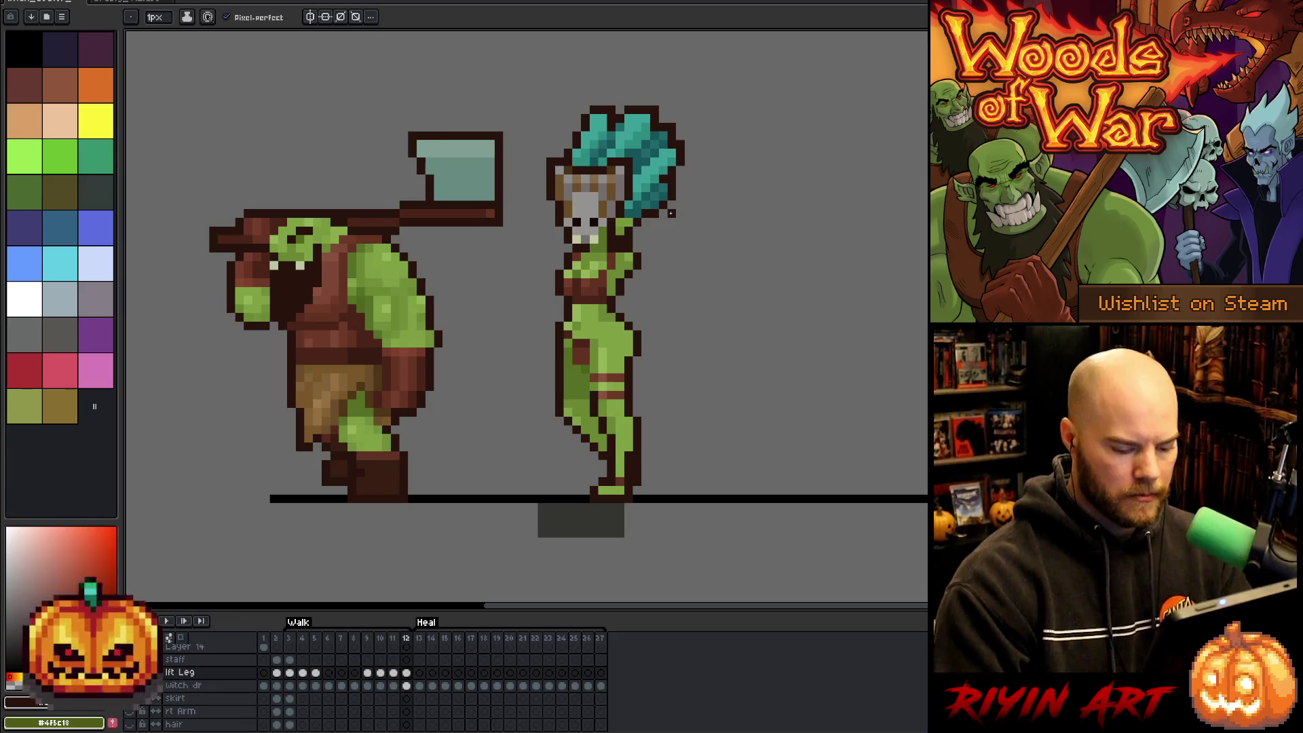
Play the walk loop to review it, stop, and sample the darker leg green.
key(Return)
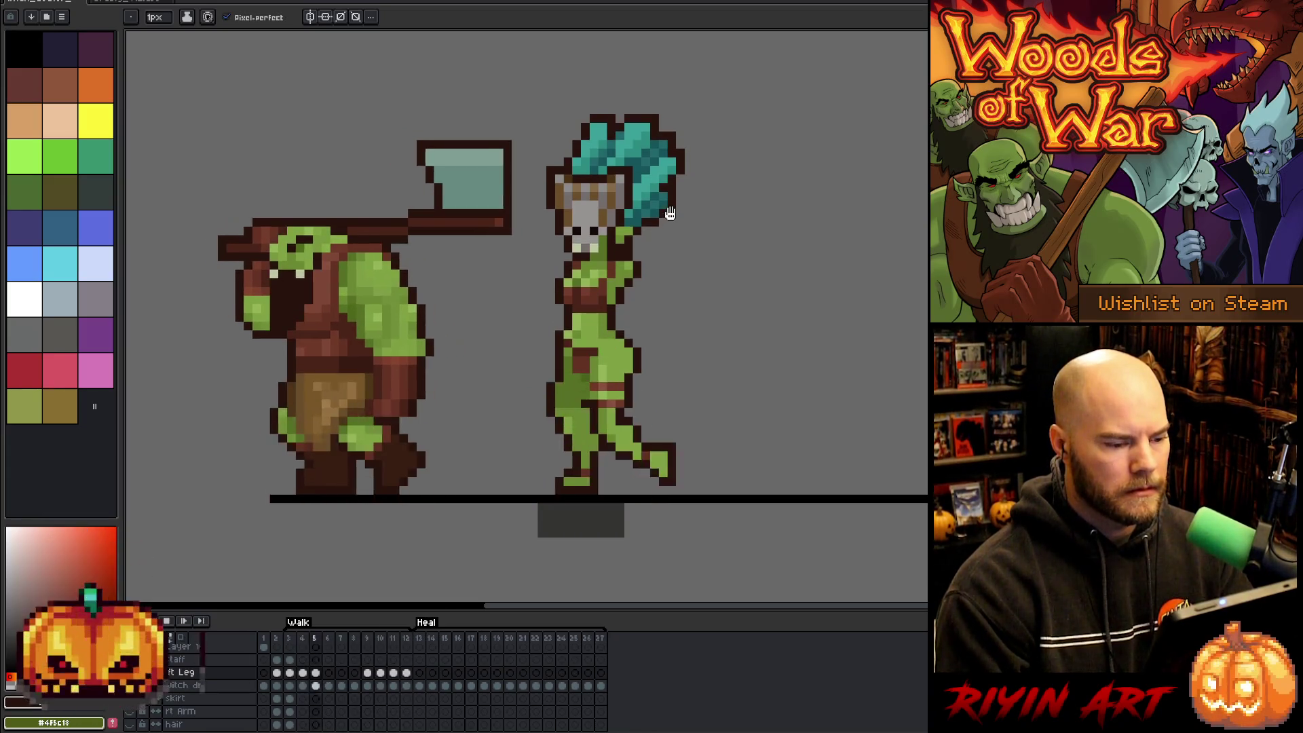
key(Return)
key(Left)
key(Right)
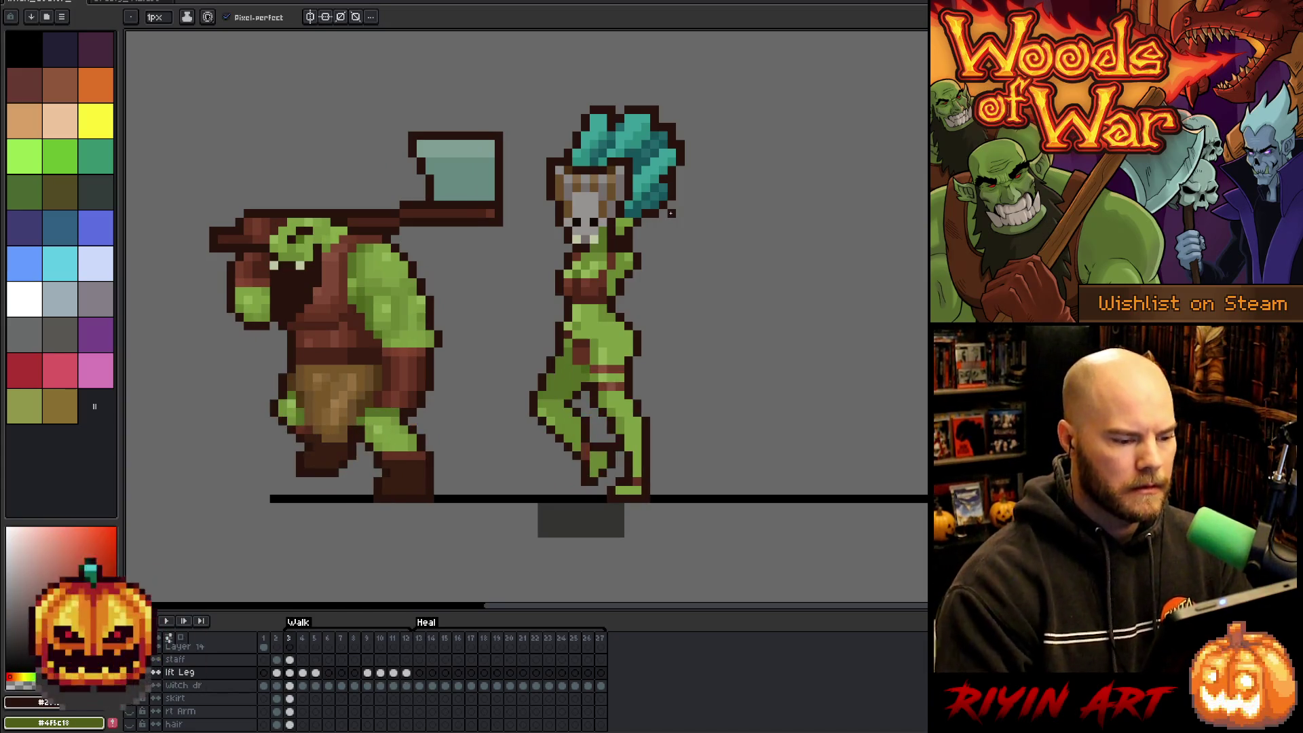
alt+click(611, 379)
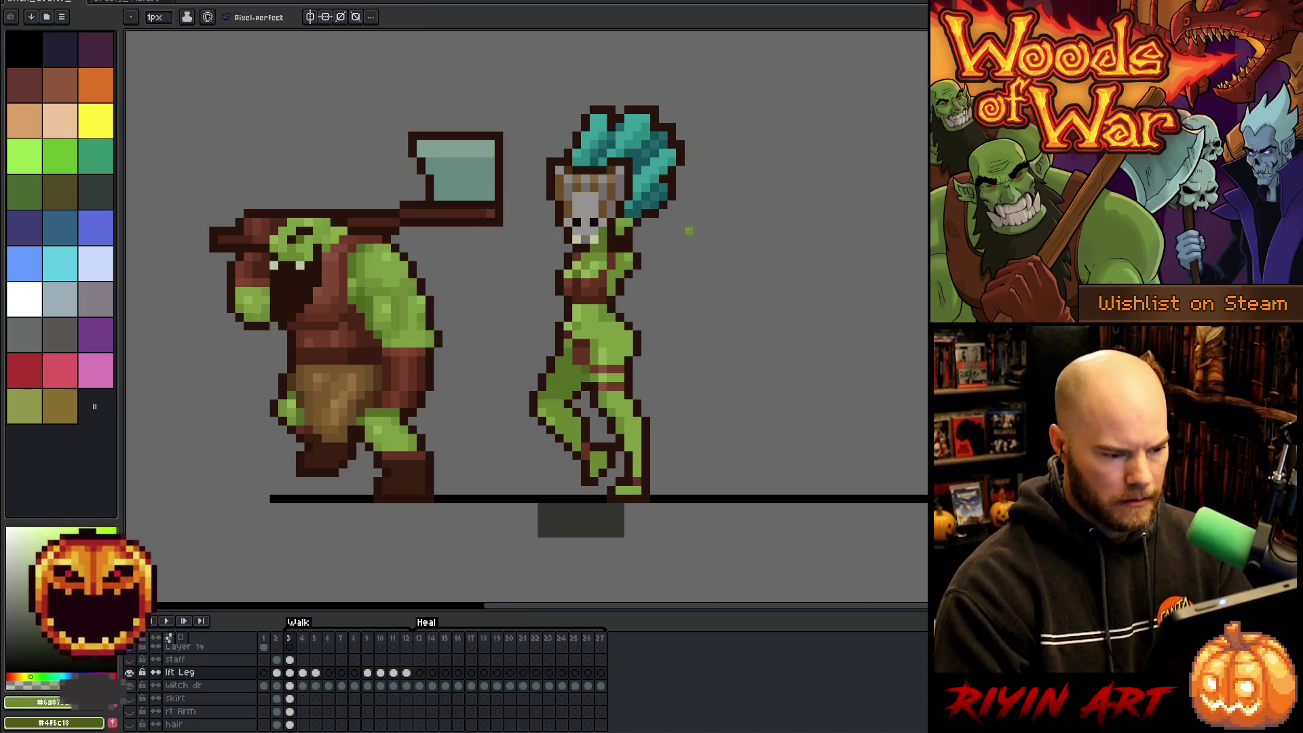
Compare frame 12 against loop-start frame 3, then select the witch-doctor's leg on frame 12.
key(Left)
key(Left)
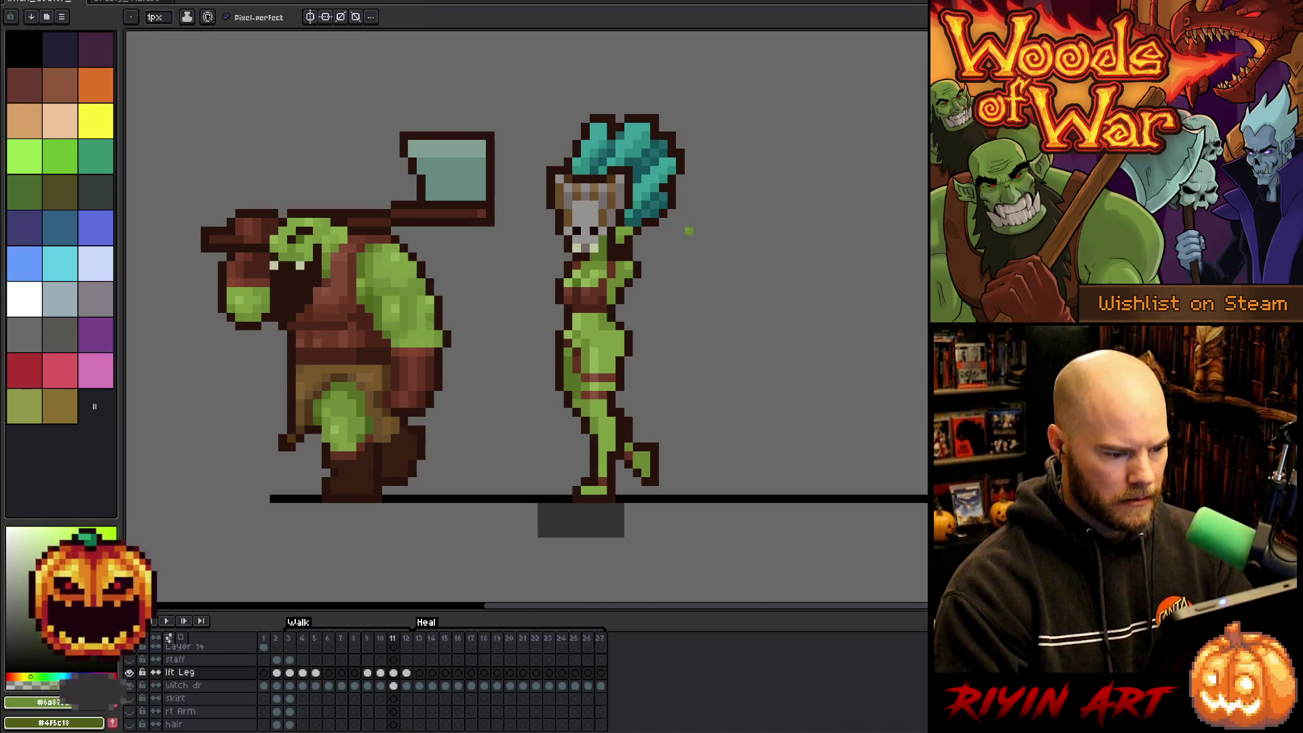
key(Right)
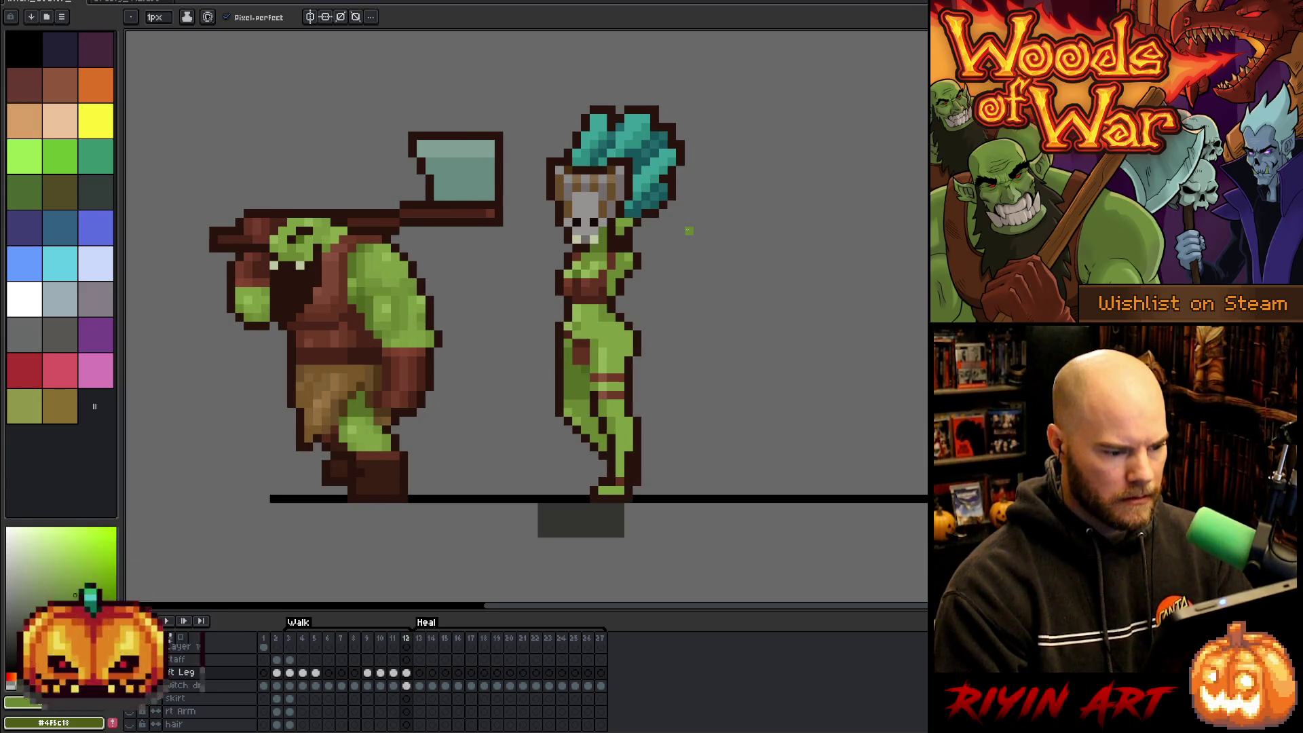
key(Right)
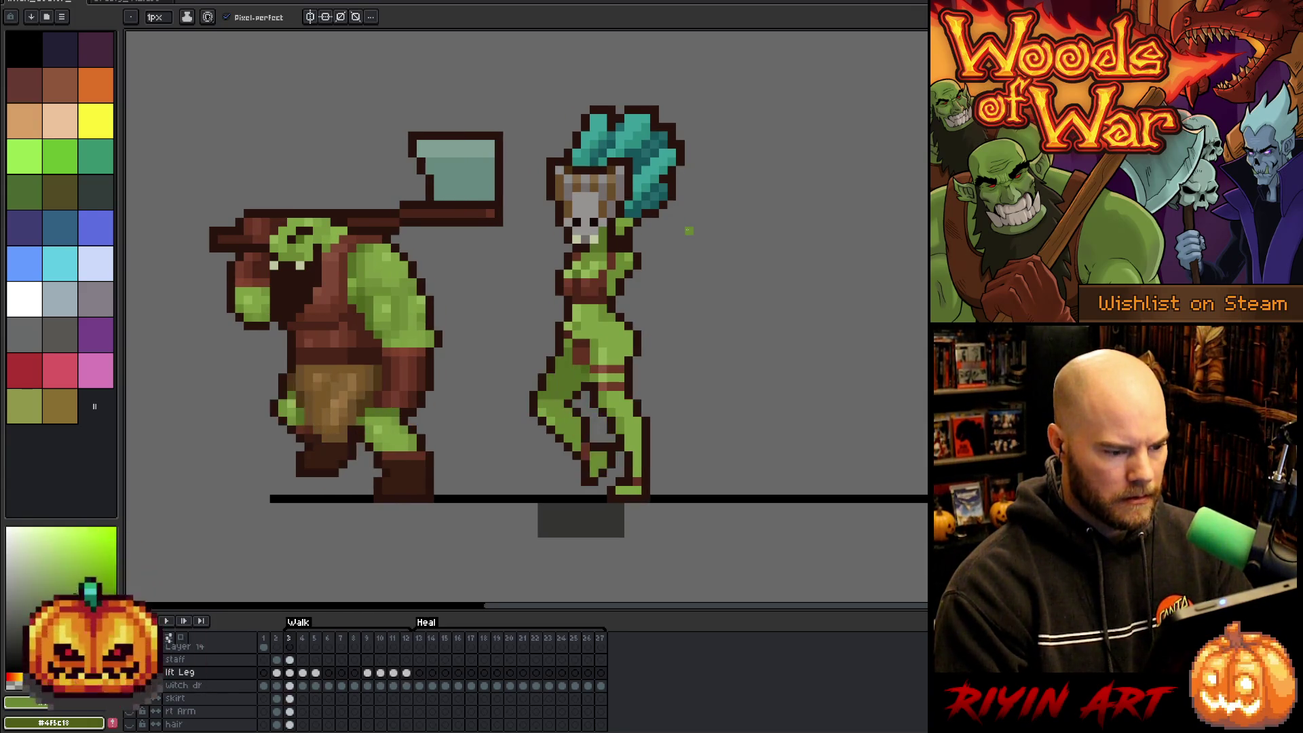
key(Left)
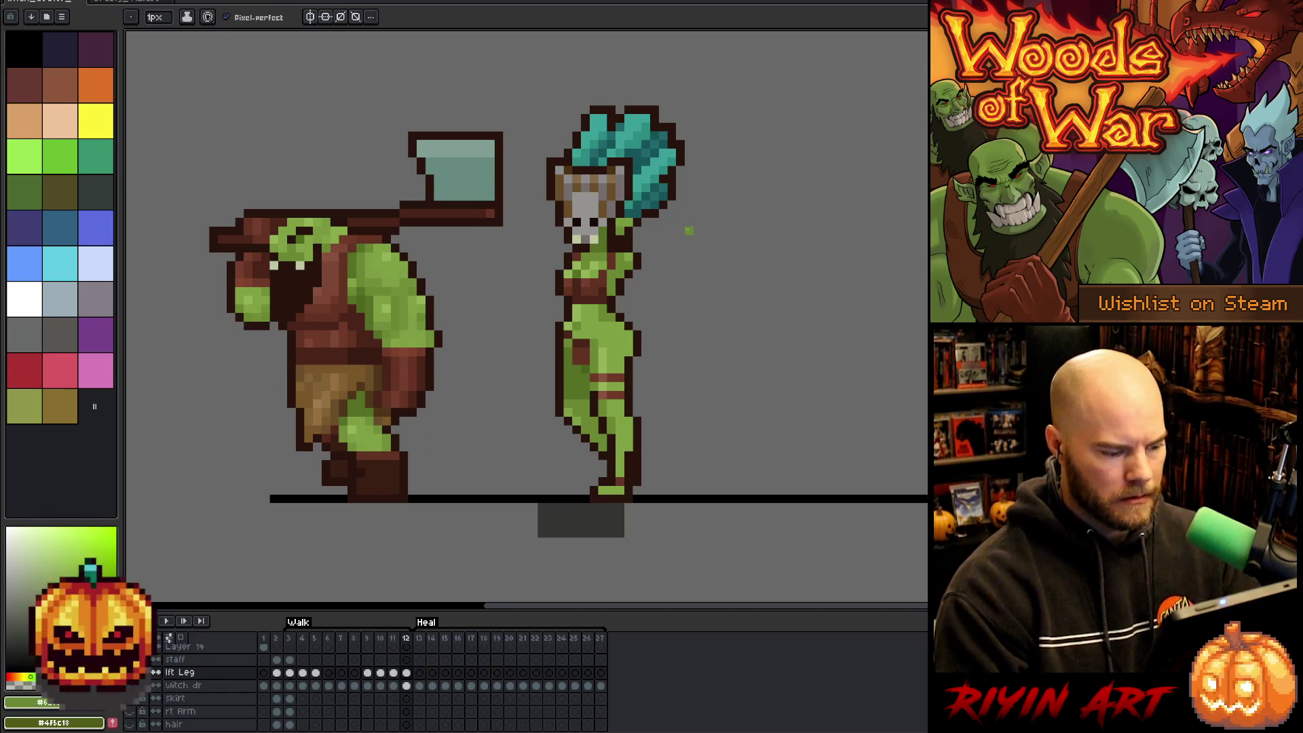
key(Right)
key(Right)
key(Left)
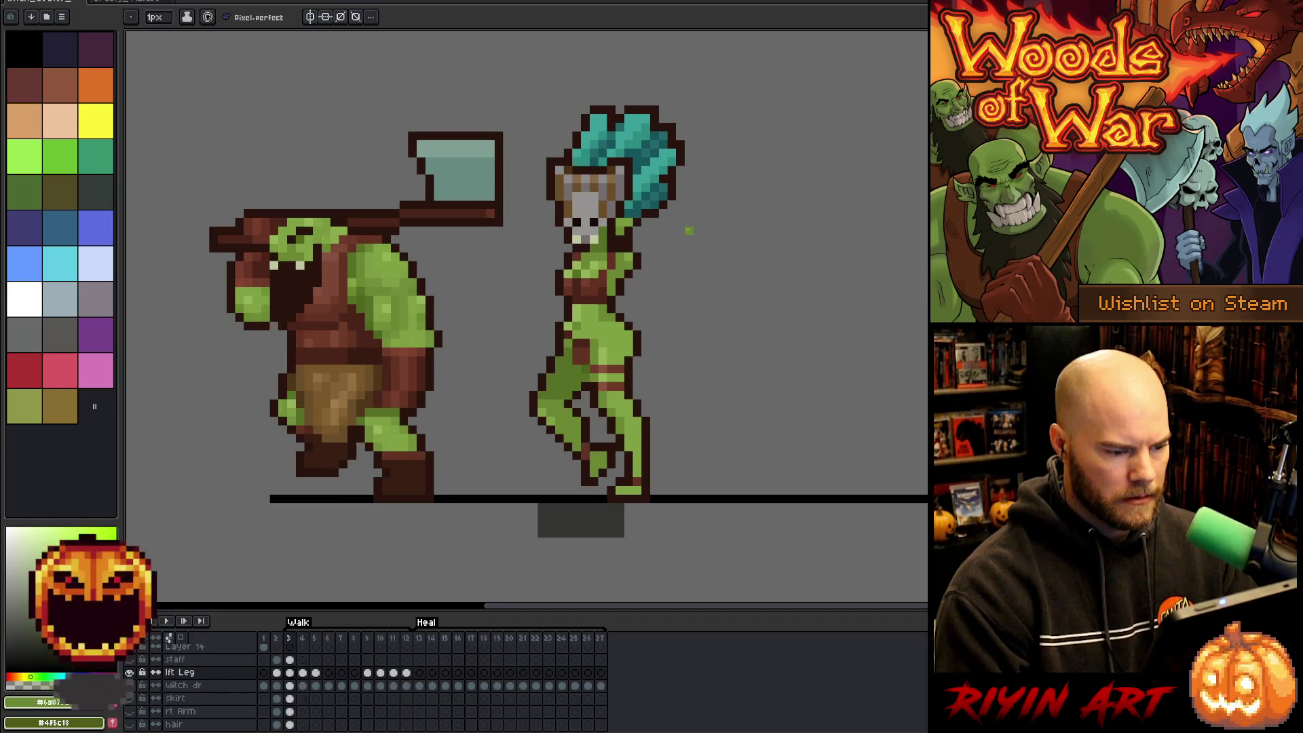
key(Right)
key(Right)
key(Right)
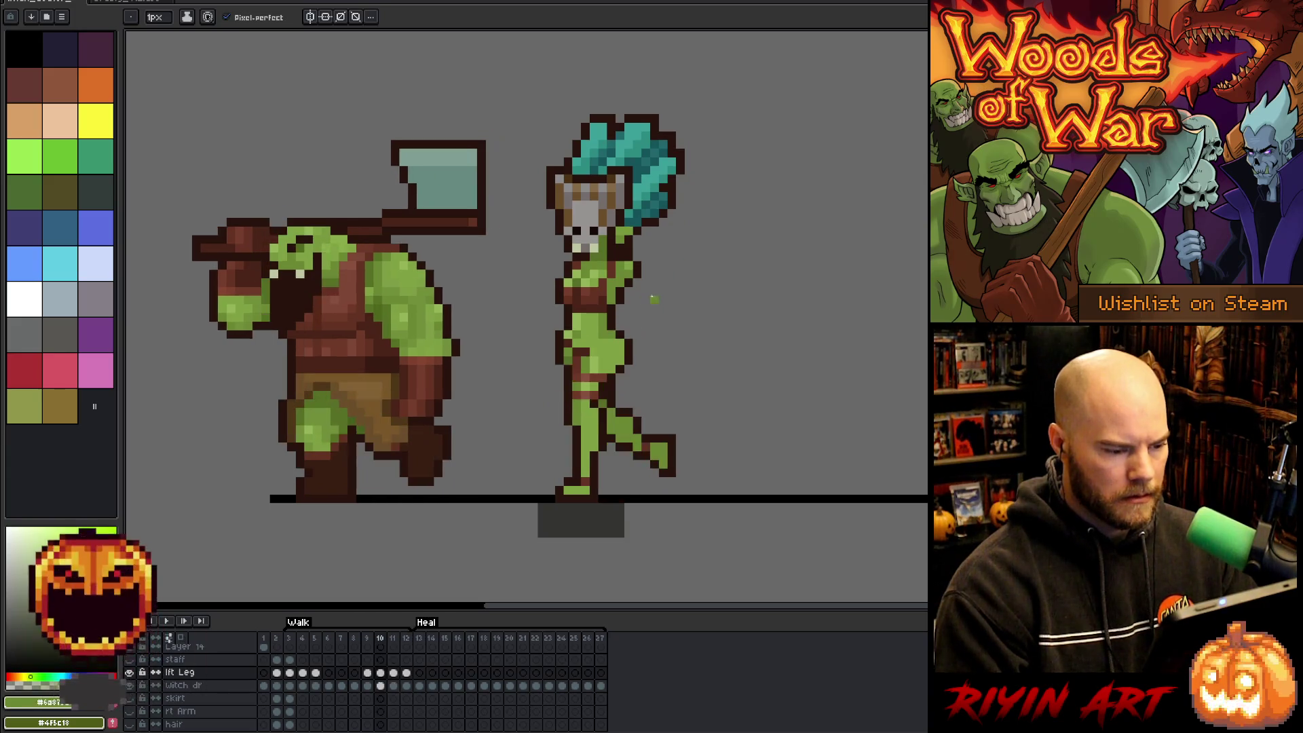
key(Right)
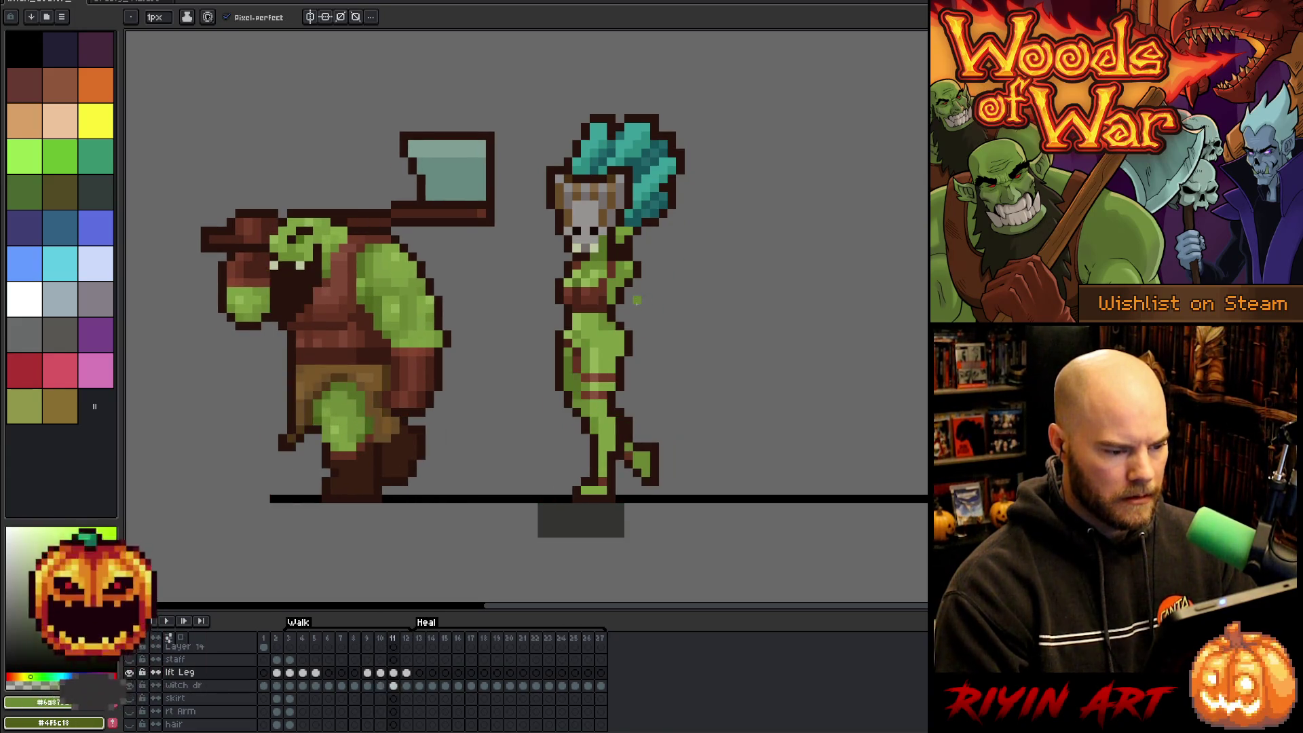
key(Right)
key(m)
mouse_move(633, 374)
mouse_down()
mouse_move(590, 400)
mouse_move(611, 377)
mouse_up()
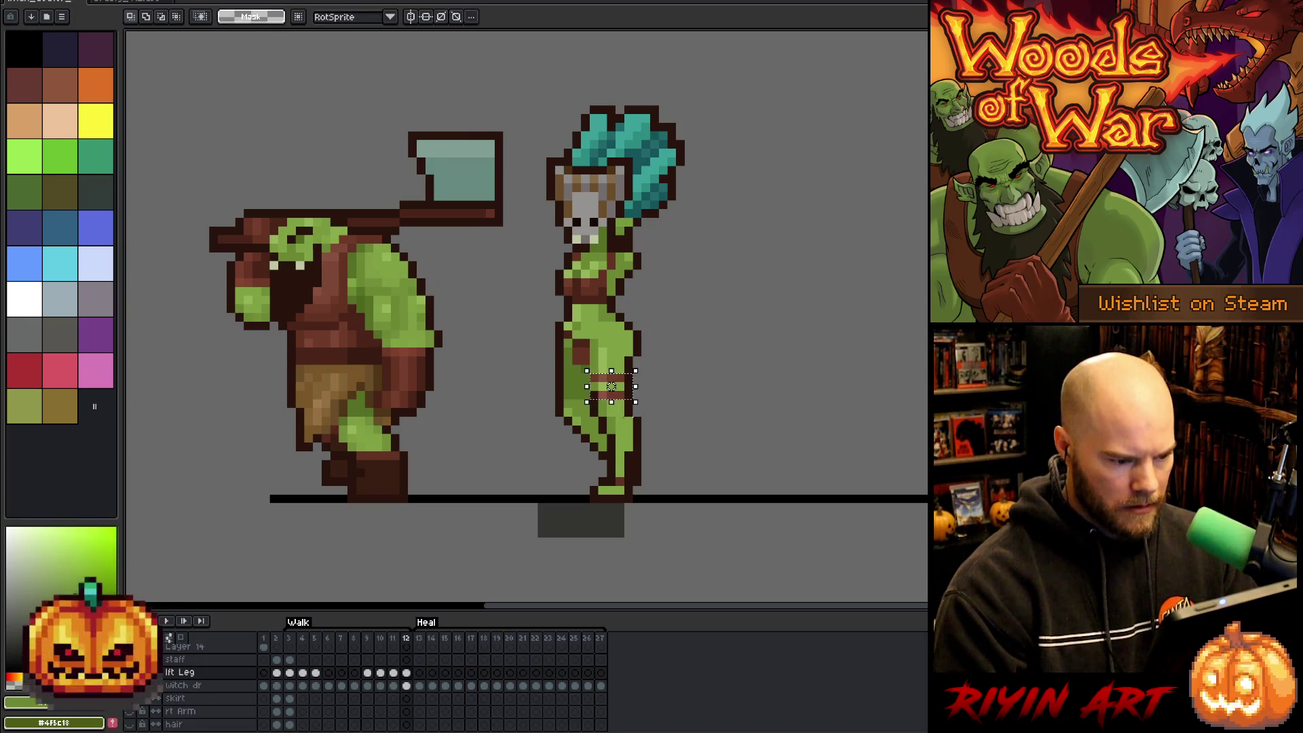
Sample the dark red and green leg colours while flipping between neighbouring walk frames.
key(Return)
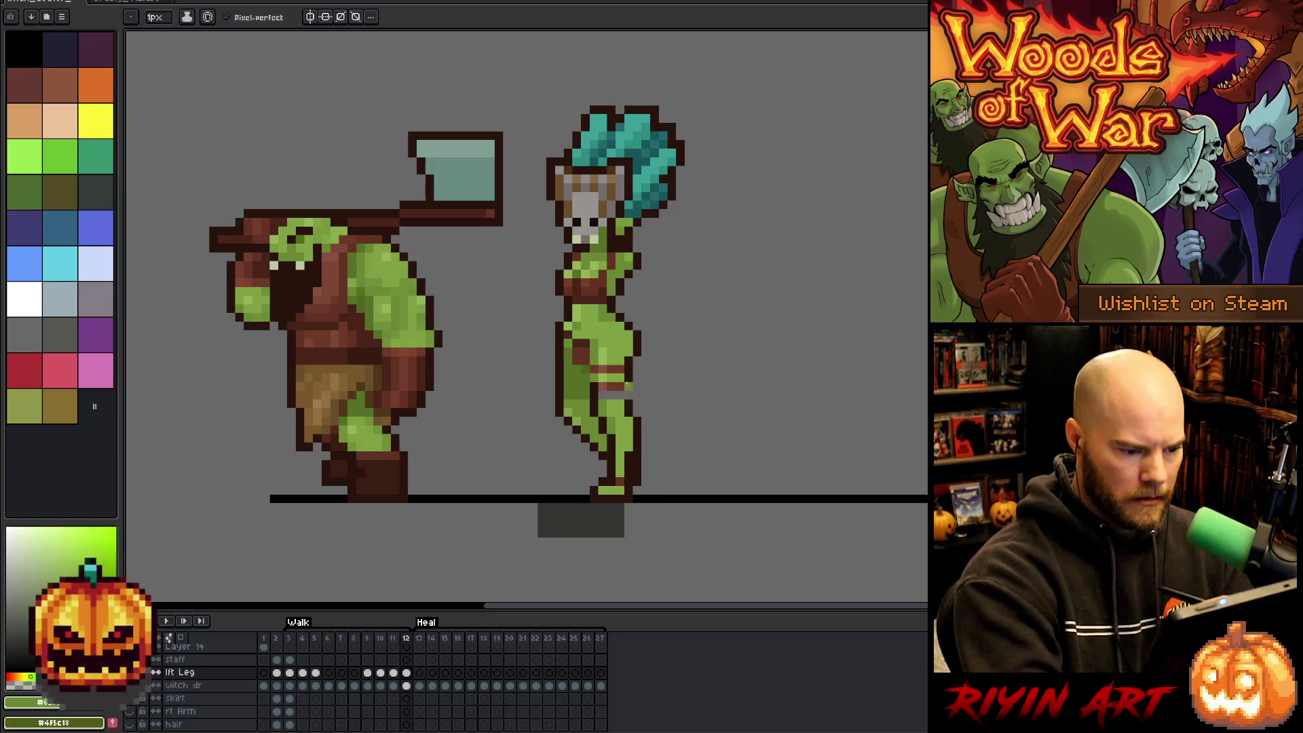
alt+click(619, 393)
alt+click(611, 393)
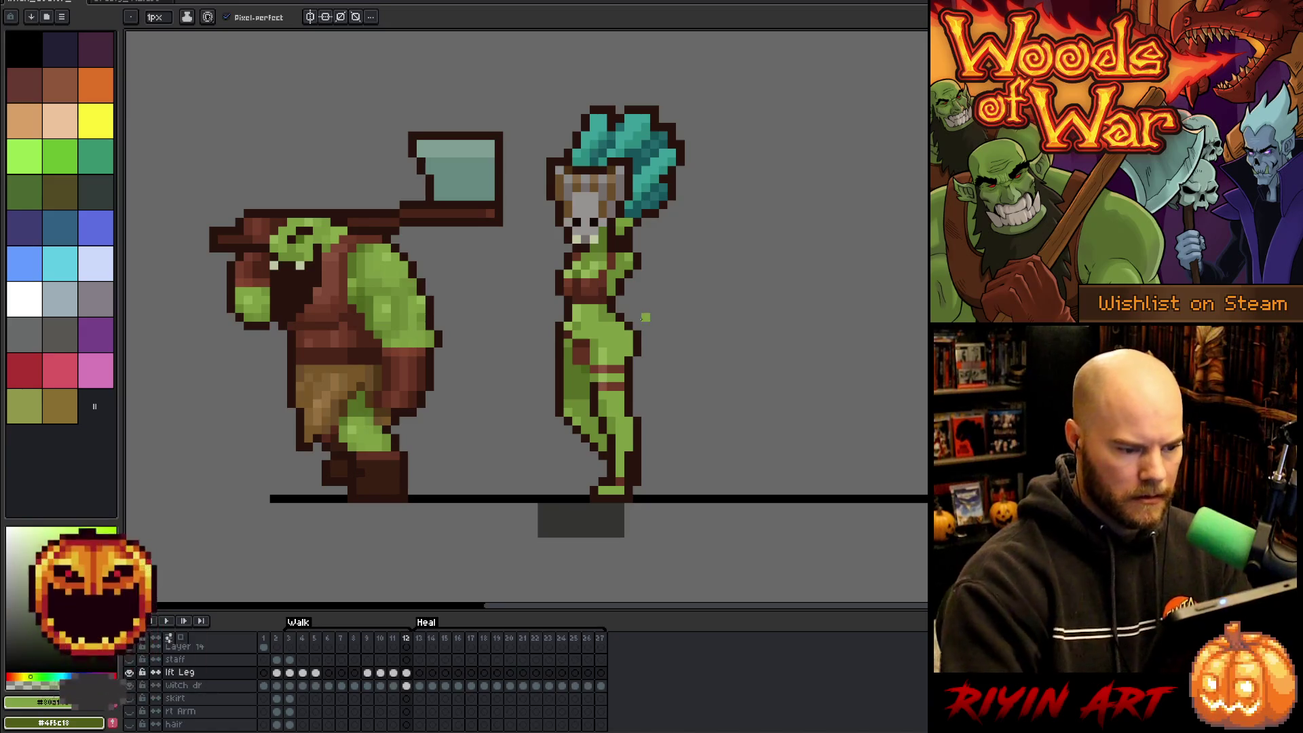
key(period)
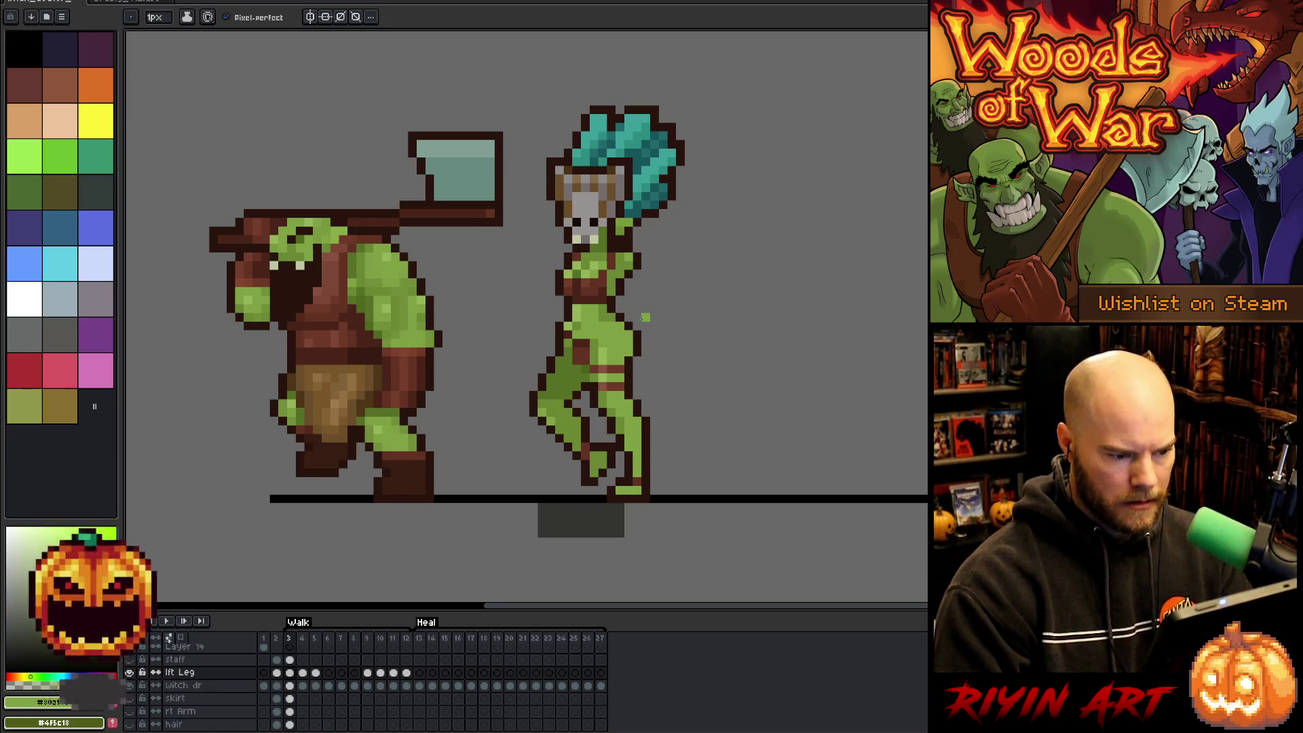
key(period)
key(period)
key(period)
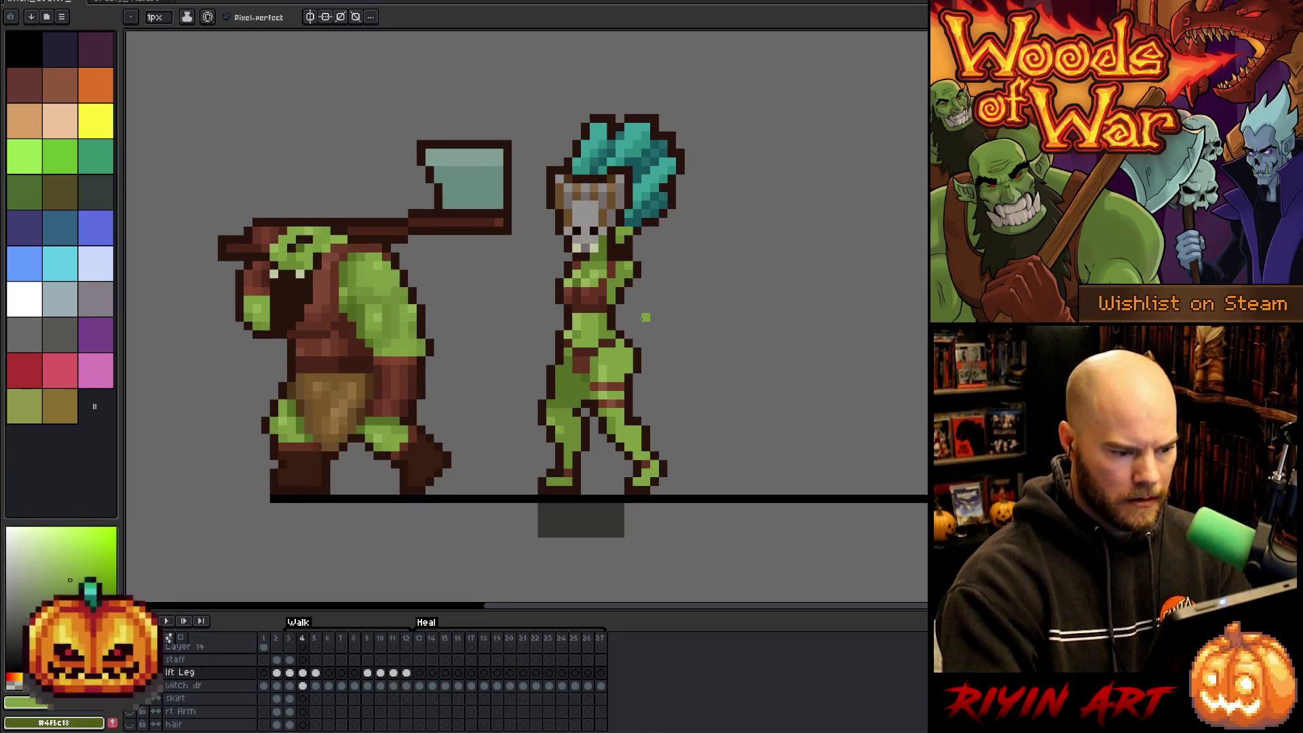
alt+click(603, 403)
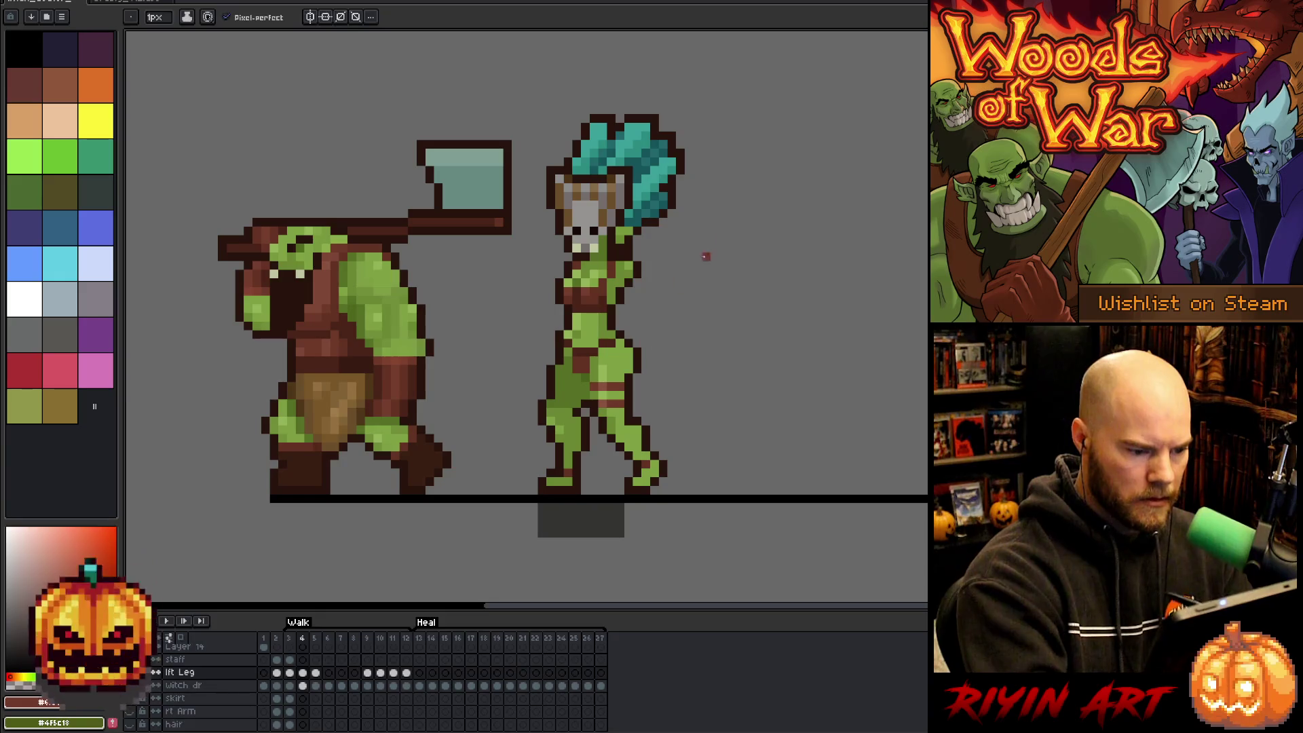
key(period)
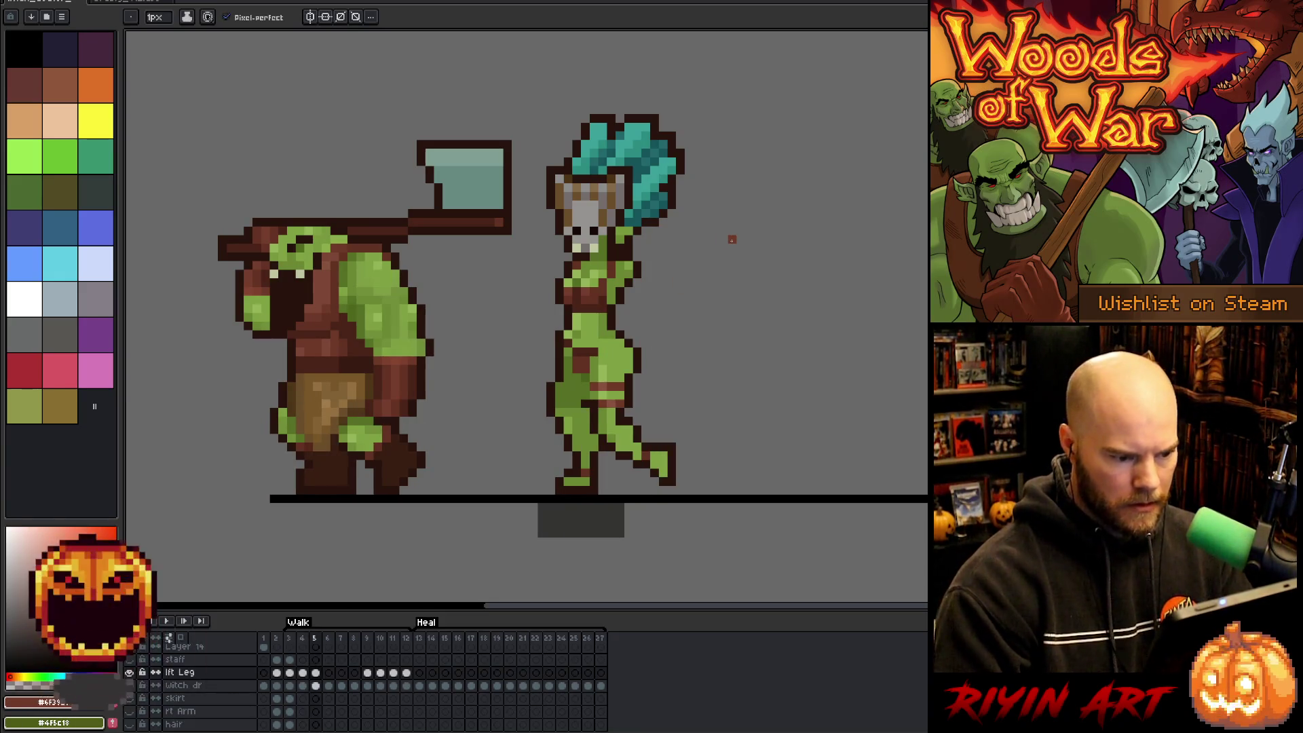
alt+click(612, 403)
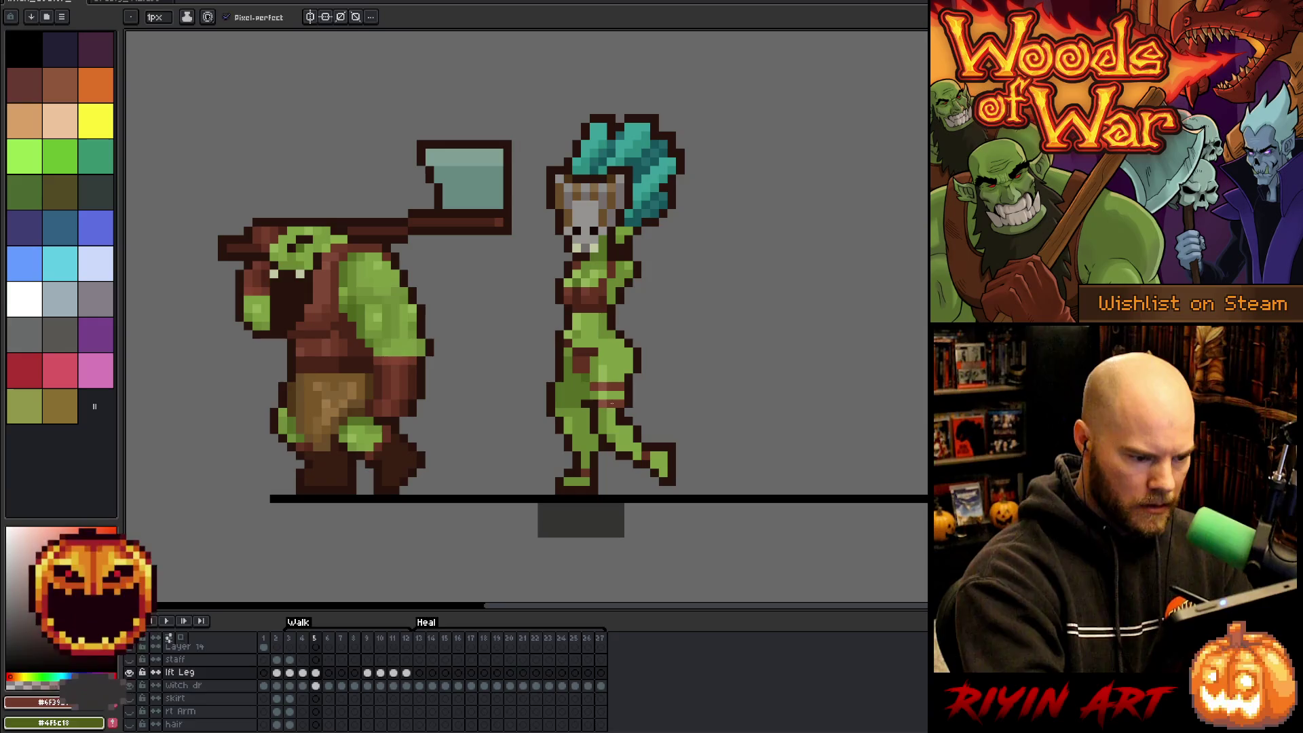
key(period)
key(comma)
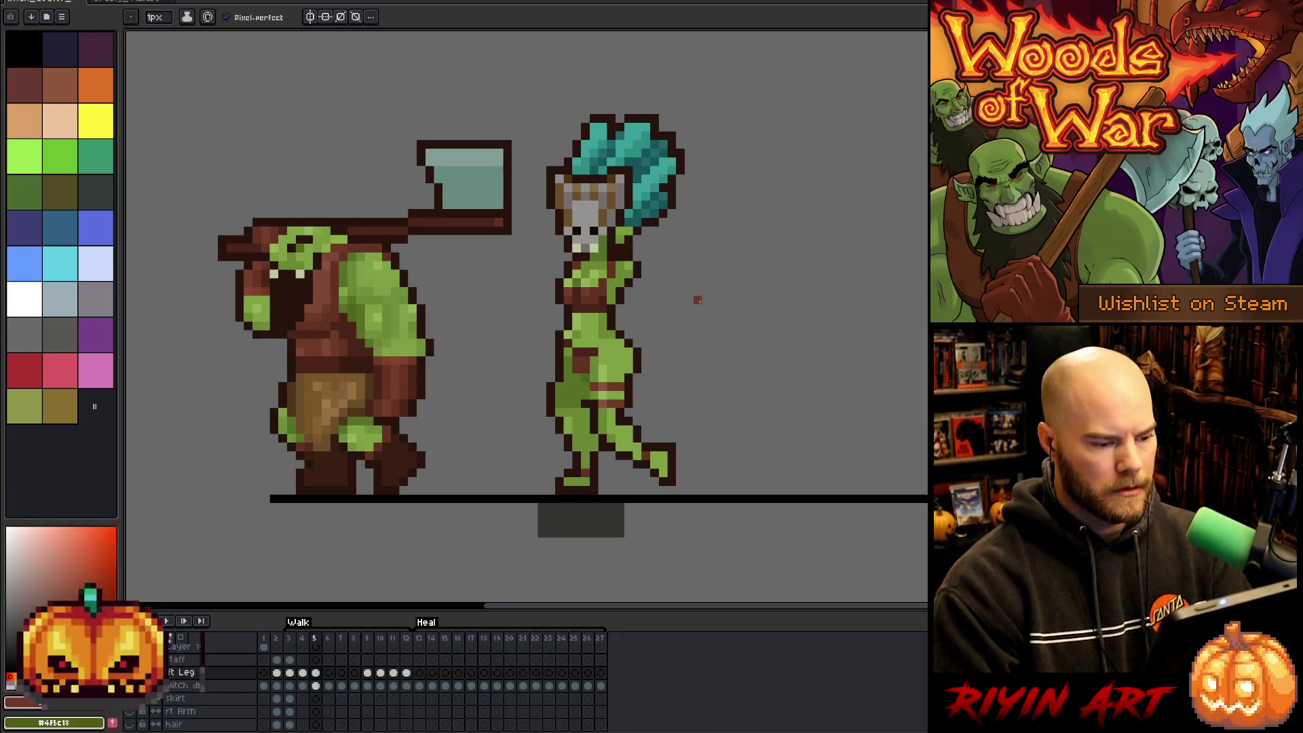
Play the walk cycle, step to frame 11 and hide the lft Leg layer.
key(Return)
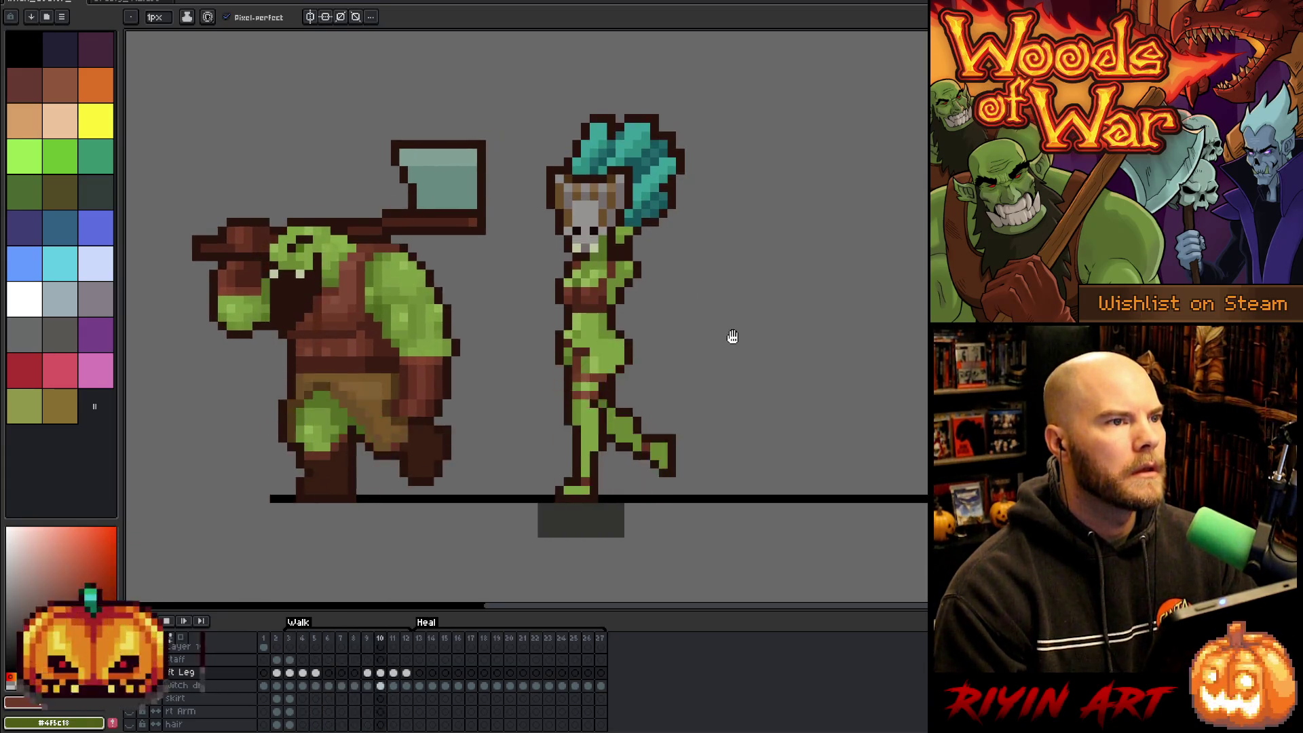
key(Return)
key(Right)
key(Right)
key(Right)
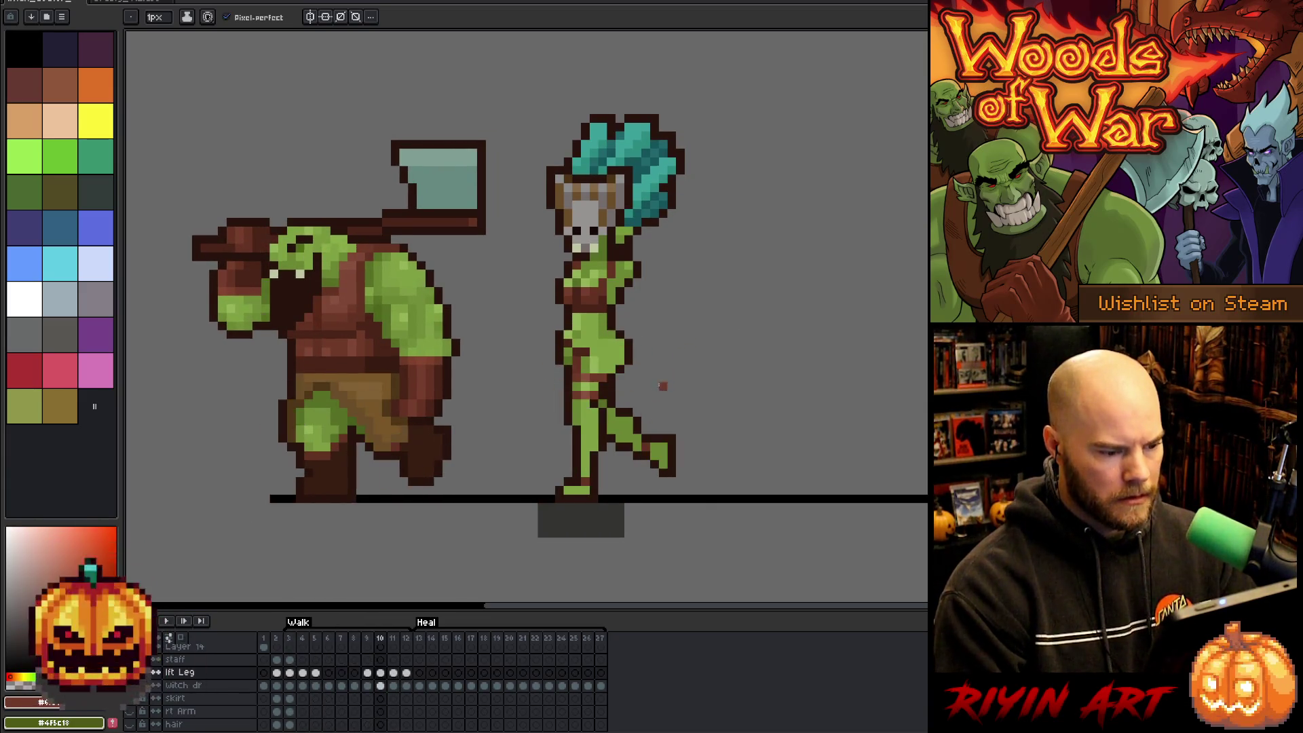
key(Right)
key(Right)
key(Right)
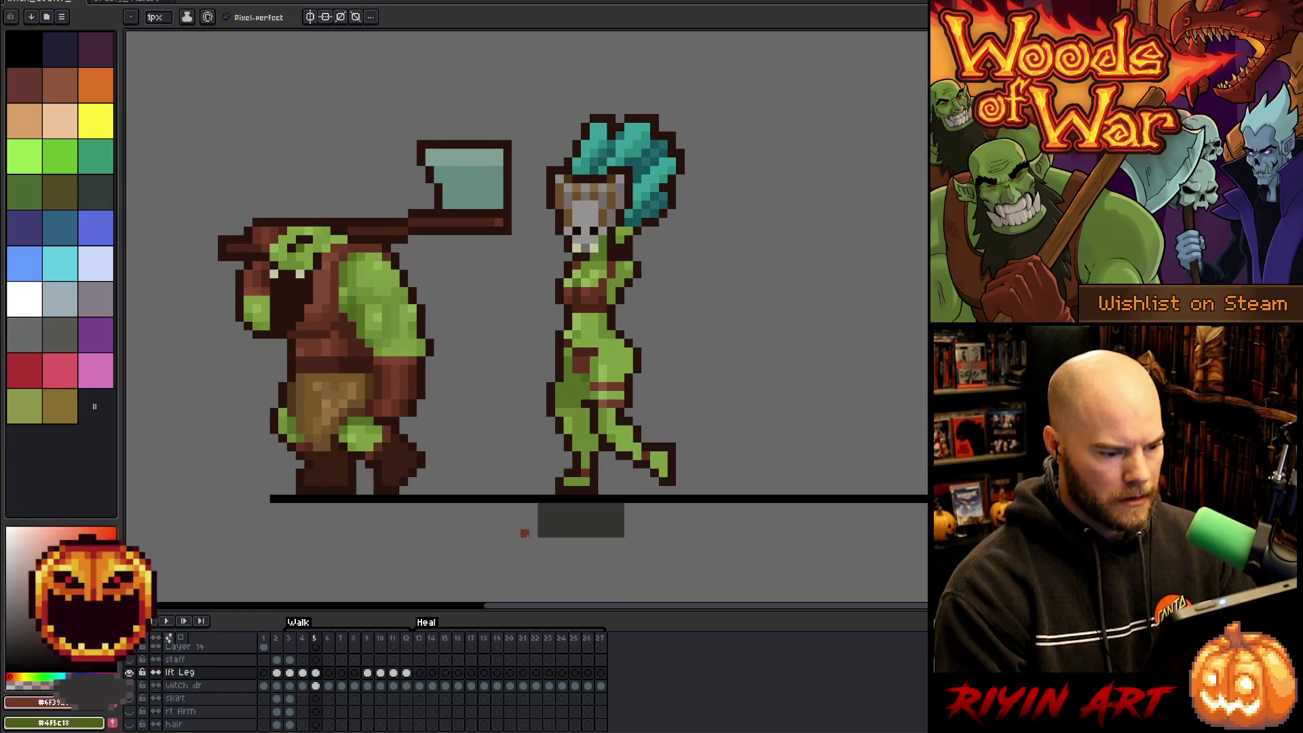
key(Left)
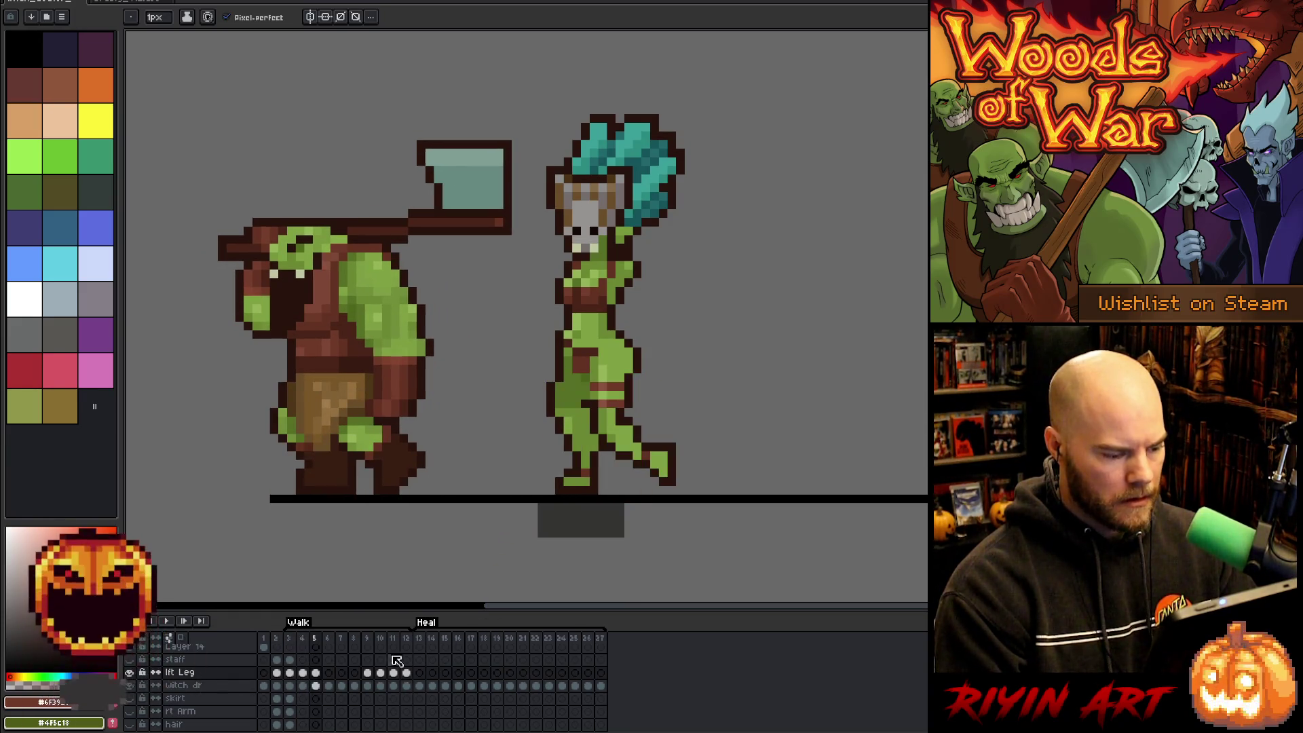
click(395, 640)
key(Left)
key(Left)
key(Right)
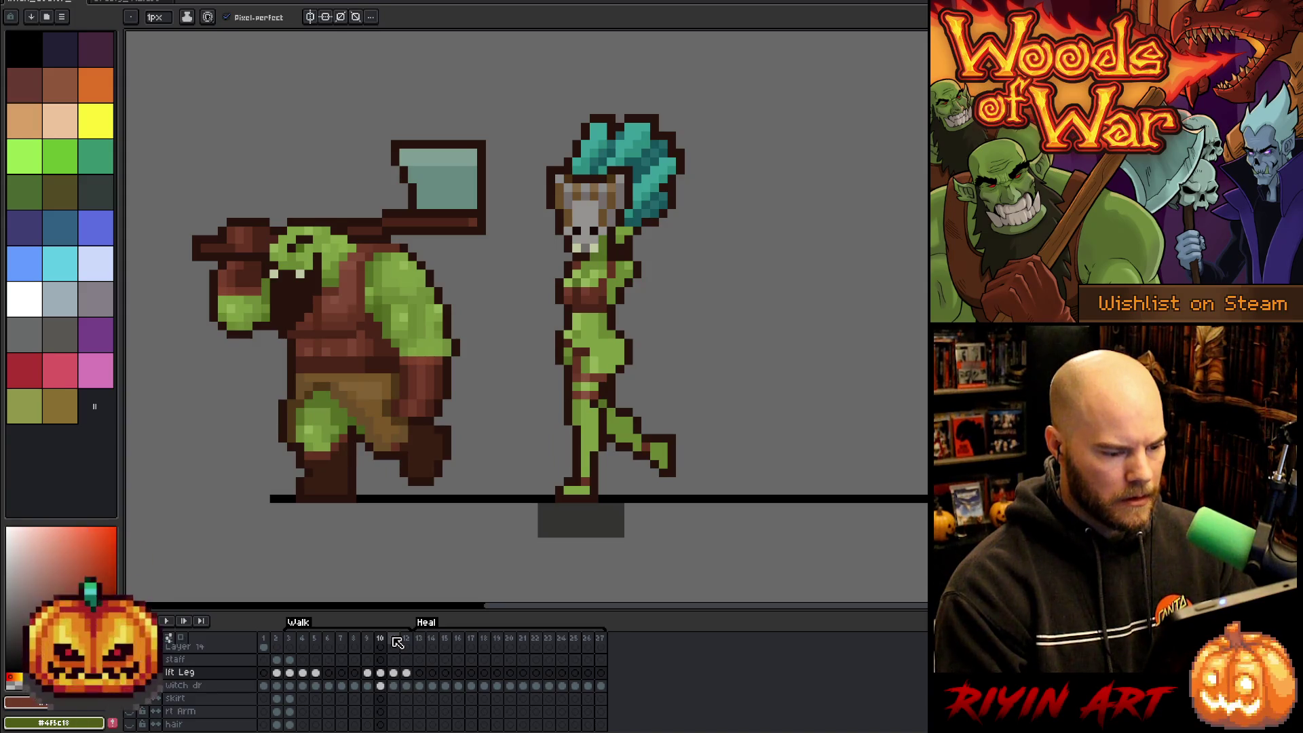
key(Right)
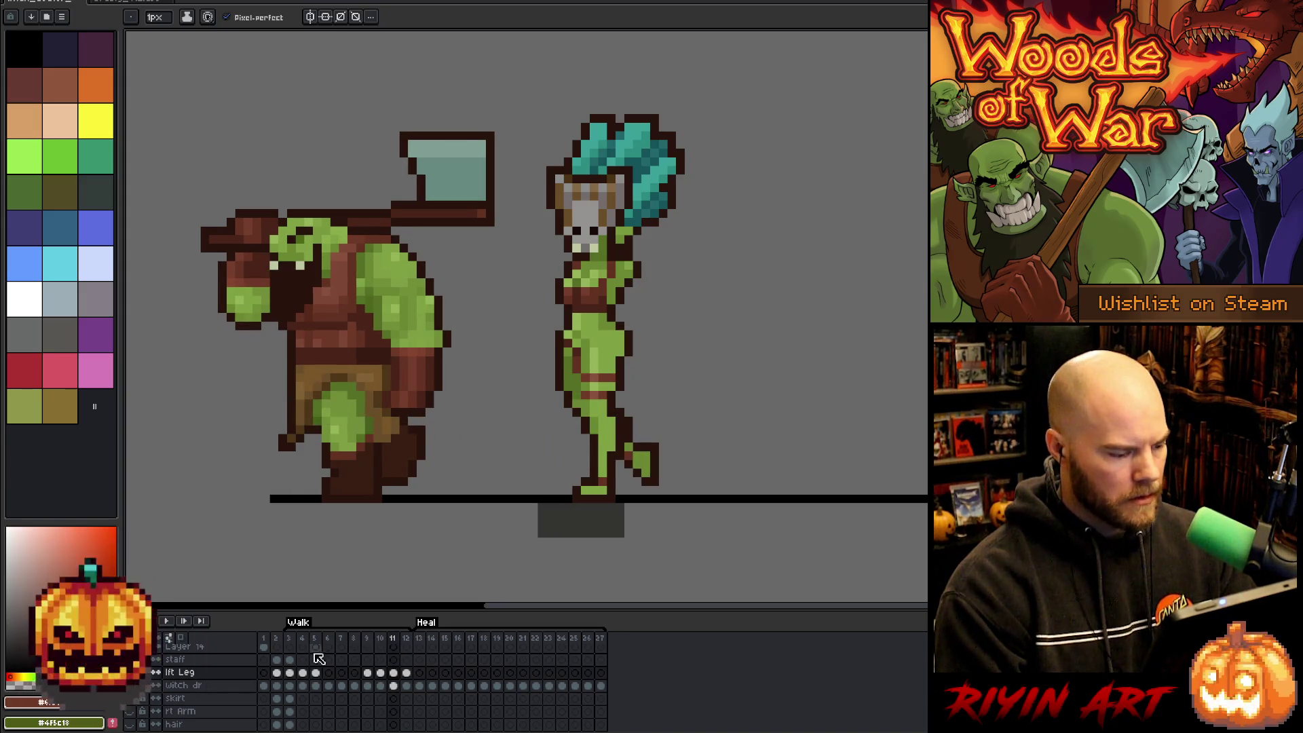
click(133, 673)
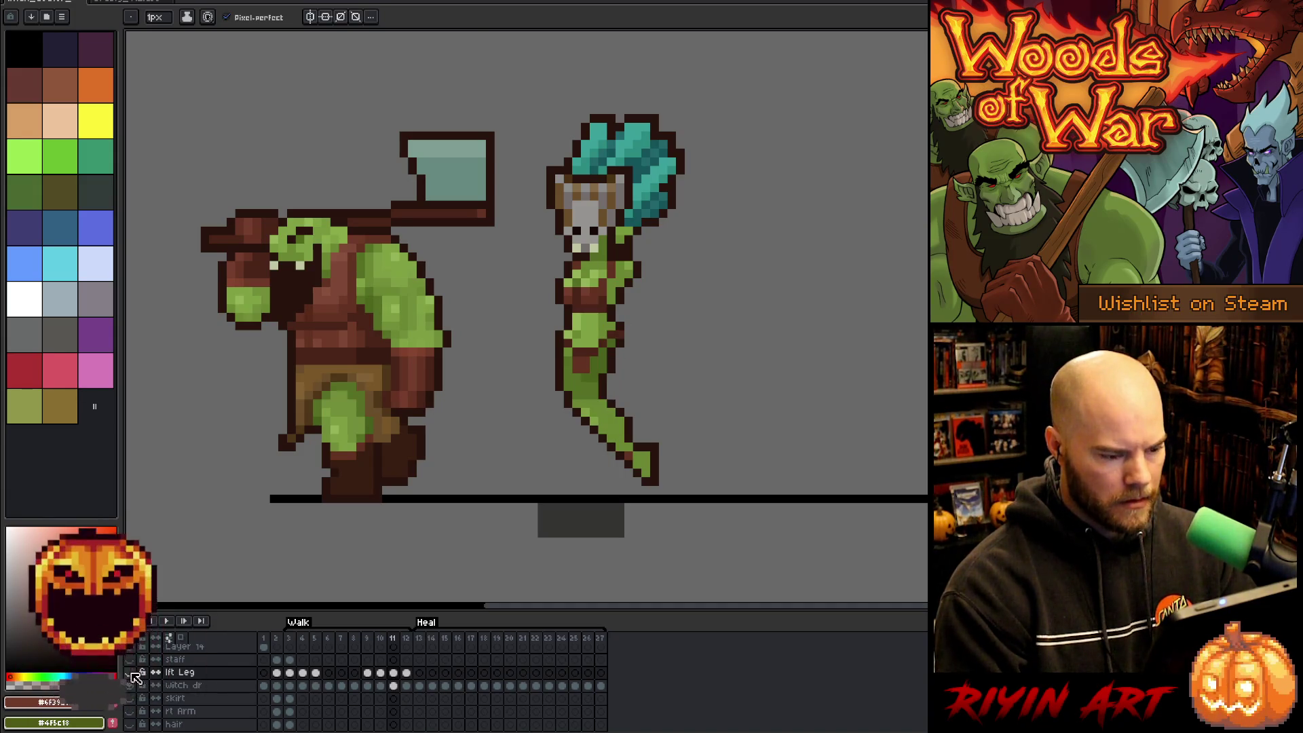
Marquee-select the witch's leg on frame 11, then go to frame 6 and compare it with frame 5.
key(m)
drag(731, 532, 457, 397)
click(393, 686)
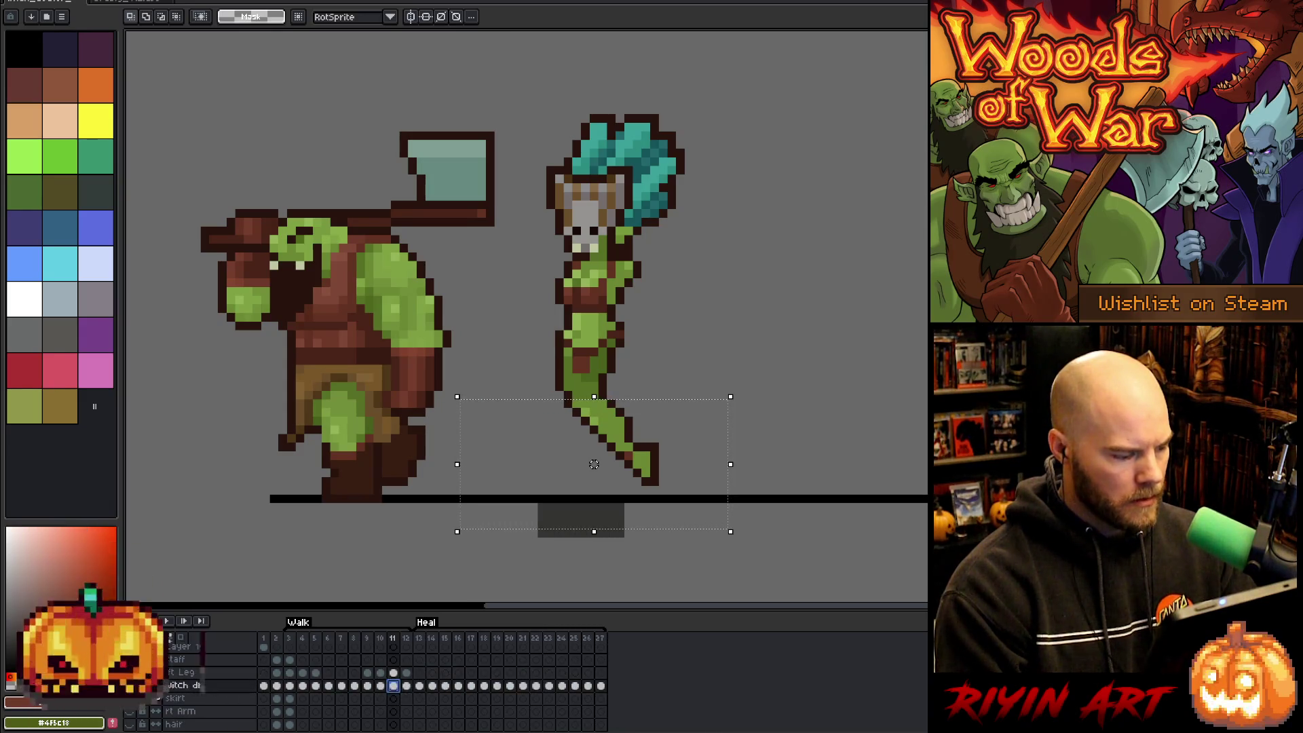
key(ctrl+t)
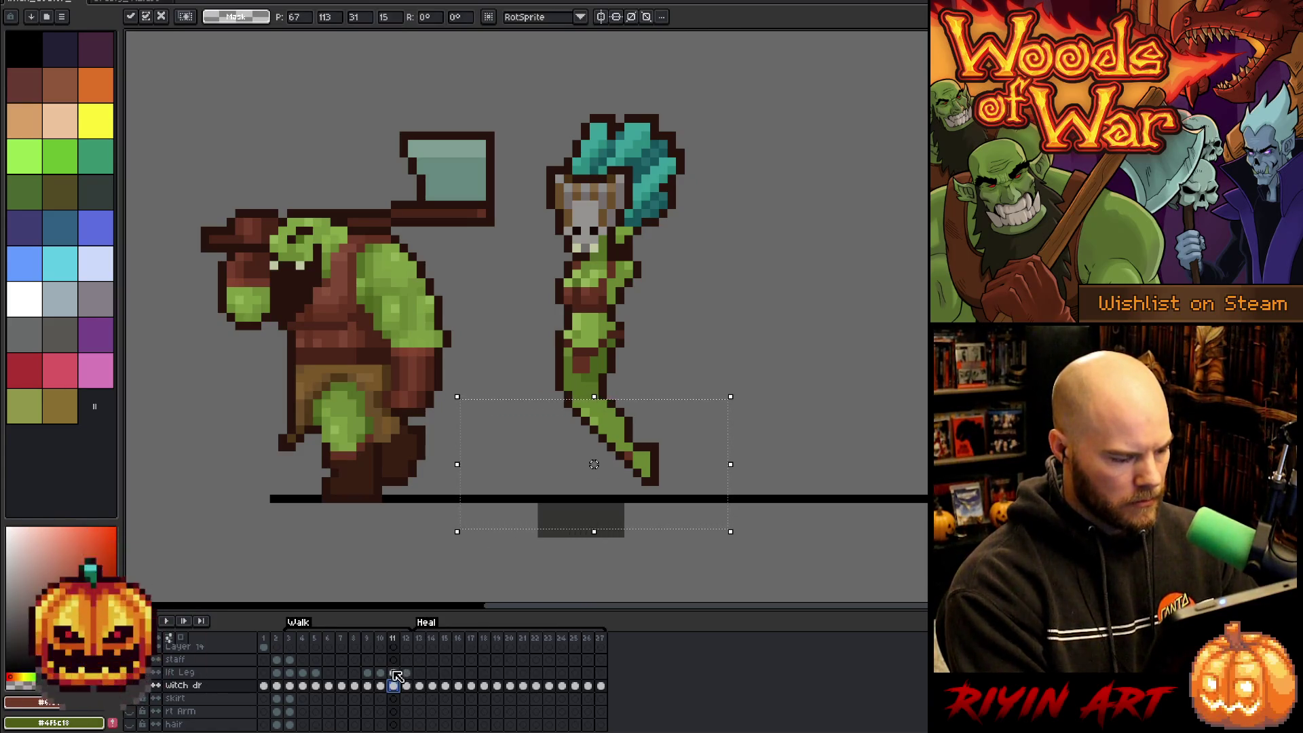
click(329, 673)
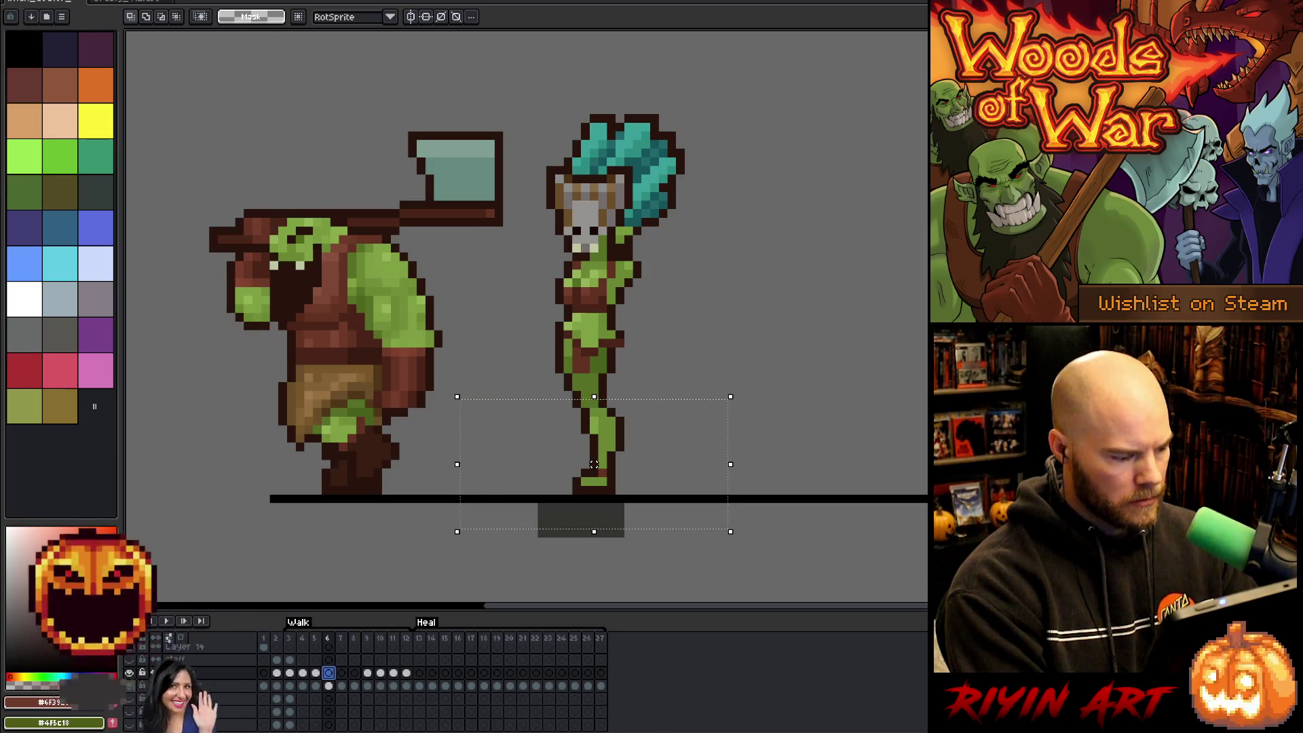
key(Left)
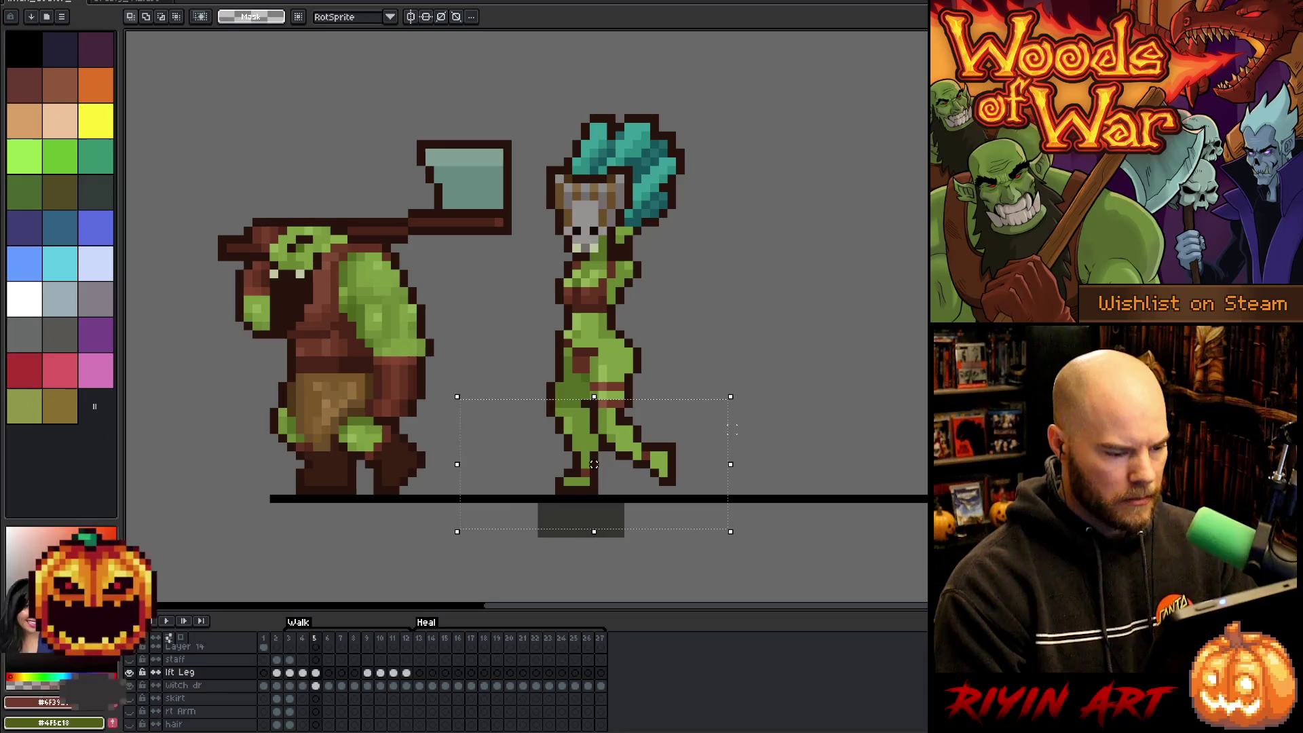
key(Right)
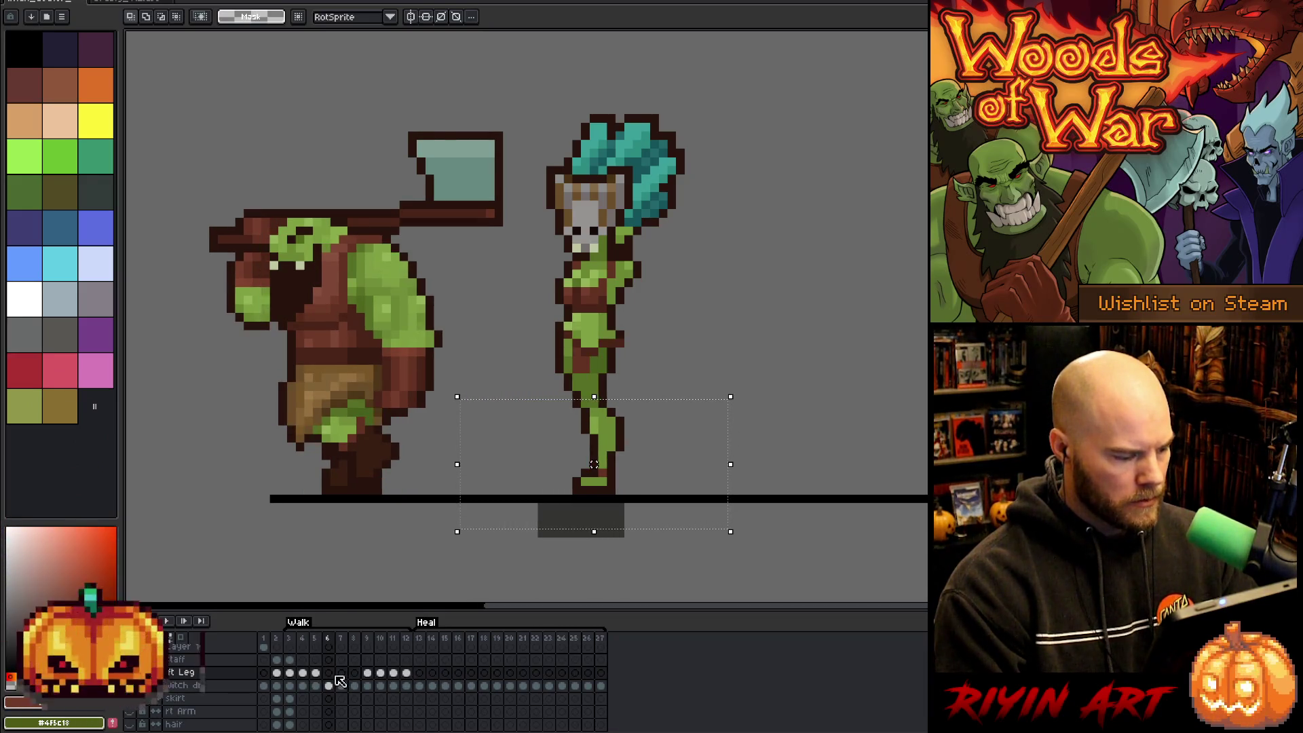
key(Left)
key(Left)
key(Right)
Add new Layer 15 and paste the leg into it on frame 6, comparing frames 5 and 6.
key(Right)
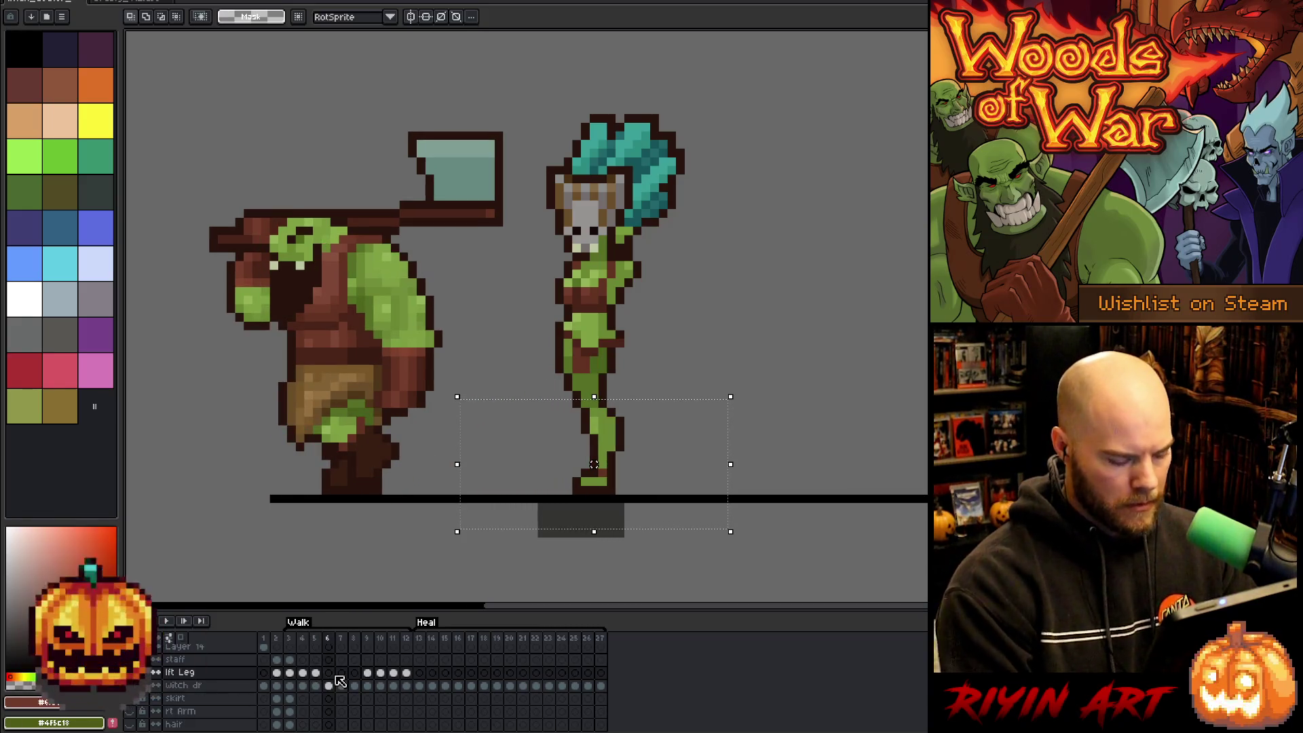
key(shift+n)
key(ctrl+v)
key(Left)
key(Right)
key(Left)
key(Right)
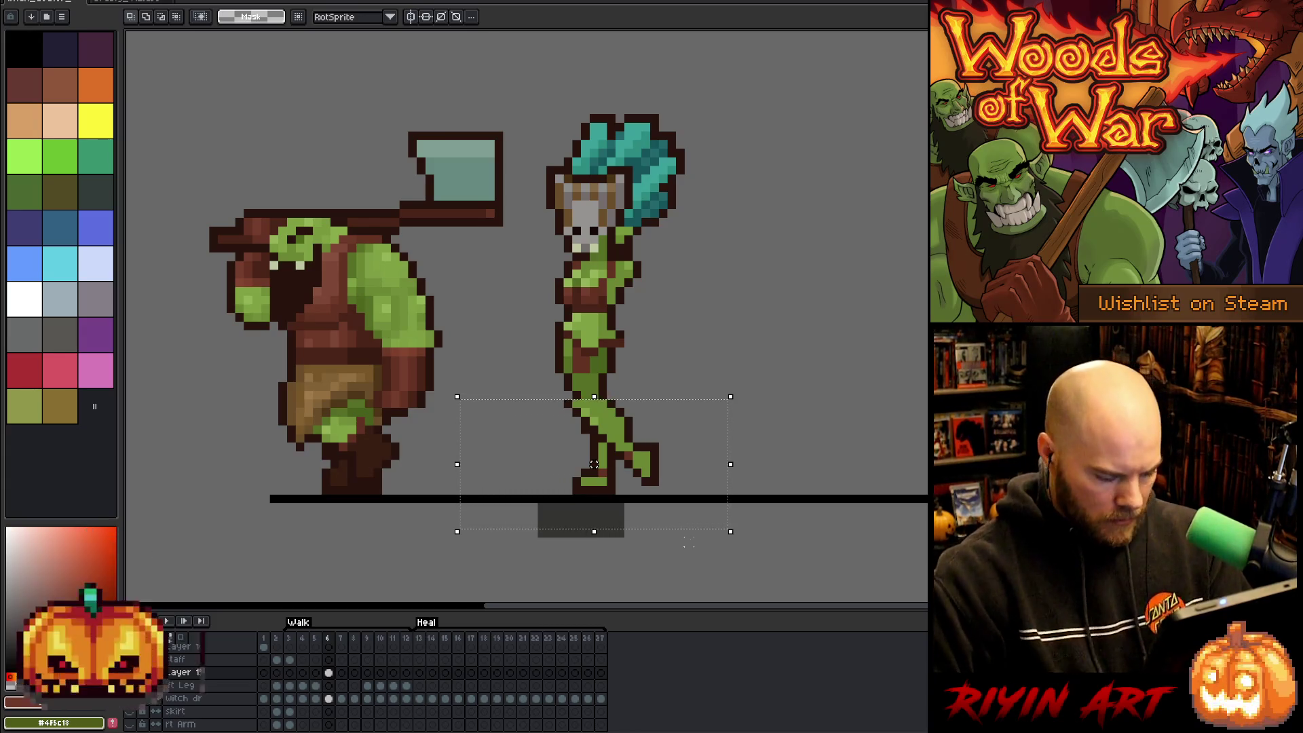
Drop the selection, return to the Pencil and make the lft Leg cel on frame 6 active.
key(ctrl+d)
key(i)
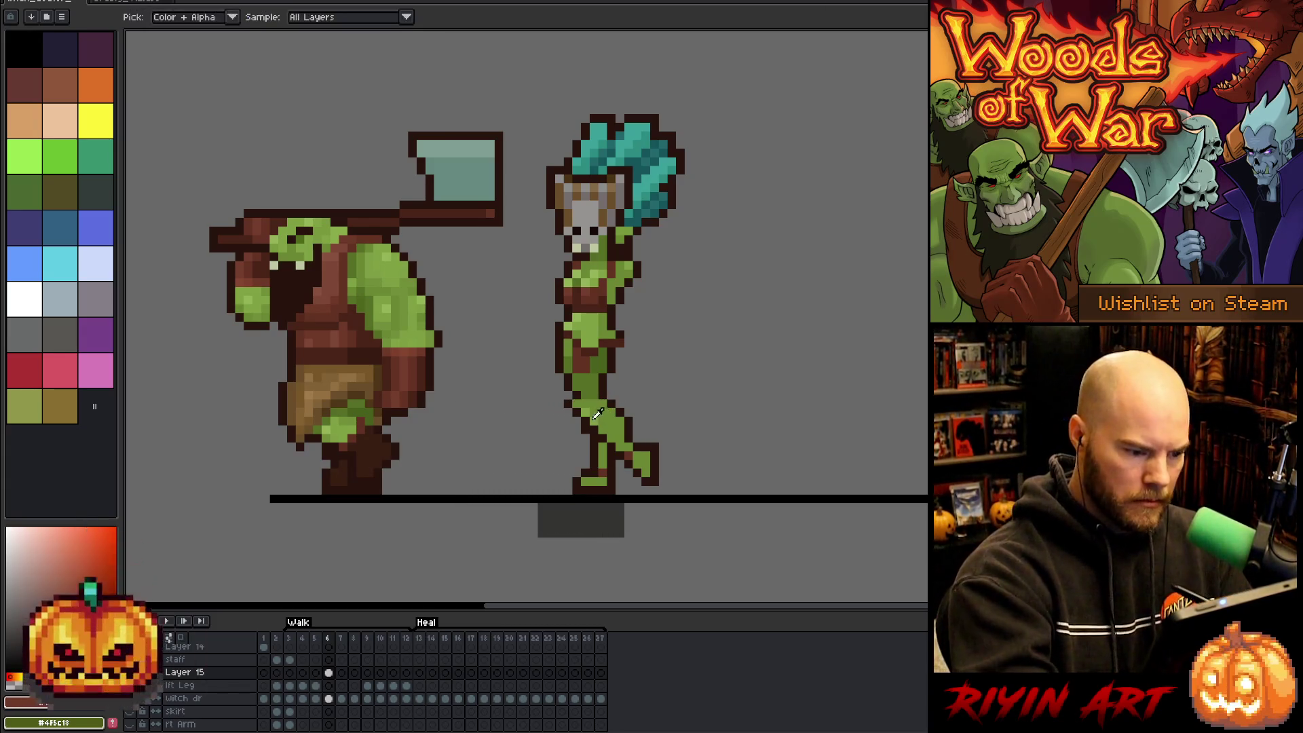
key(b)
key(comma)
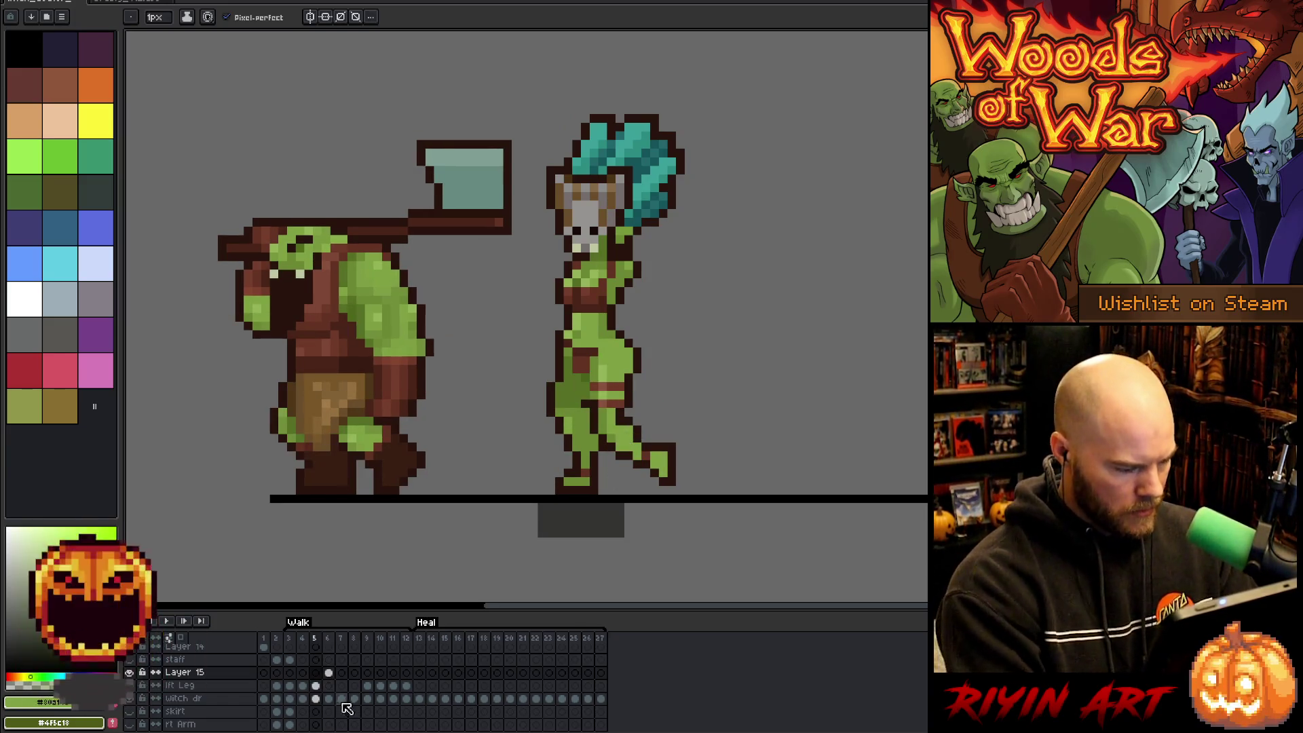
click(316, 686)
click(329, 687)
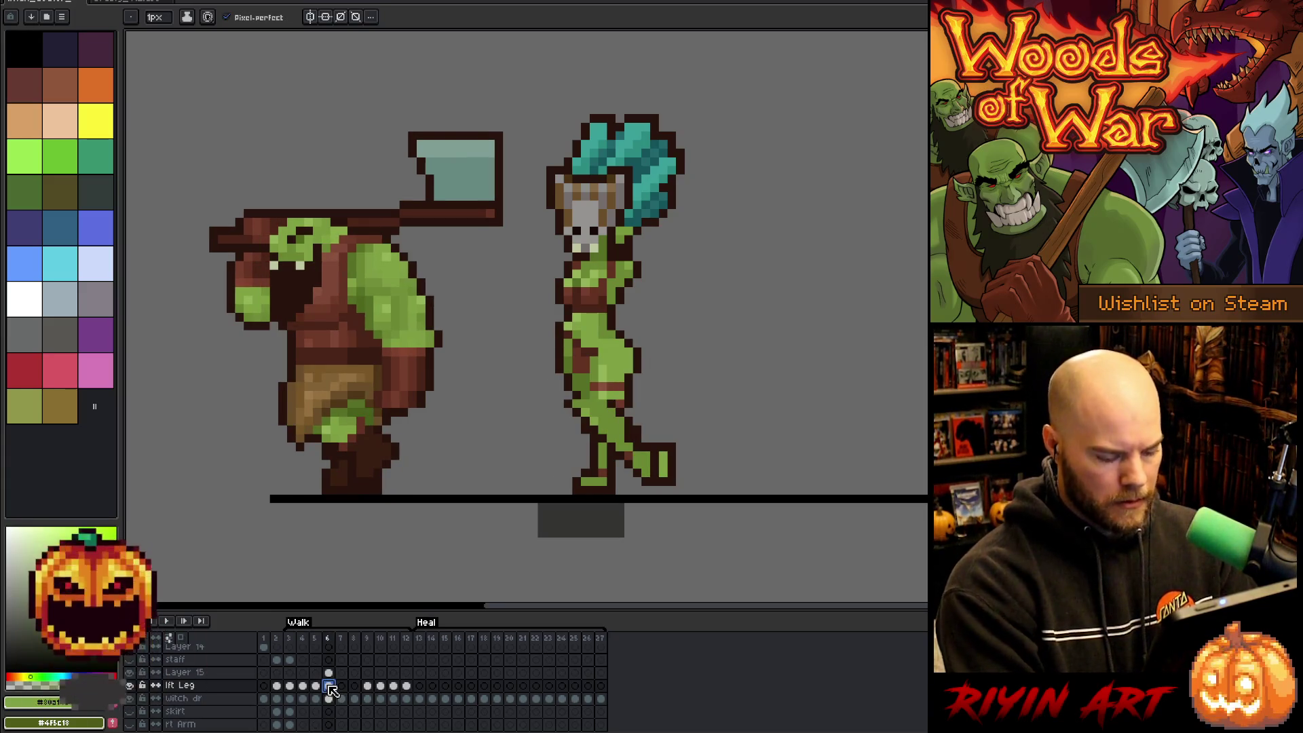
key(comma)
key(period)
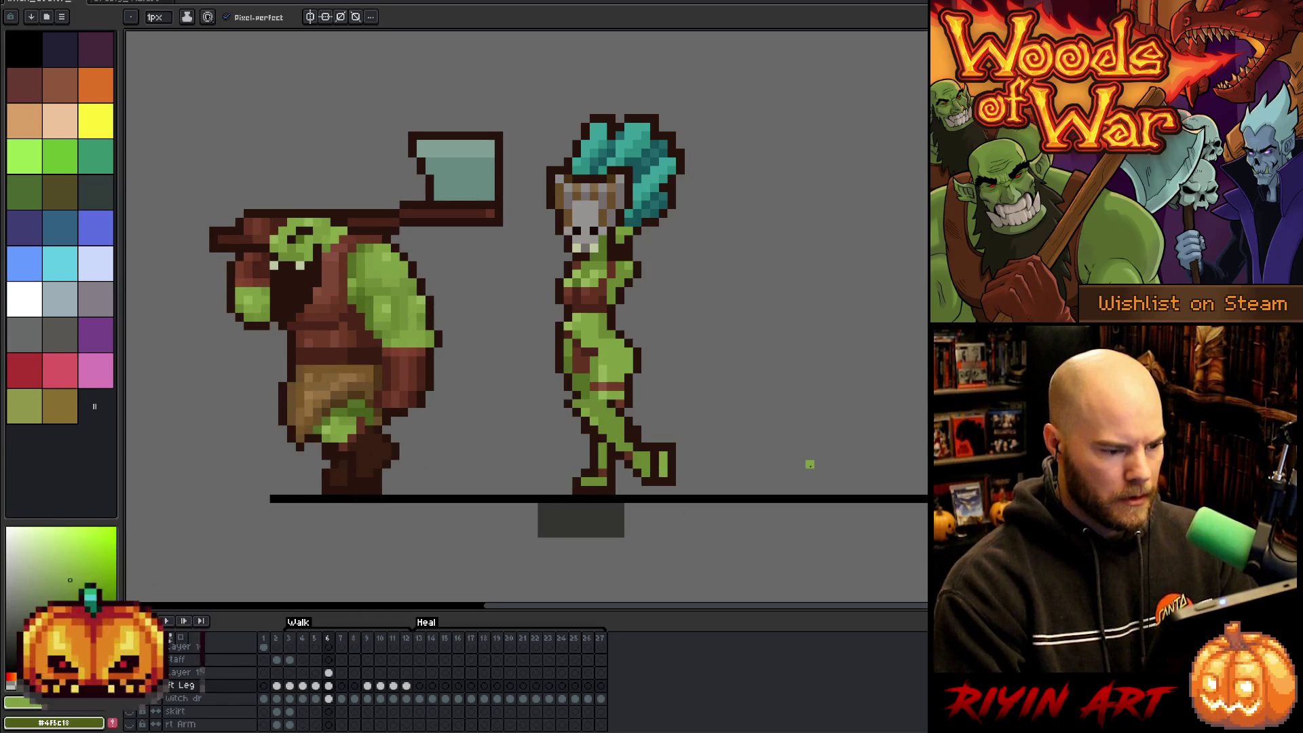
Select and deselect the witch's lower body, then pick the lft Leg cel on frame 6 with the Pencil.
drag(506, 341, 503, 346)
key(m)
mouse_move(789, 501)
mouse_down()
mouse_move(737, 485)
mouse_move(506, 341)
mouse_move(509, 351)
mouse_up()
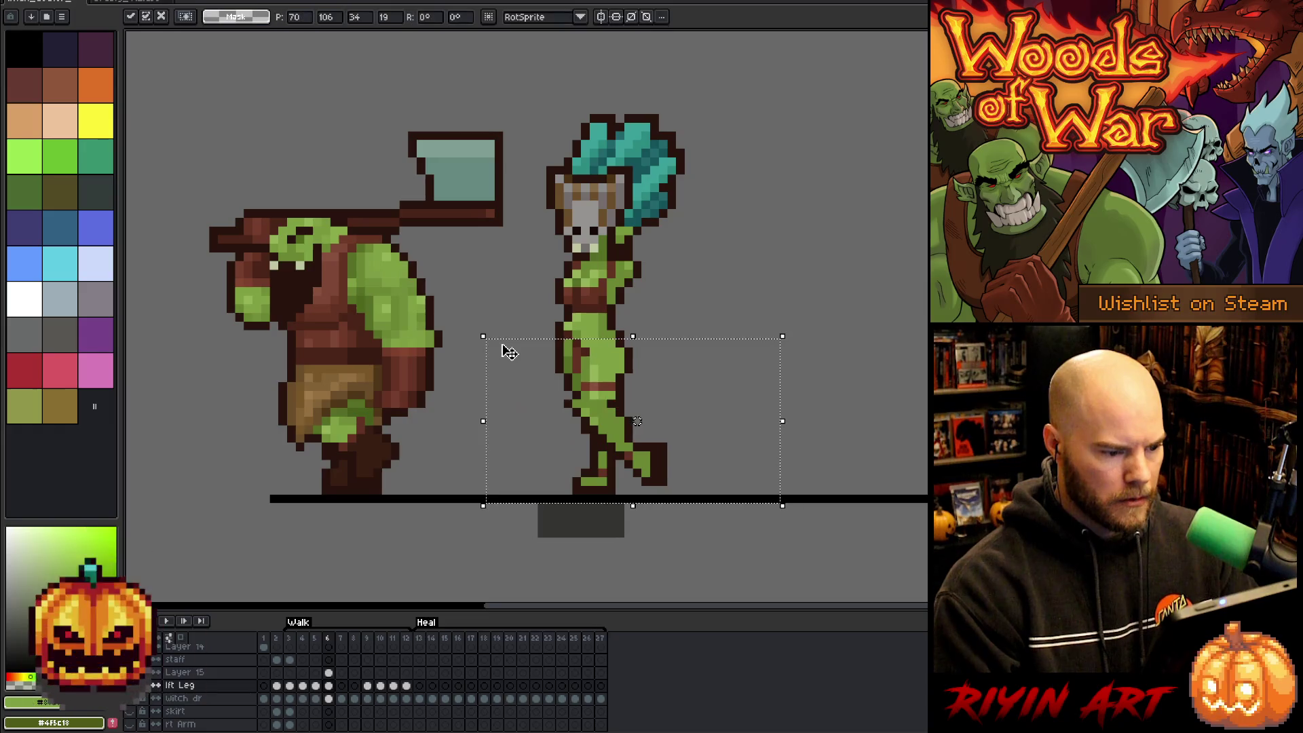
click(879, 386)
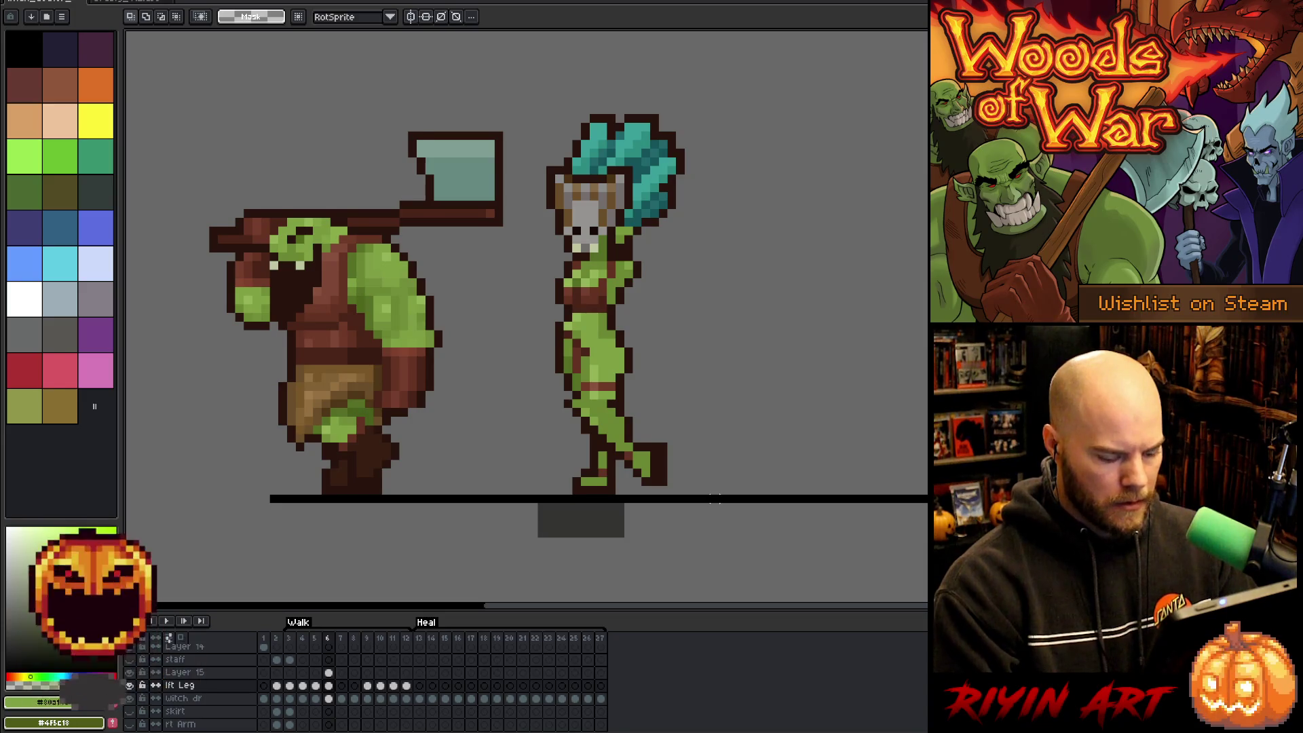
key(comma)
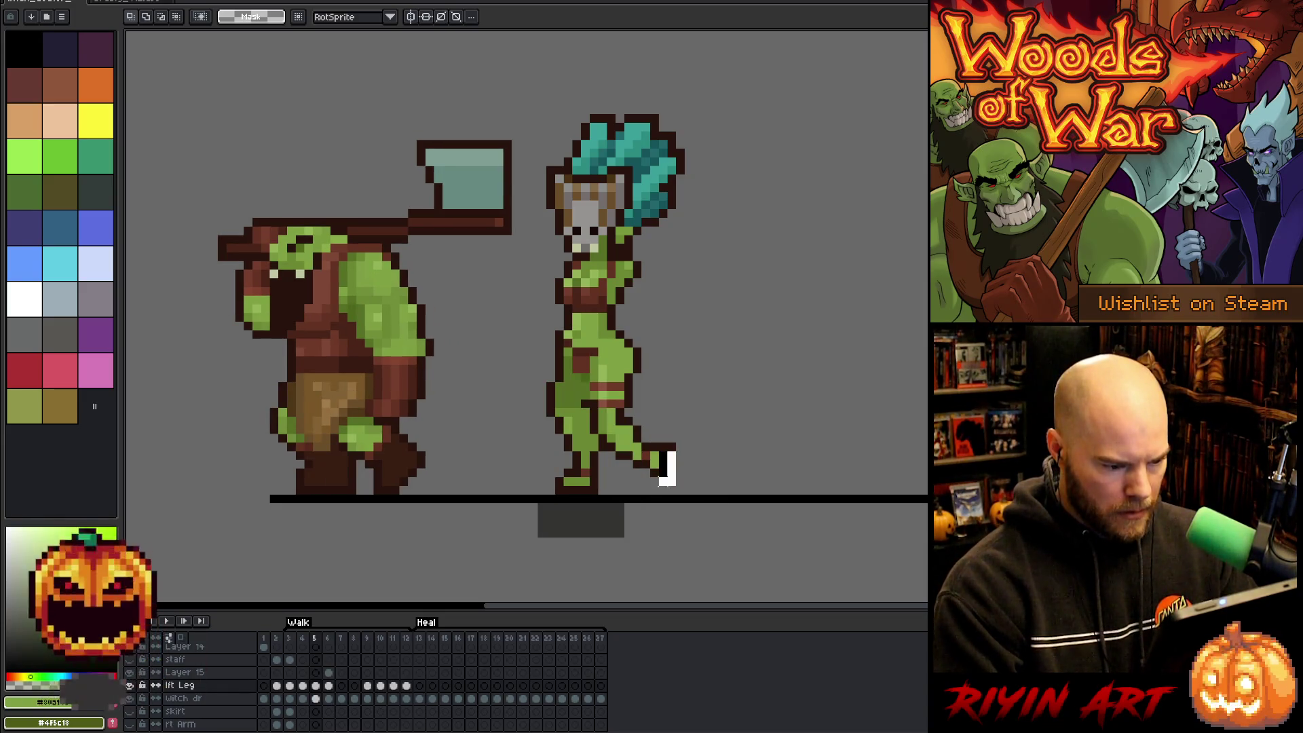
key(period)
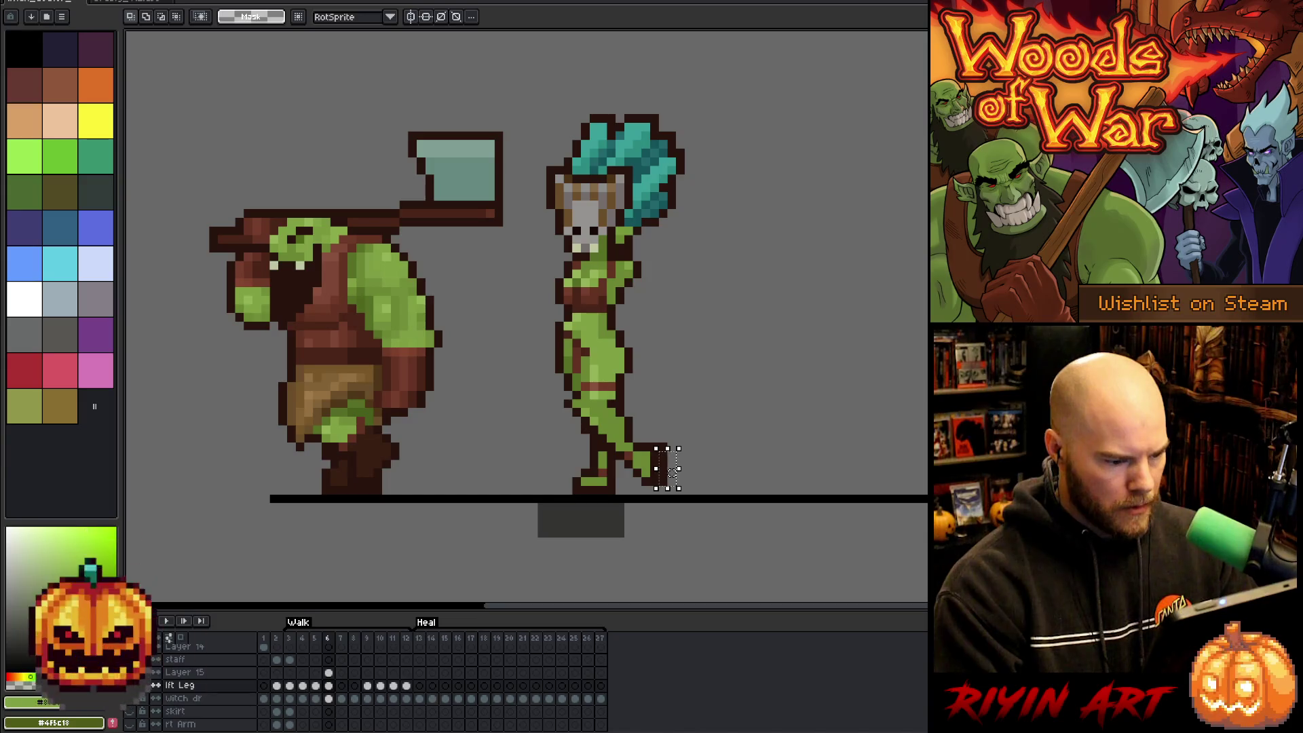
click(332, 686)
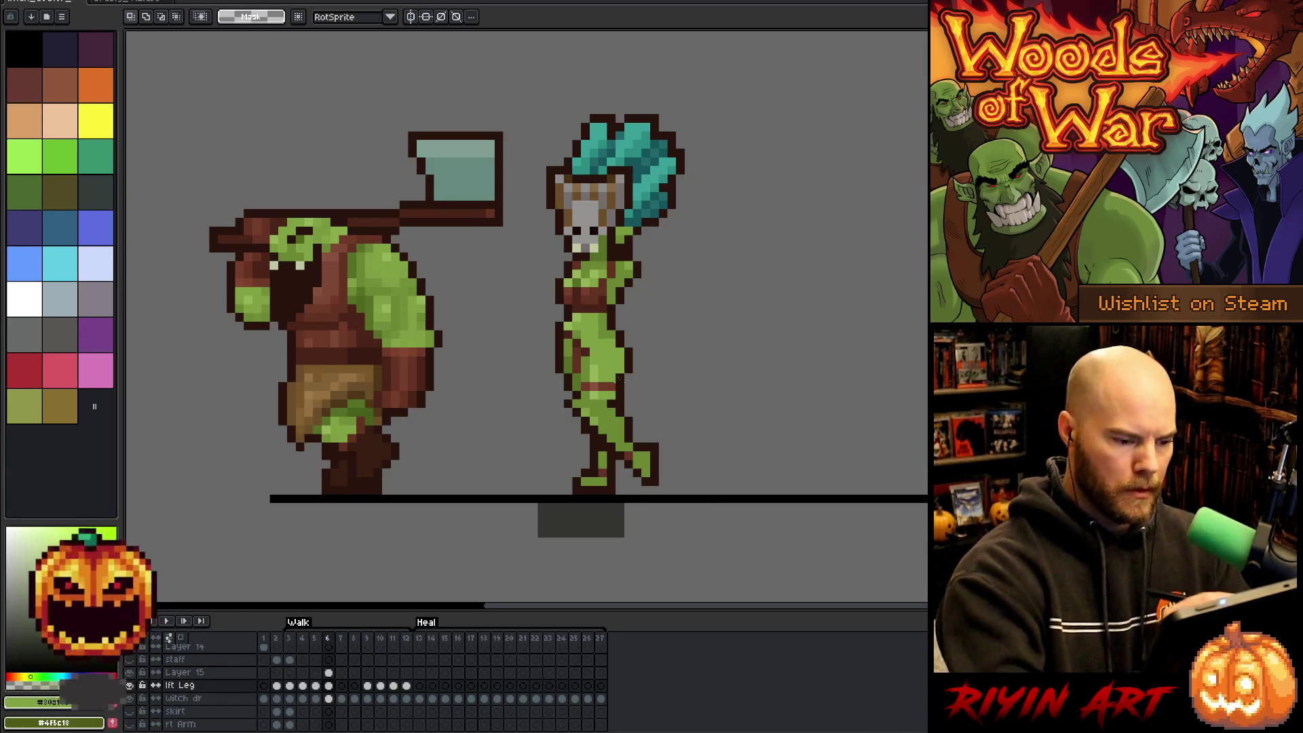
key(b)
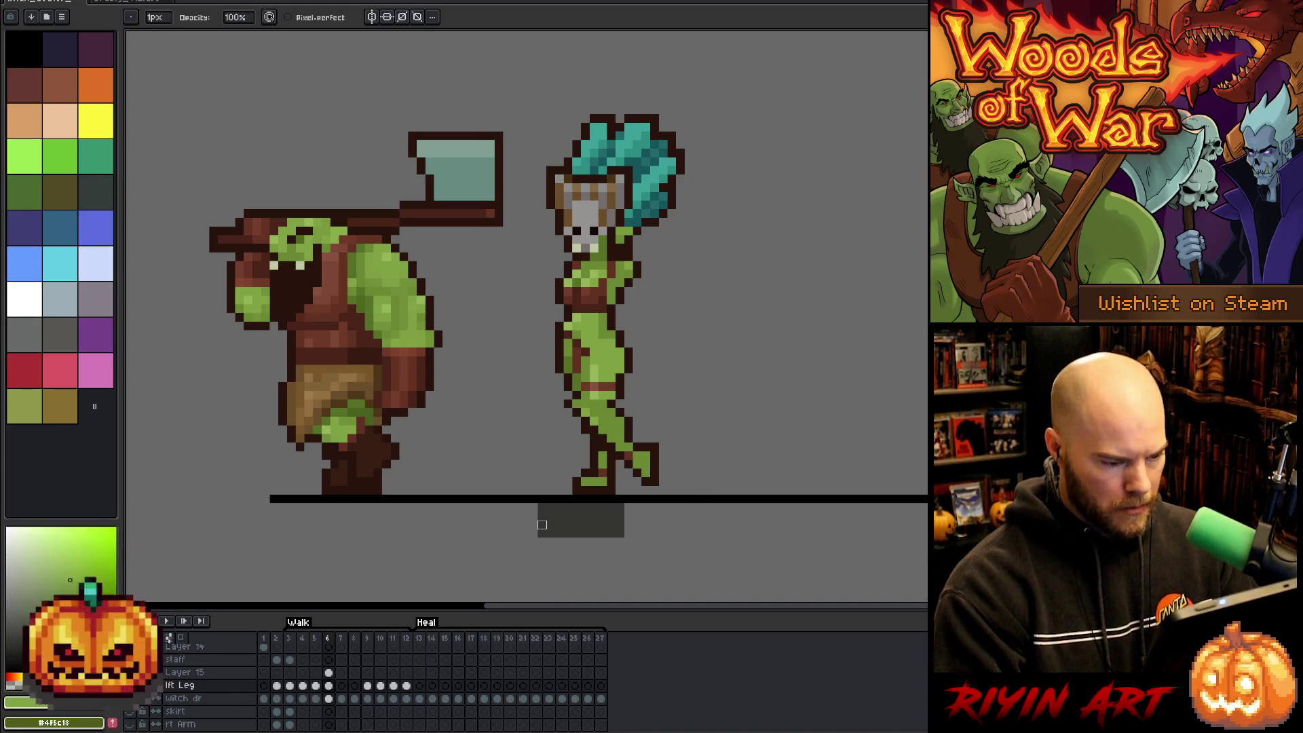
On frame 5, select the witch's leg on the lft Leg layer and nudge it down one pixel.
key(m)
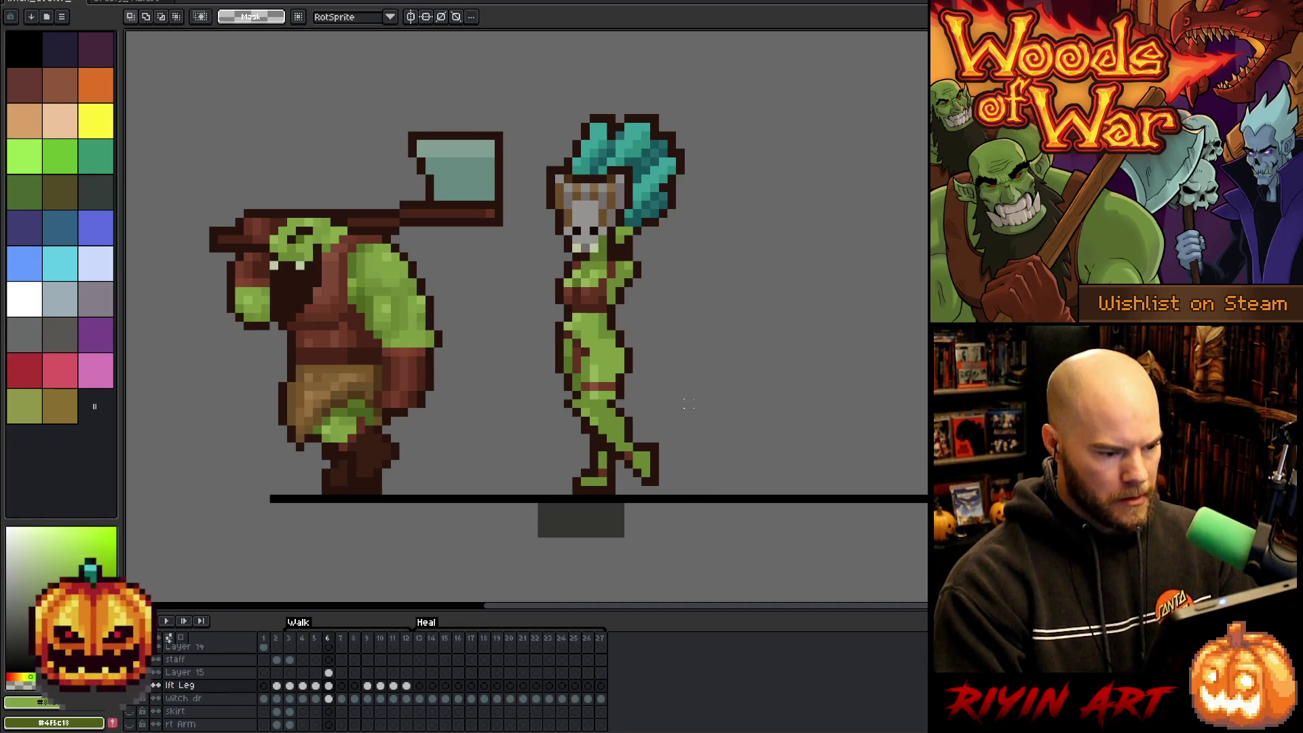
click(328, 672)
mouse_move(823, 494)
mouse_down()
mouse_move(547, 437)
mouse_move(510, 397)
mouse_up()
key(Left)
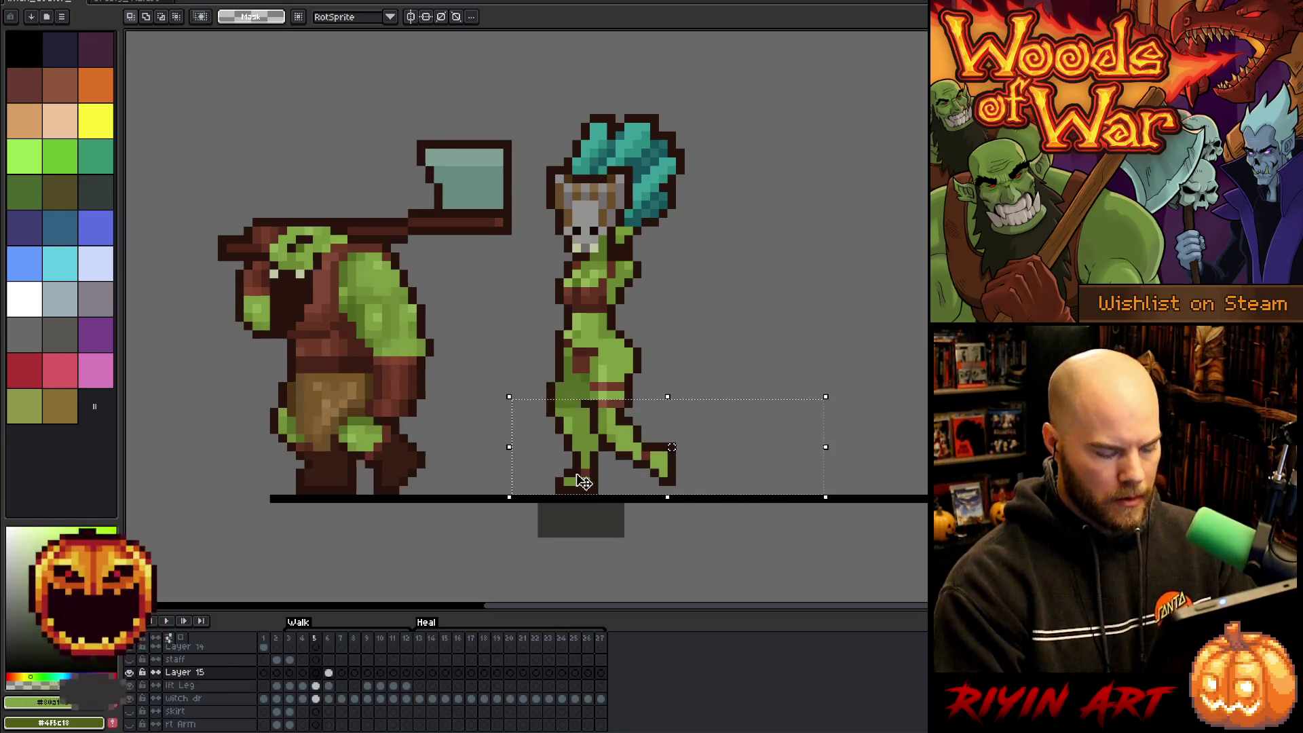
key(Right)
key(Left)
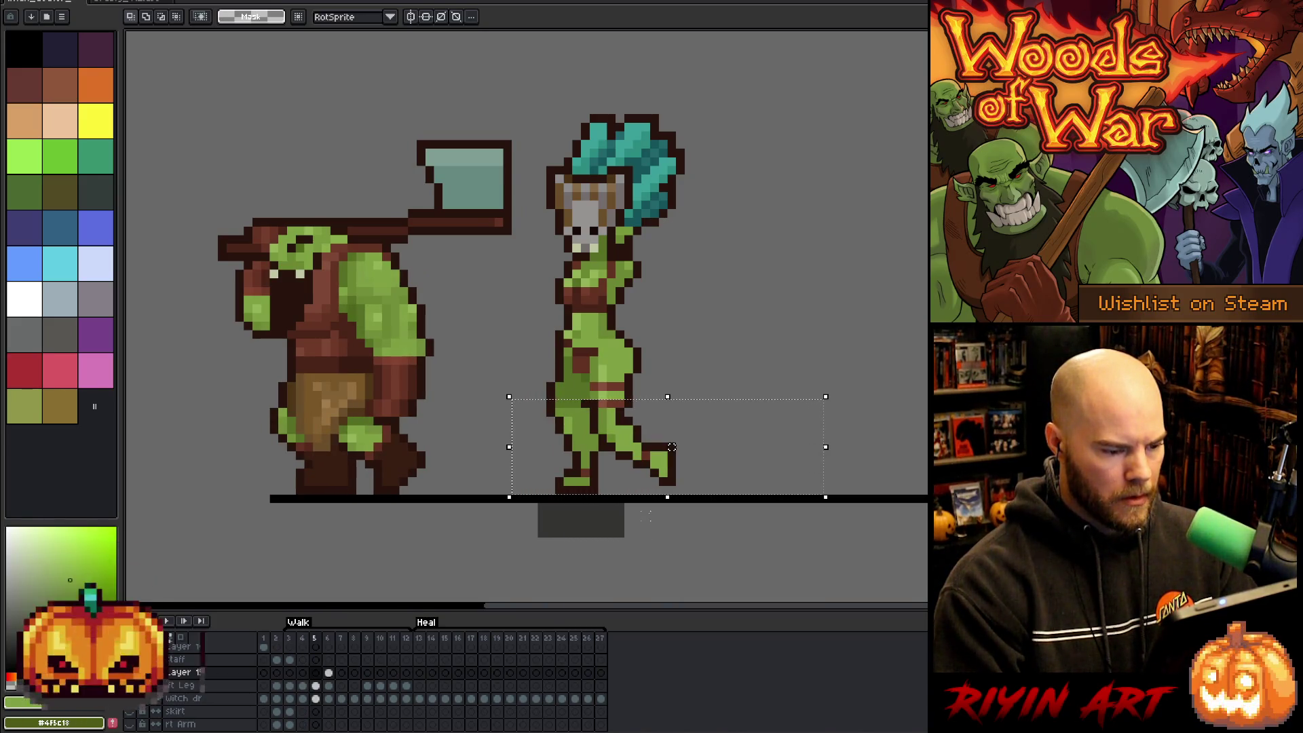
mouse_move(789, 529)
mouse_down()
mouse_move(498, 428)
mouse_move(486, 408)
mouse_up()
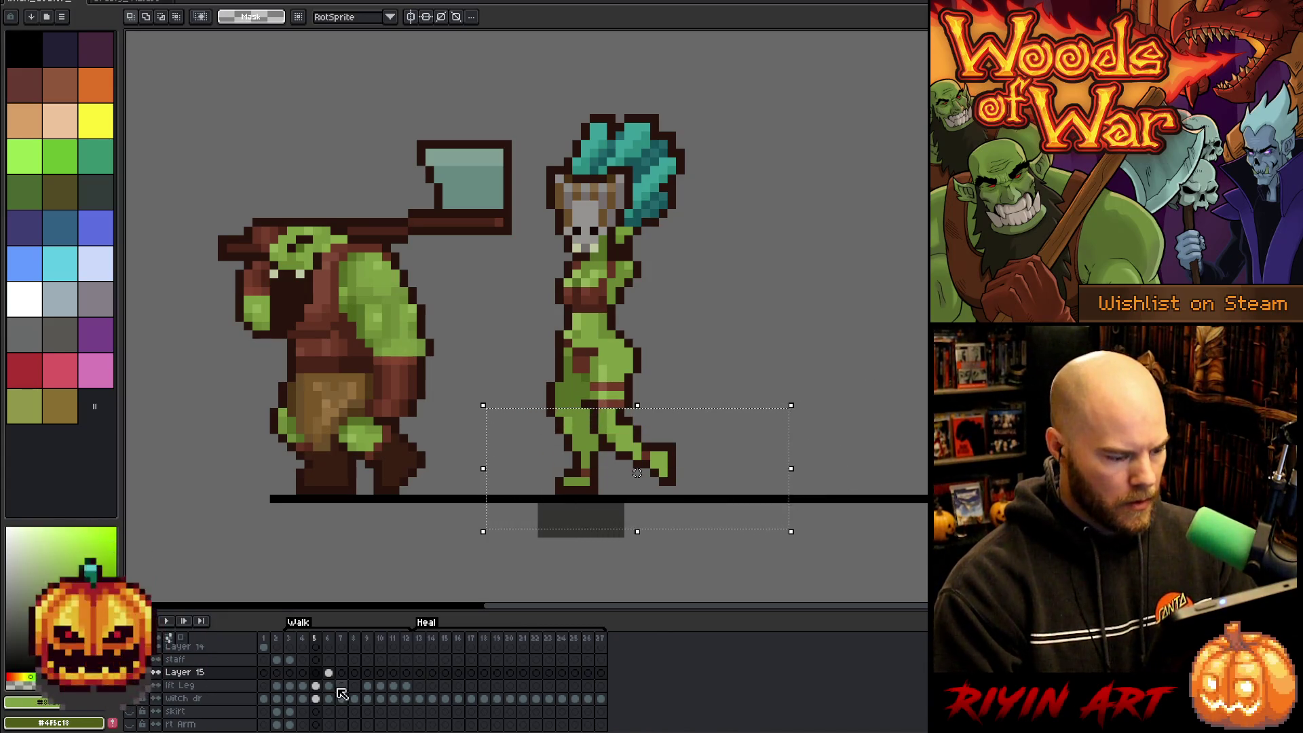
click(317, 686)
key(Down)
key(Return)
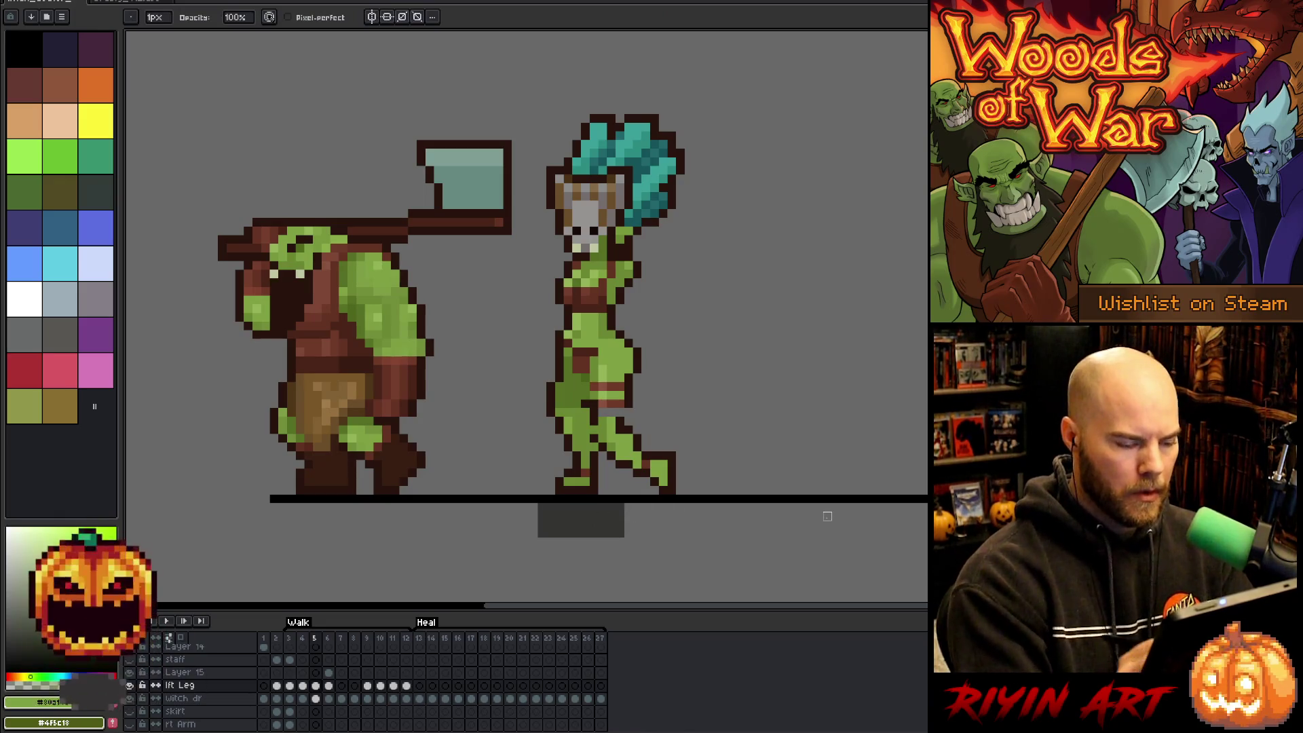
Sample the dark brown outline and green skin colours from the leg.
key(e)
alt+click(624, 407)
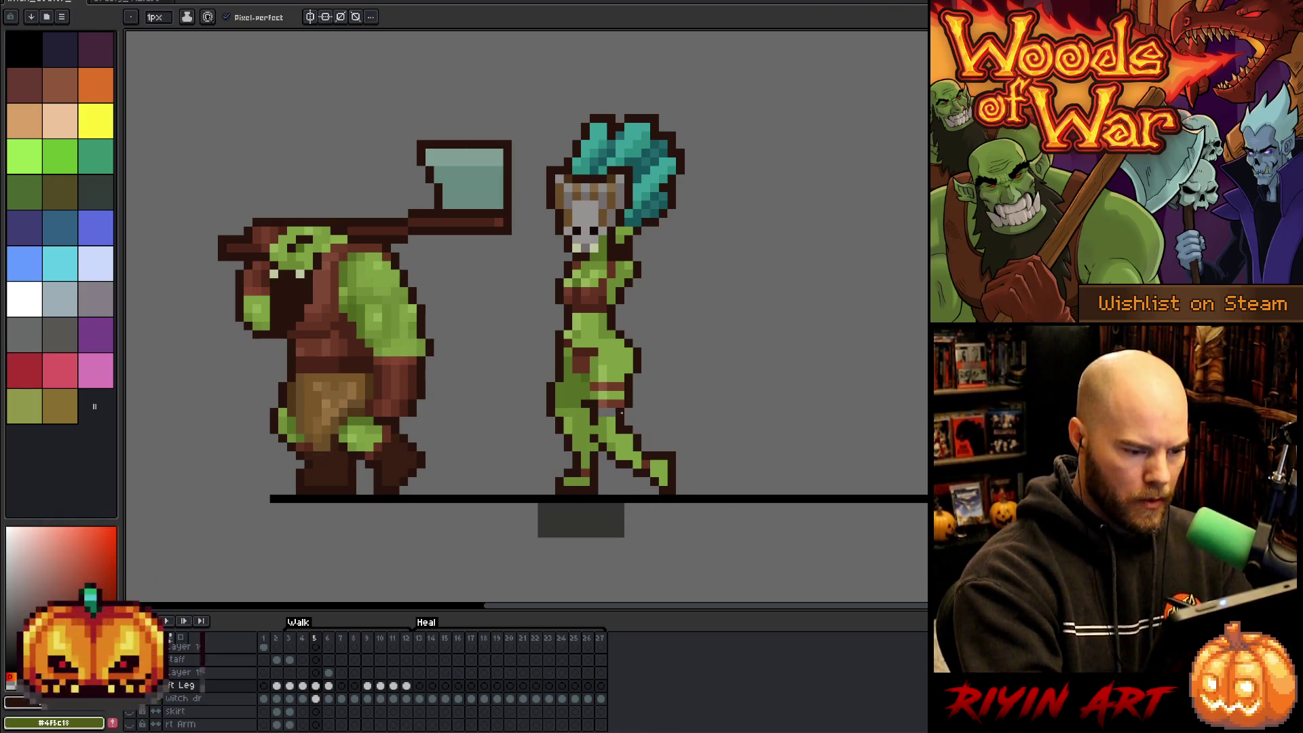
alt+click(618, 410)
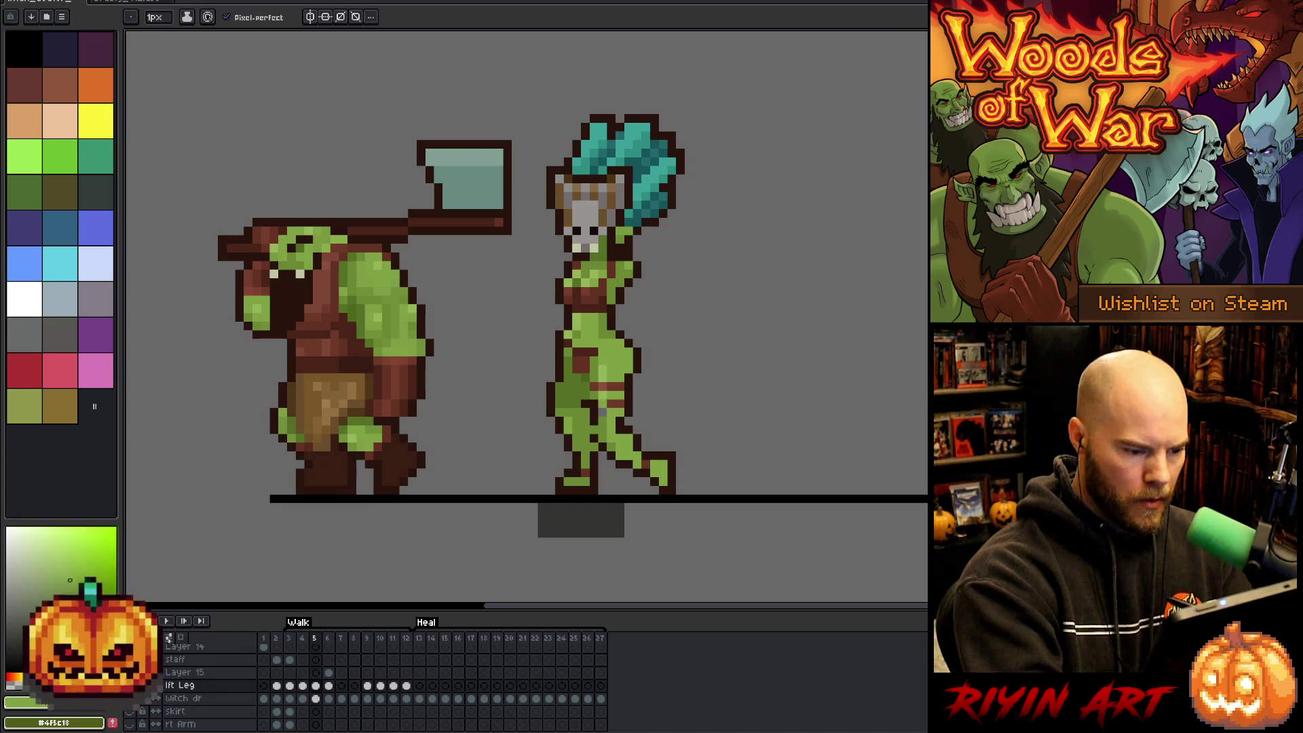
alt+click(602, 369)
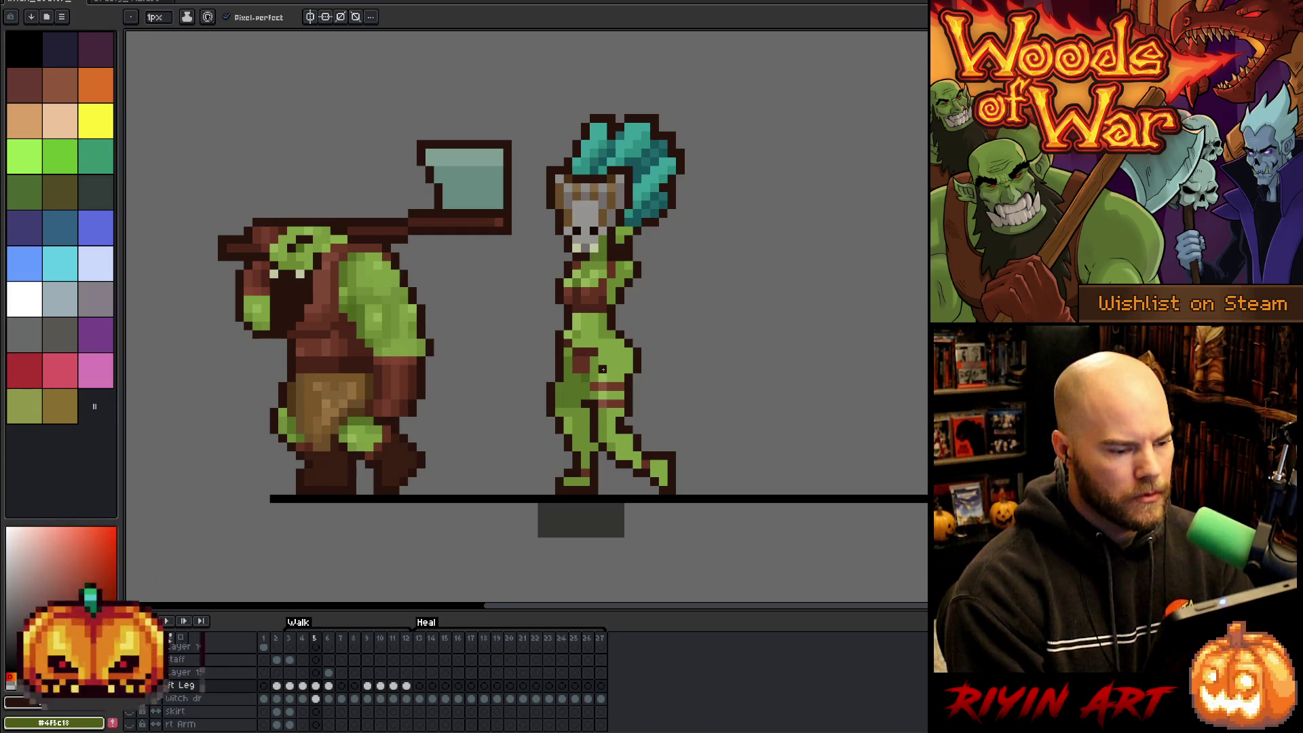
Flip back and forth through frames 3 to 5 to check the leg's stride.
key(Right)
key(Left)
key(Right)
key(Left)
key(Right)
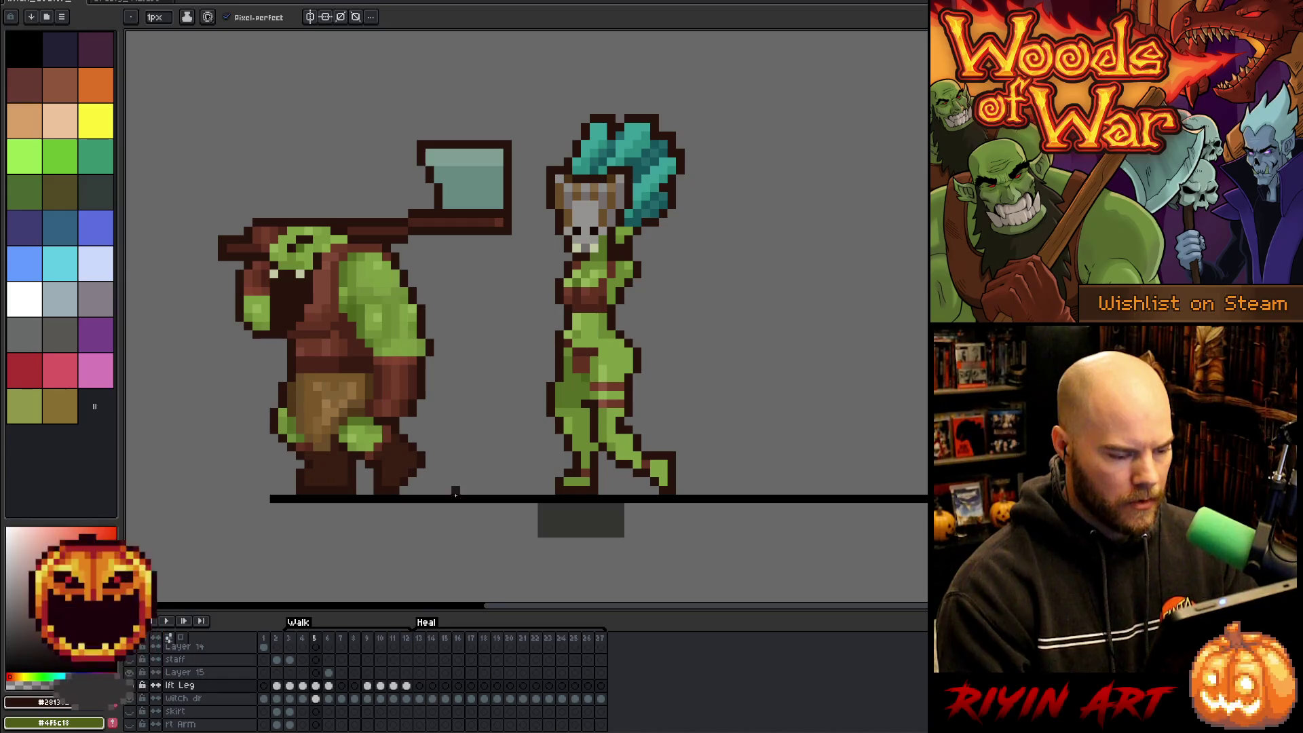
key(Left)
key(Left)
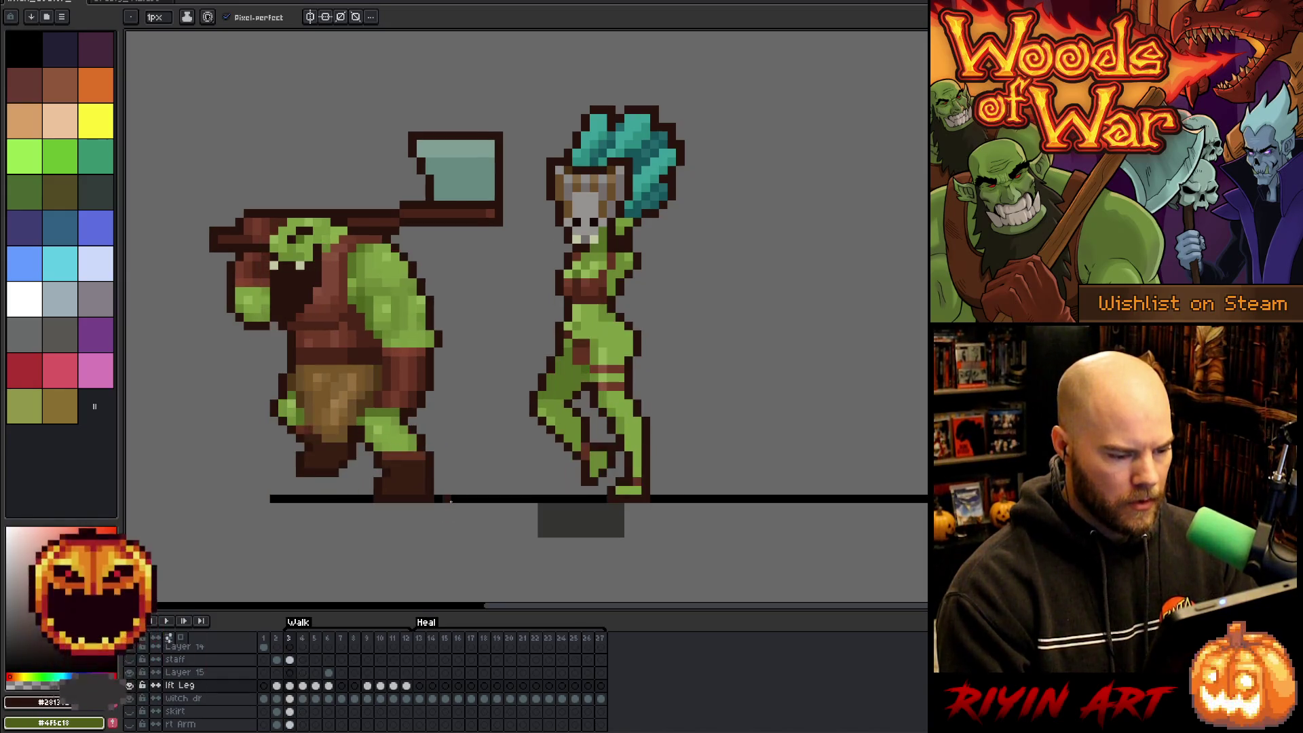
key(Right)
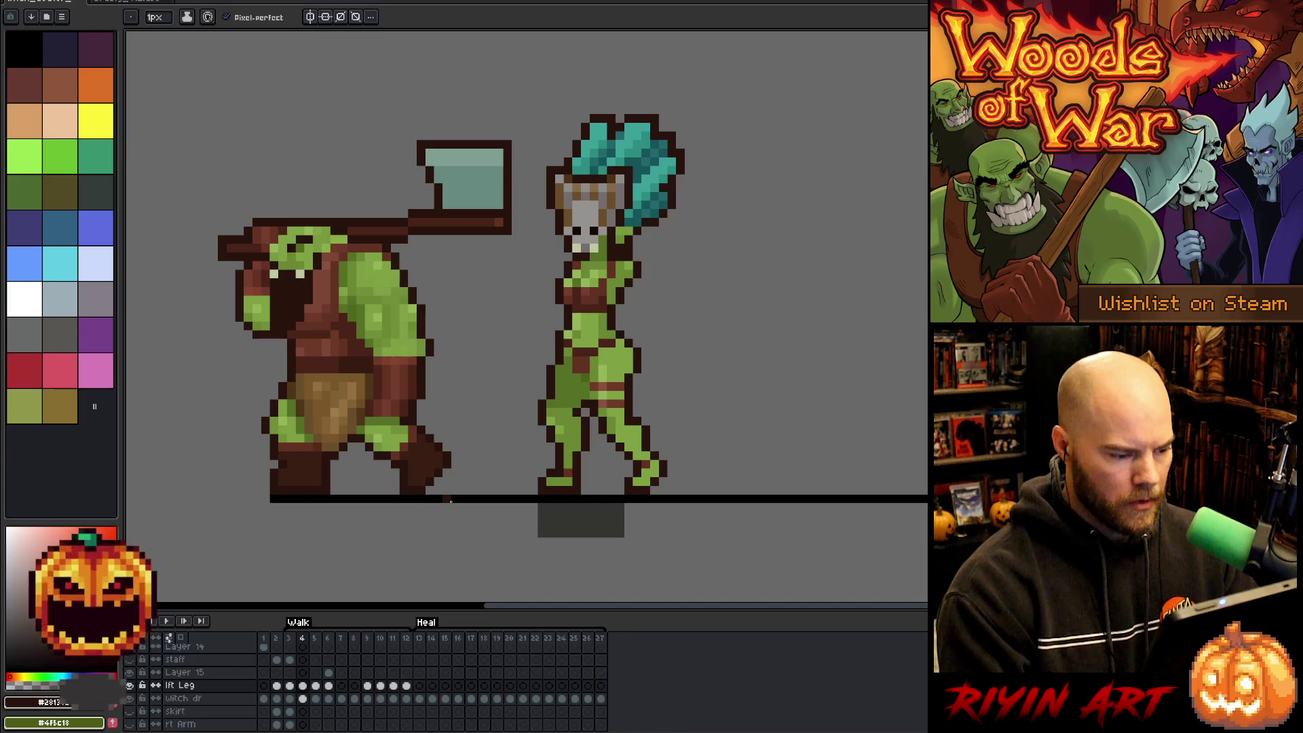
key(Left)
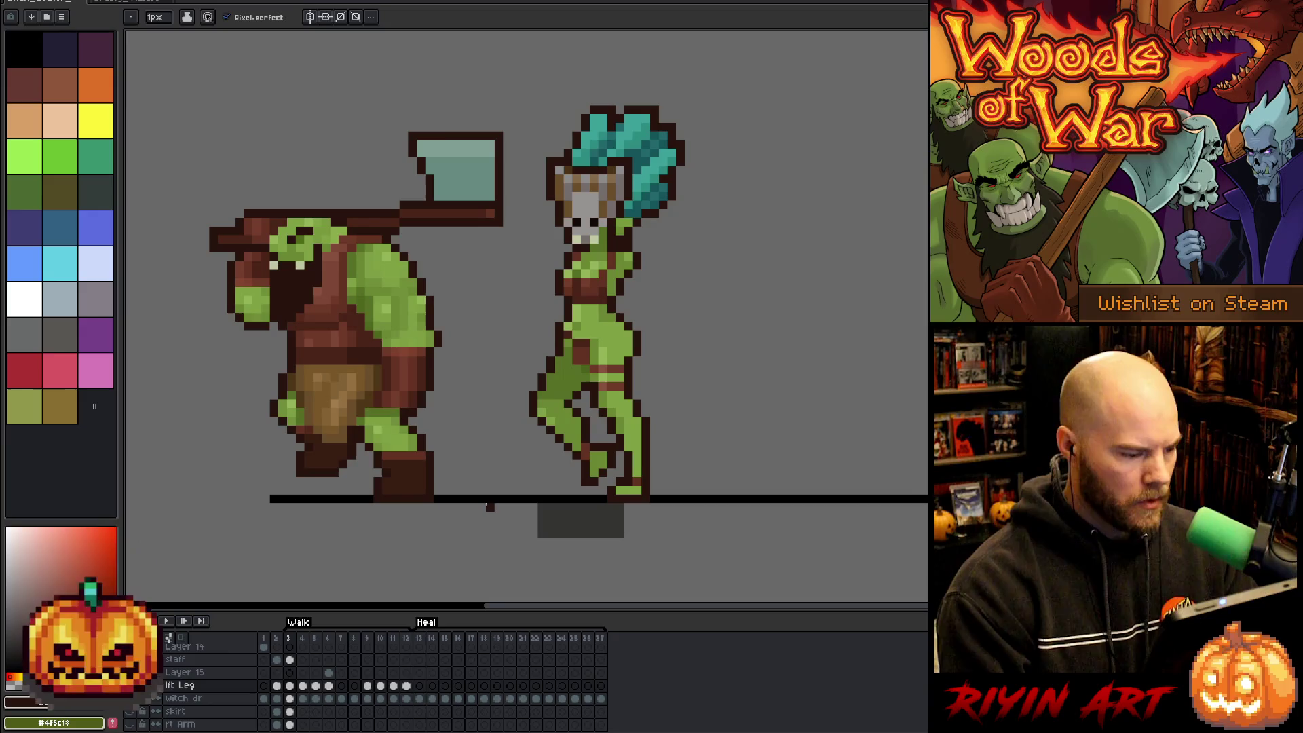
key(Right)
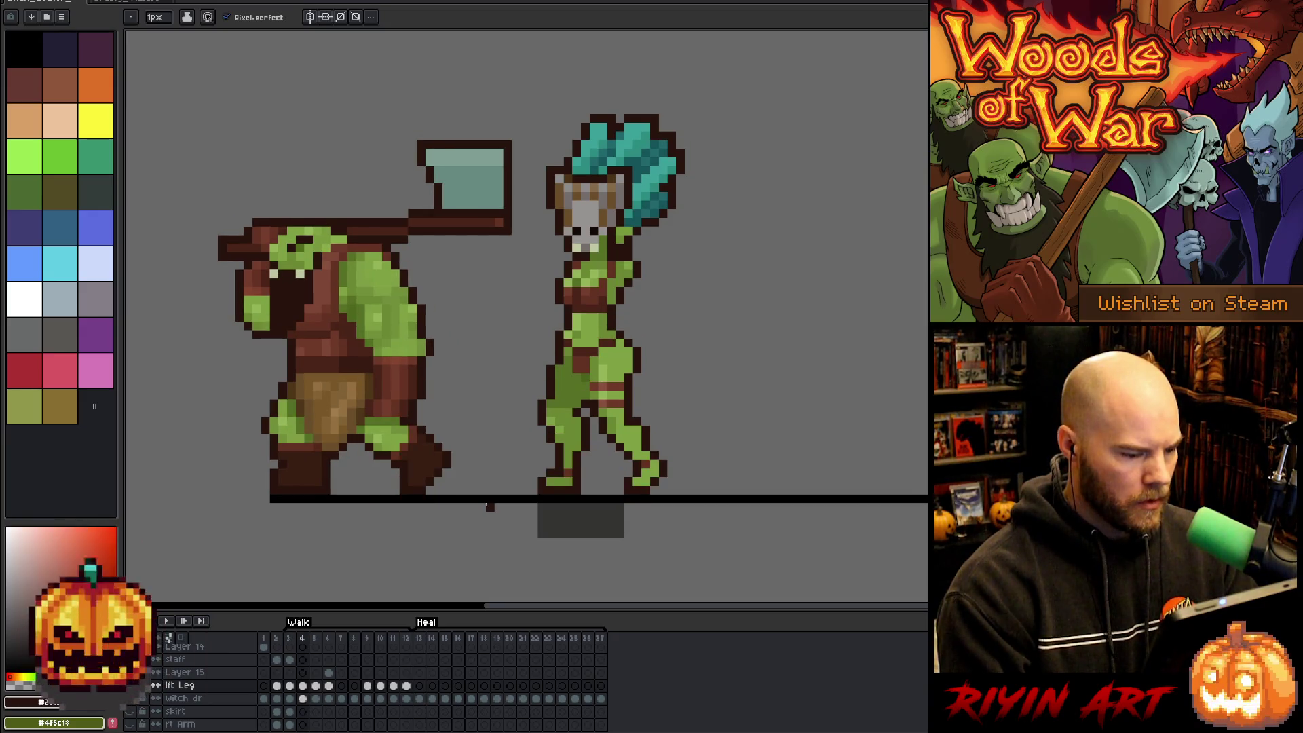
key(Left)
key(Right)
key(Right)
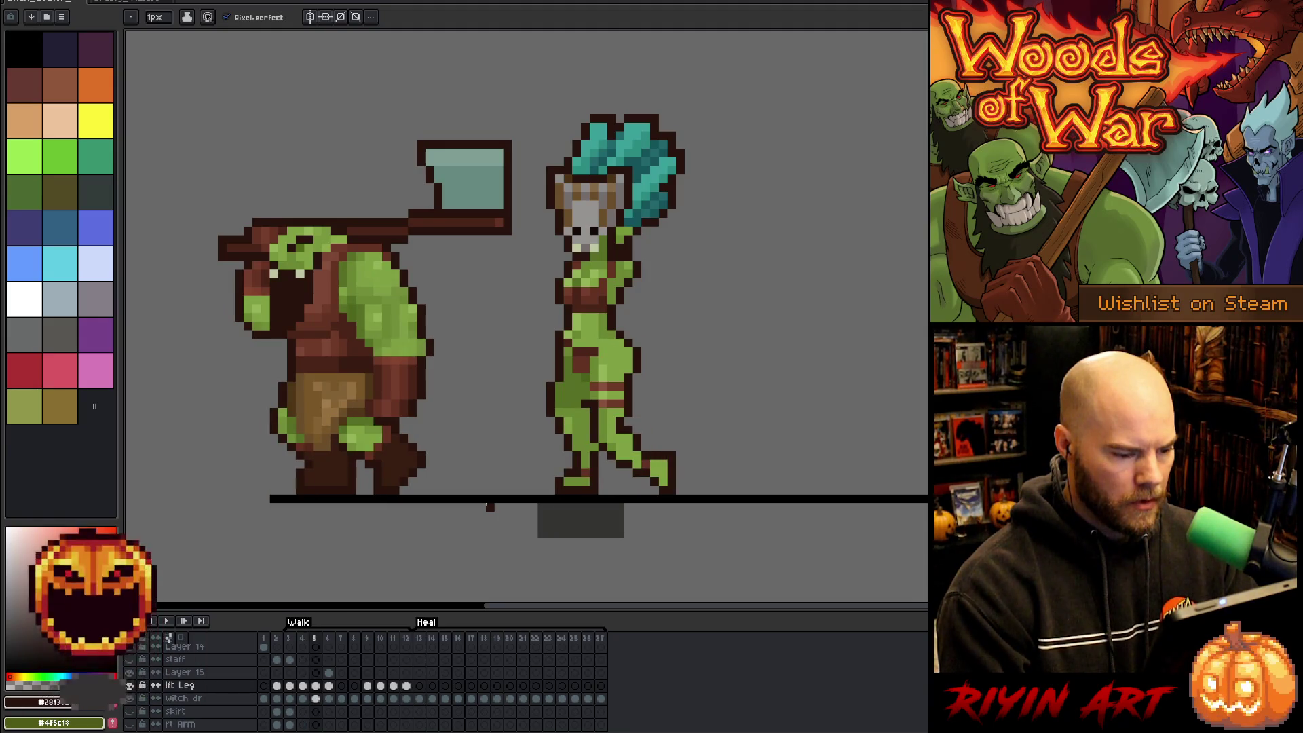
key(Left)
key(Right)
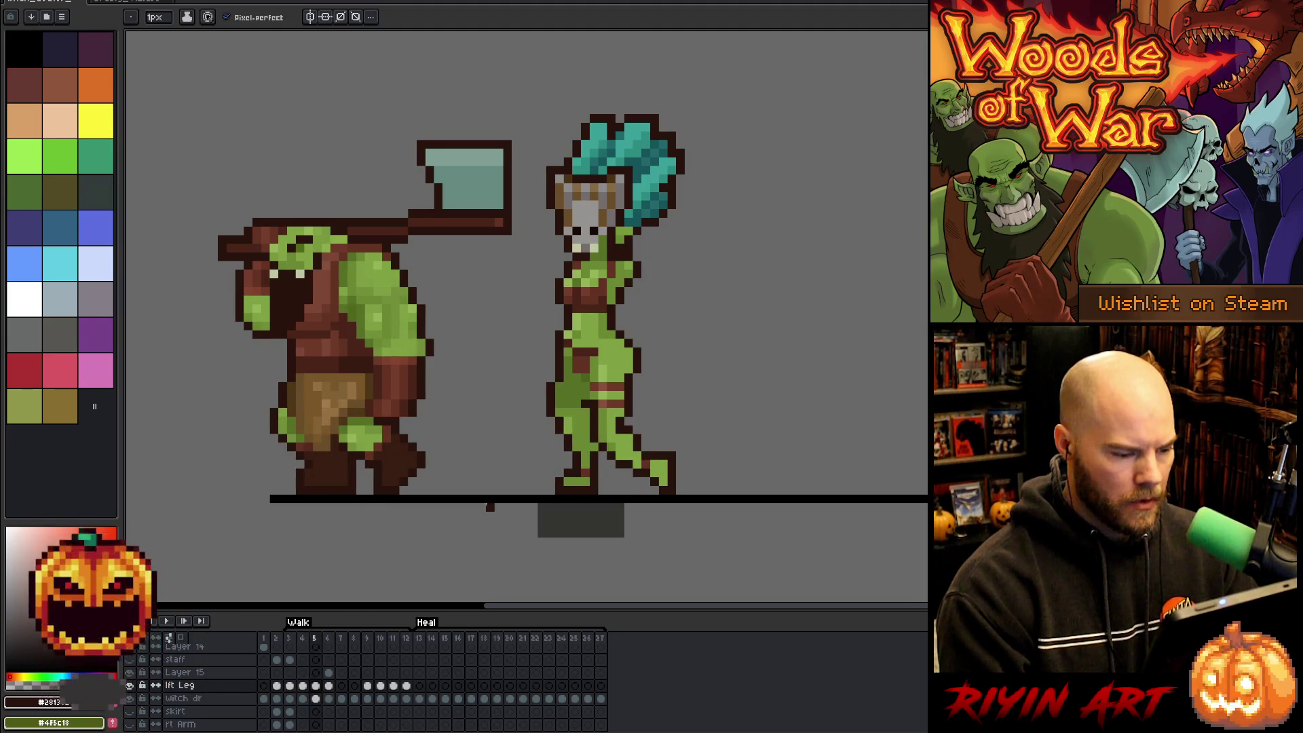
key(Left)
key(Right)
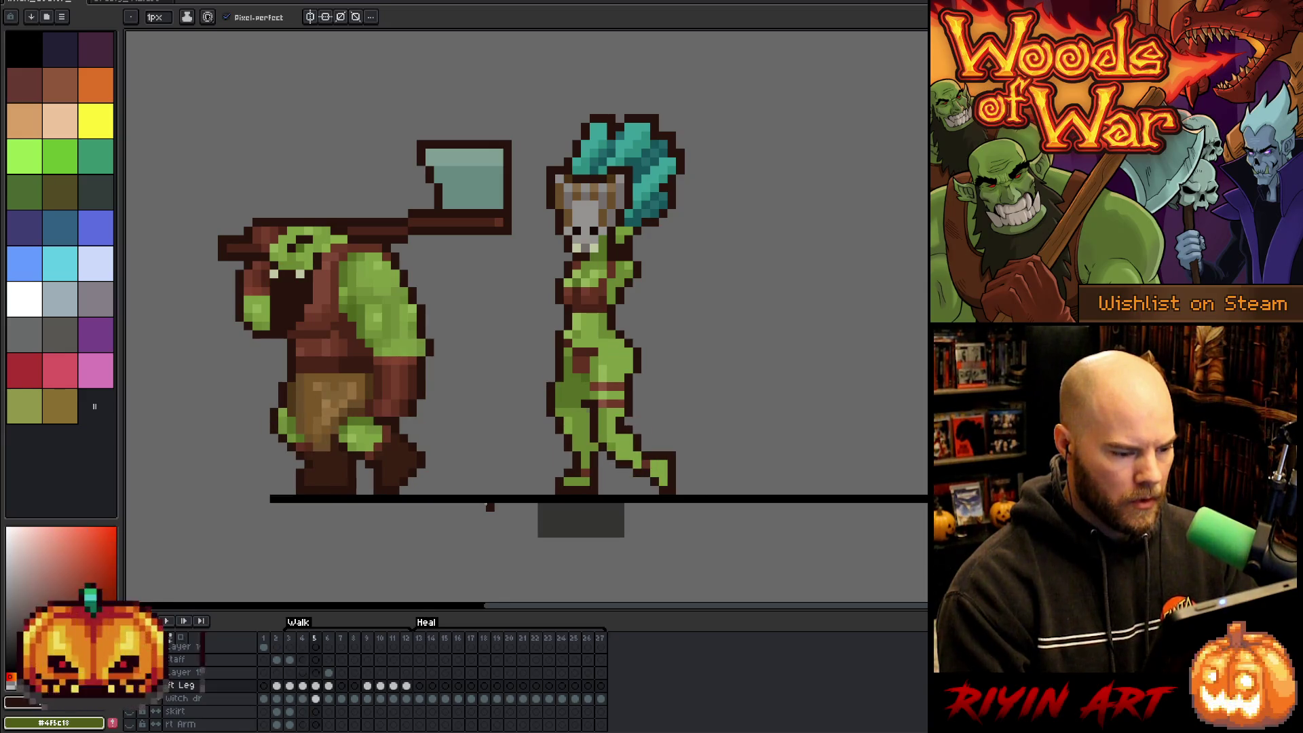
key(Left)
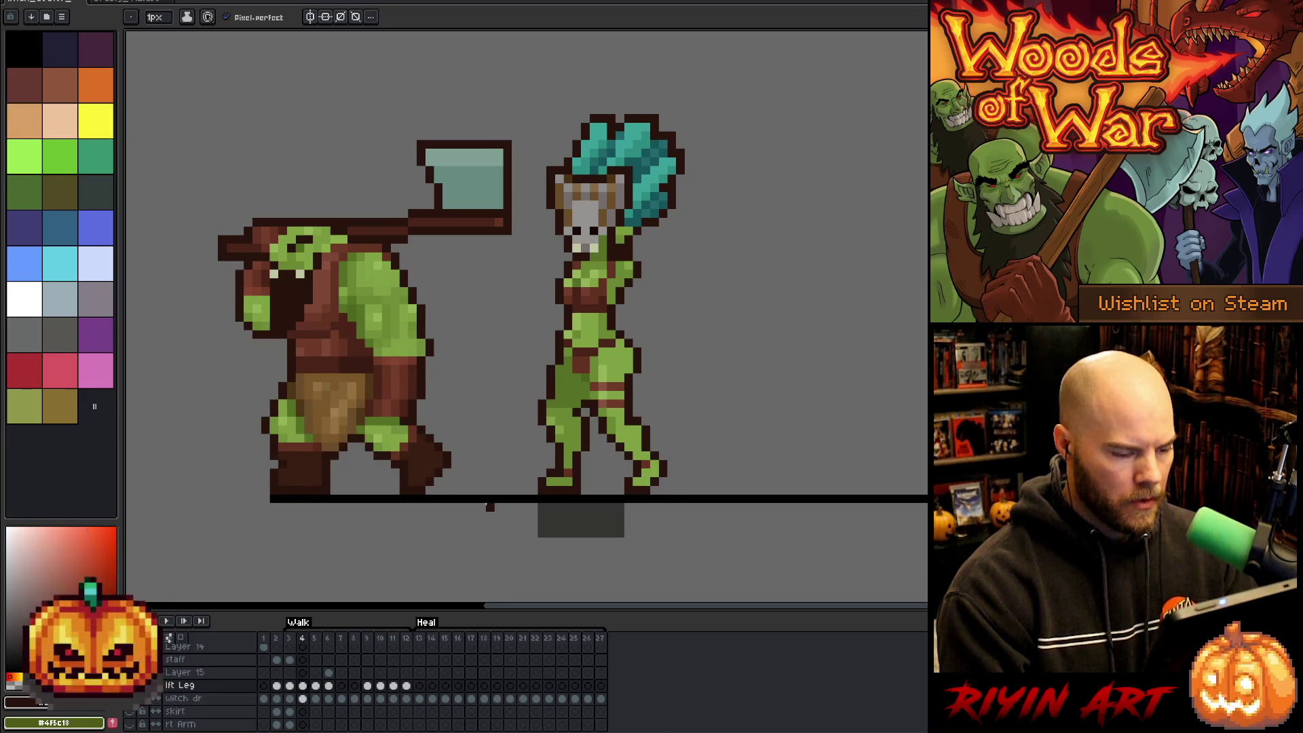
key(Left)
key(Right)
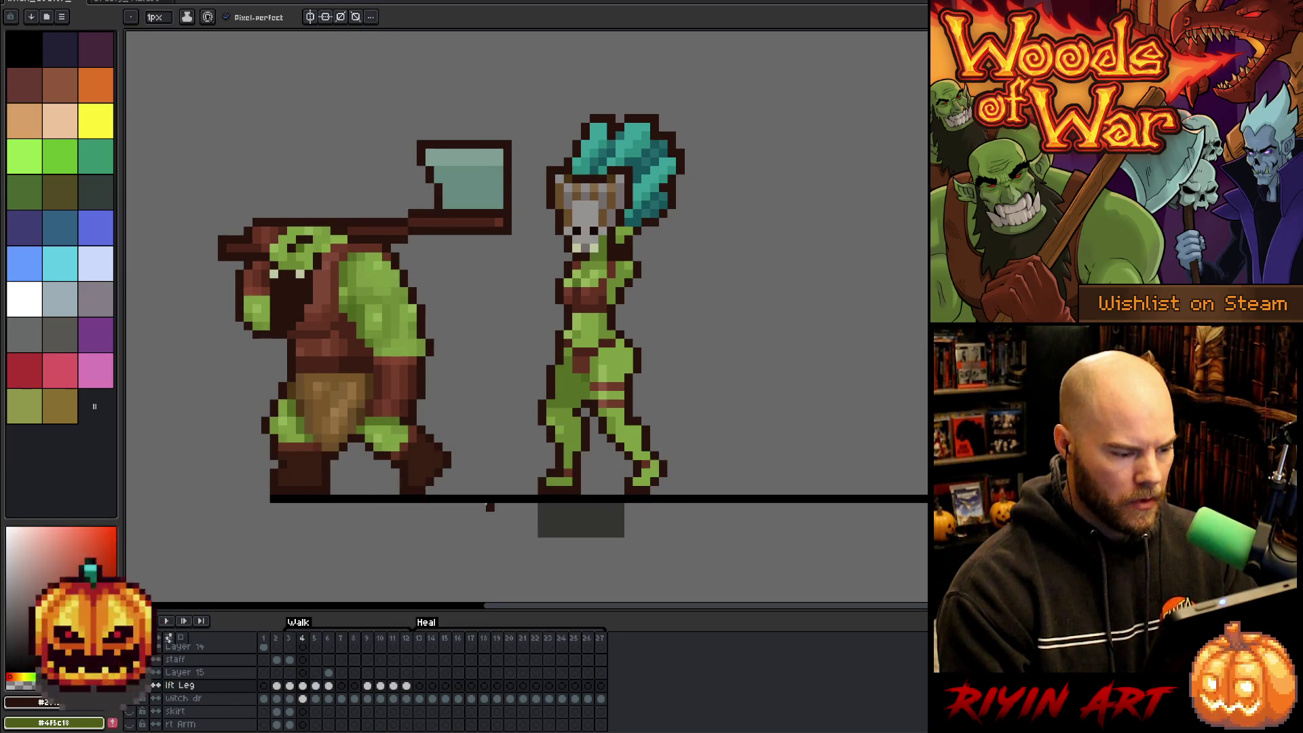
key(Right)
key(Left)
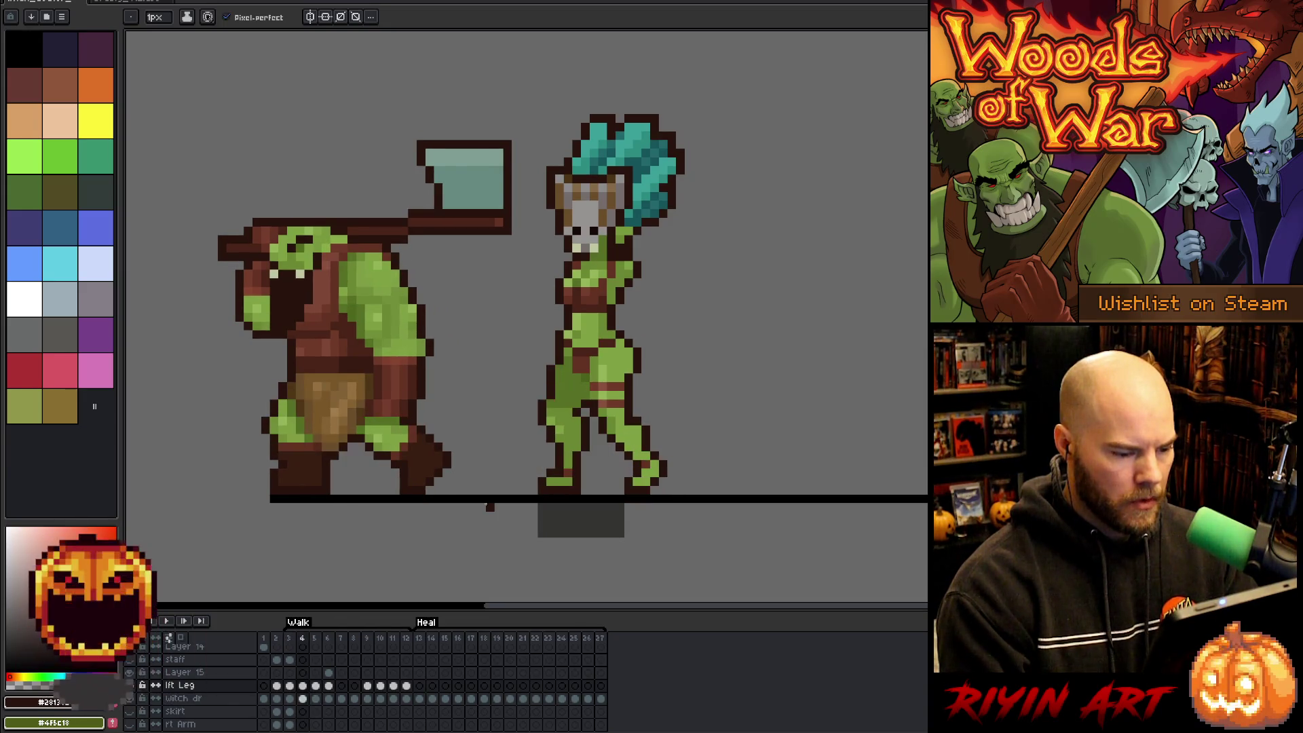
key(Right)
key(Left)
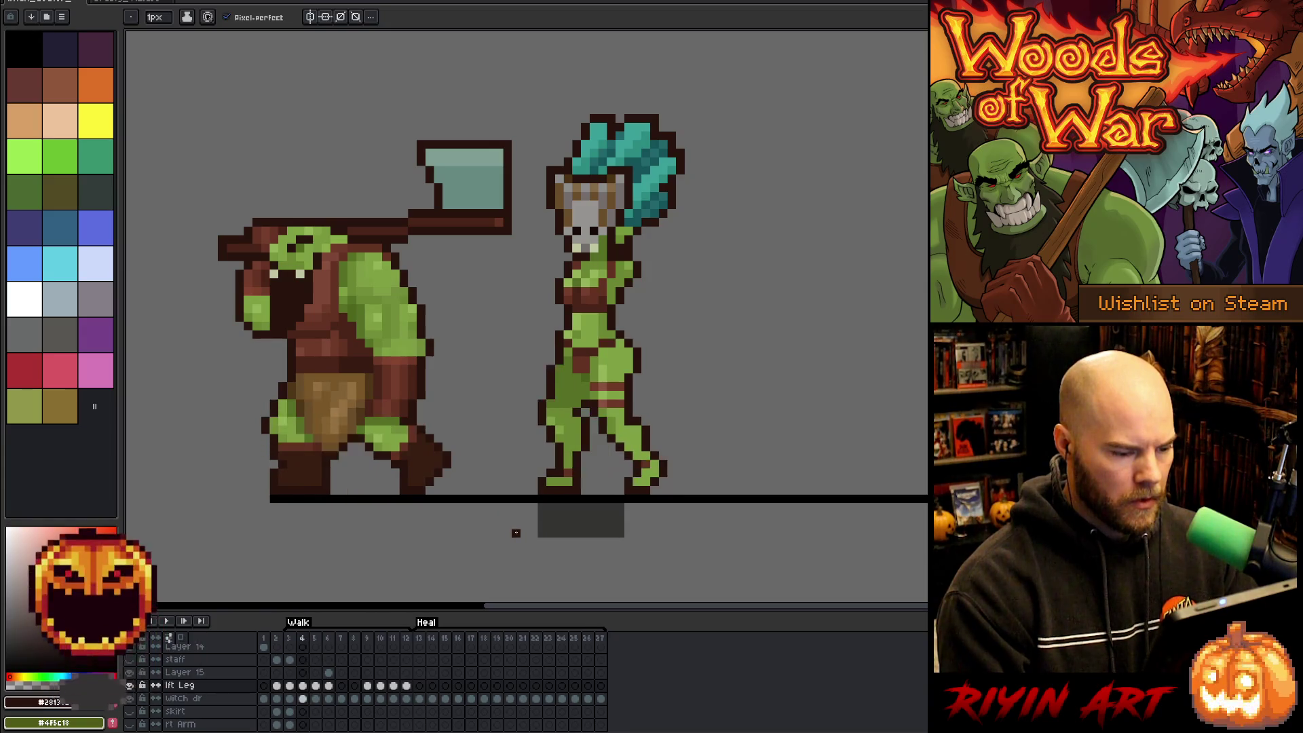
key(Right)
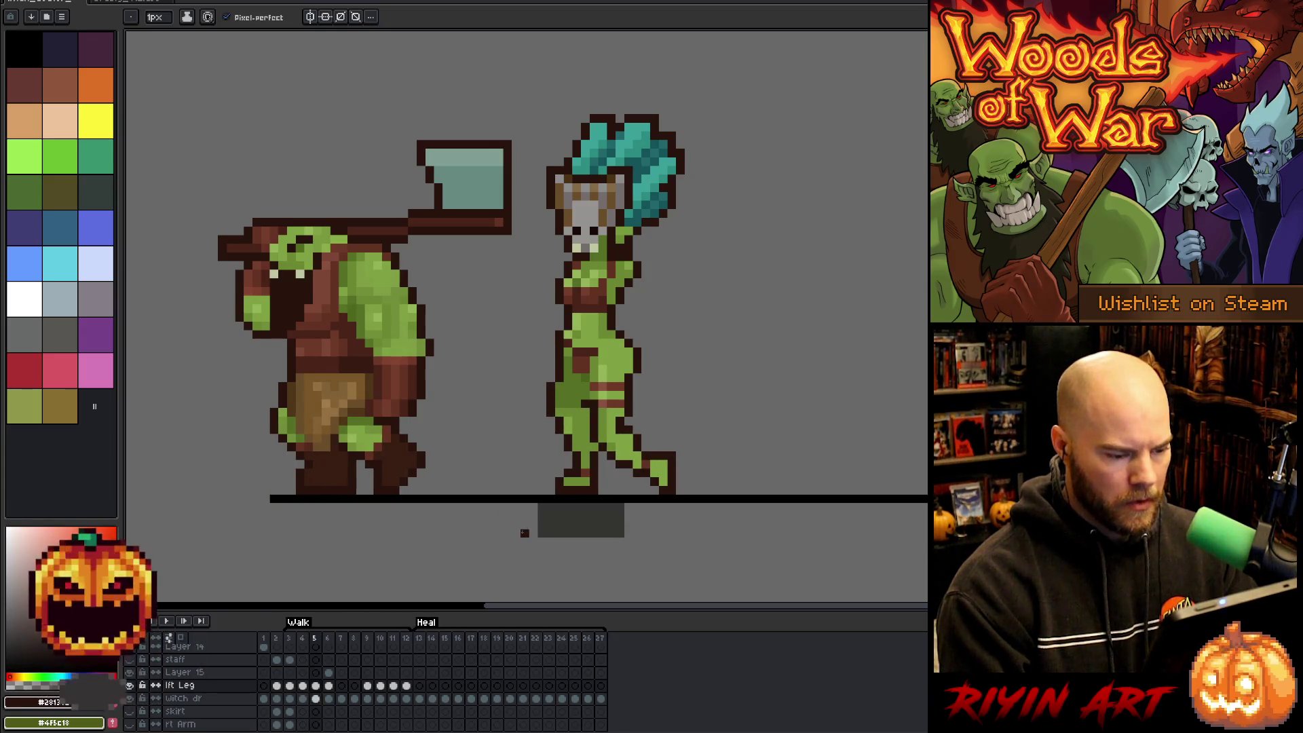
key(Left)
Marquee an area under the orc's foot, compare frames 3 to 5, then clear the selection.
key(m)
drag(401, 476, 381, 540)
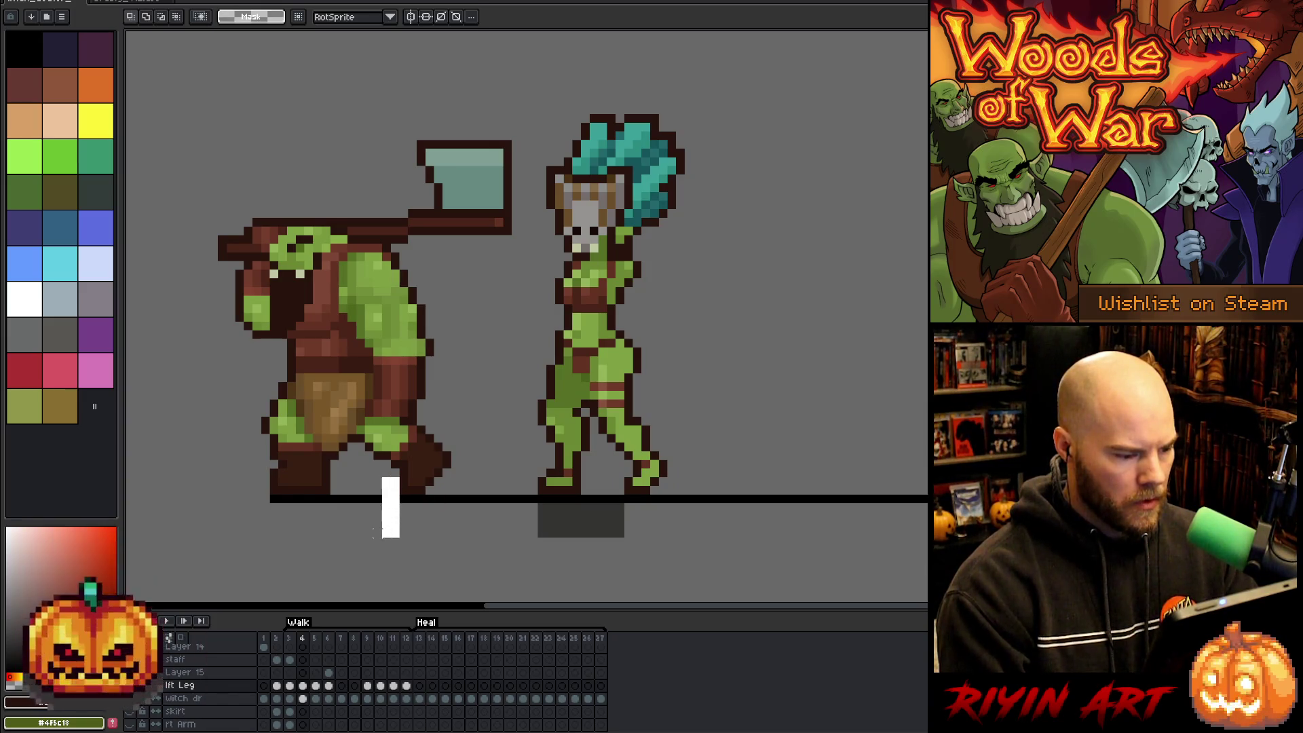
key(Right)
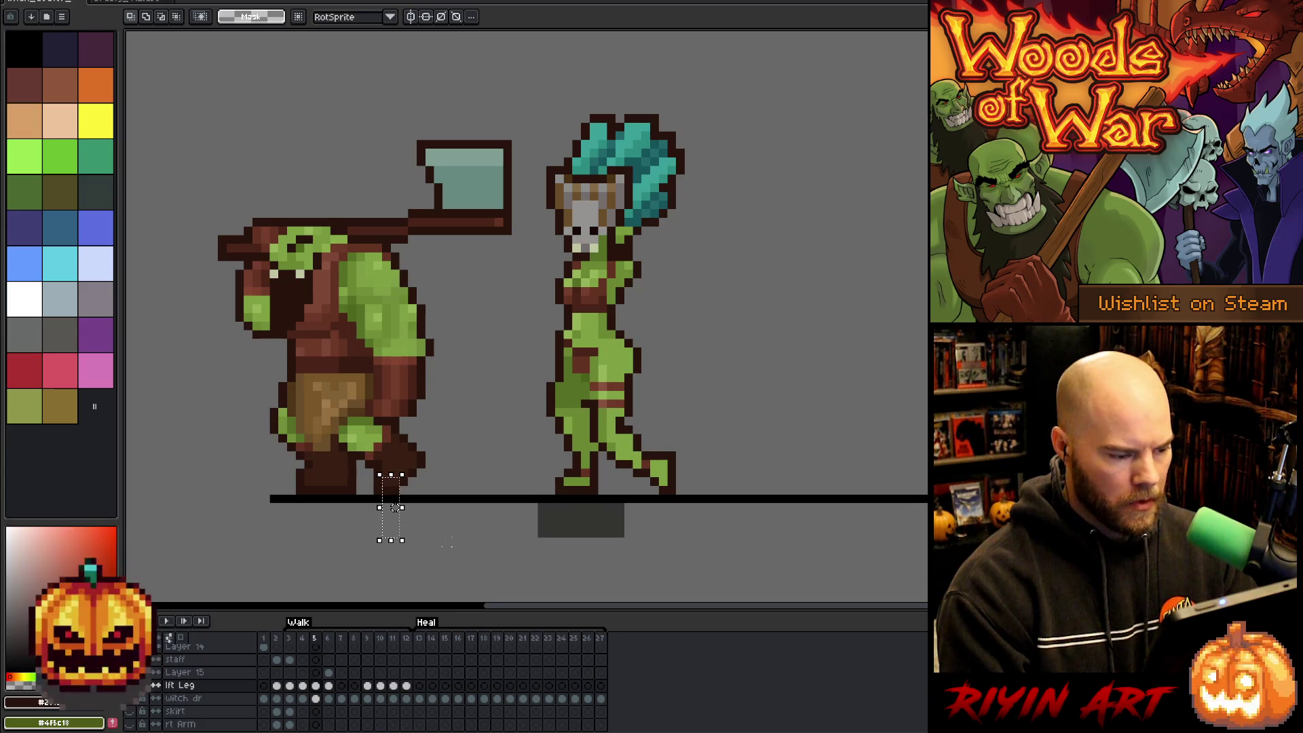
key(Left)
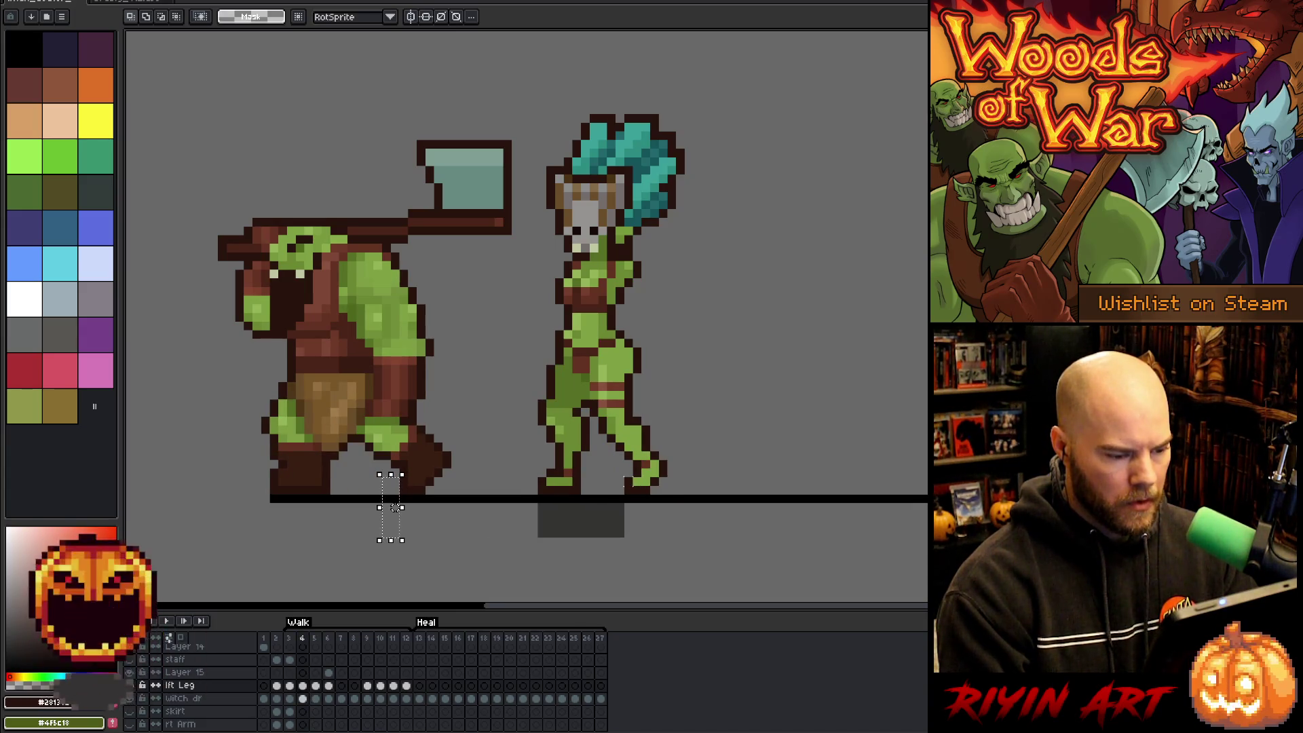
key(Left)
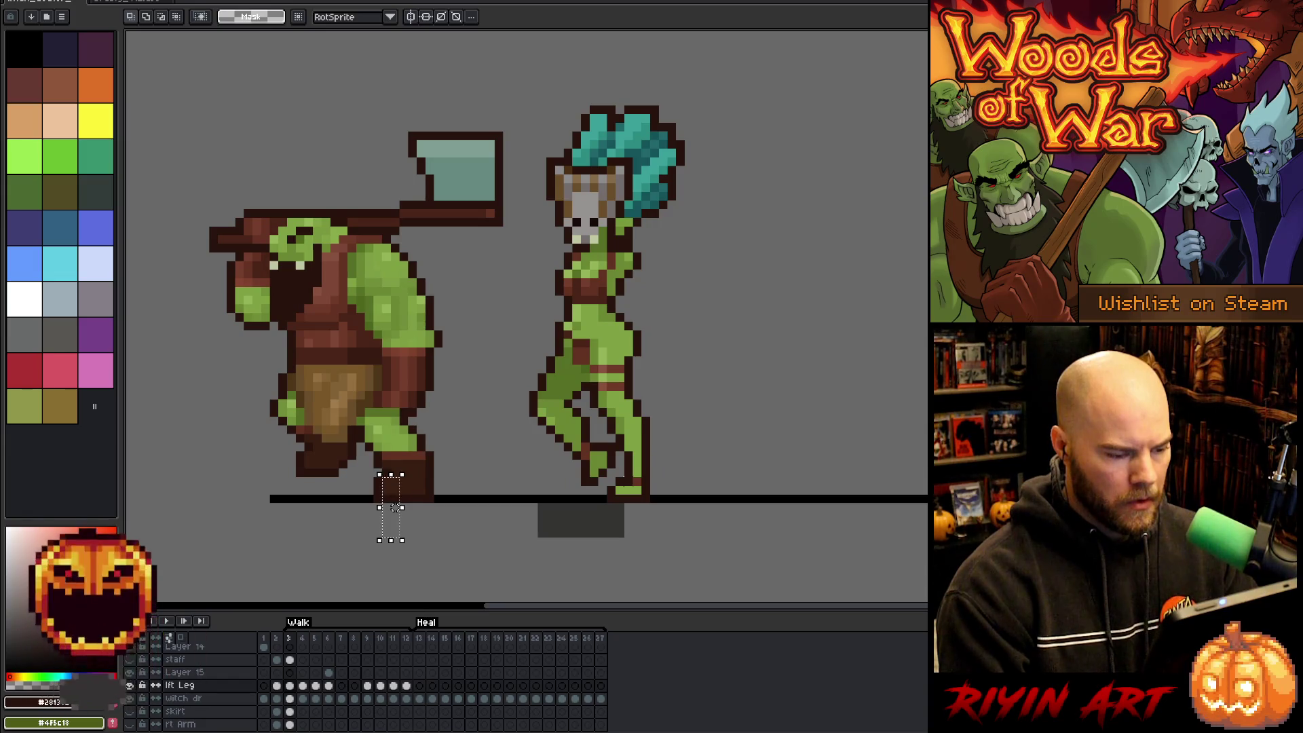
key(Right)
key(Right)
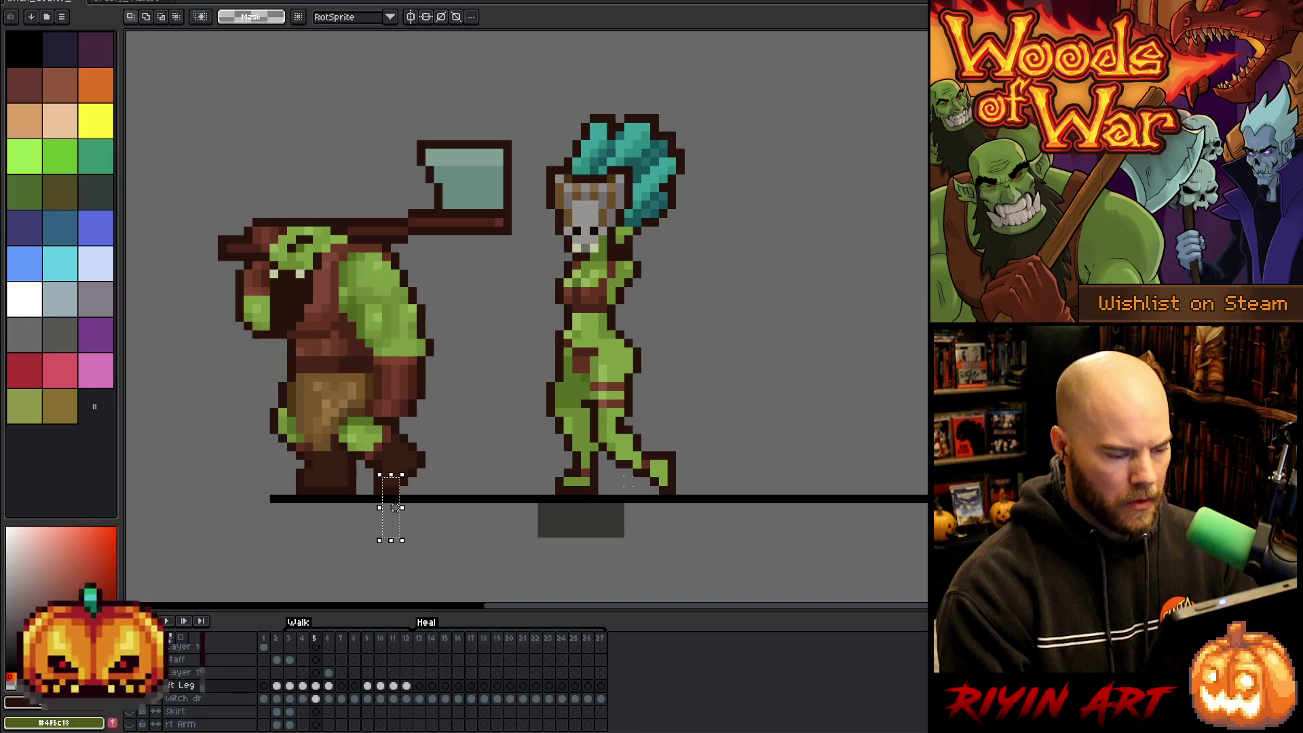
key(Left)
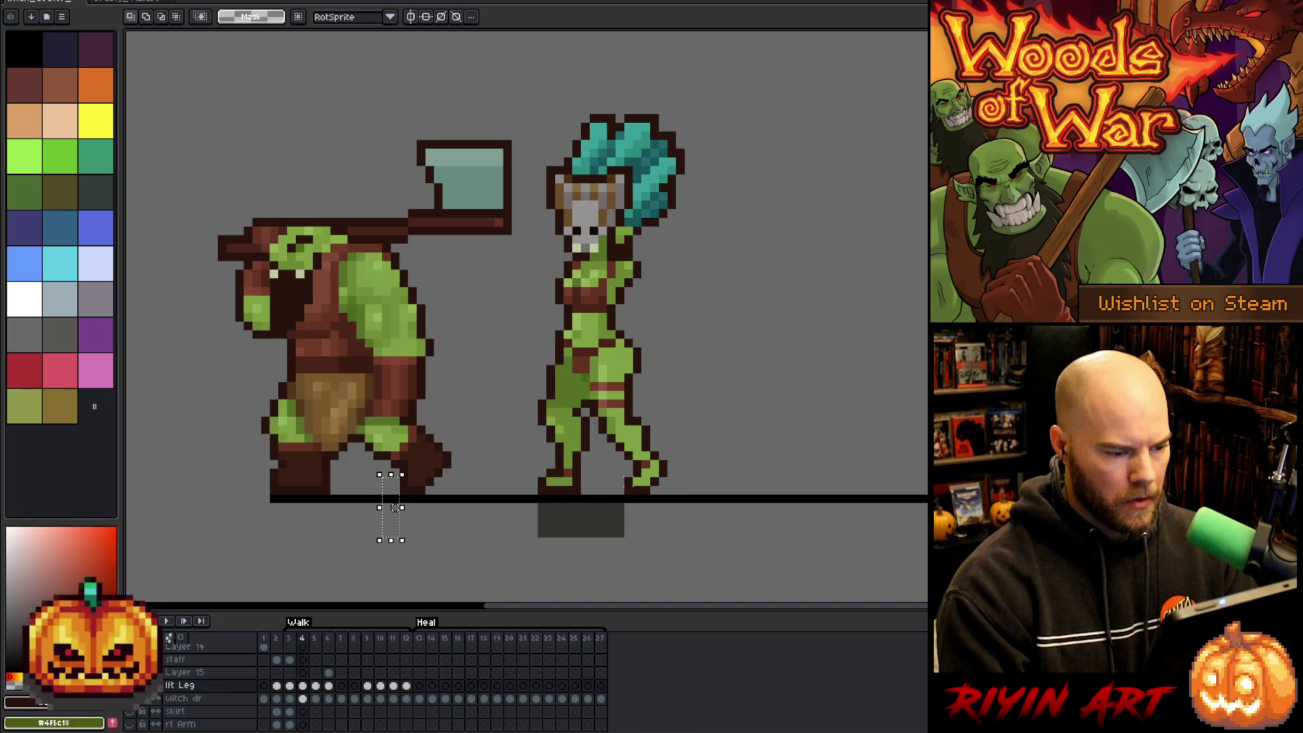
key(Right)
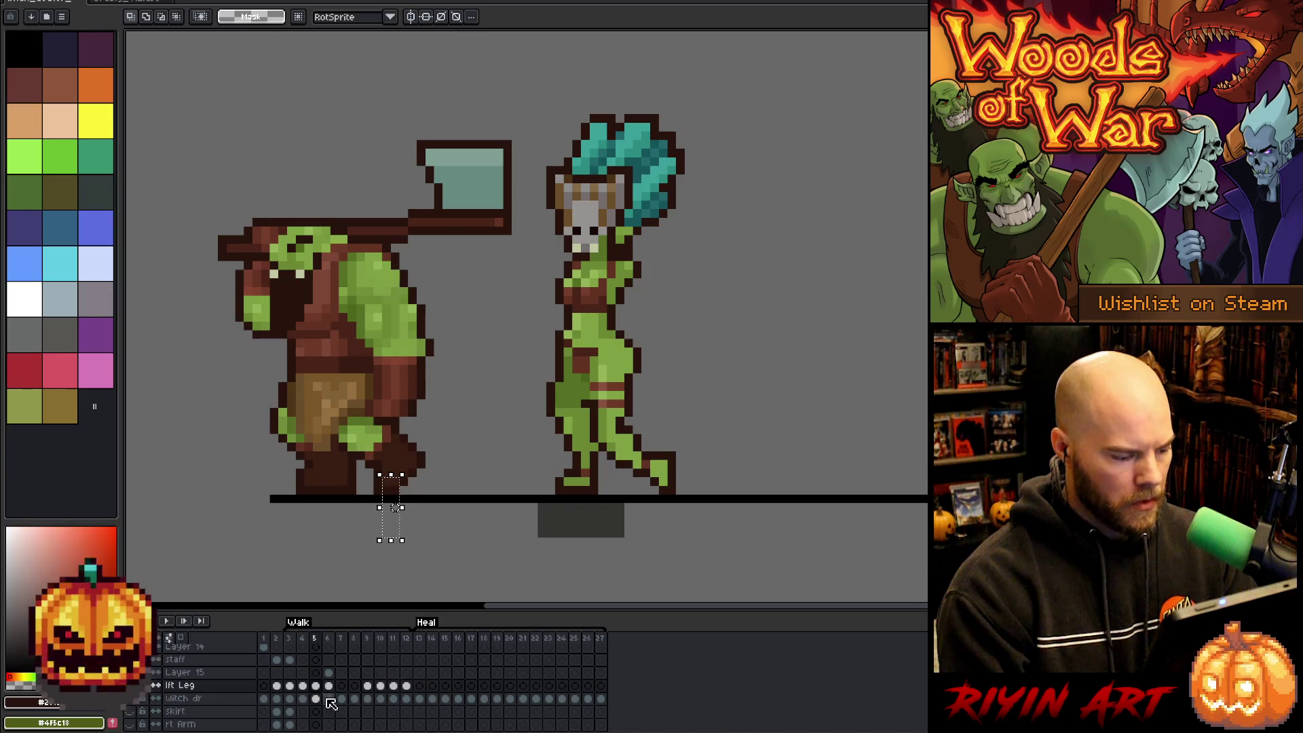
click(793, 524)
On frame 5, move the witch doctor's feet two pixels left in two nudges.
drag(747, 548, 526, 422)
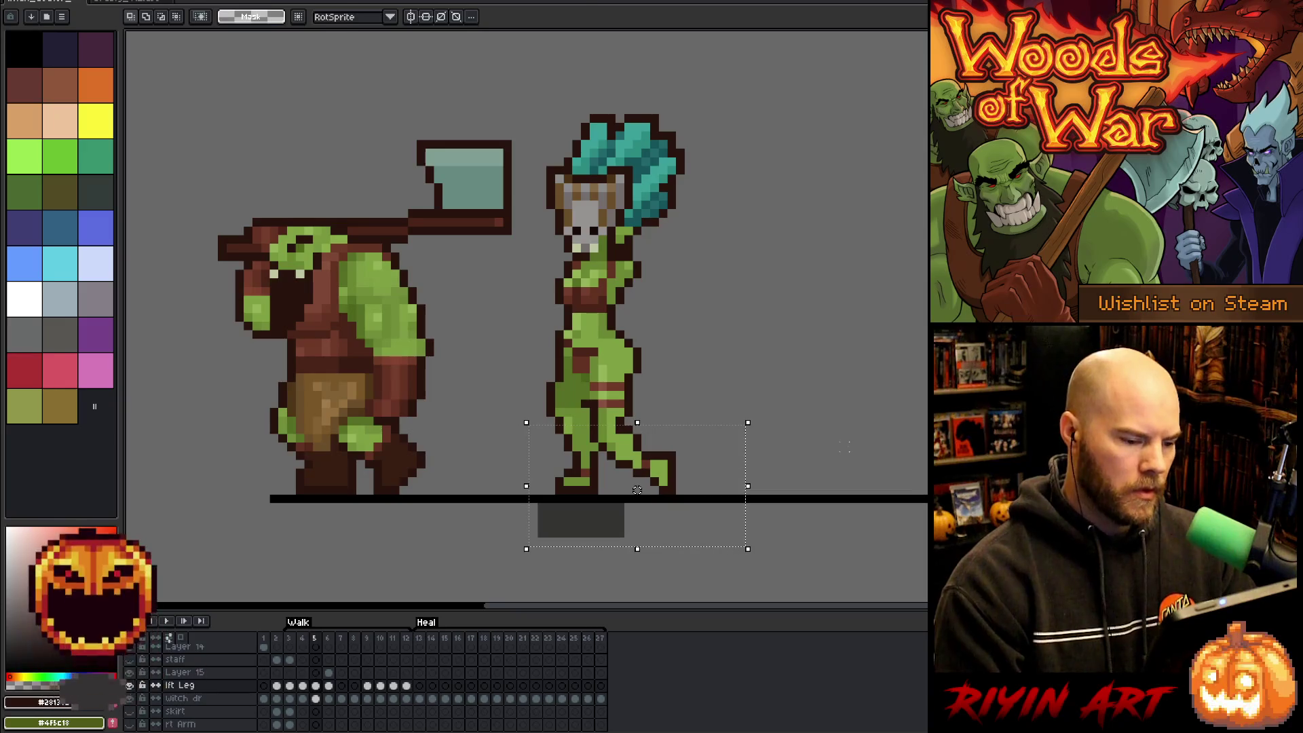
key(Left)
click(844, 447)
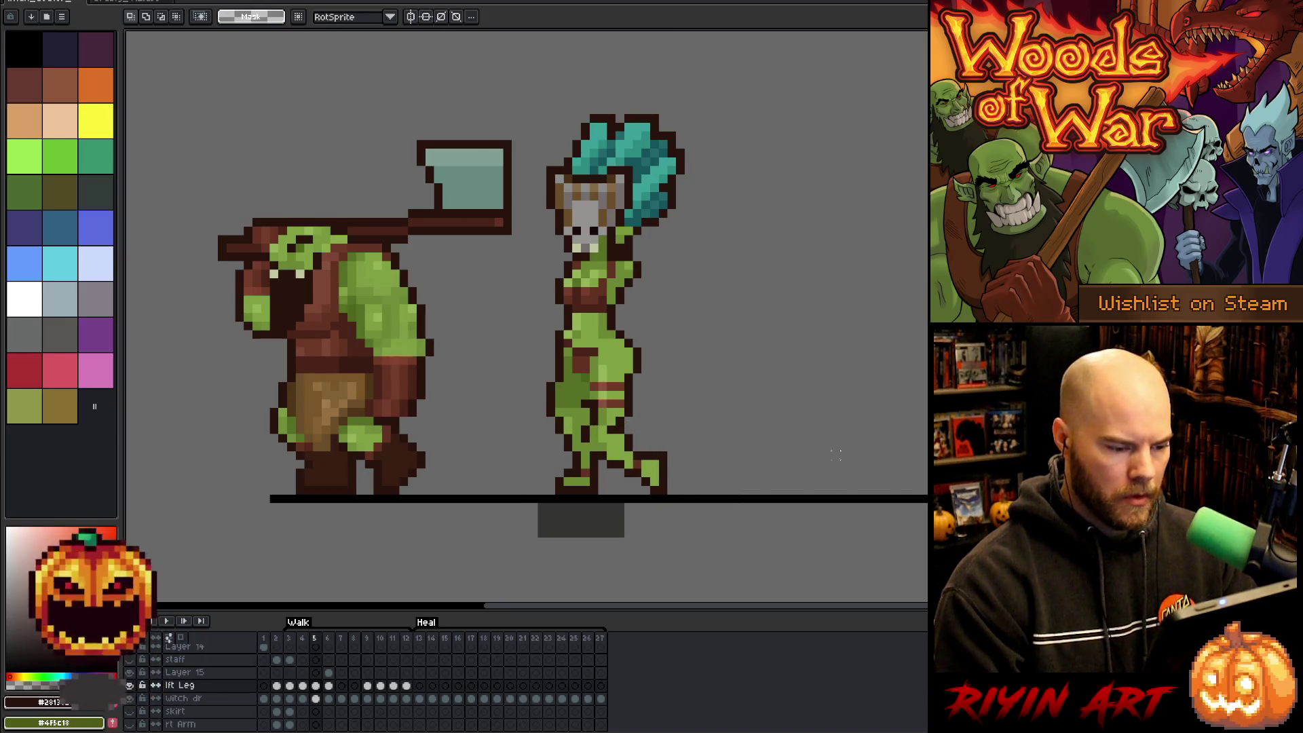
mouse_move(757, 540)
mouse_down()
mouse_move(506, 430)
mouse_move(486, 399)
mouse_up()
key(Left)
click(853, 437)
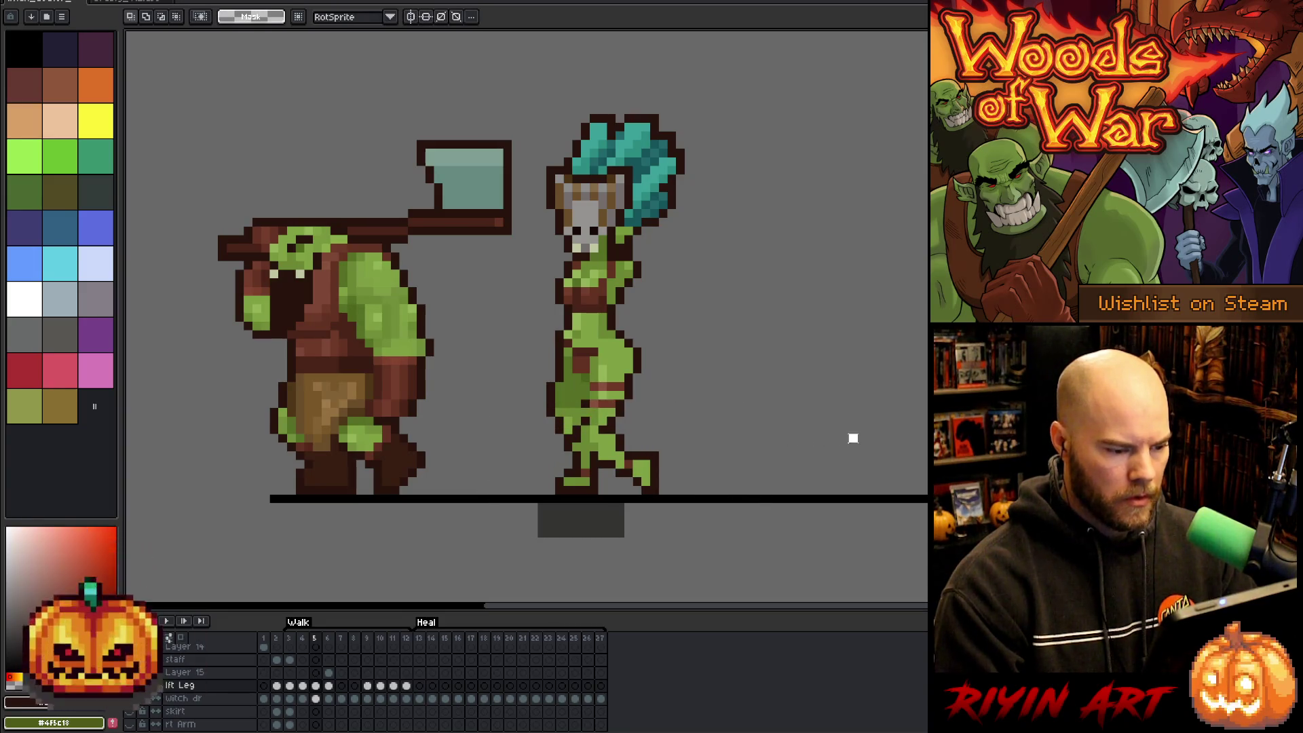
key(b)
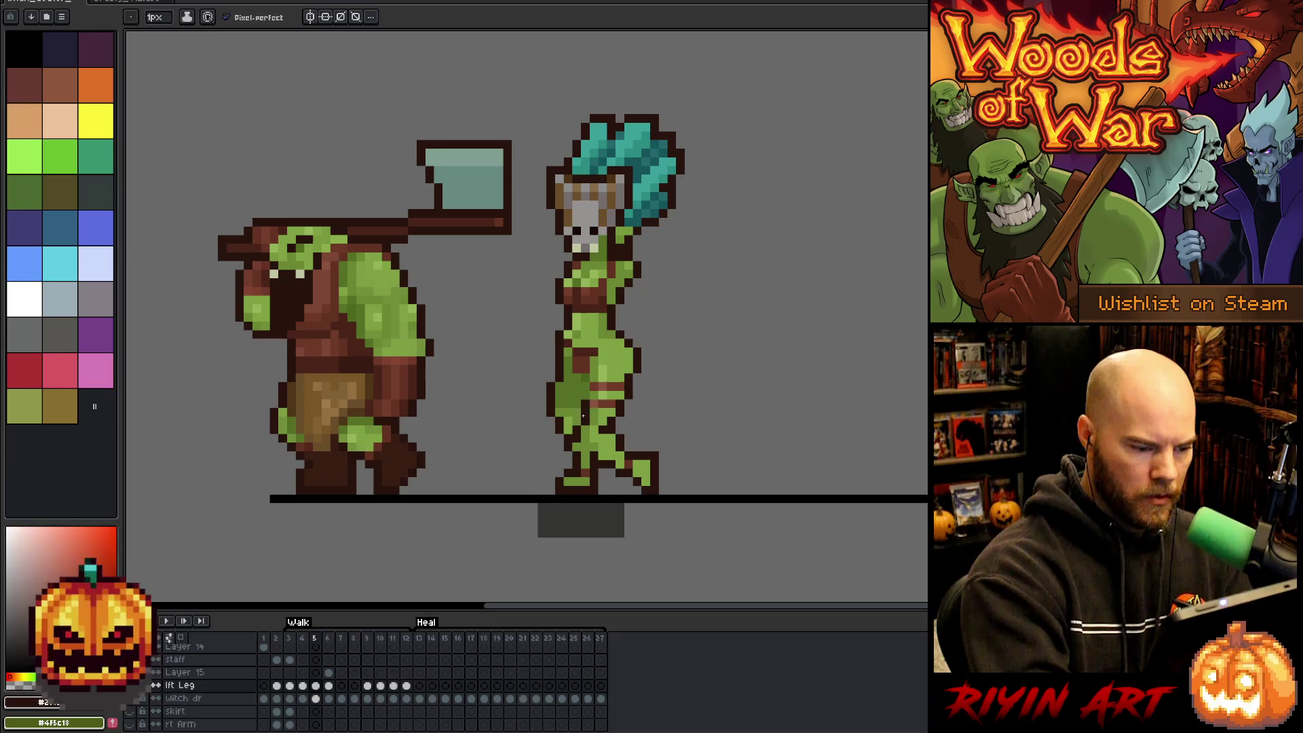
Sample the green skin and dark leg outline colours from the canvas.
alt+click(585, 412)
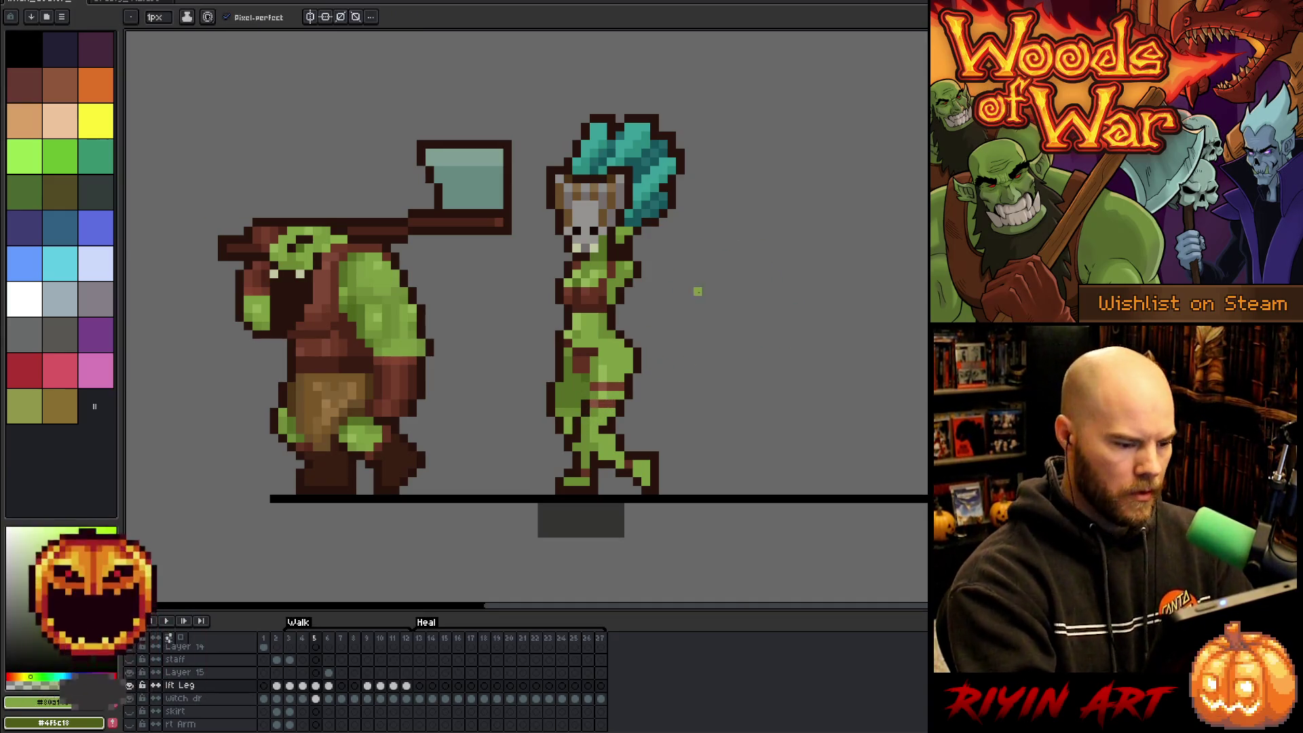
key(alt)
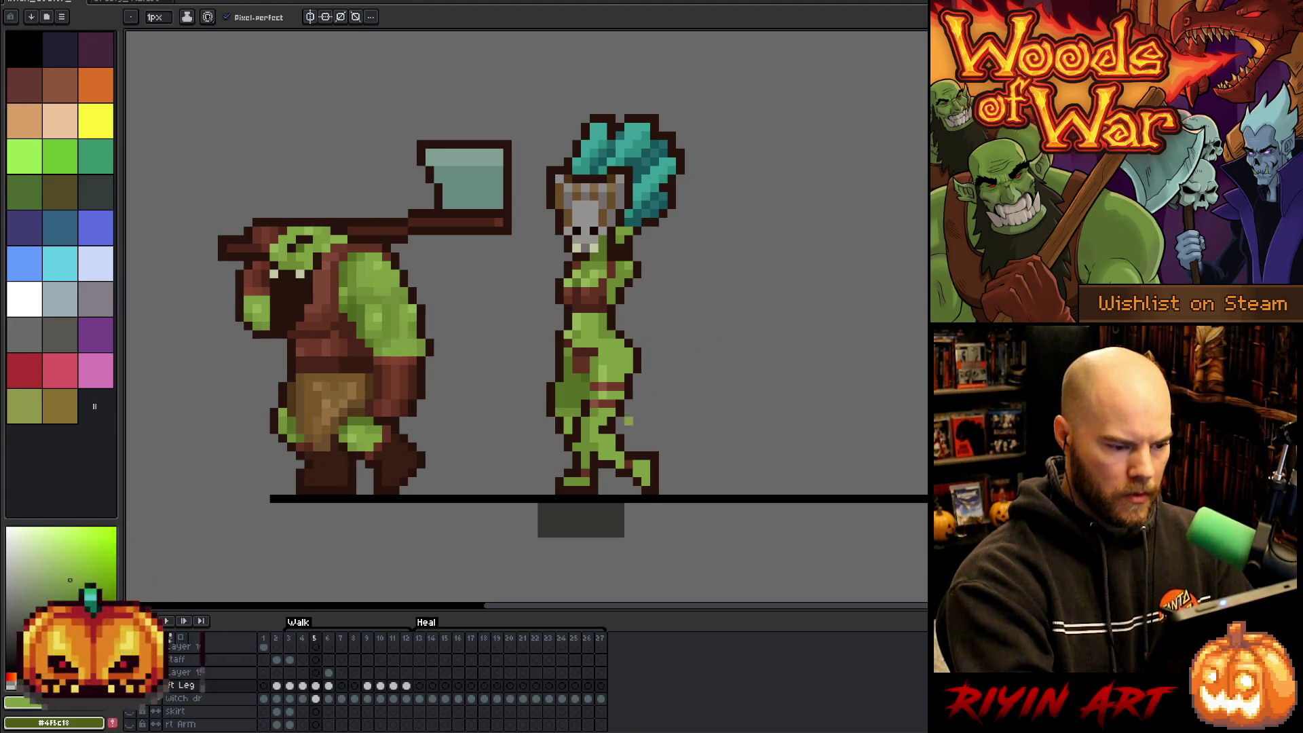
alt+click(627, 421)
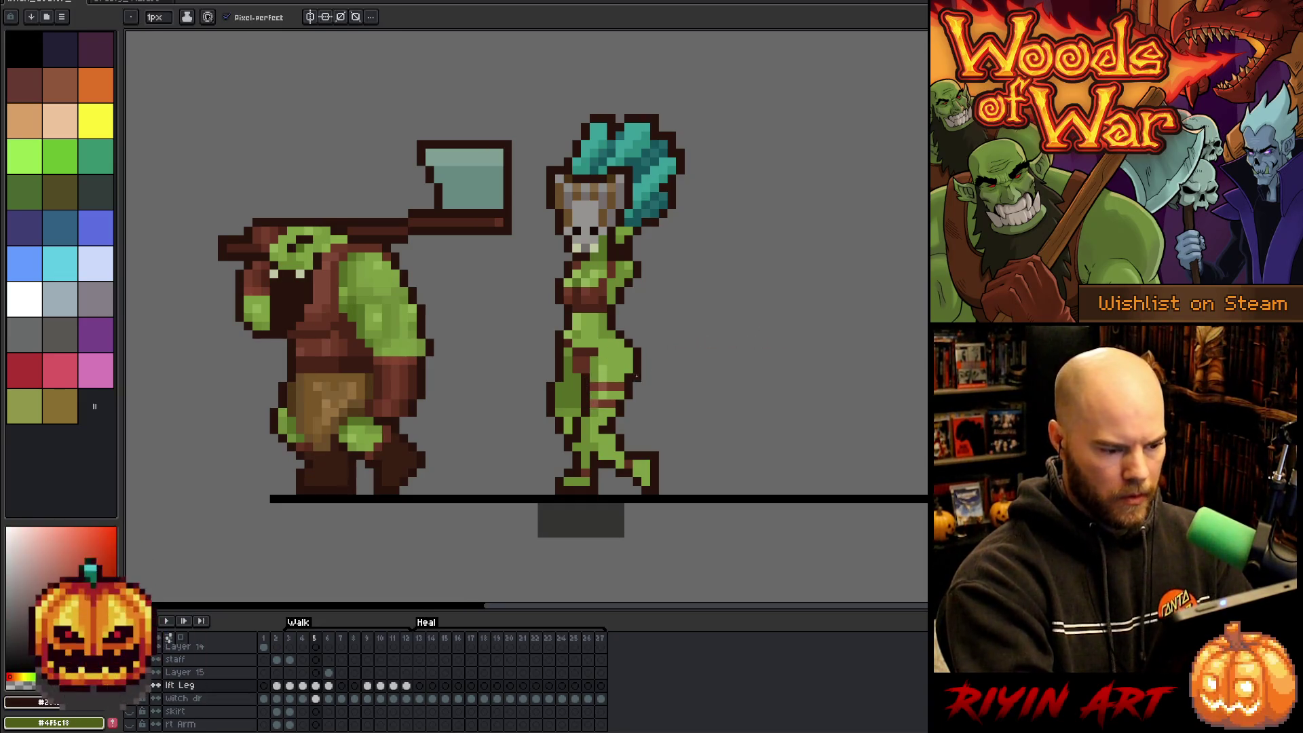
alt+click(585, 451)
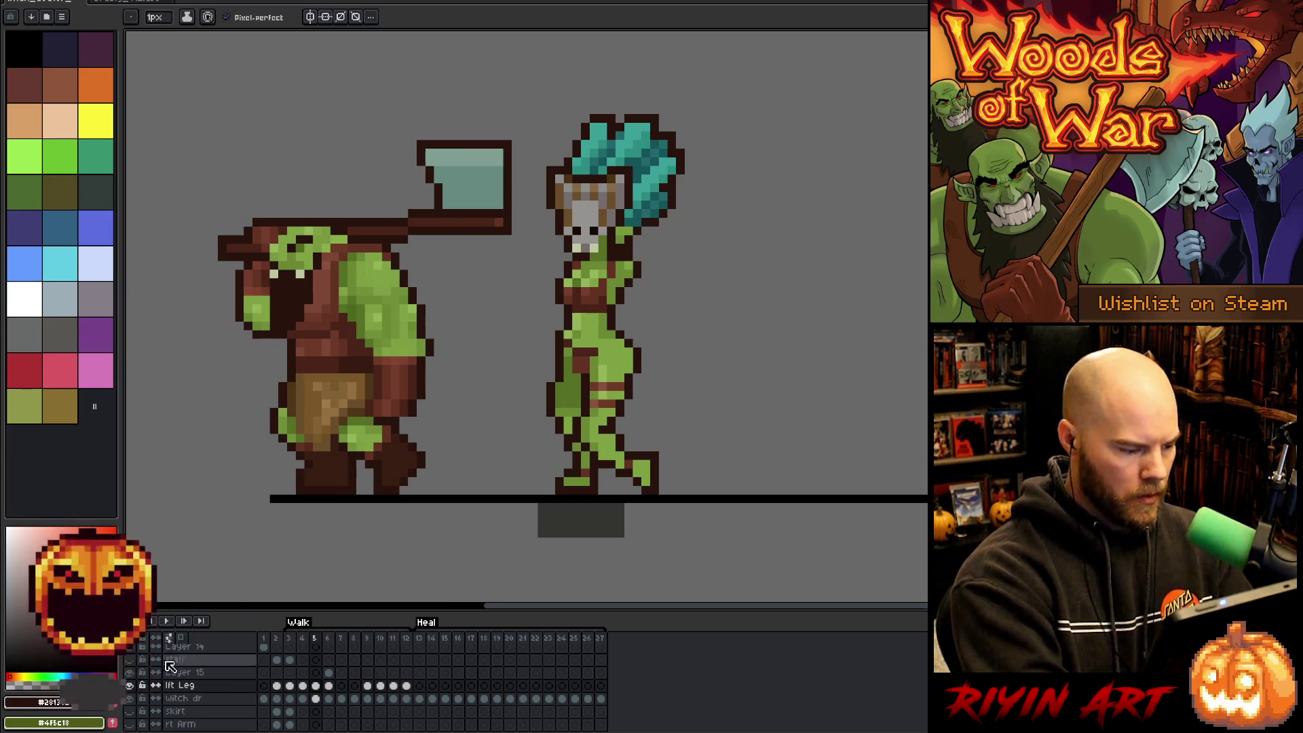
Unhide all layers and play the walk cycle, finishing on frame 6.
alt+click(131, 687)
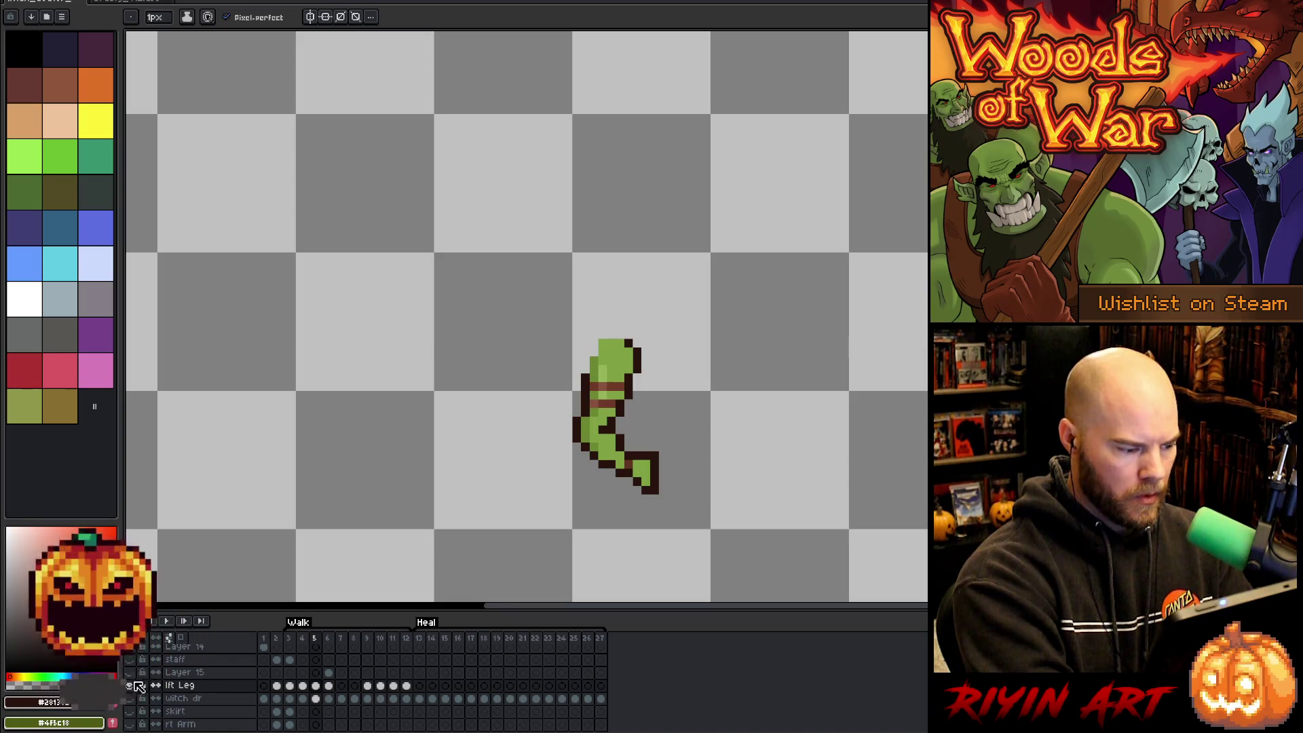
alt+click(136, 686)
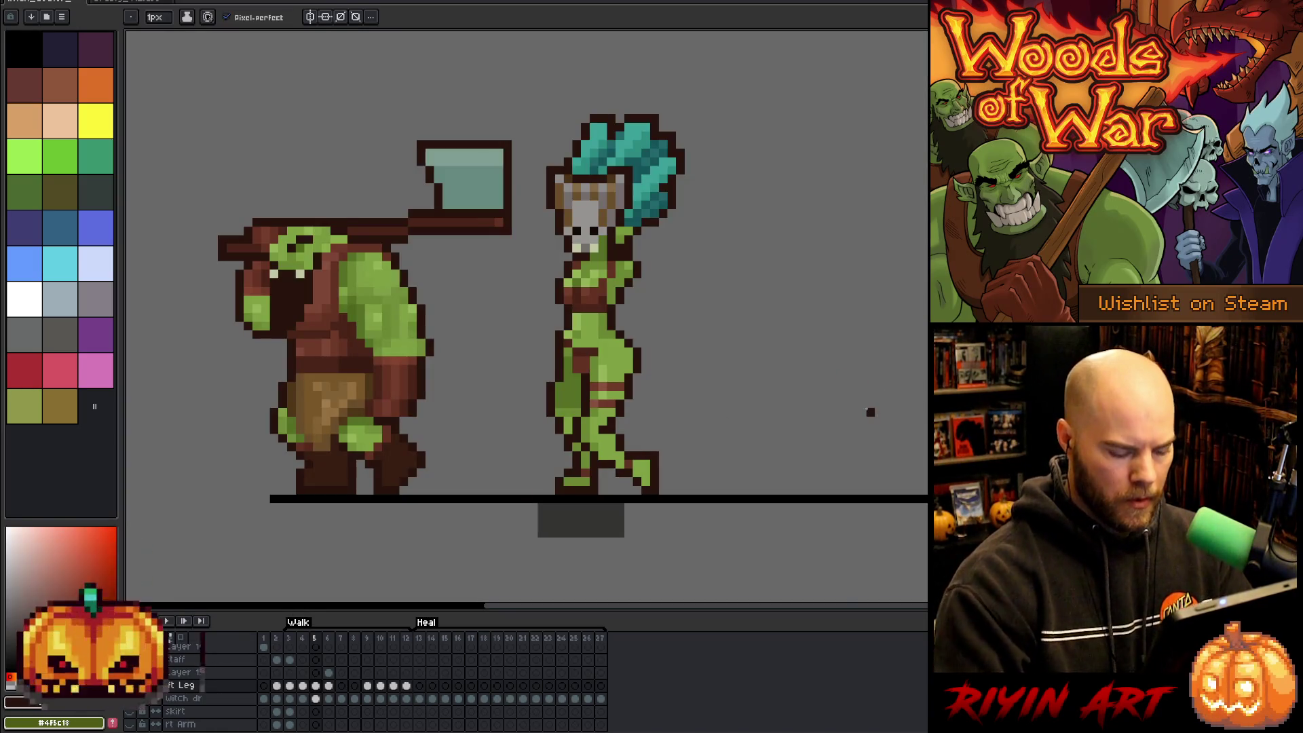
key(Right)
key(Left)
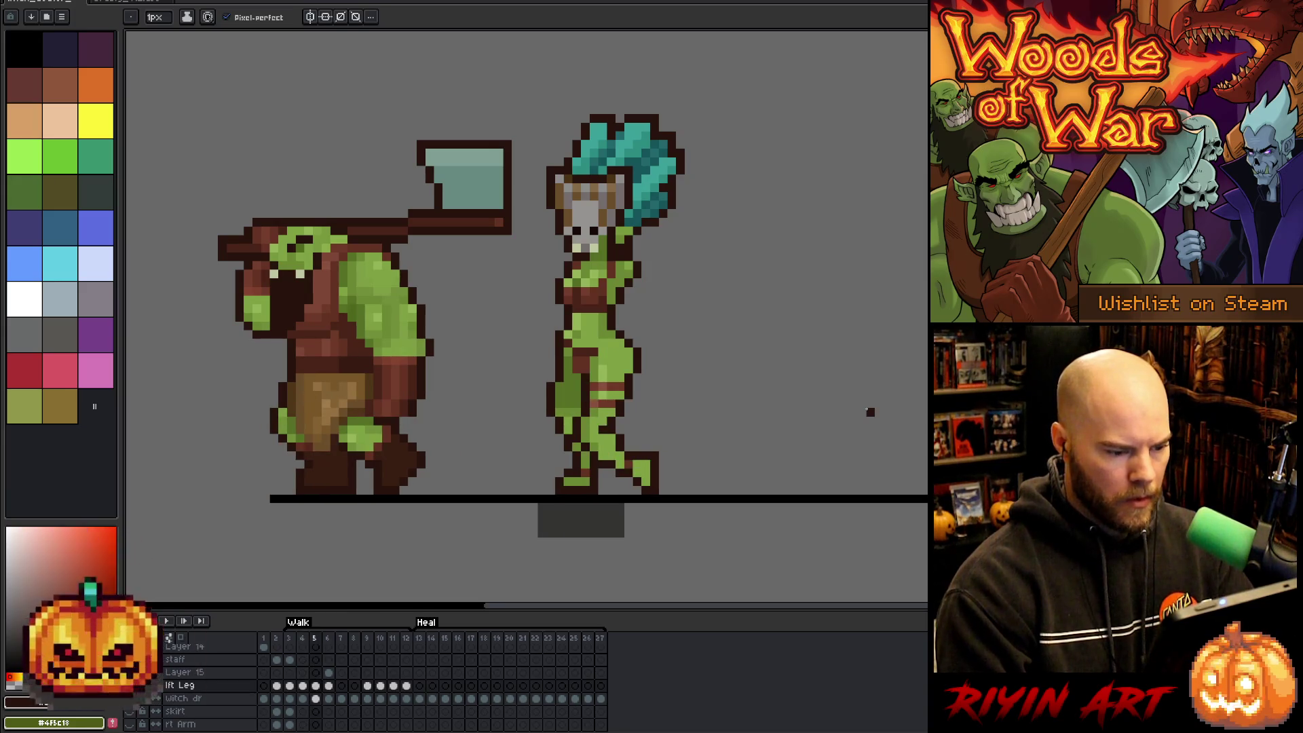
key(Right)
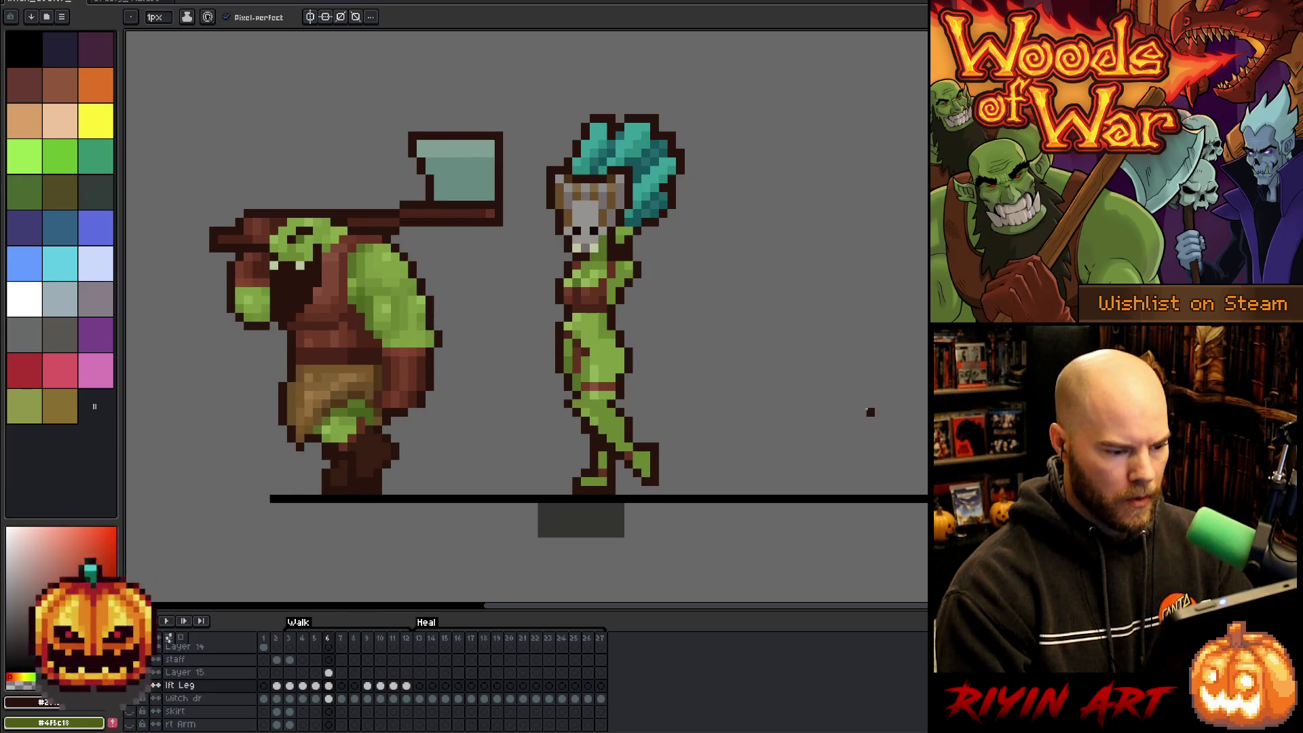
key(Return)
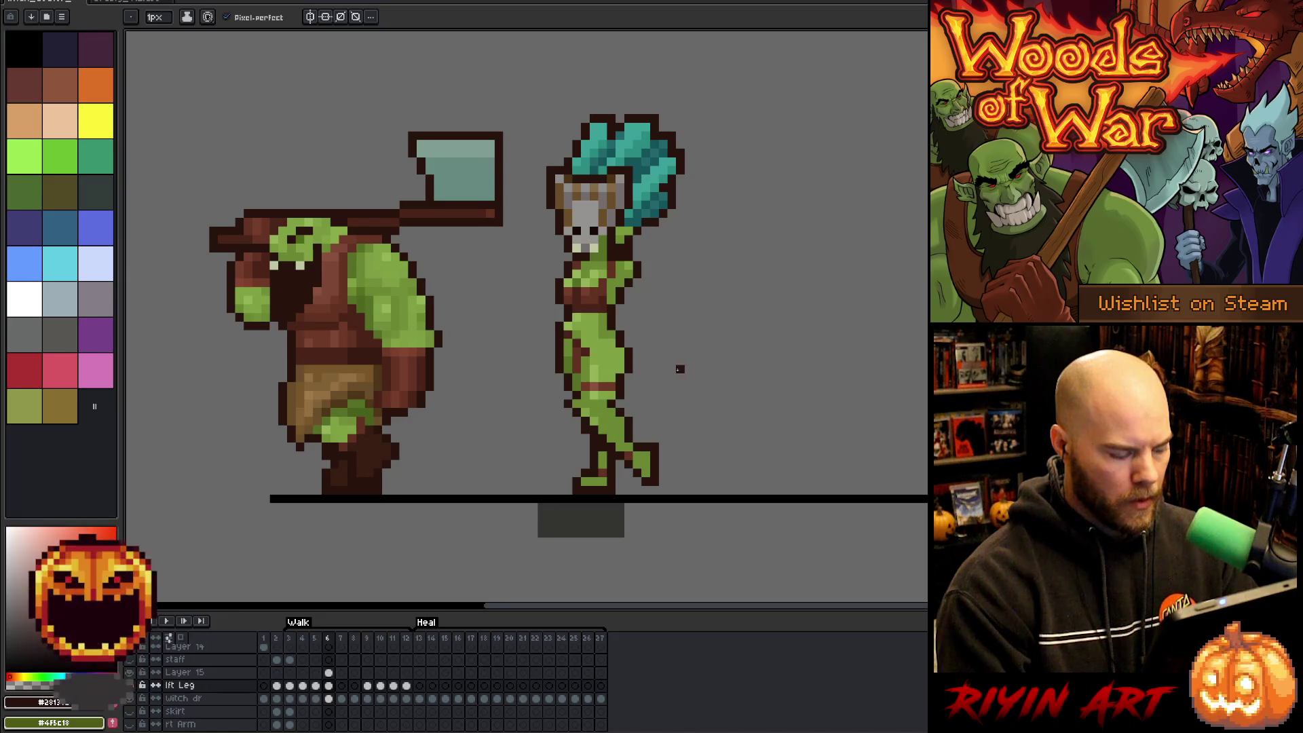
key(Left)
key(Right)
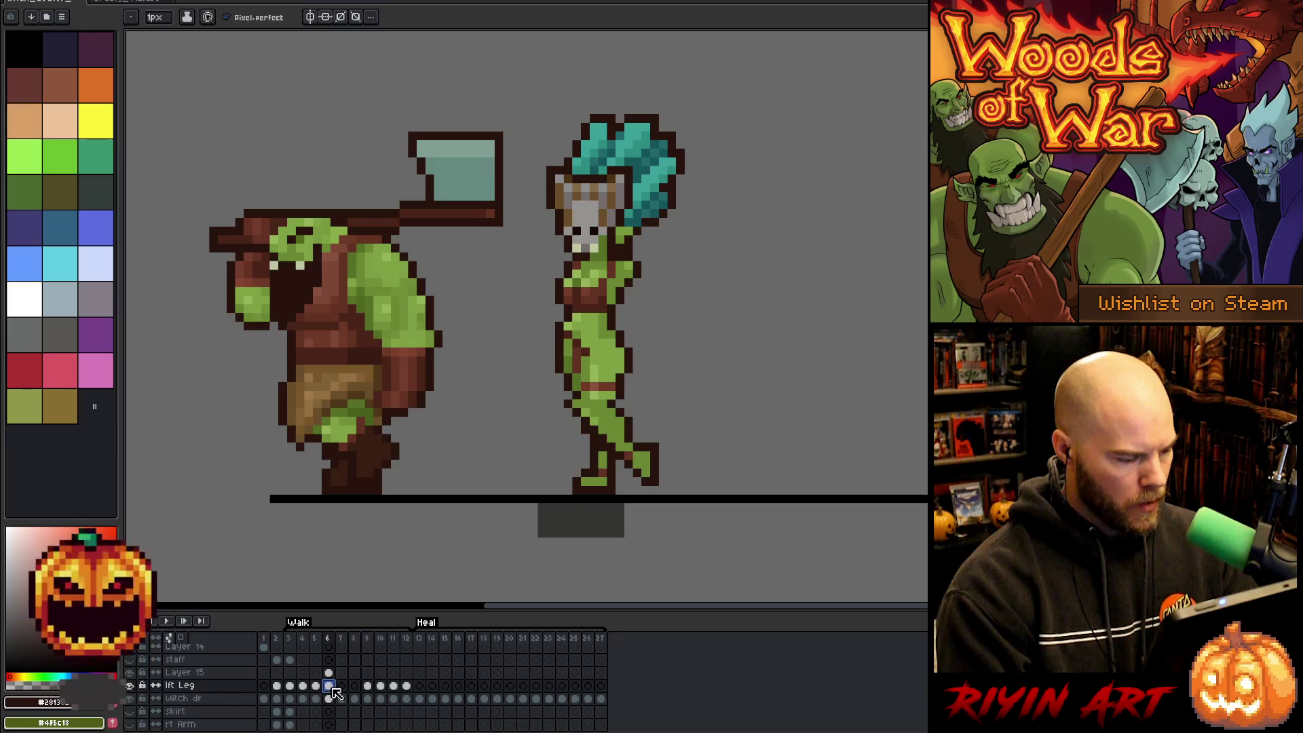
On frame 5, select the witch's left leg below the waist and commit its new position.
key(ctrl+t)
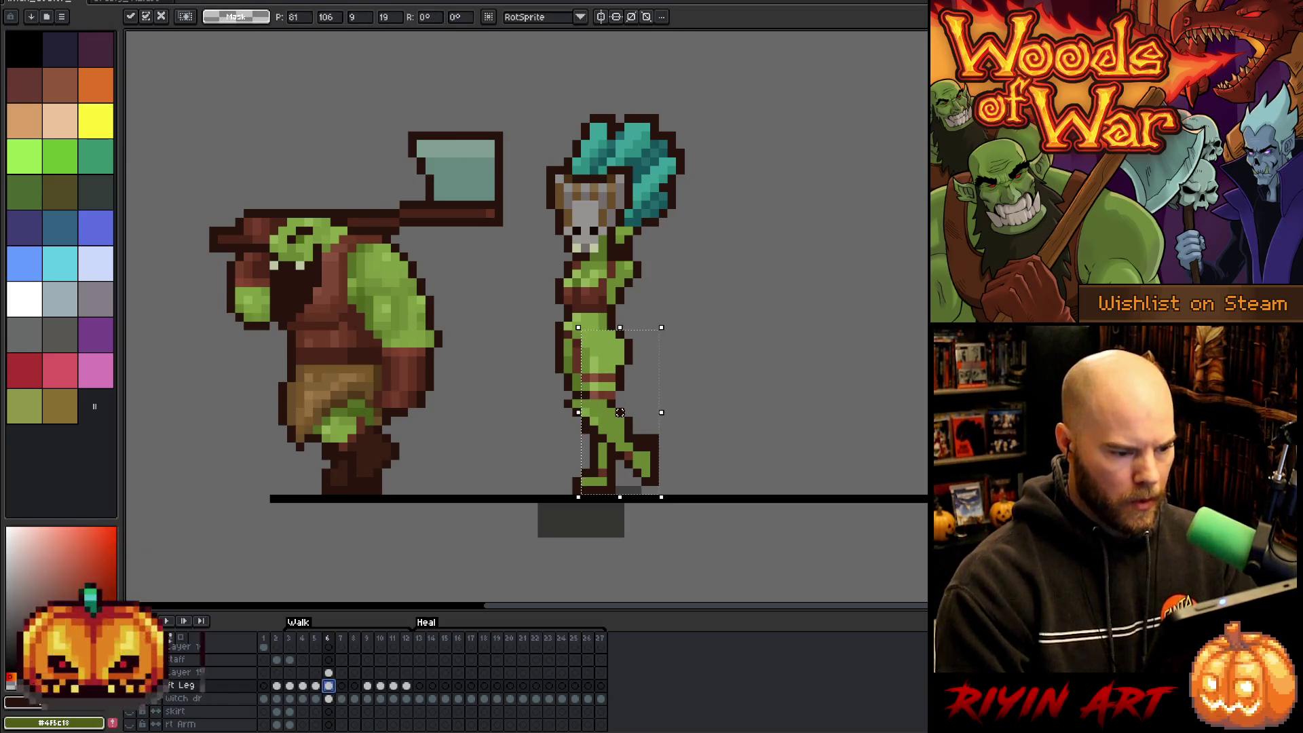
key(Left)
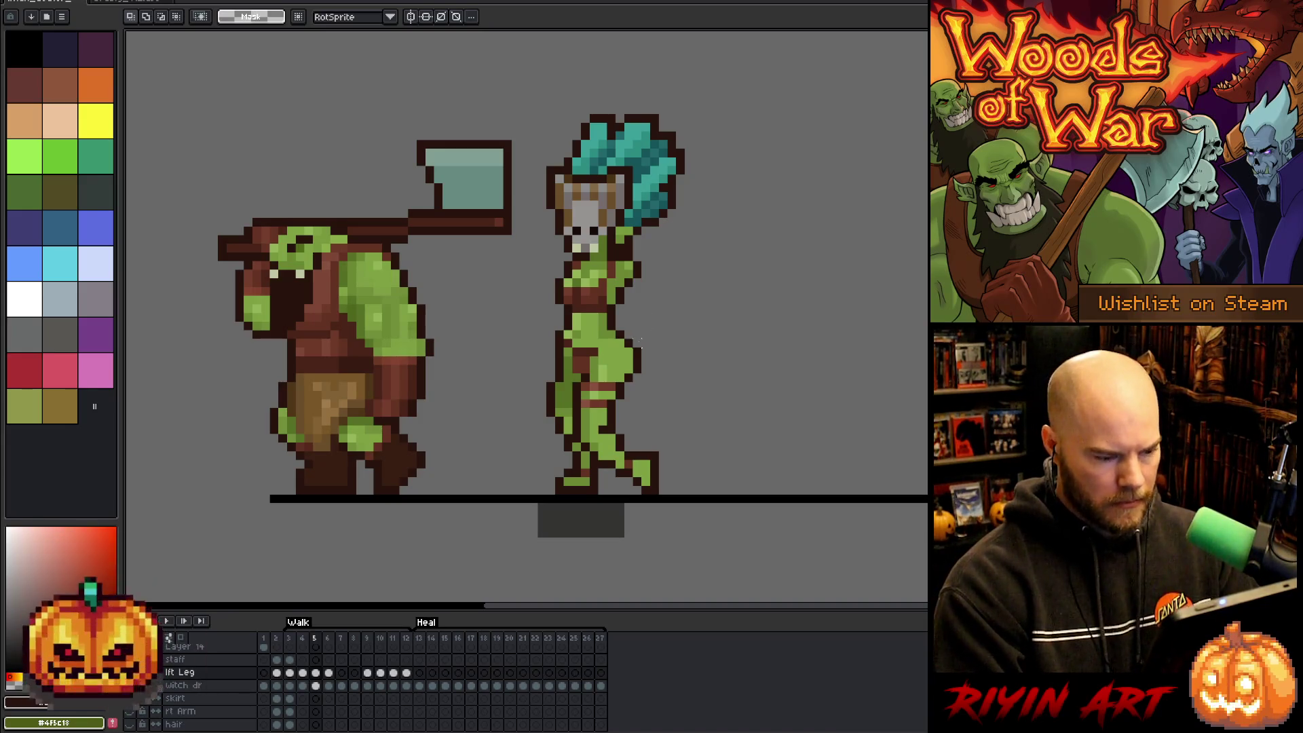
mouse_move(629, 384)
mouse_down()
mouse_move(555, 414)
mouse_move(583, 424)
mouse_up()
key(Return)
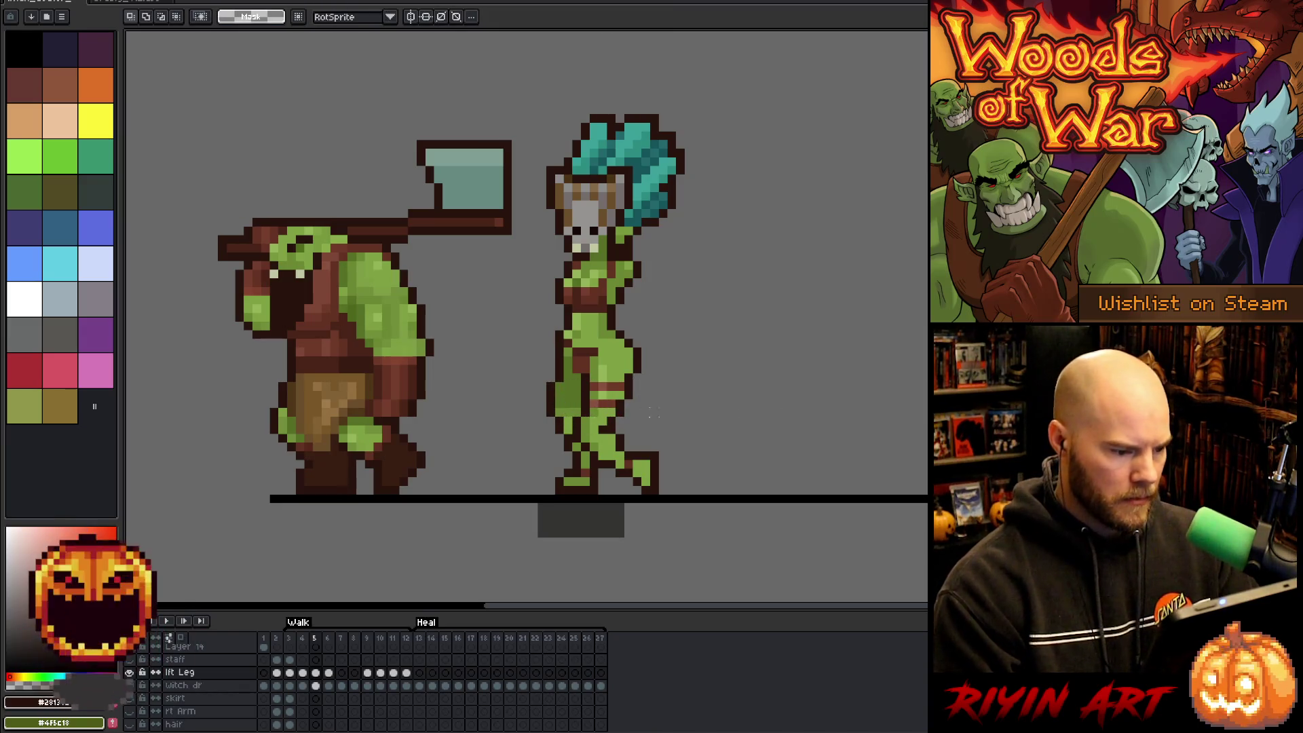
Sample the green skin and dark red-brown outline colours, then play the walk and compare frames 4 and 5.
key(b)
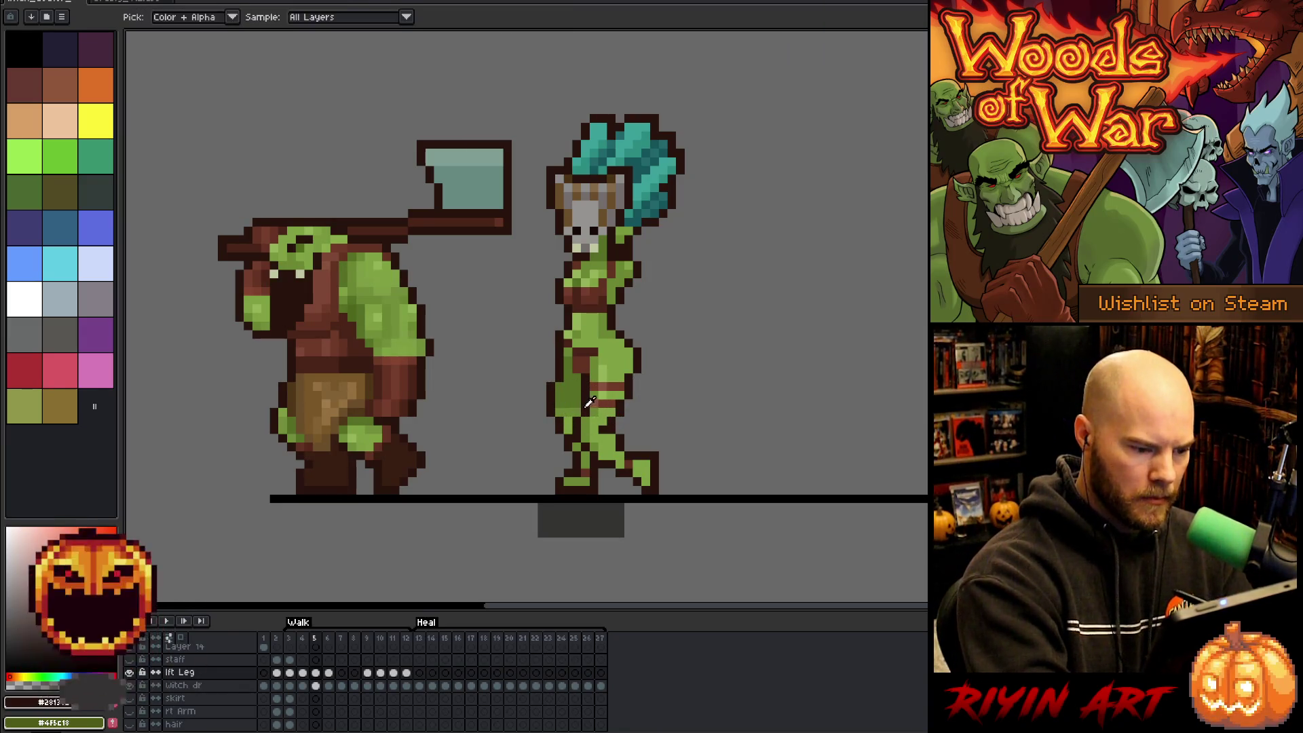
alt+click(578, 410)
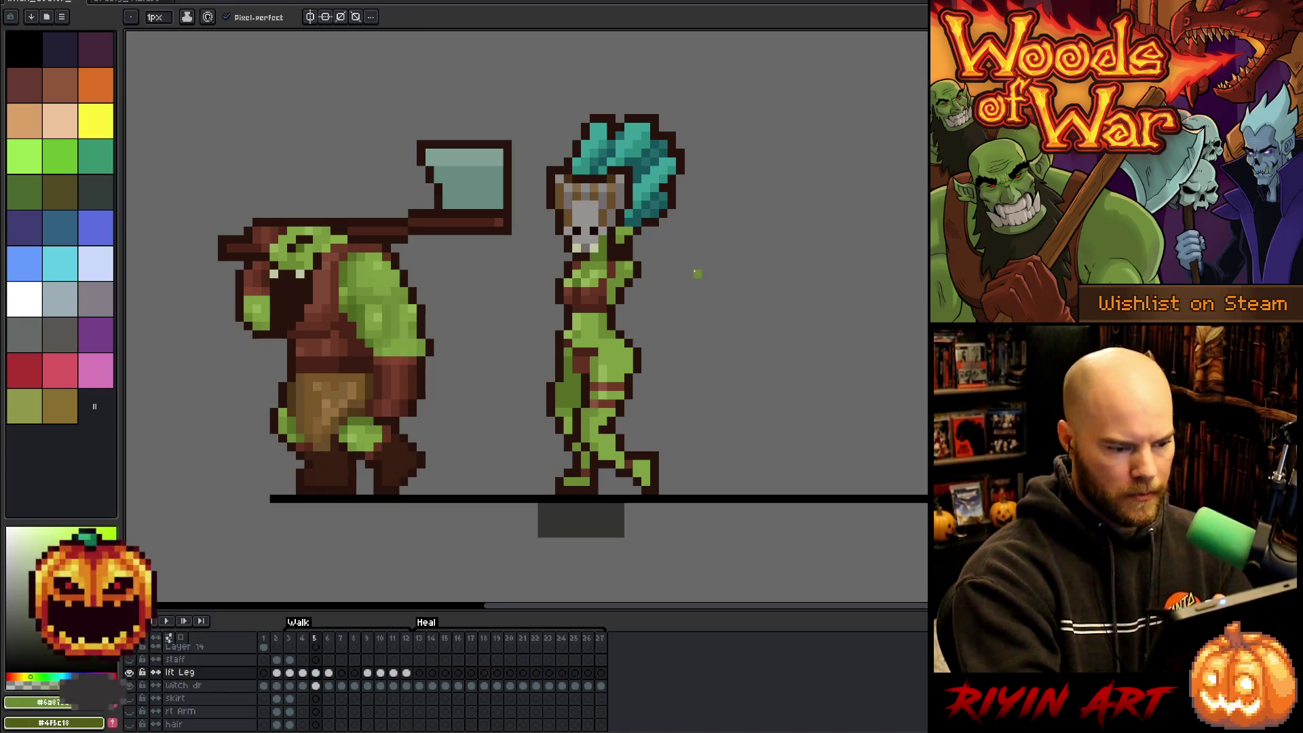
alt+click(577, 404)
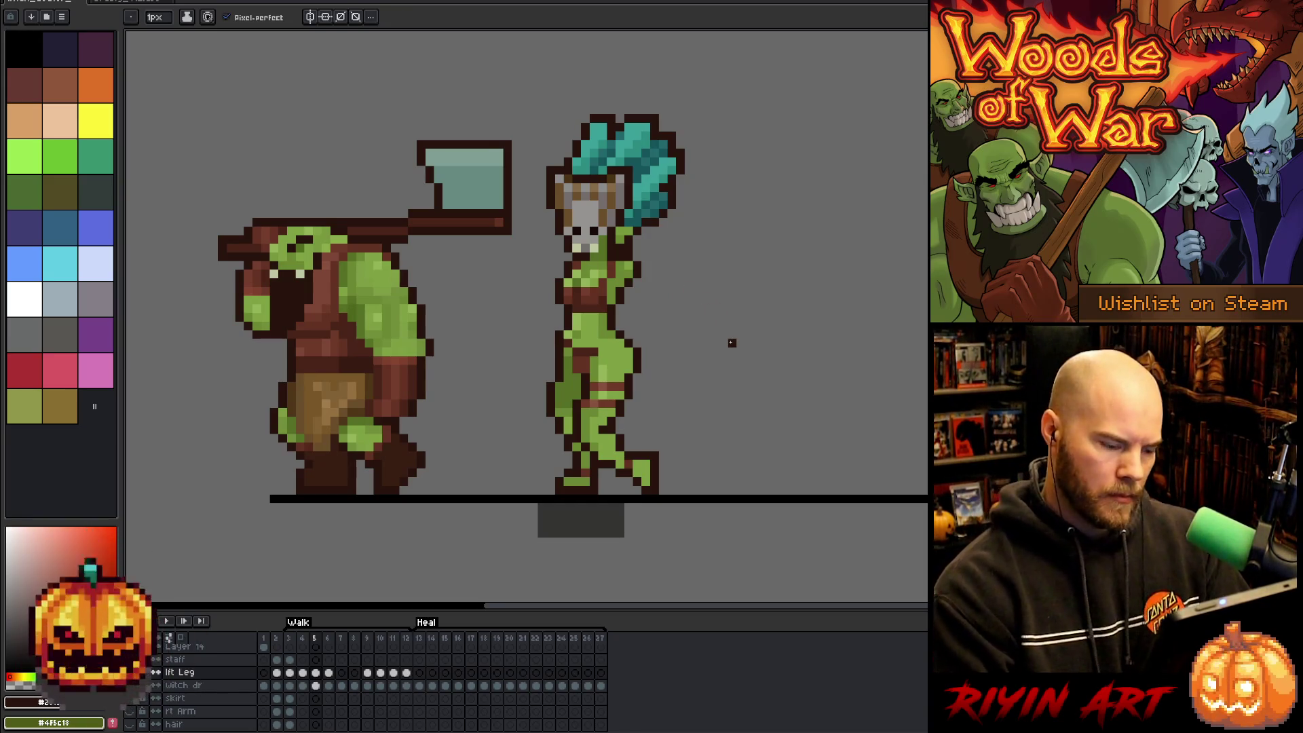
key(Return)
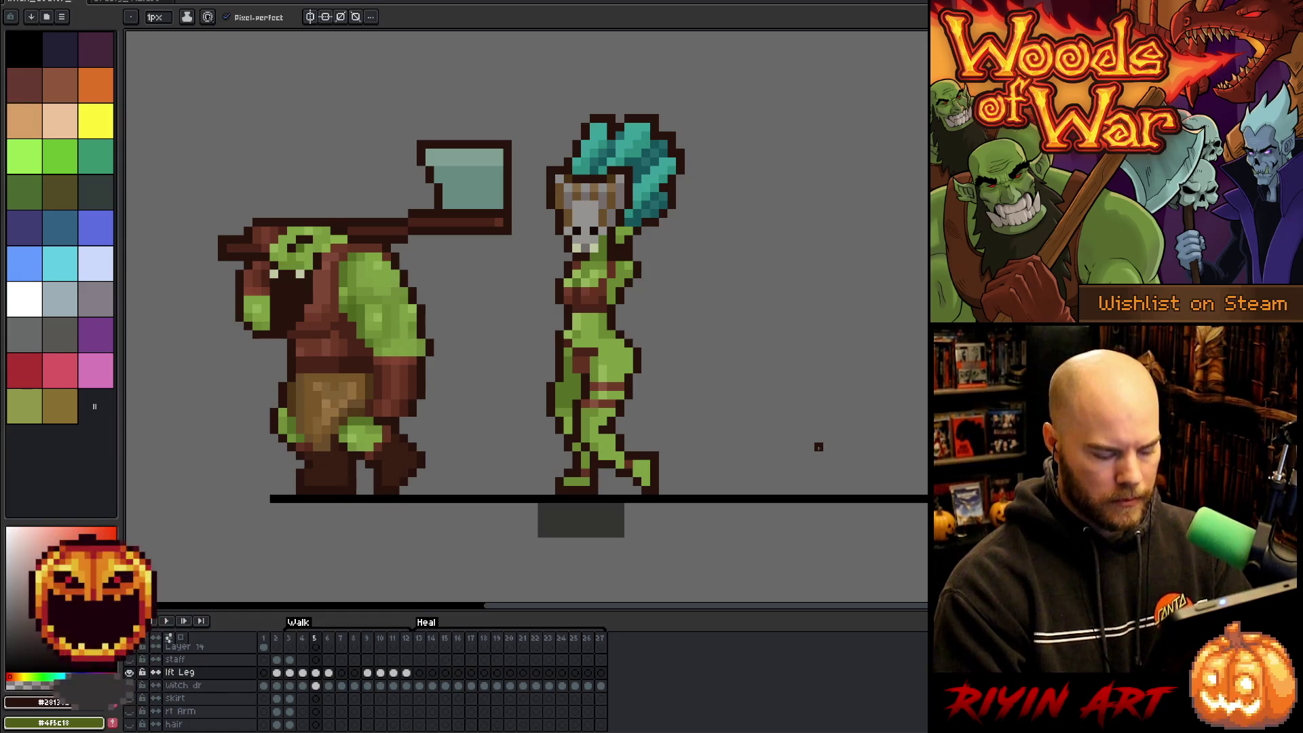
key(Left)
key(Right)
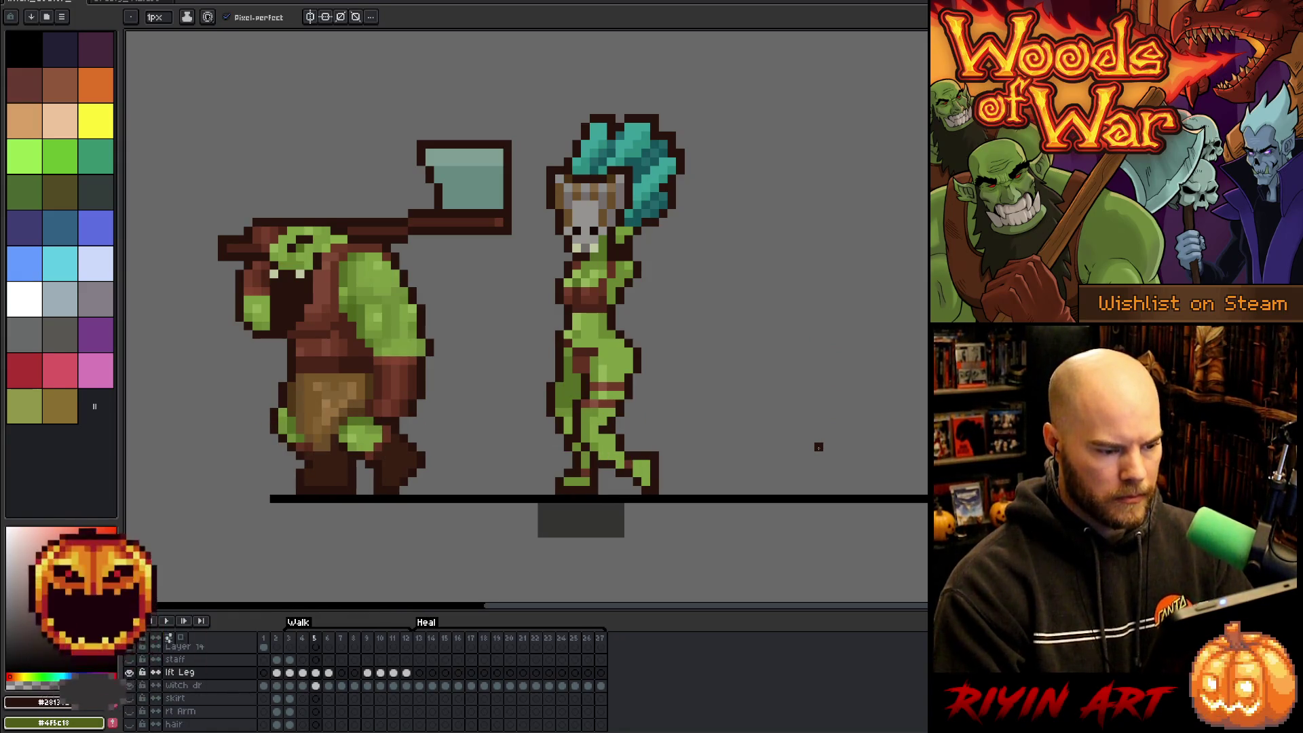
key(Left)
key(Right)
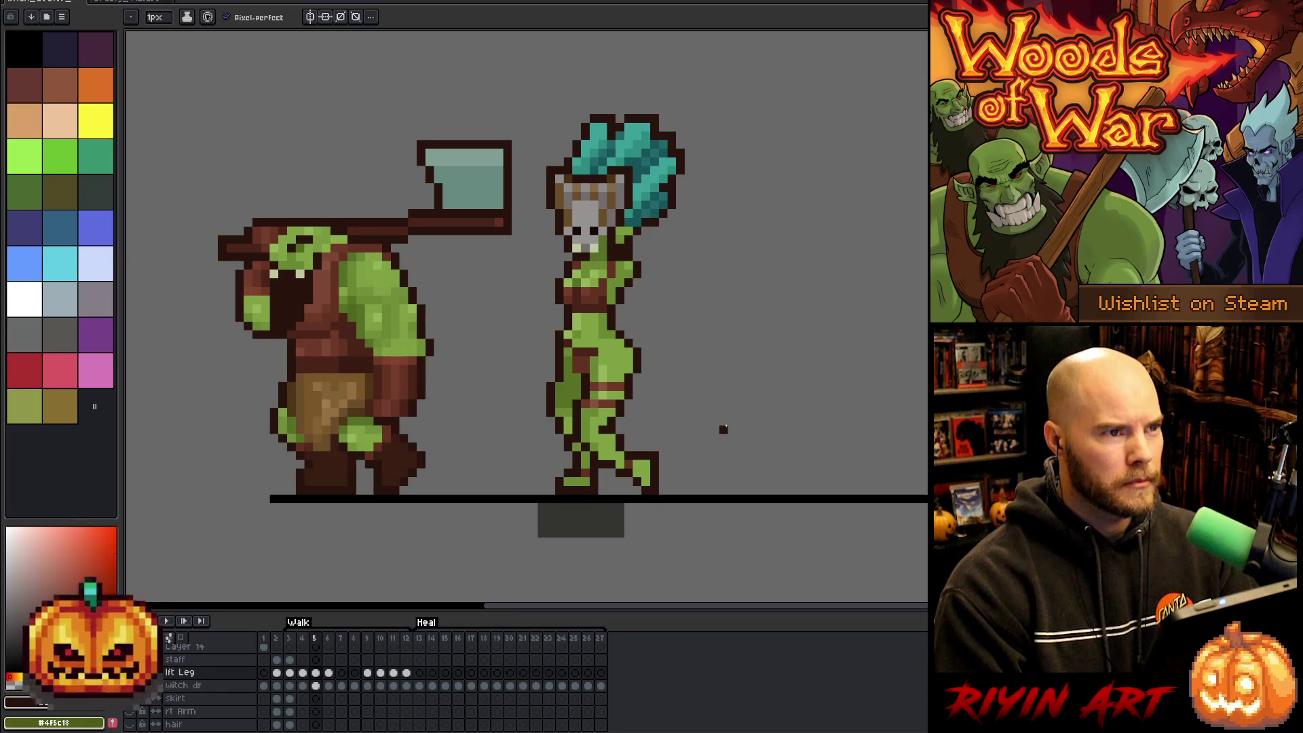
Select the witch's lower leg on frame 5, then rotate, reposition and commit it.
key(m)
mouse_move(648, 383)
mouse_down()
mouse_move(555, 401)
mouse_move(539, 425)
mouse_move(524, 378)
mouse_up()
key(Return)
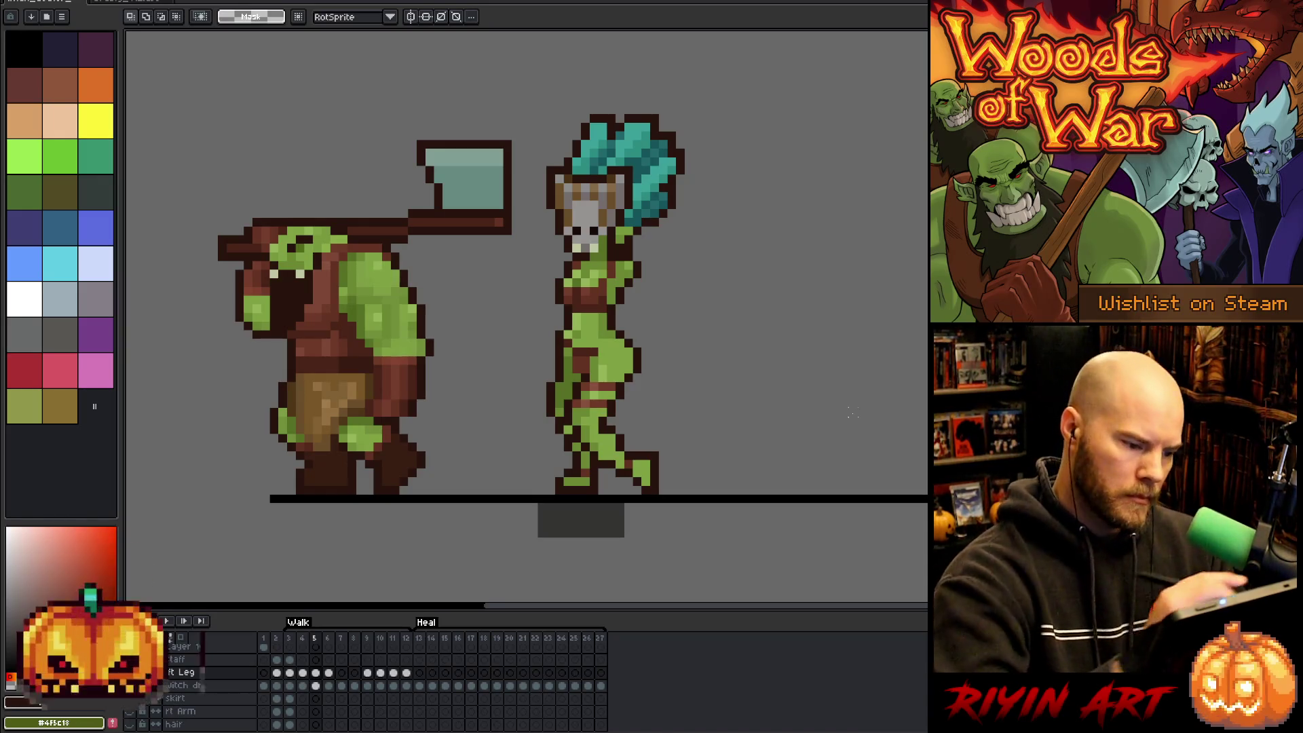
key(i)
key(b)
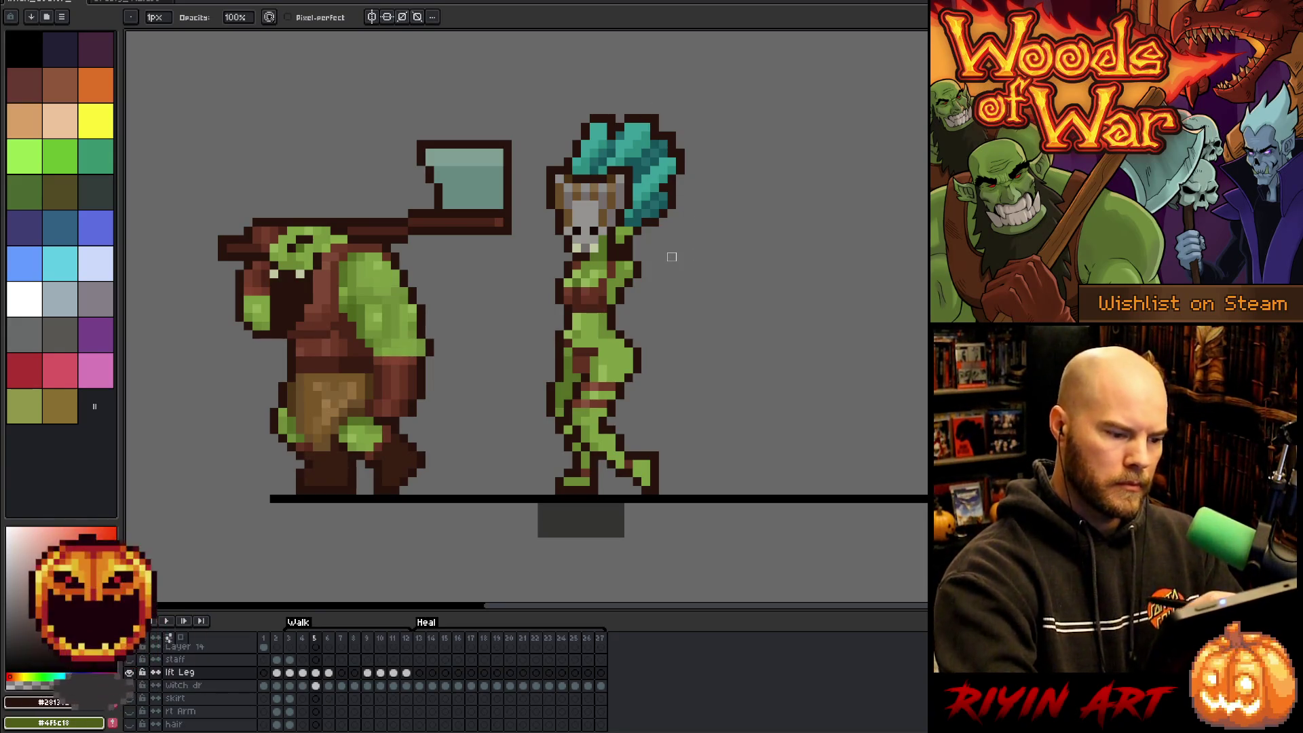
key(m)
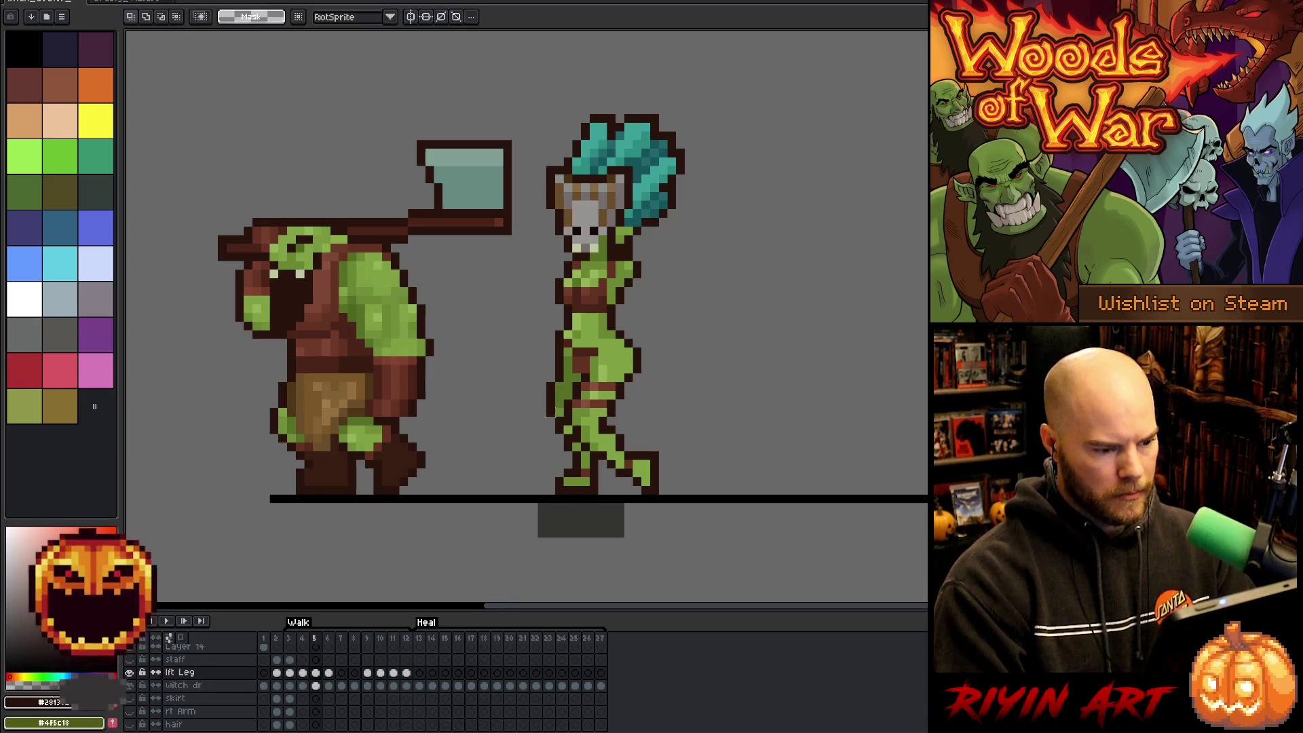
mouse_move(560, 397)
mouse_down()
mouse_move(567, 436)
mouse_move(585, 446)
mouse_up()
key(ctrl+d)
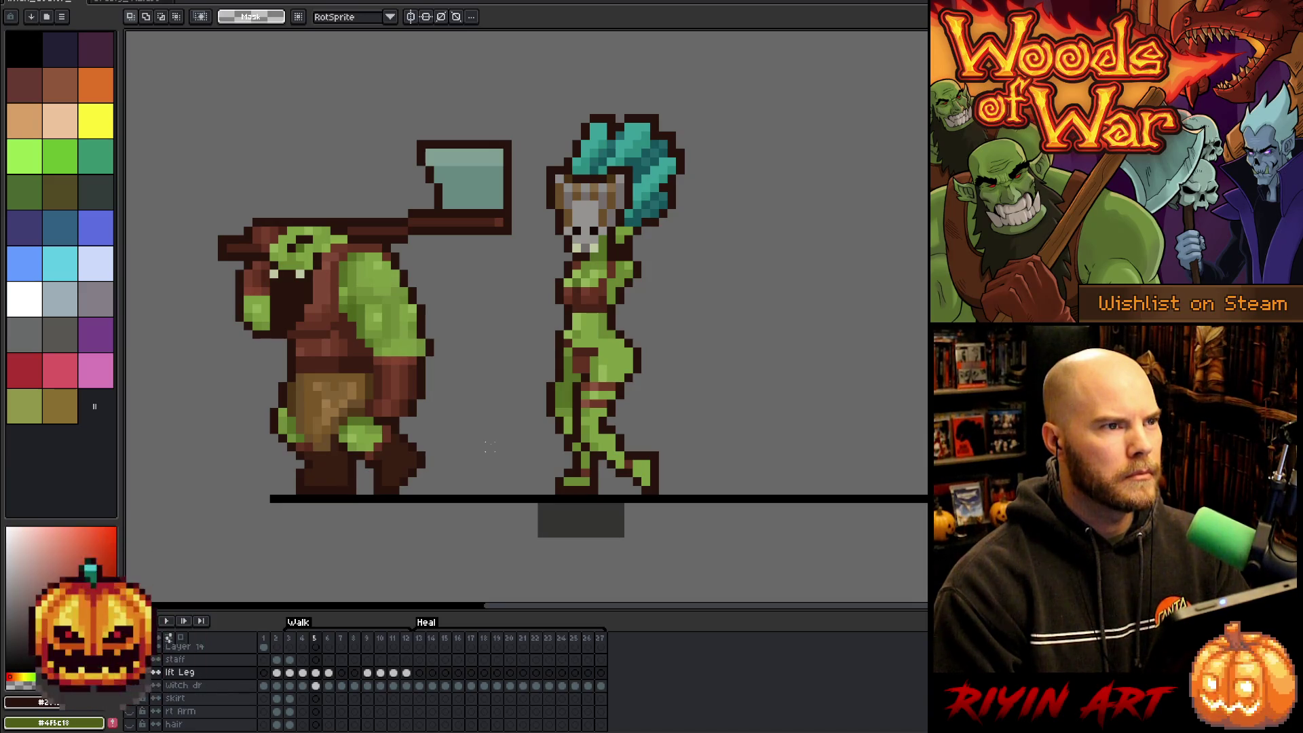
Flip between frames 4 and 5 to check the new leg angle, then sample the green skin colour.
key(Left)
key(Right)
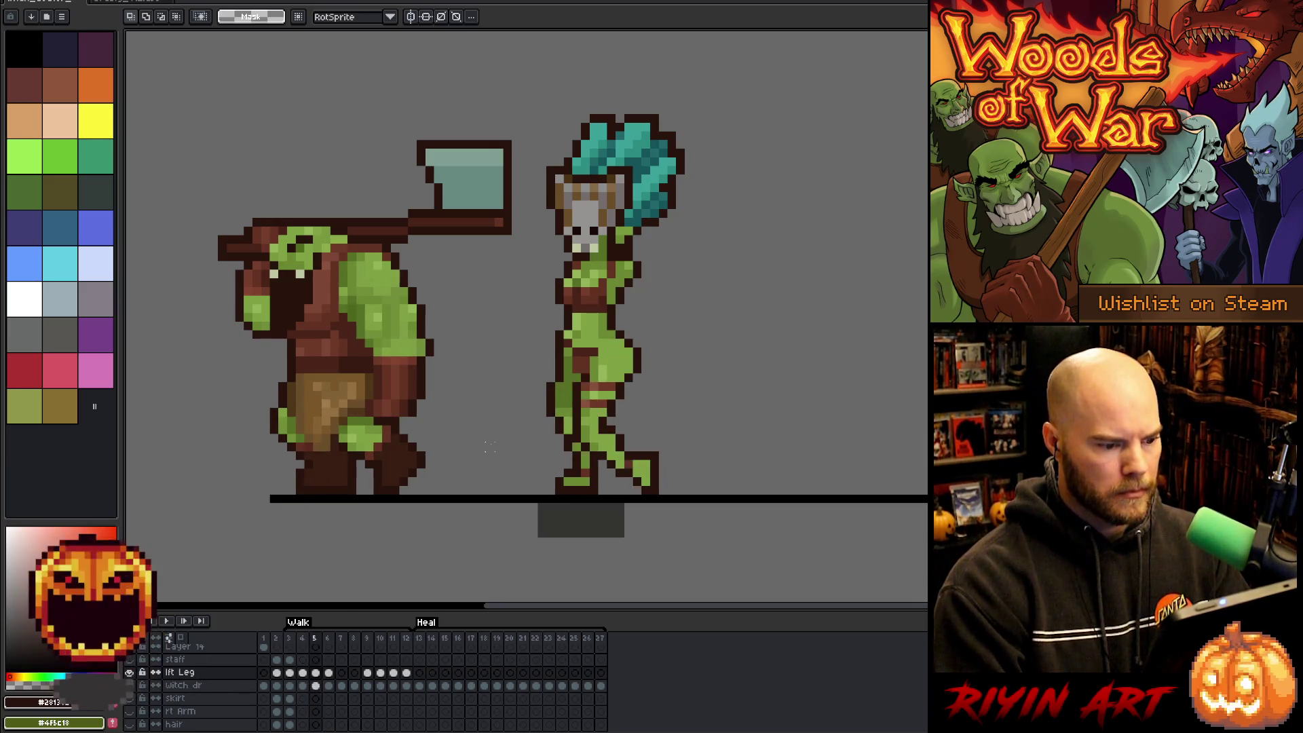
key(Left)
key(Right)
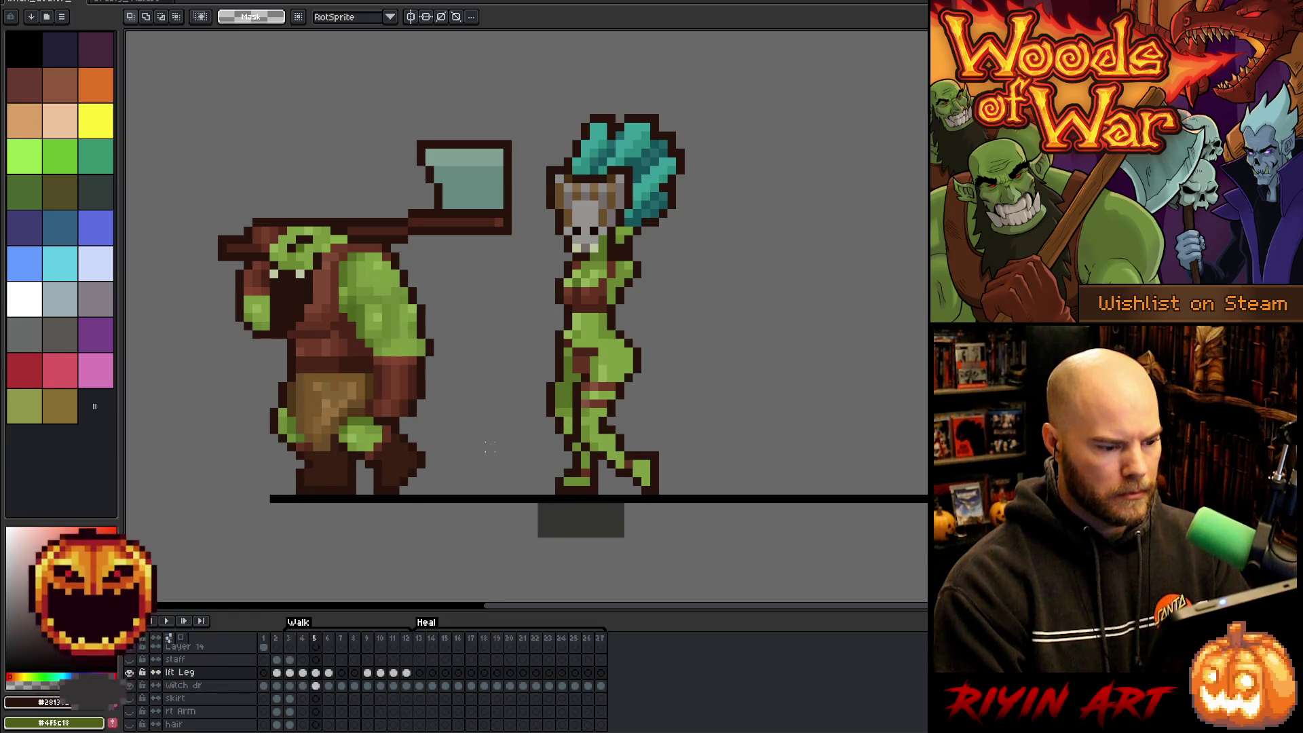
key(Left)
key(Left)
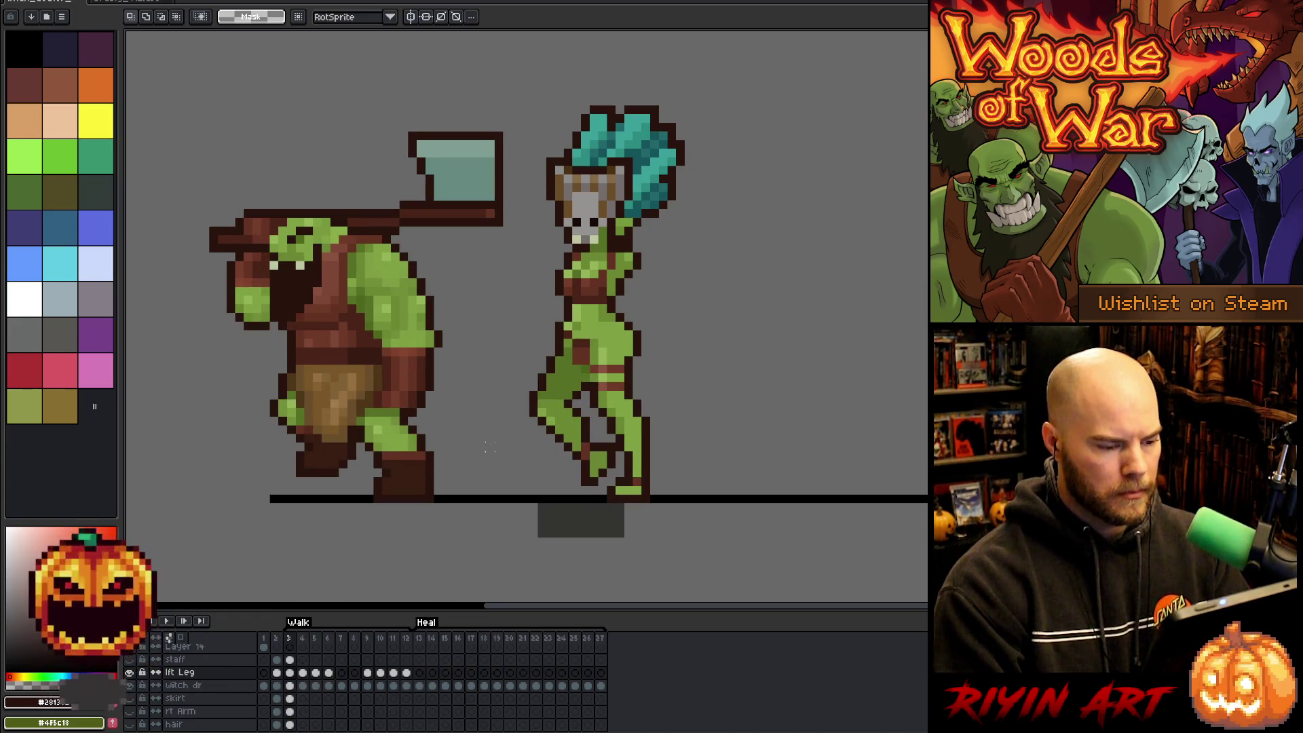
key(Right)
key(Right)
key(b)
alt+click(611, 428)
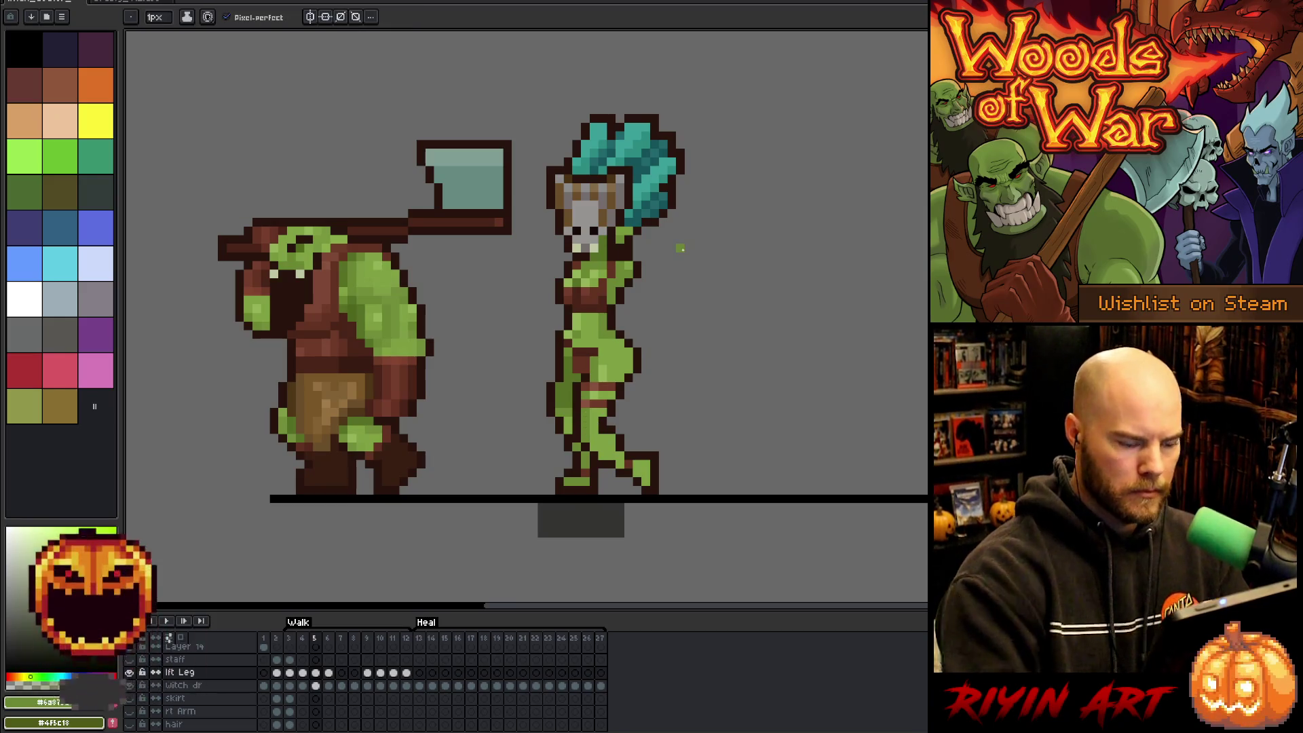
Compare walk frames 4 through 7, then select the witch dr body layer on frame 6.
key(comma)
key(period)
key(comma)
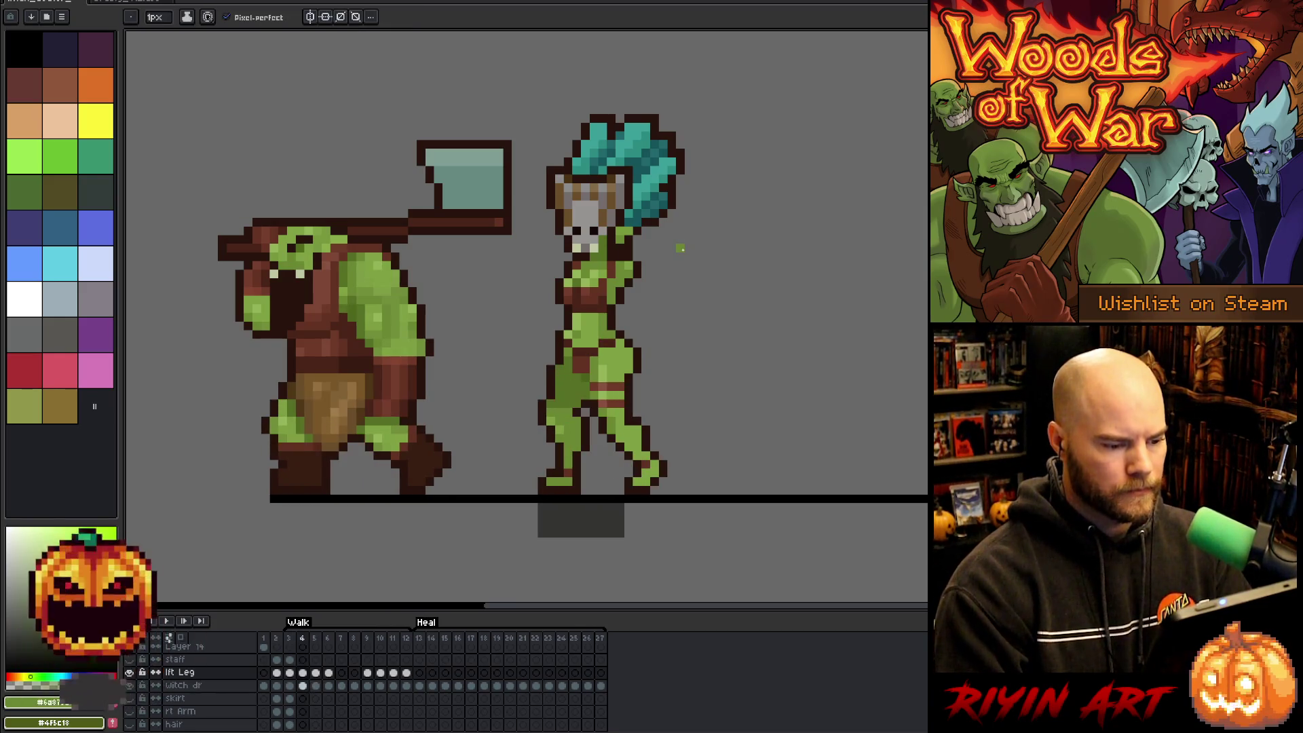
key(period)
key(period)
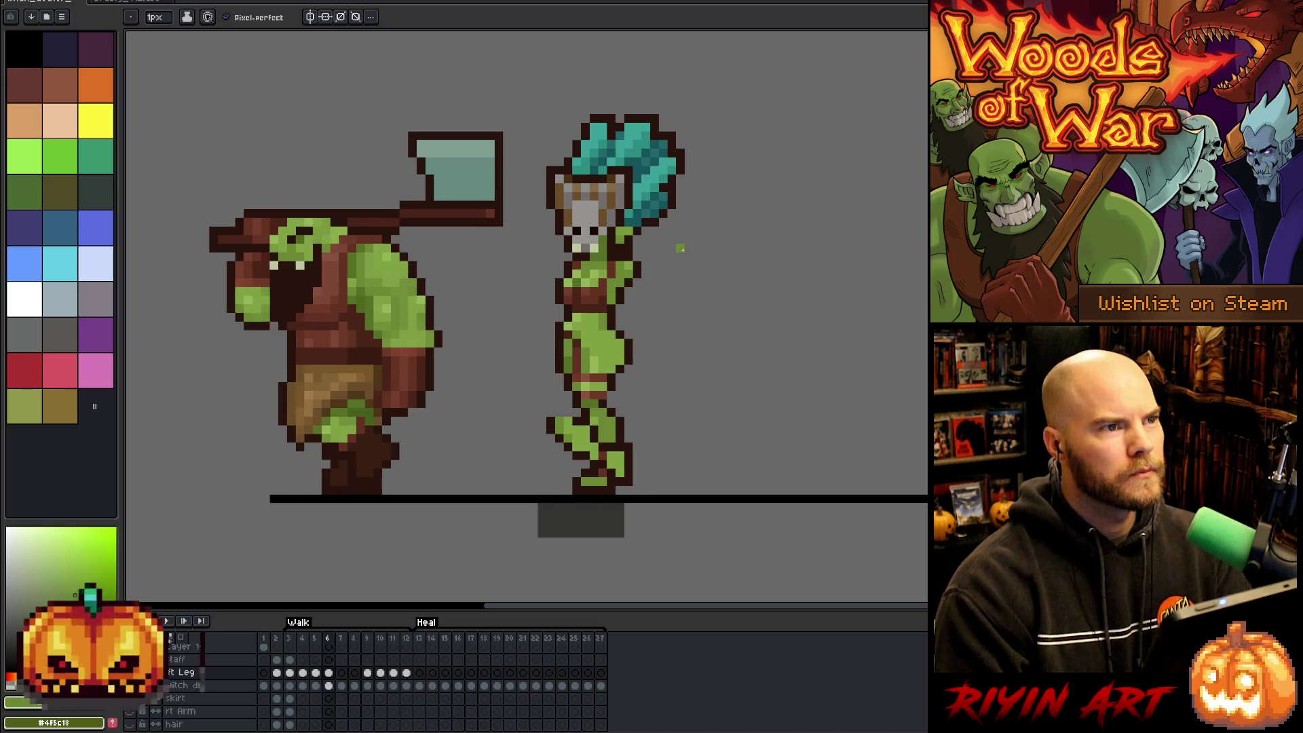
key(comma)
key(period)
key(comma)
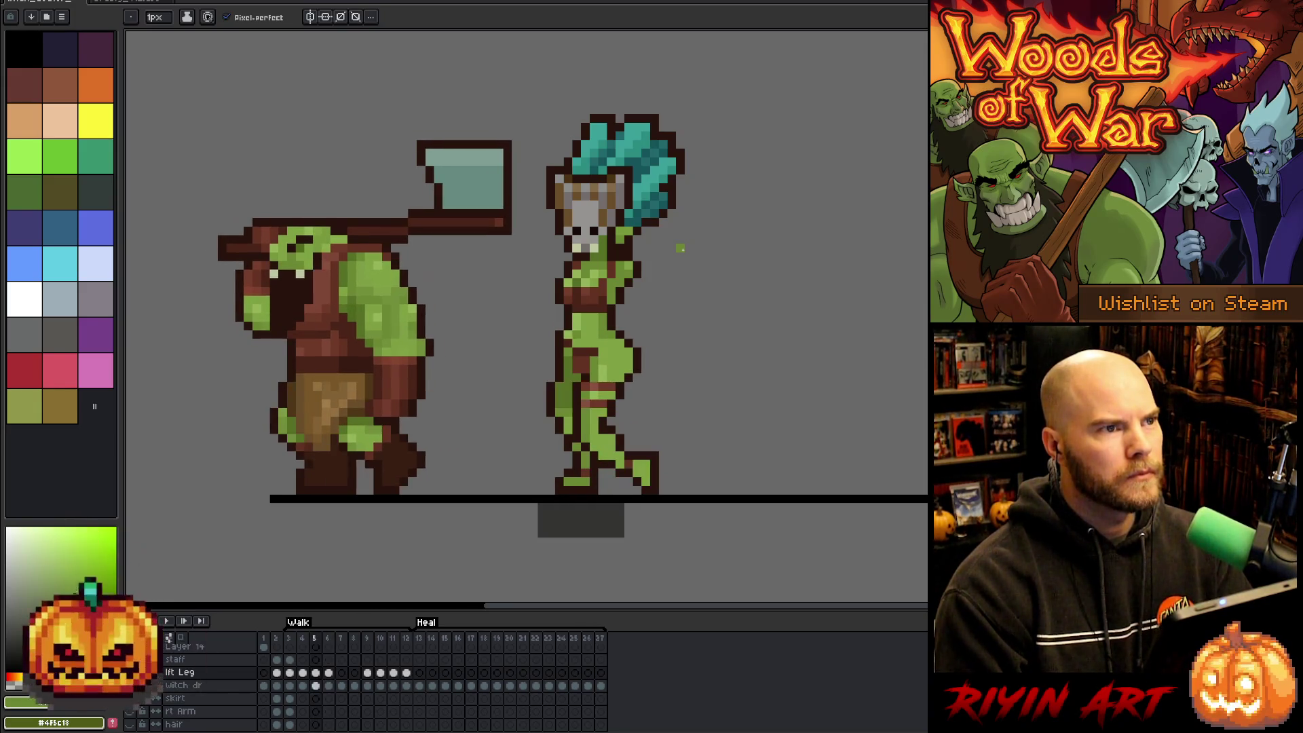
key(period)
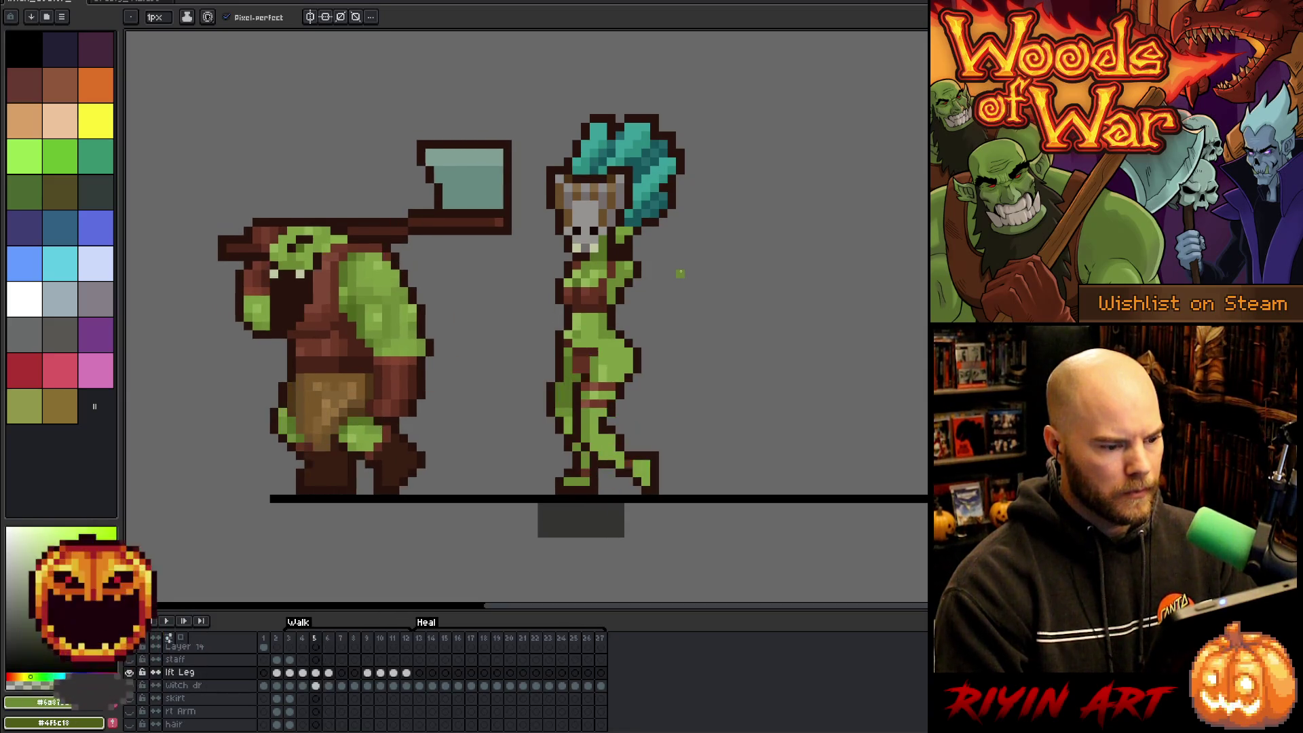
key(Left)
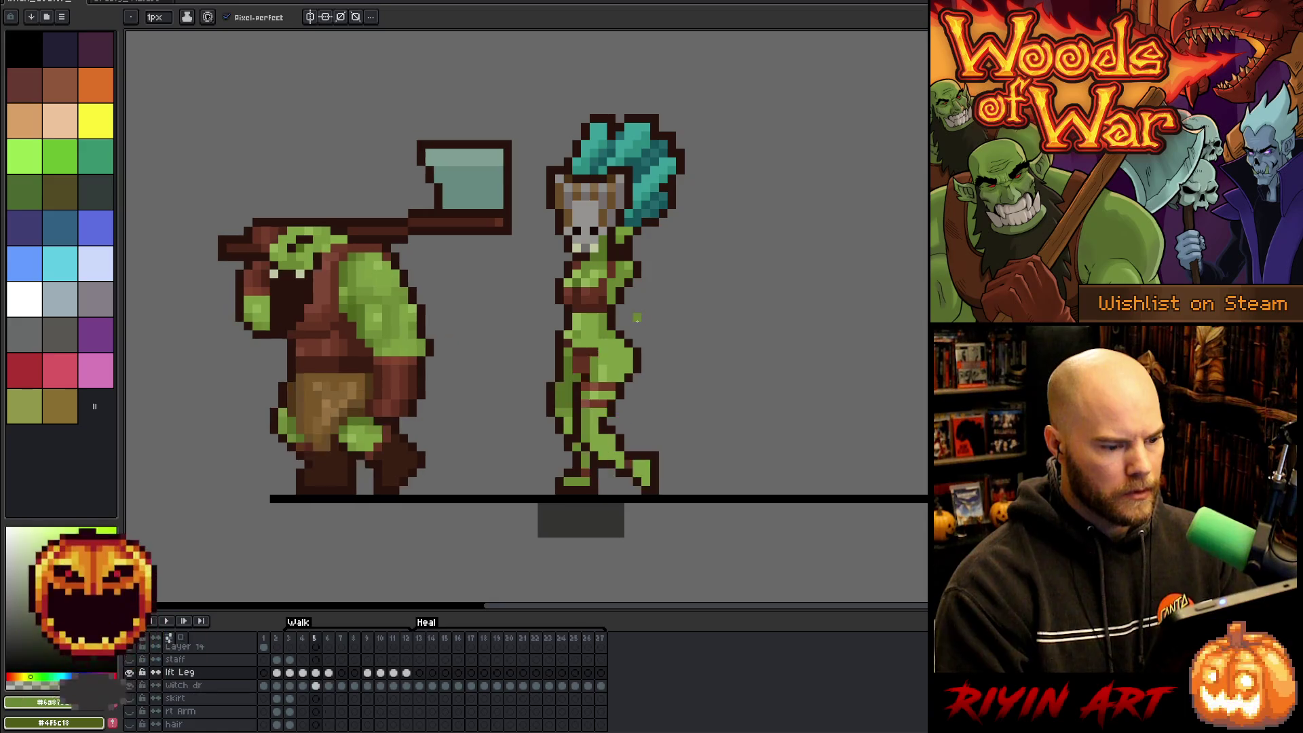
key(Right)
key(Right)
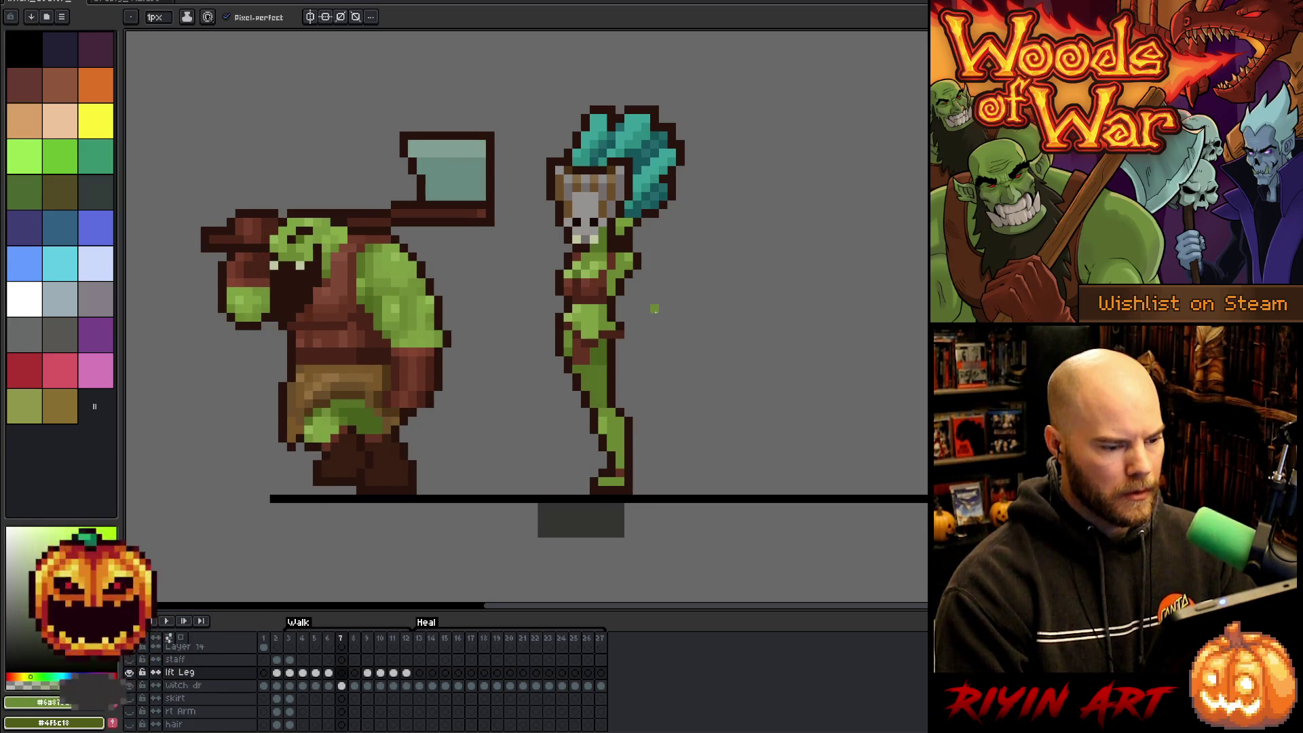
key(Left)
key(Left)
key(Right)
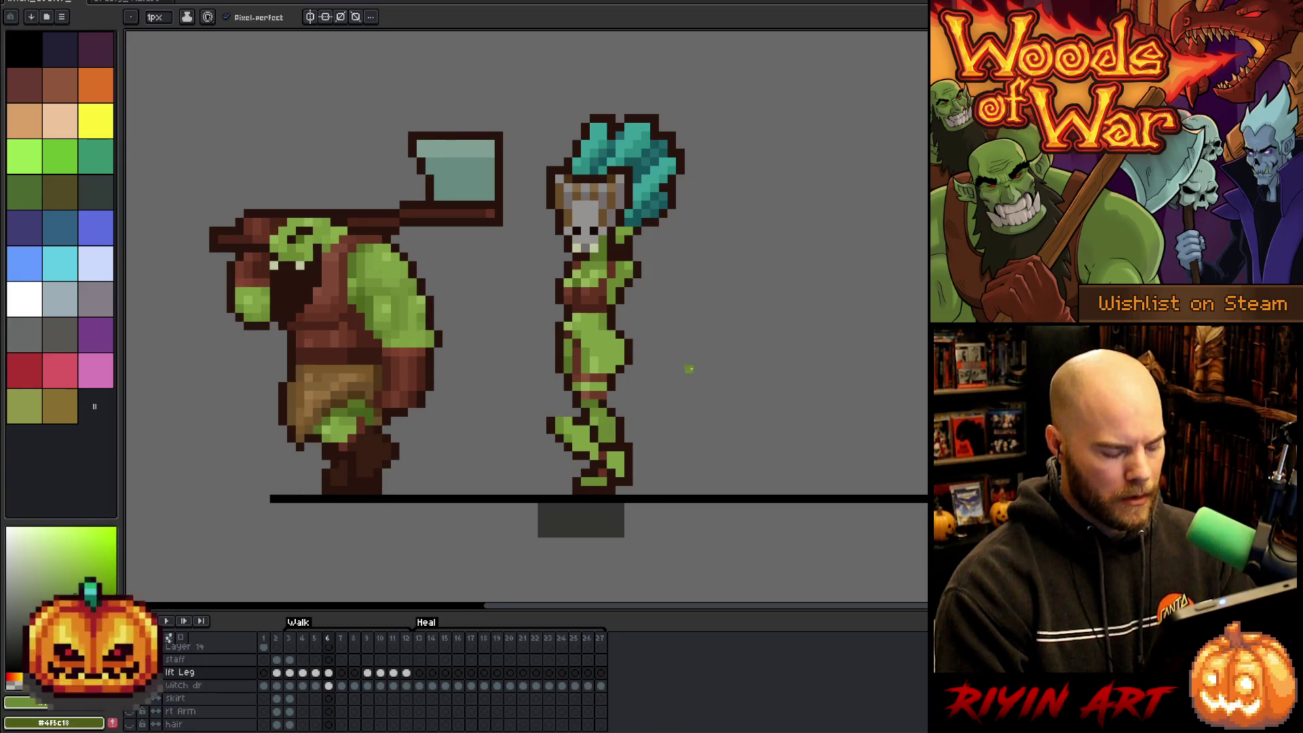
click(329, 685)
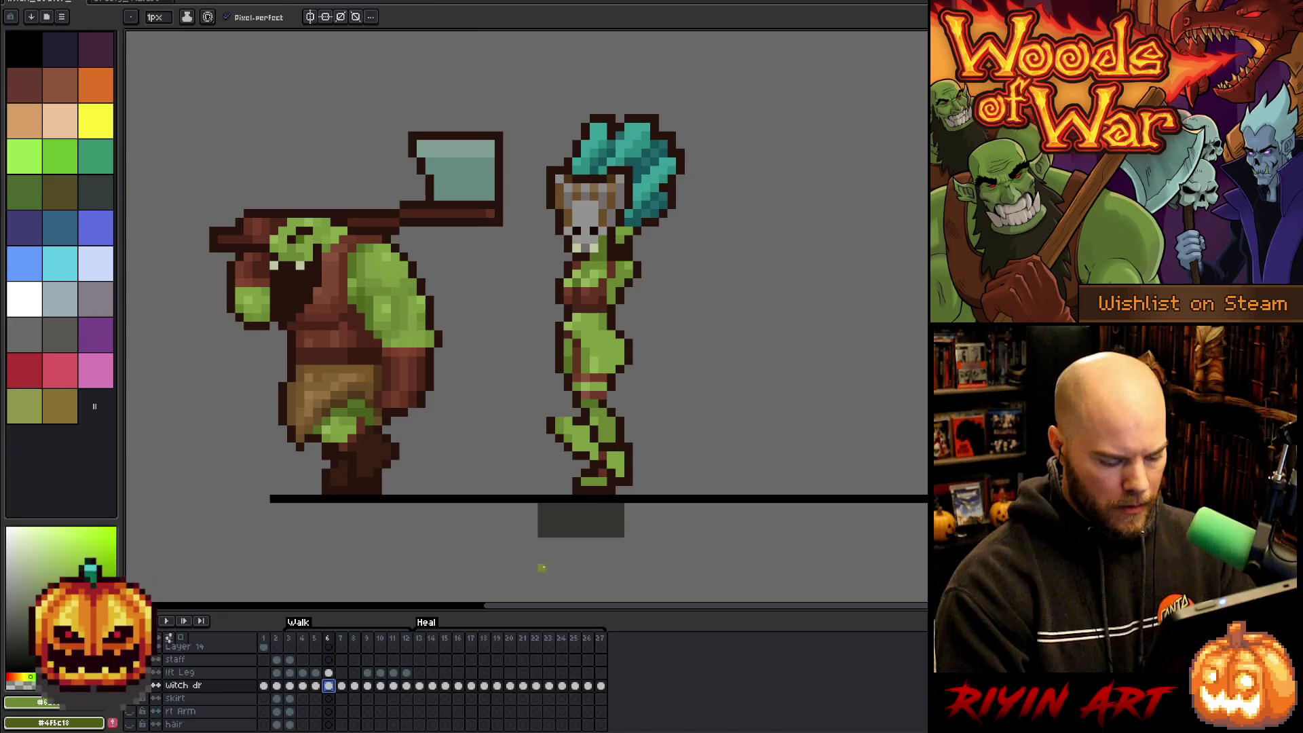
On the lft Leg layer at frame 6, nudge the selected leg pixels down one pixel and commit.
key(m)
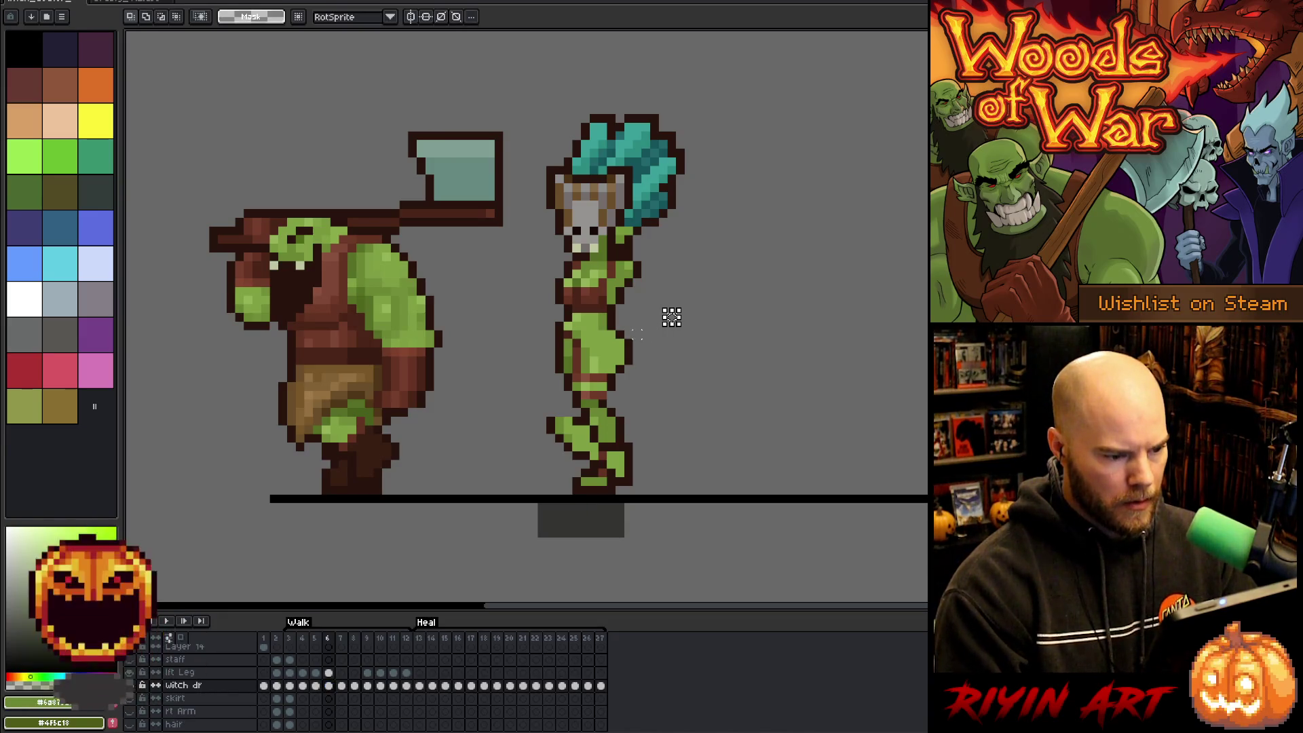
mouse_move(624, 338)
mouse_down()
mouse_move(489, 401)
mouse_move(483, 419)
mouse_up()
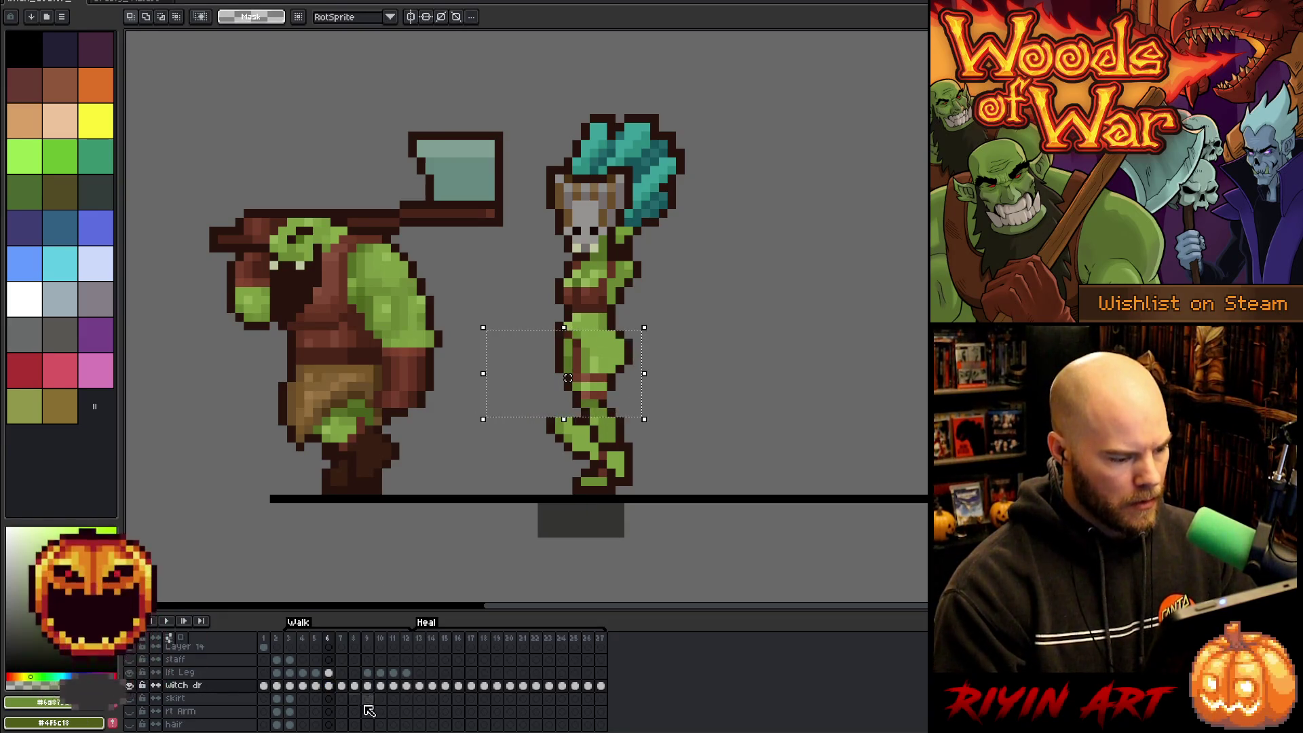
click(329, 672)
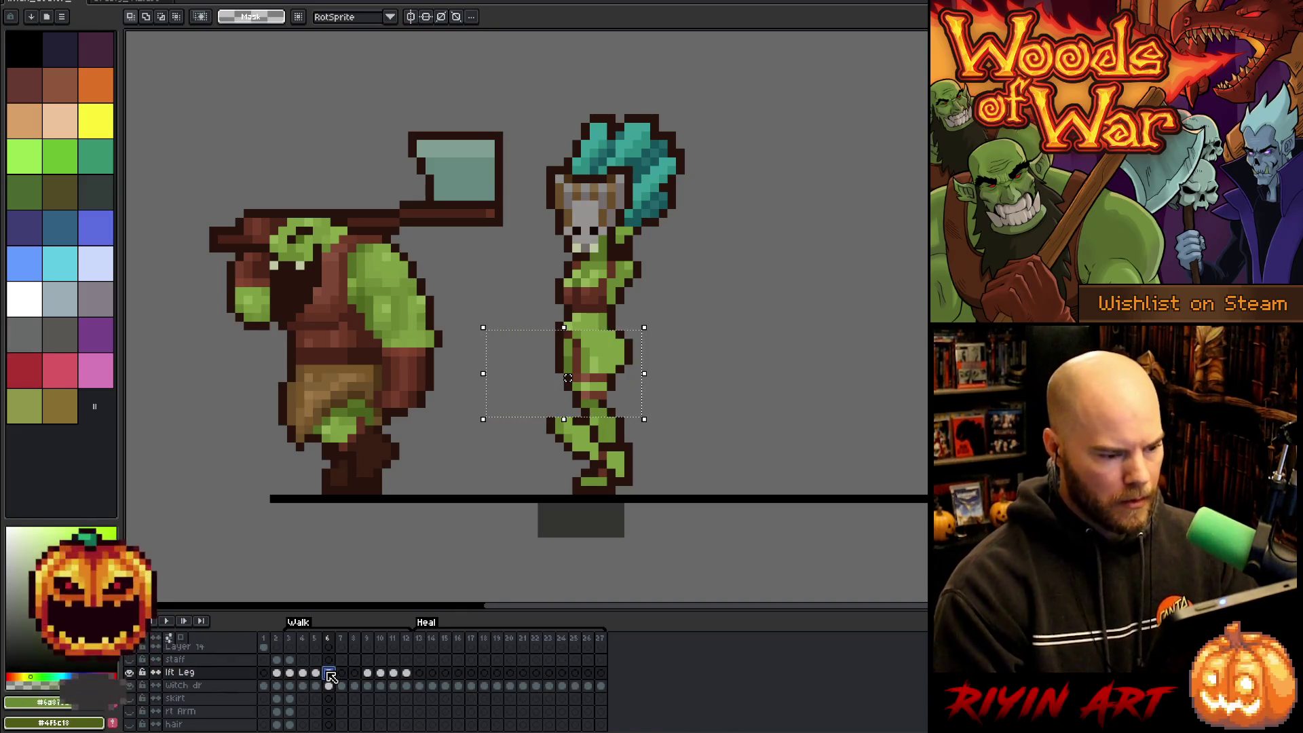
key(Down)
key(Return)
key(Return)
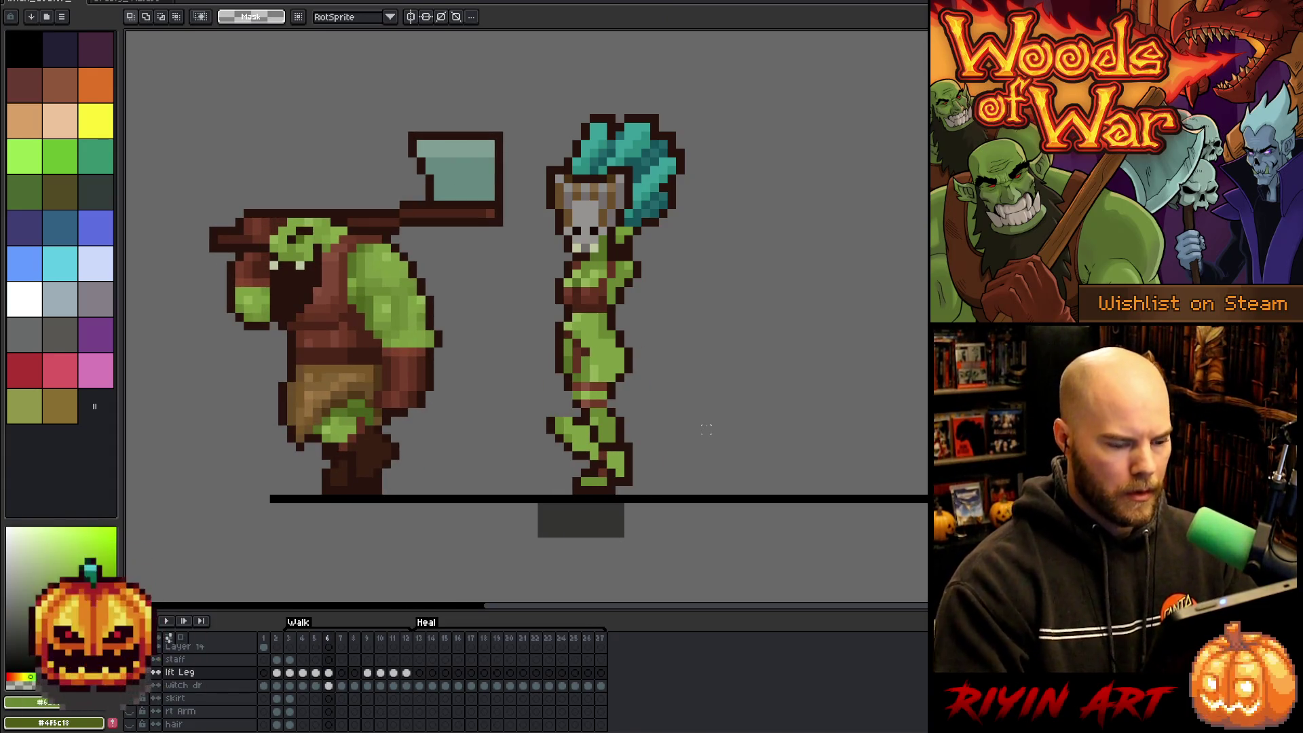
Select a thin strip across the leg, clear it, and pick a dark brown pencil colour.
drag(628, 392, 503, 409)
click(646, 404)
drag(619, 402, 502, 411)
click(776, 394)
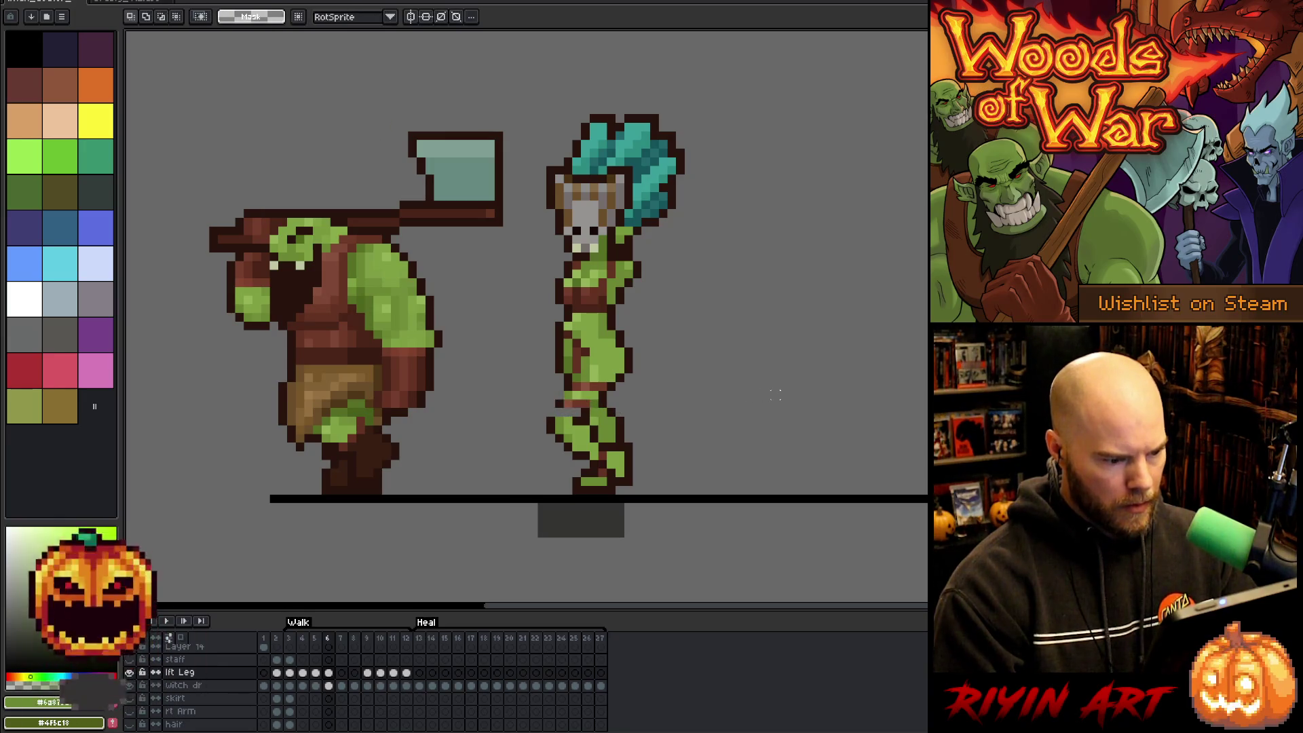
key(b)
alt+click(595, 403)
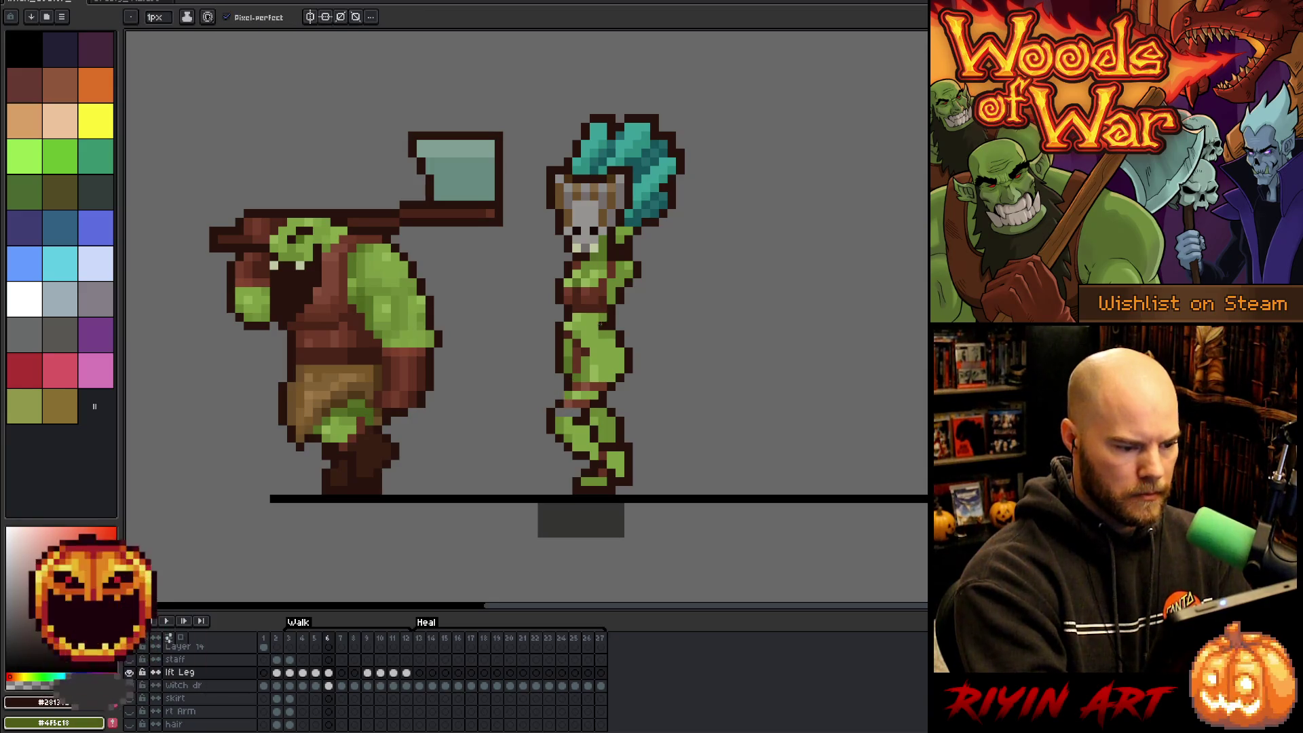
alt+click(574, 390)
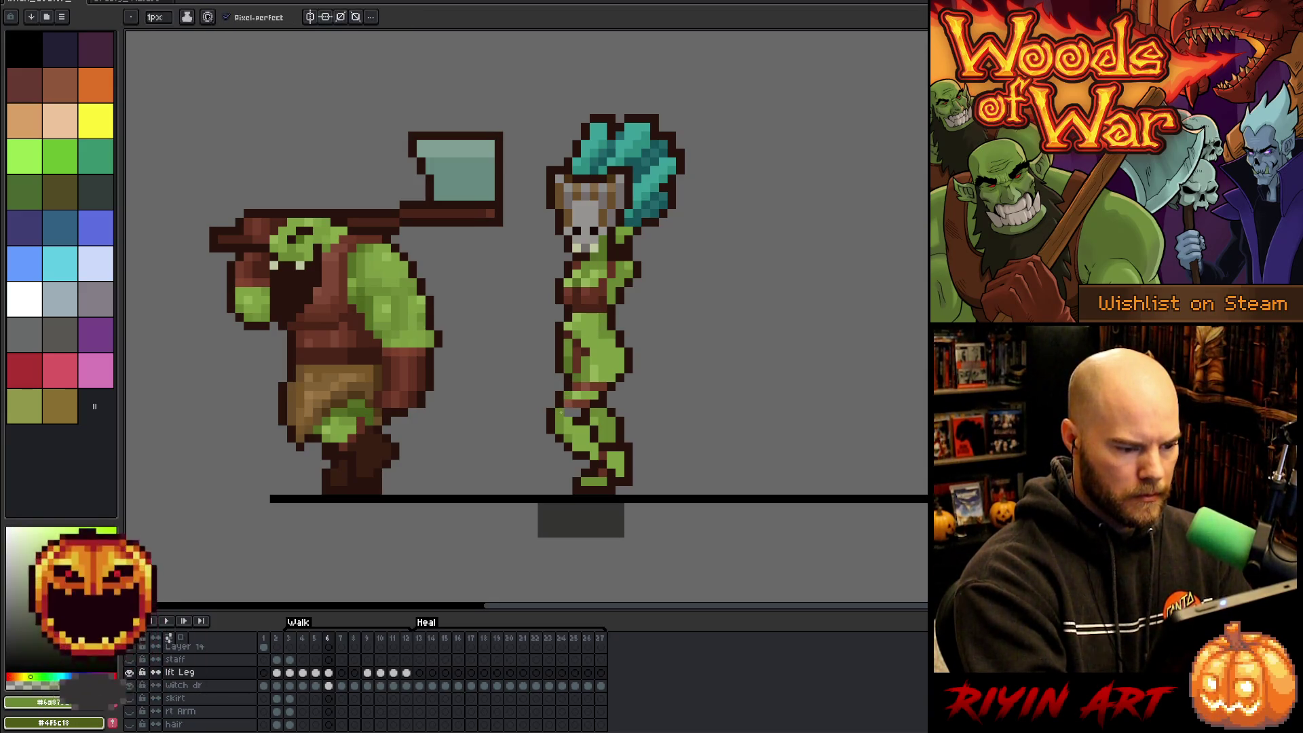
alt+click(592, 389)
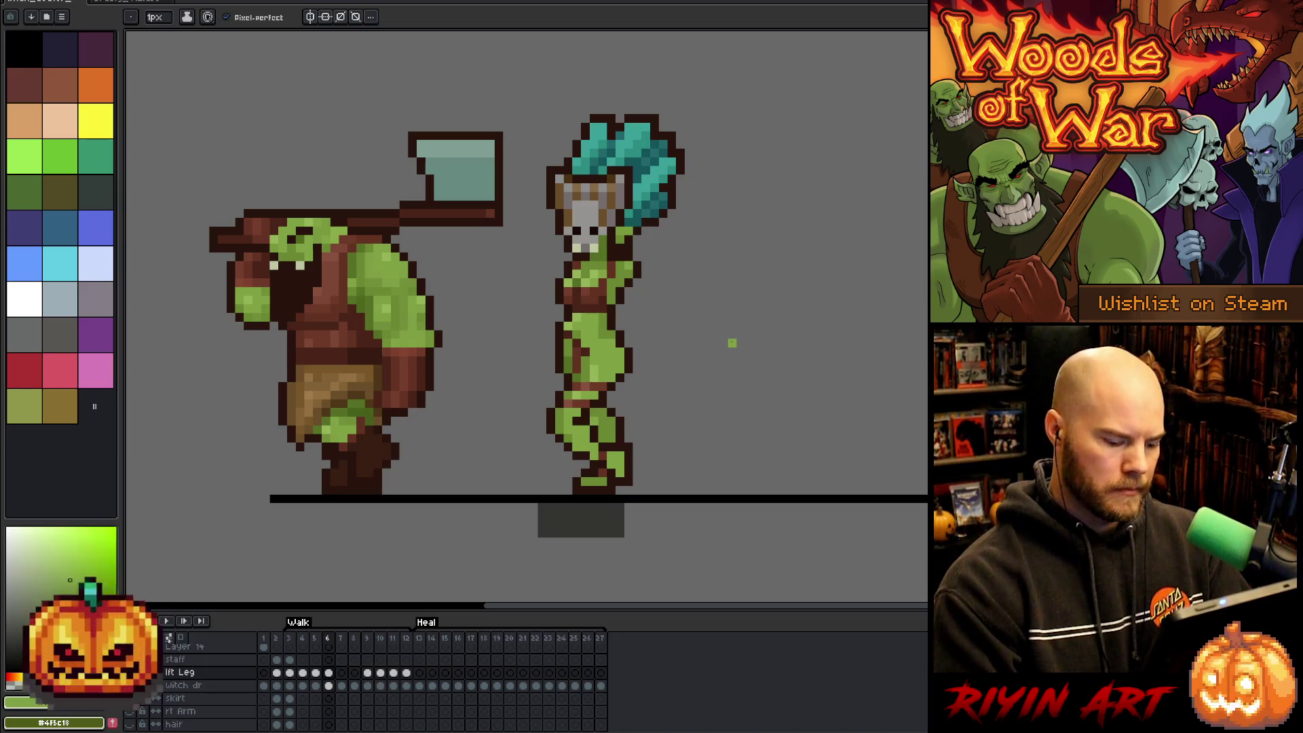
key(period)
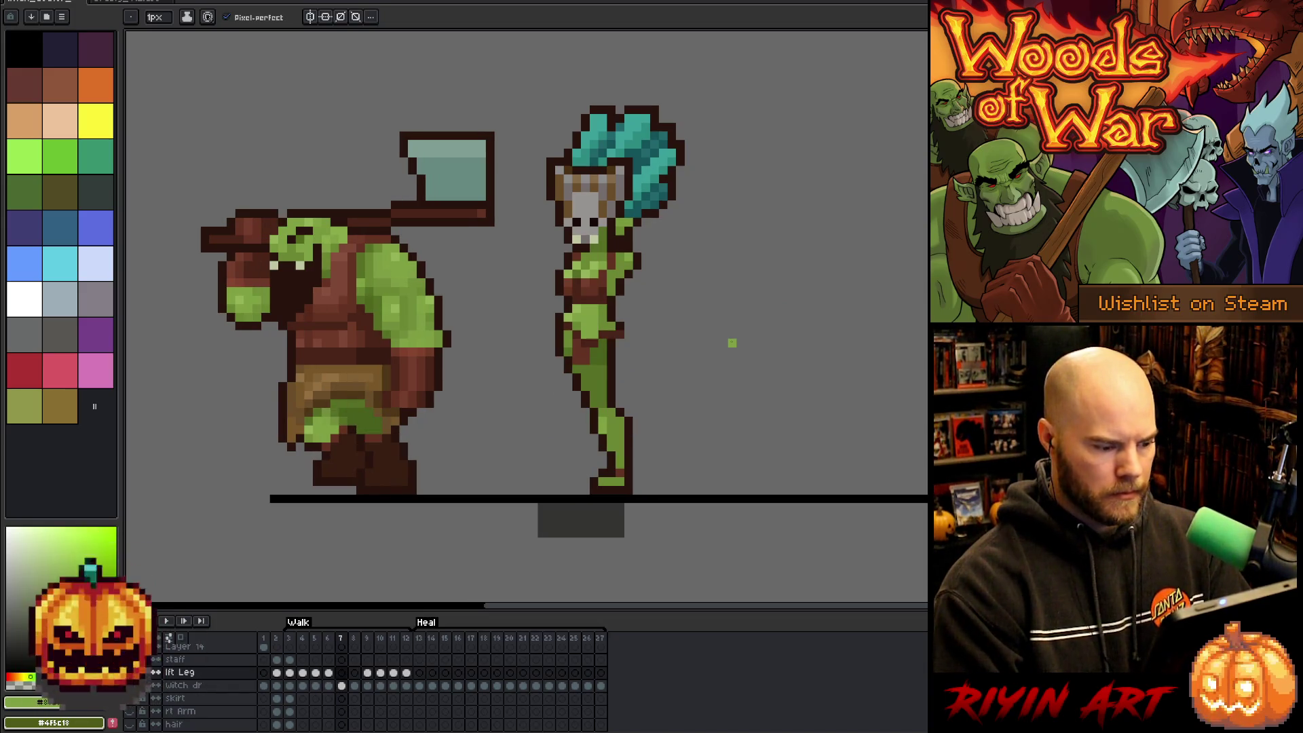
key(period)
key(period)
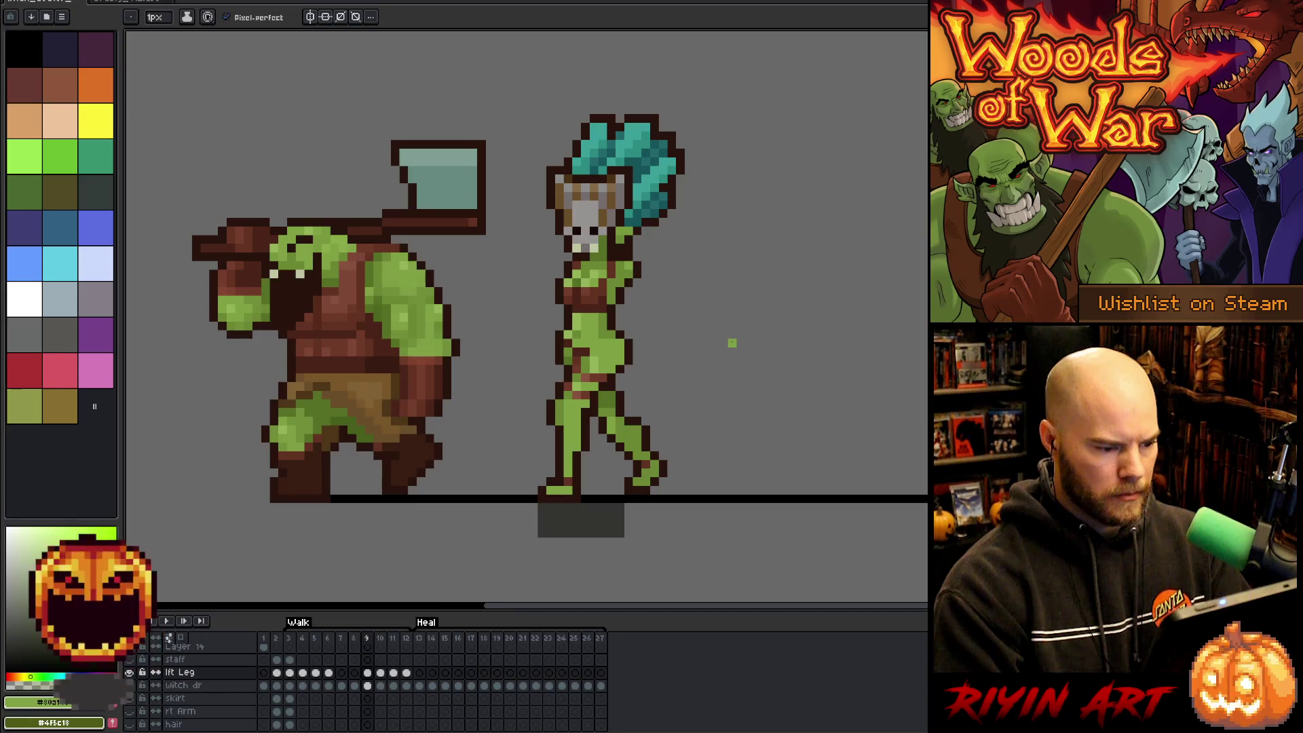
key(comma)
key(comma)
key(comma)
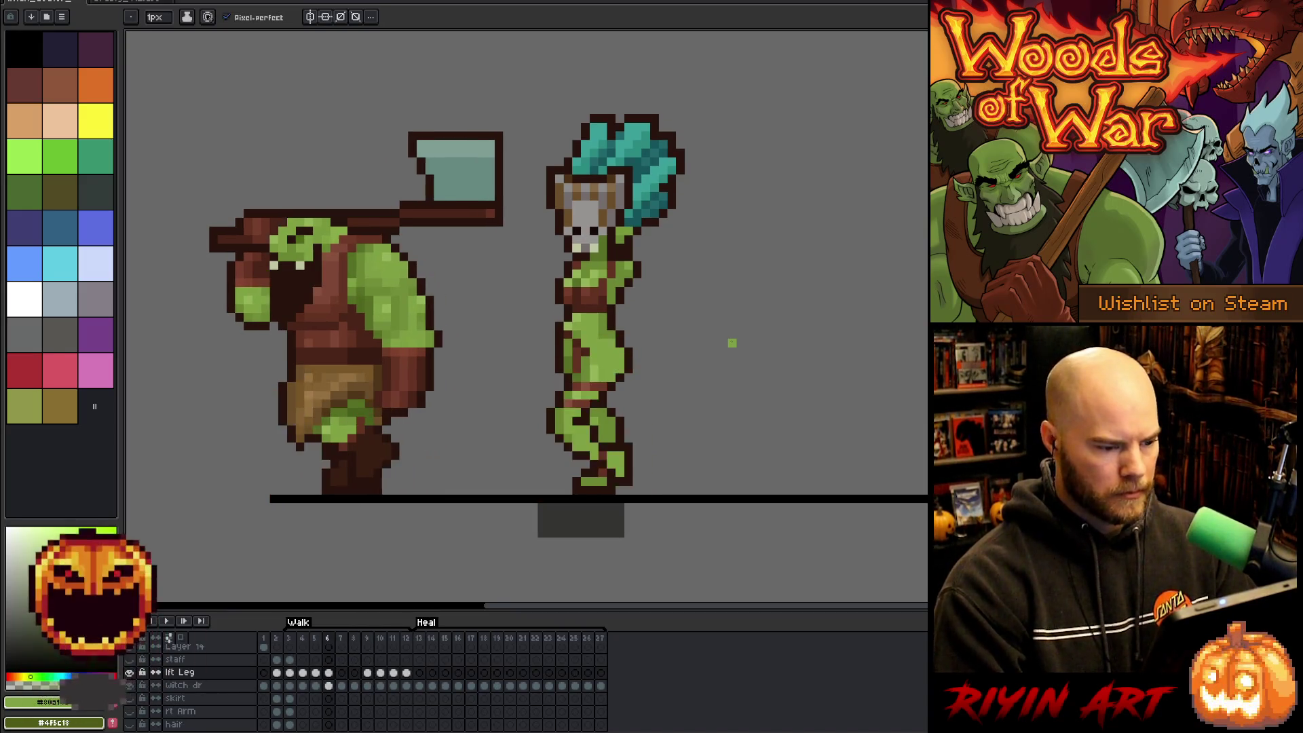
key(comma)
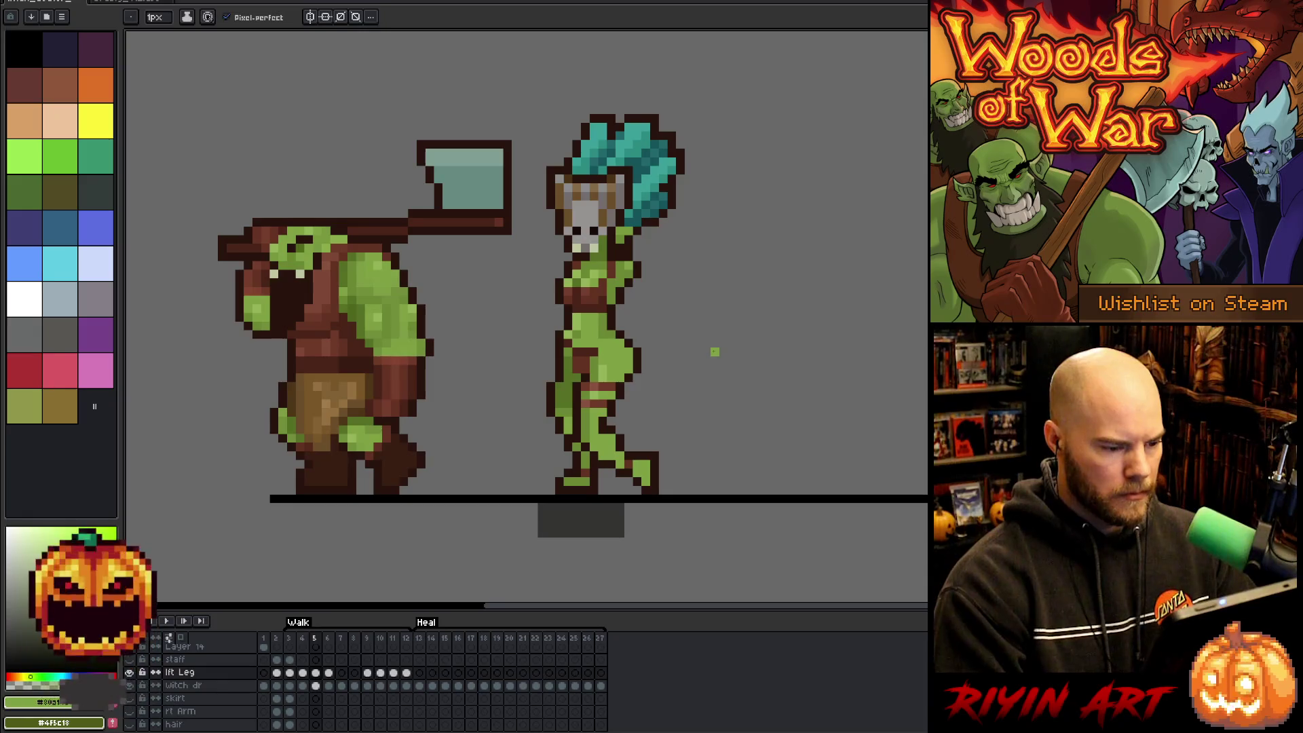
key(period)
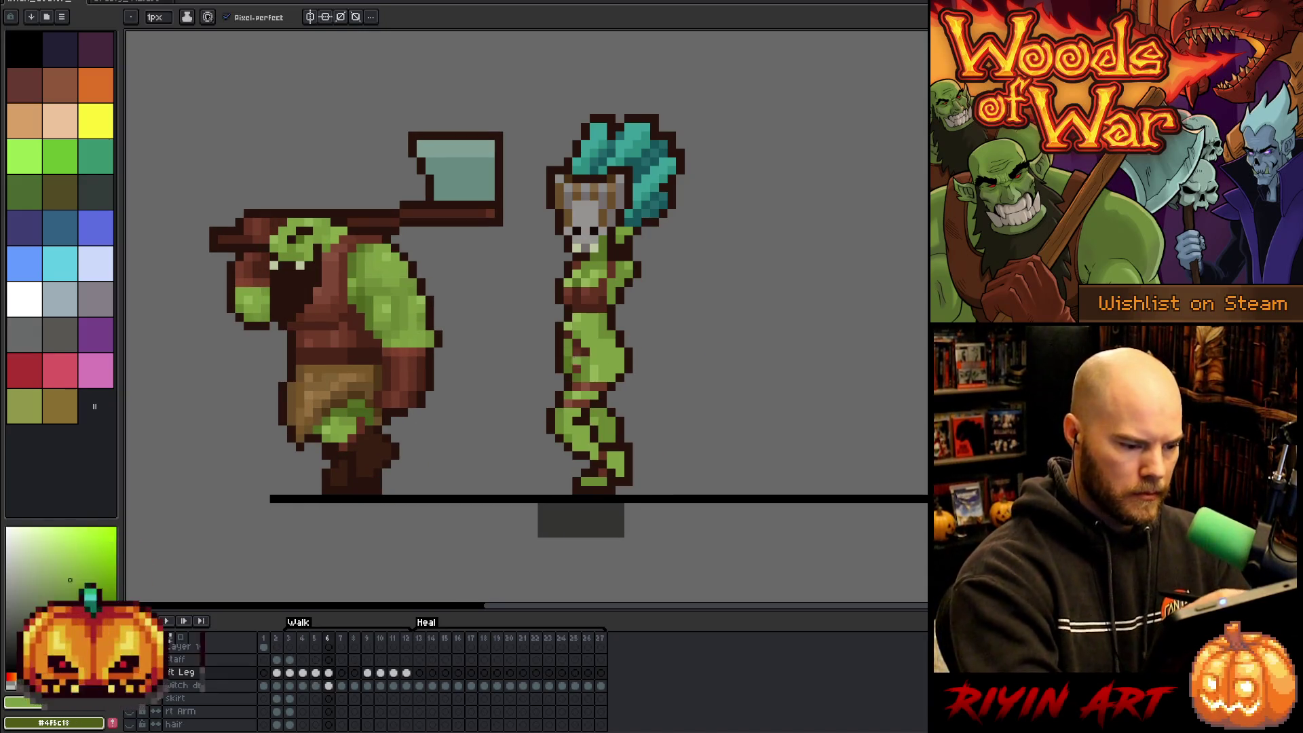
alt+click(575, 382)
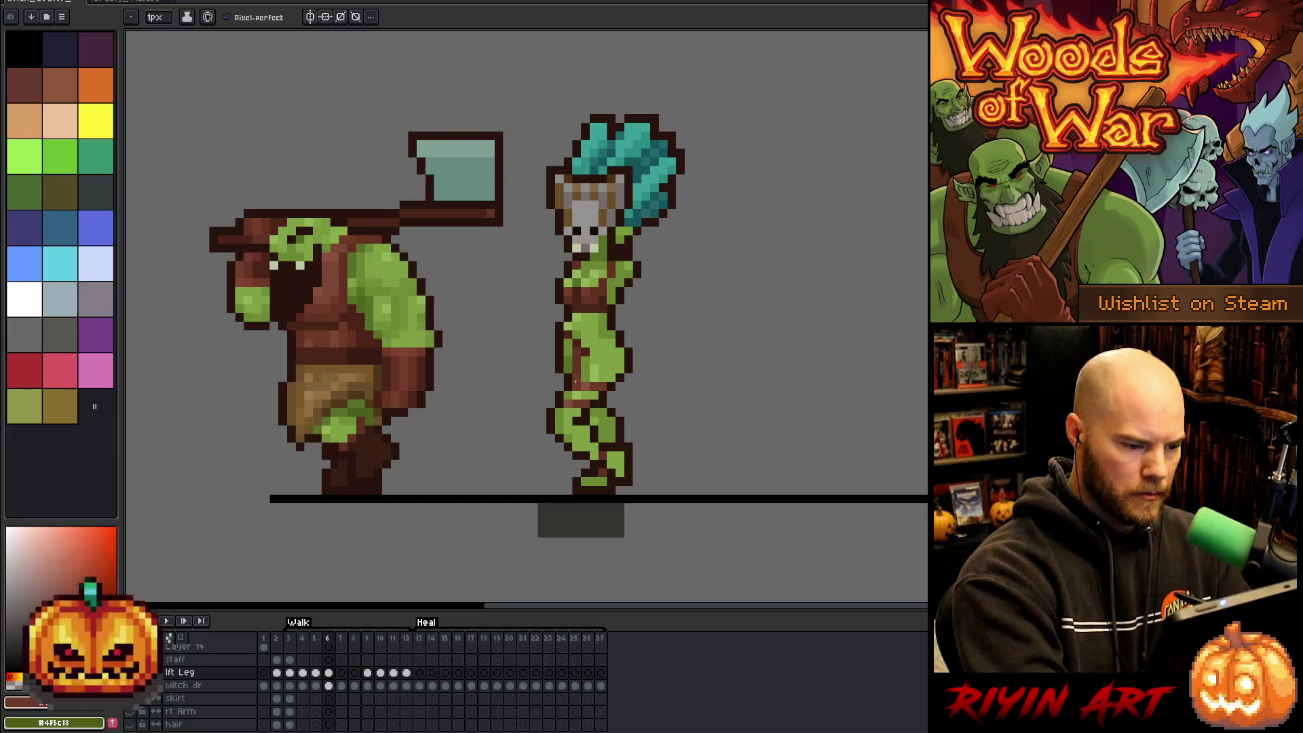
alt+click(585, 309)
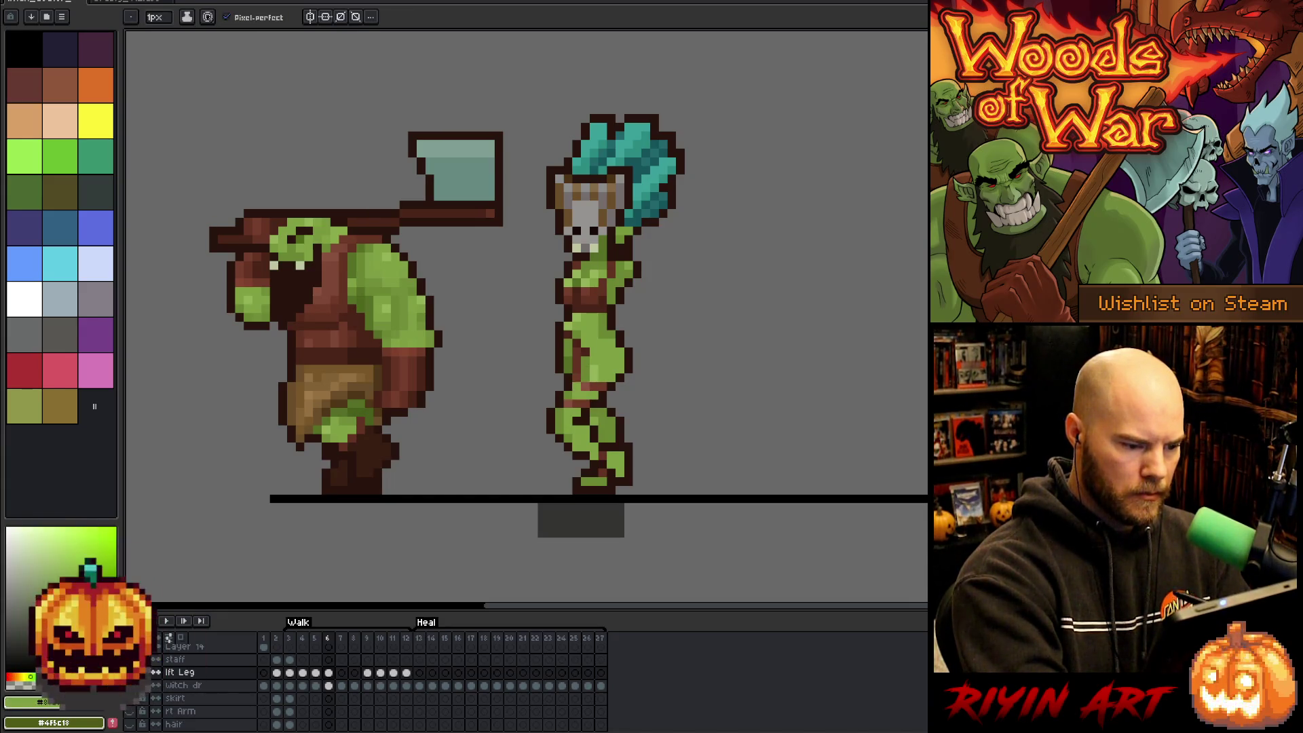
alt+click(585, 383)
alt+click(585, 334)
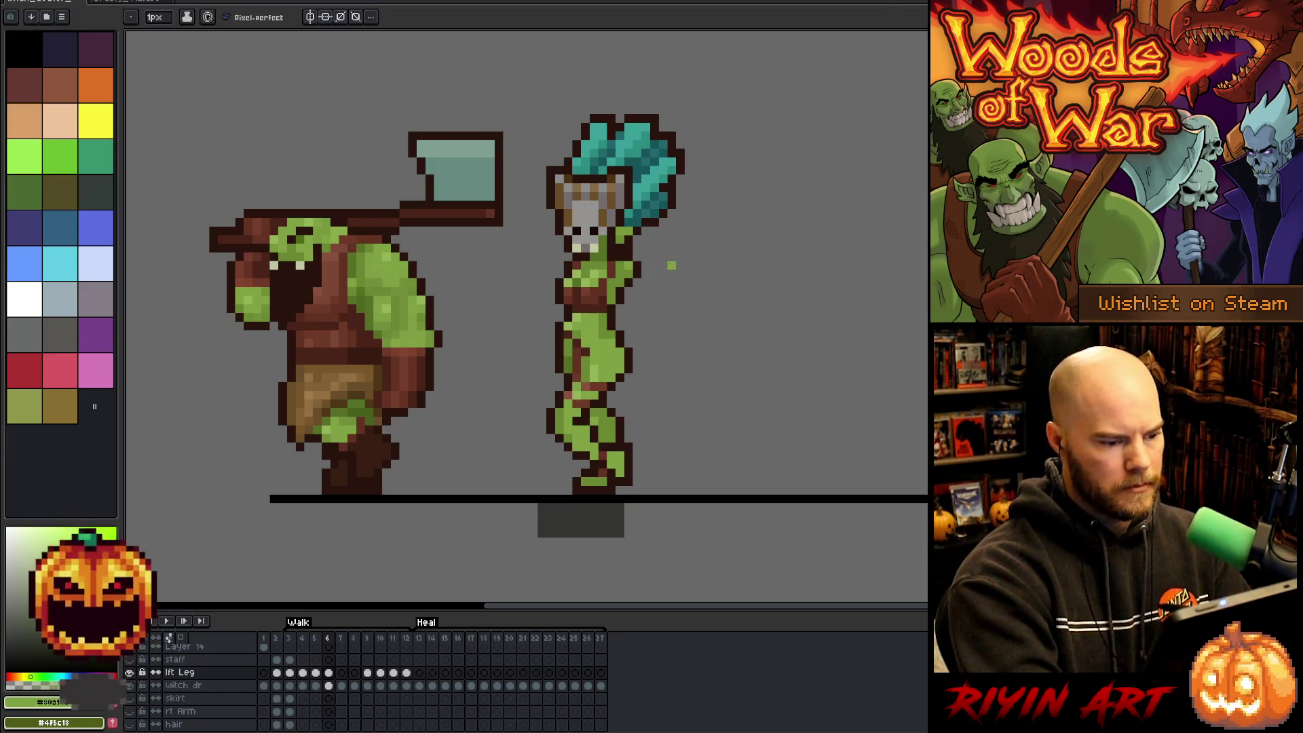
alt+click(636, 292)
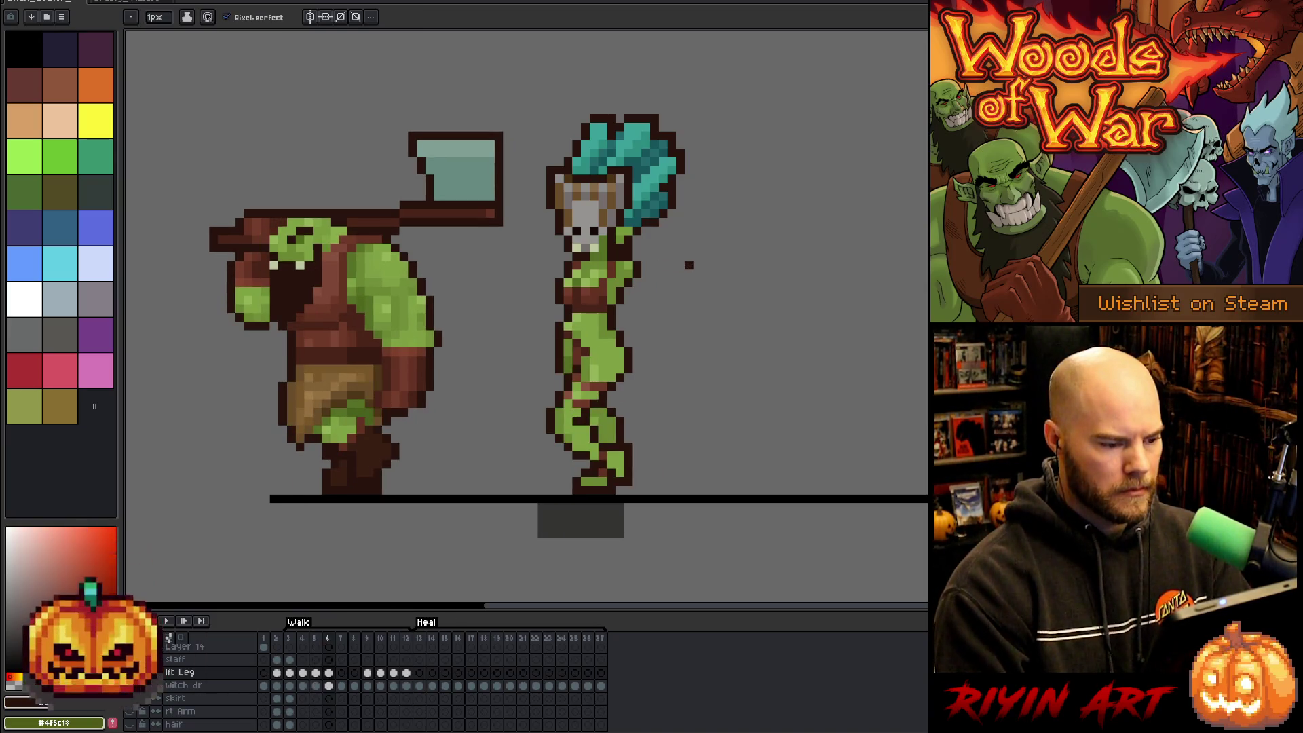
key(Right)
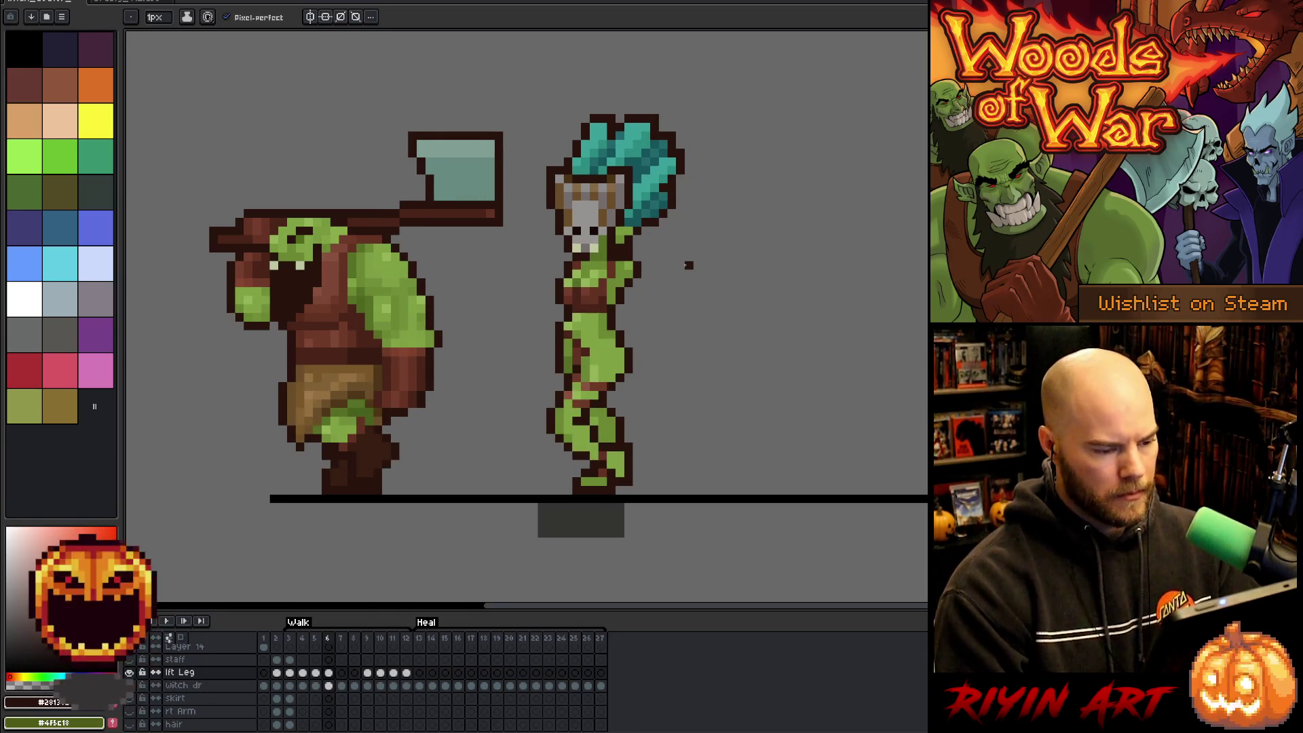
key(Right)
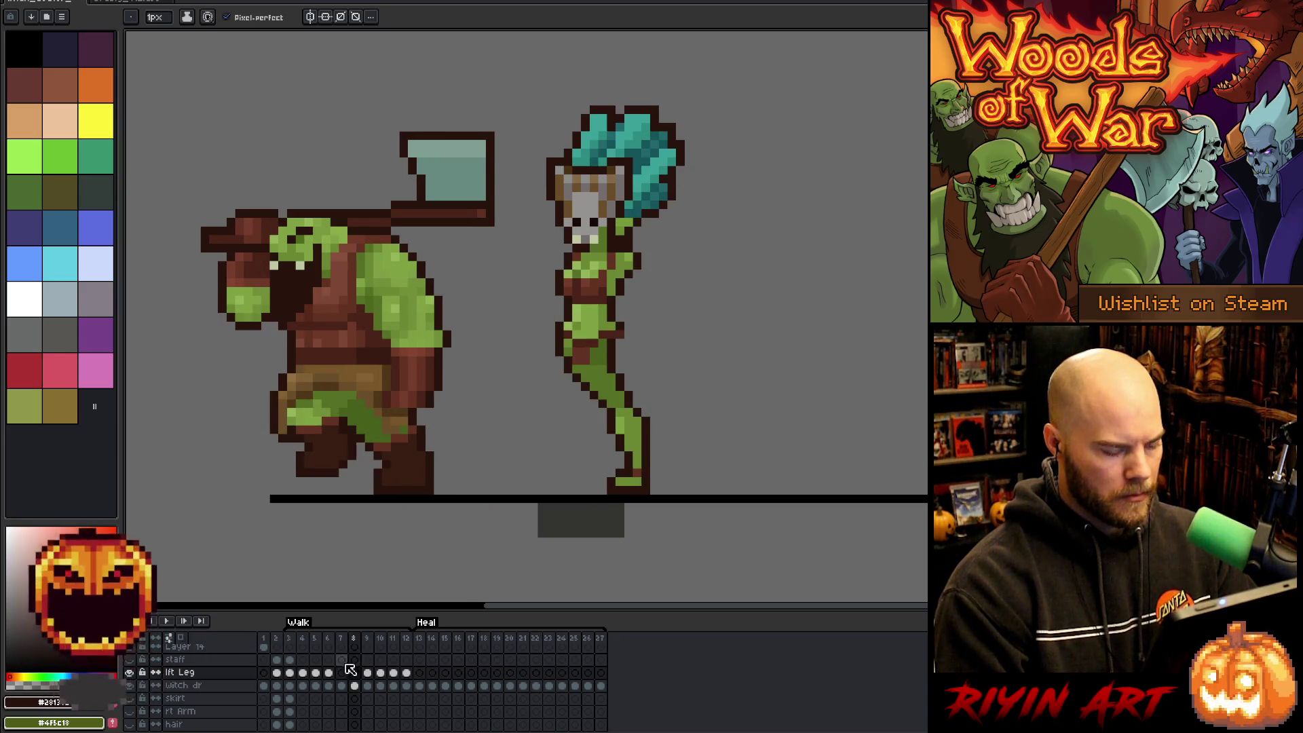
key(Left)
key(Left)
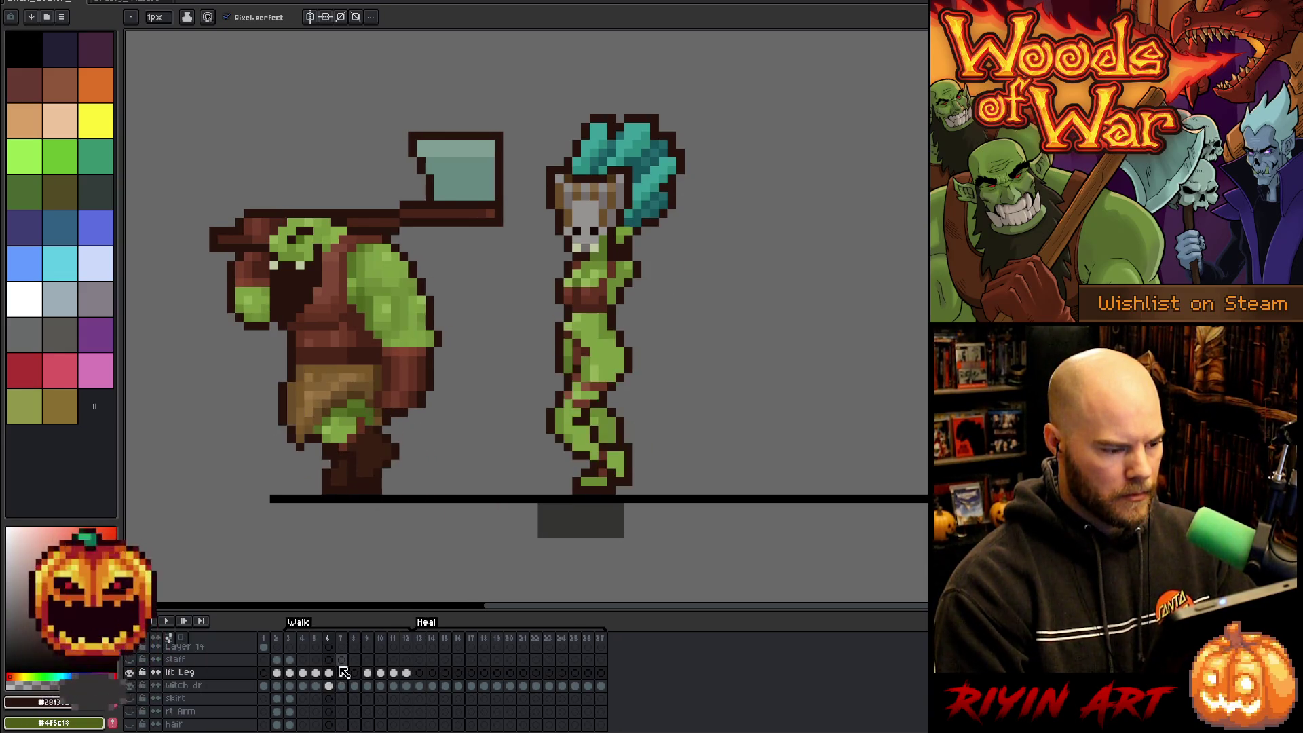
key(Right)
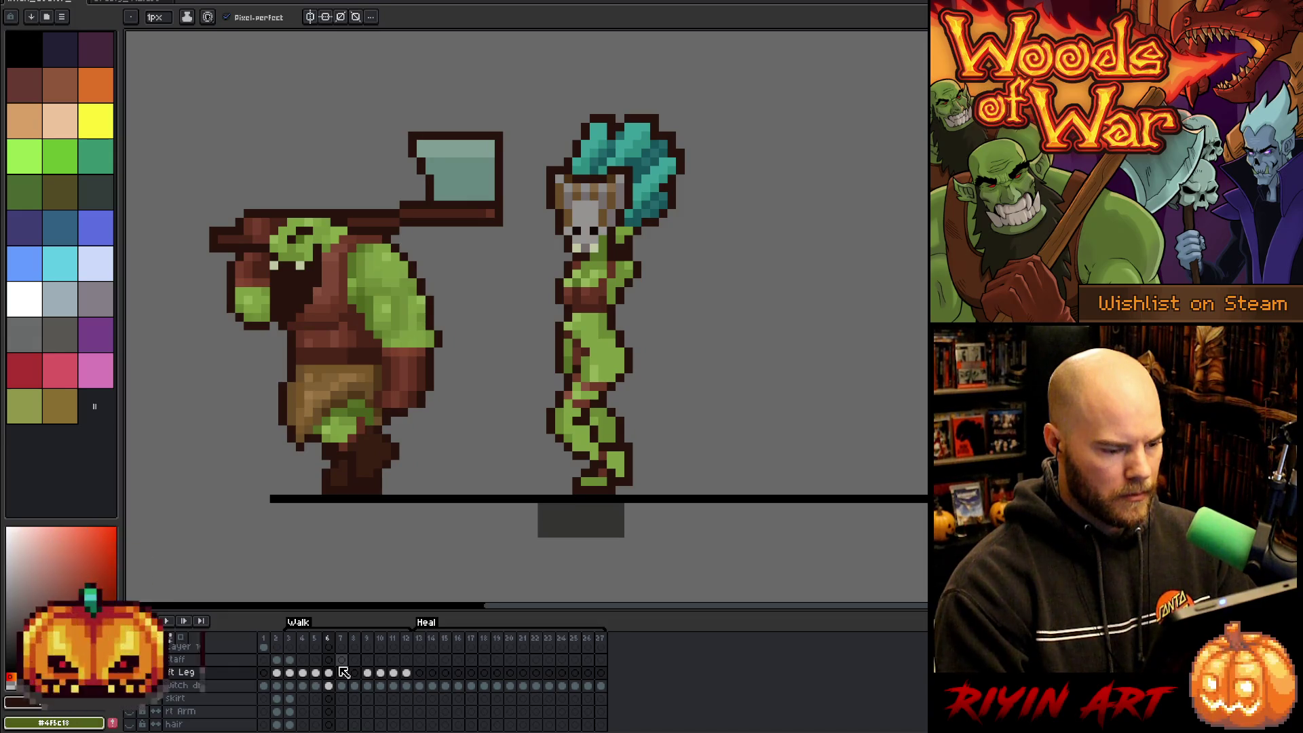
key(Left)
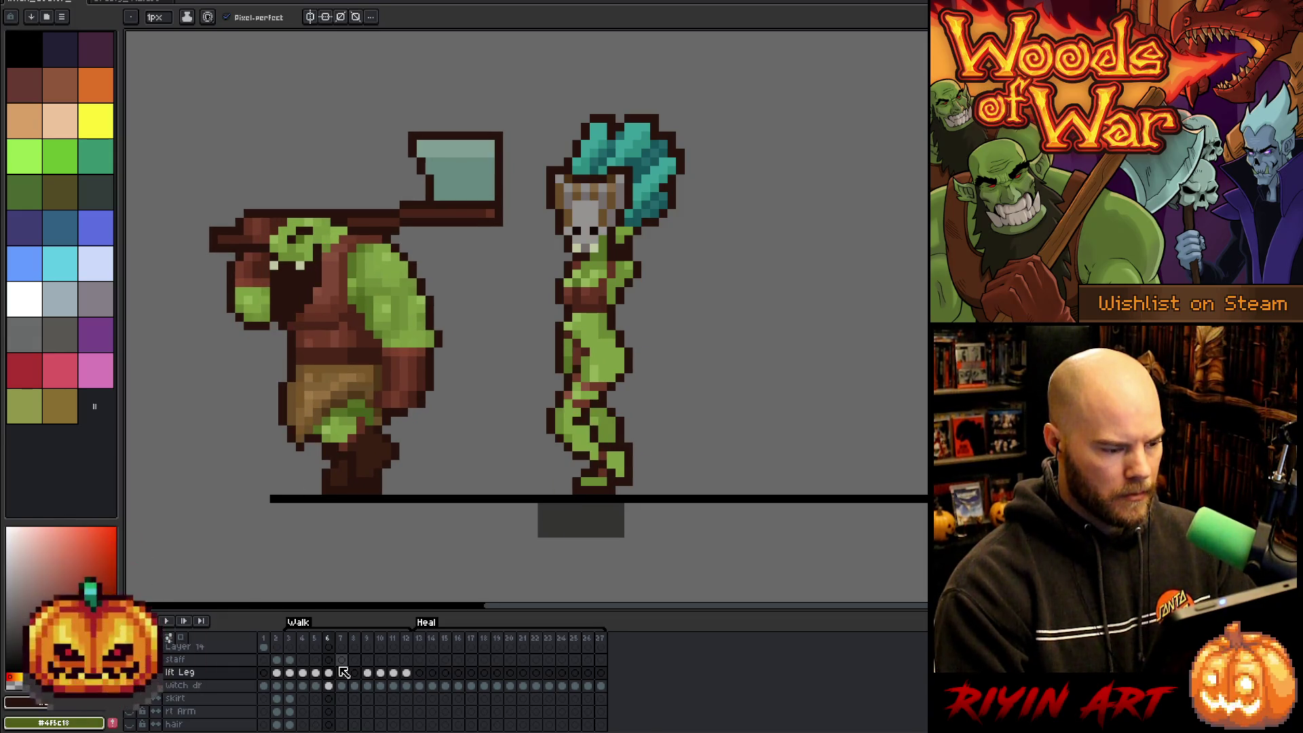
key(Right)
key(Left)
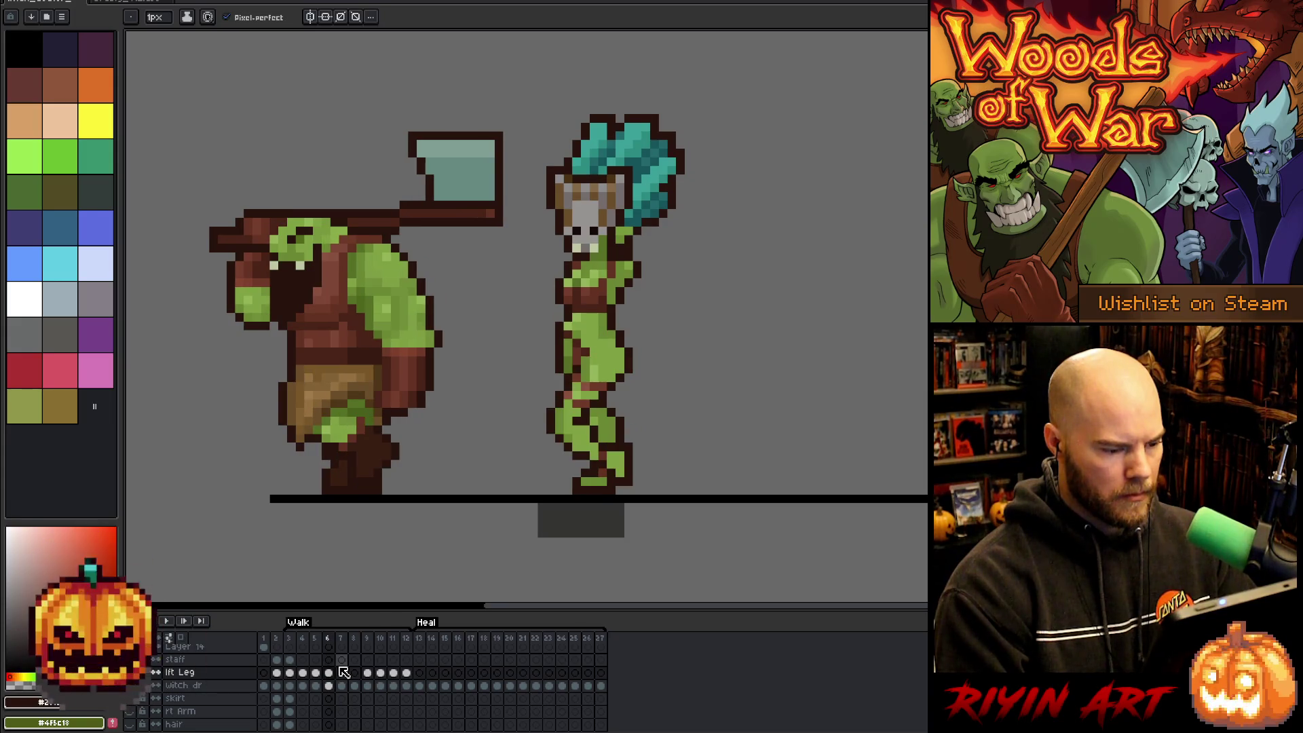
key(Right)
key(Left)
key(Right)
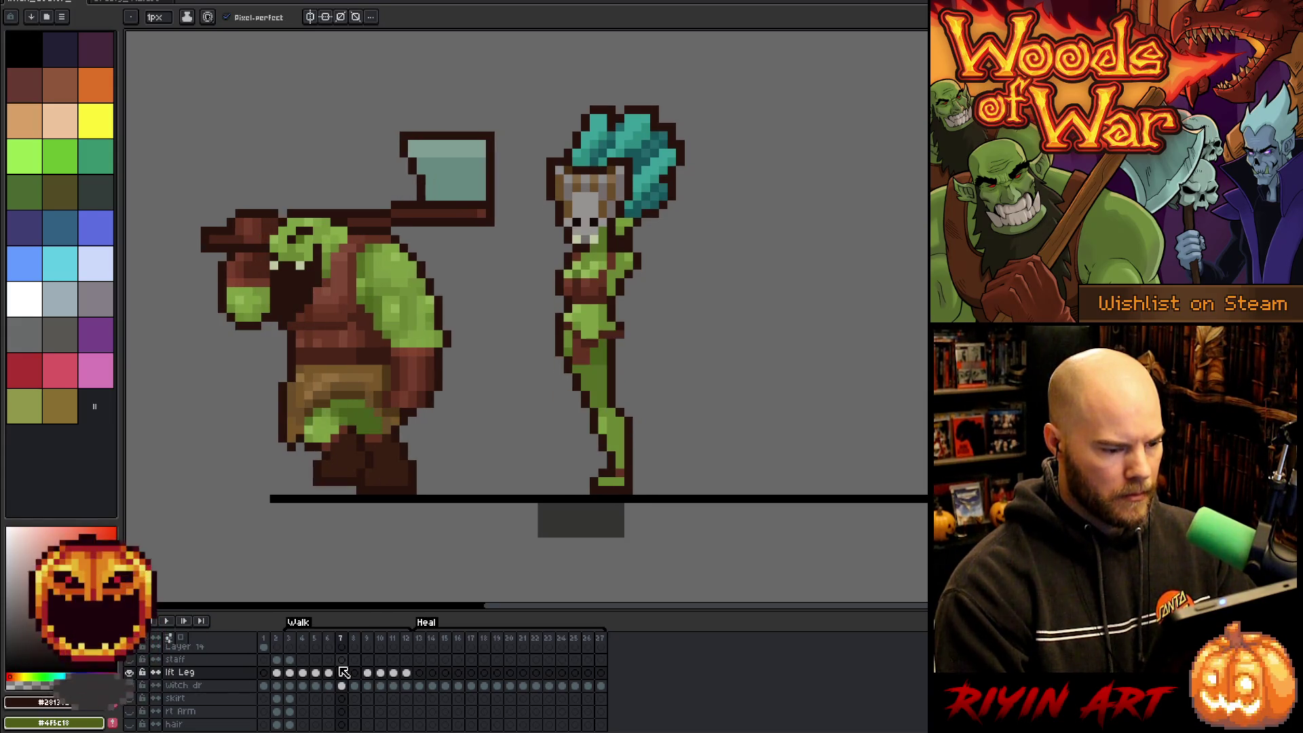
key(Left)
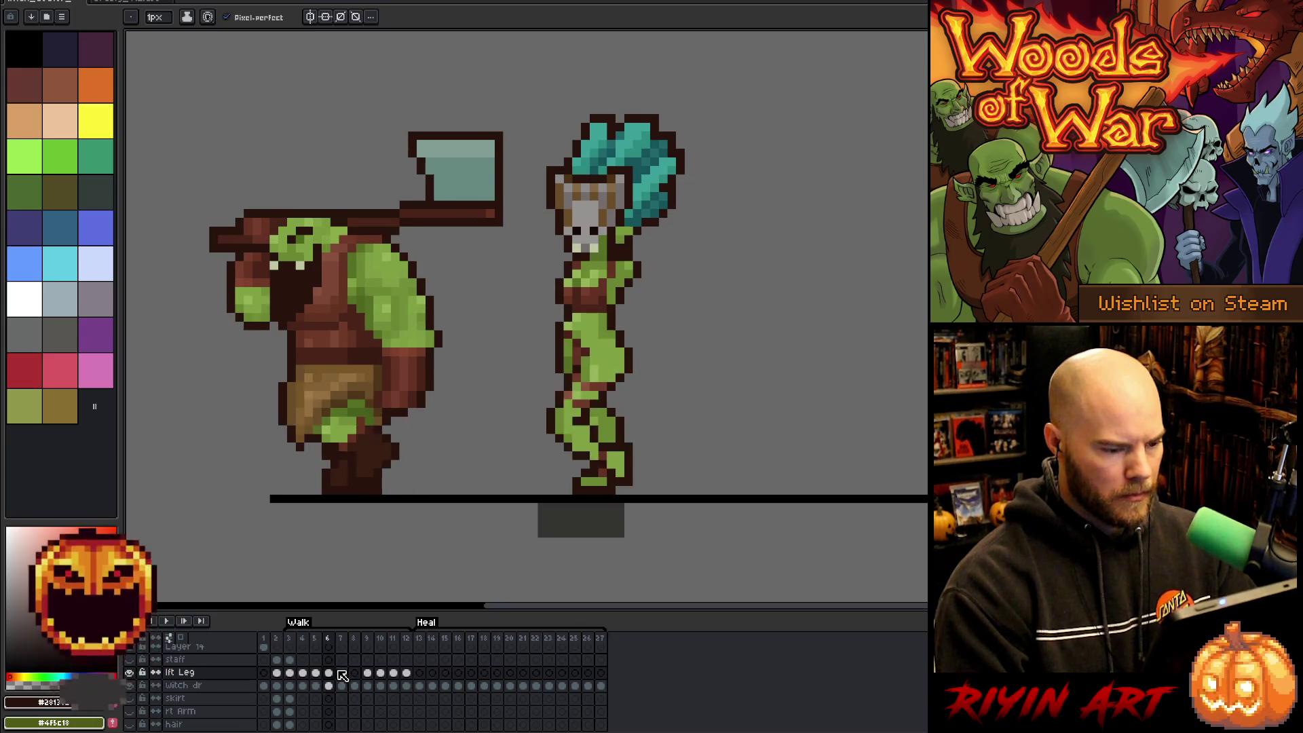
key(Right)
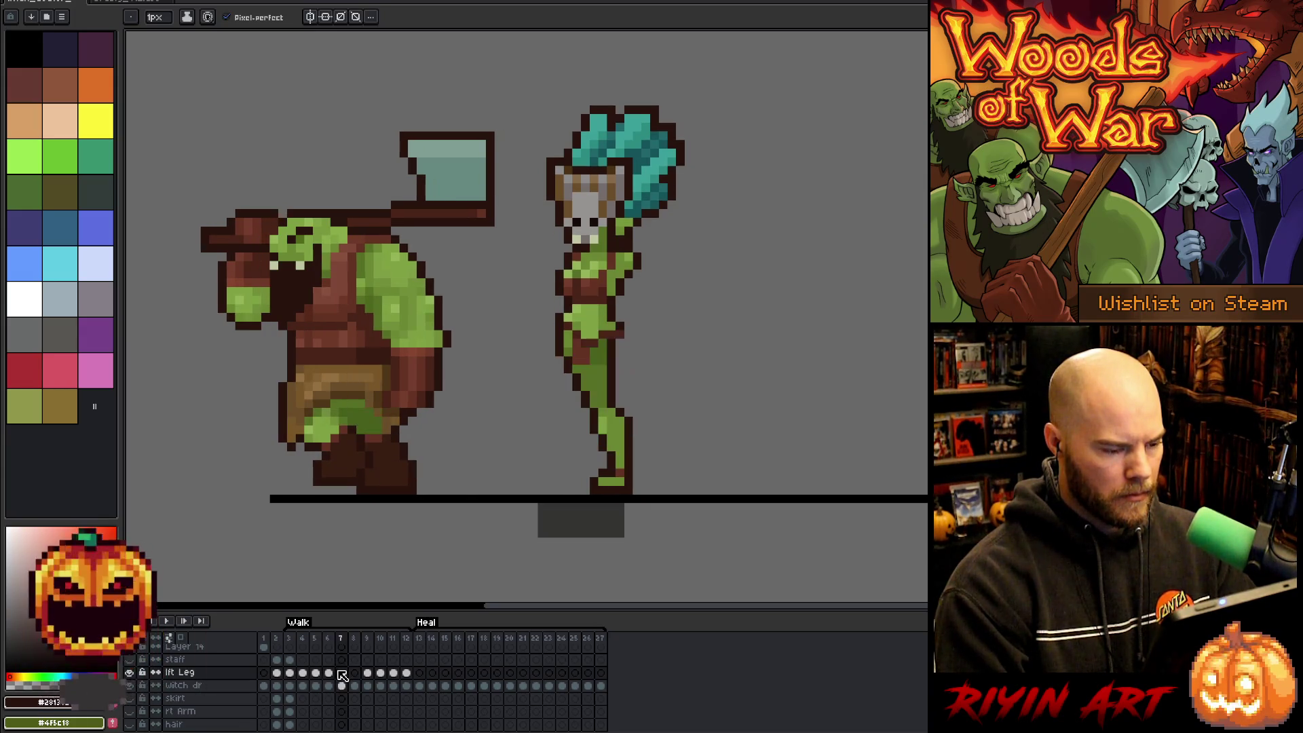
key(Left)
key(Left)
key(Right)
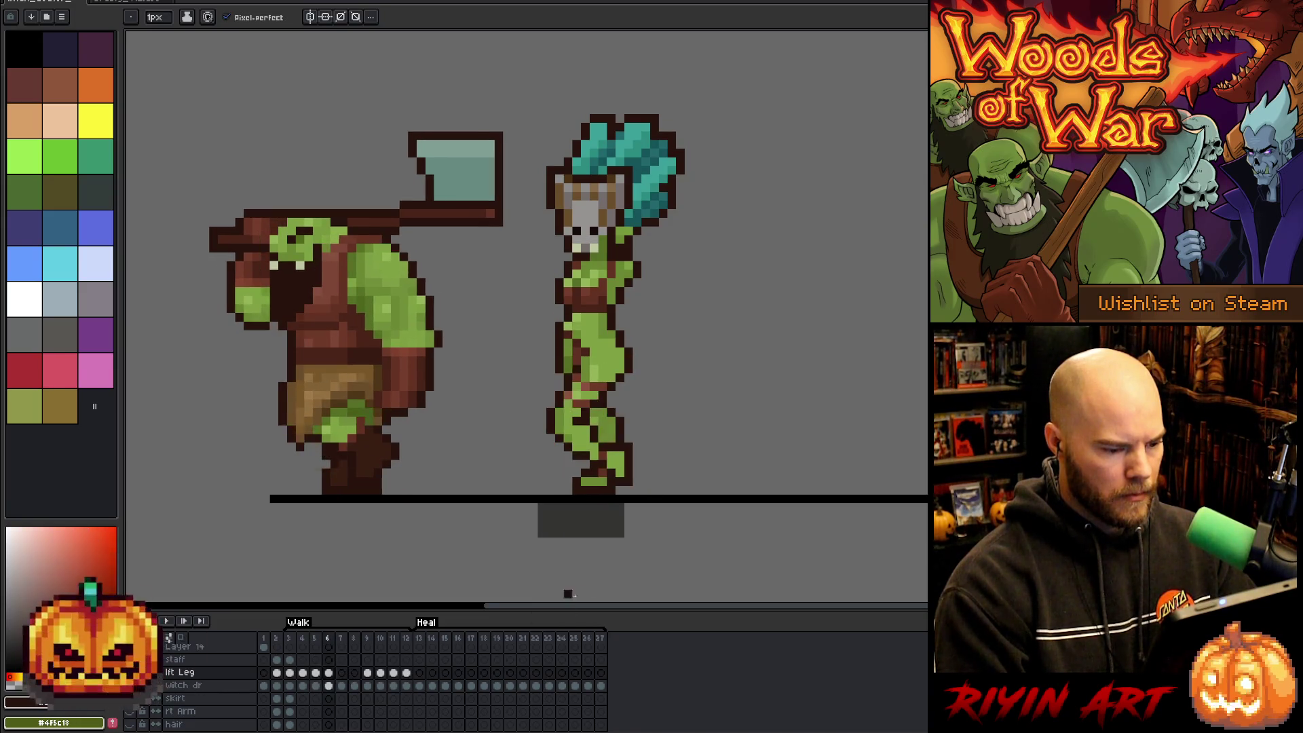
Flip back and forth between walk frames 5 and 6 to compare the feet.
key(m)
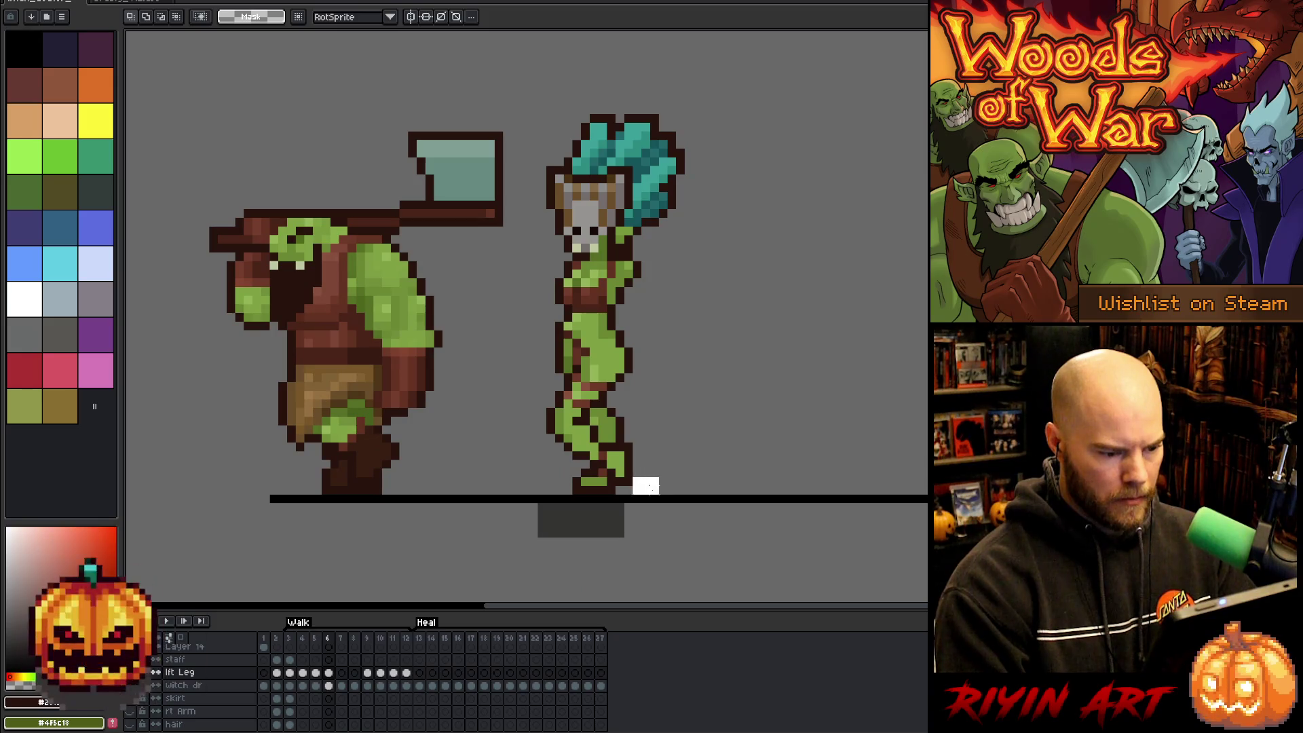
key(Left)
key(Right)
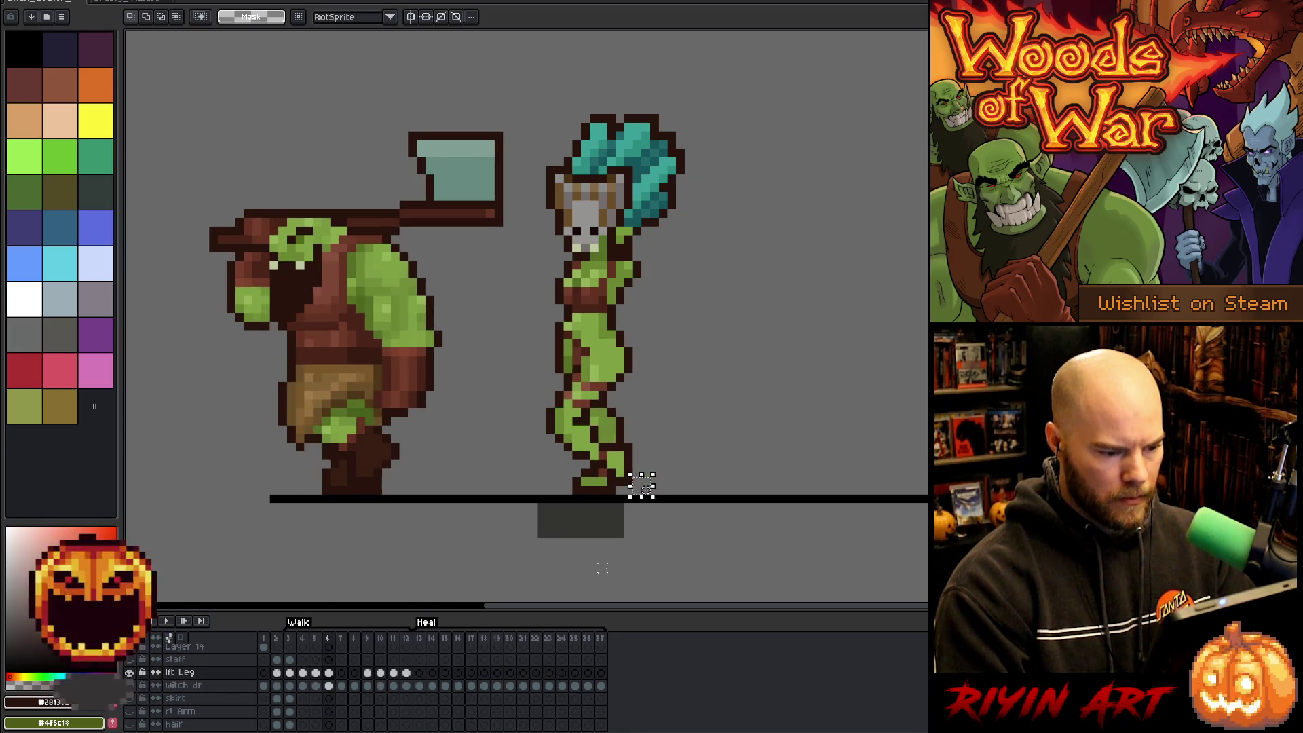
key(Left)
key(Right)
key(Left)
key(Right)
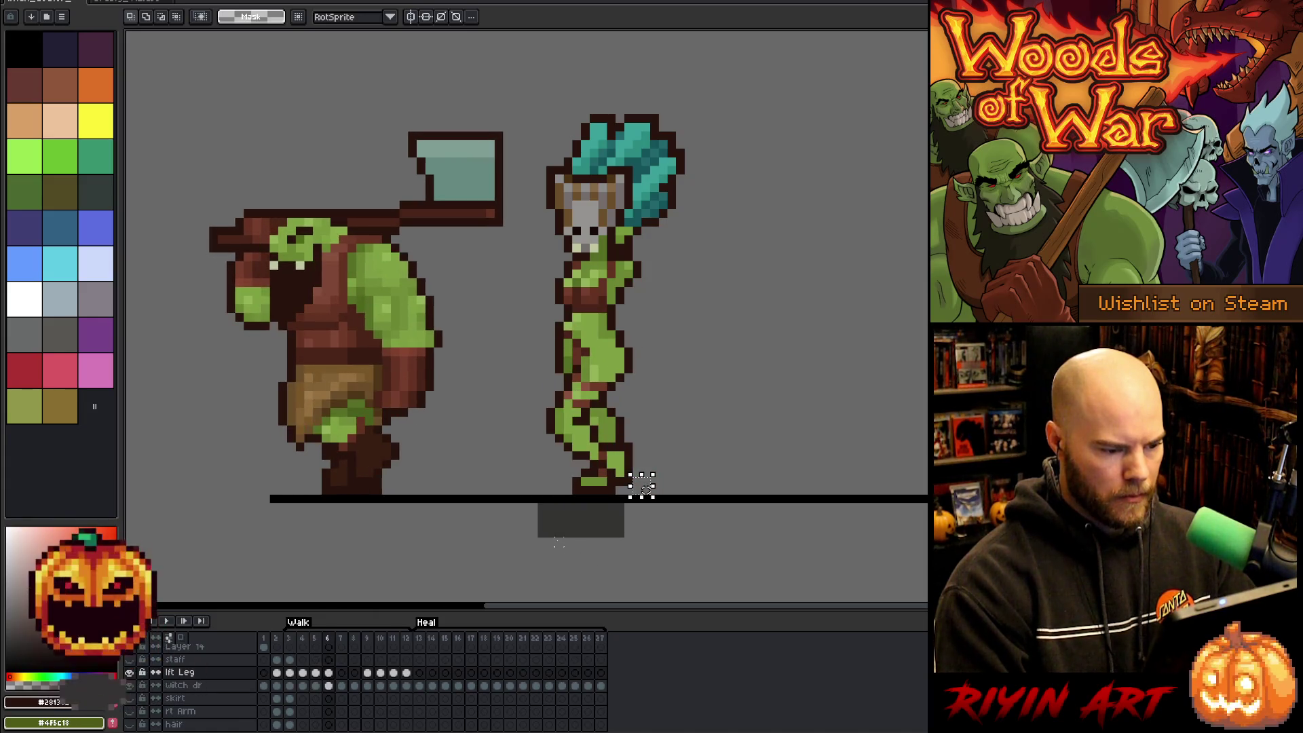
key(Left)
key(Right)
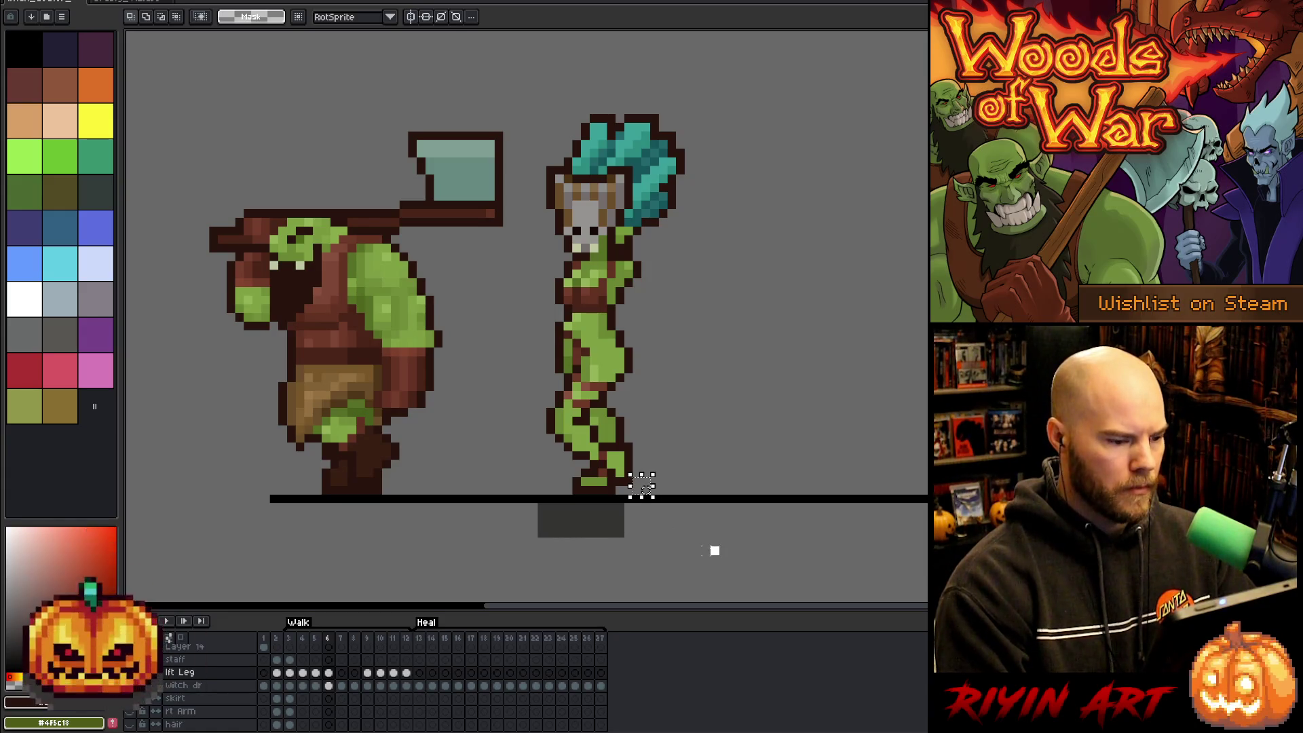
Select the witch's front foot on frame 6 and move it slightly right.
mouse_move(706, 549)
mouse_down()
mouse_move(533, 507)
mouse_move(481, 446)
mouse_up()
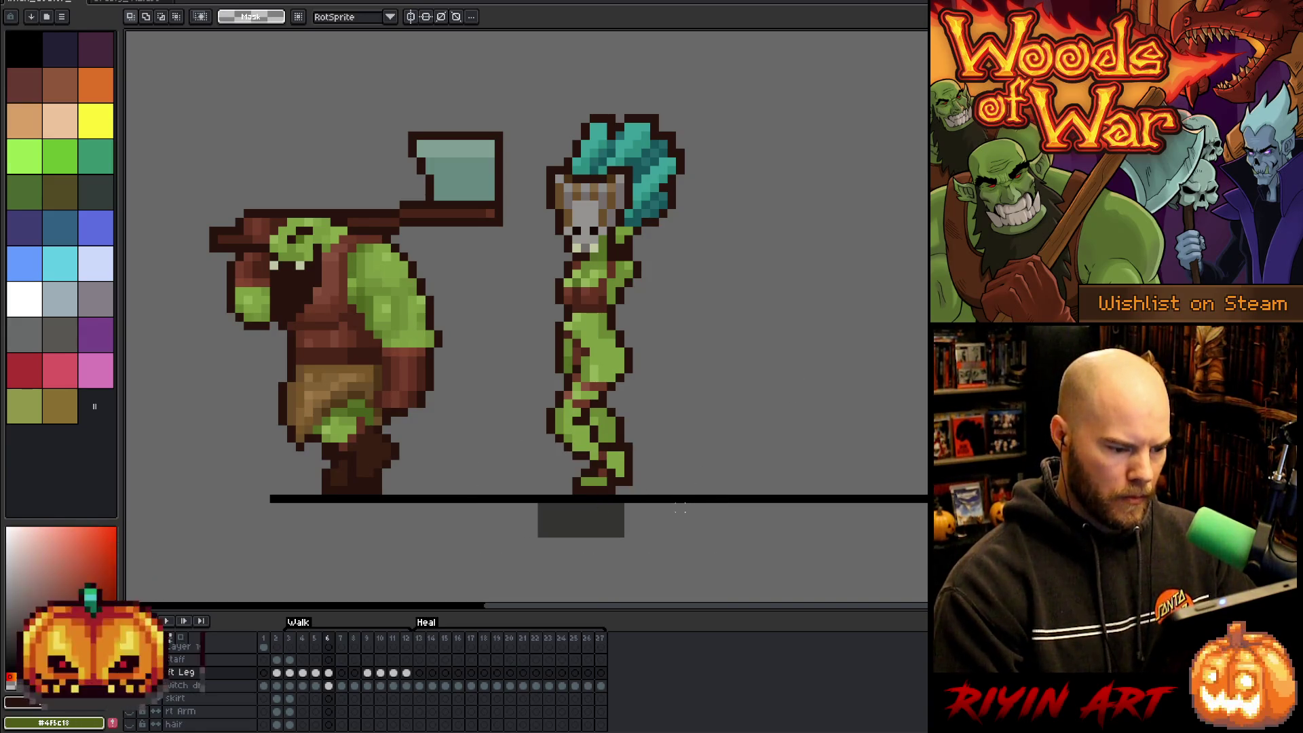
mouse_move(697, 509)
mouse_down()
mouse_move(625, 451)
mouse_move(574, 436)
mouse_move(595, 454)
mouse_up()
click(780, 445)
key(b)
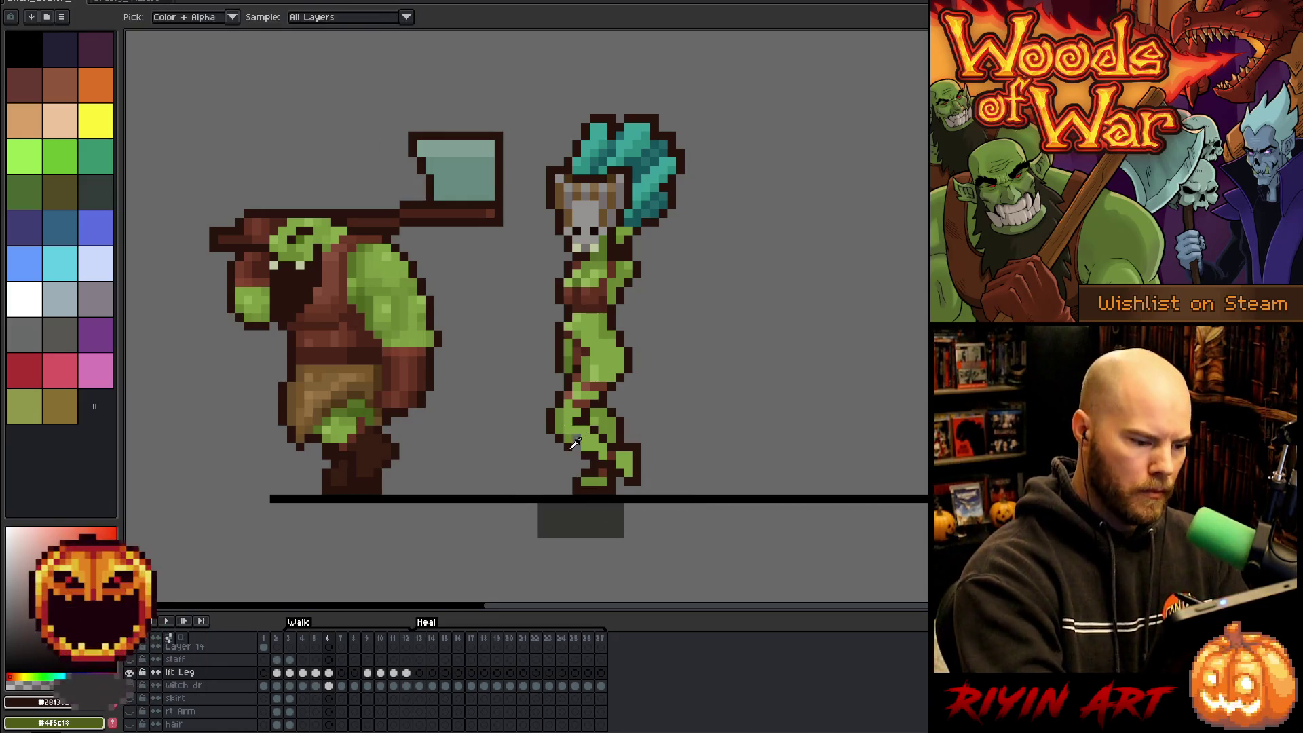
key(alt)
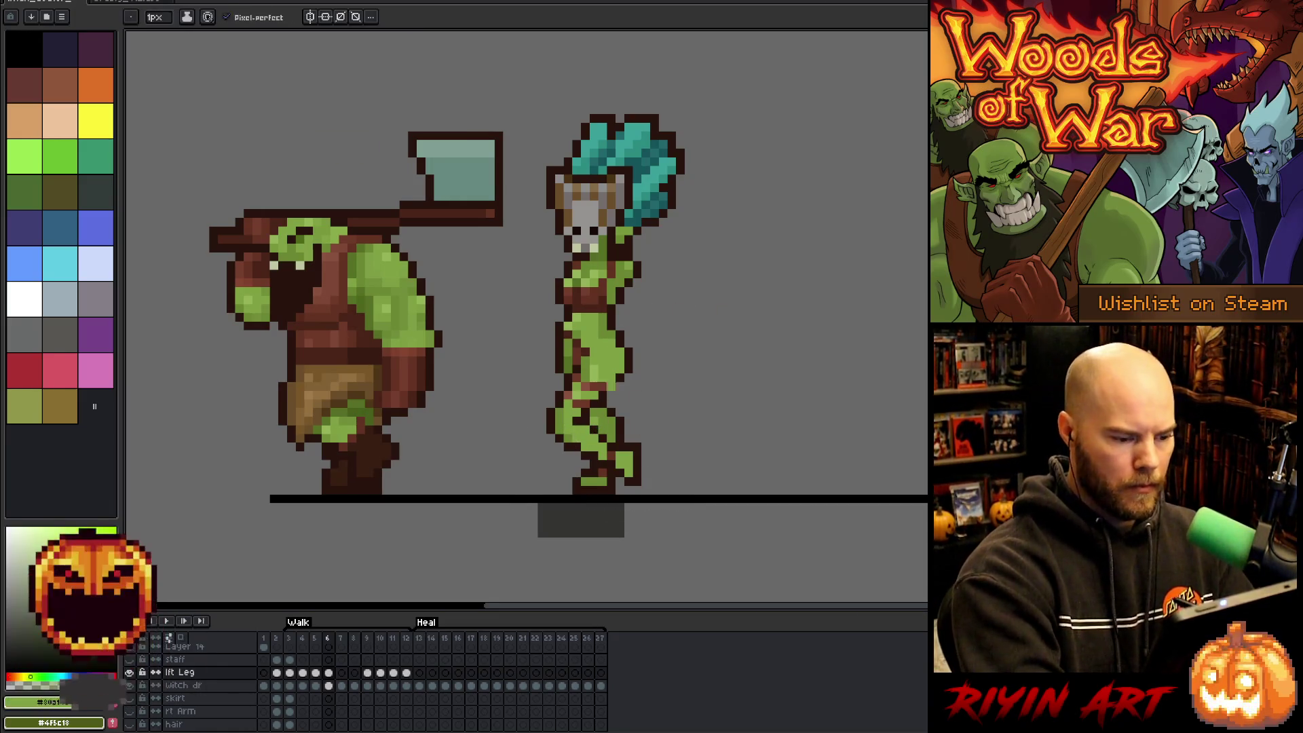
Flick between the frame 5 stride and the frame 6 pose several times, ending on frame 5.
key(Left)
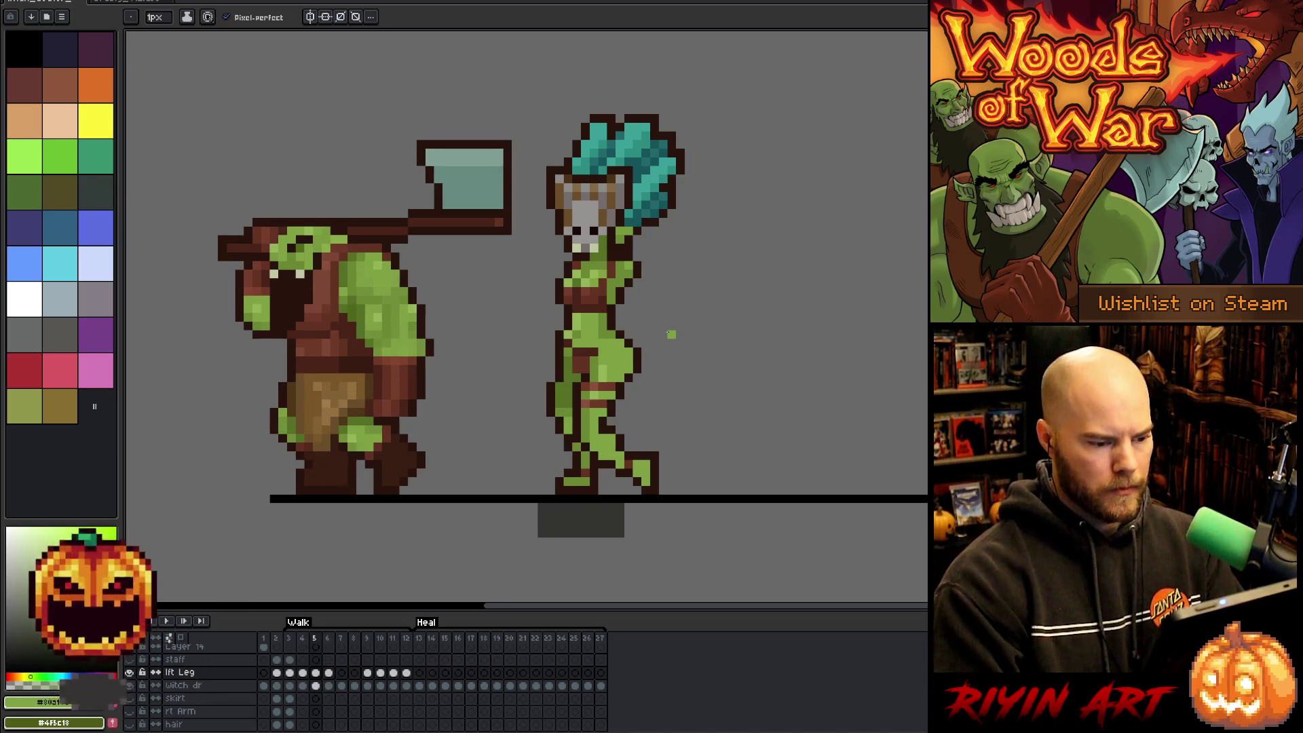
key(Right)
key(Left)
key(Right)
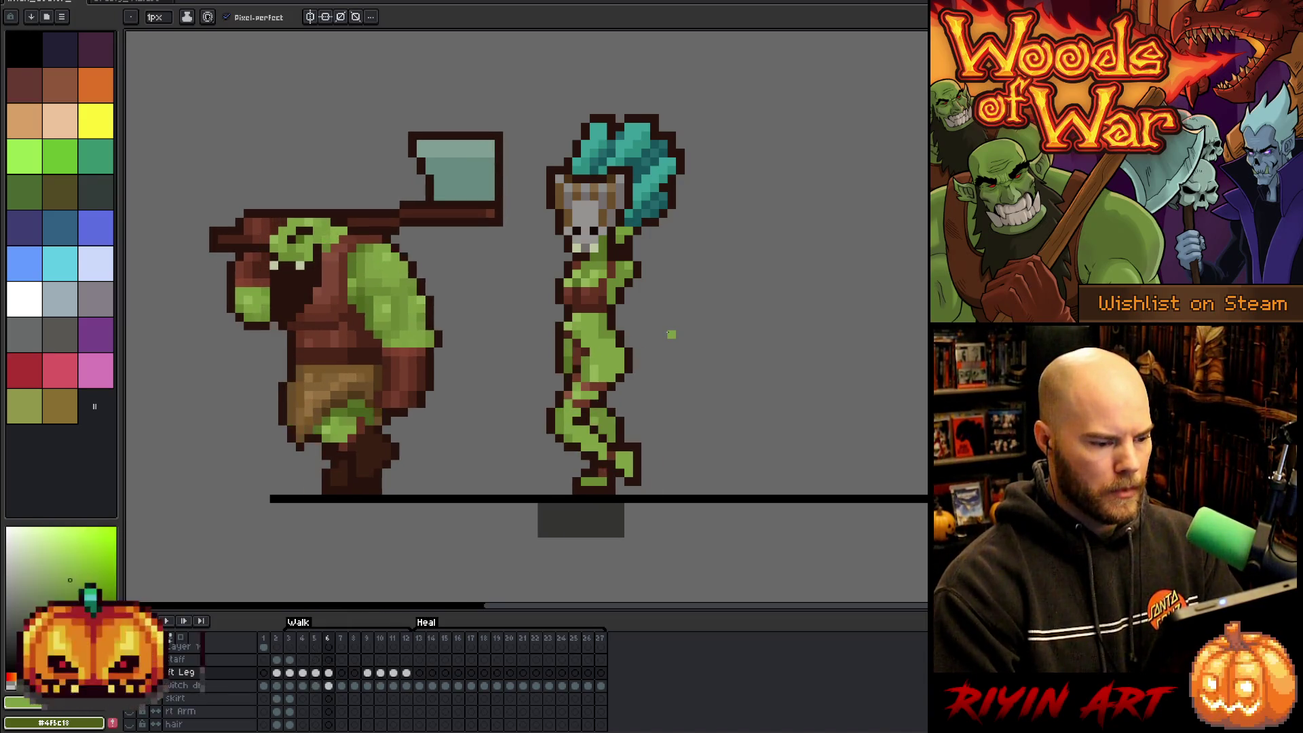
key(Left)
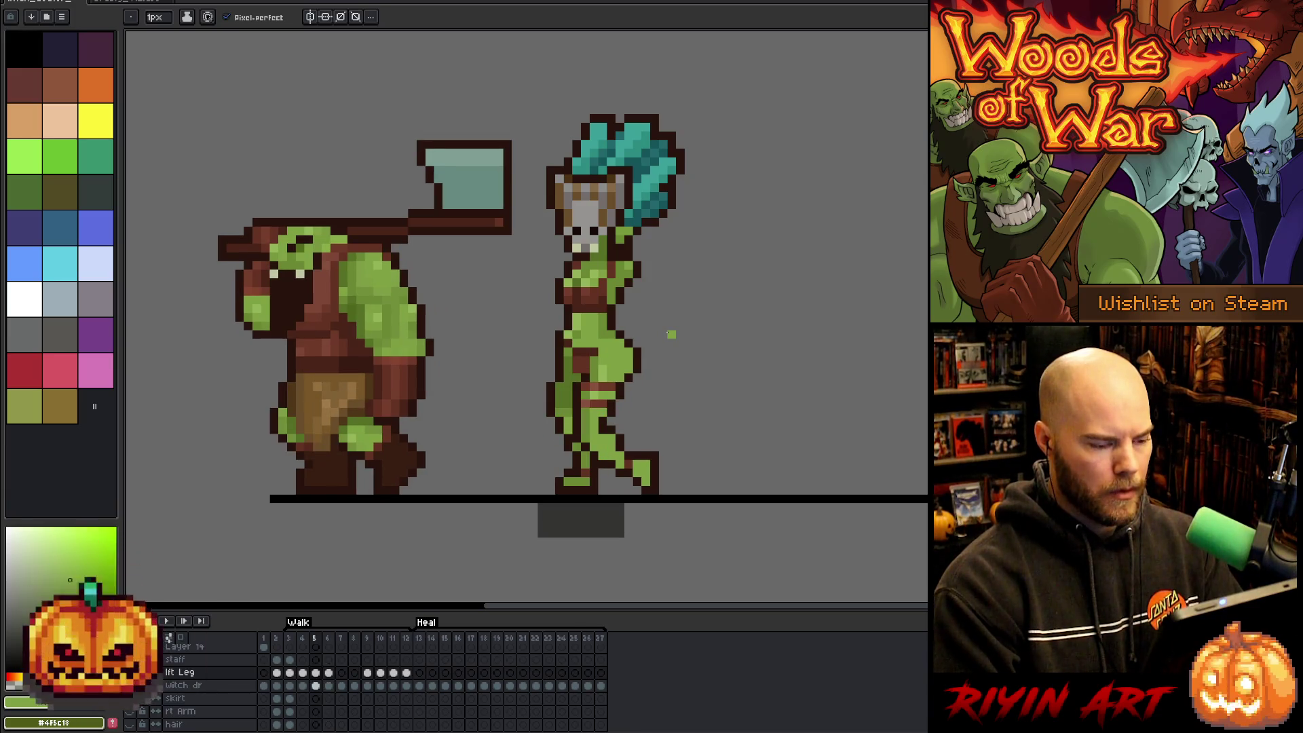
key(Right)
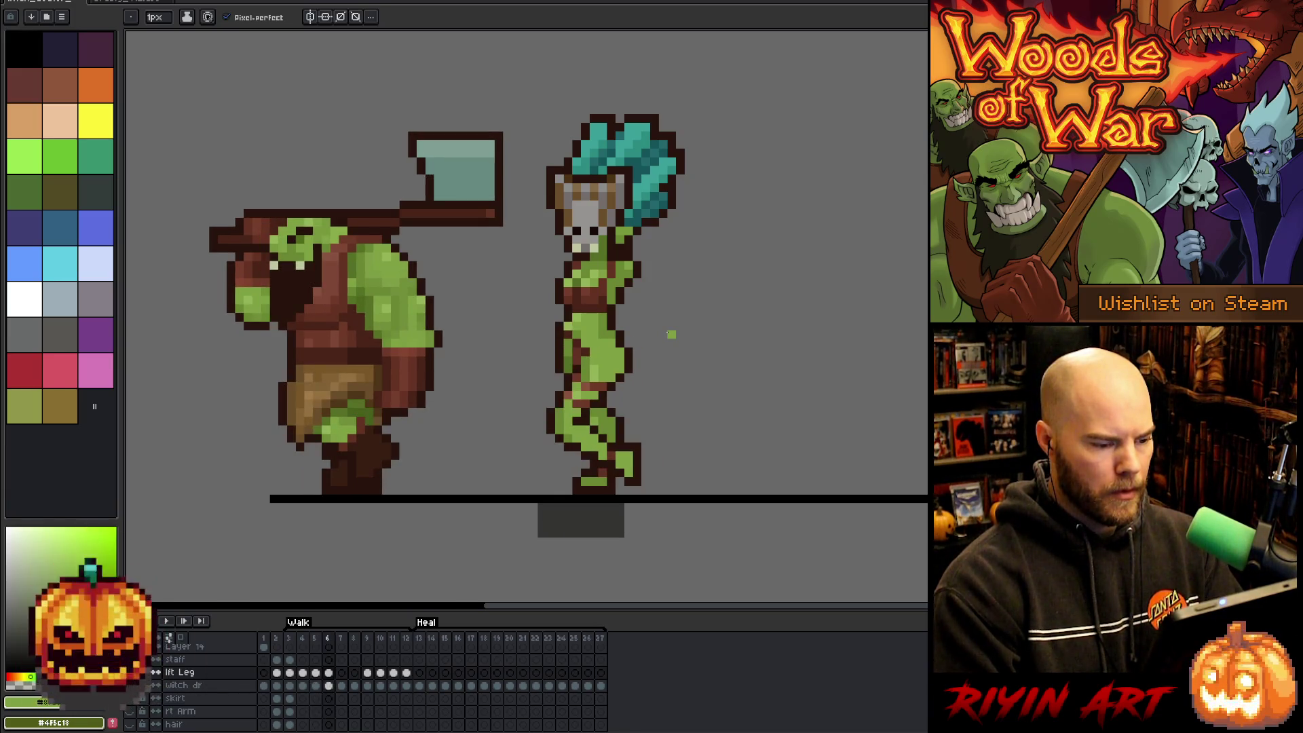
key(Left)
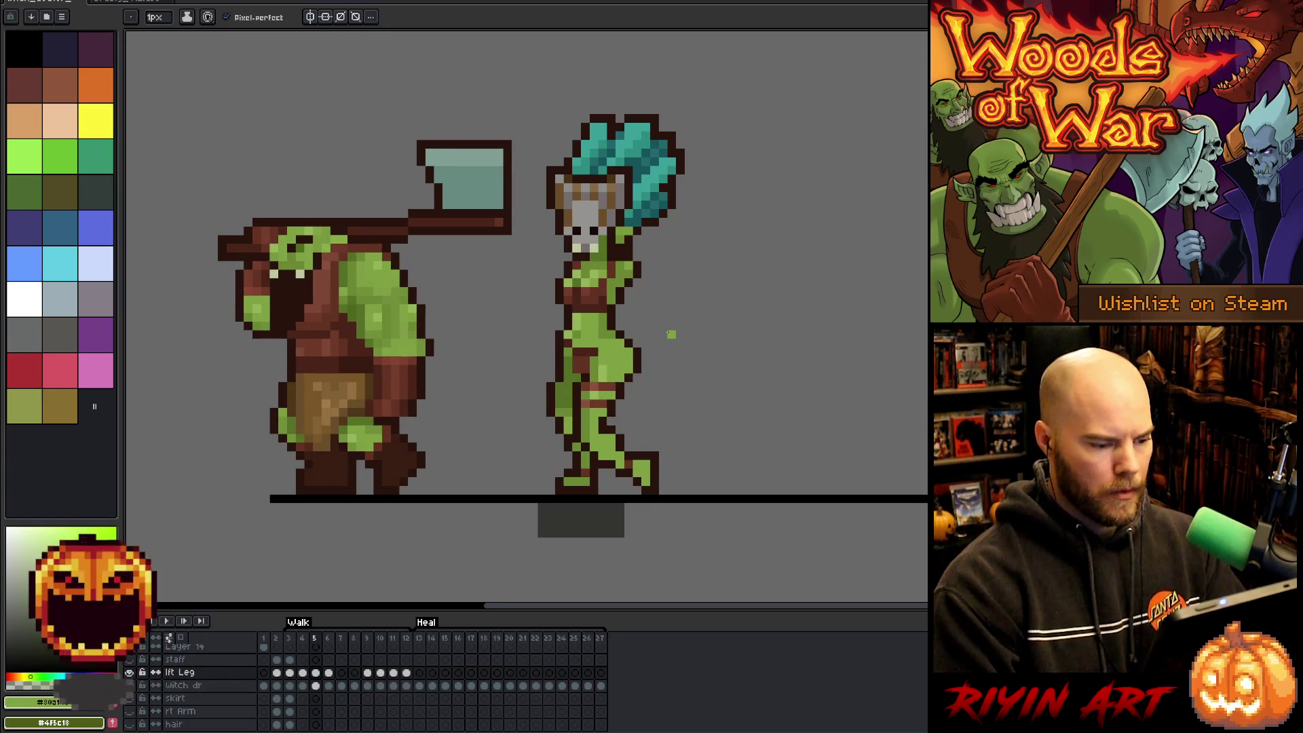
key(Right)
key(Left)
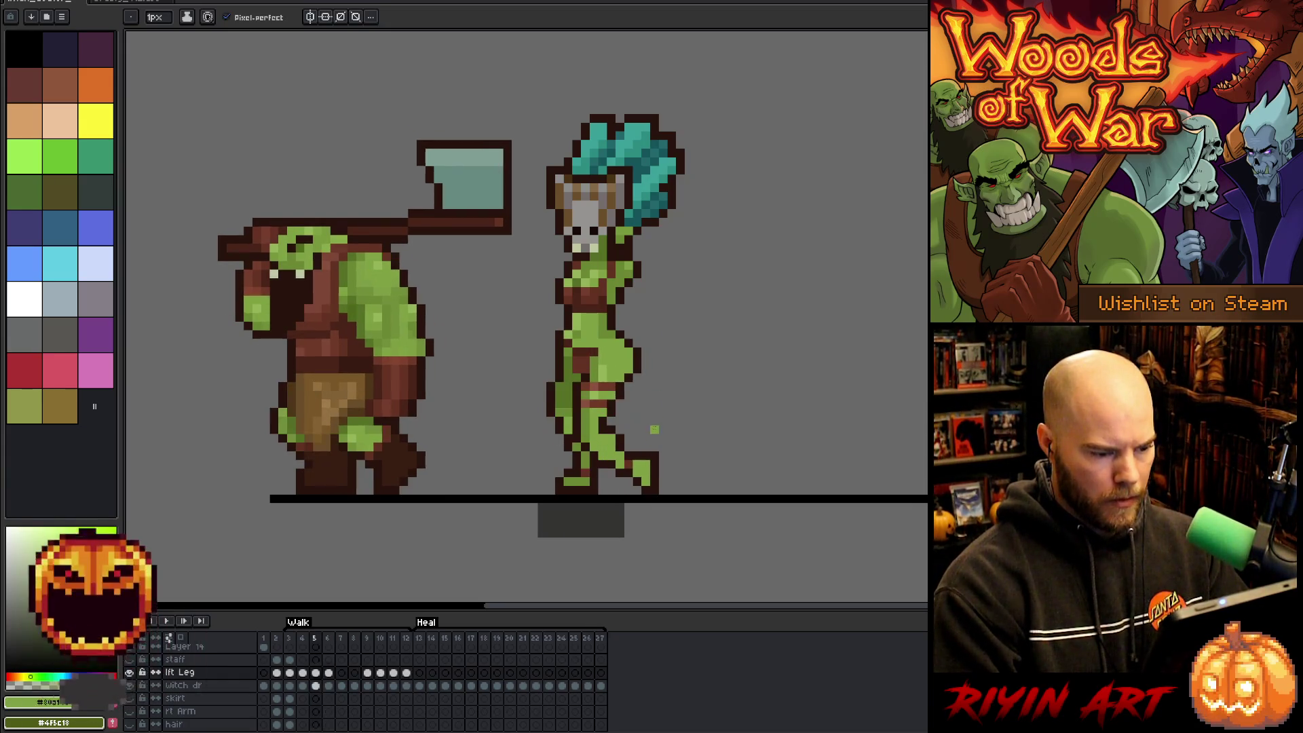
Select and deselect the witch's lower legs, then pick green as the pencil colour.
key(m)
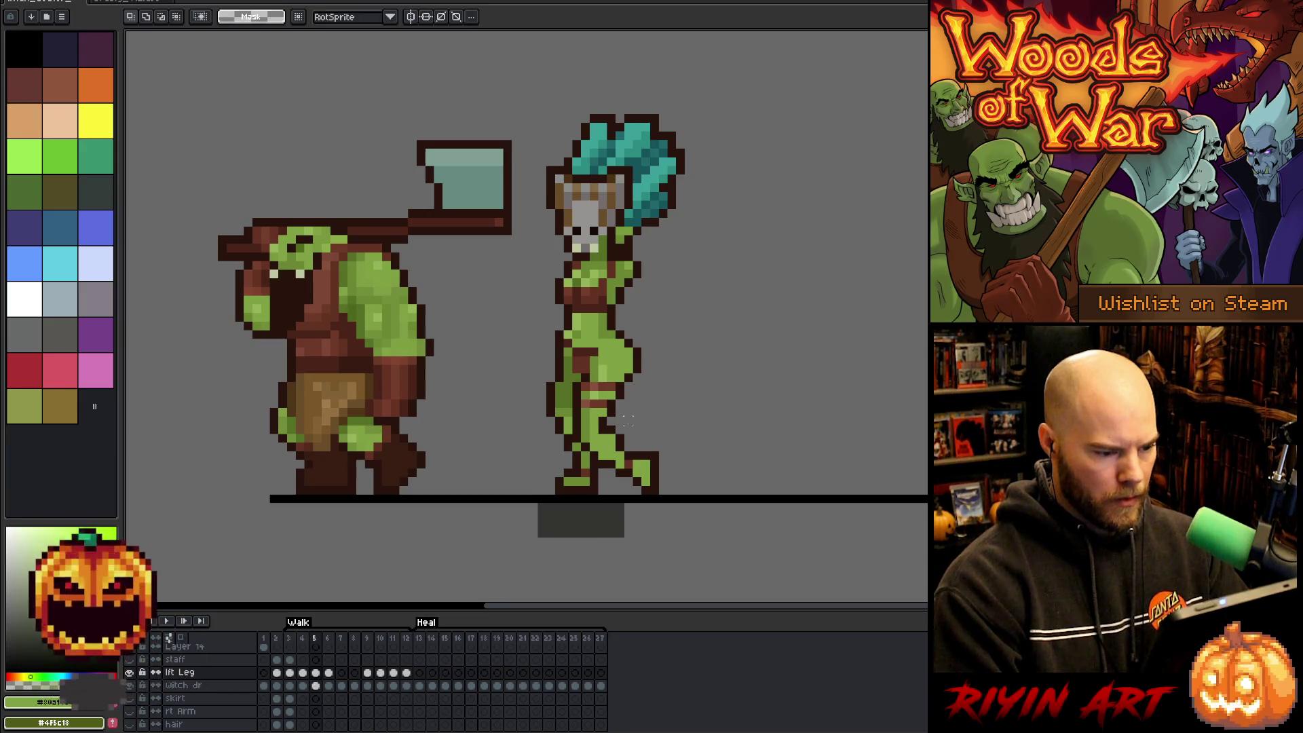
drag(628, 419, 545, 453)
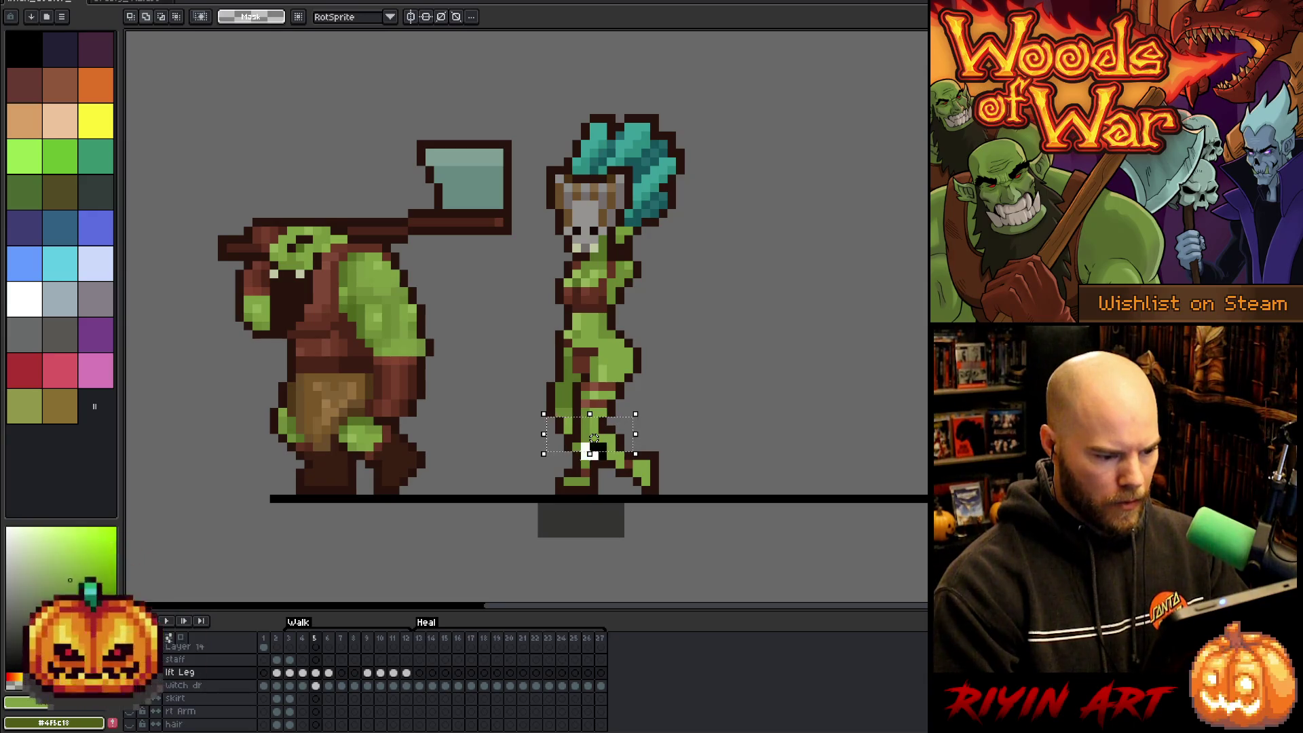
click(631, 407)
key(b)
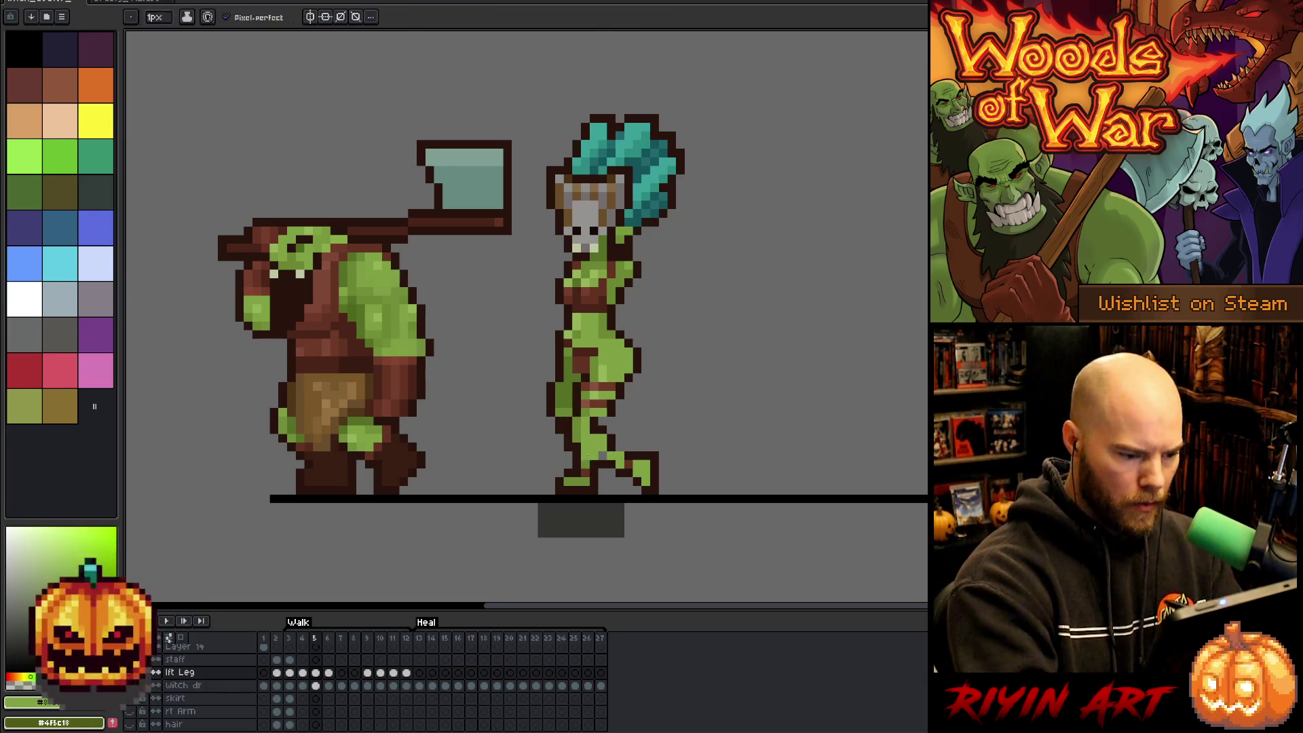
alt+click(612, 433)
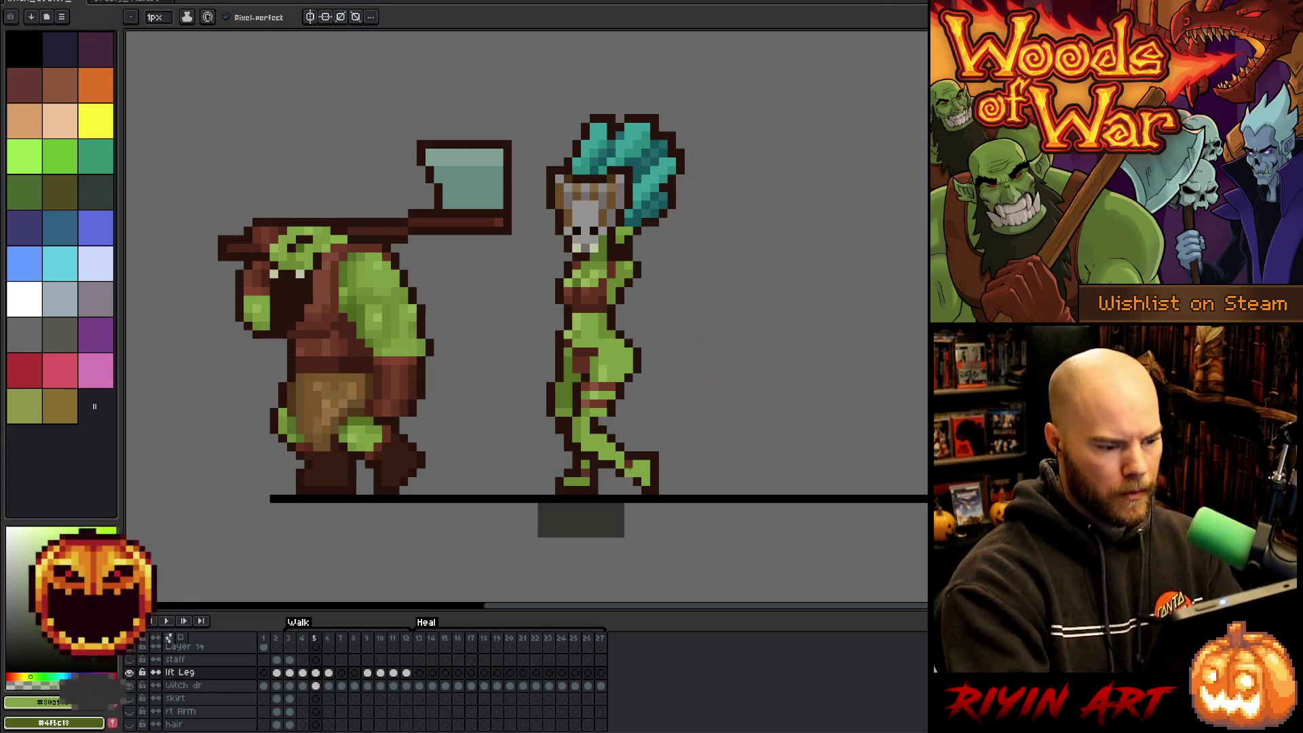
Step through walk frames 4 to 7 comparing poses, ending on frame 6.
key(Left)
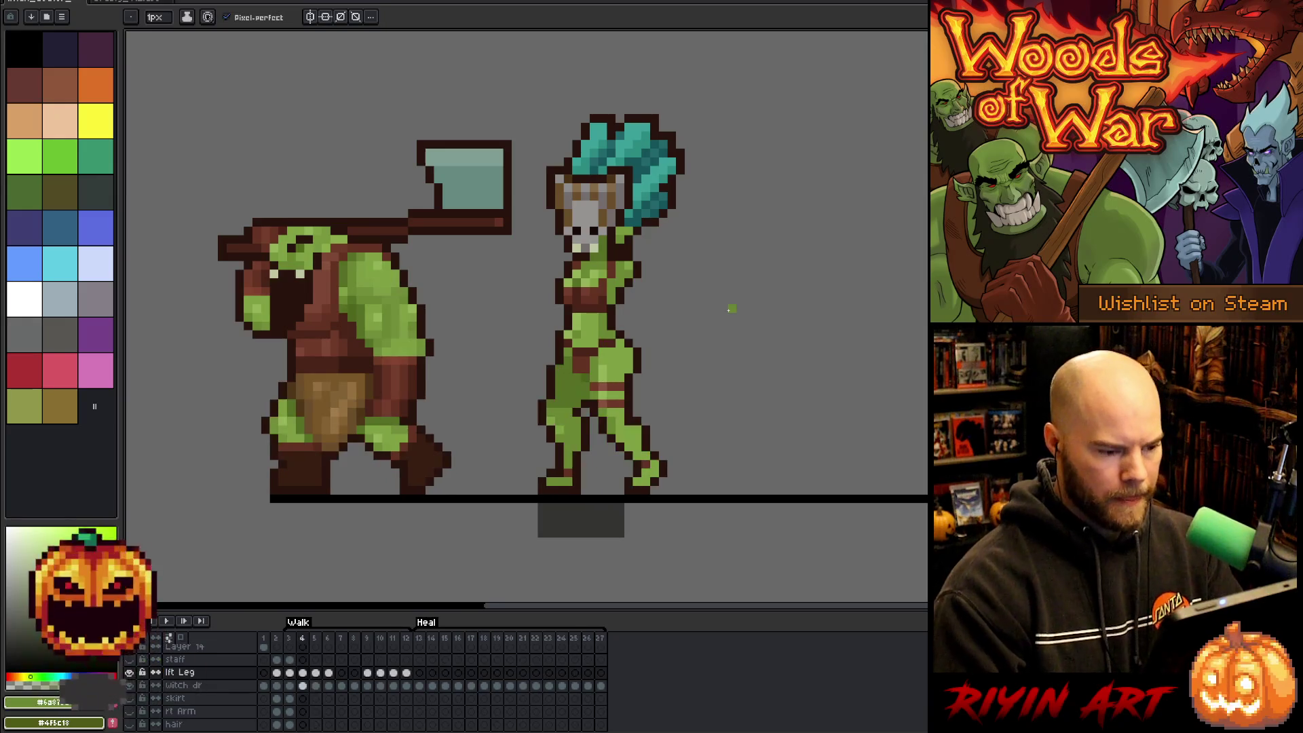
key(Right)
key(Right)
key(Left)
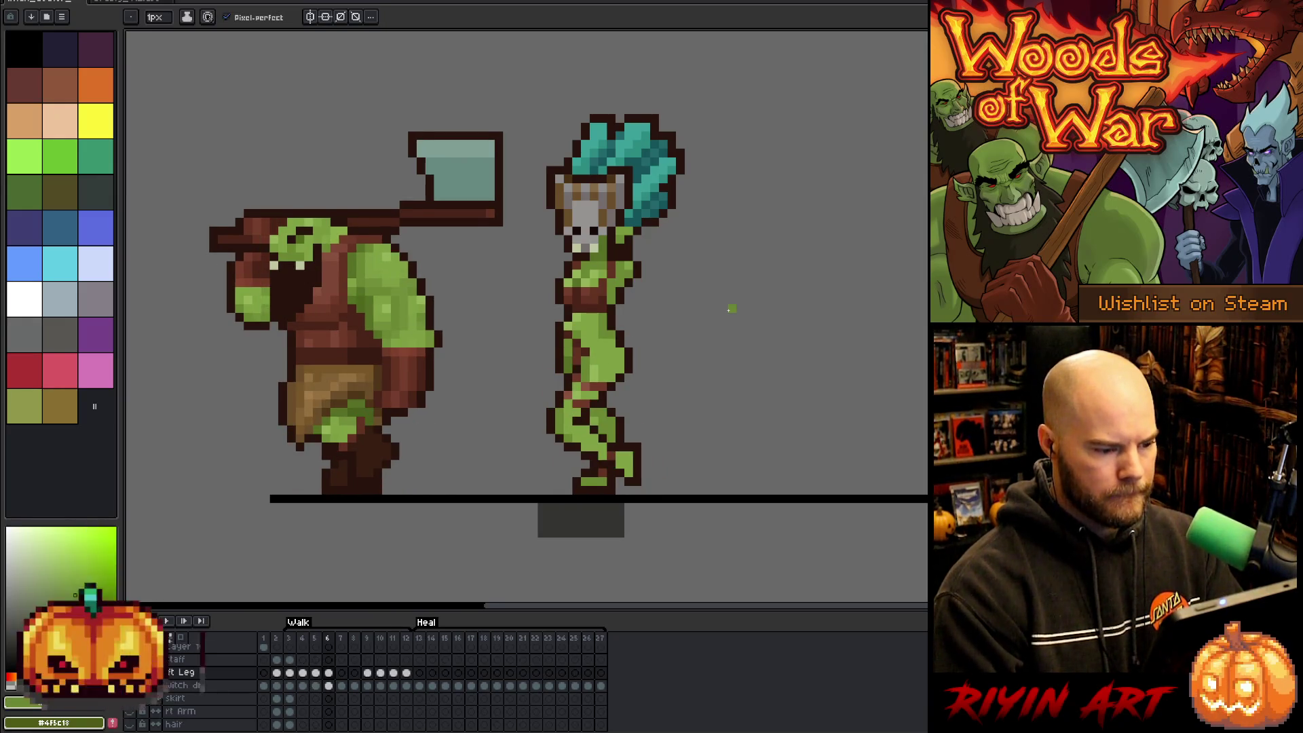
key(Right)
key(Left)
key(Right)
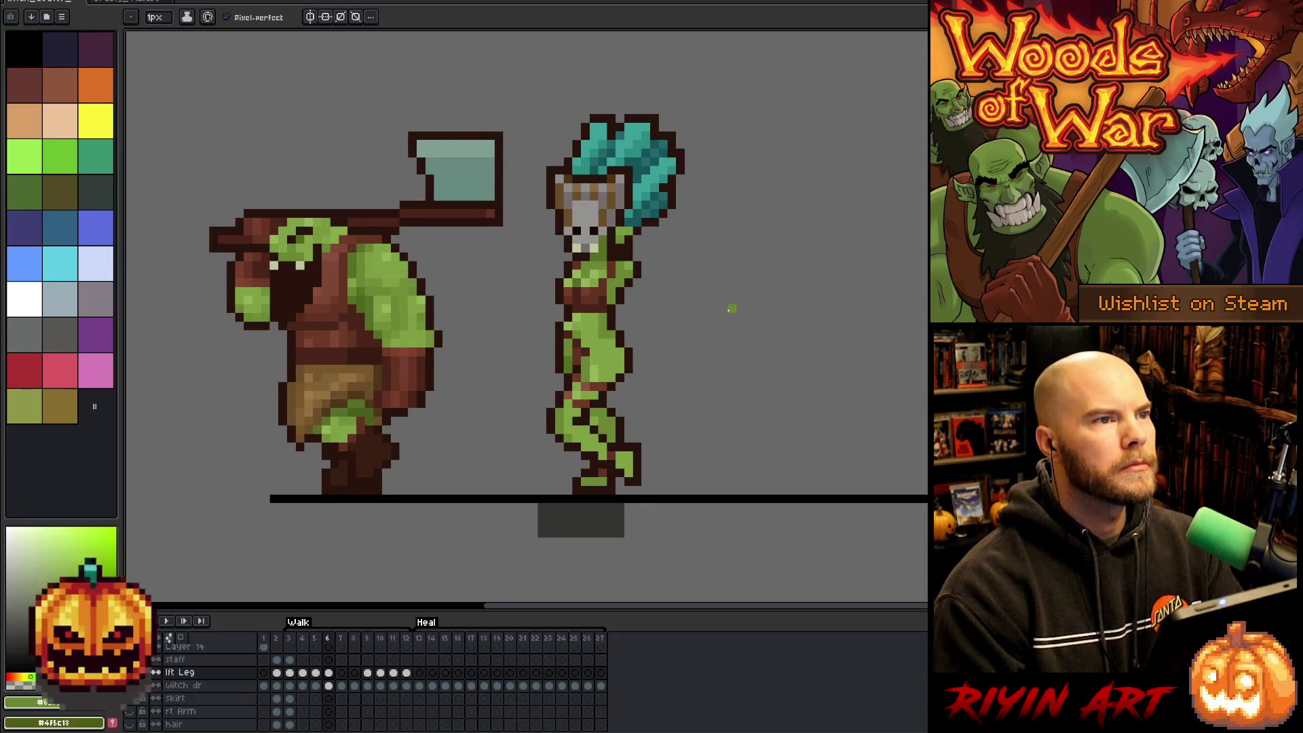
key(Right)
key(Left)
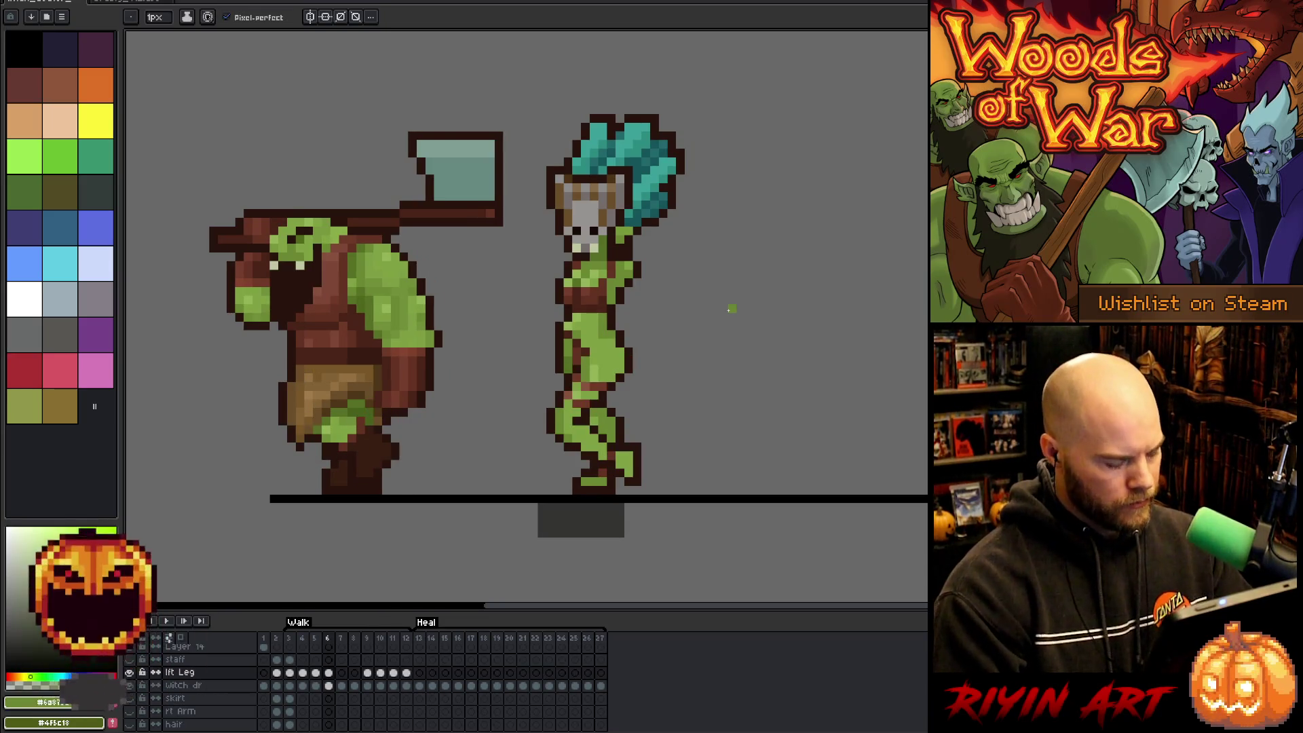
Select the lft Leg cel and compare the leg on frame 7 with its neighbouring poses.
click(329, 672)
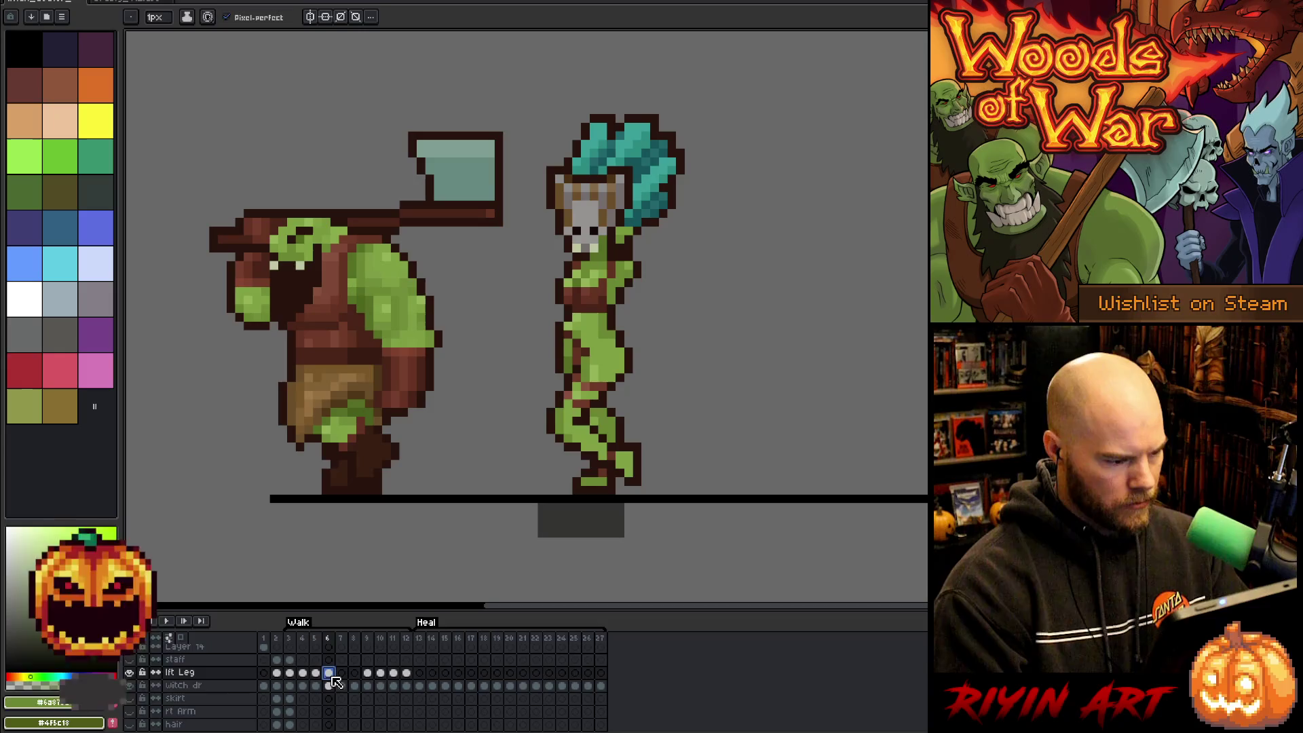
key(Right)
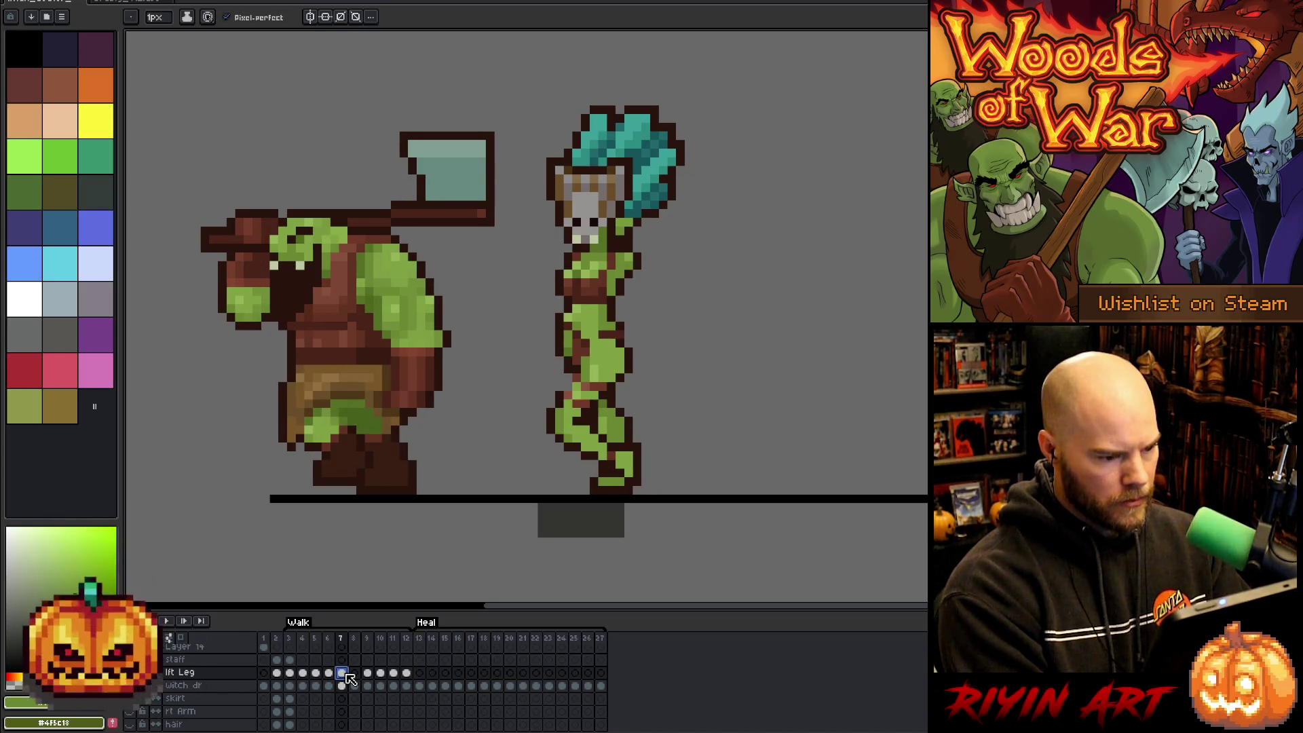
key(Right)
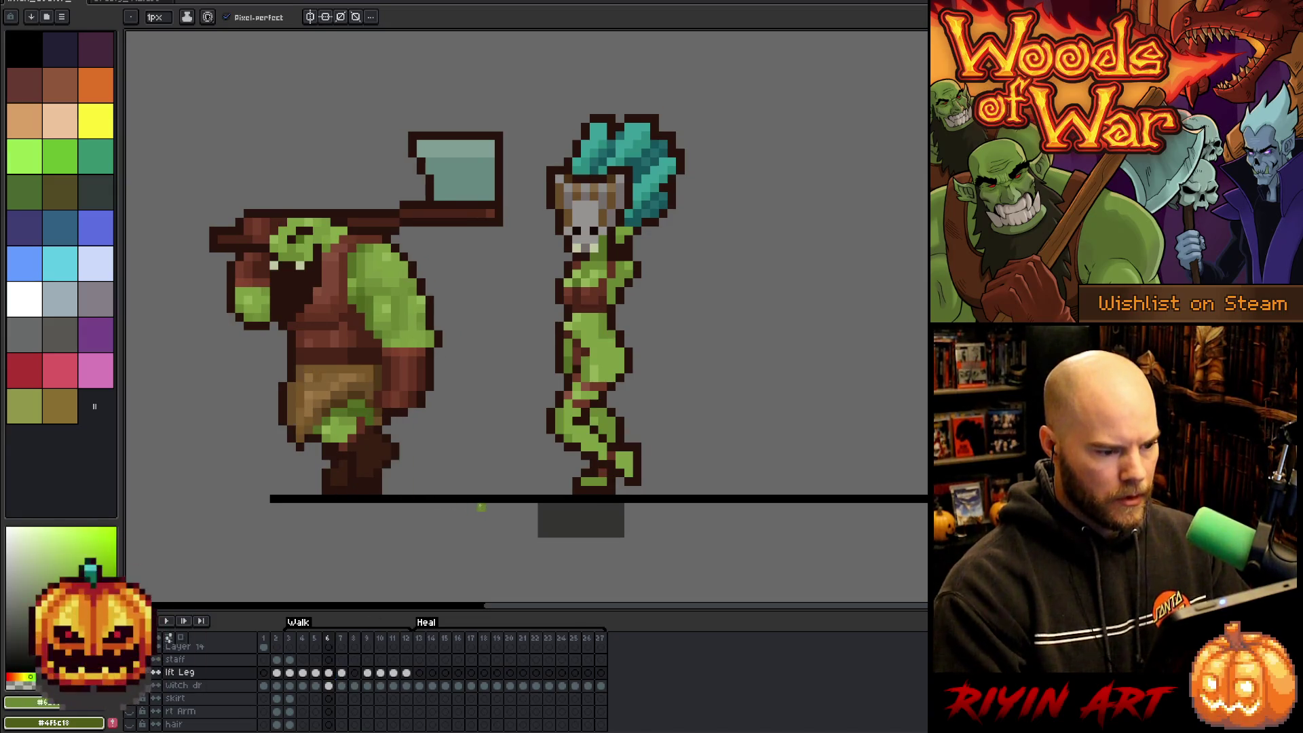
key(Left)
key(Right)
key(Left)
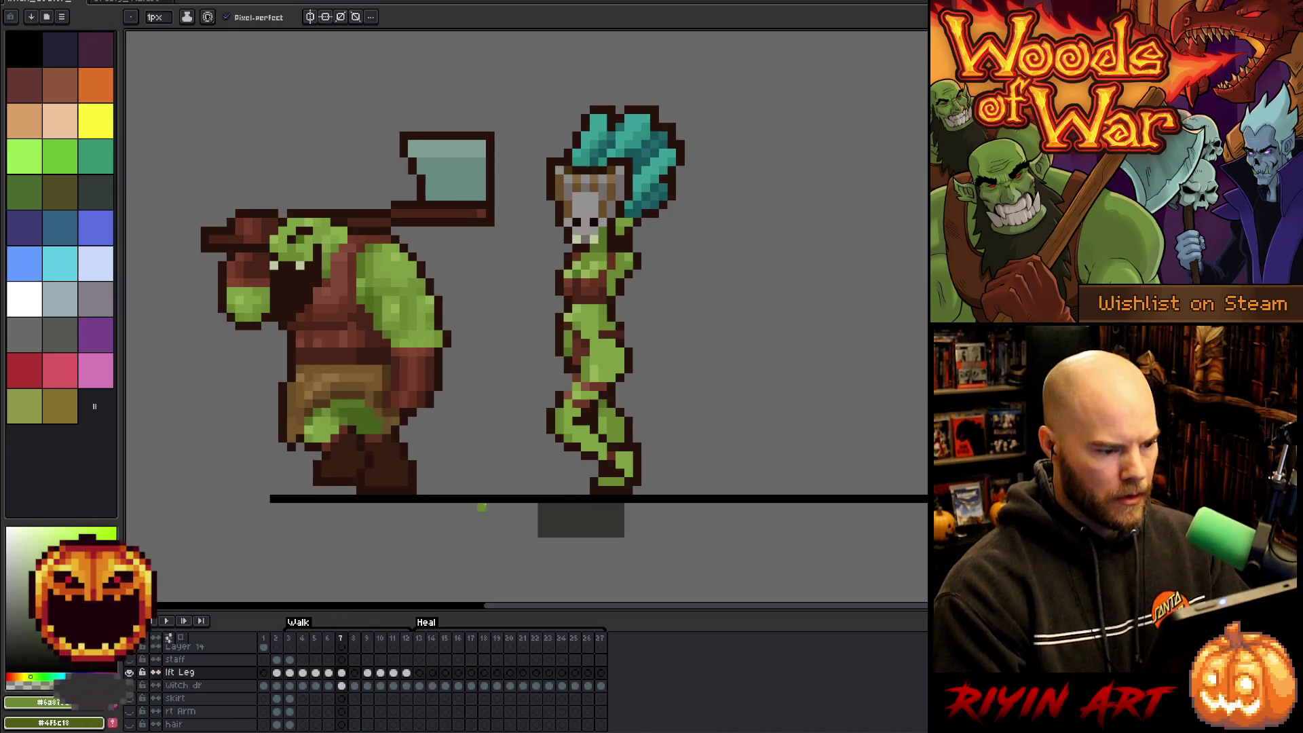
key(Right)
key(Left)
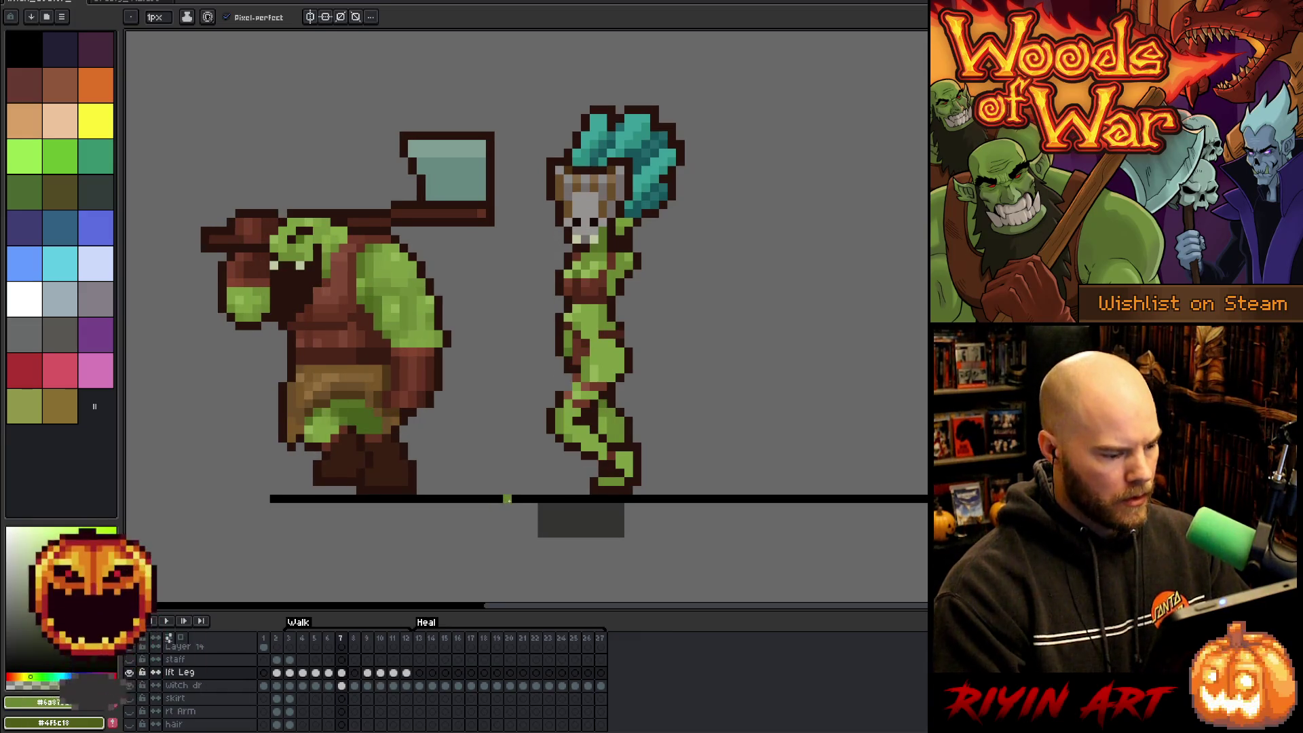
Marquee the witch's leg on frame 7, compare against neighbouring frames, then deselect.
drag(644, 327, 544, 480)
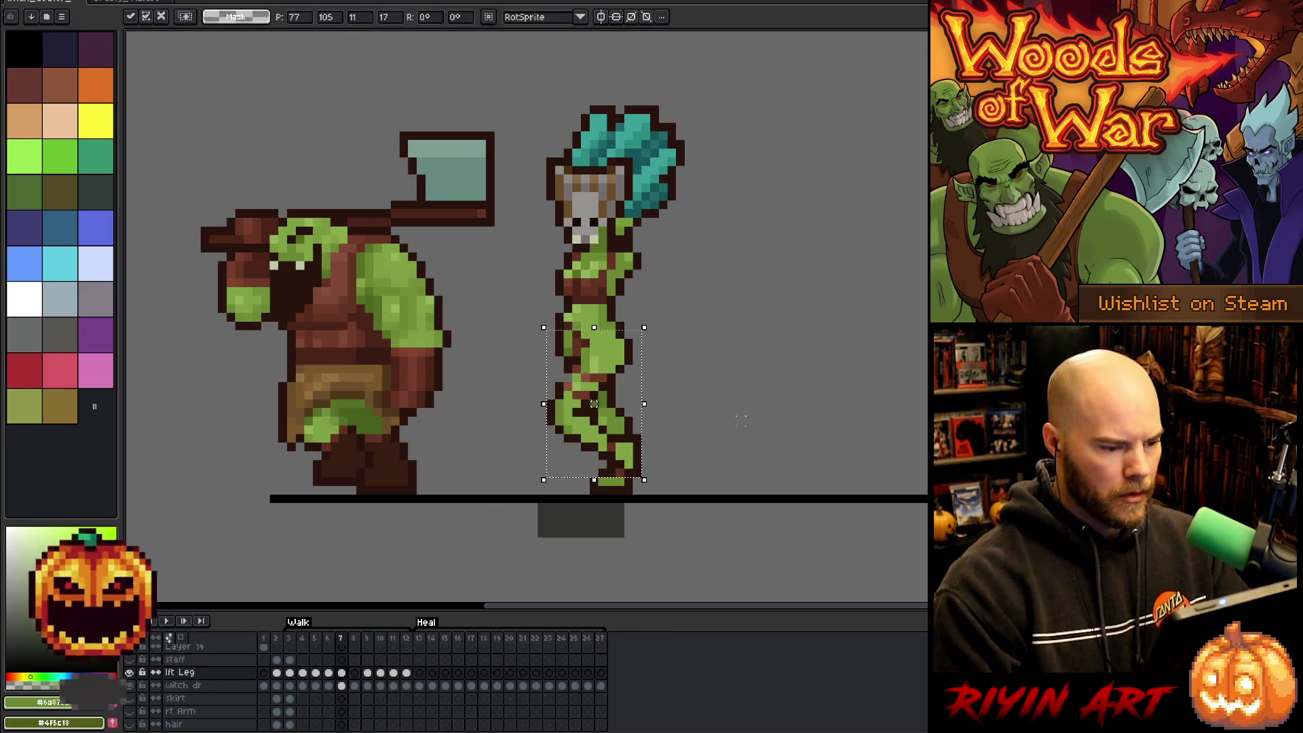
key(Right)
key(Left)
key(Right)
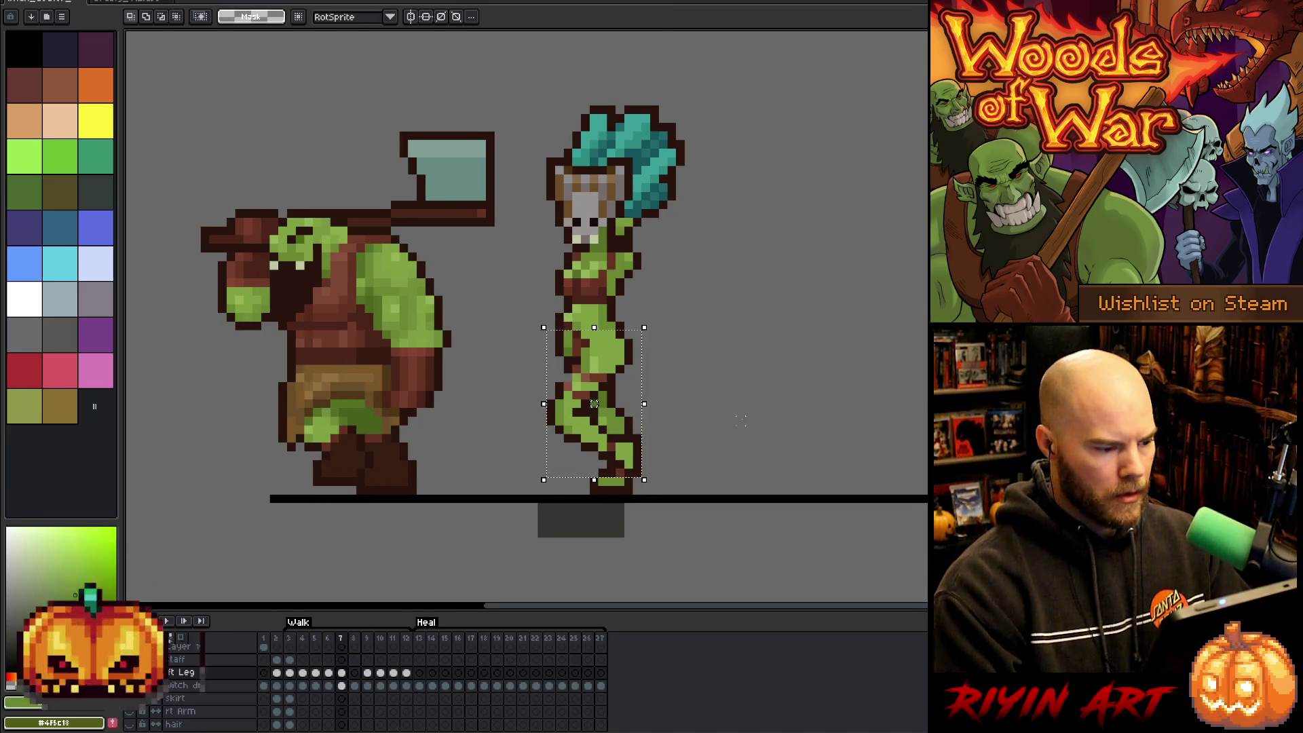
key(Left)
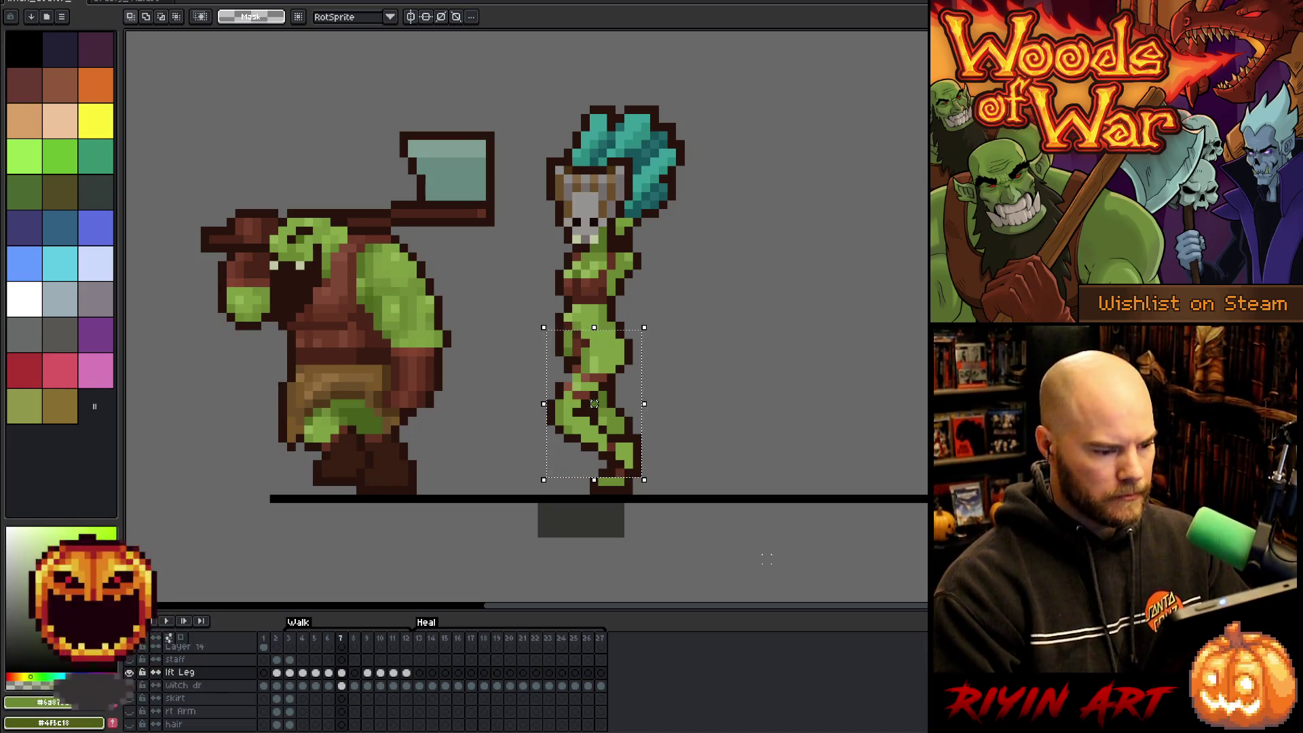
key(ctrl+d)
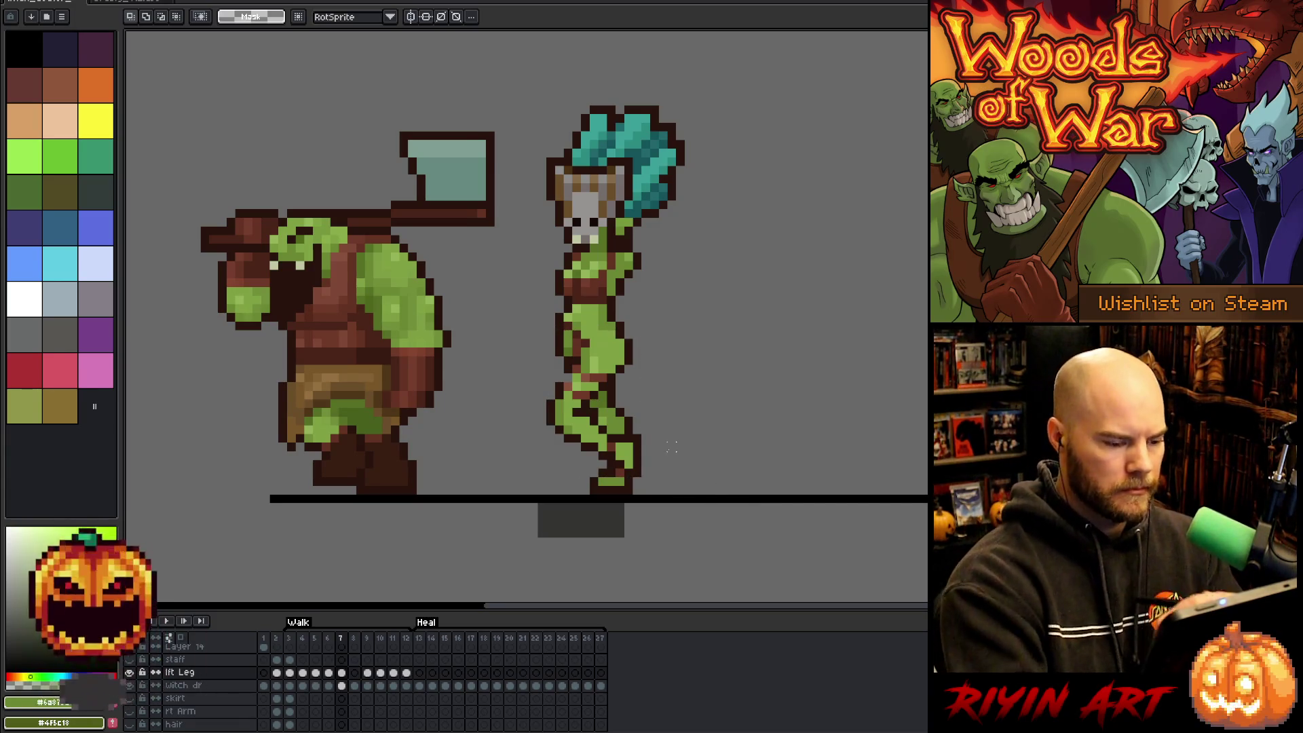
Skip ahead to walk frame 11 and play the Walk animation.
key(Right)
key(Right)
key(Right)
key(Left)
key(Right)
key(Right)
key(Return)
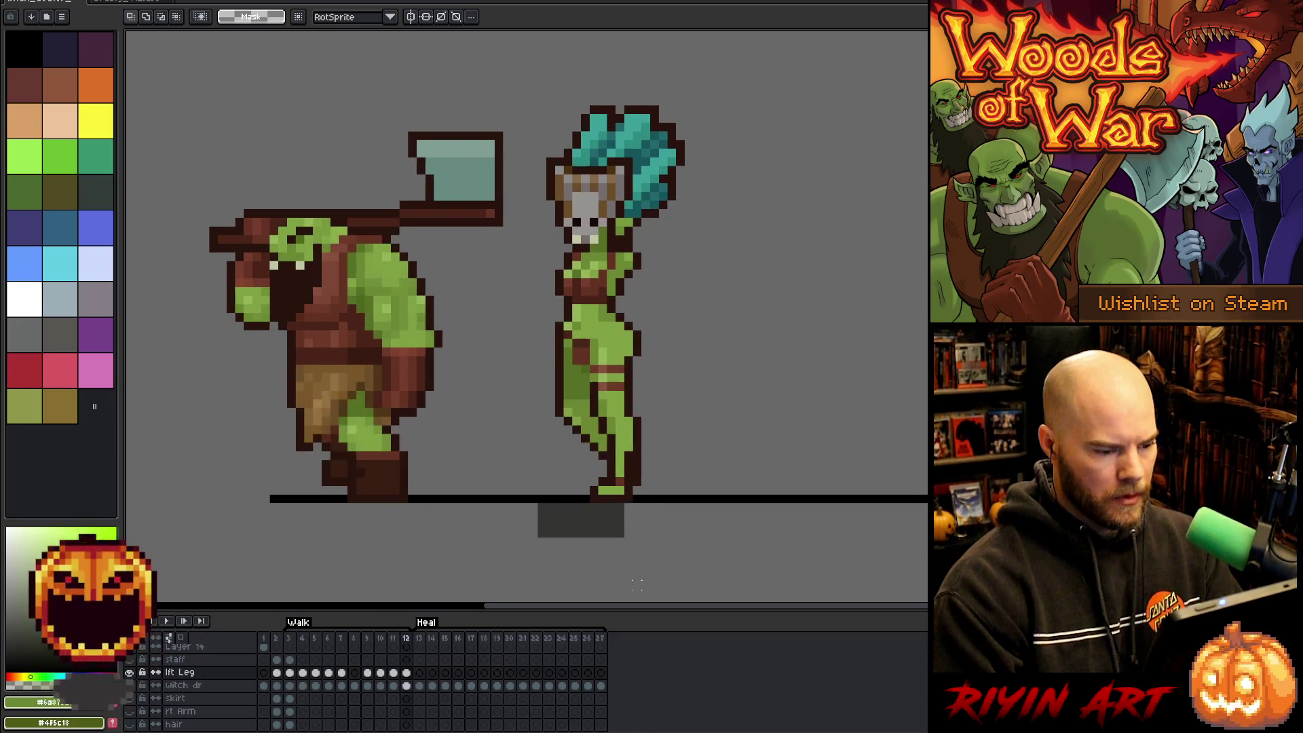
Select the witch's back leg and try transforming it, returning to the lft Leg layer.
key(b)
mouse_move(609, 468)
mouse_down()
mouse_move(589, 417)
mouse_move(560, 487)
mouse_move(614, 479)
mouse_up()
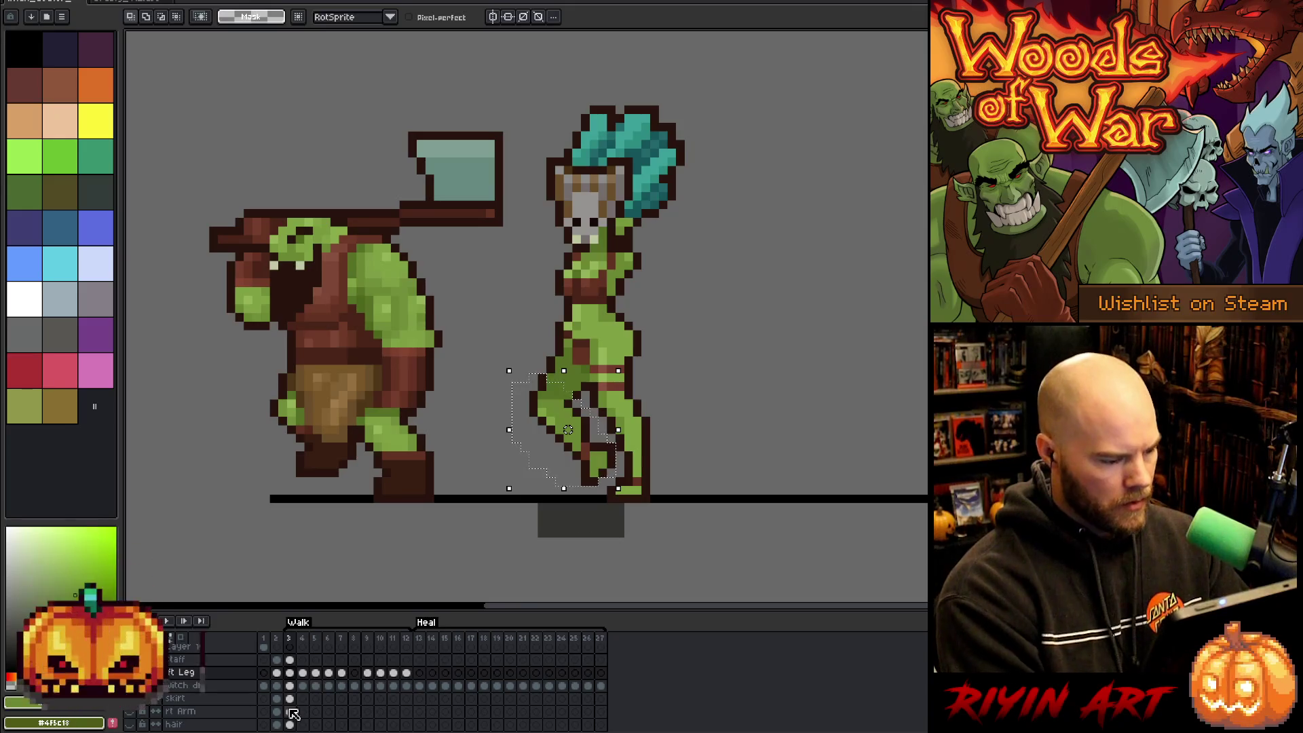
click(589, 448)
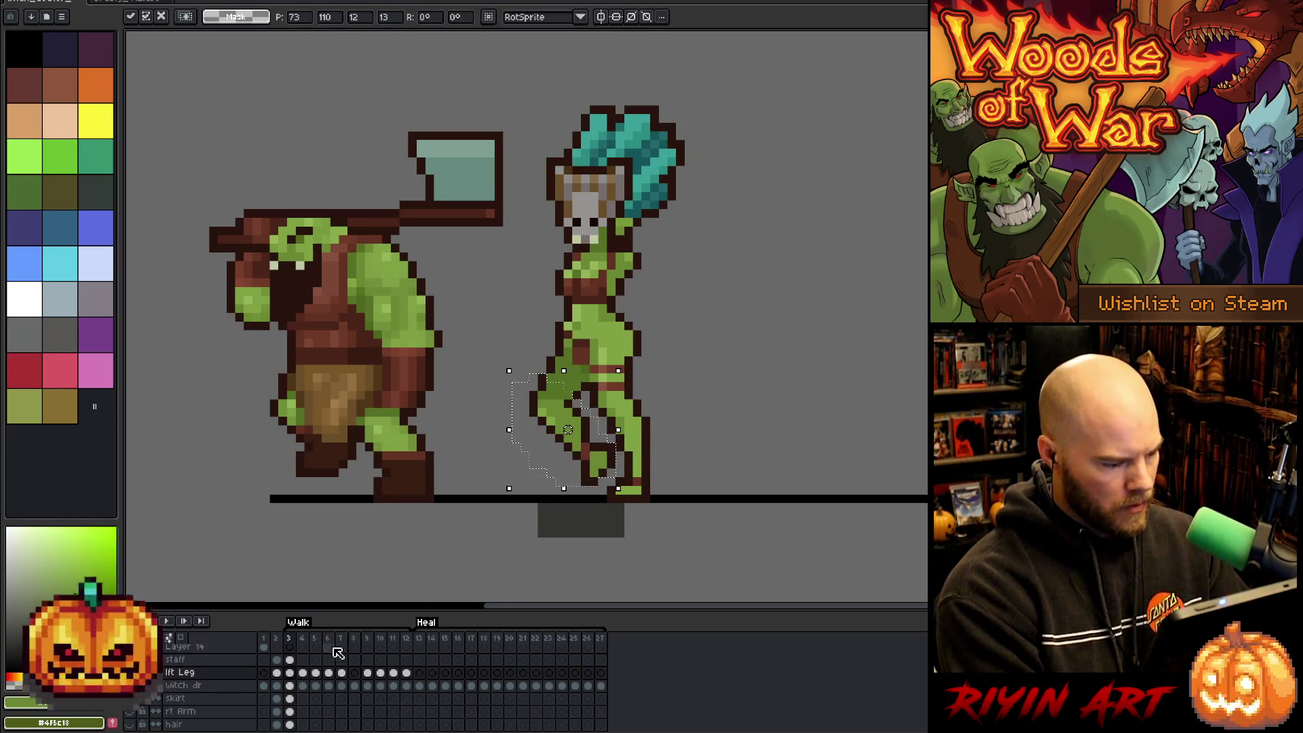
click(289, 686)
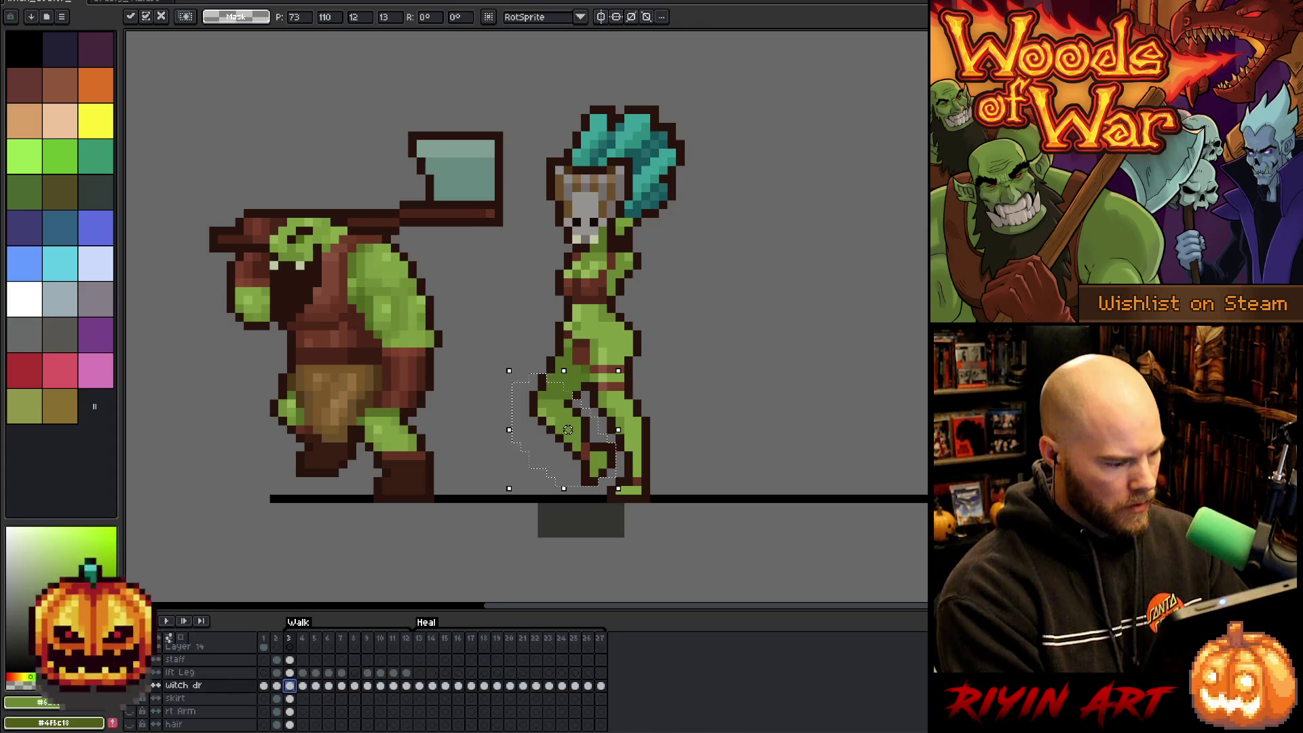
click(562, 415)
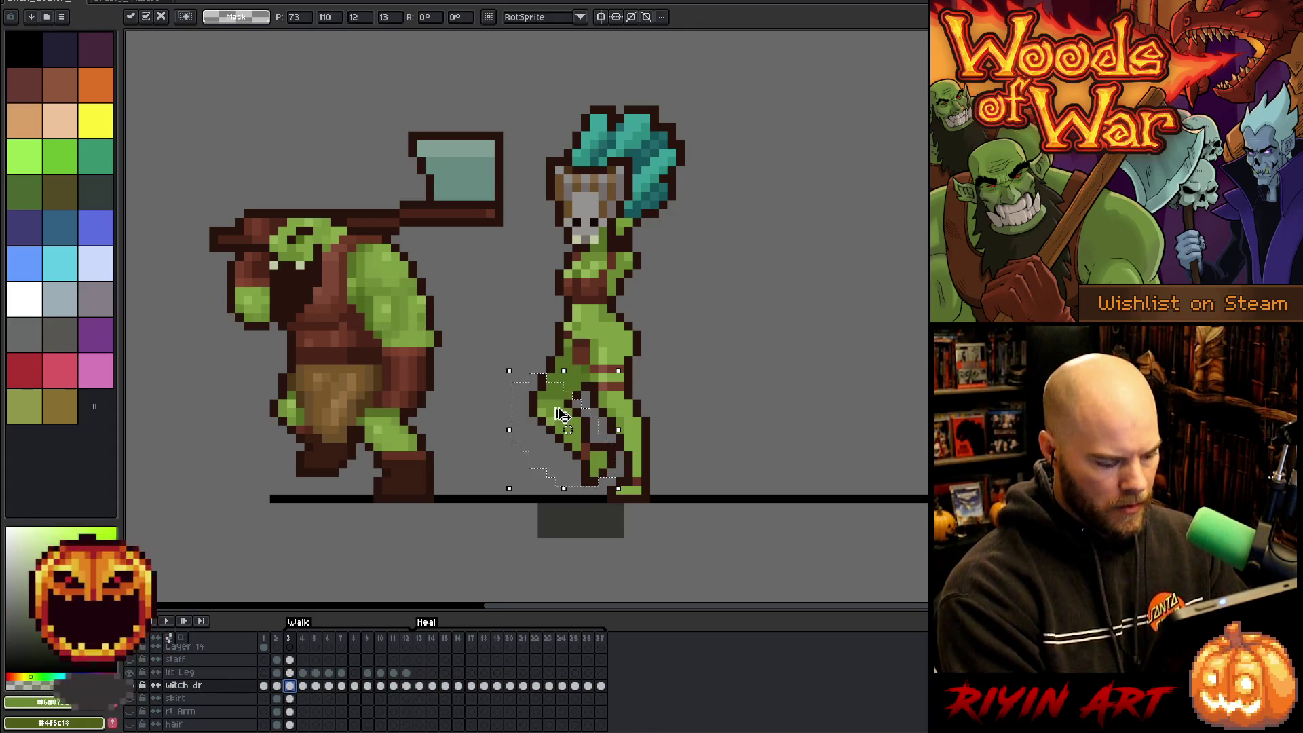
click(190, 673)
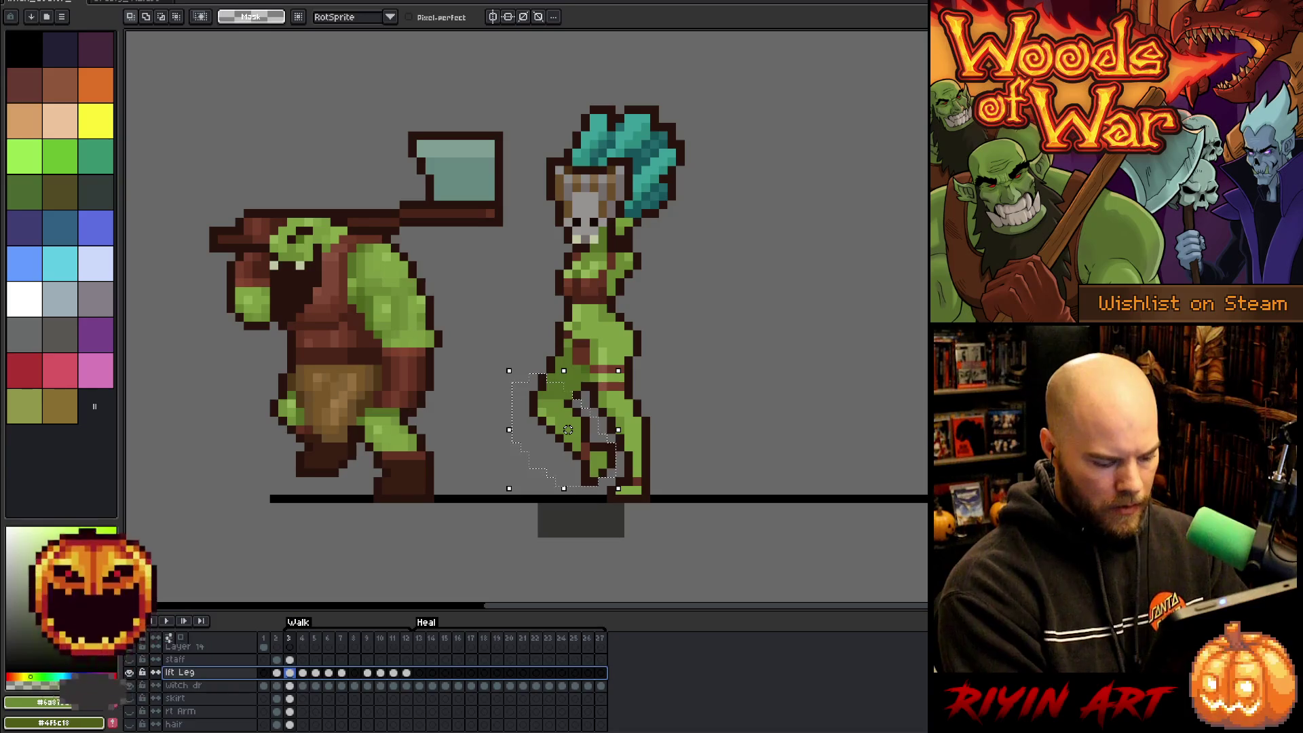
Add a new layer, paste the copied leg into frame 7, commit it, and select its foot.
key(shift+n)
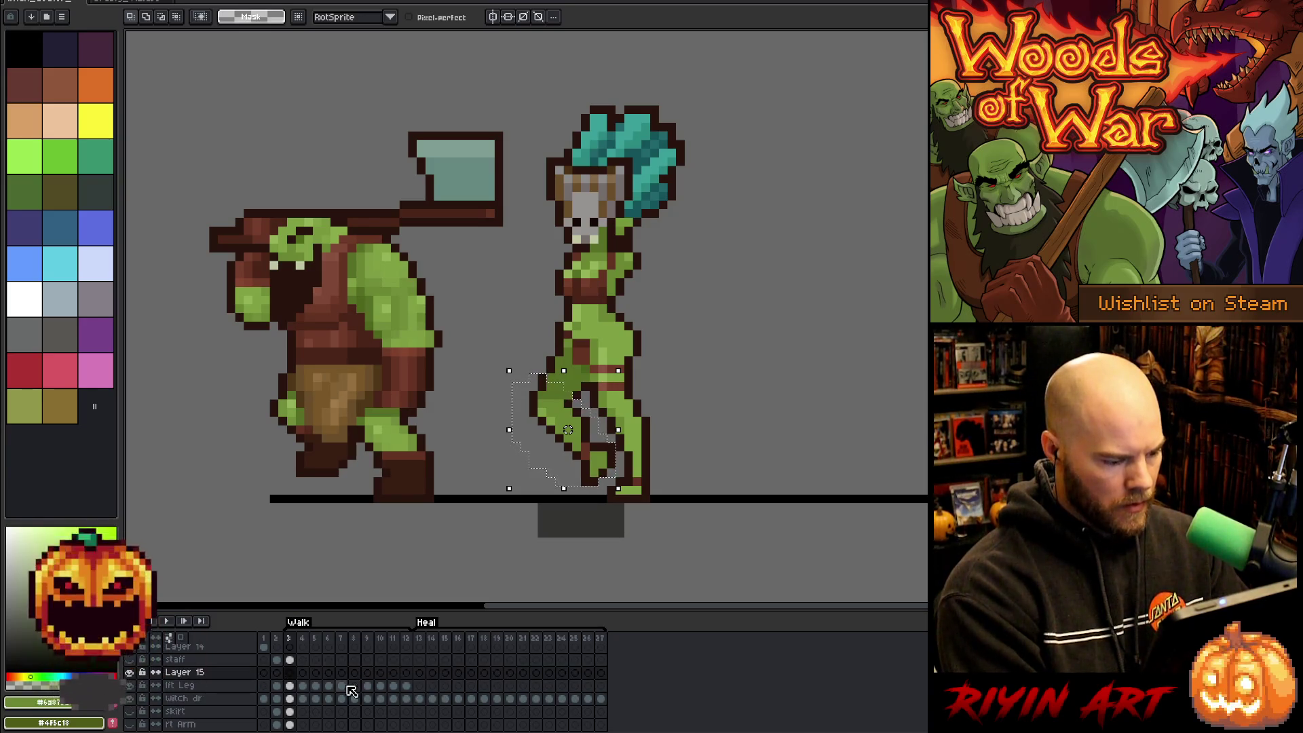
click(342, 686)
key(Up)
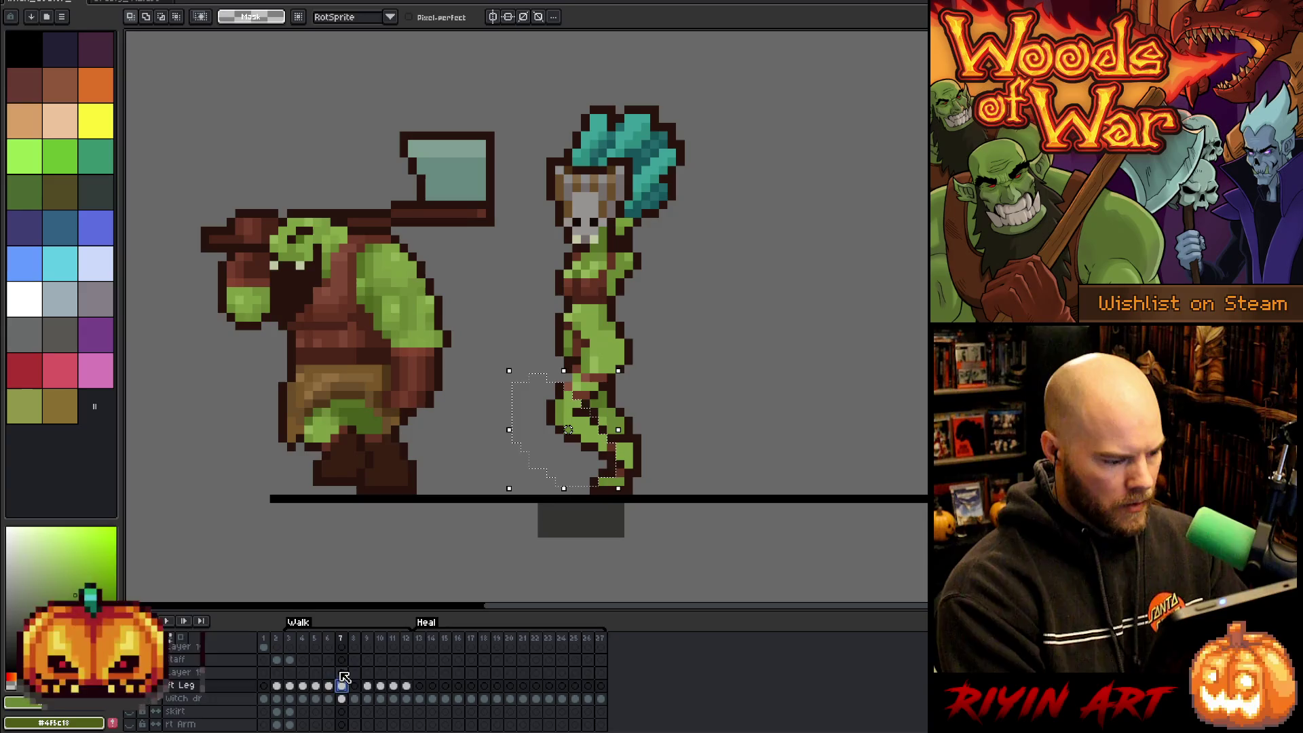
key(ctrl+v)
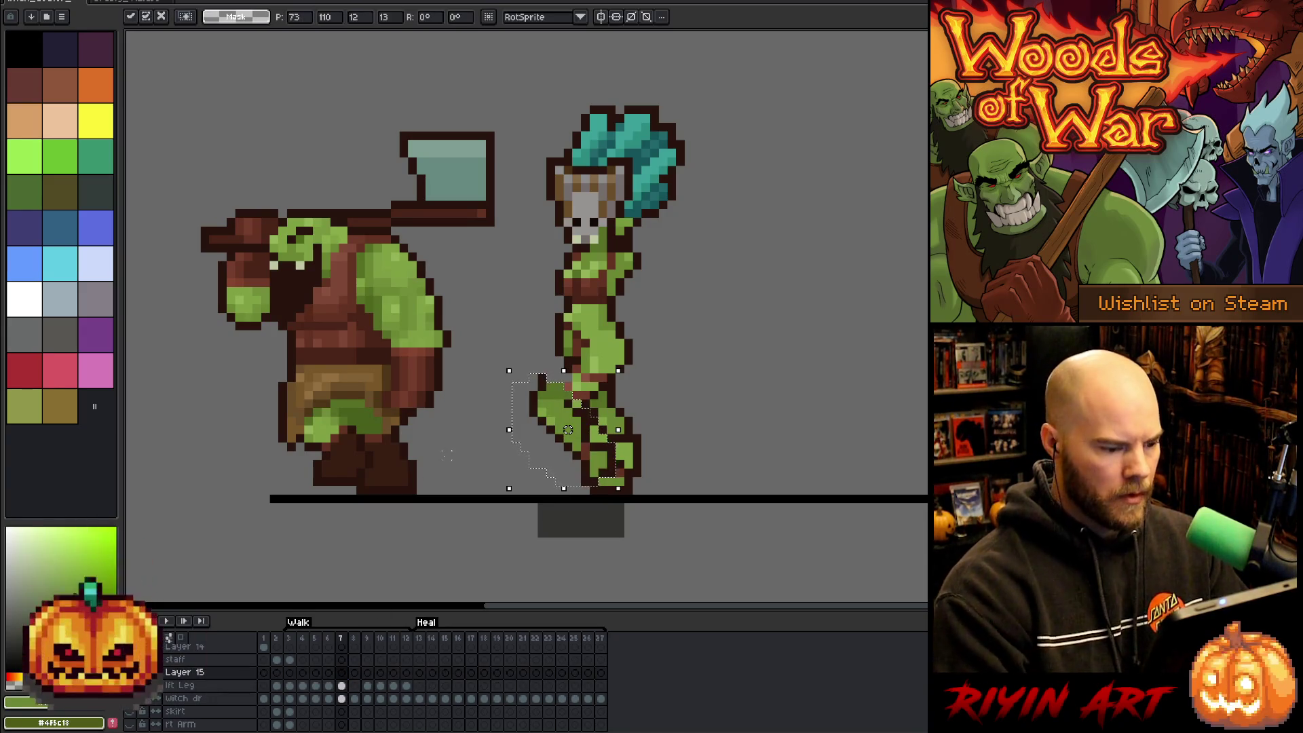
key(Return)
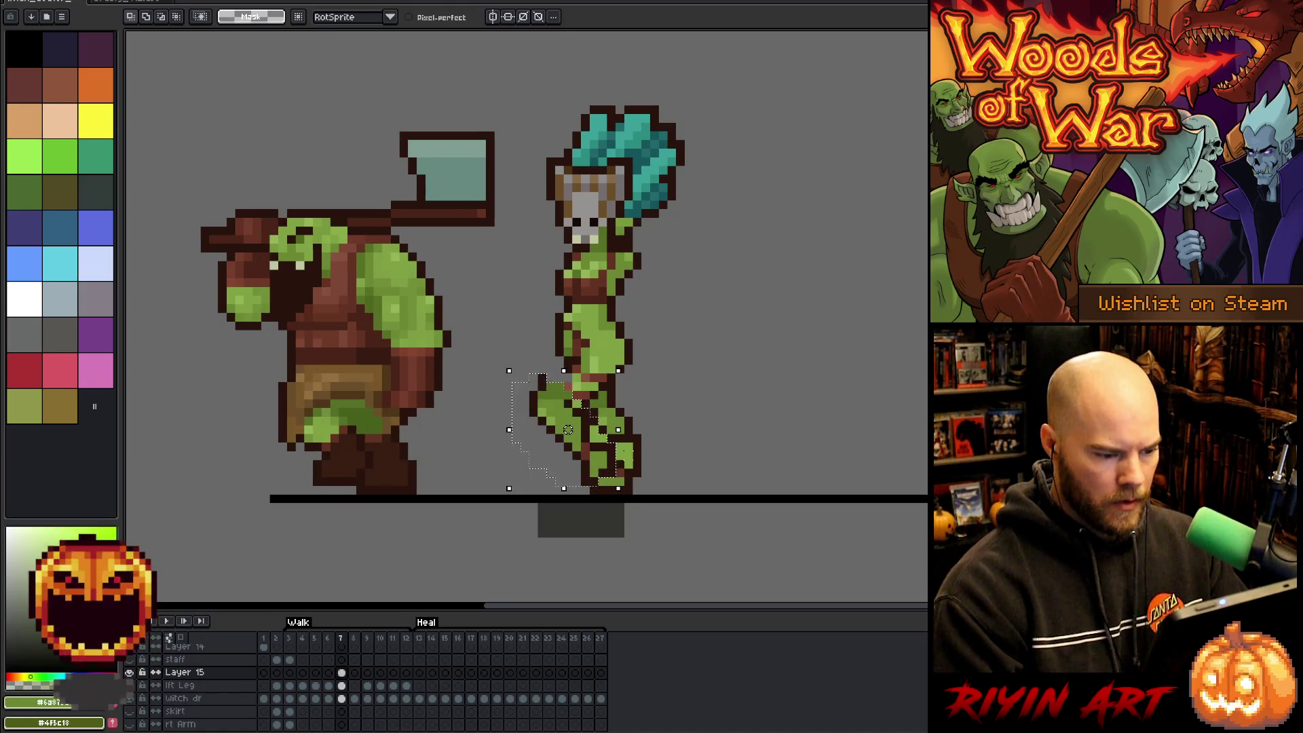
mouse_move(645, 480)
mouse_down()
mouse_move(613, 440)
mouse_move(637, 461)
mouse_up()
key(e)
Marquee the witch-doctor's lower legs in frame 7 and move them into a new position.
drag(677, 513, 493, 364)
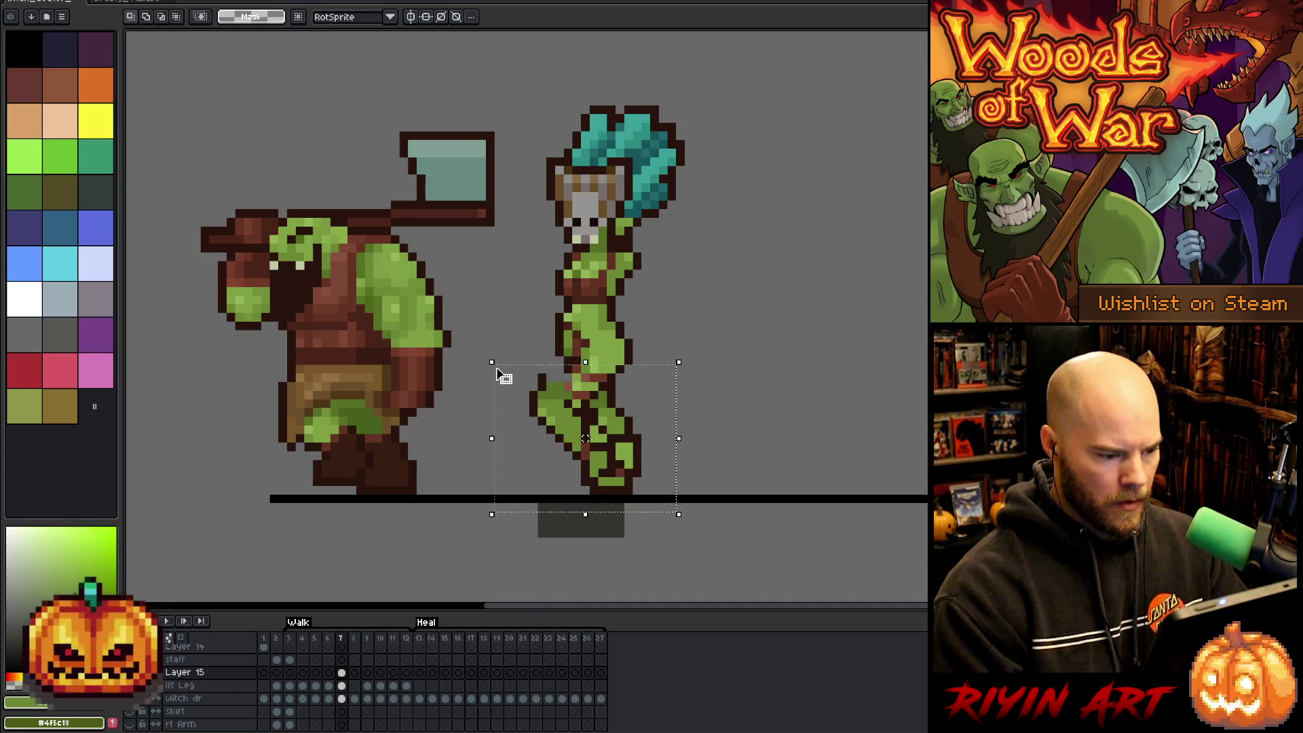
click(352, 674)
key(ctrl+d)
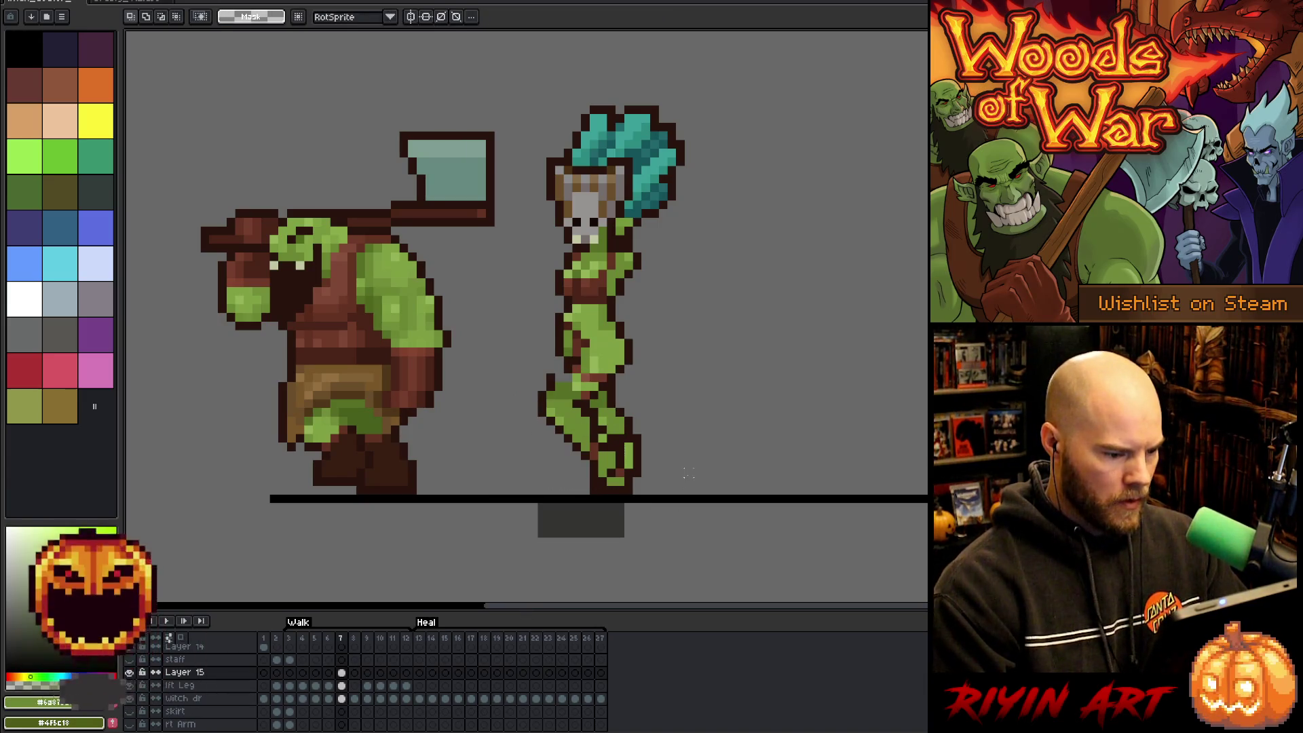
drag(627, 532, 501, 353)
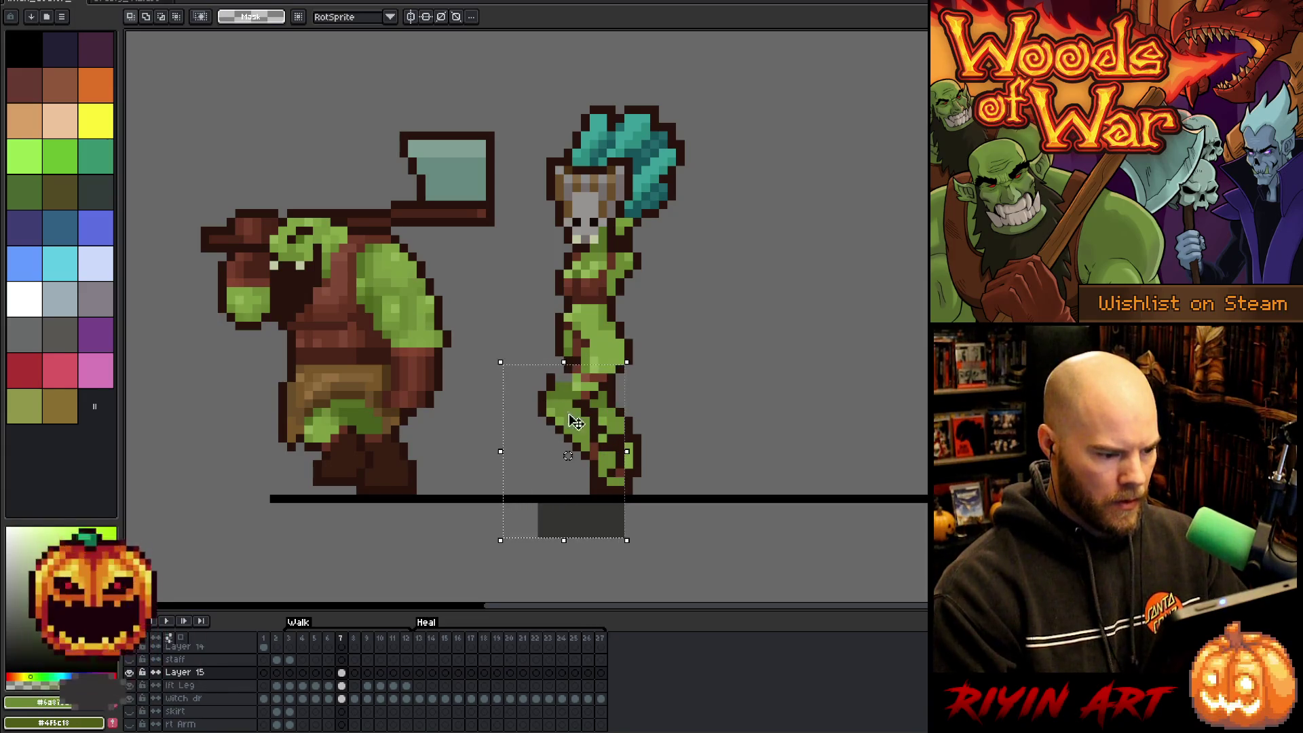
click(568, 446)
key(Return)
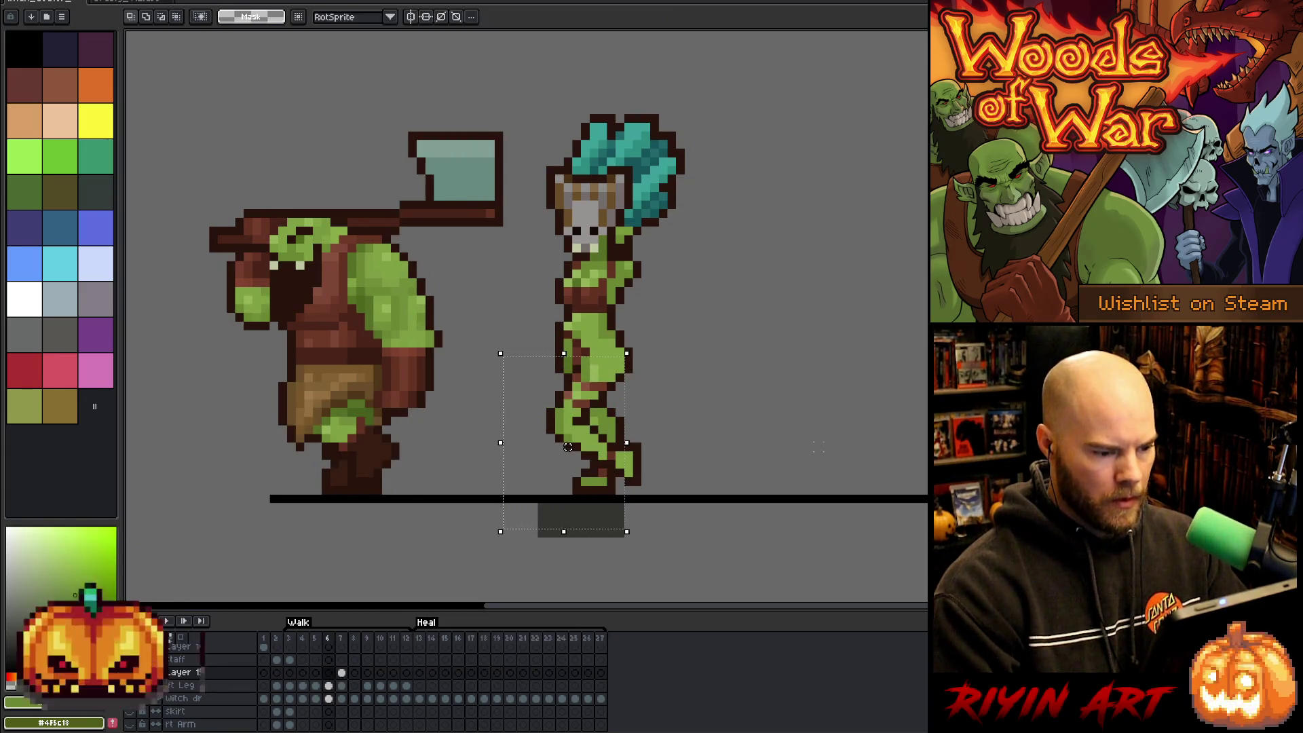
Flip back and forth between frames 6 and 7 to compare the leg pose.
key(comma)
key(period)
key(comma)
key(period)
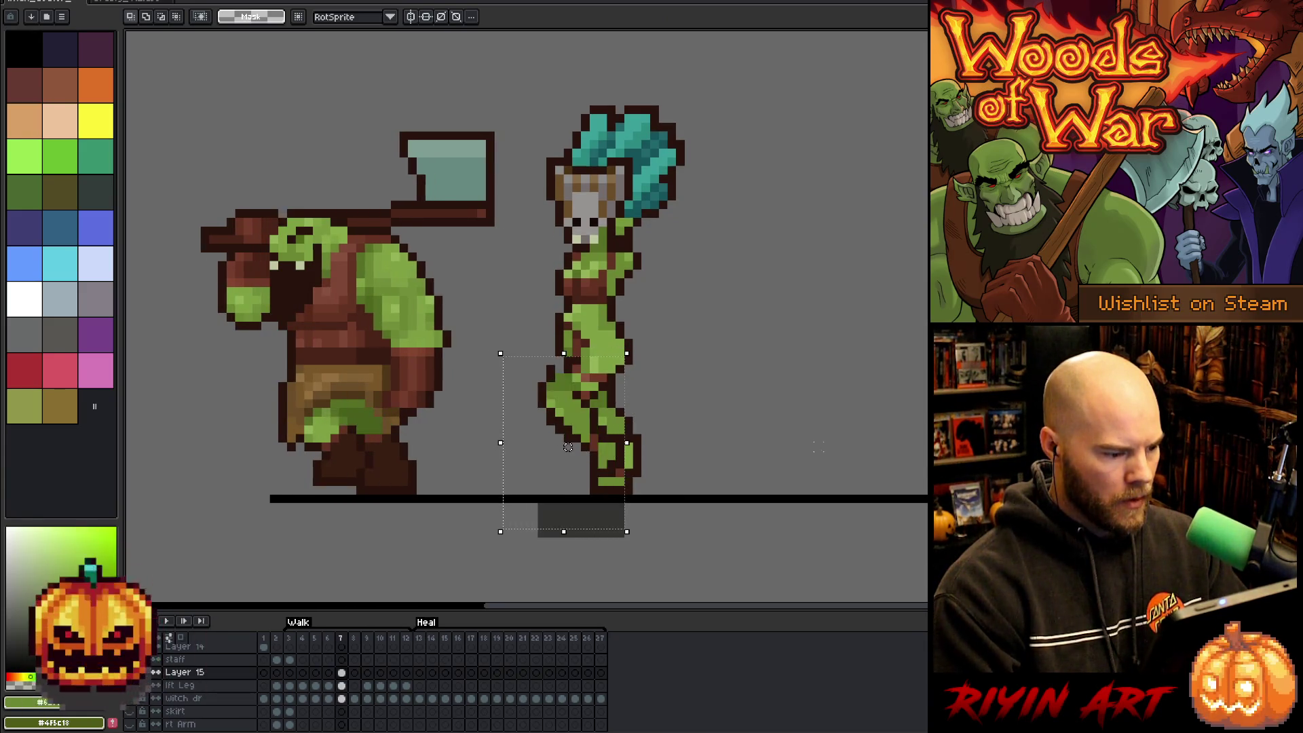
key(comma)
key(period)
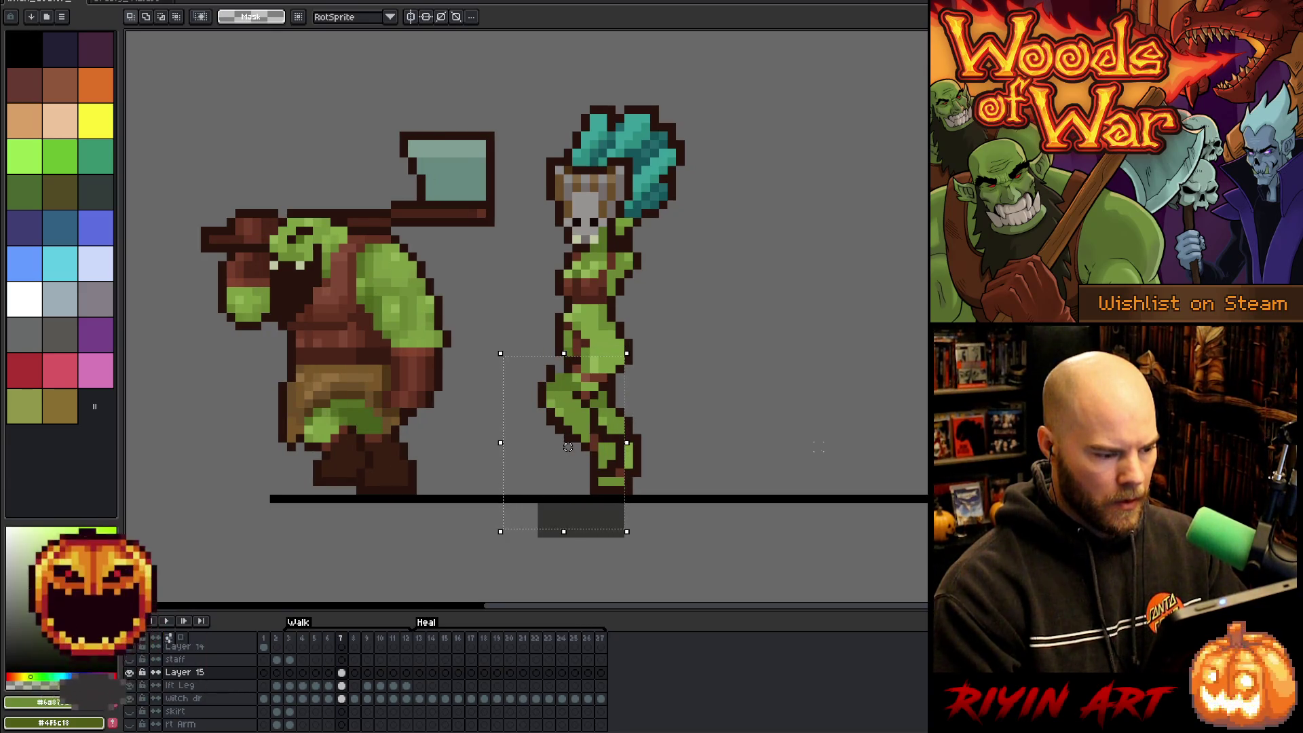
key(comma)
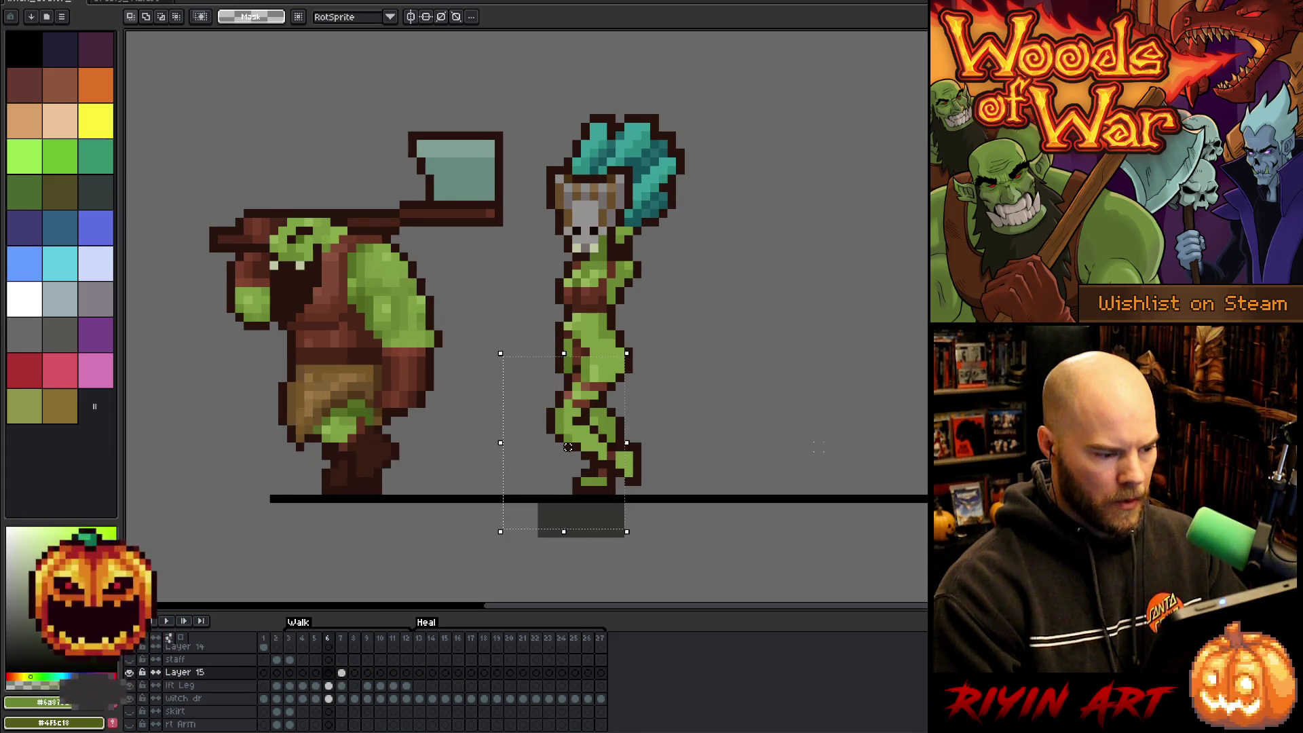
key(period)
key(comma)
key(period)
key(comma)
key(period)
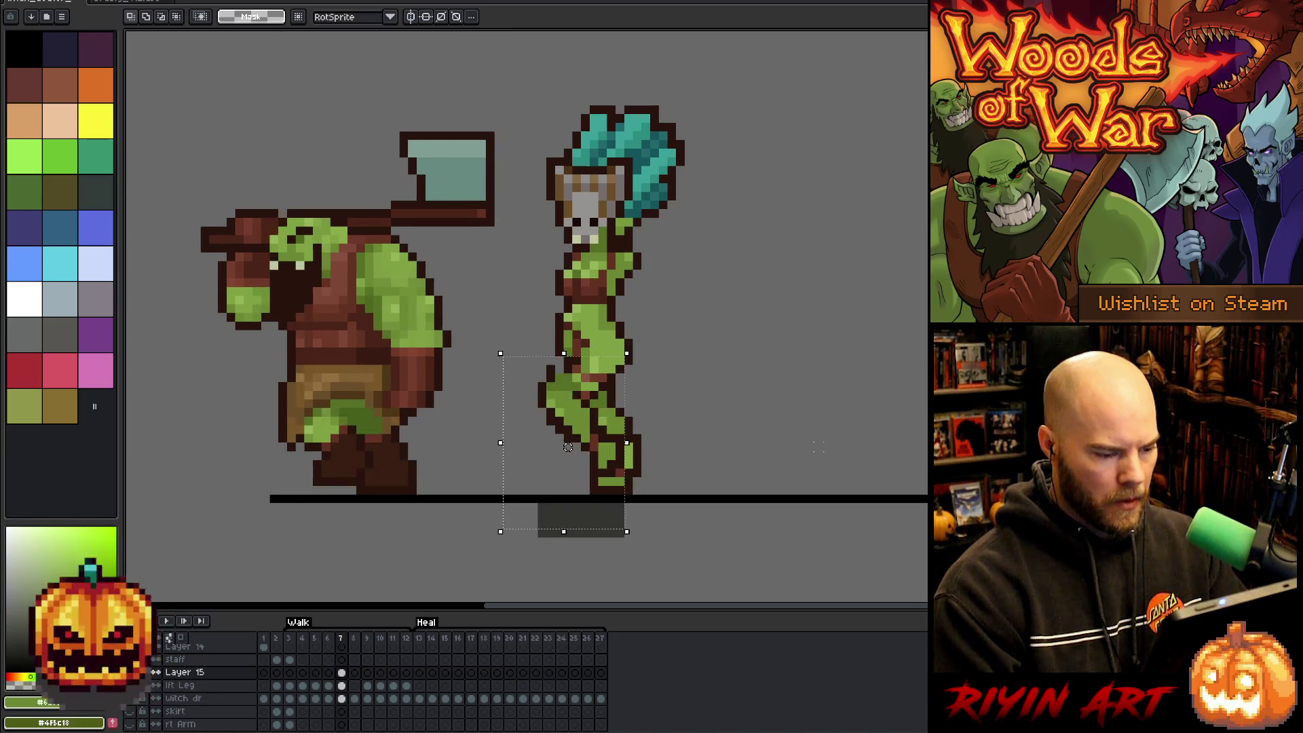
key(comma)
key(period)
key(comma)
key(period)
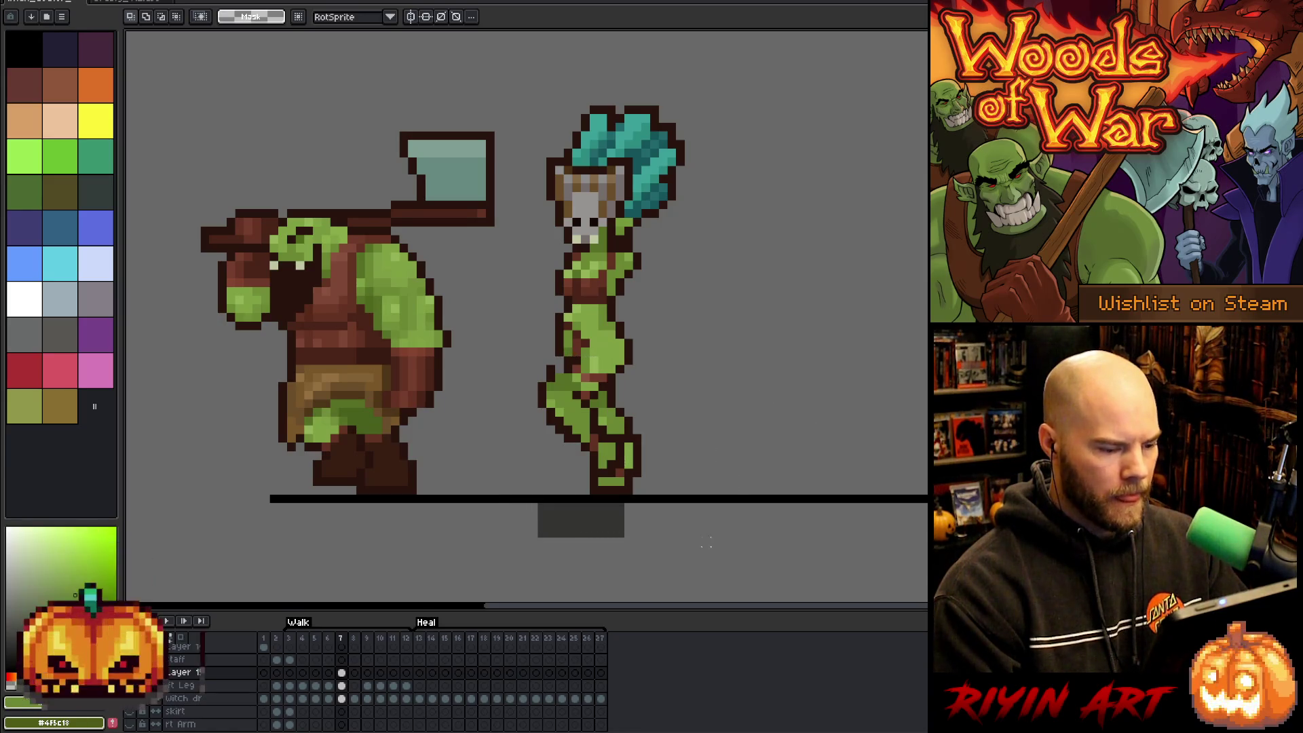
Reselect the legs, drop the selection, and compare frames 6 and 7 again.
mouse_move(686, 556)
mouse_down()
mouse_move(511, 442)
mouse_move(466, 362)
mouse_up()
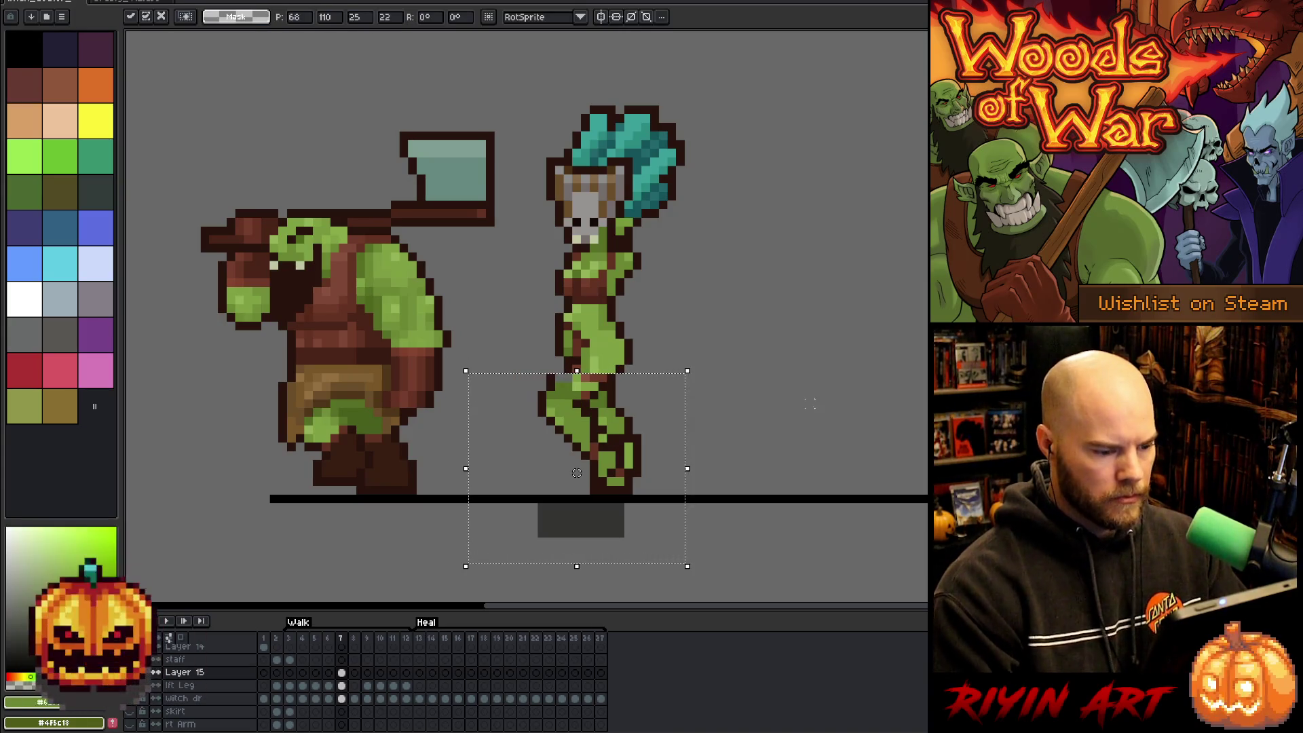
key(ctrl+d)
key(comma)
key(period)
key(comma)
key(comma)
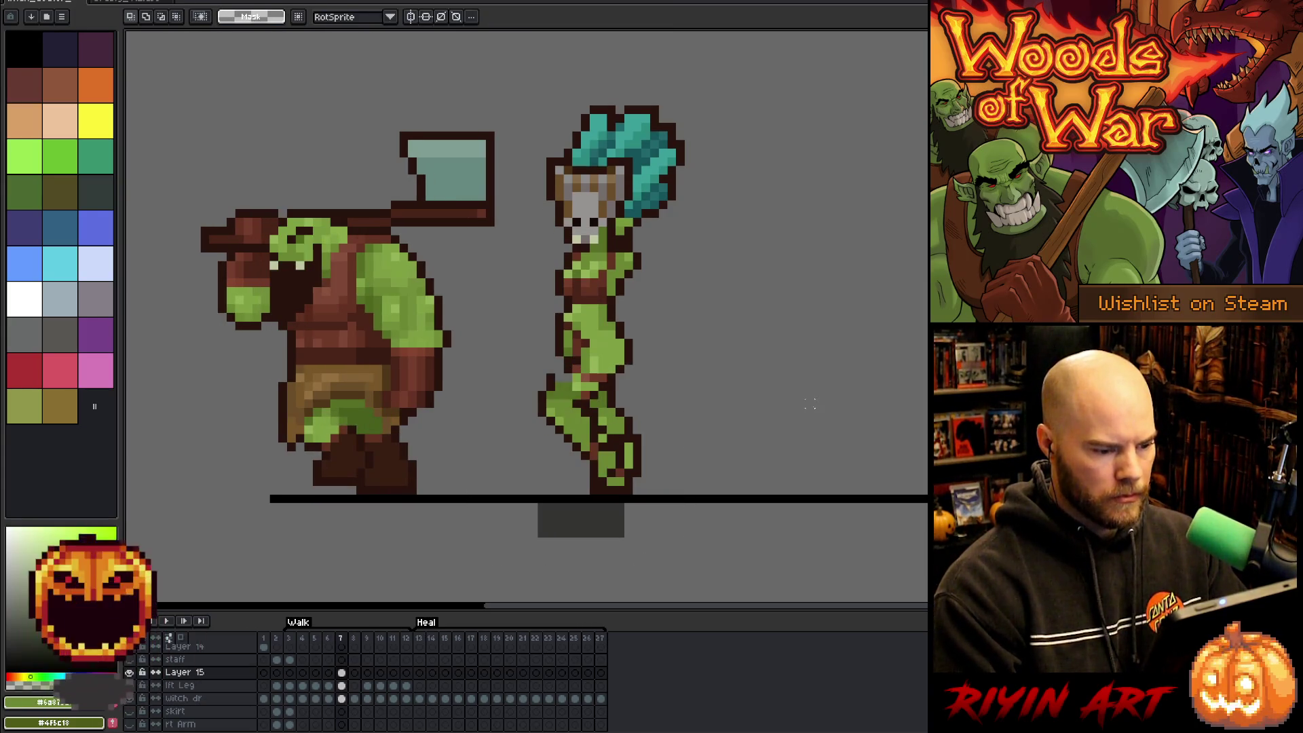
key(period)
key(period)
key(comma)
key(period)
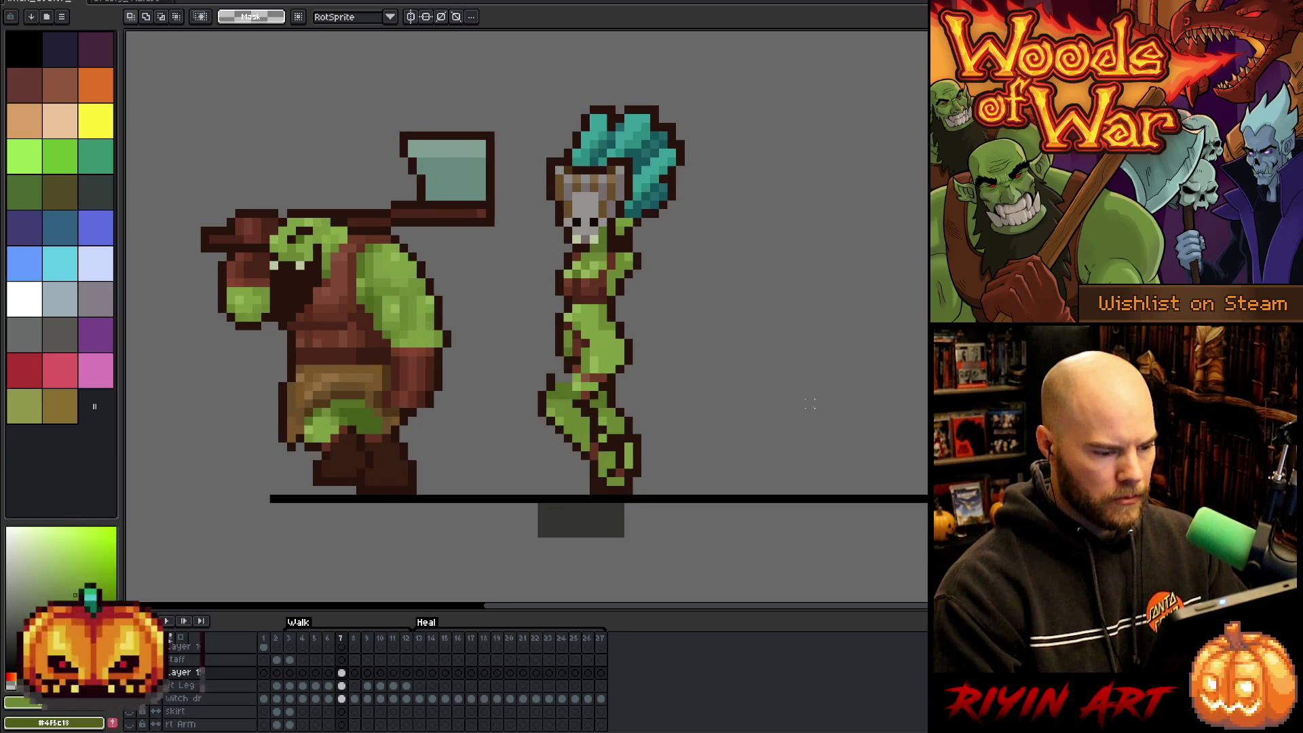
Merge Layer 15's pasted leg down into the lft Leg layer in frame 7.
click(342, 687)
key(b)
click(633, 452)
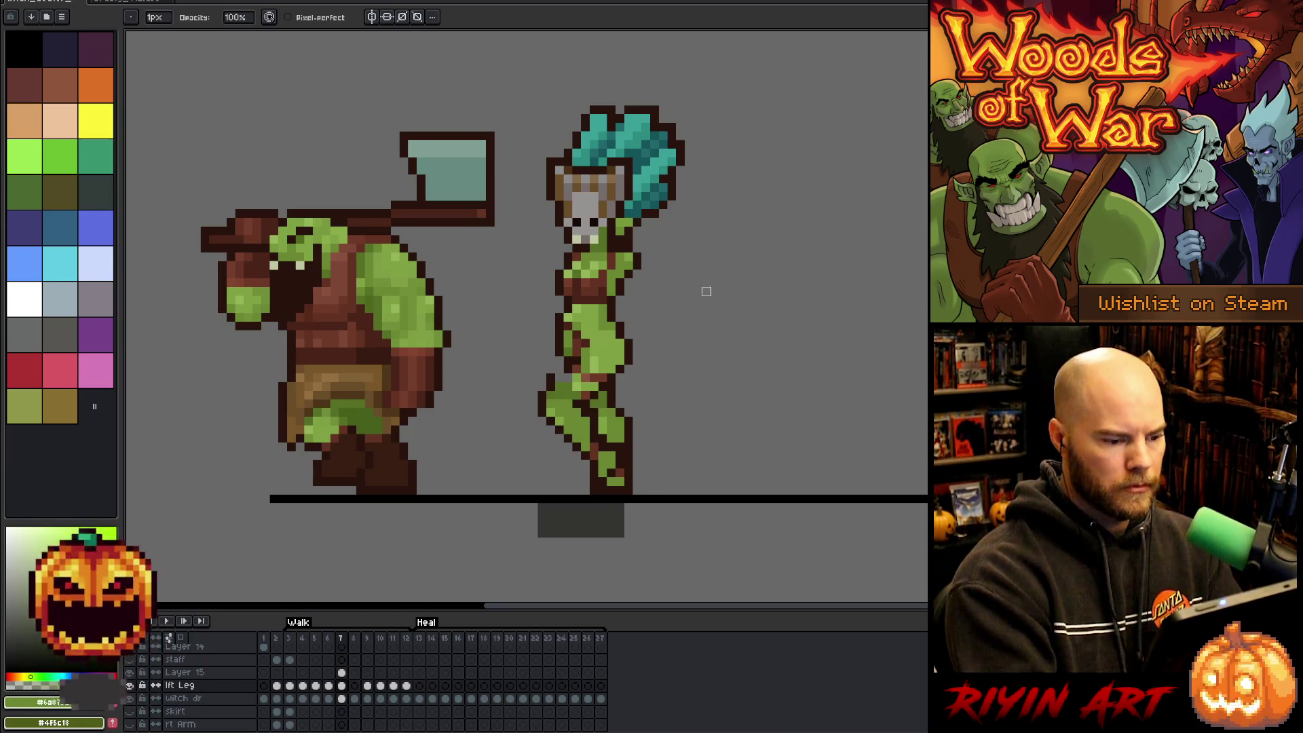
click(342, 686)
key(e)
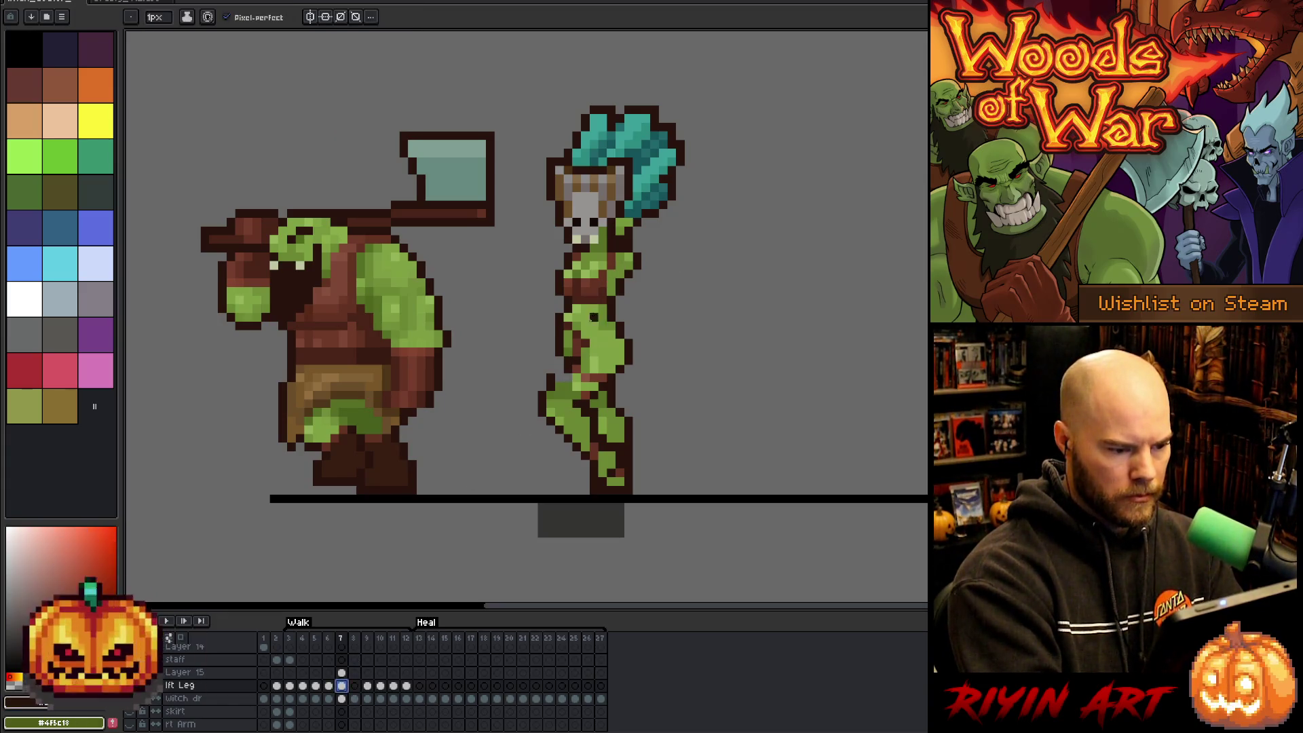
key(b)
click(341, 672)
click(550, 378)
key(ctrl+e)
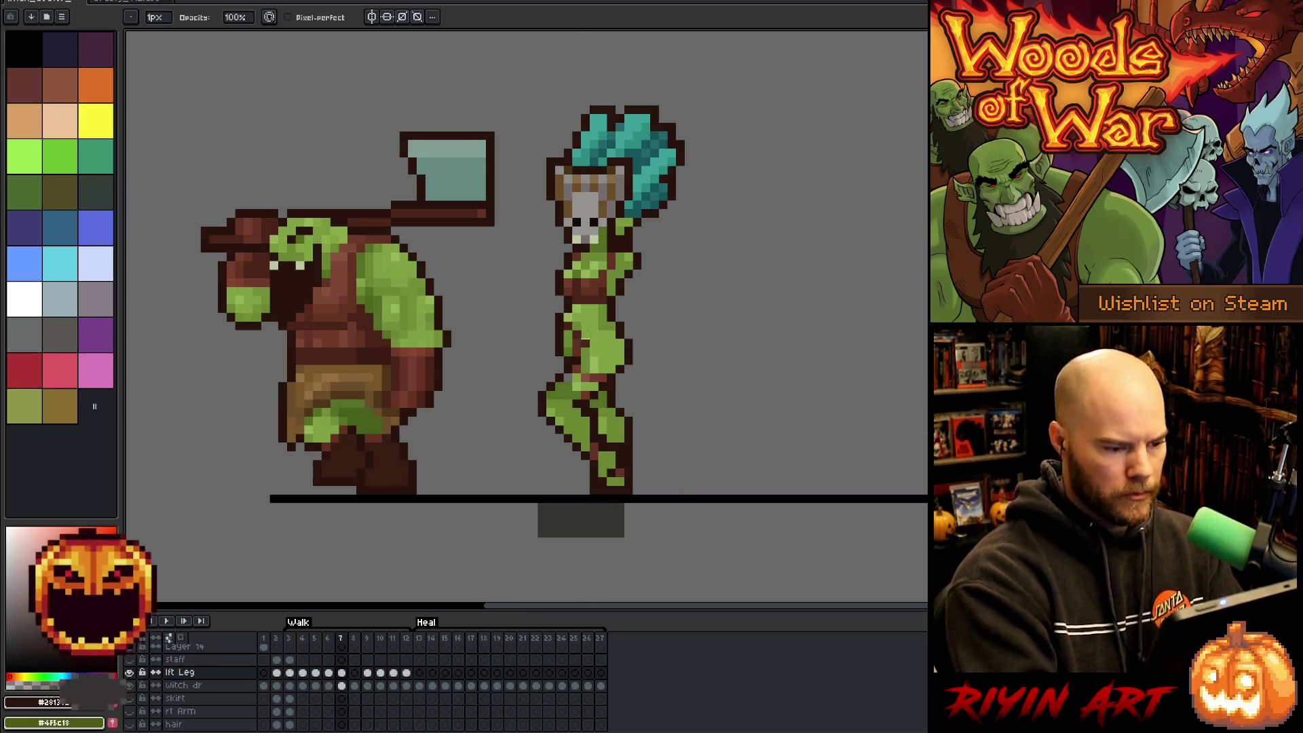
Pick the sprite's green and browns and pencil-fix the leg outline pixels in frame 7.
alt+click(593, 334)
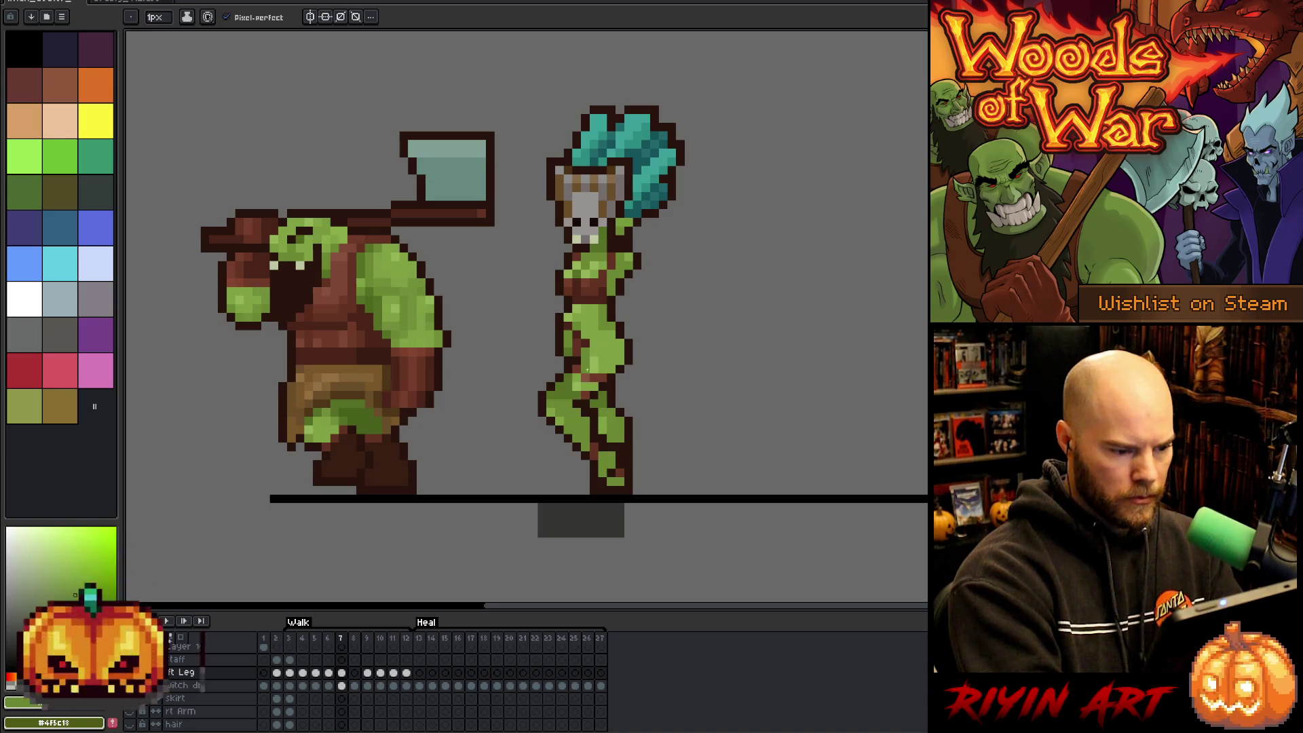
alt+click(628, 239)
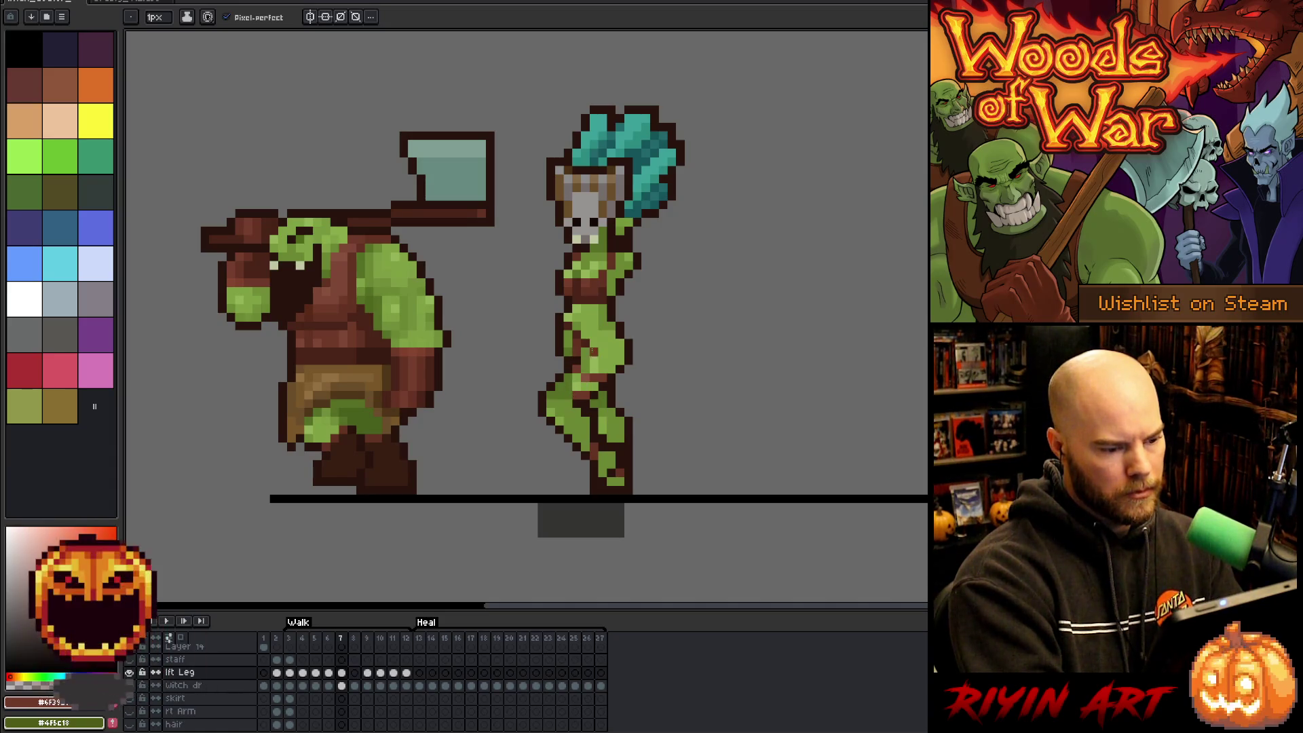
key(Right)
key(Left)
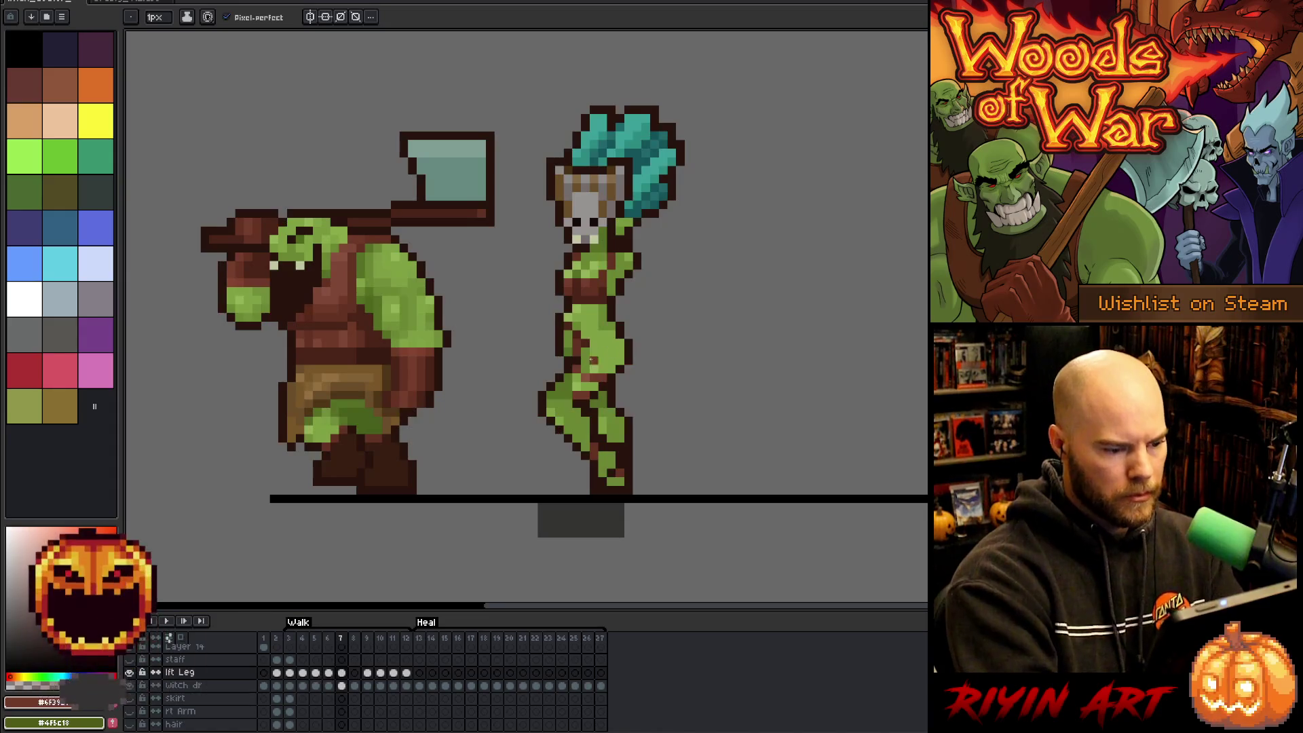
alt+click(568, 389)
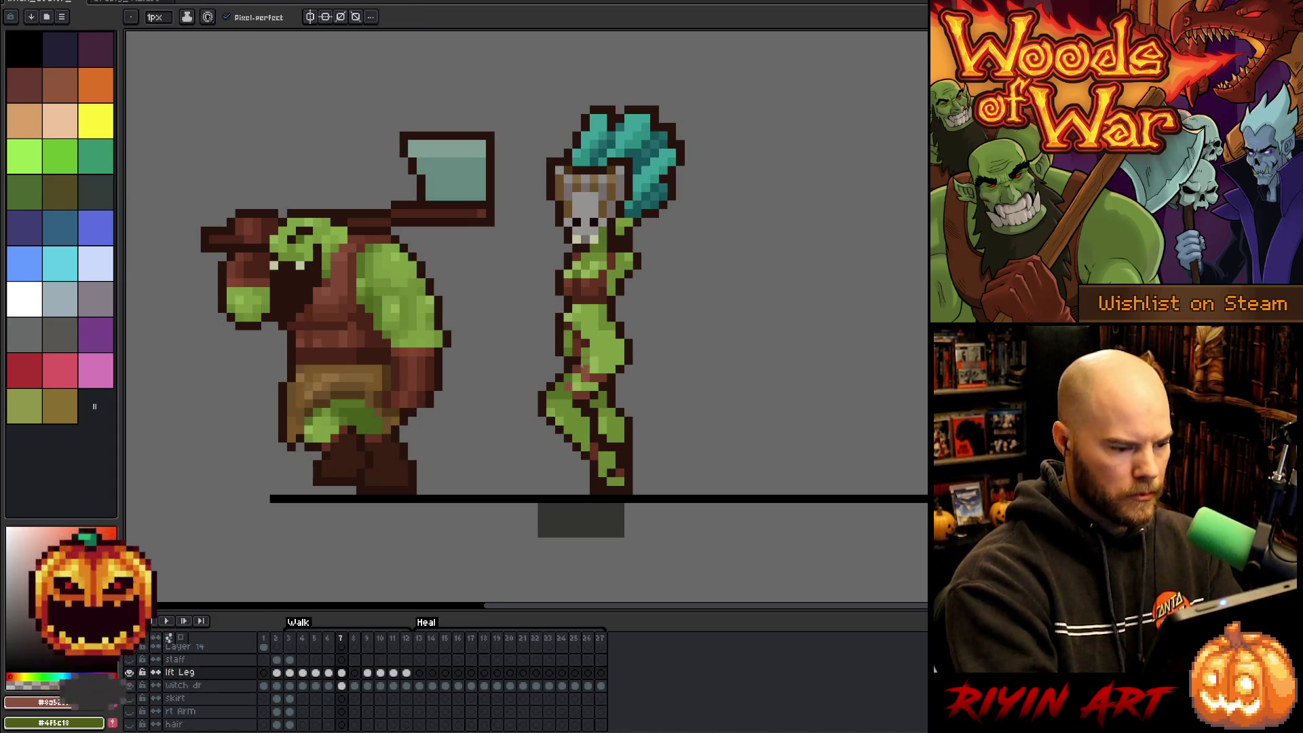
alt+click(582, 372)
alt+click(568, 384)
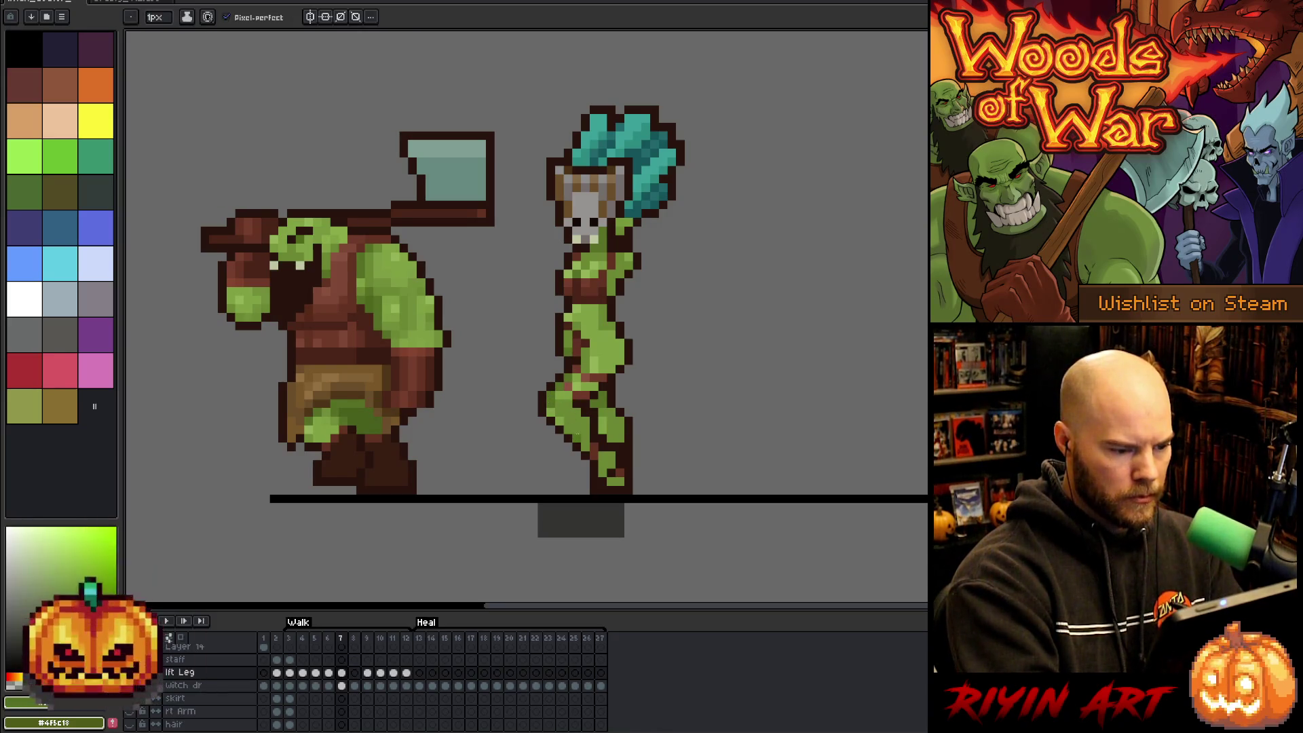
key(g)
key(b)
key(comma)
alt+click(559, 416)
key(period)
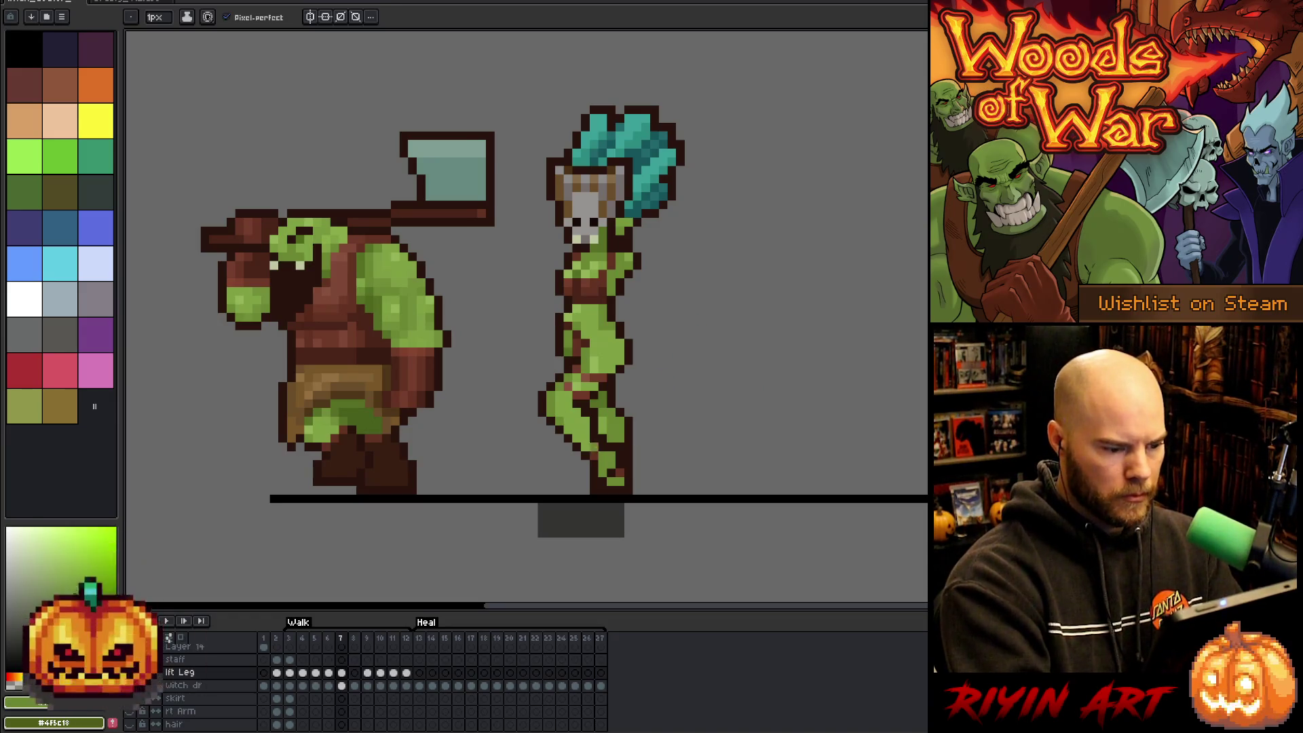
Flip between frames 6 and 7 repeatedly to compare the witch's leg poses.
key(g)
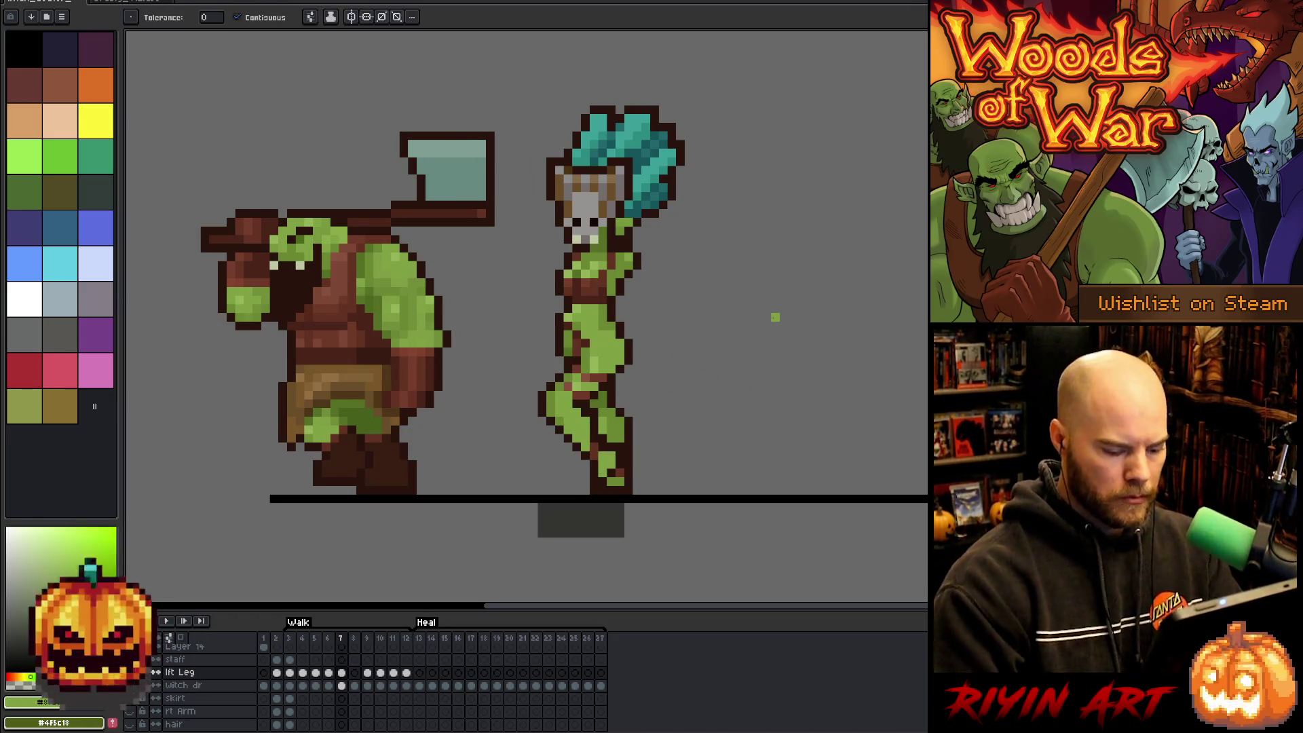
key(comma)
key(period)
key(comma)
key(period)
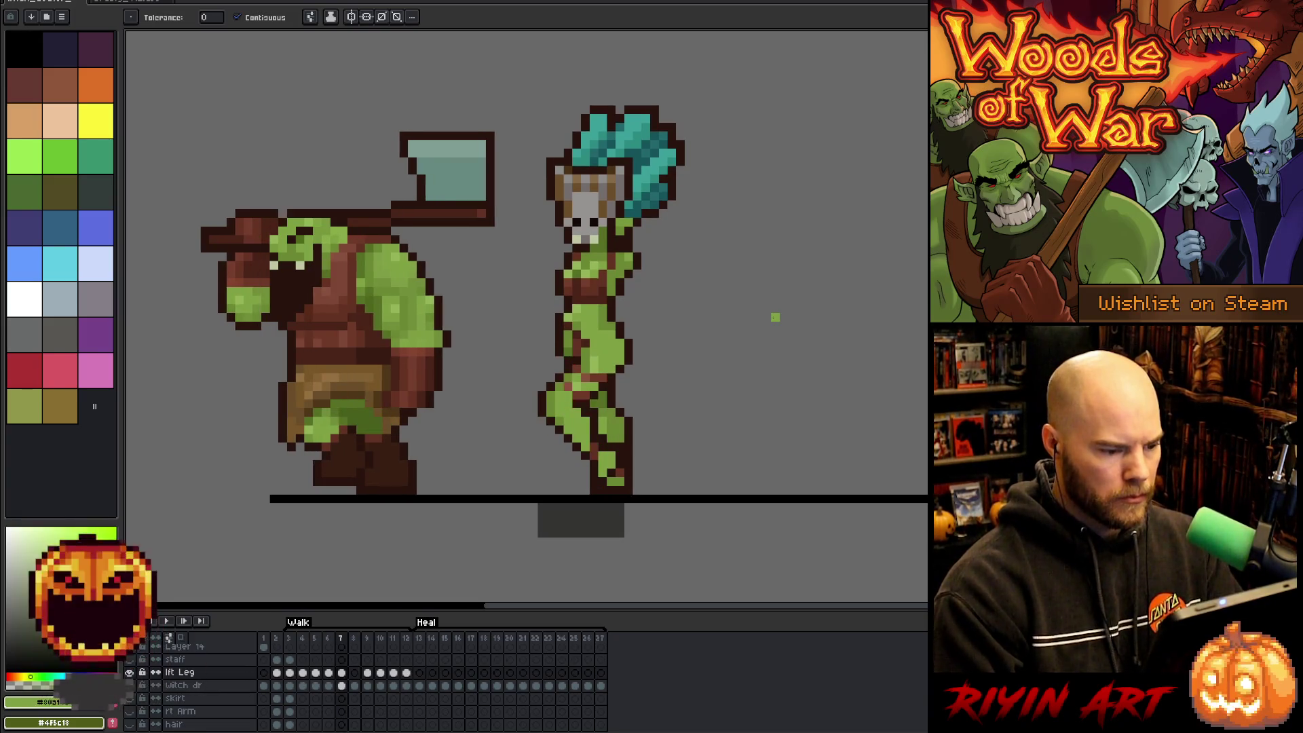
key(comma)
key(period)
key(b)
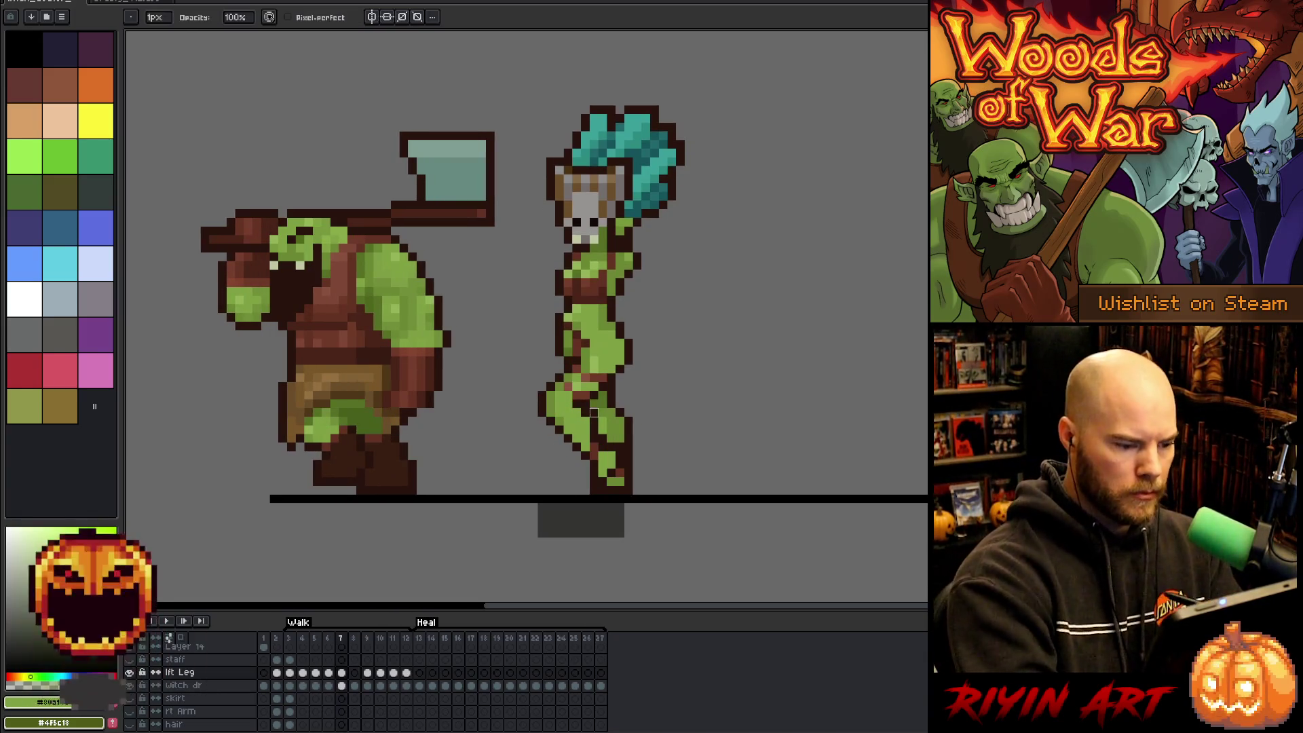
key(comma)
key(period)
key(comma)
key(period)
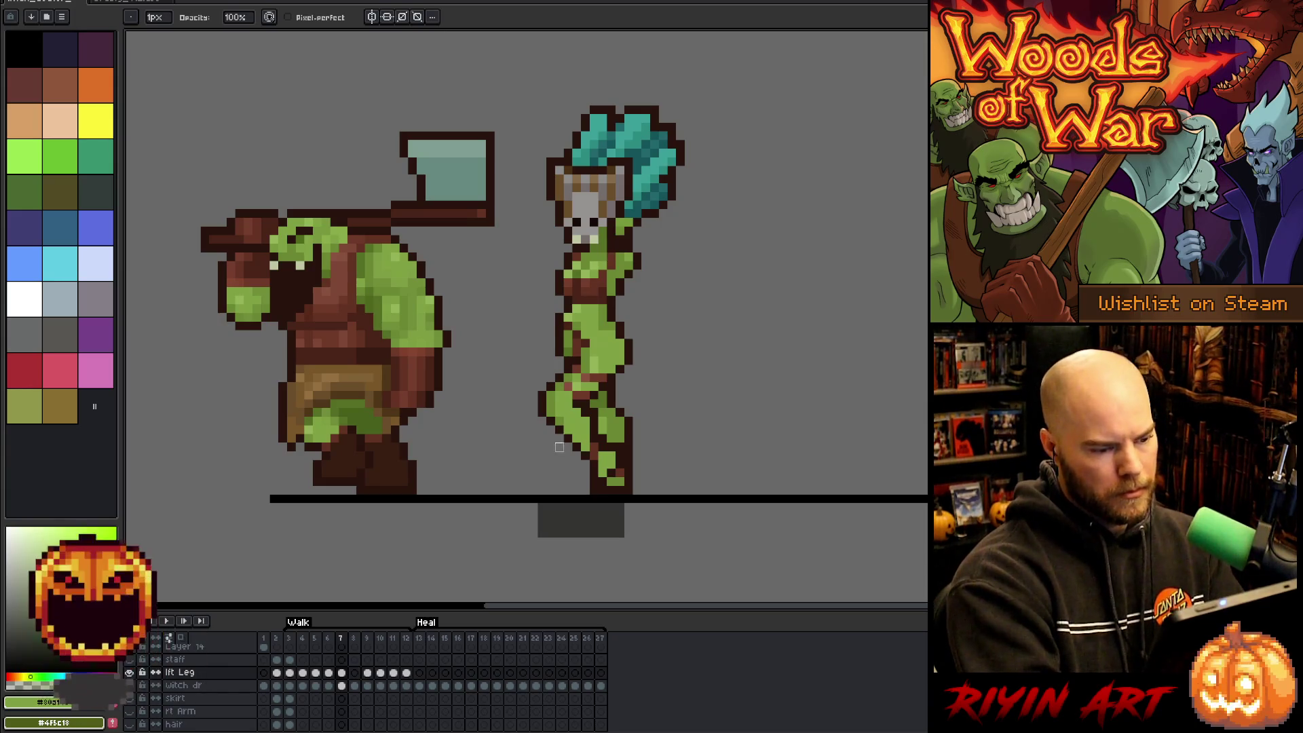
Pick the leg's green and dark outline colours and touch up the leg pixels.
key(i)
click(585, 358)
key(b)
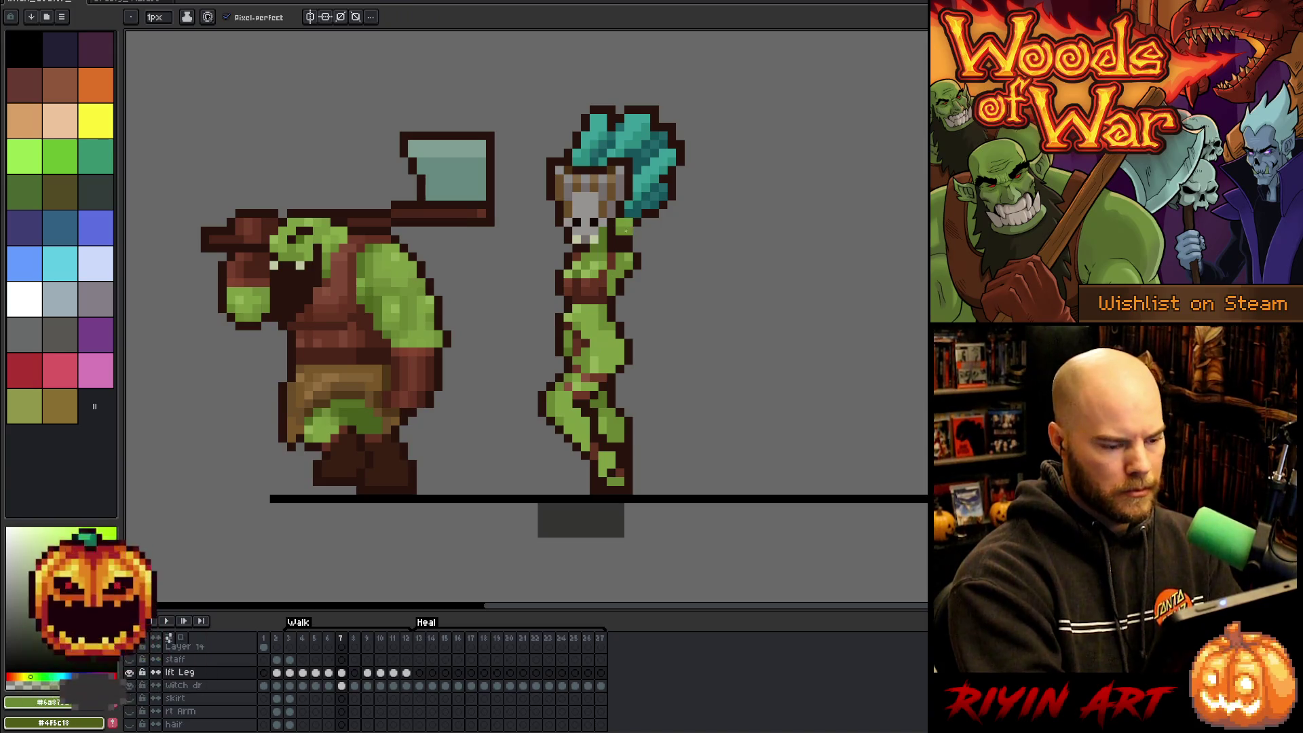
alt+click(574, 363)
alt+click(561, 371)
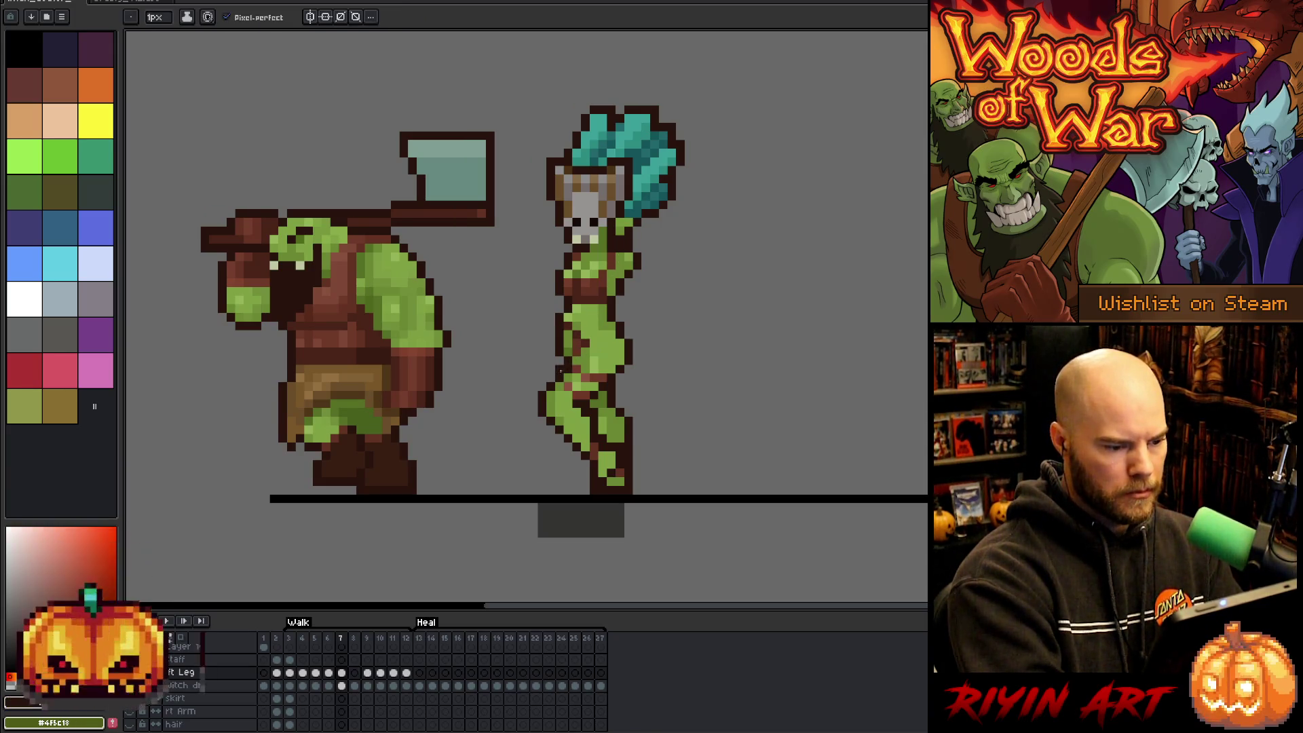
alt+click(551, 378)
key(alt)
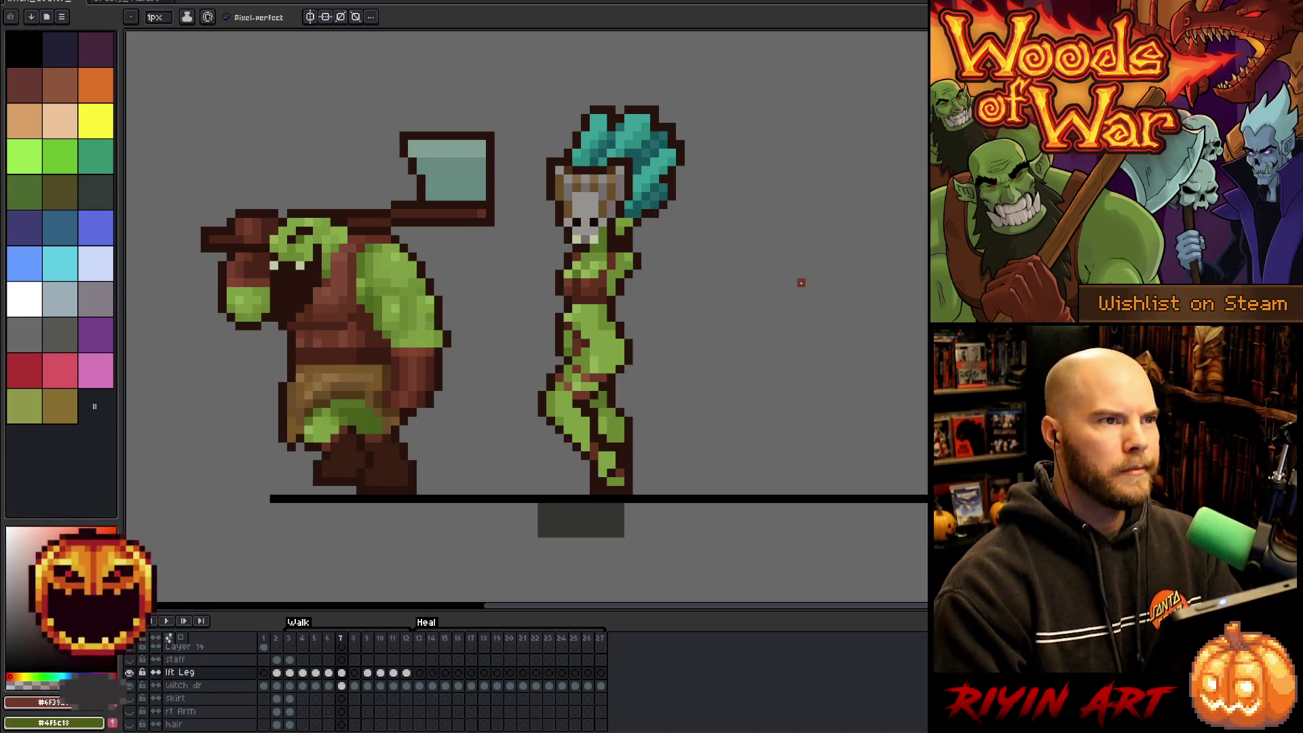
Compare frames 6 and 7 once more, then ready the Rectangular Marquee tool.
key(Left)
key(Right)
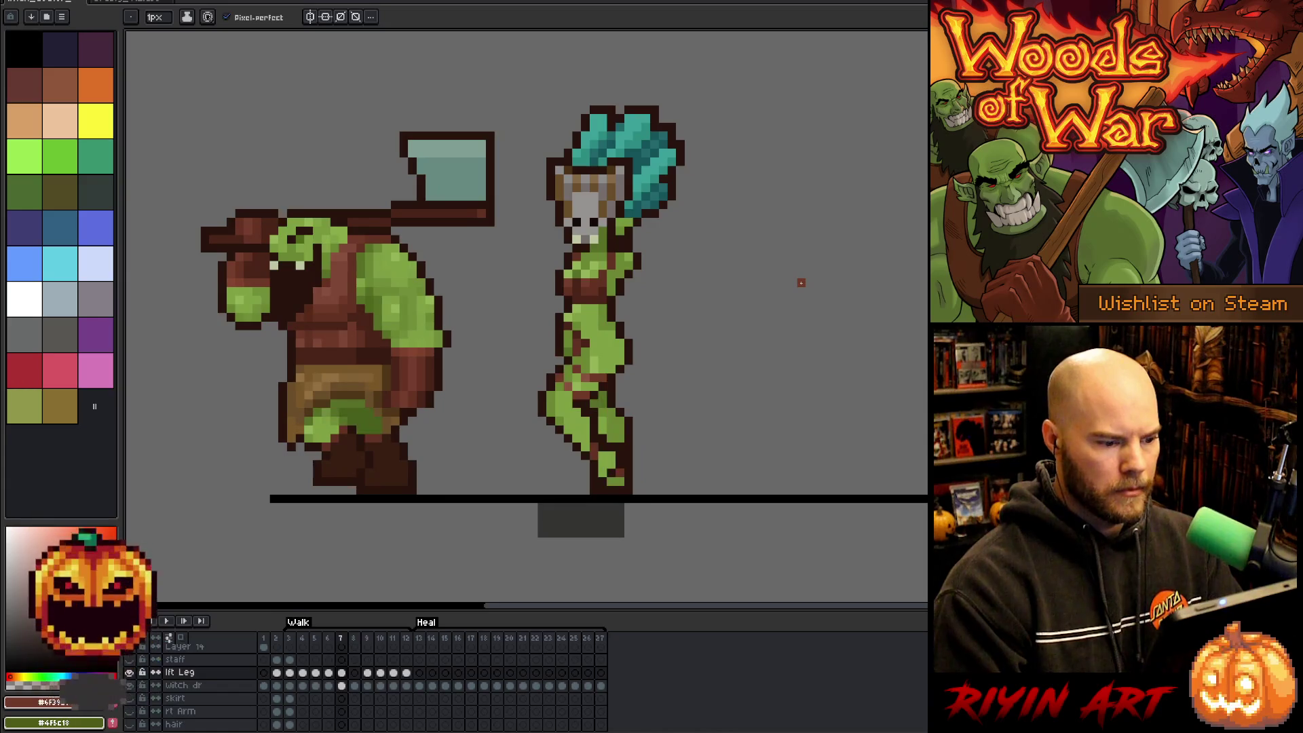
key(Left)
key(Right)
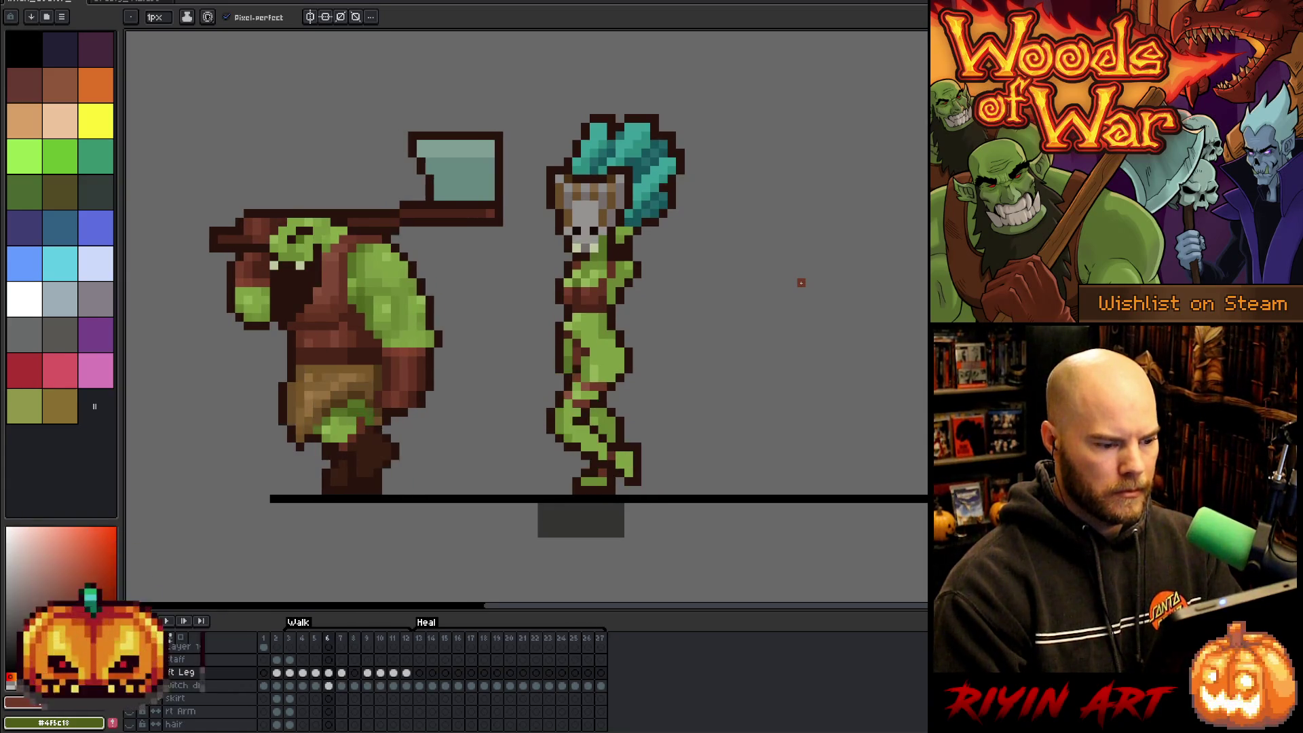
key(Left)
key(Right)
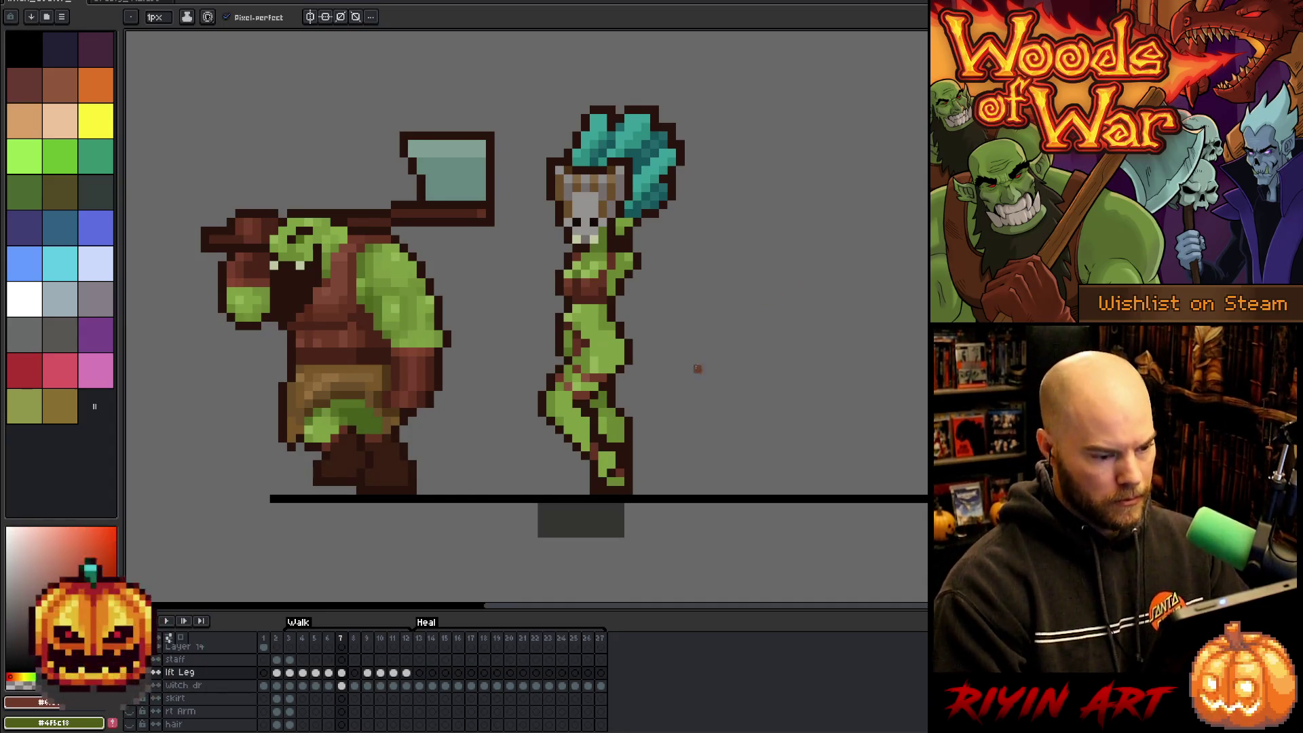
key(Left)
key(Right)
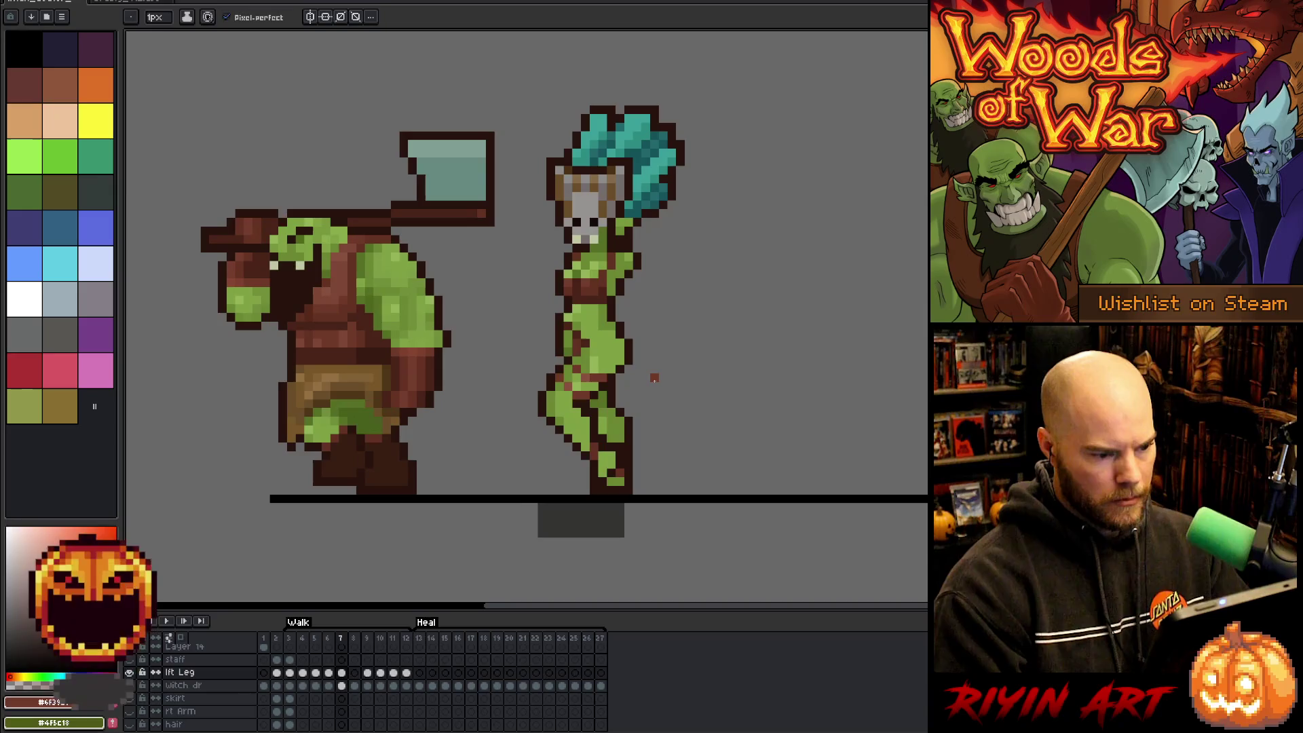
key(m)
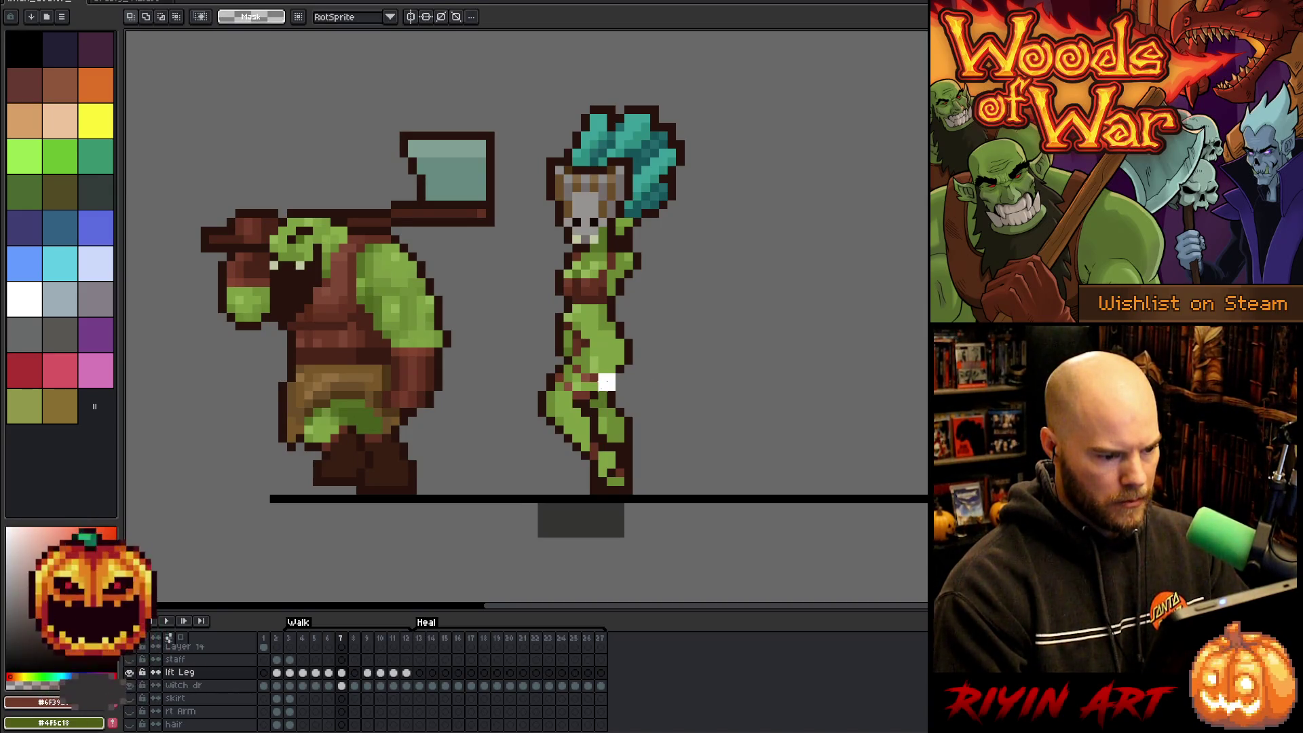
drag(617, 402, 562, 362)
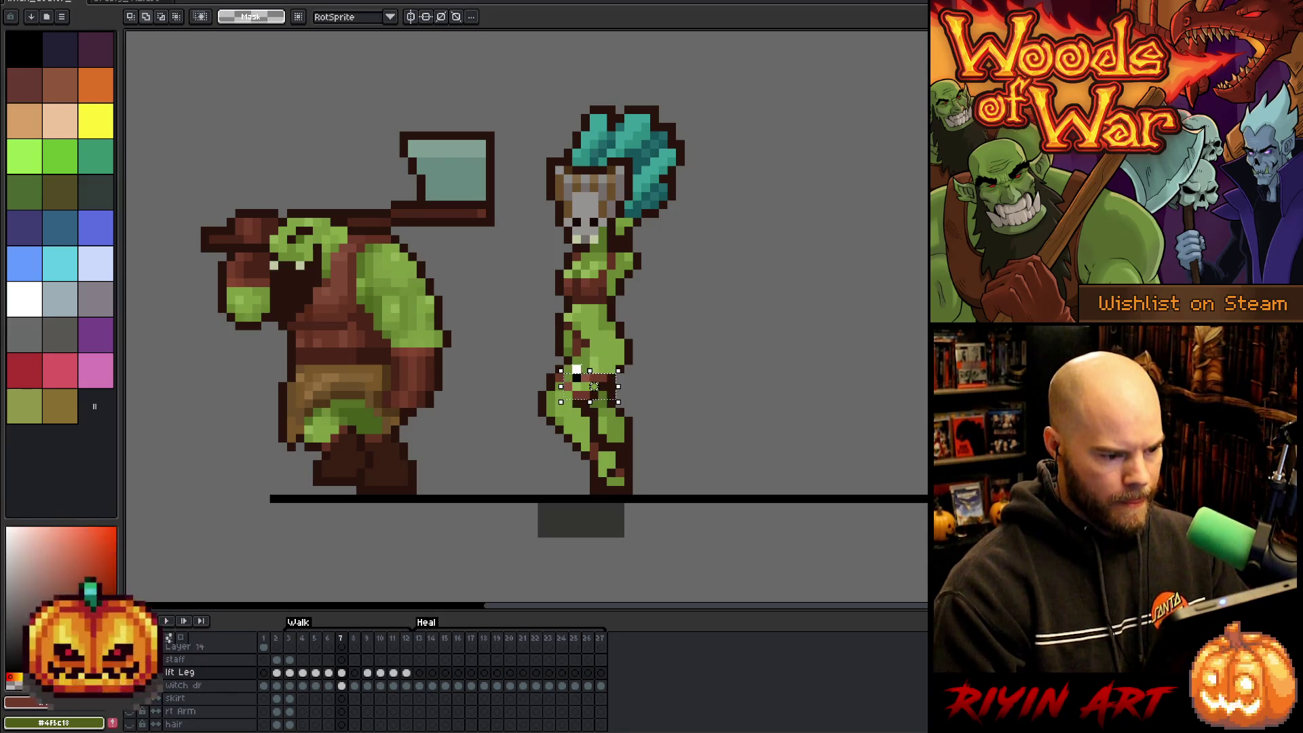
key(ctrl+d)
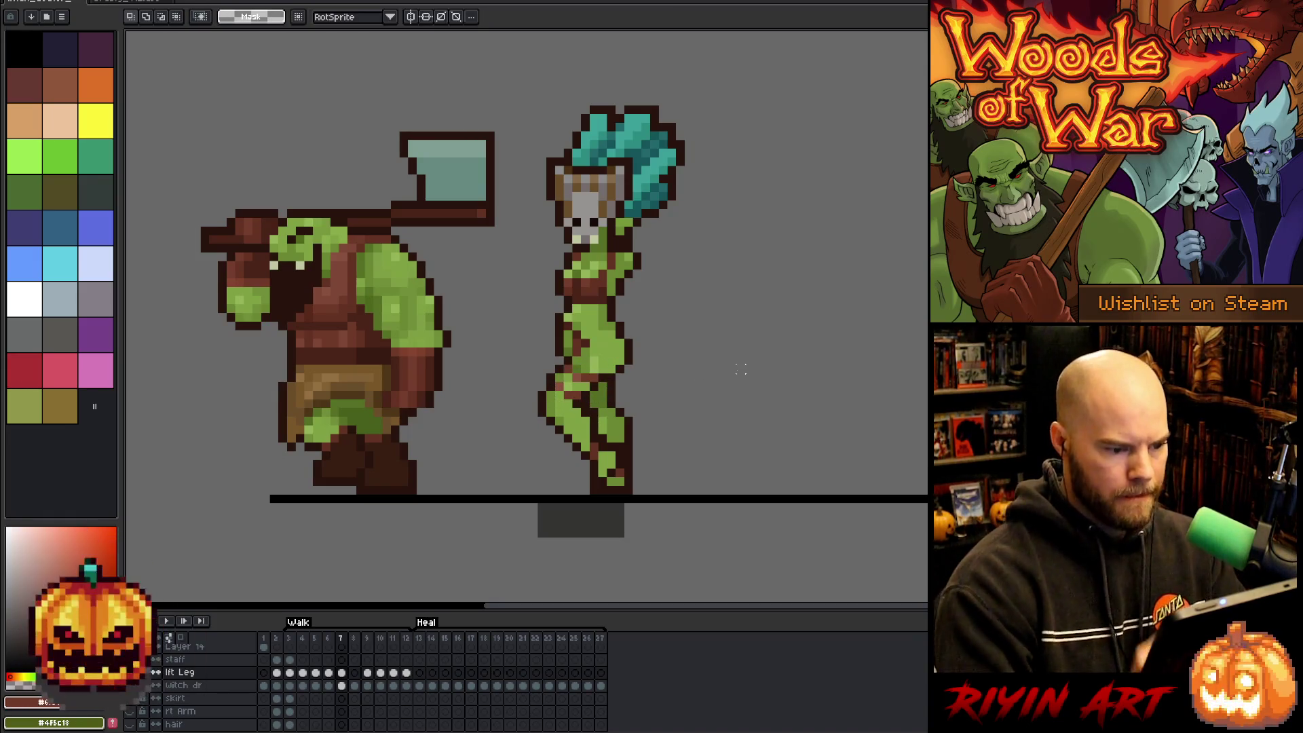
key(b)
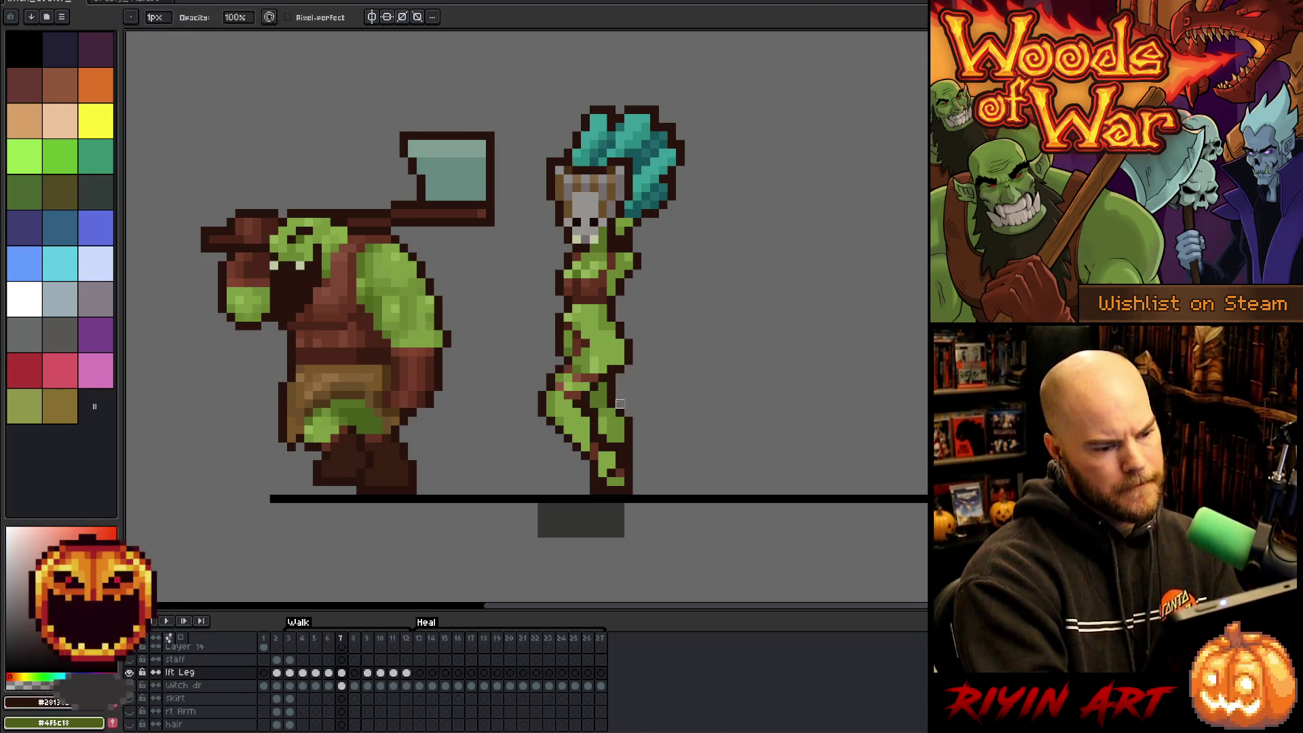
key(Left)
key(Right)
key(Right)
key(Right)
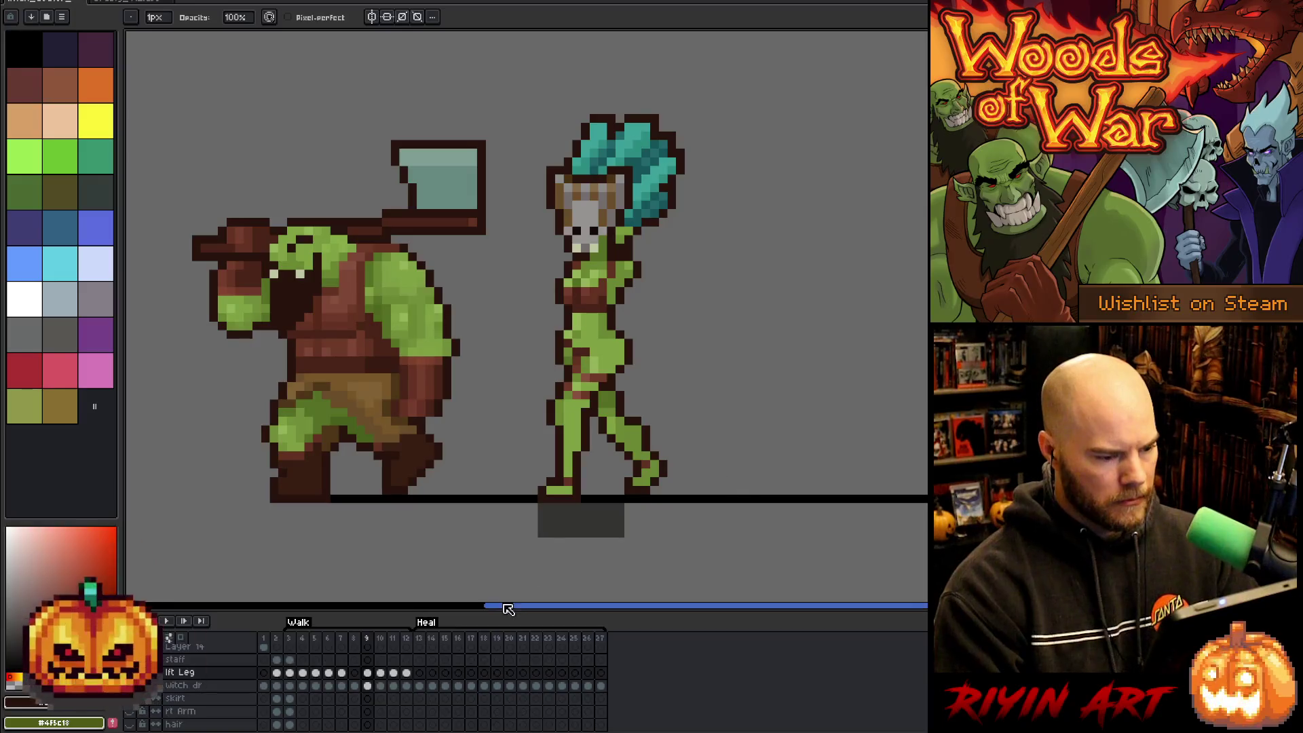
key(Left)
key(Left)
key(Left)
key(Right)
key(Right)
key(Left)
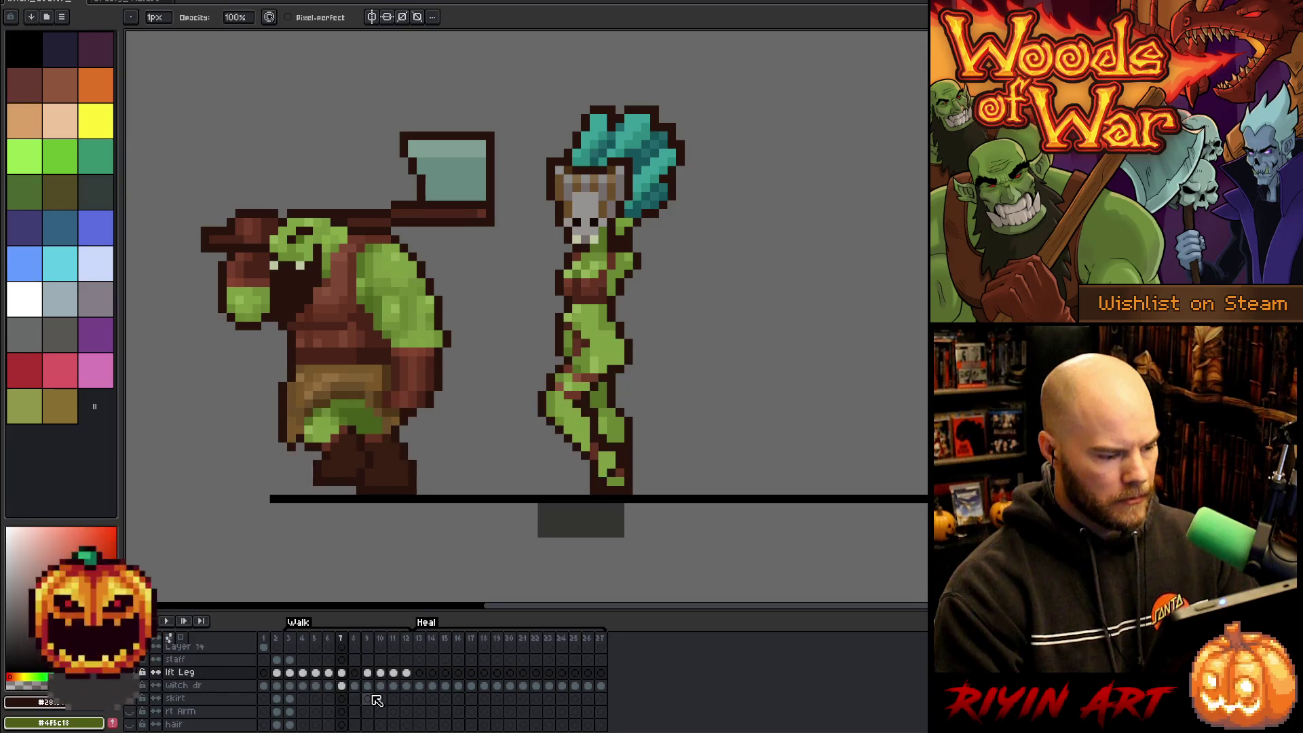
Copy the lft Leg cel from frame 7 into frame 8 and check it against frame 7.
click(341, 672)
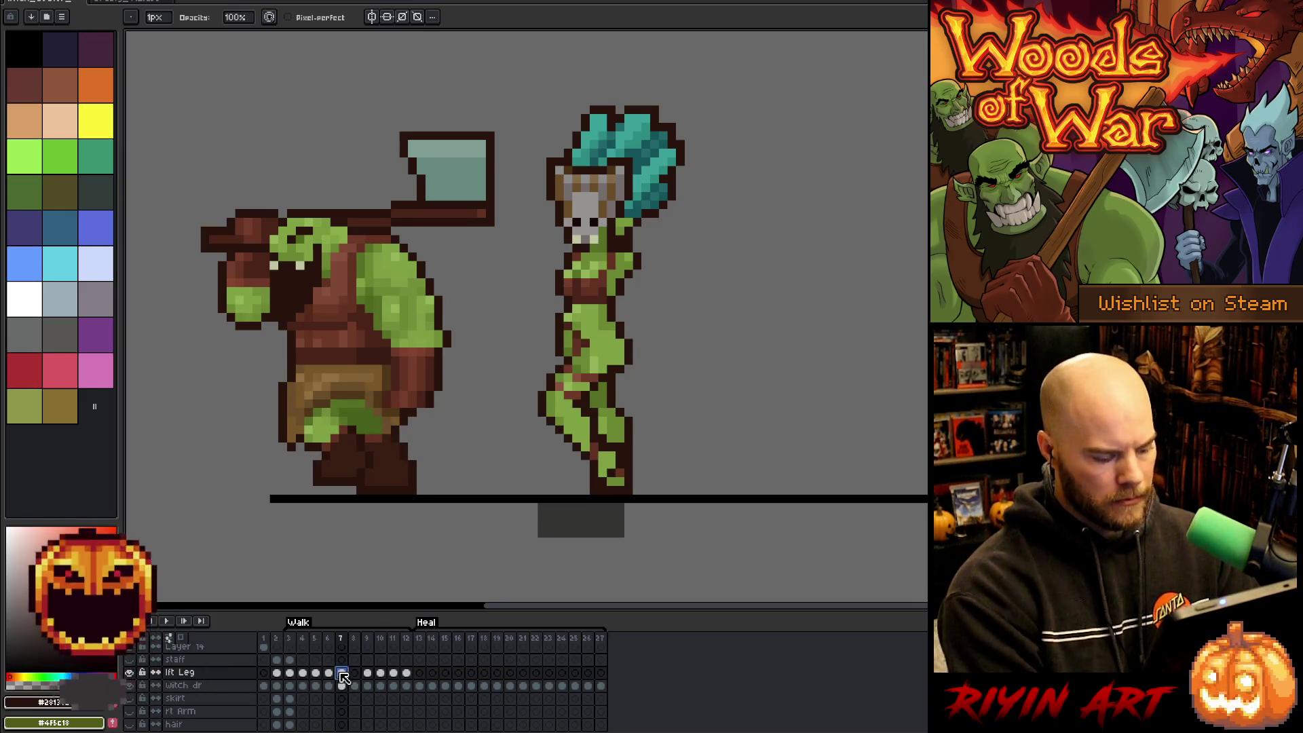
click(355, 674)
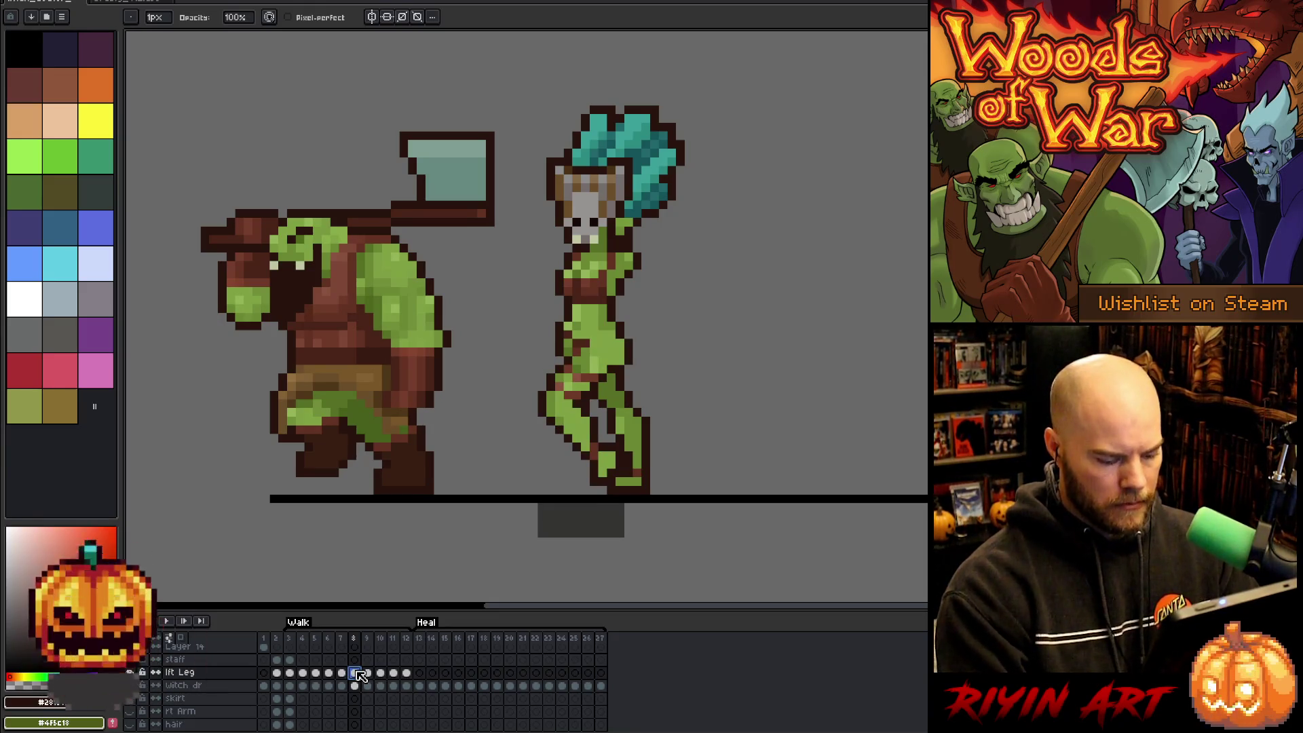
key(Left)
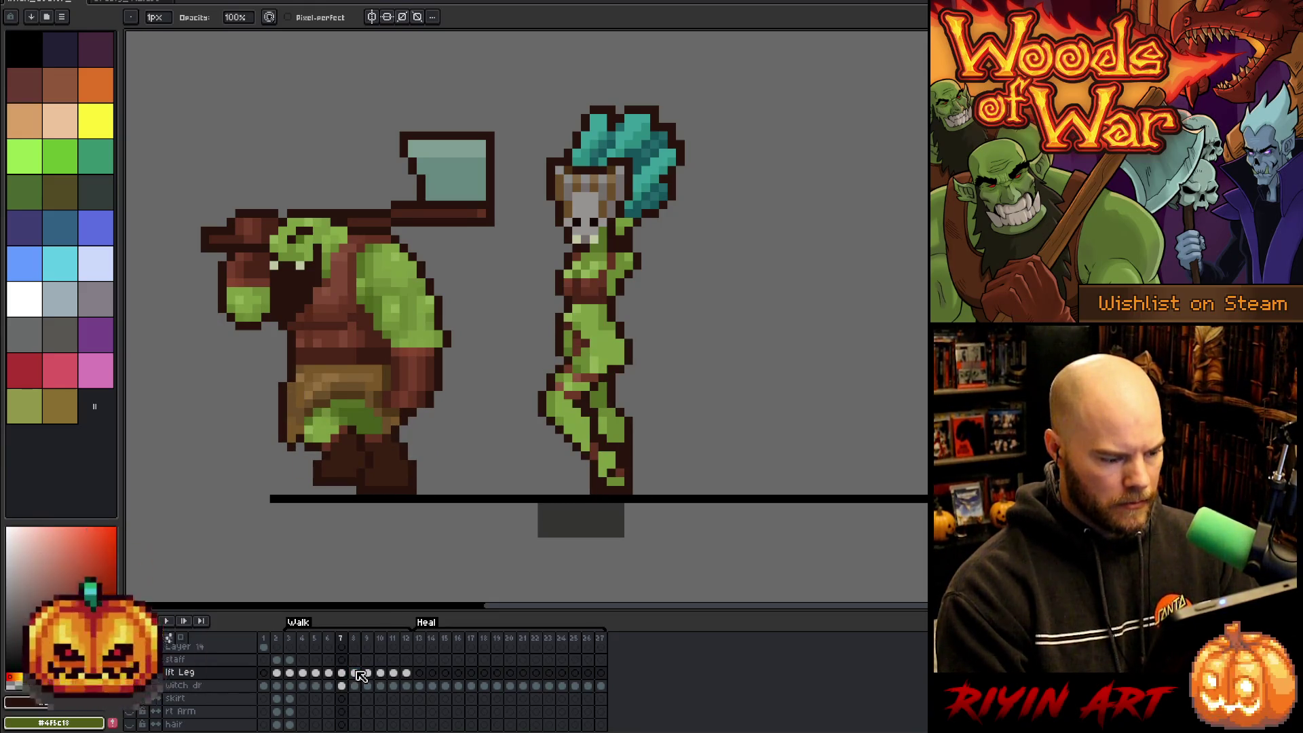
key(Right)
key(Left)
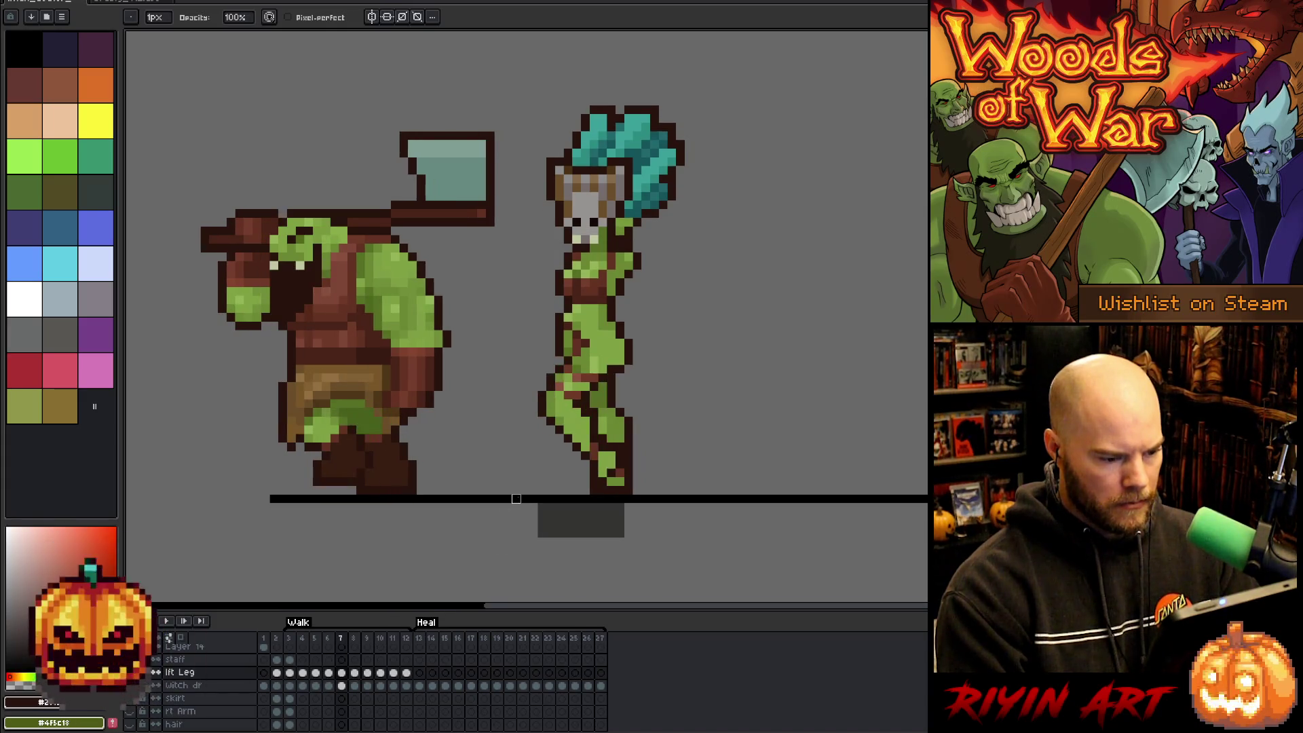
key(Right)
key(m)
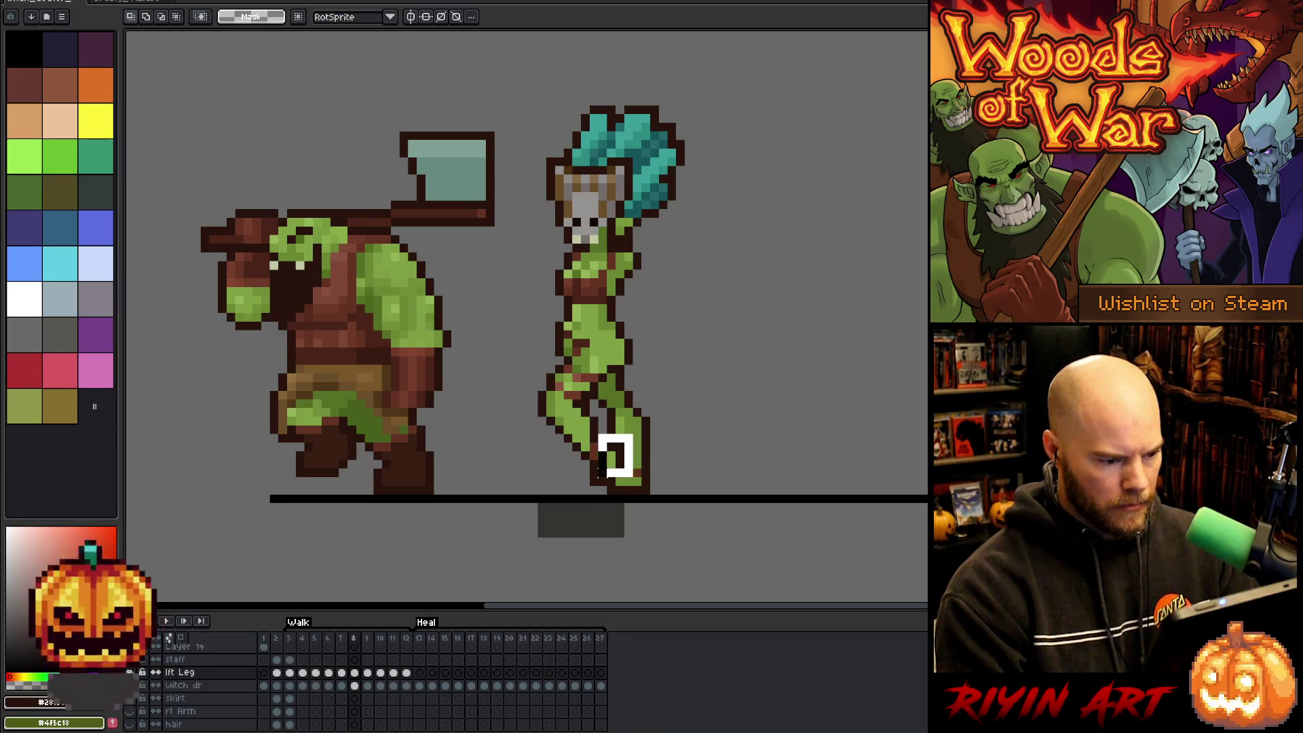
Shift the lower left leg one pixel left, then slightly down-left, comparing with frame 7.
drag(636, 488, 570, 432)
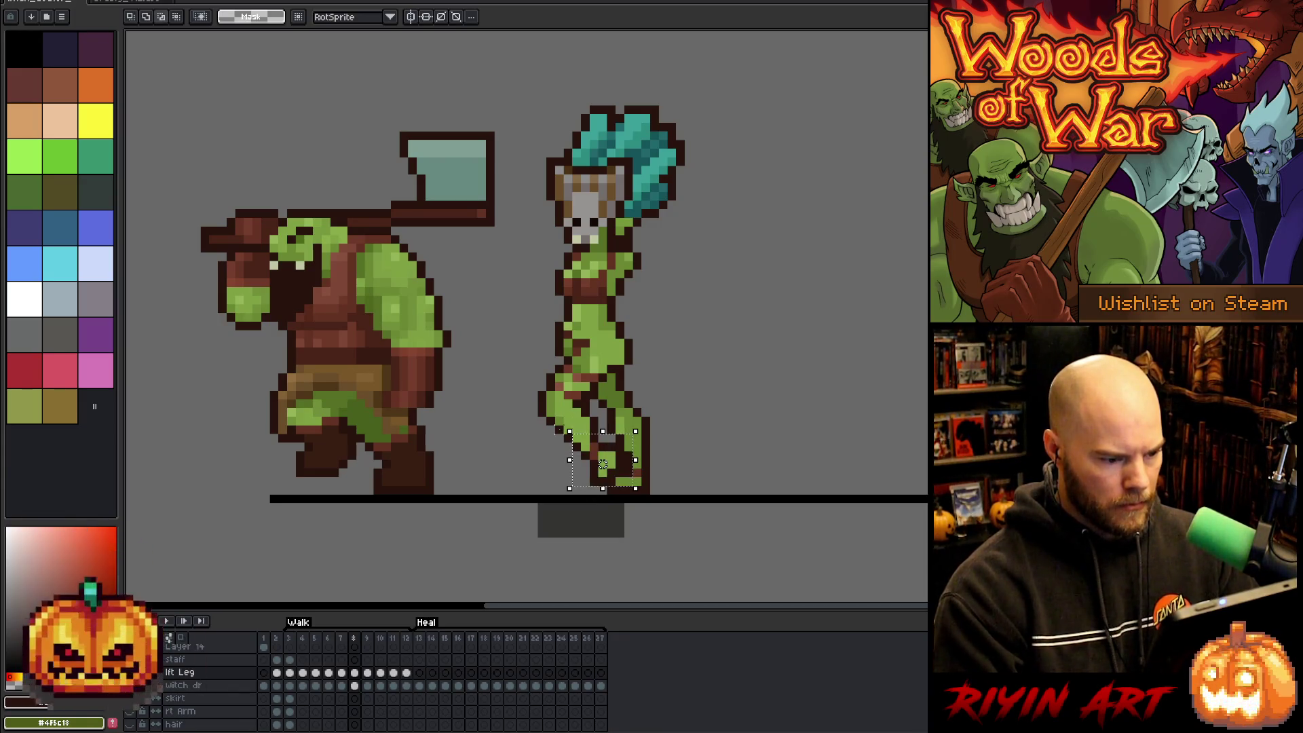
key(Left)
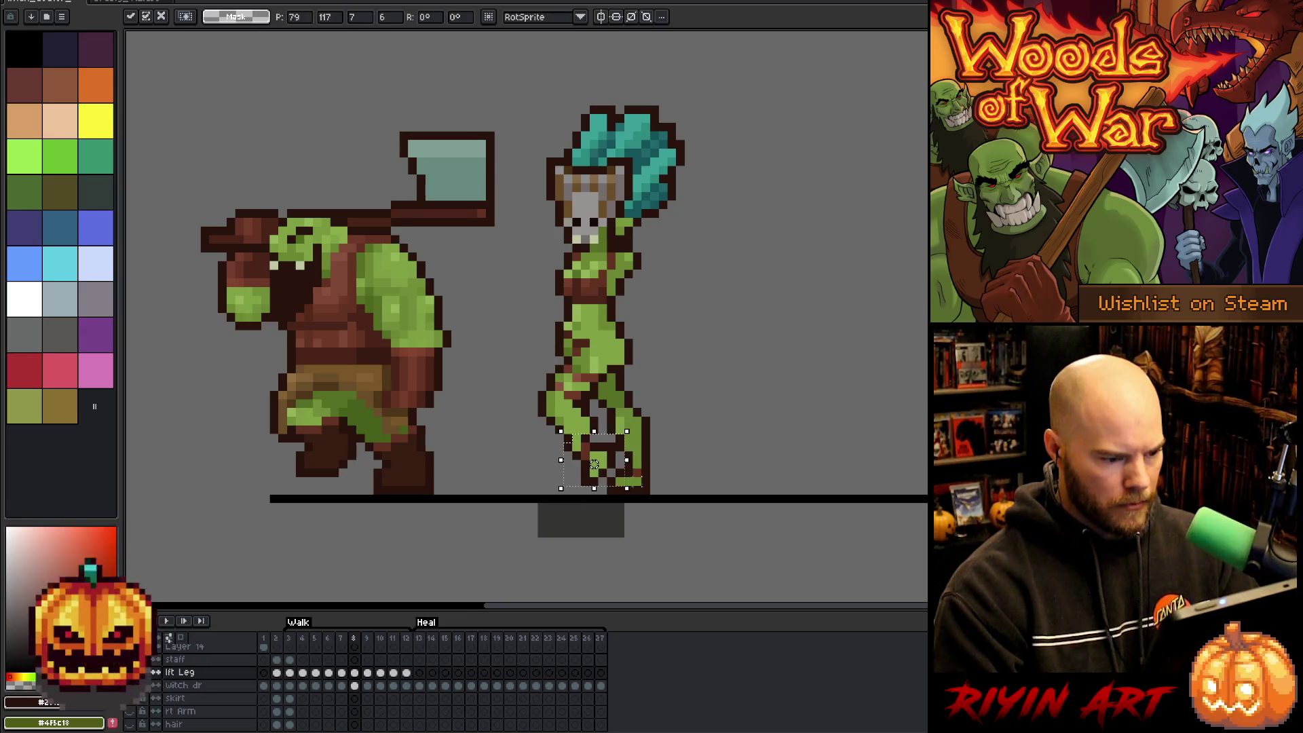
key(ctrl+d)
mouse_move(692, 527)
mouse_down()
mouse_move(521, 428)
mouse_move(582, 422)
mouse_move(572, 415)
mouse_up()
drag(667, 489, 662, 497)
key(ctrl+d)
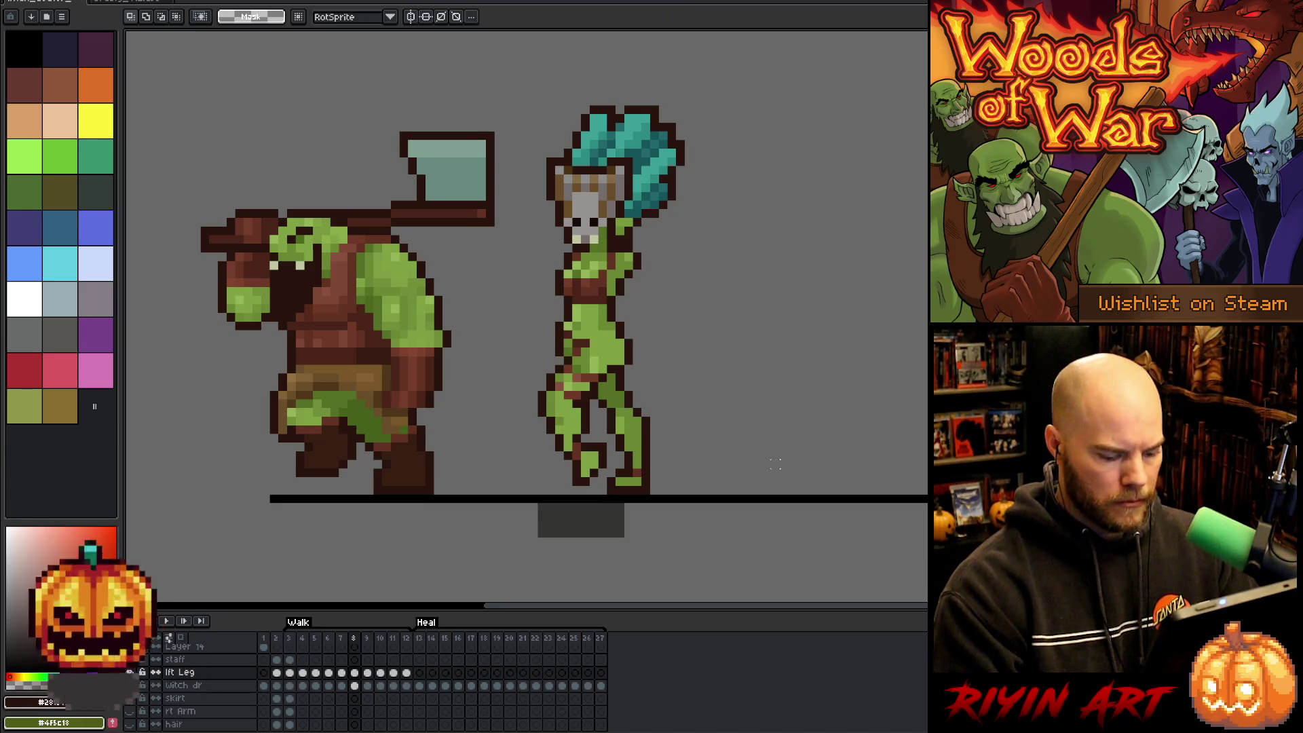
key(comma)
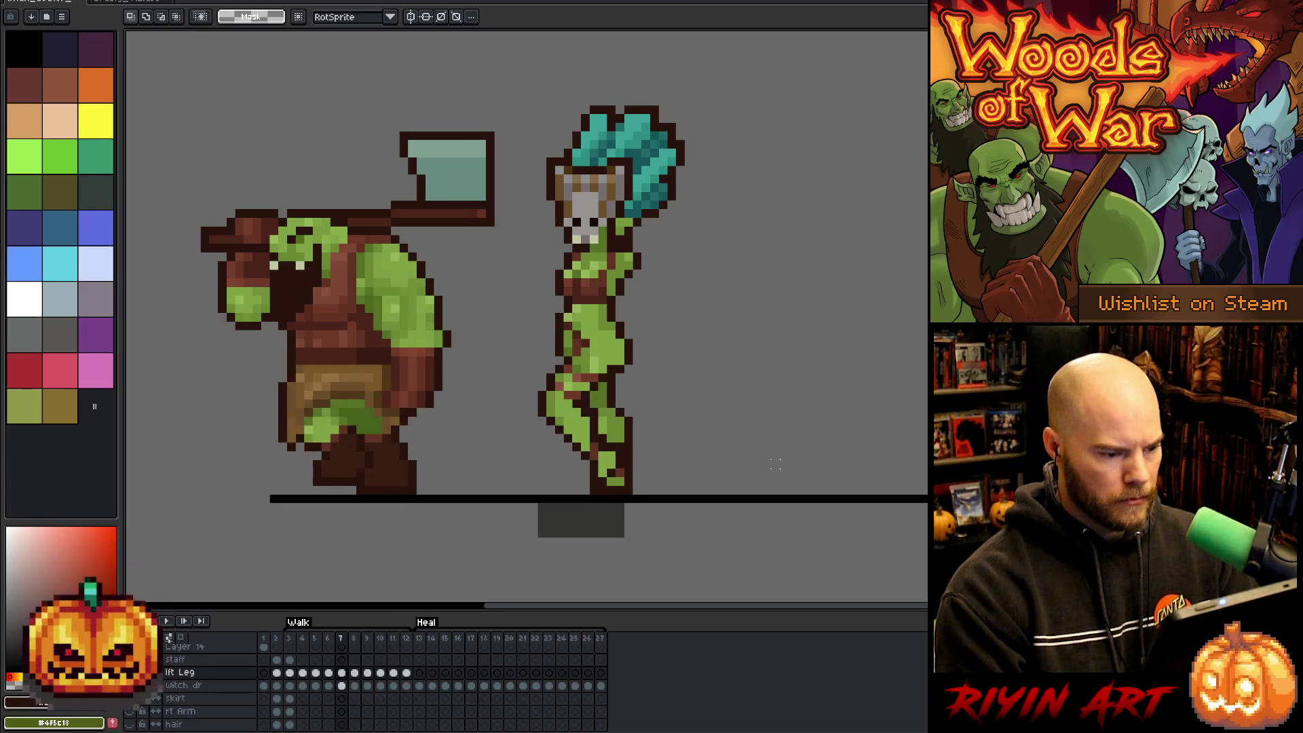
key(period)
key(comma)
key(period)
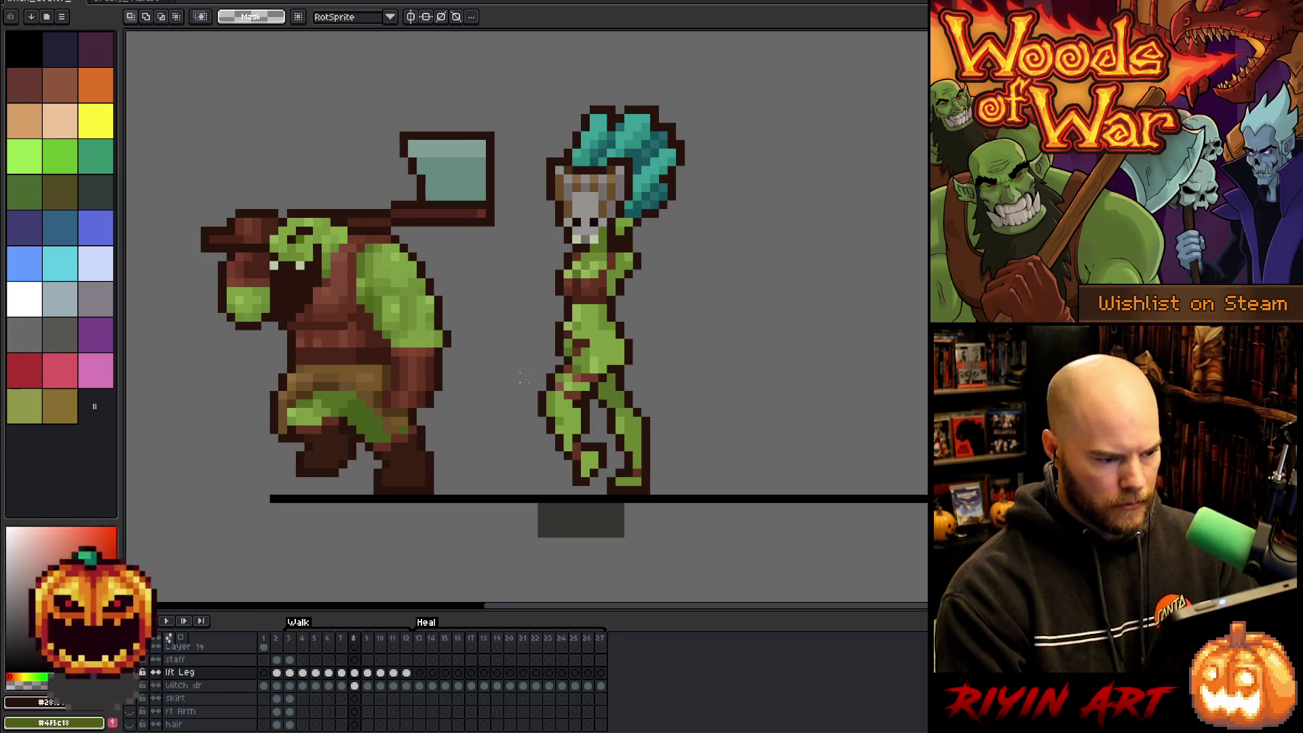
Rotate the selected knee area into the stride and pick the green skin colour.
mouse_move(506, 367)
mouse_down()
mouse_move(600, 410)
mouse_move(564, 411)
mouse_move(592, 407)
mouse_move(593, 389)
mouse_move(432, 532)
mouse_up()
key(Return)
key(Return)
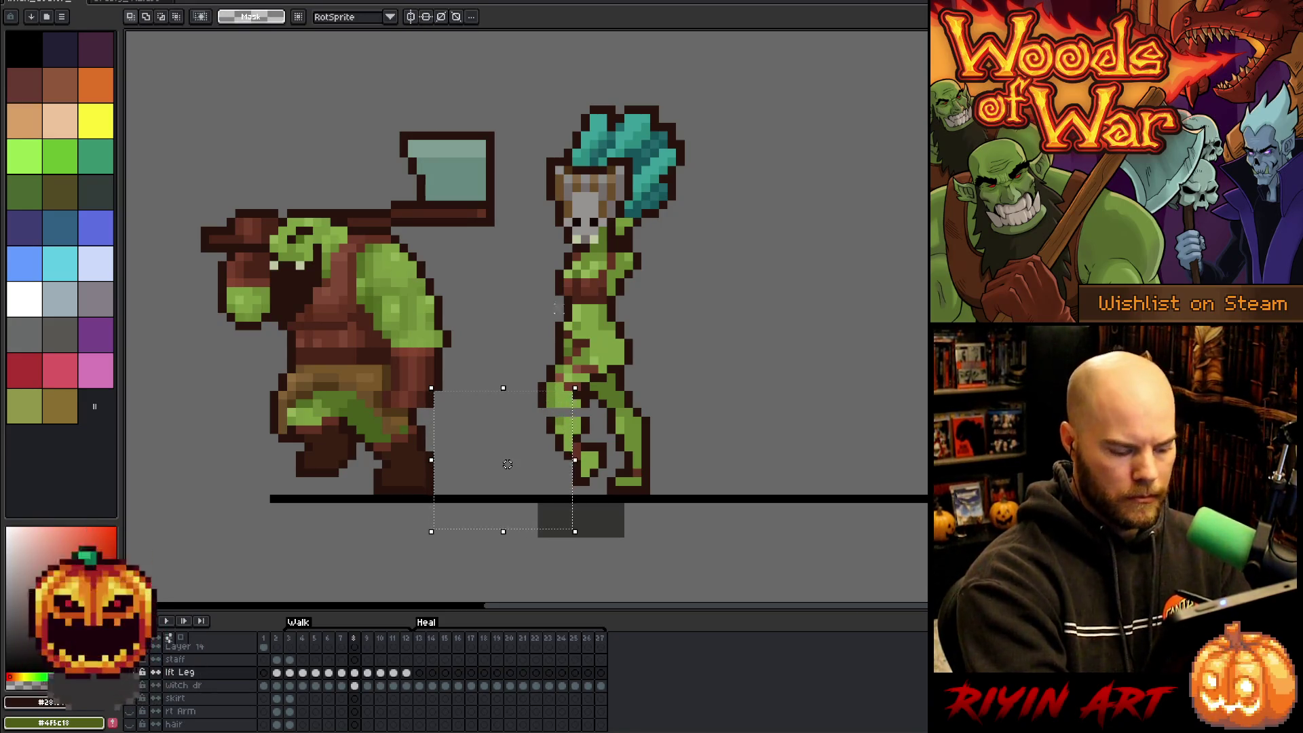
key(ctrl+d)
key(b)
alt+click(566, 411)
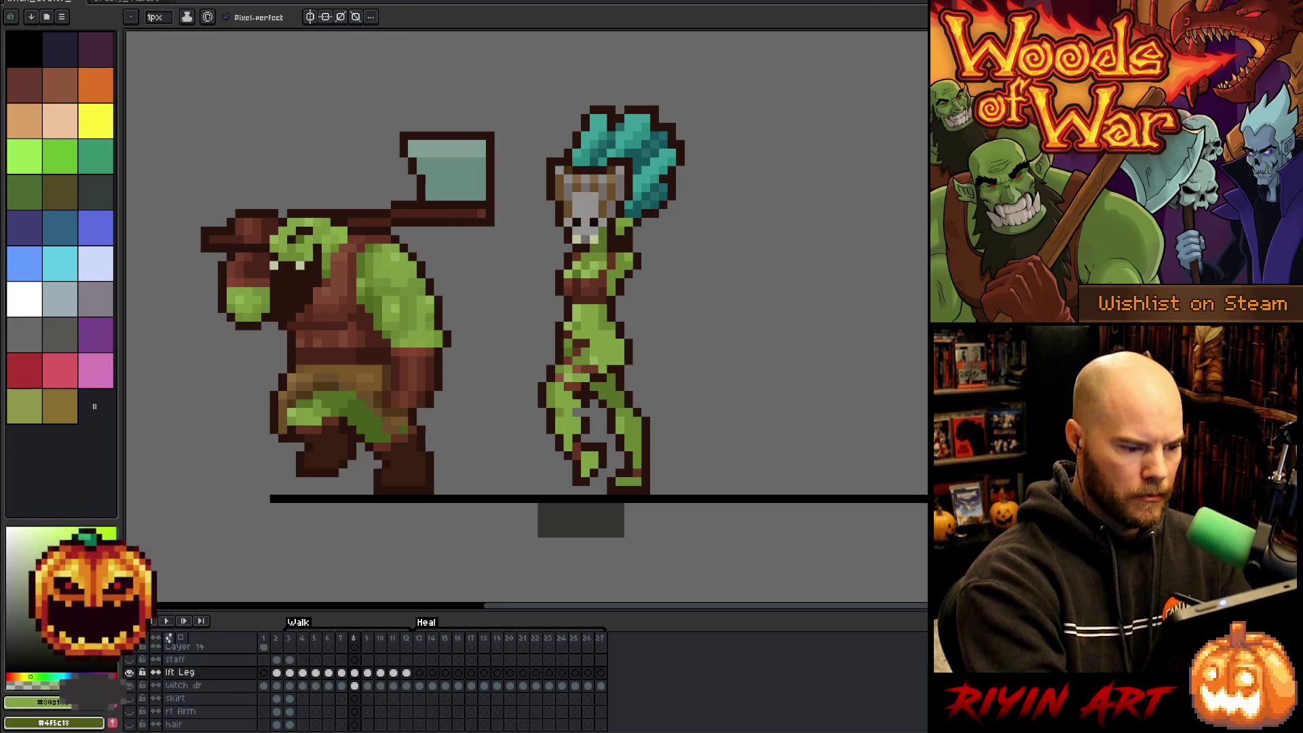
Pick the dark brown outline colour and compare frame 8's legs with frames 7 and 9.
alt+click(577, 429)
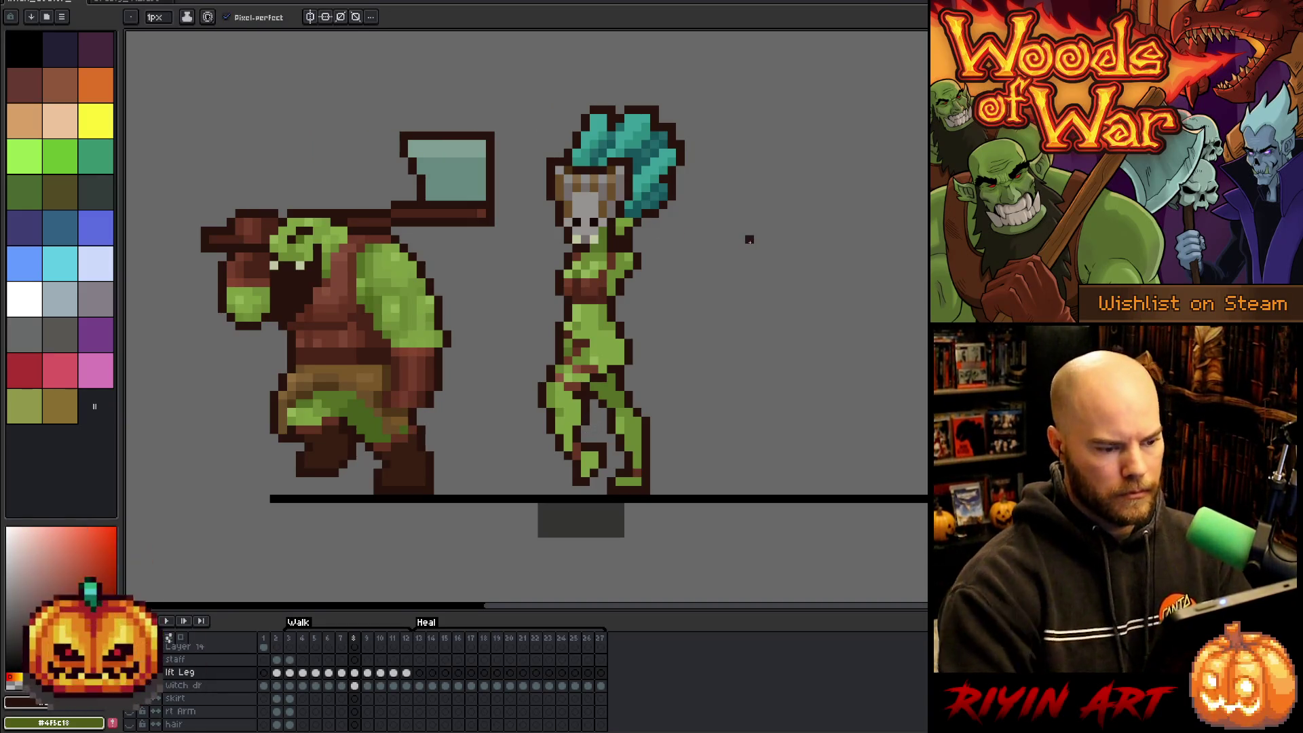
key(Left)
key(Right)
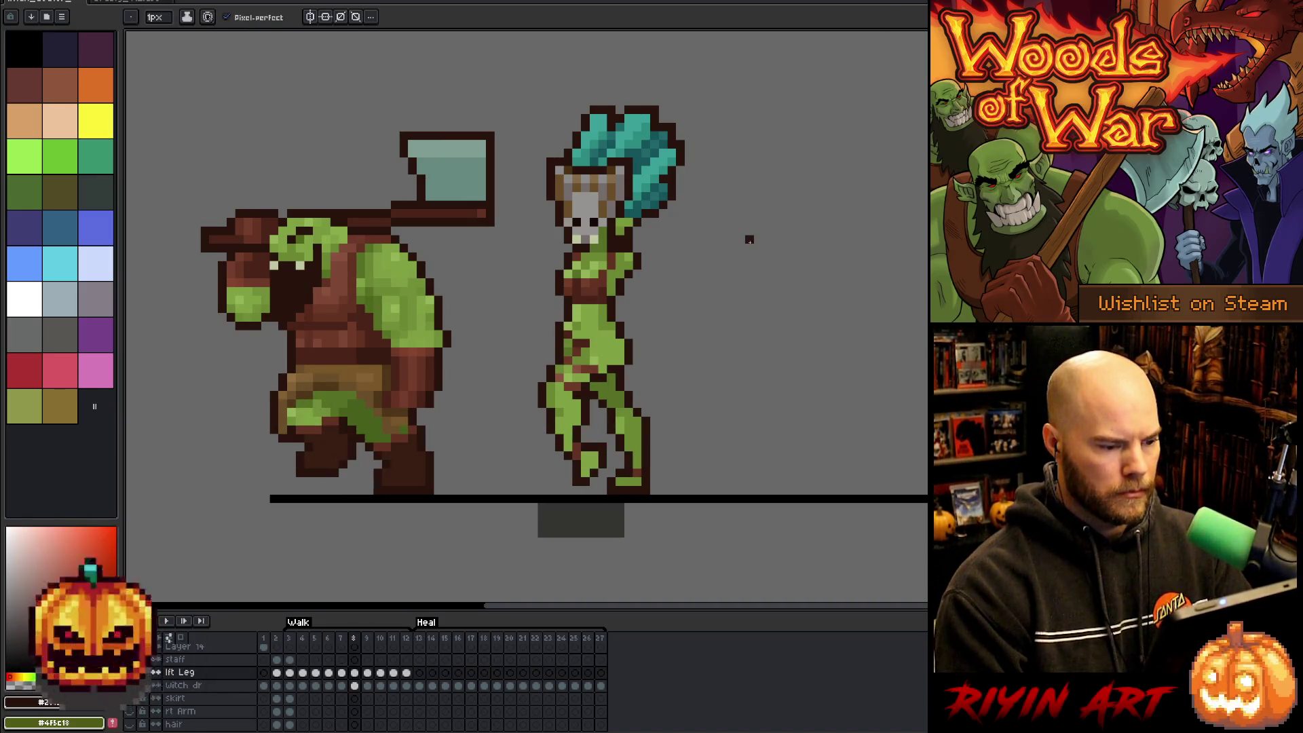
key(e)
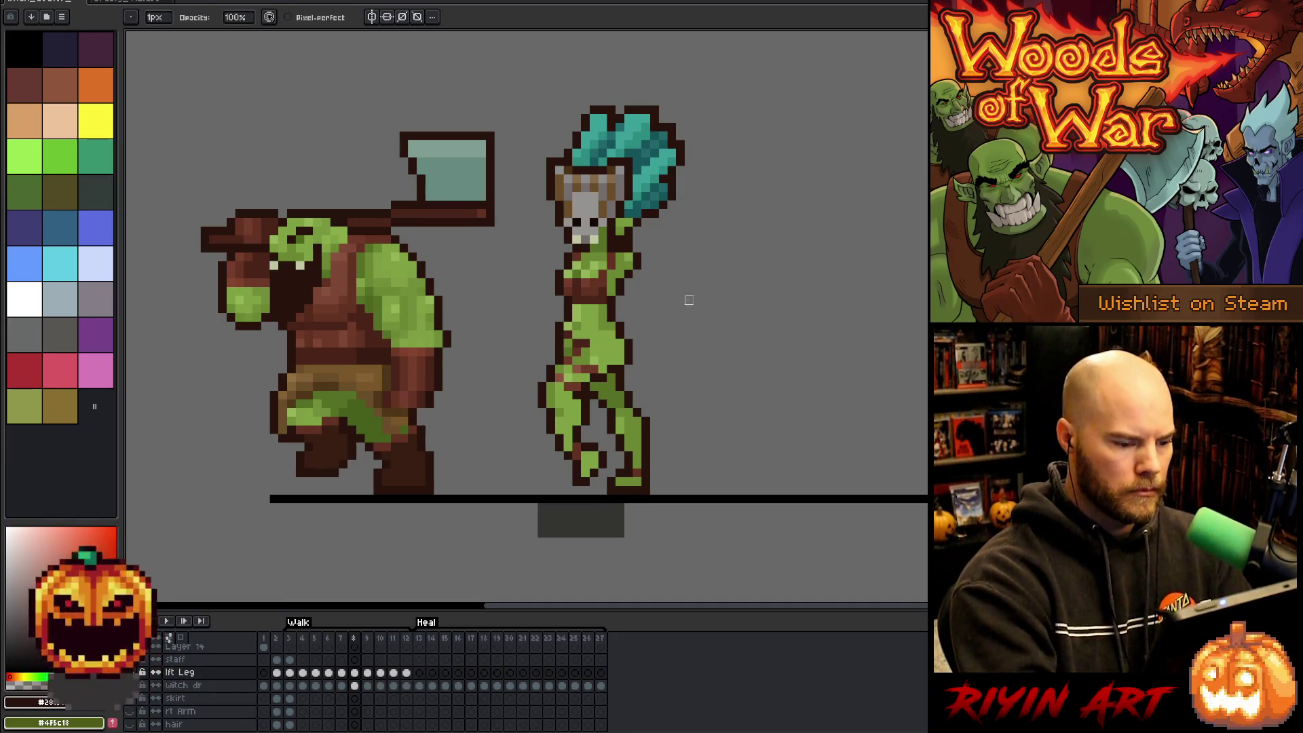
key(Left)
key(Right)
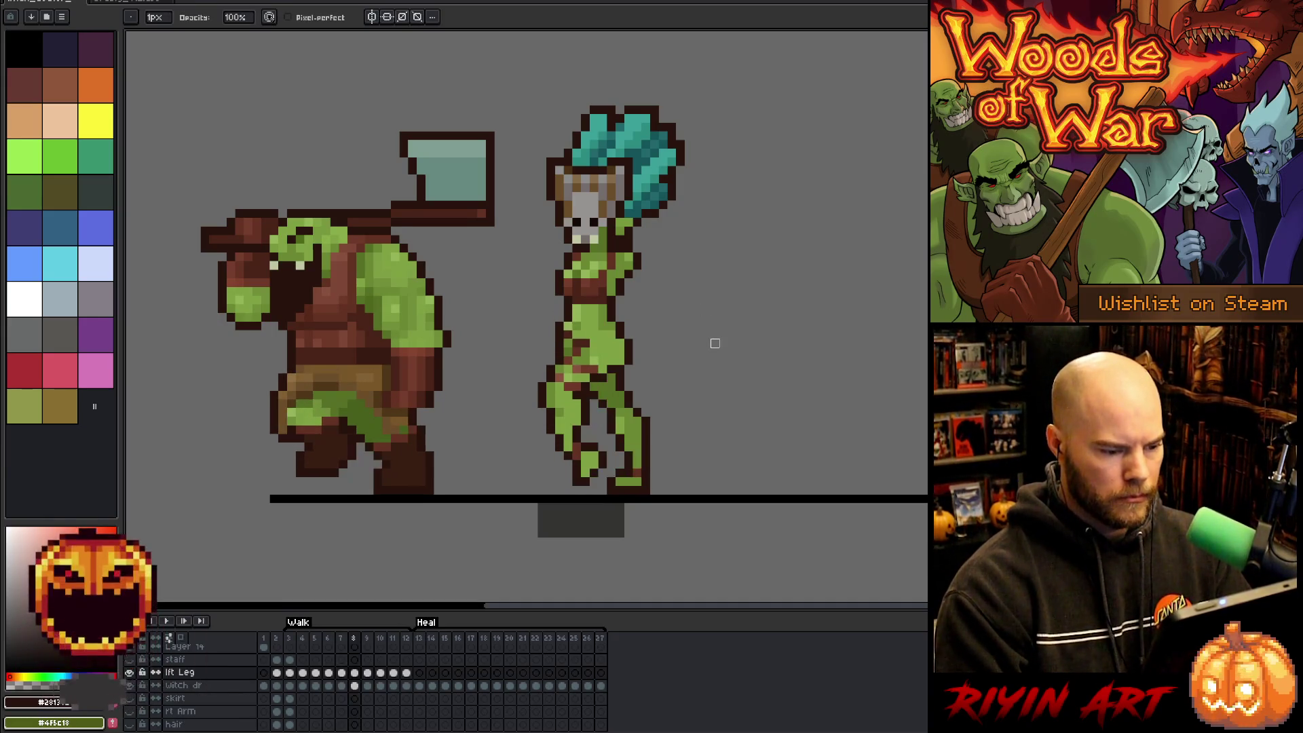
key(Right)
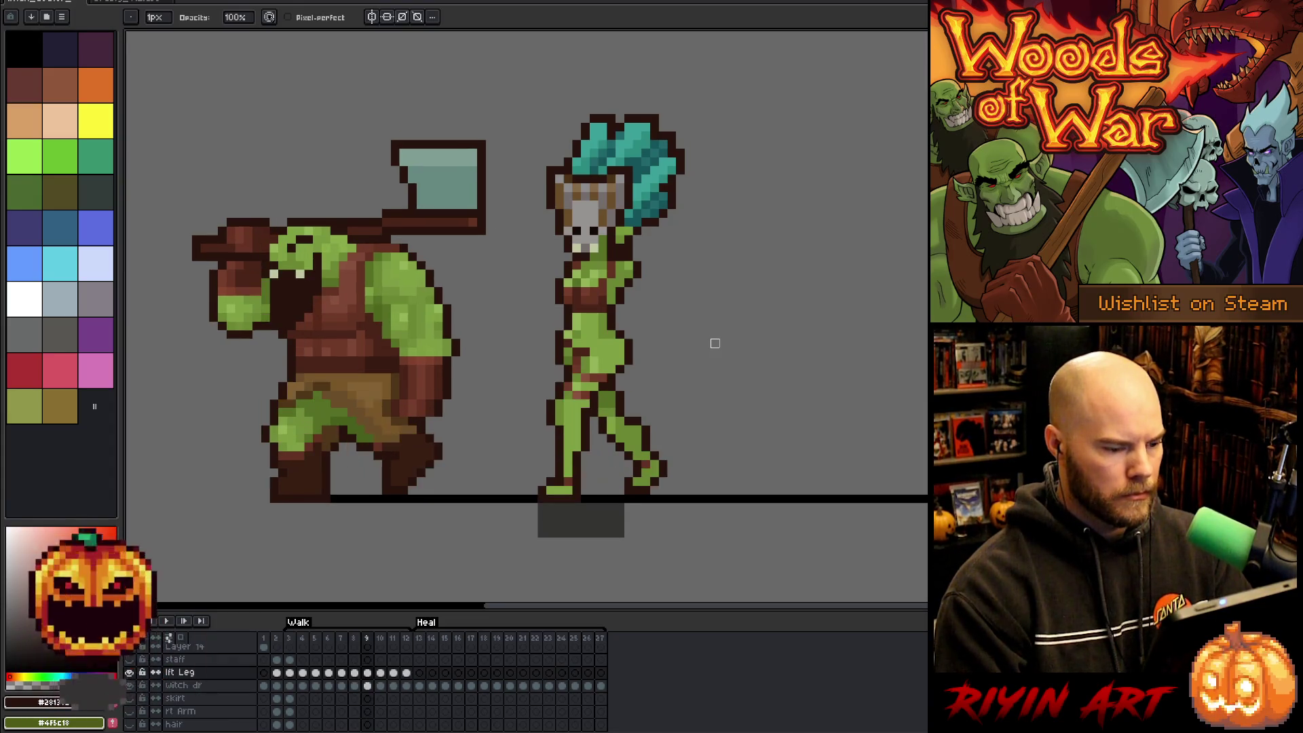
key(Left)
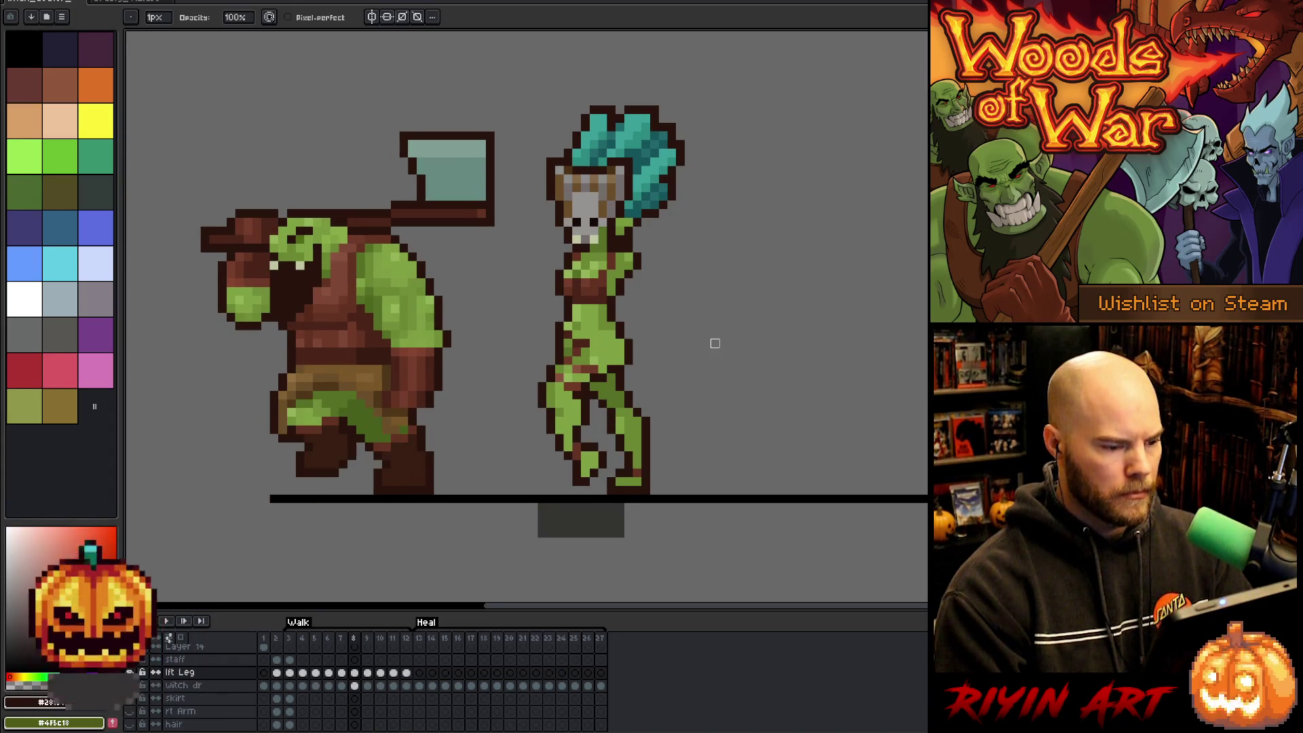
key(Right)
Play the Walk animation, stop it, then start playback again.
key(Return)
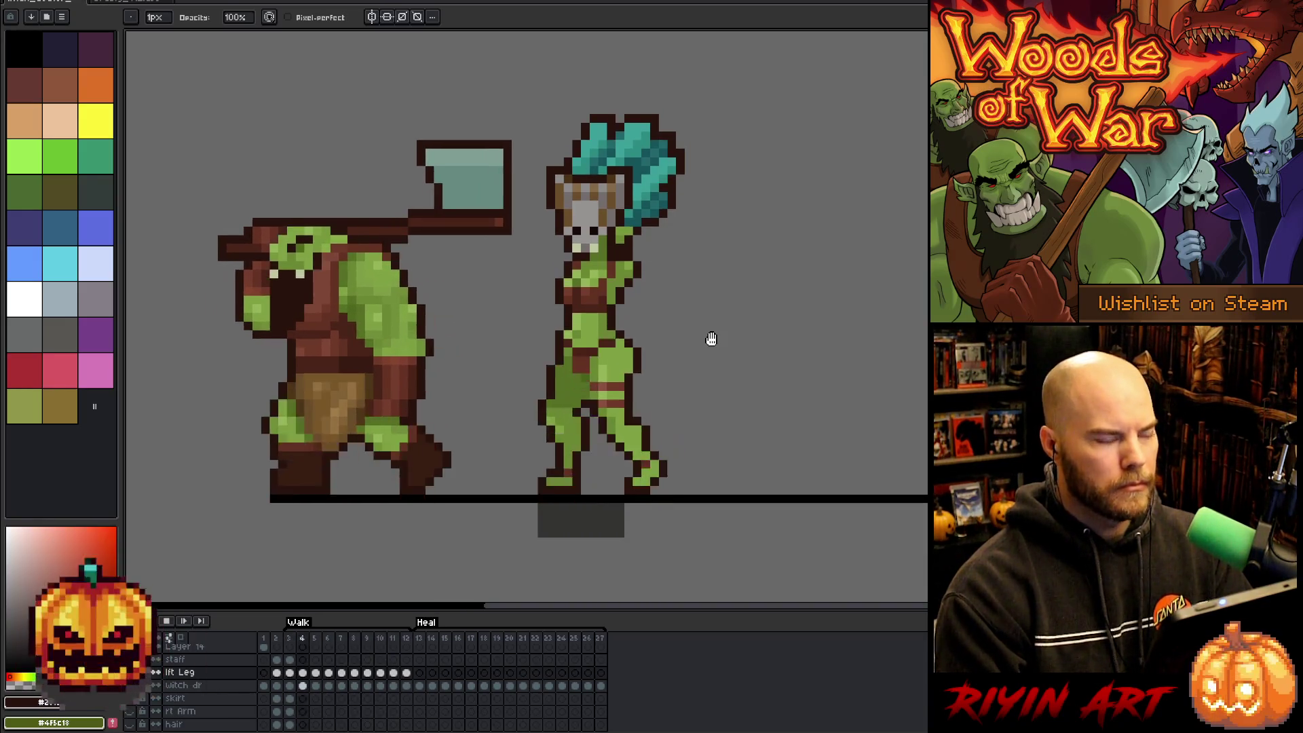
key(Return)
key(v)
key(b)
key(Return)
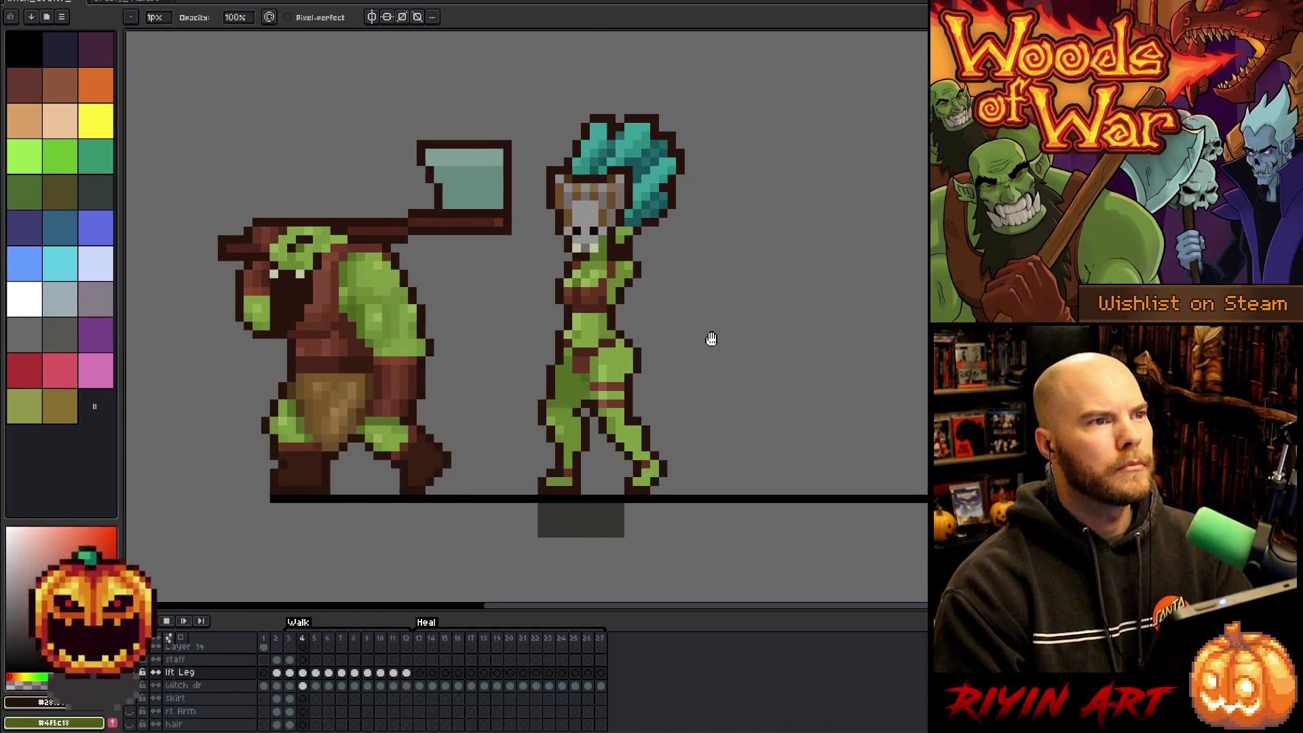
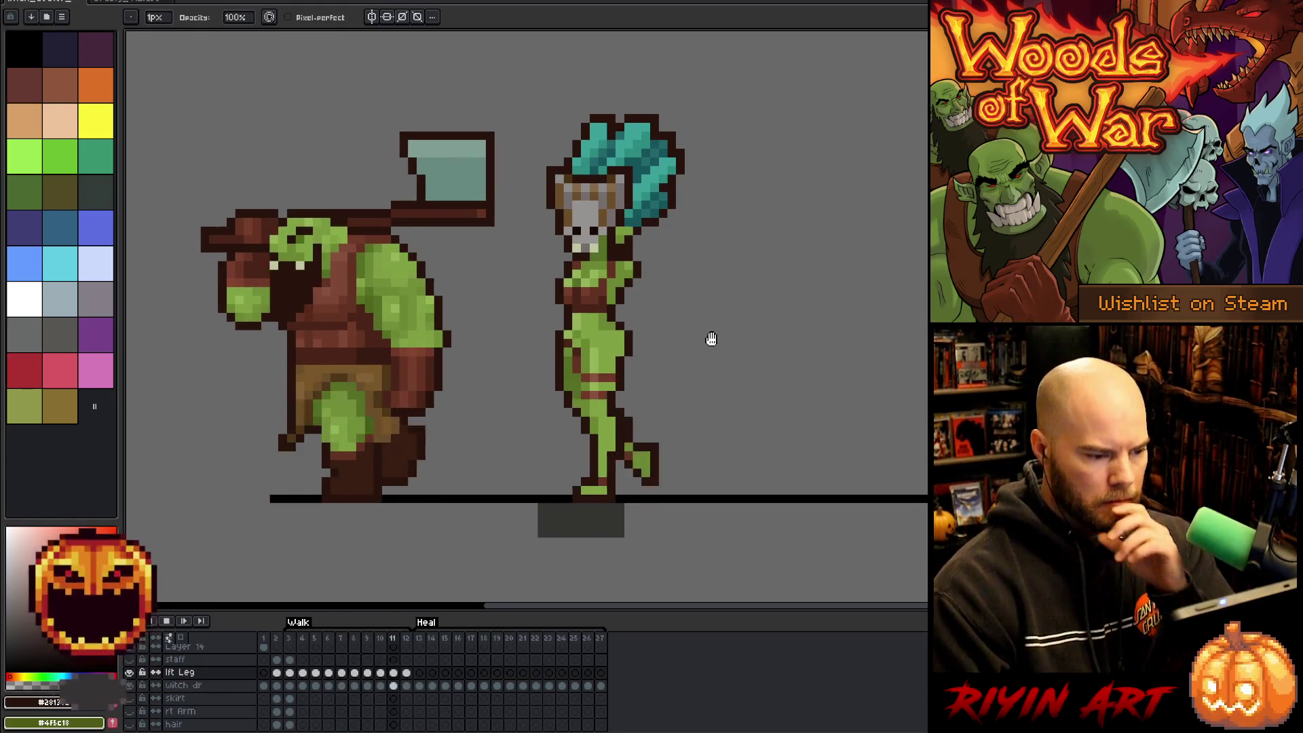
Stop the walk playback and sample the witch's green skin colour for the pencil.
key(Return)
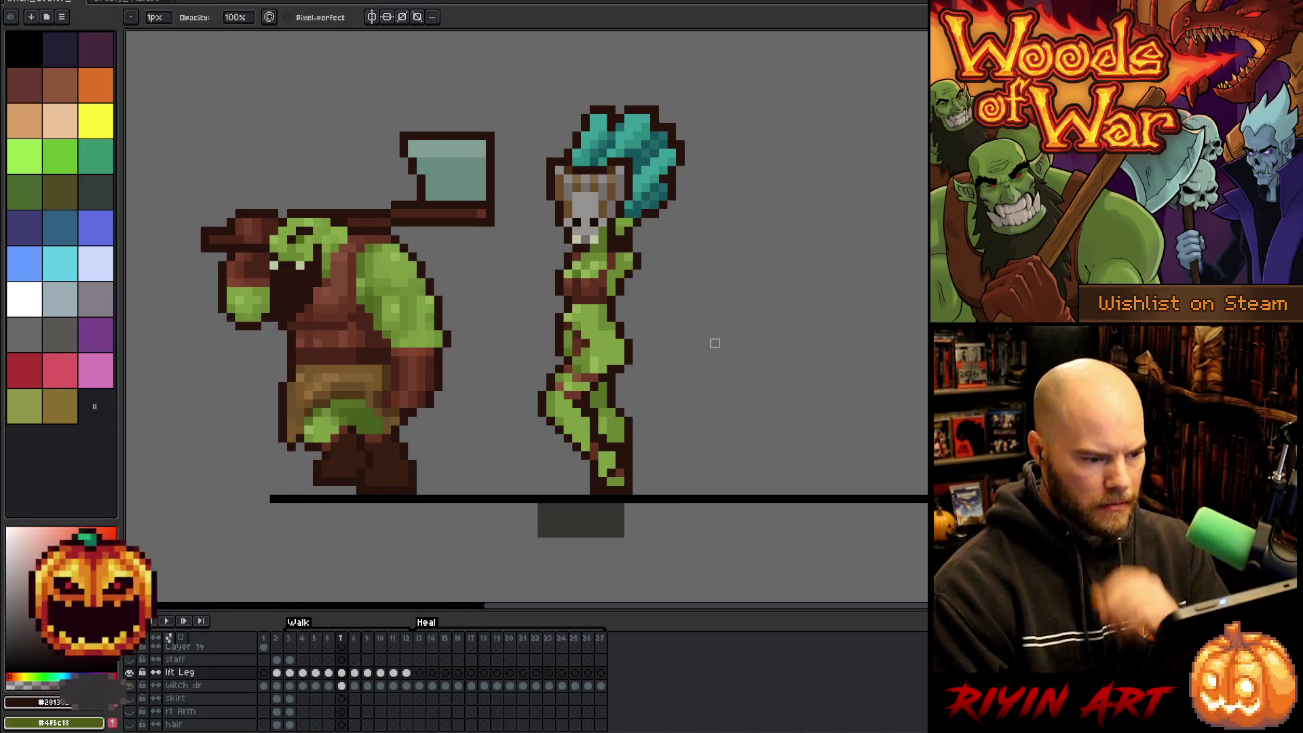
key(i)
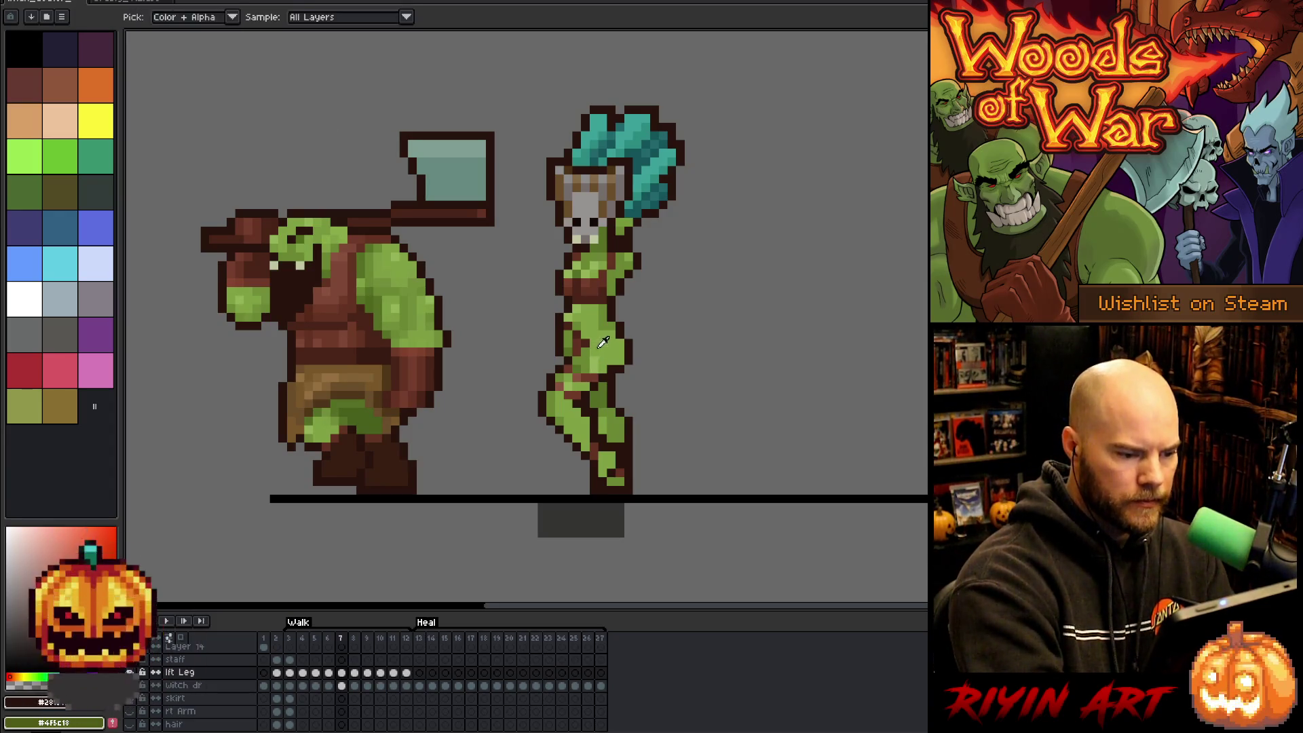
click(590, 365)
key(b)
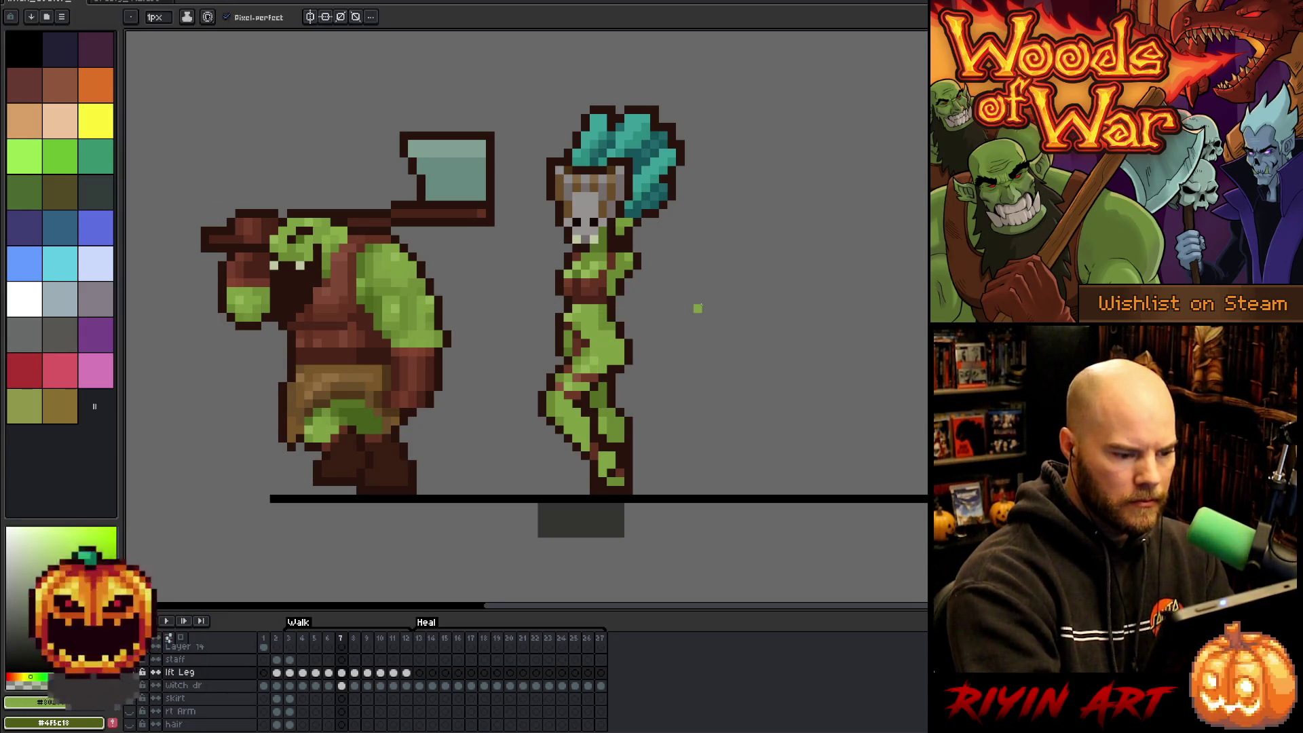
On walk frame 5, sample the green, reddish-brown and dark brown leg colours and add brown shading to the witch's leg.
key(comma)
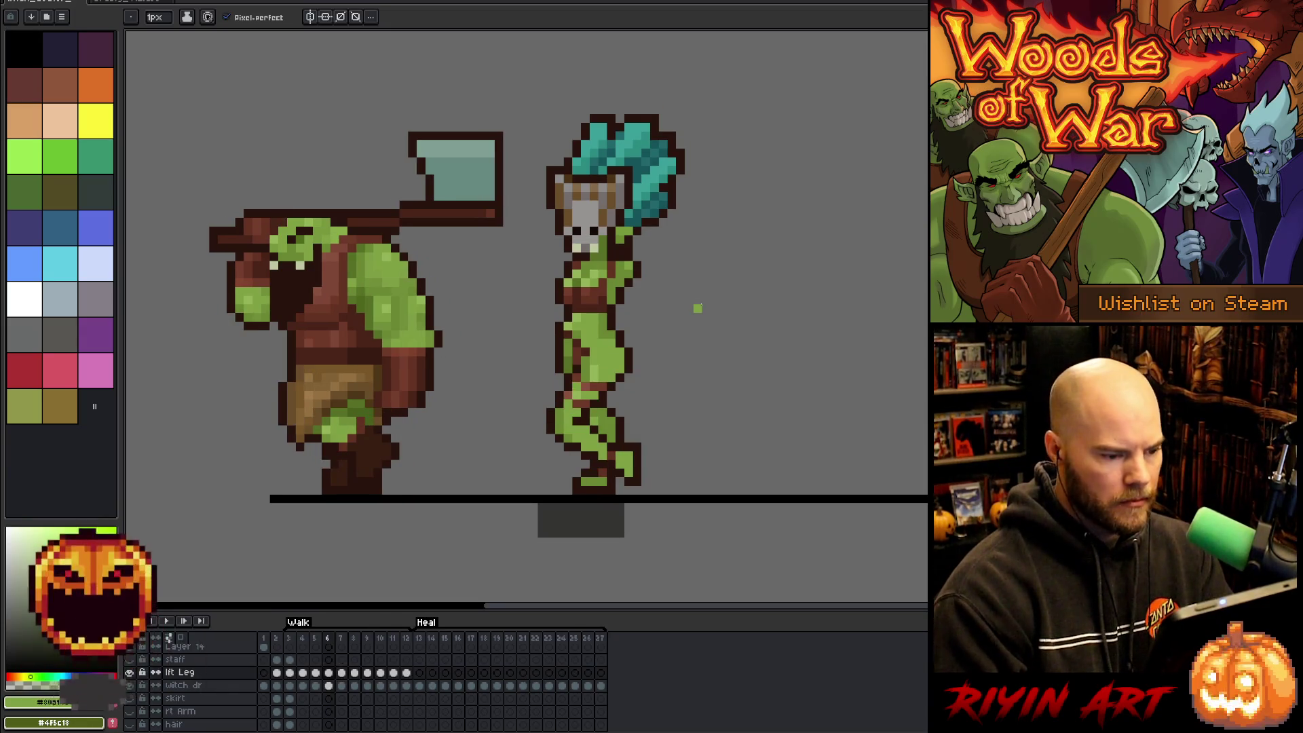
alt+click(580, 385)
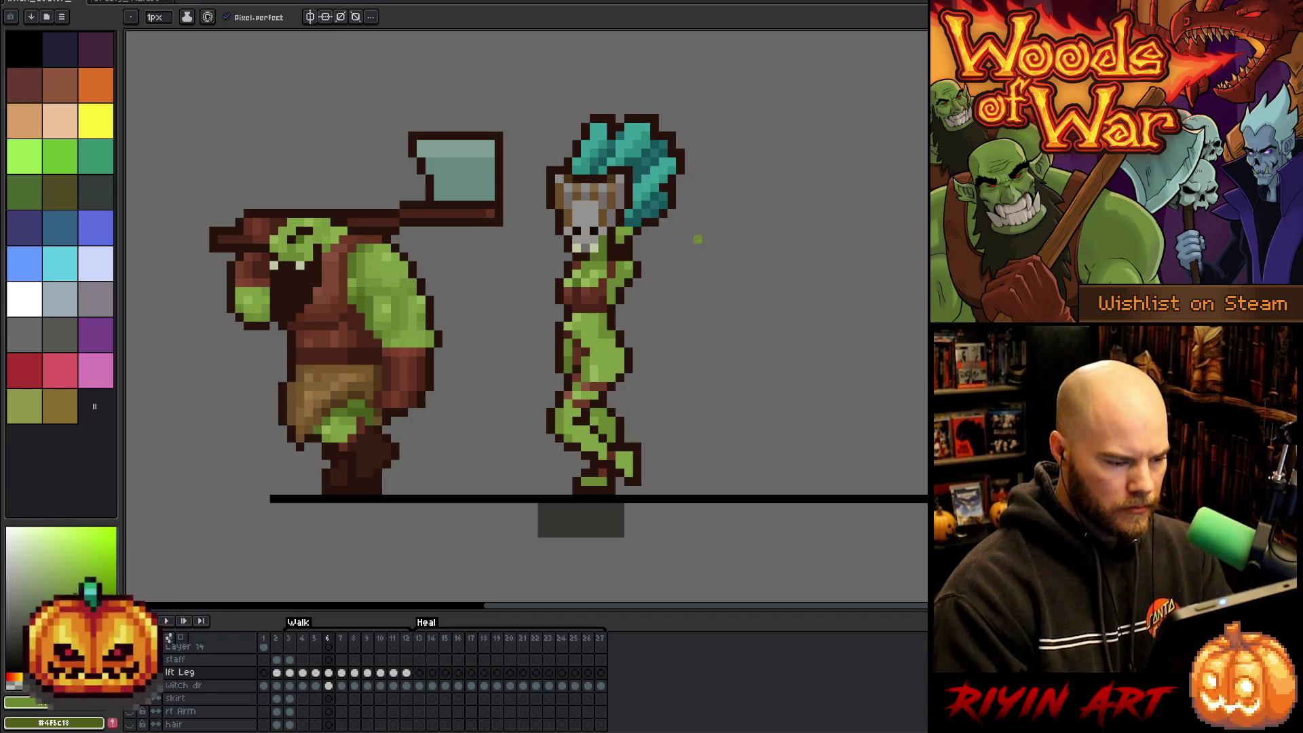
alt+click(579, 403)
alt+click(588, 395)
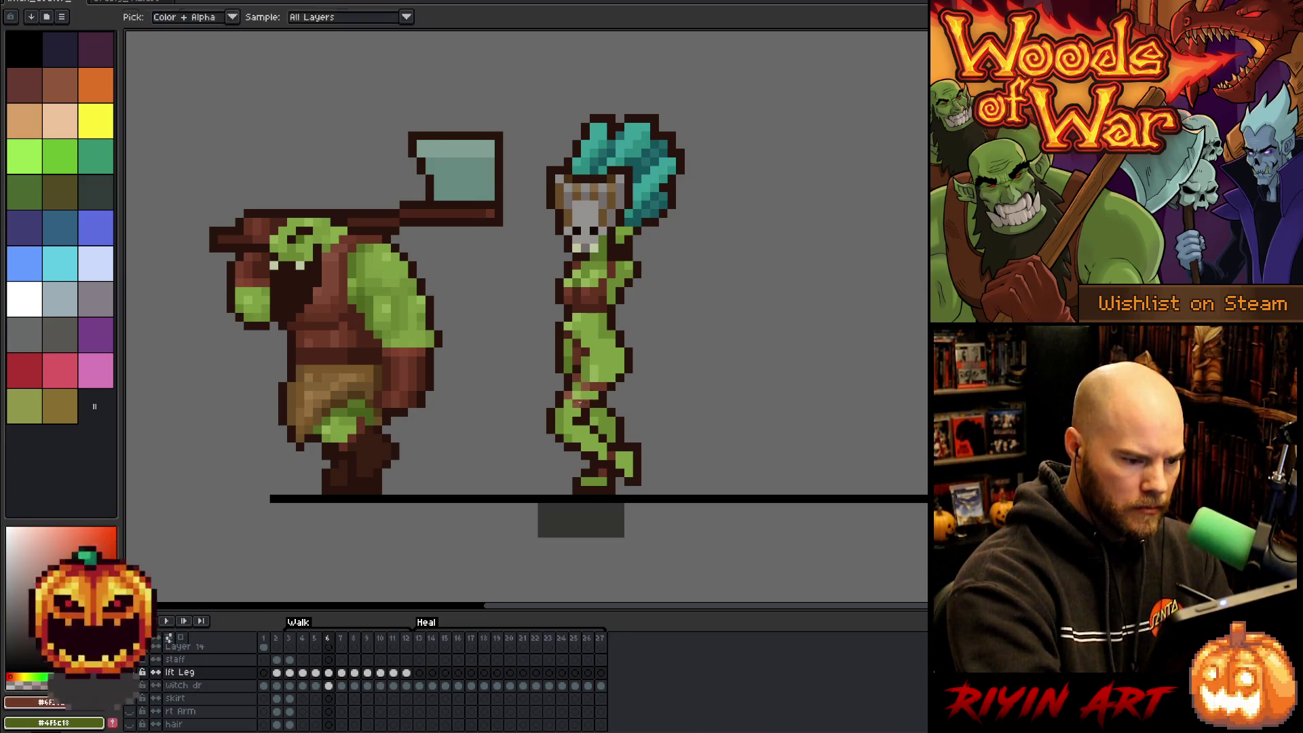
key(comma)
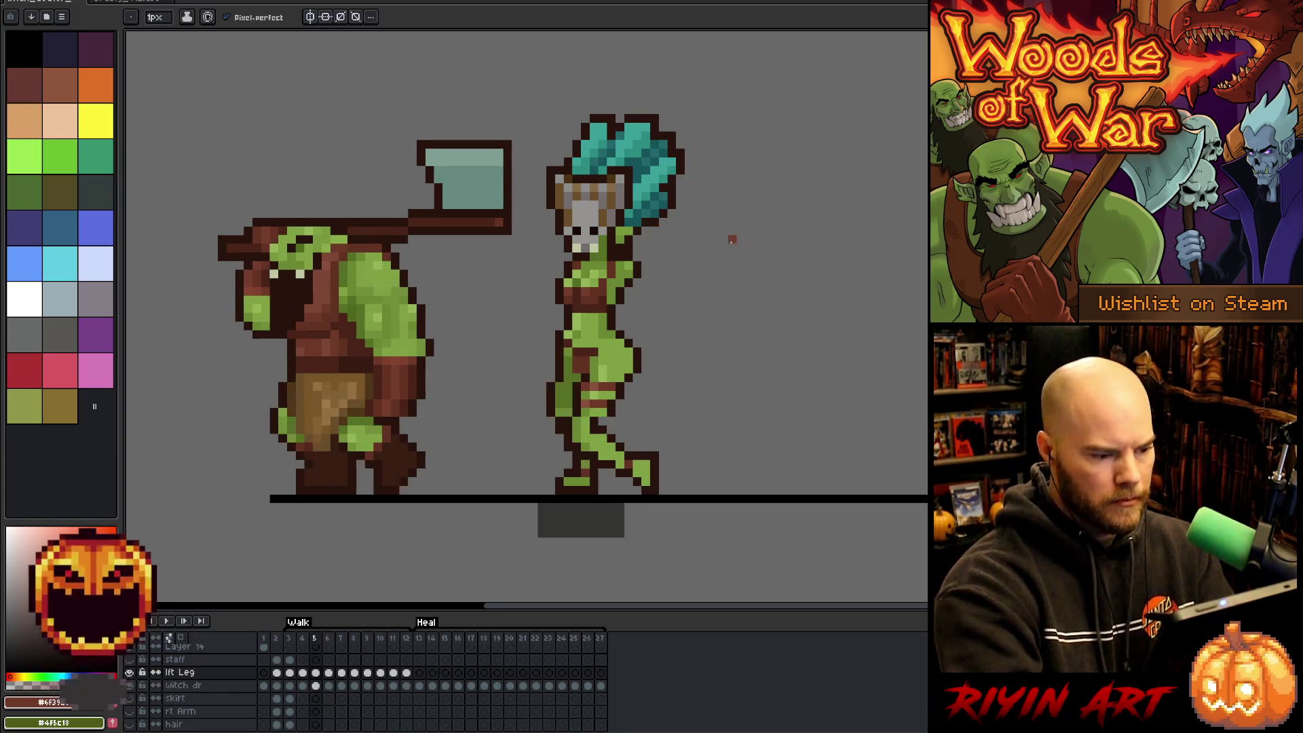
key(period)
key(comma)
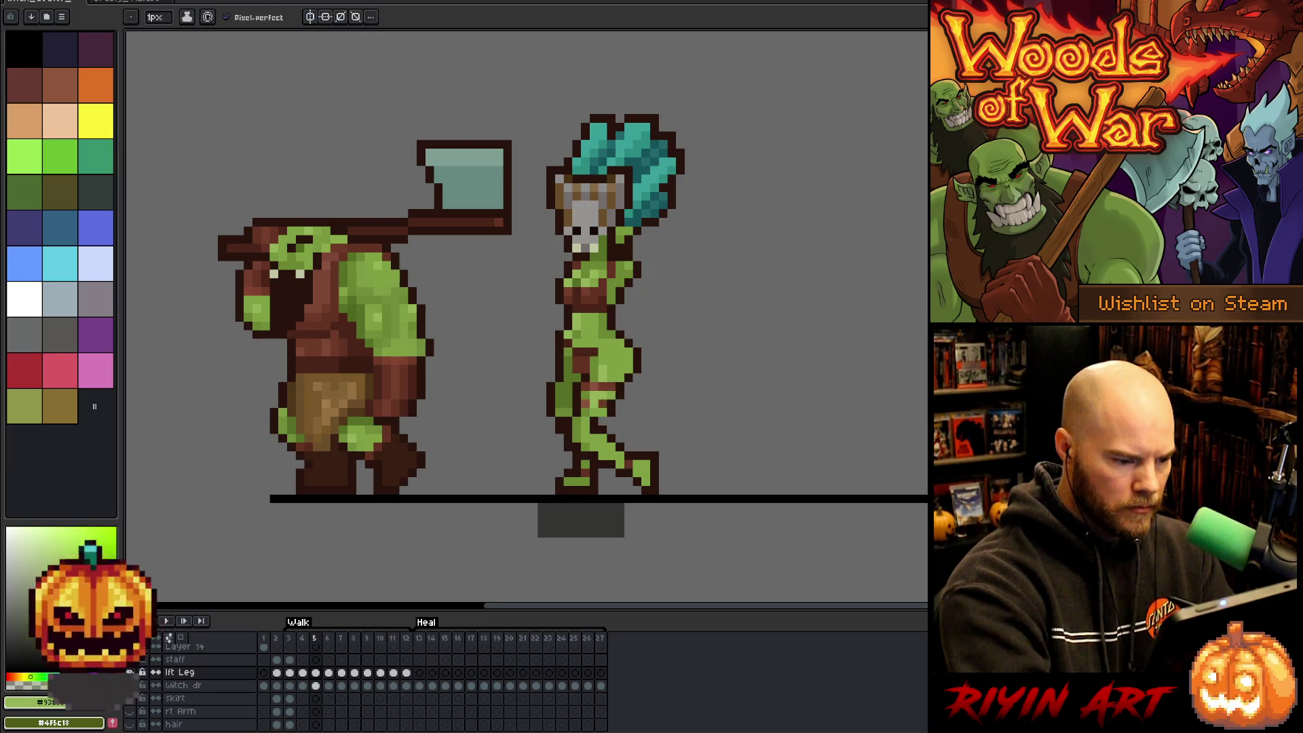
click(603, 395)
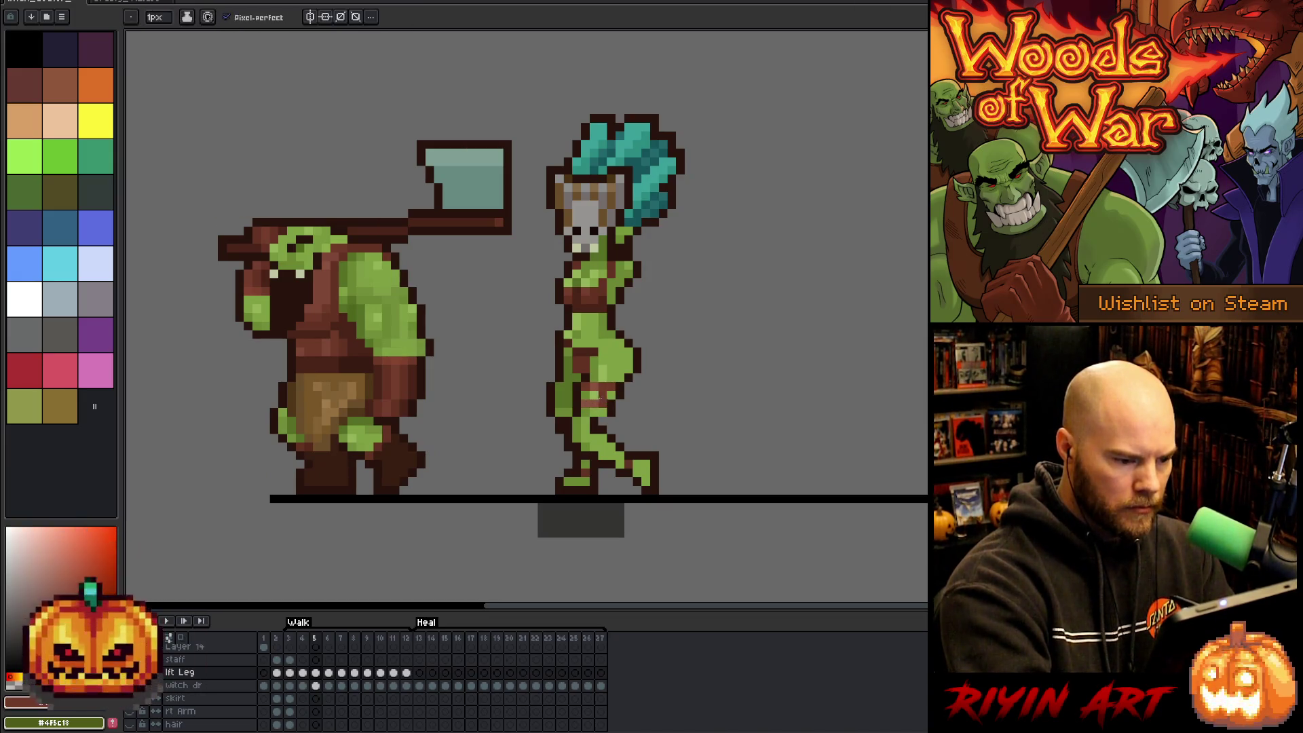
Step through walk frames 6 to 8, sampling the light brown, dark brown and green from the witch's leg.
key(comma)
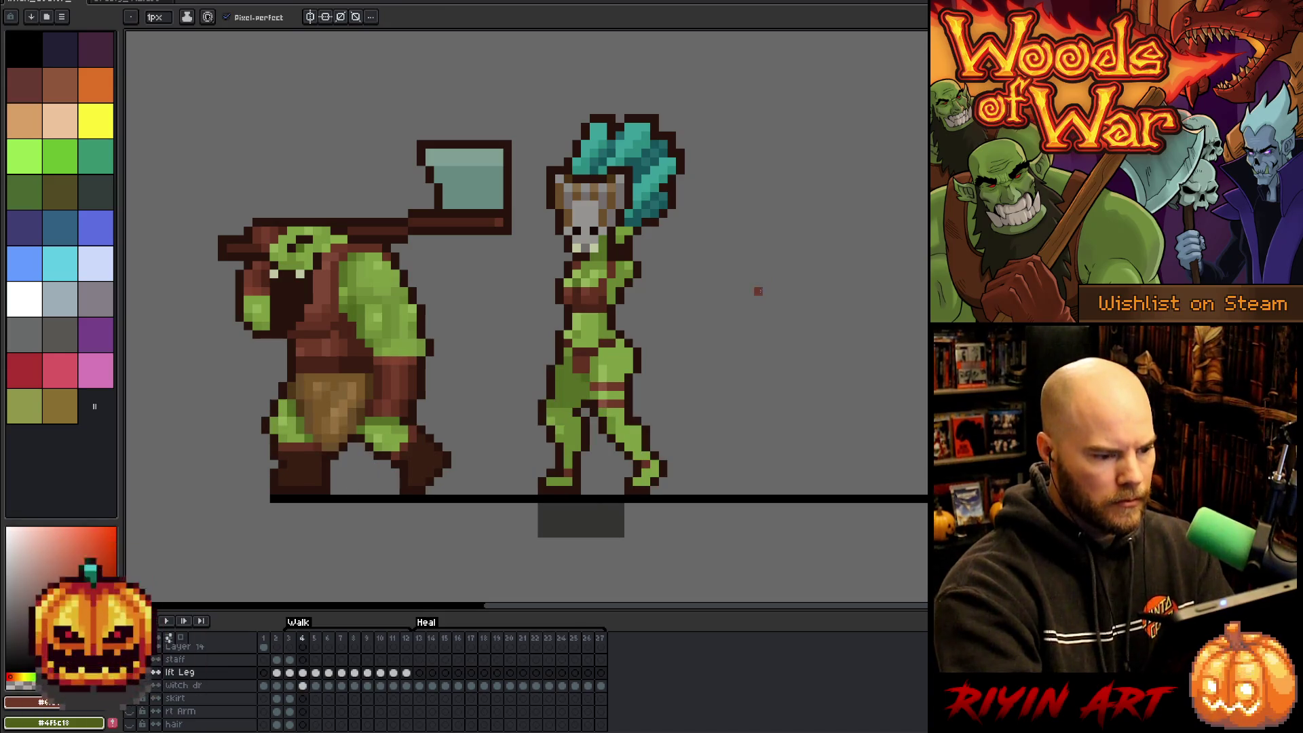
key(period)
key(period)
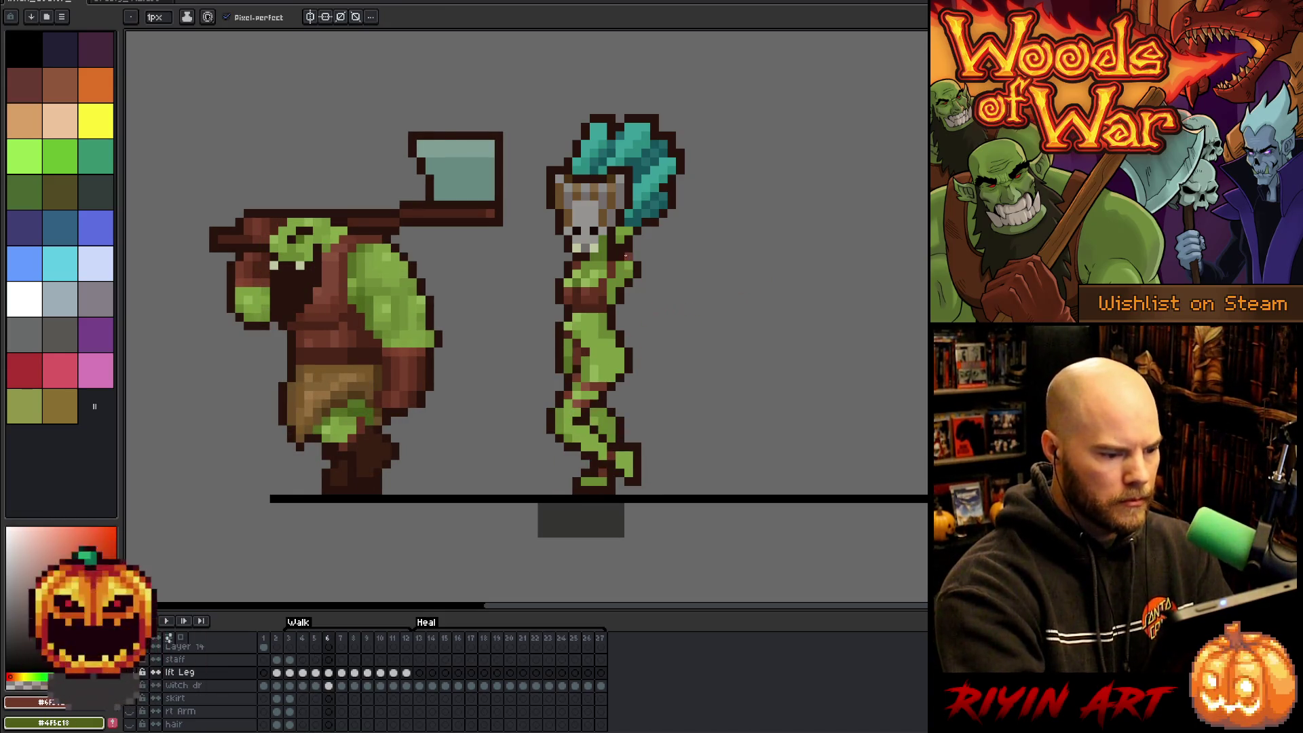
key(period)
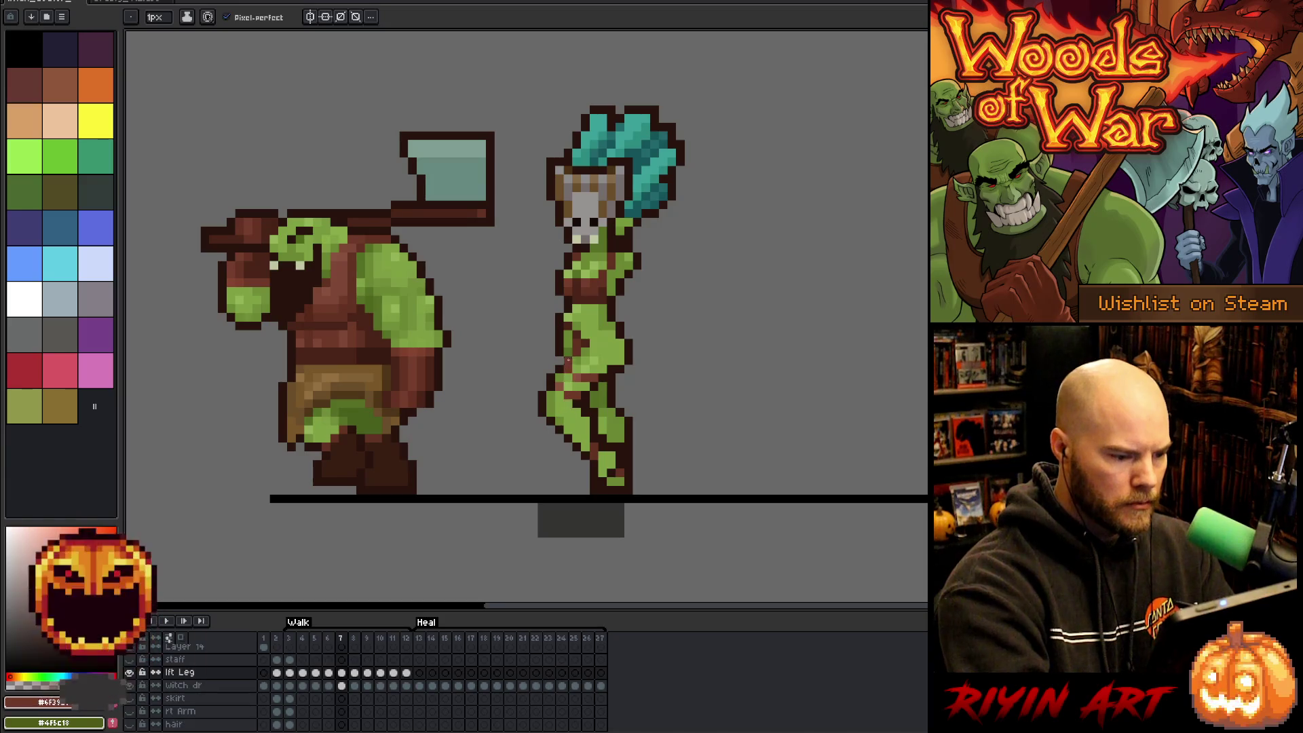
alt+click(568, 380)
alt+click(582, 388)
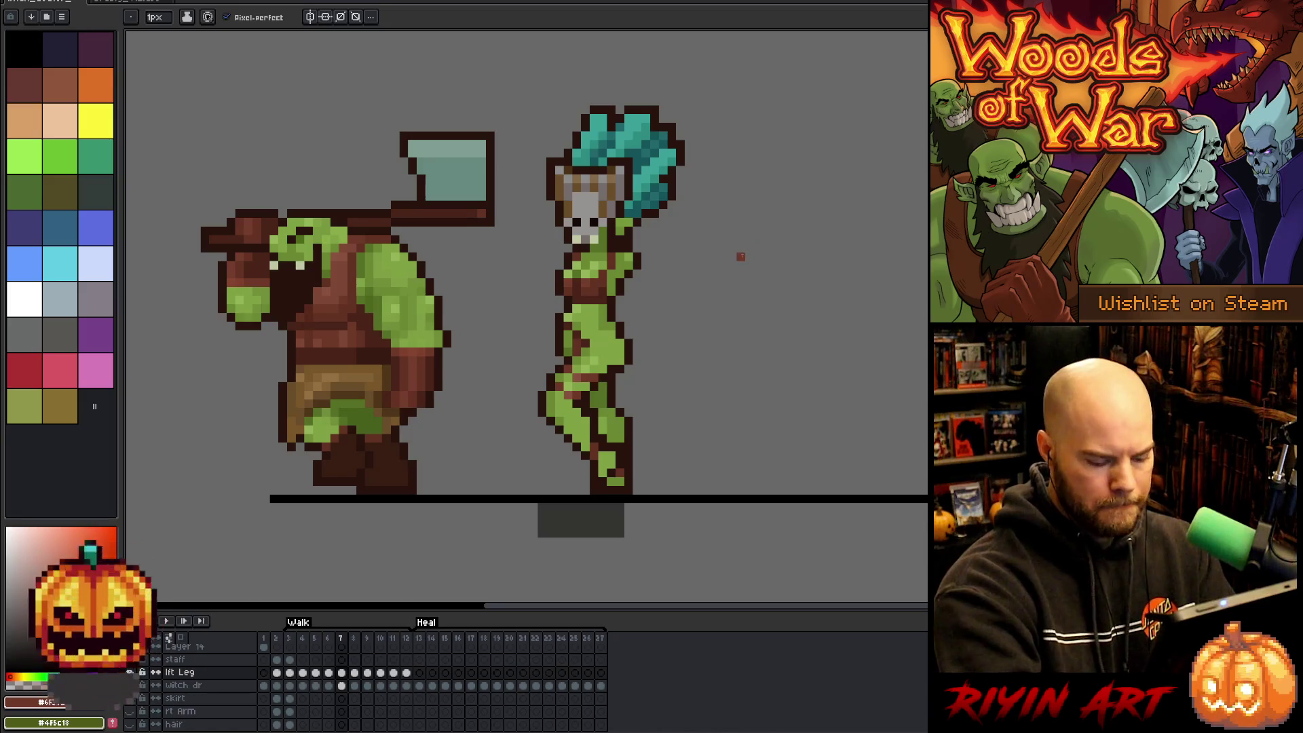
key(period)
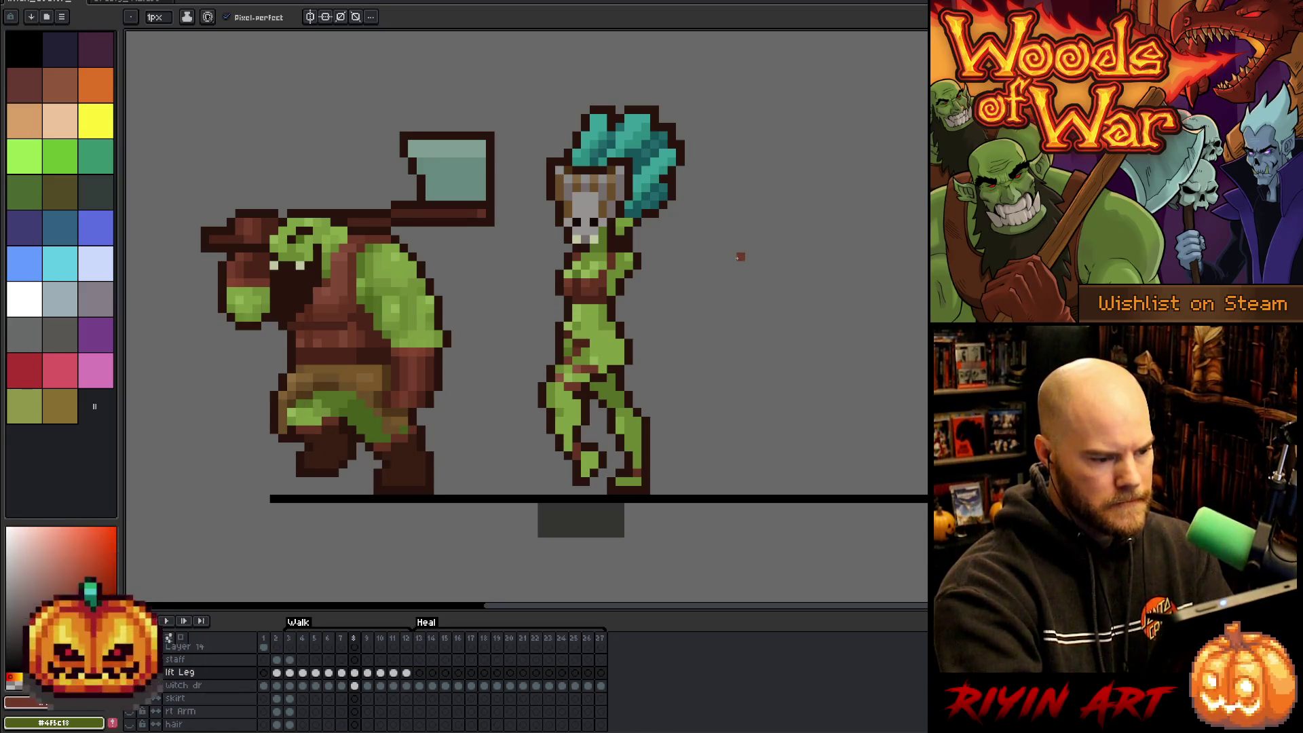
alt+click(580, 384)
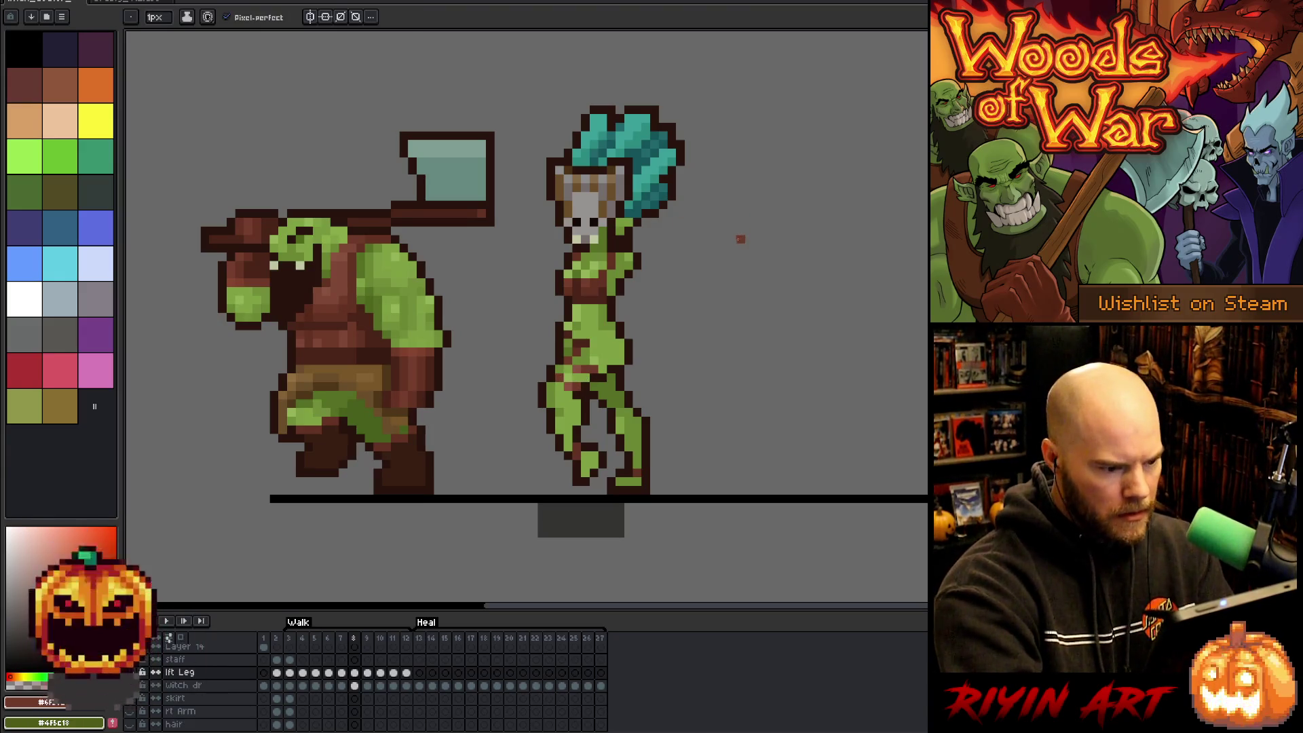
alt+click(596, 341)
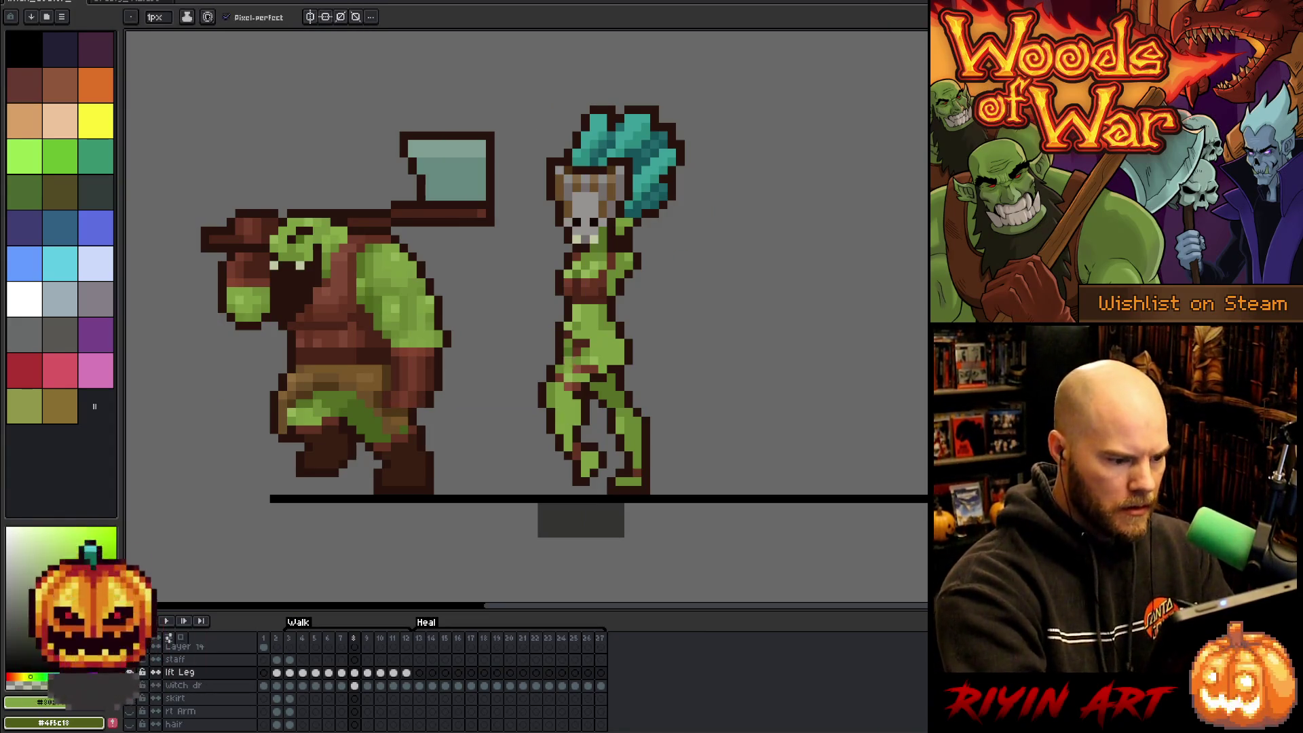
Step back and forth through the Walk frames to compare the witch's leg poses.
key(Left)
key(Right)
key(Right)
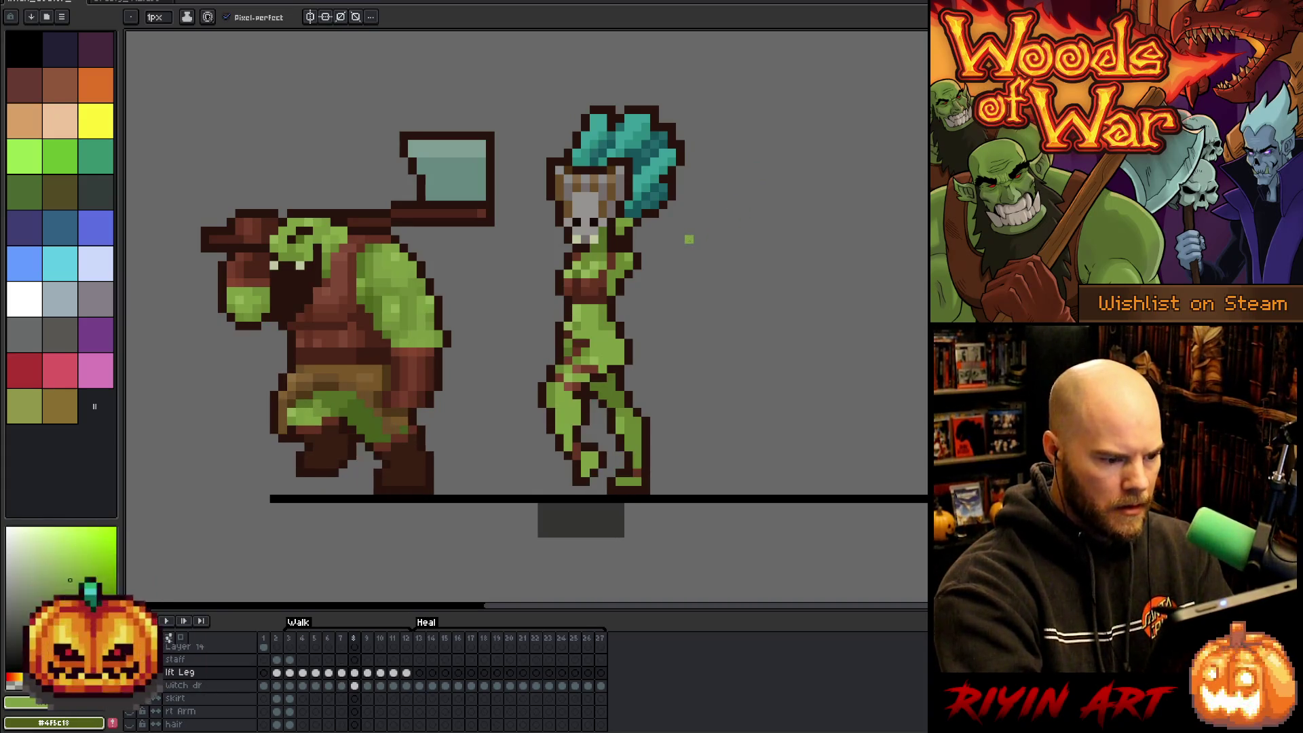
key(Left)
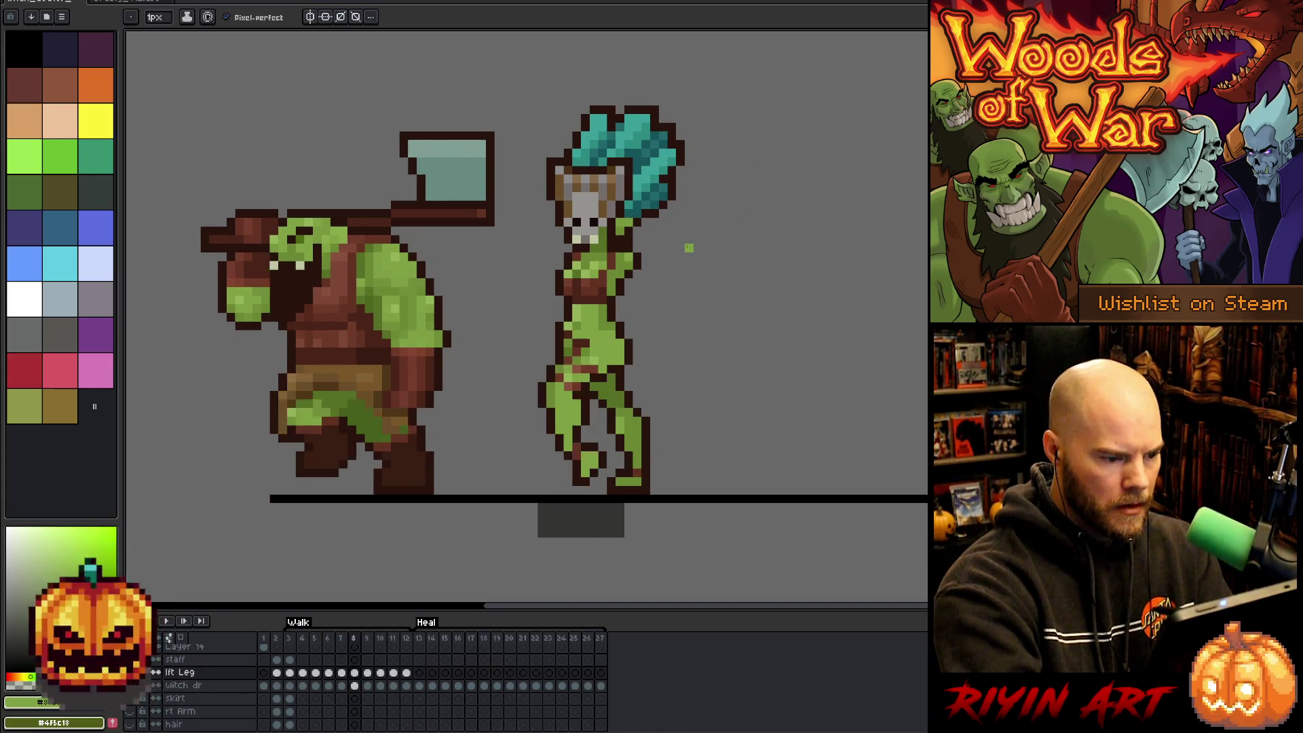
key(Right)
key(Right)
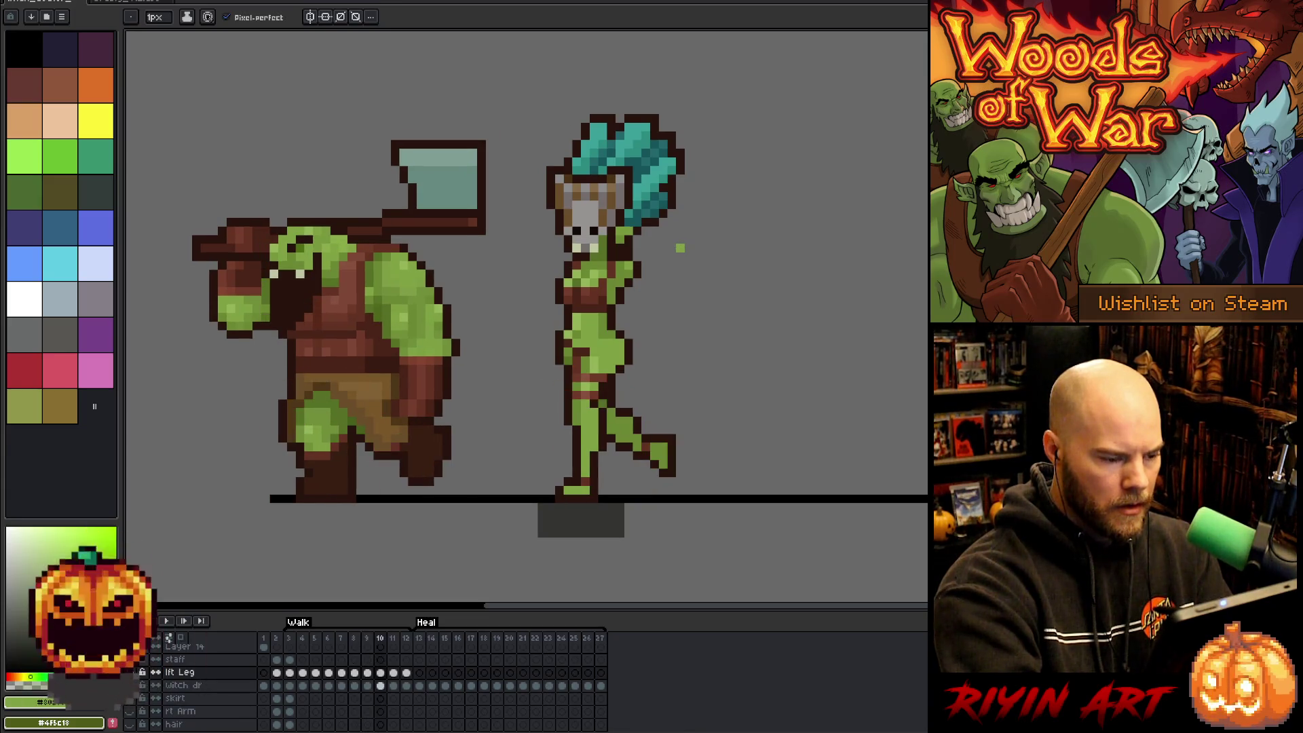
key(Right)
key(Right)
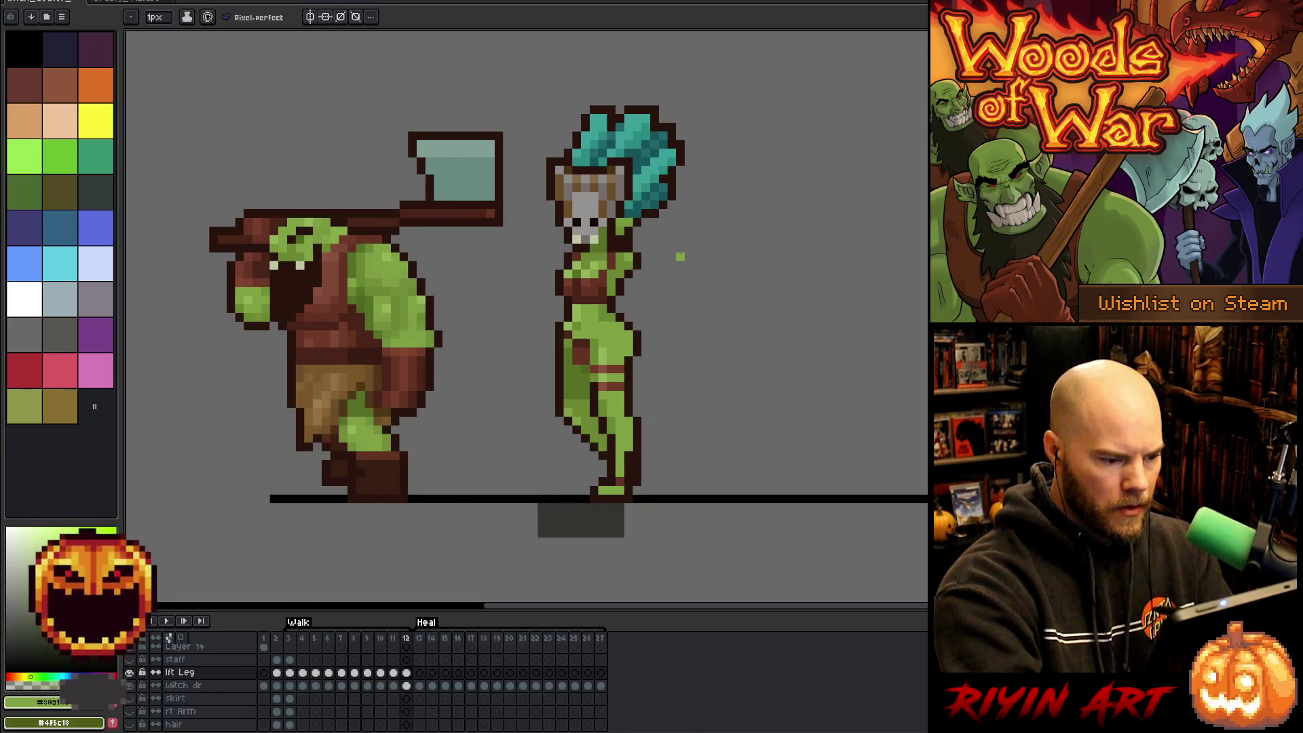
key(Left)
key(Right)
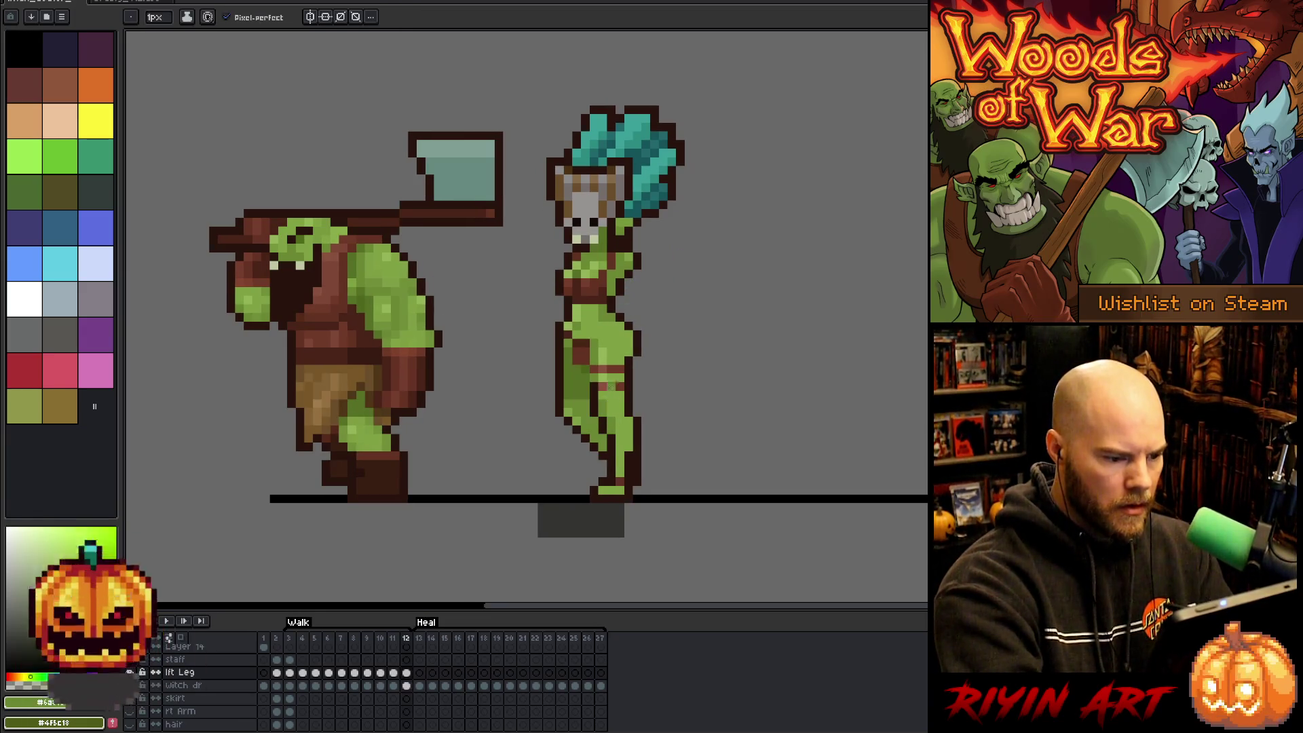
key(Right)
key(Right)
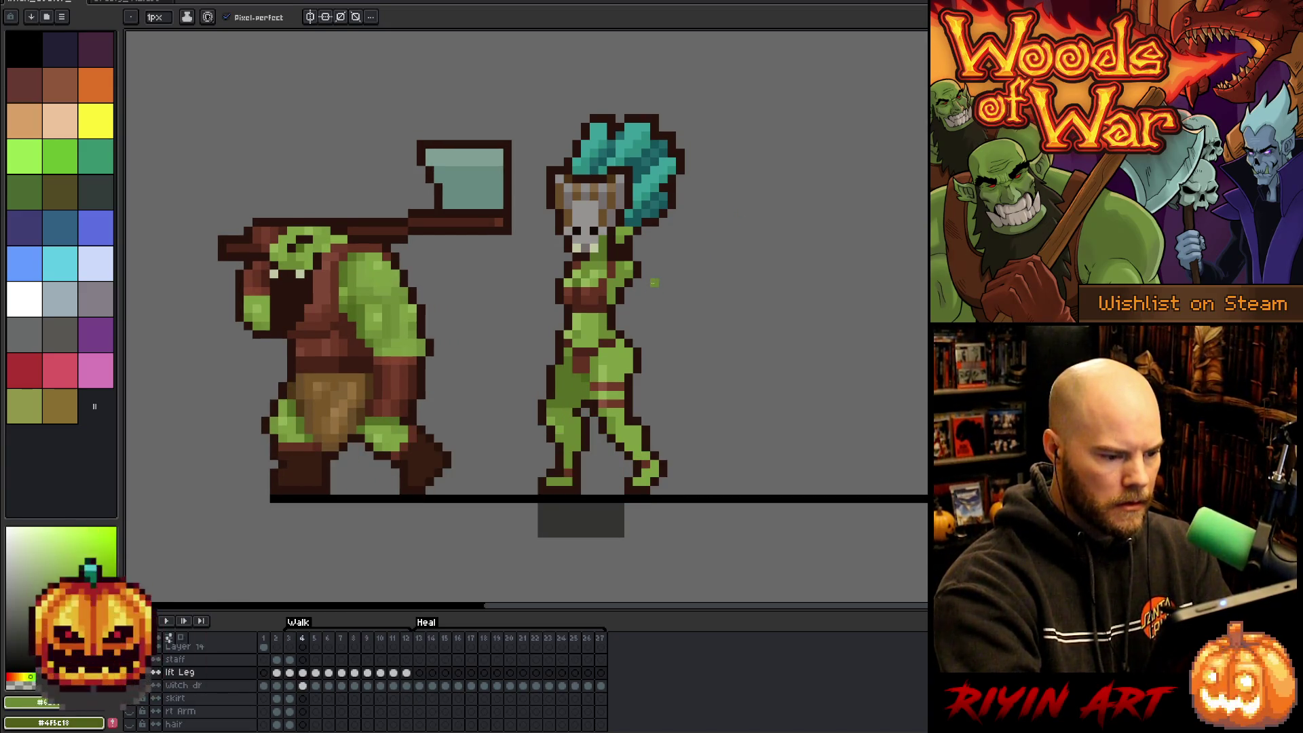
key(Right)
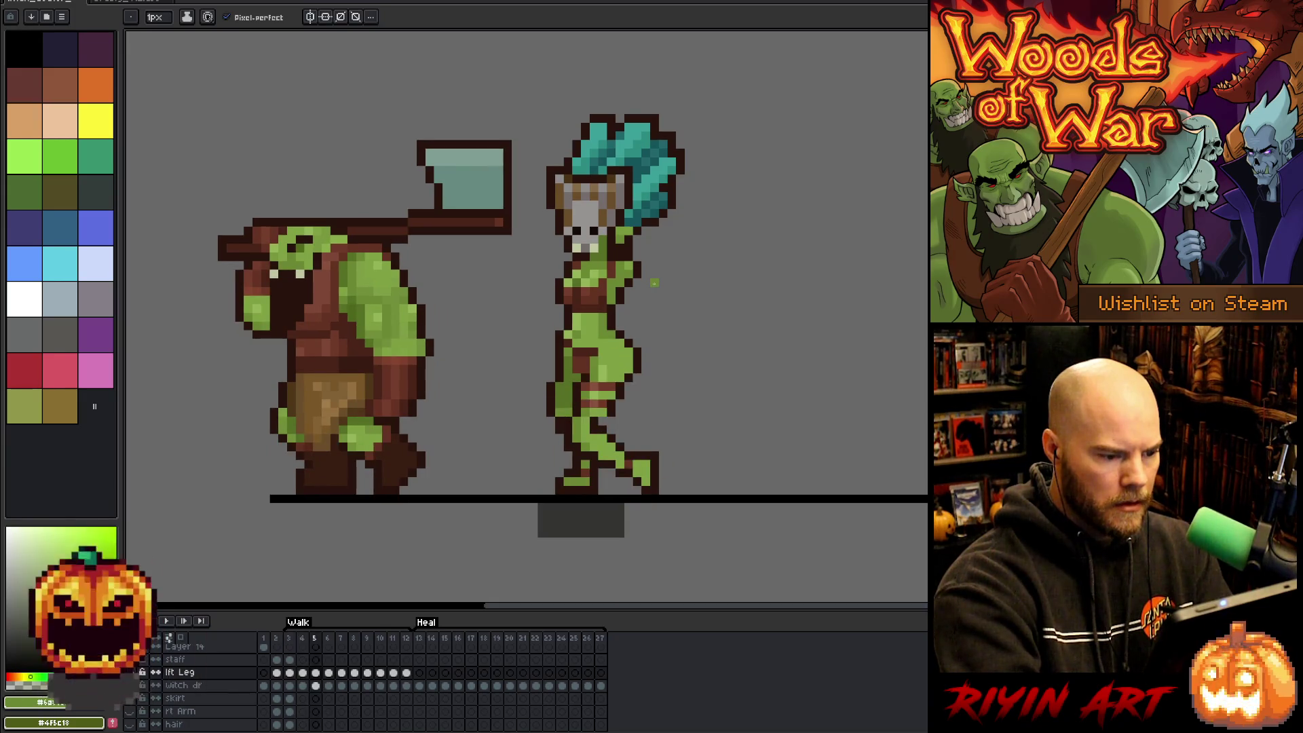
key(Right)
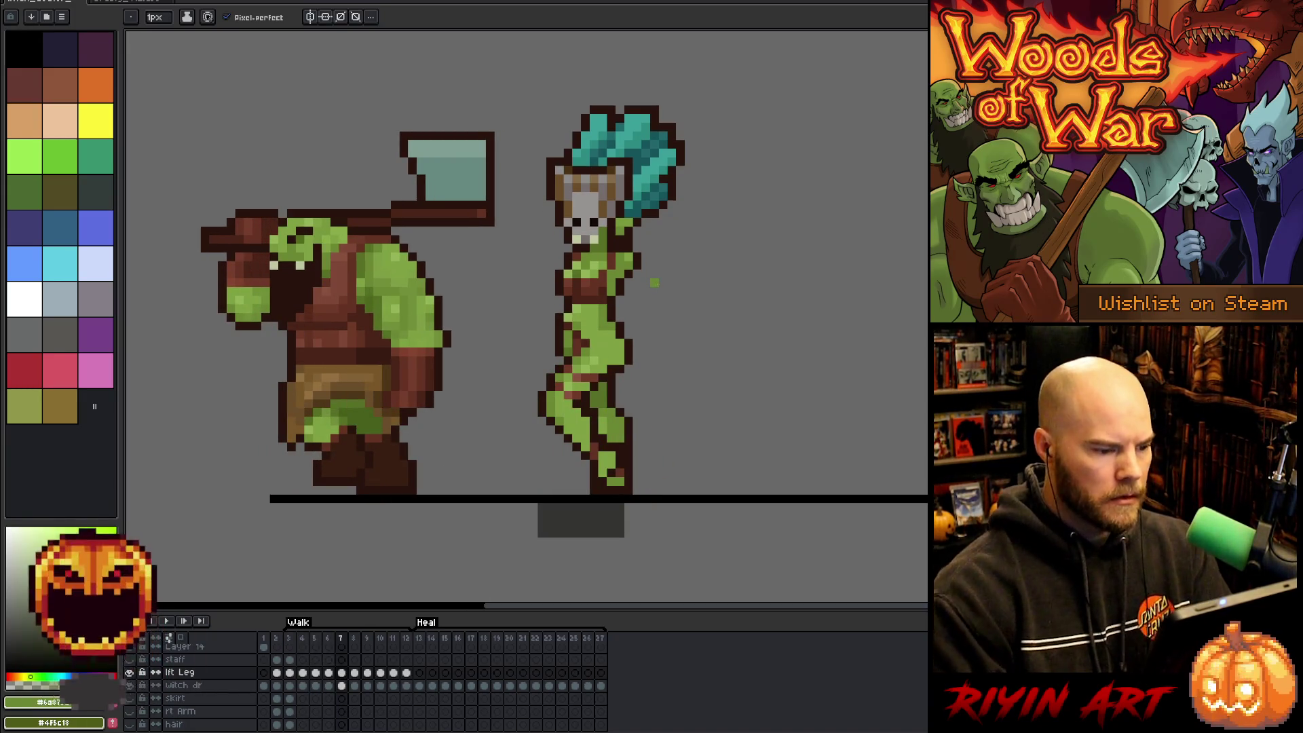
key(Right)
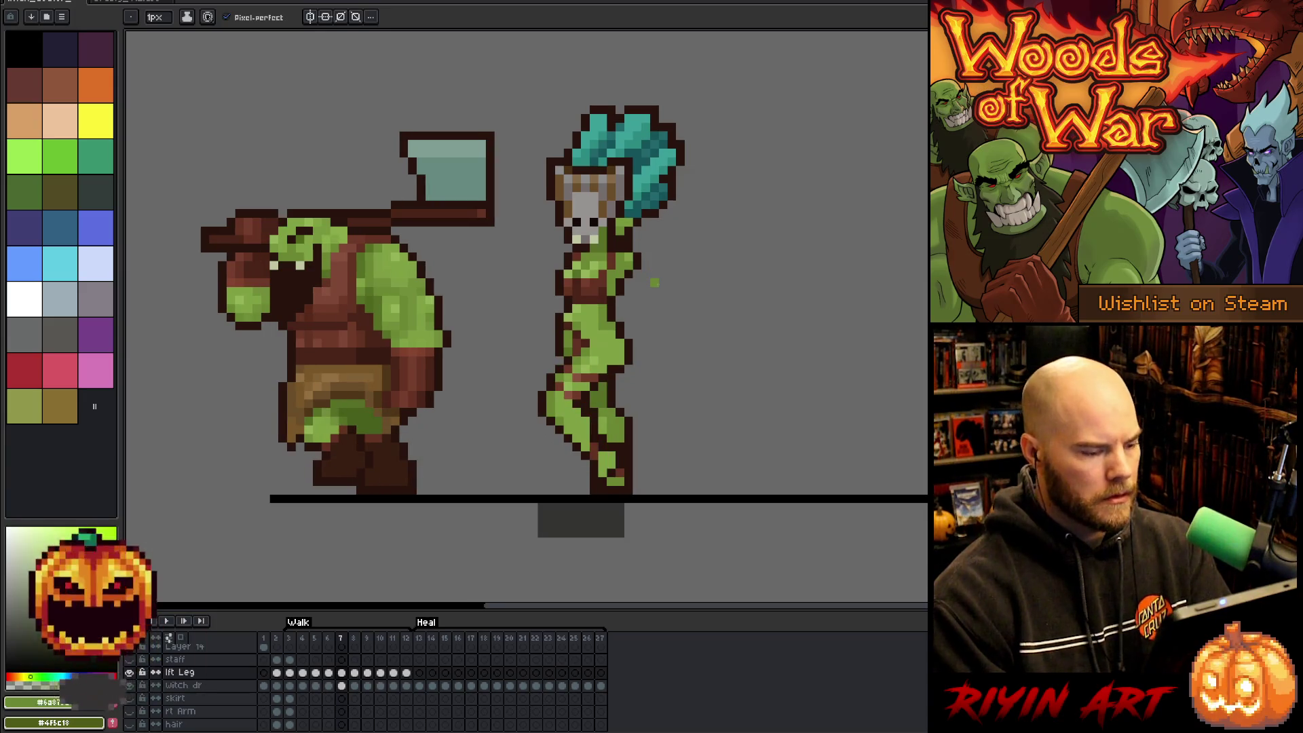
Play the walk animation, stop it, and sample the dark red outline colour.
key(Return)
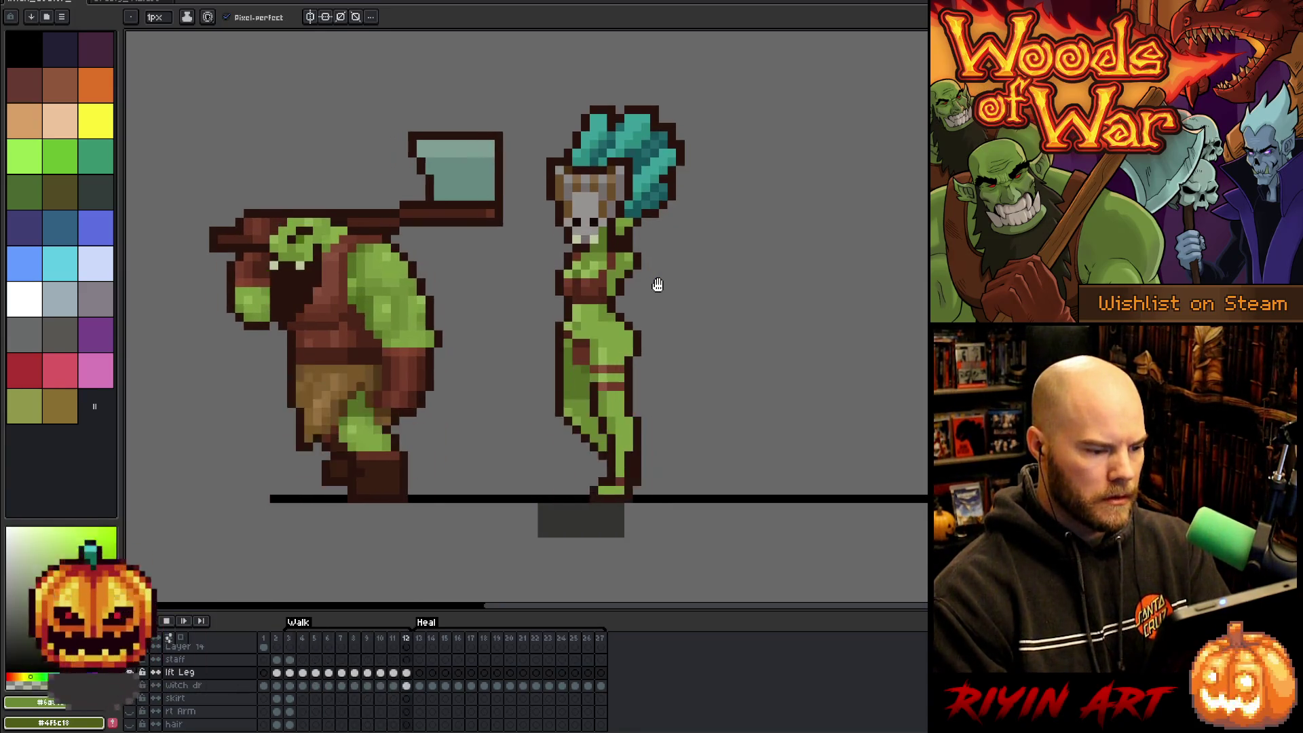
key(Return)
key(Right)
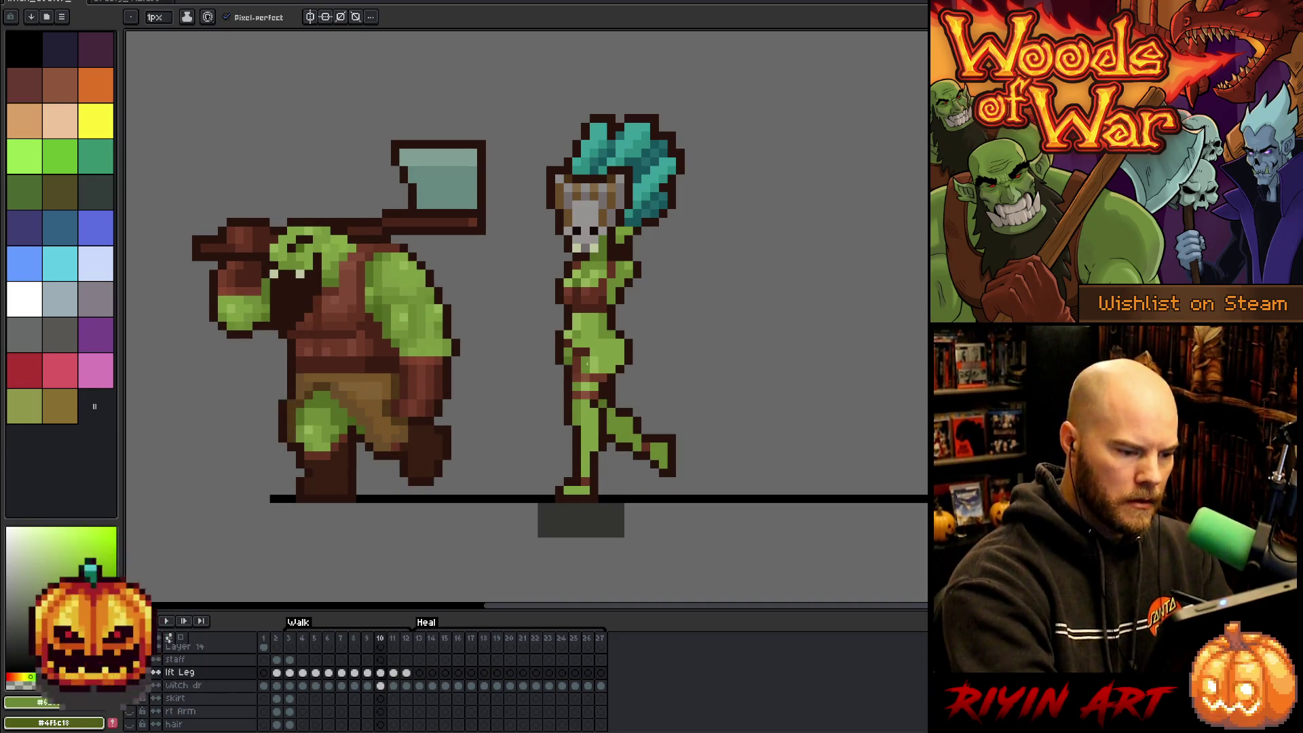
key(alt)
alt+click(583, 358)
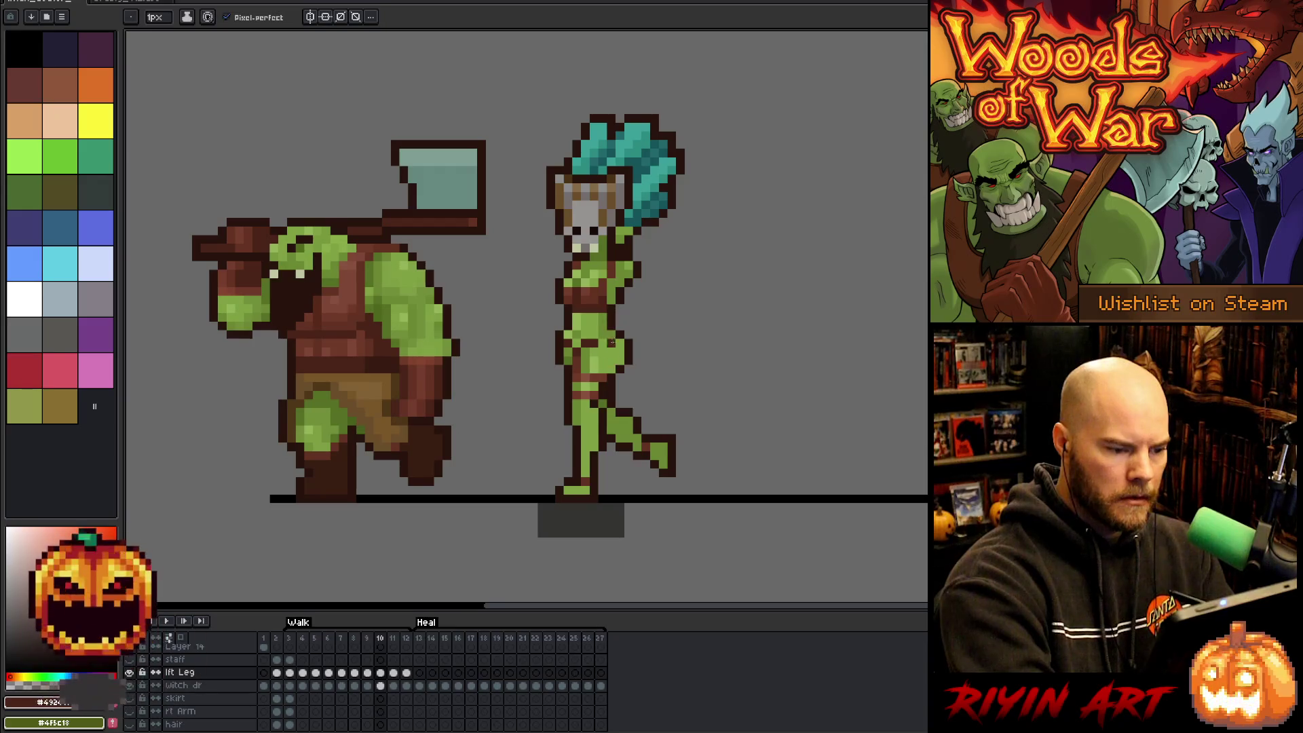
Settle on walk frame 9 and sample the green leg and dark red-brown colours.
key(comma)
key(comma)
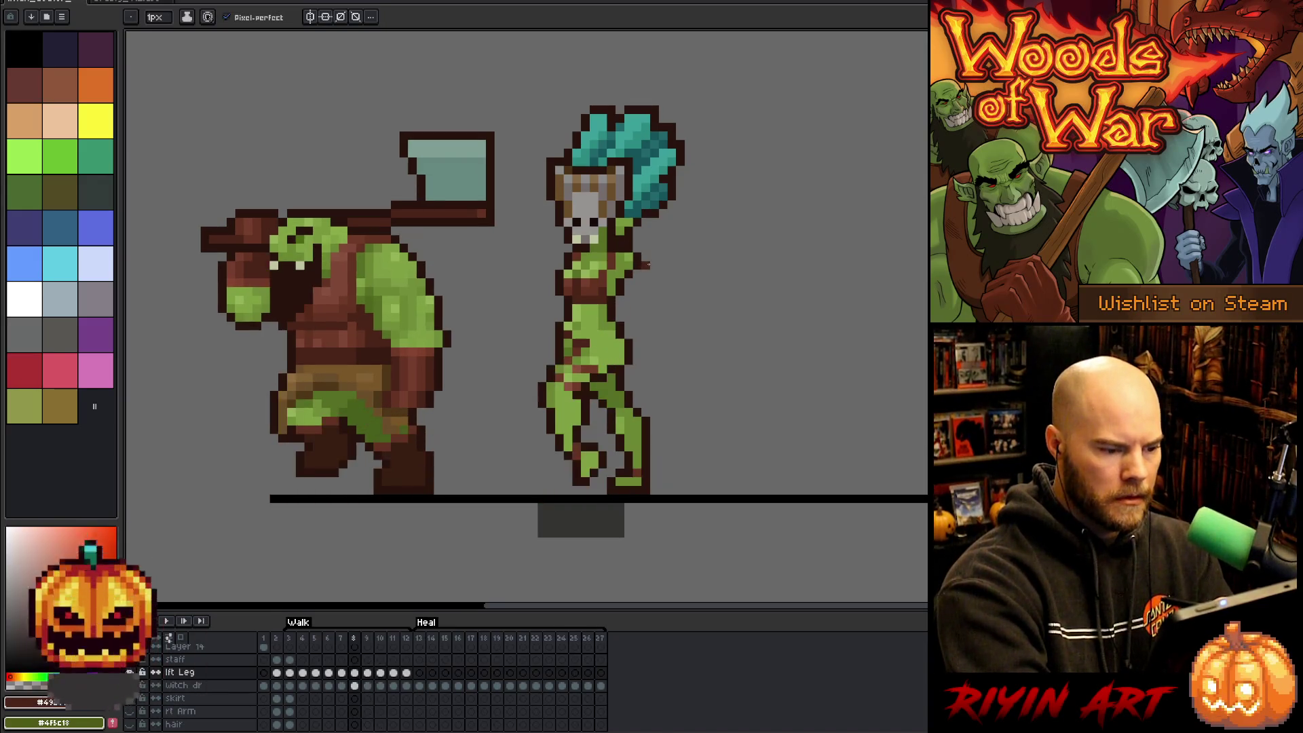
key(period)
key(alt)
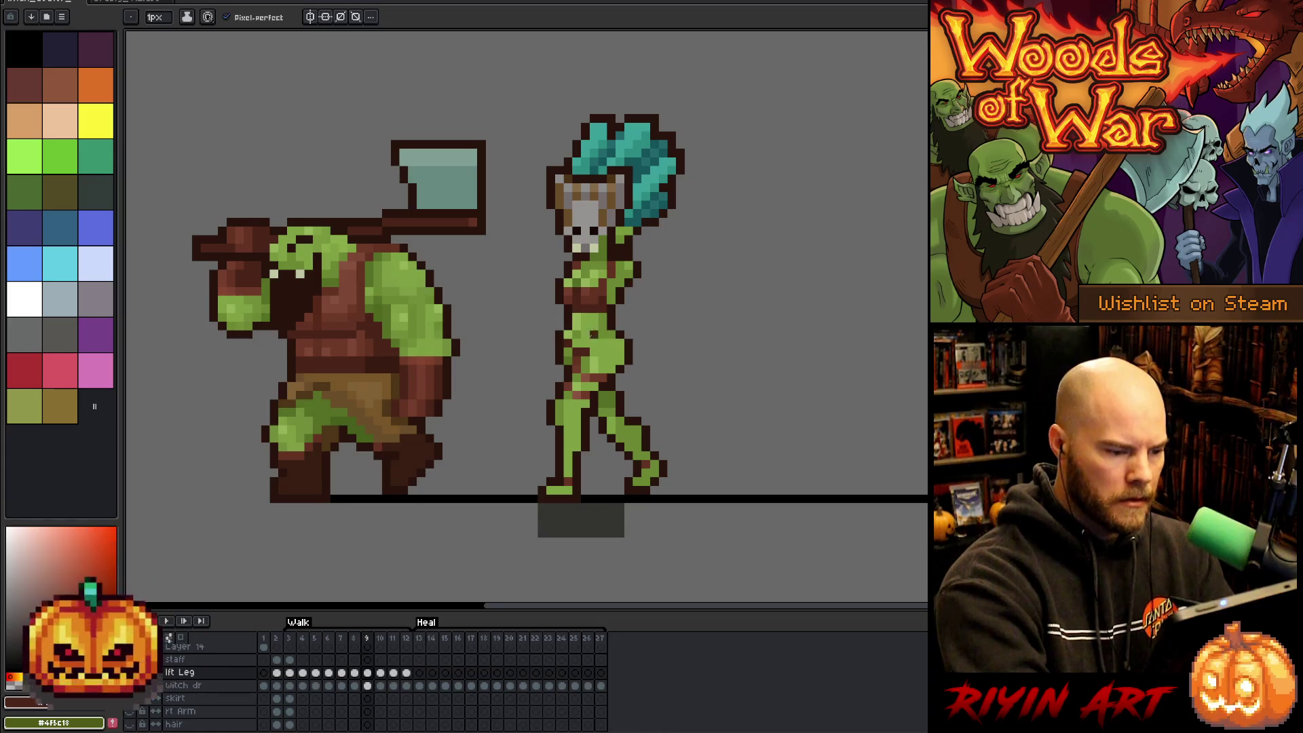
alt+click(588, 359)
alt+click(588, 344)
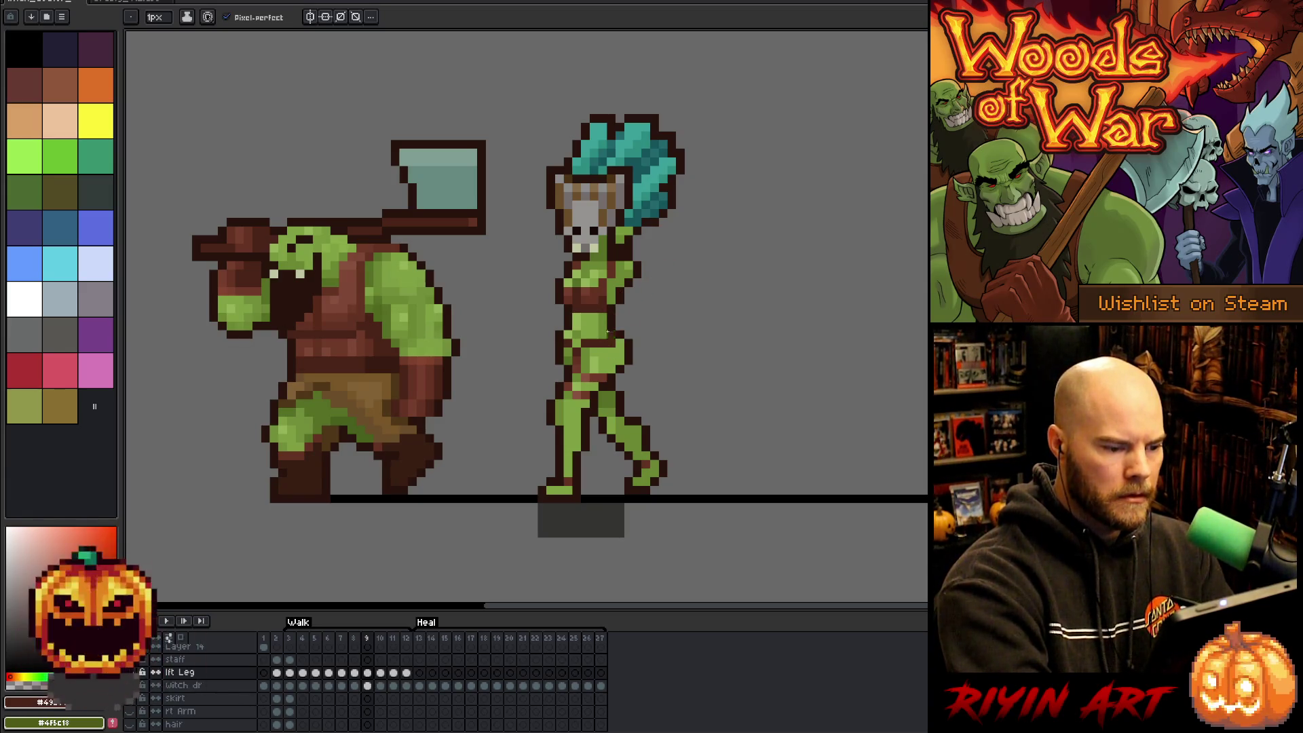
Step back to walk frame 7 and switch to the Eraser tool.
key(Left)
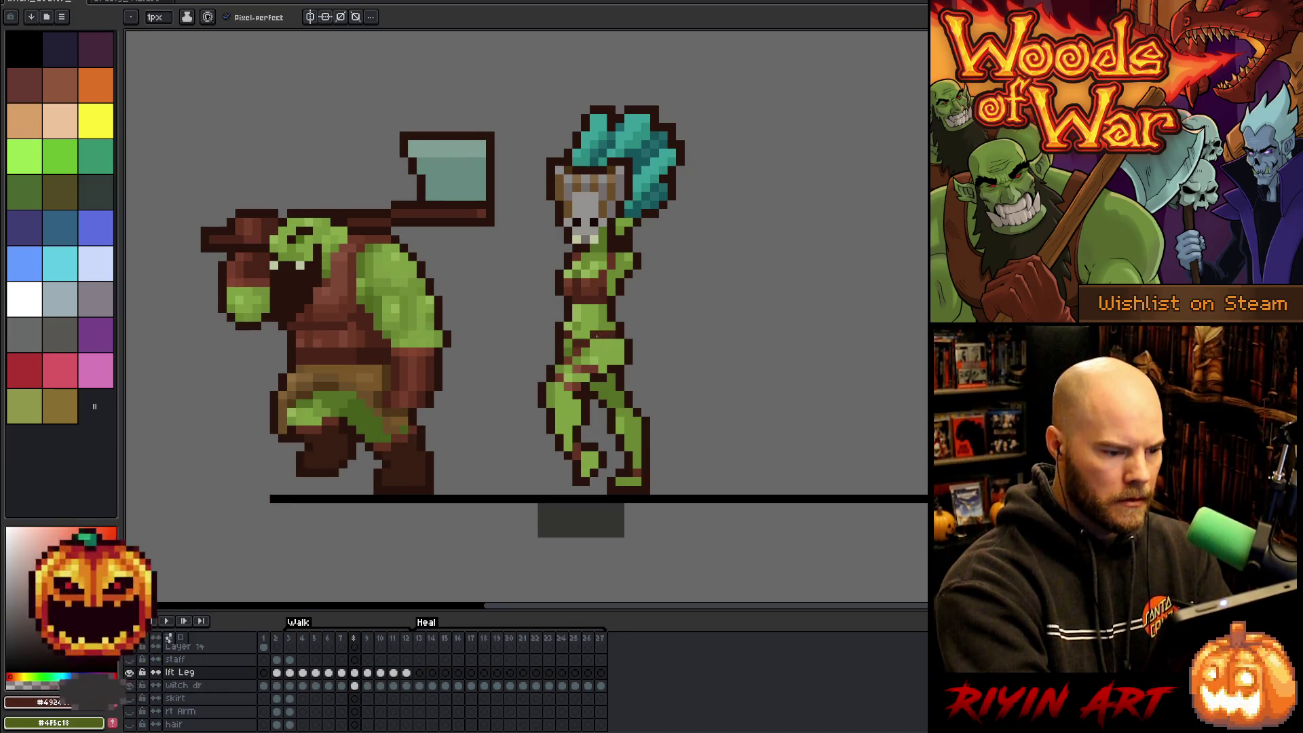
key(Left)
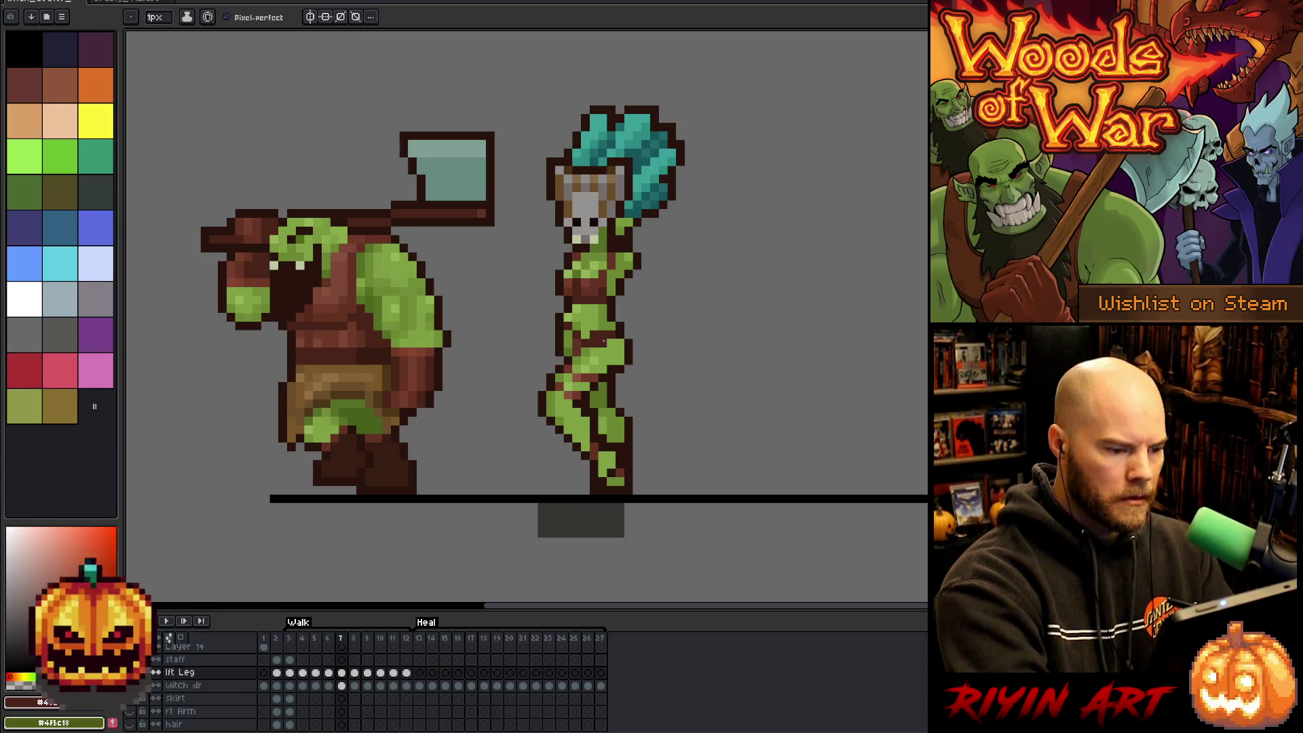
key(e)
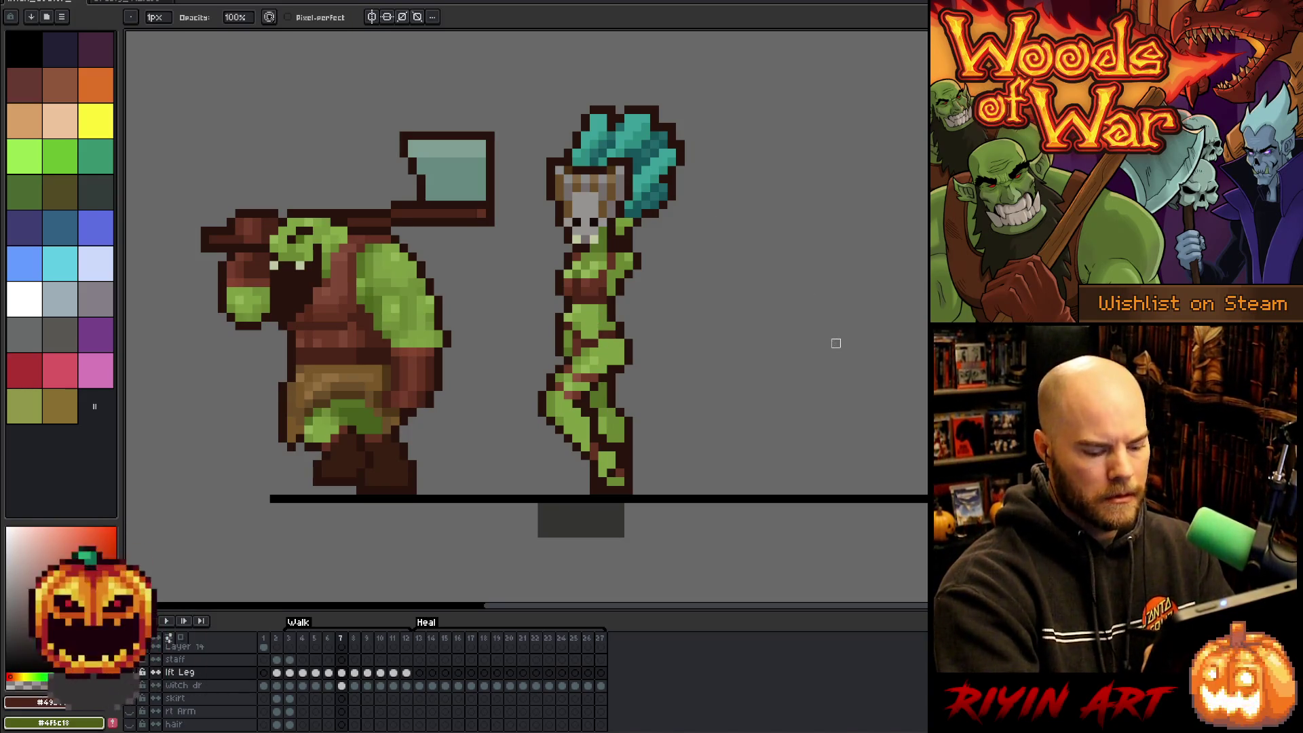
Compare walk frames 7 and 8, then sample a colour from the witch's body on frame 9.
key(Right)
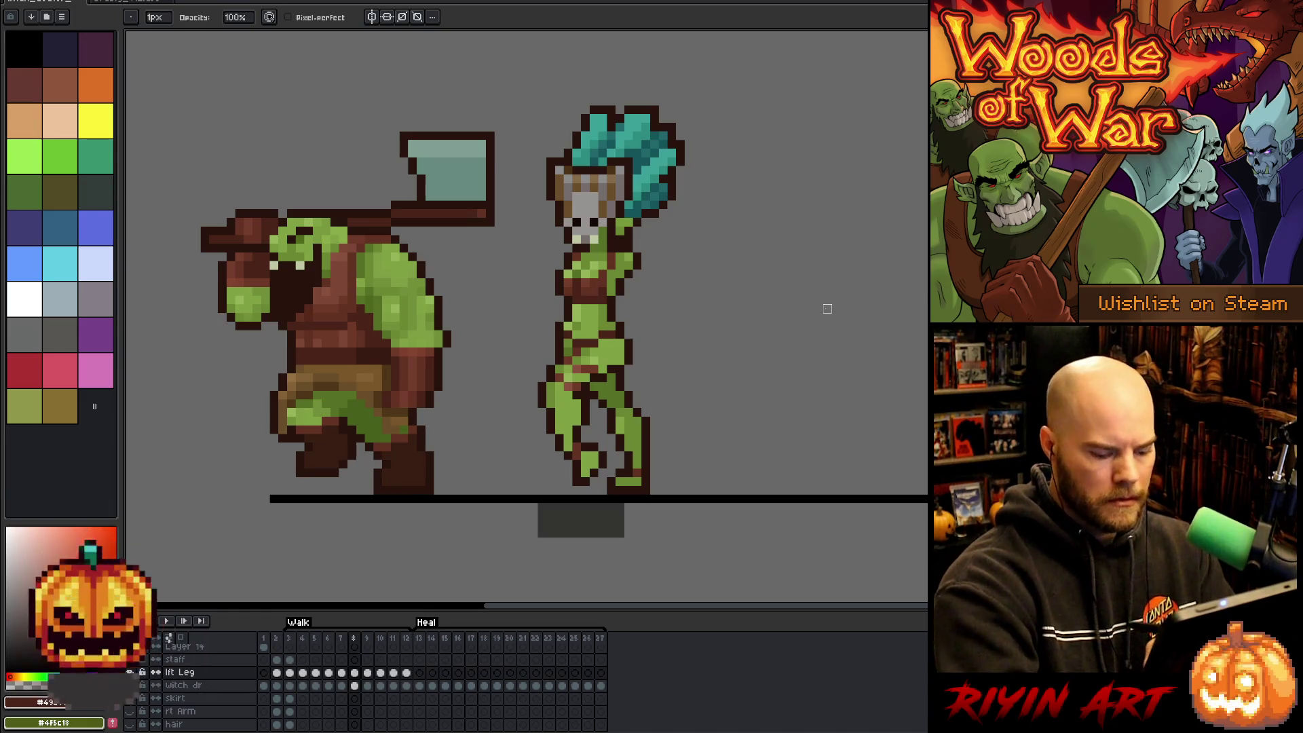
key(Left)
key(Right)
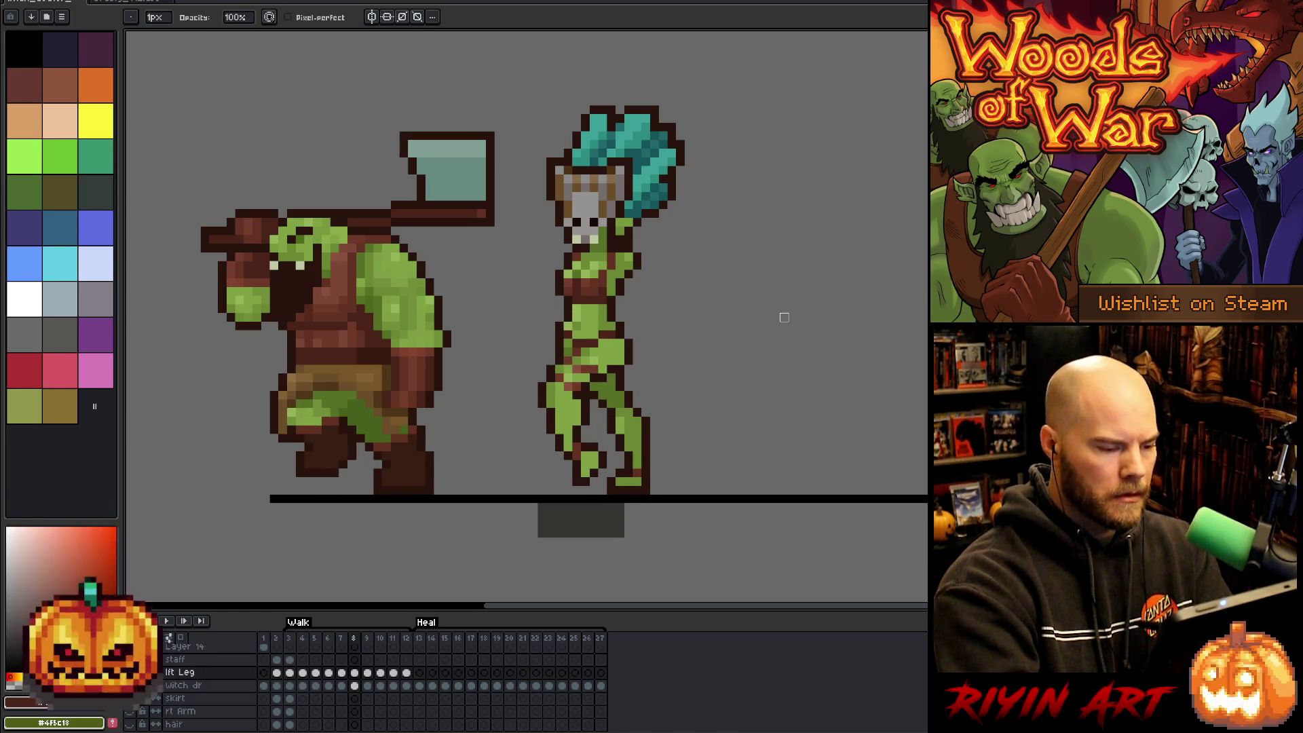
key(Left)
key(Right)
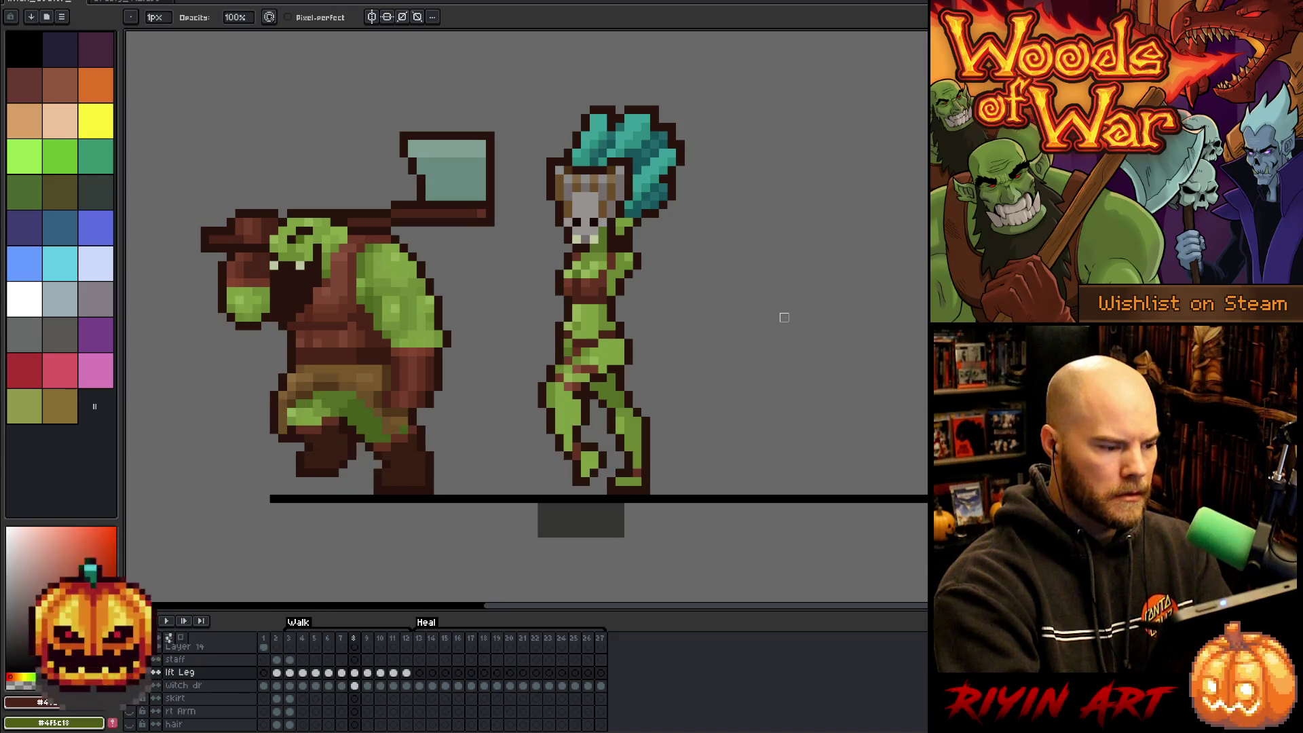
key(Right)
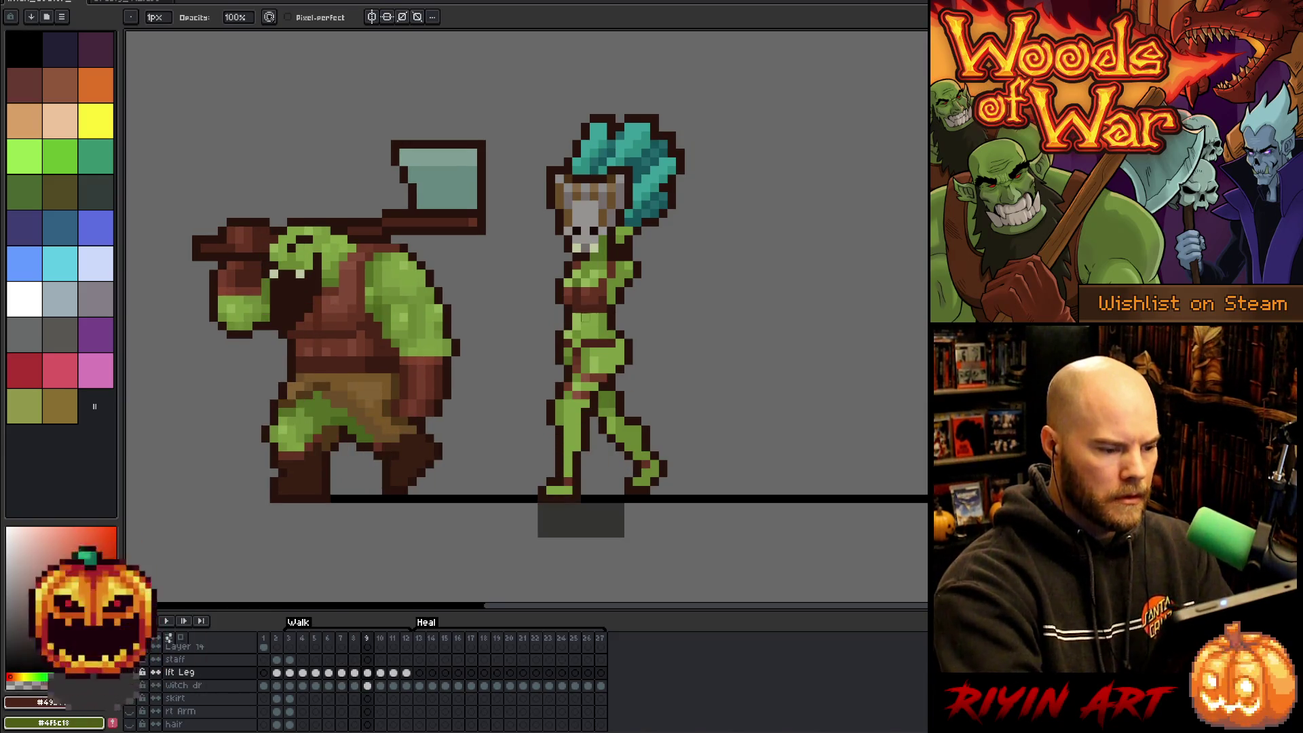
alt+click(594, 334)
key(e)
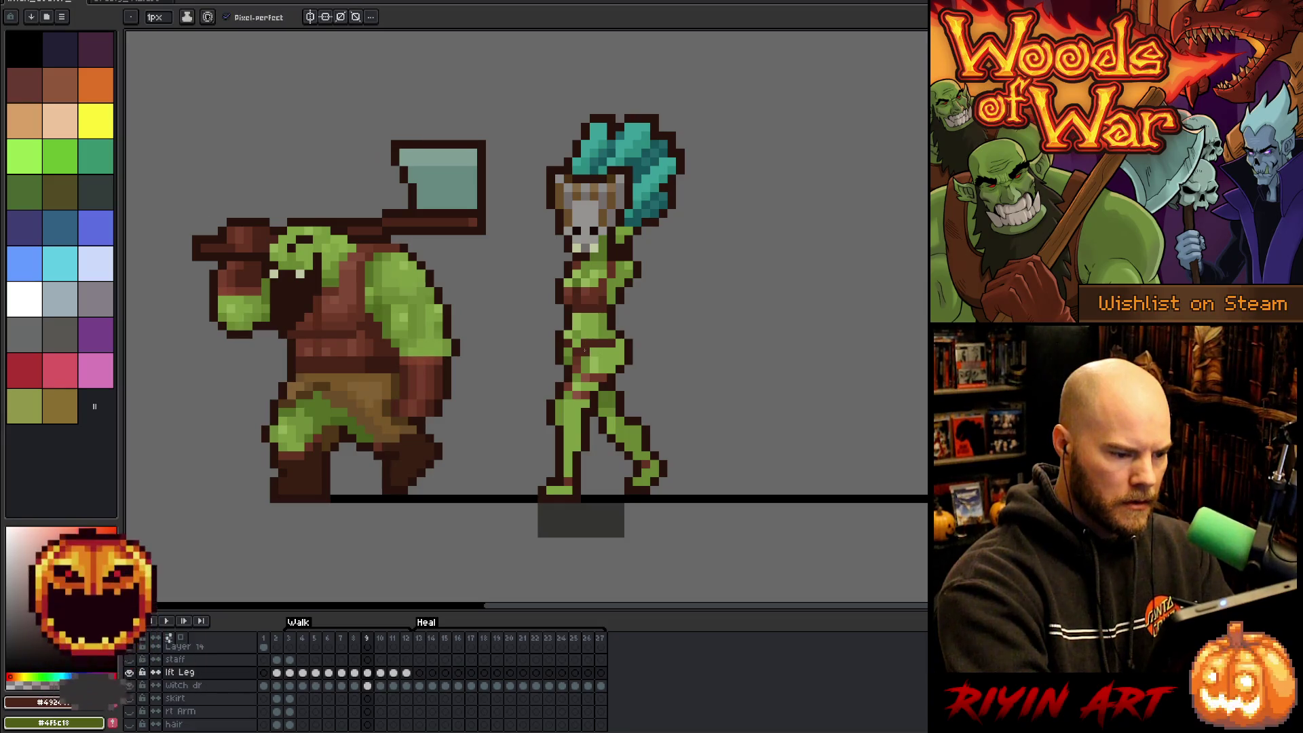
key(b)
Flip repeatedly between walk frames 8 and 9 to compare the witch's two poses.
key(Left)
key(Right)
key(Left)
key(Right)
key(Left)
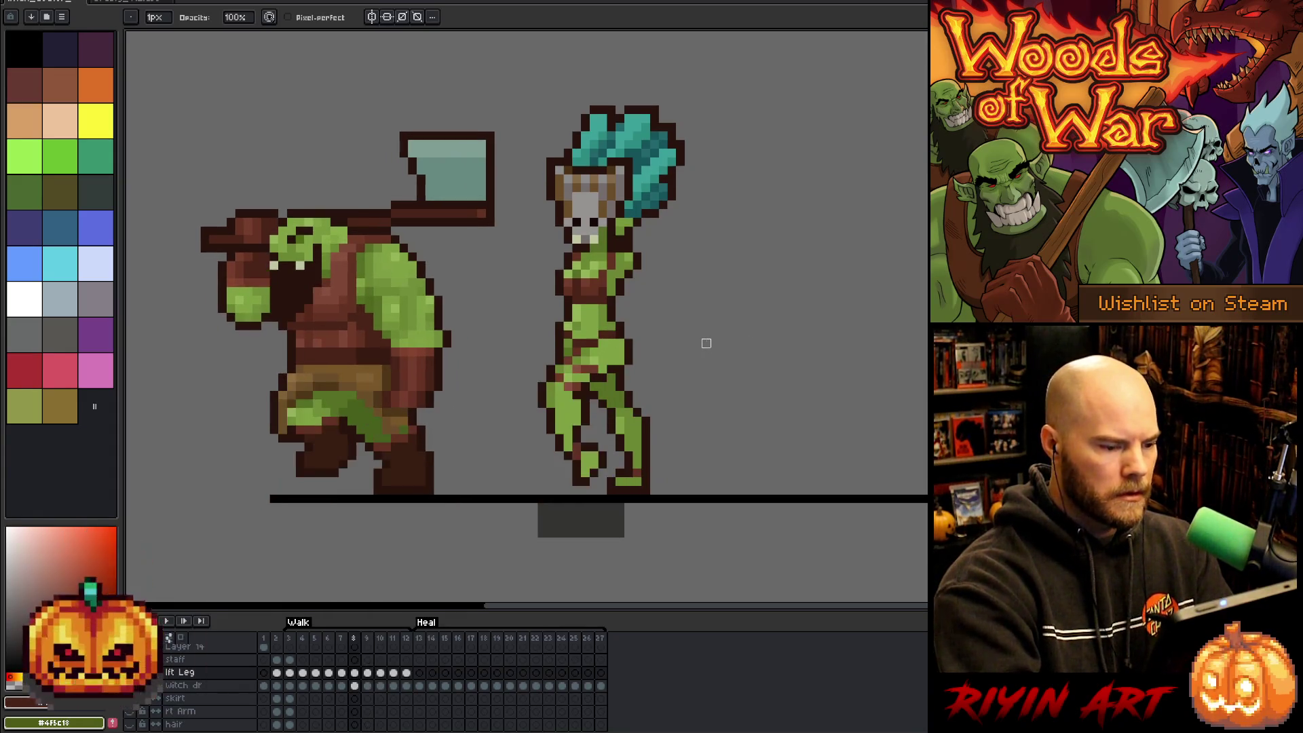
key(Right)
key(Left)
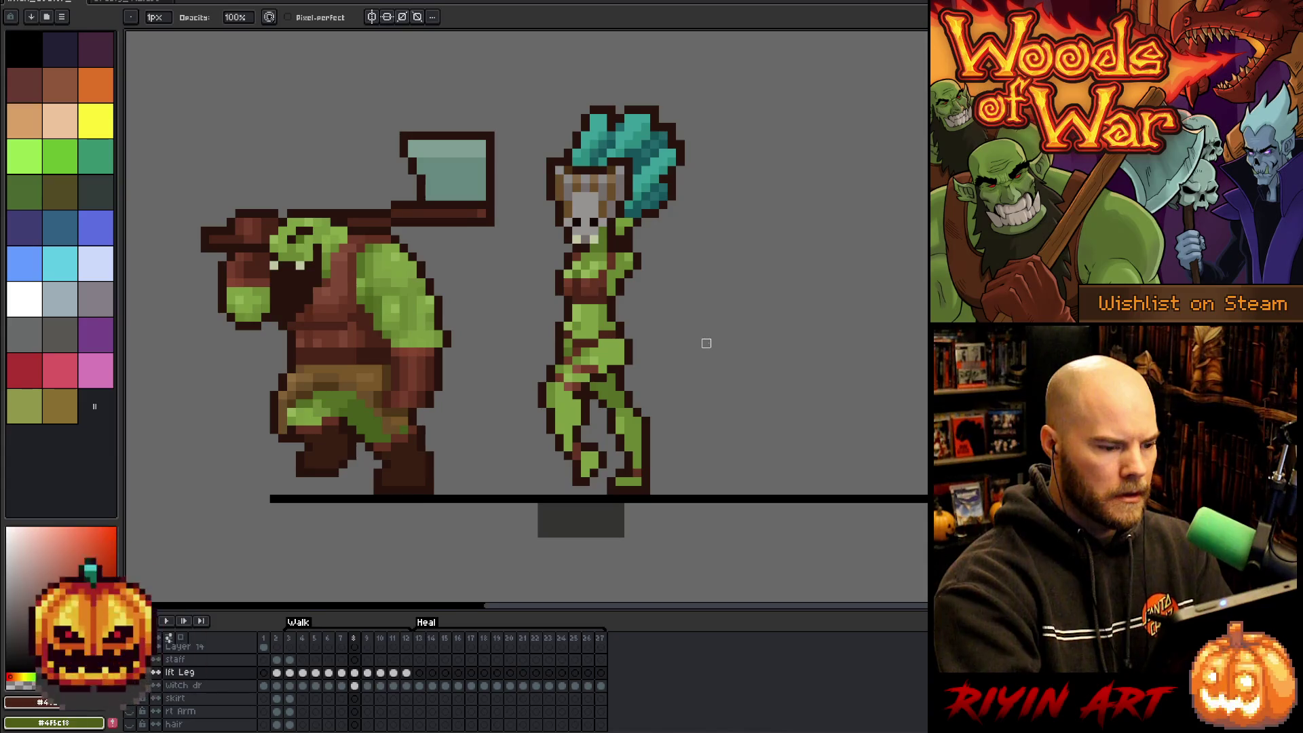
key(Right)
key(Left)
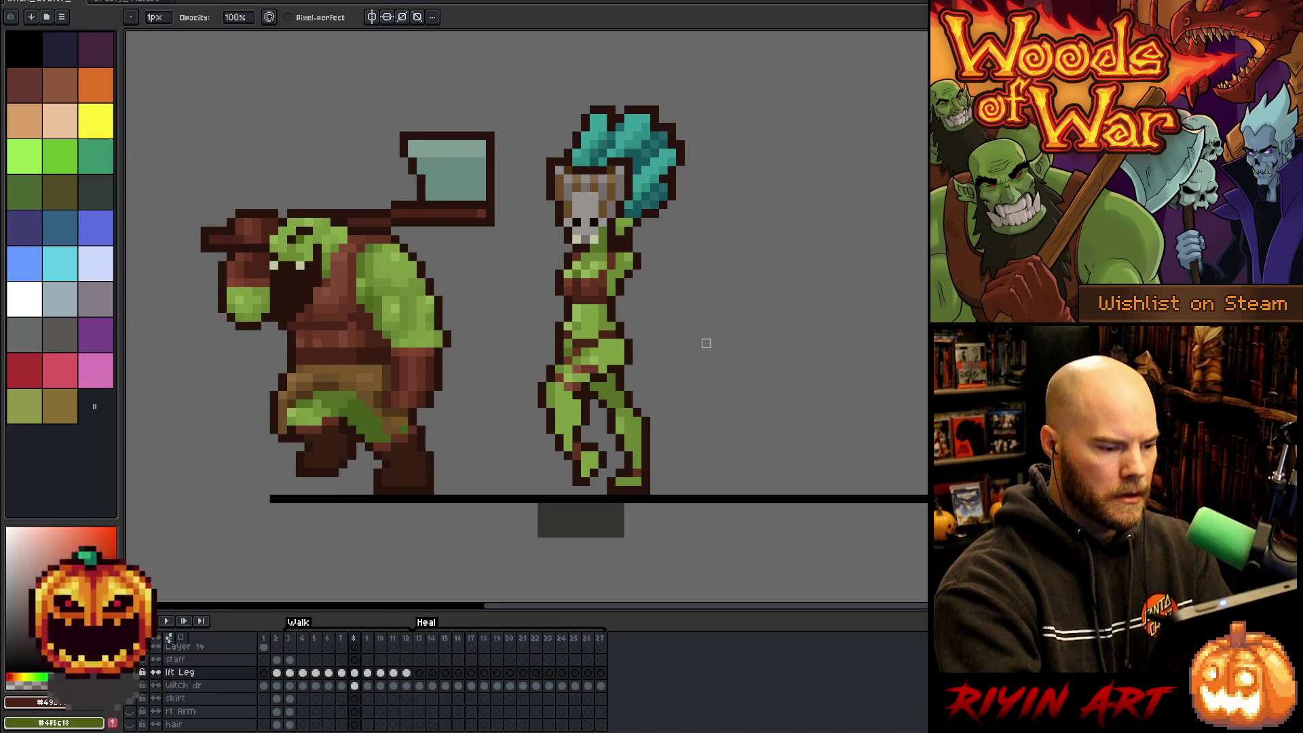
key(Right)
key(Left)
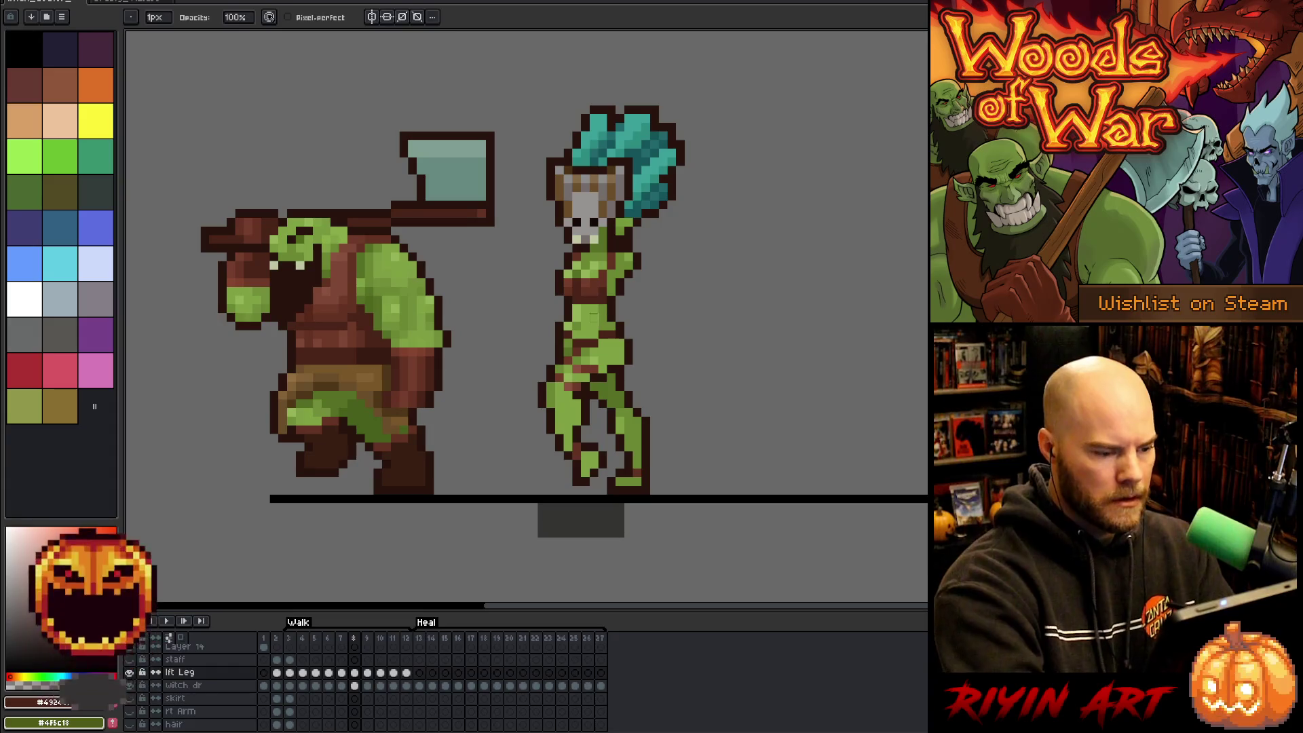
Pick the witch's green skin colour on frame 8 and move on to frame 9.
key(e)
key(b)
alt+click(594, 345)
key(e)
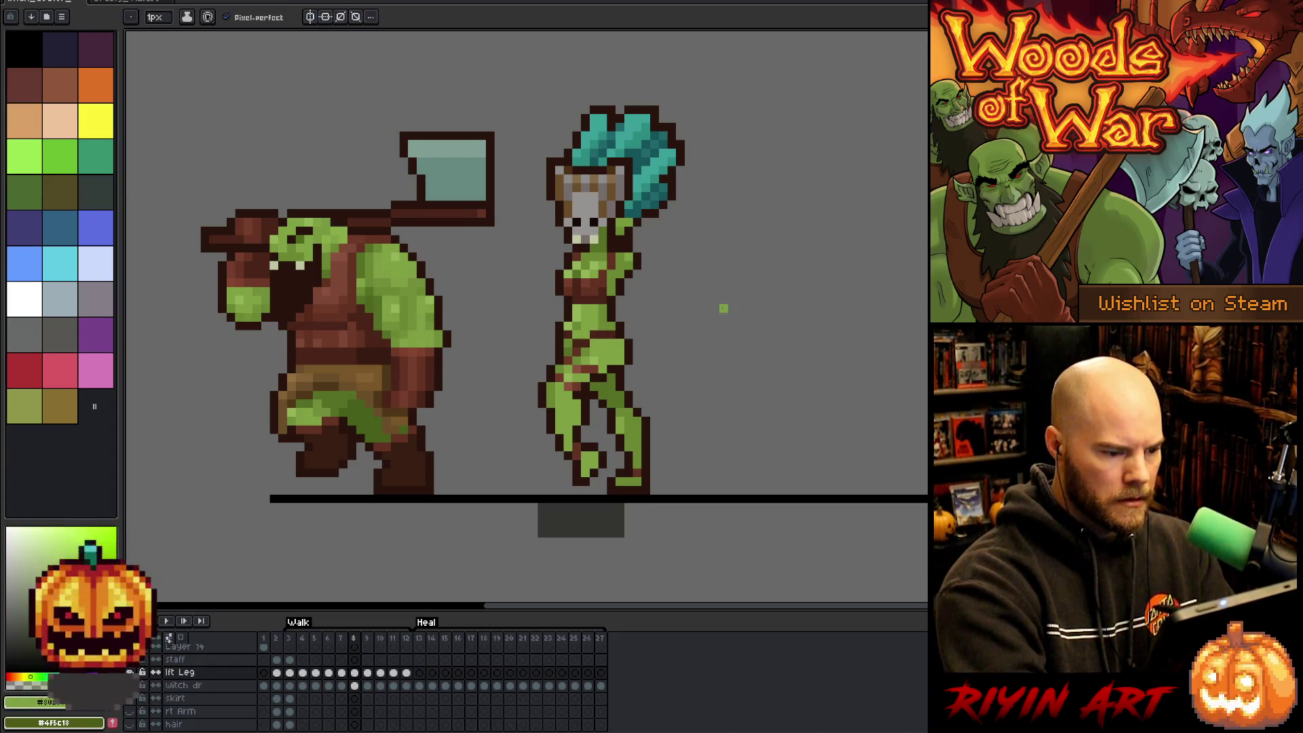
key(Right)
key(Right)
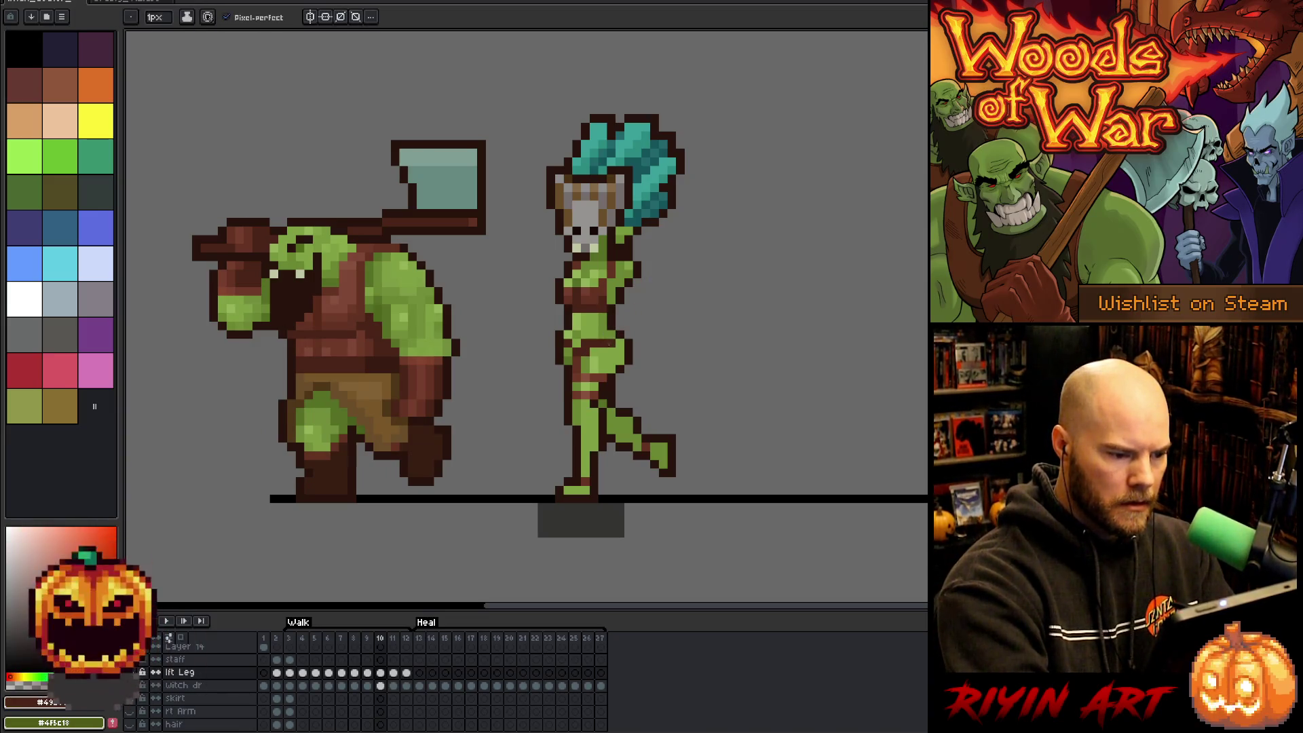
Review the witch's poses across walk frames 9 to 11, ending on frame 10.
key(e)
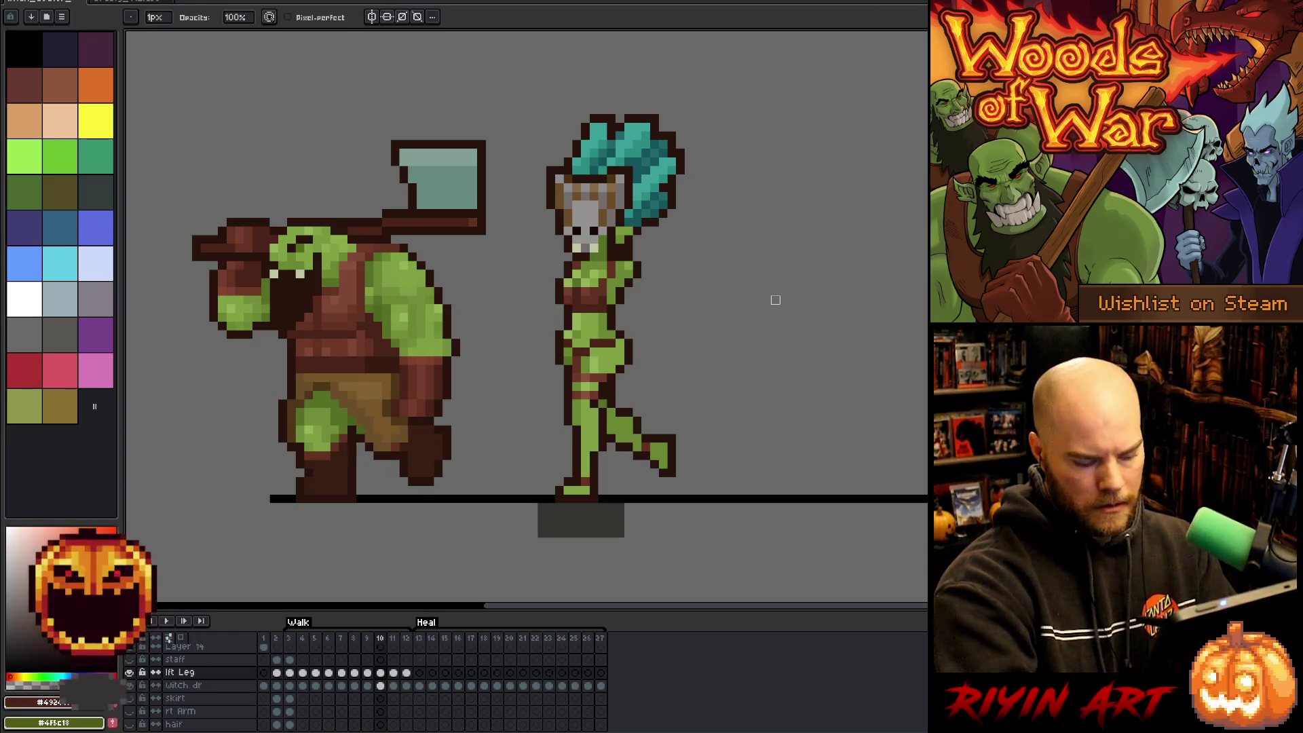
key(Right)
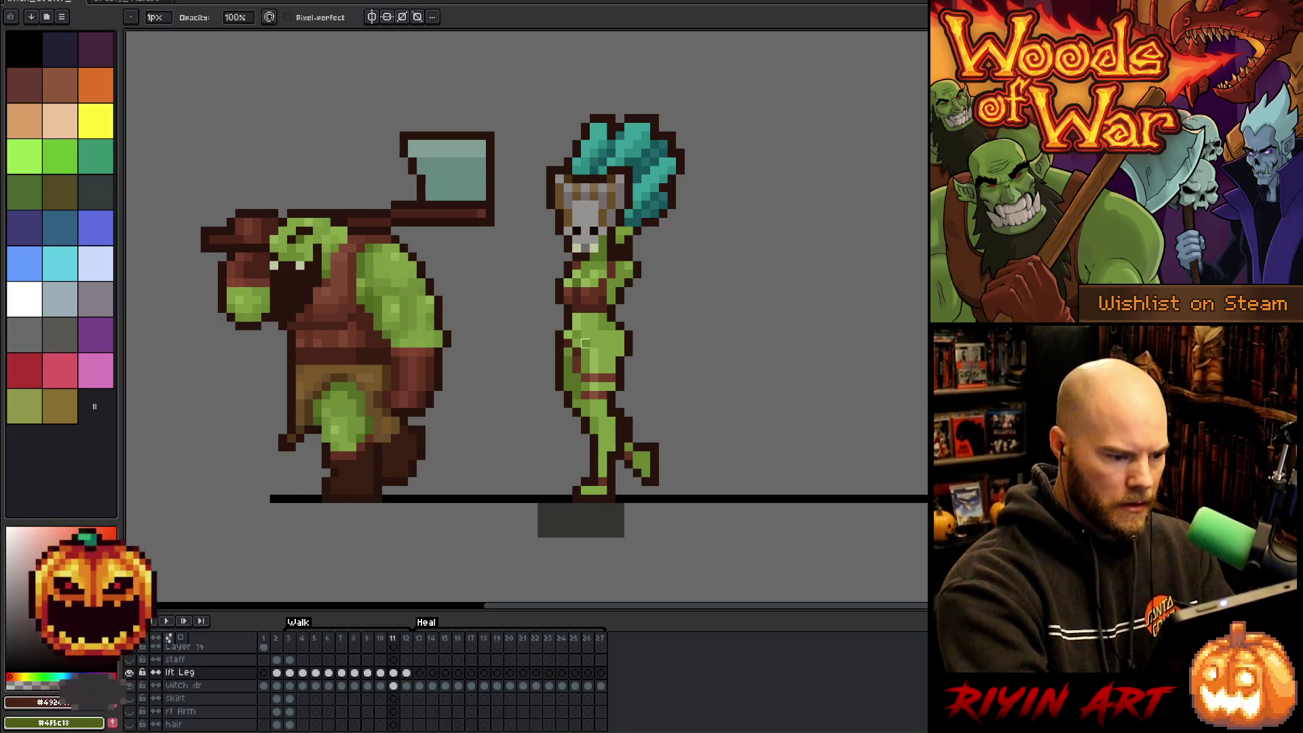
key(v)
key(b)
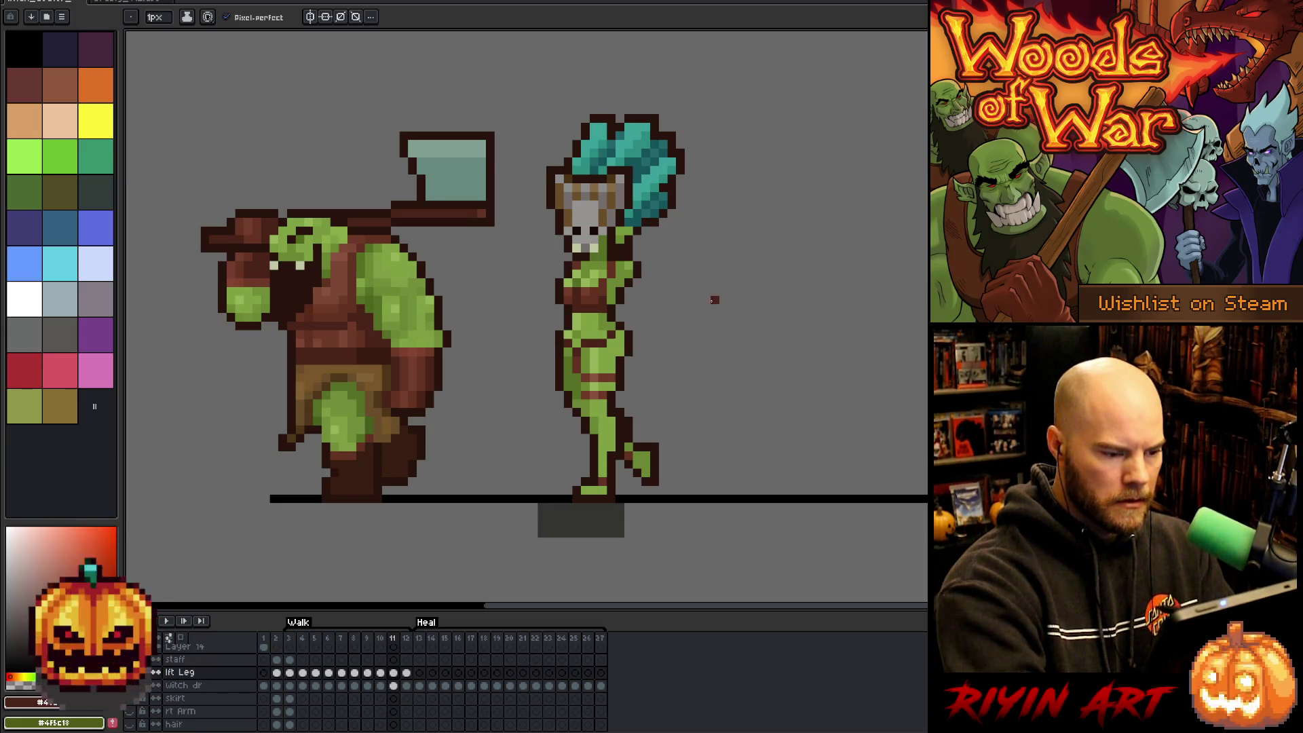
key(Left)
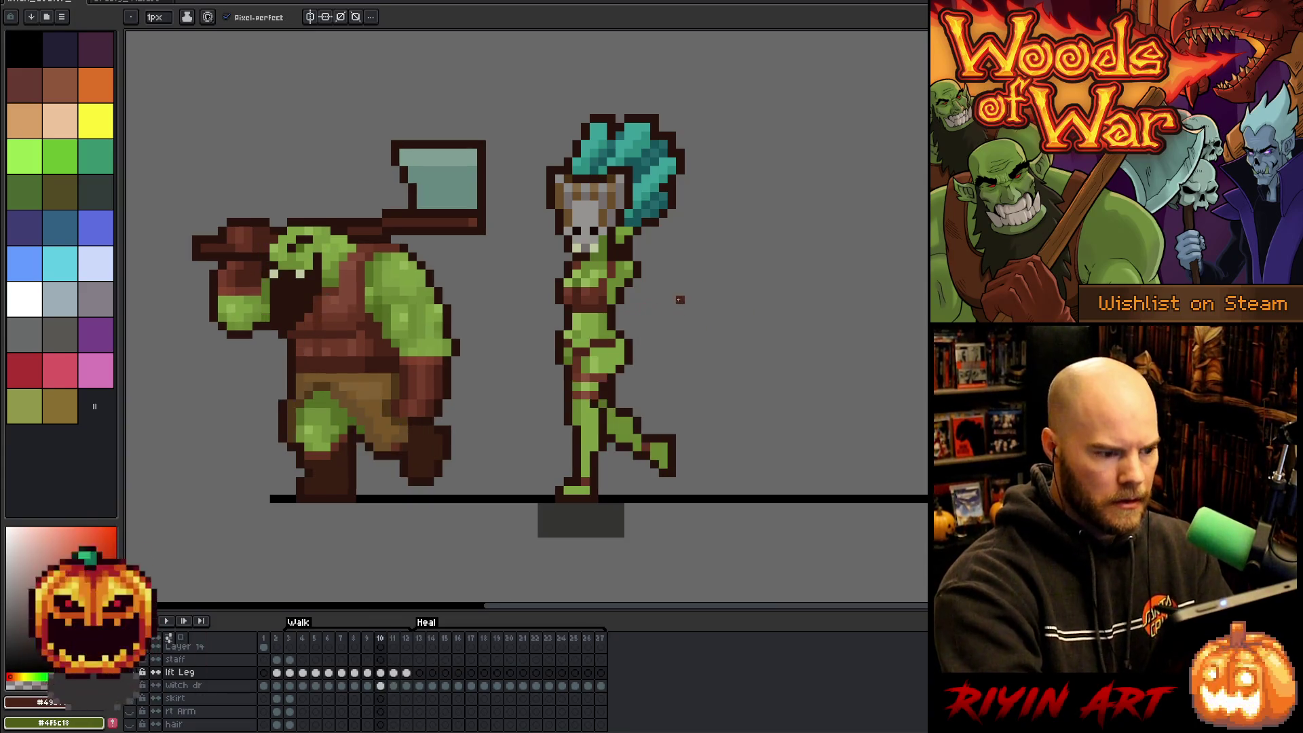
key(Right)
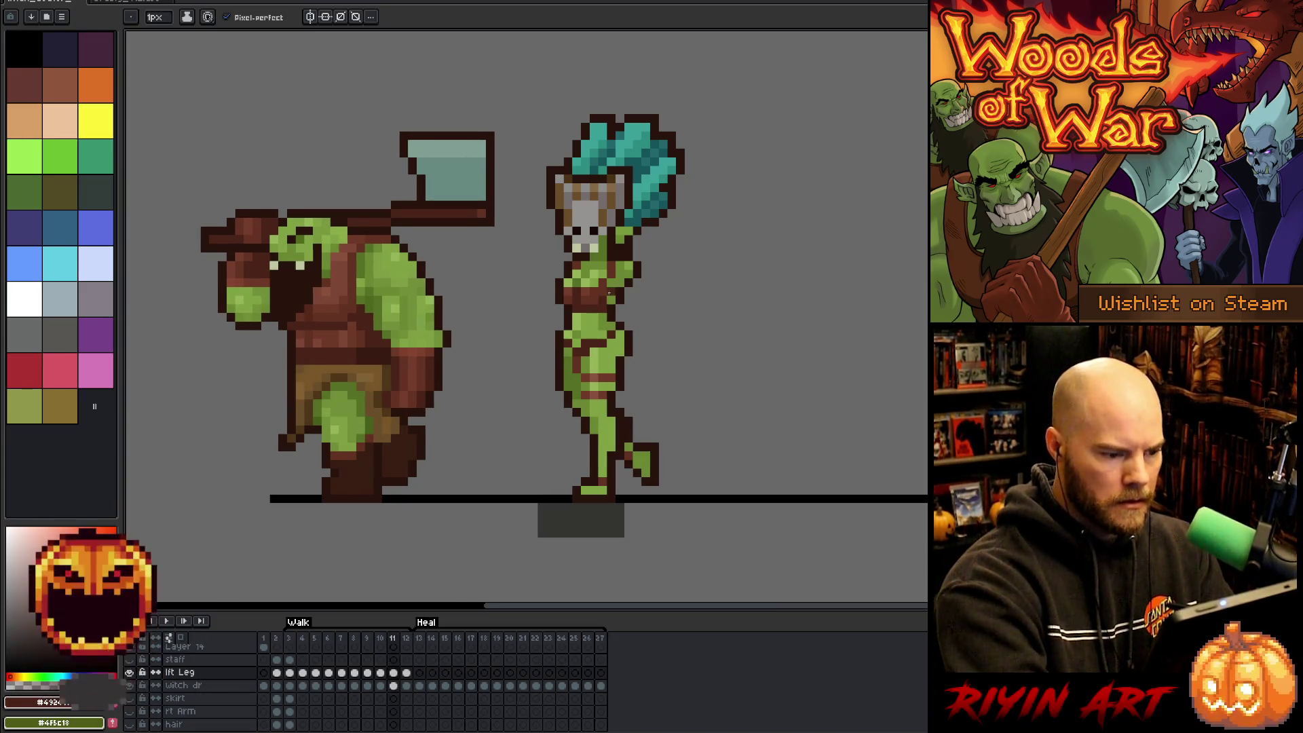
key(Left)
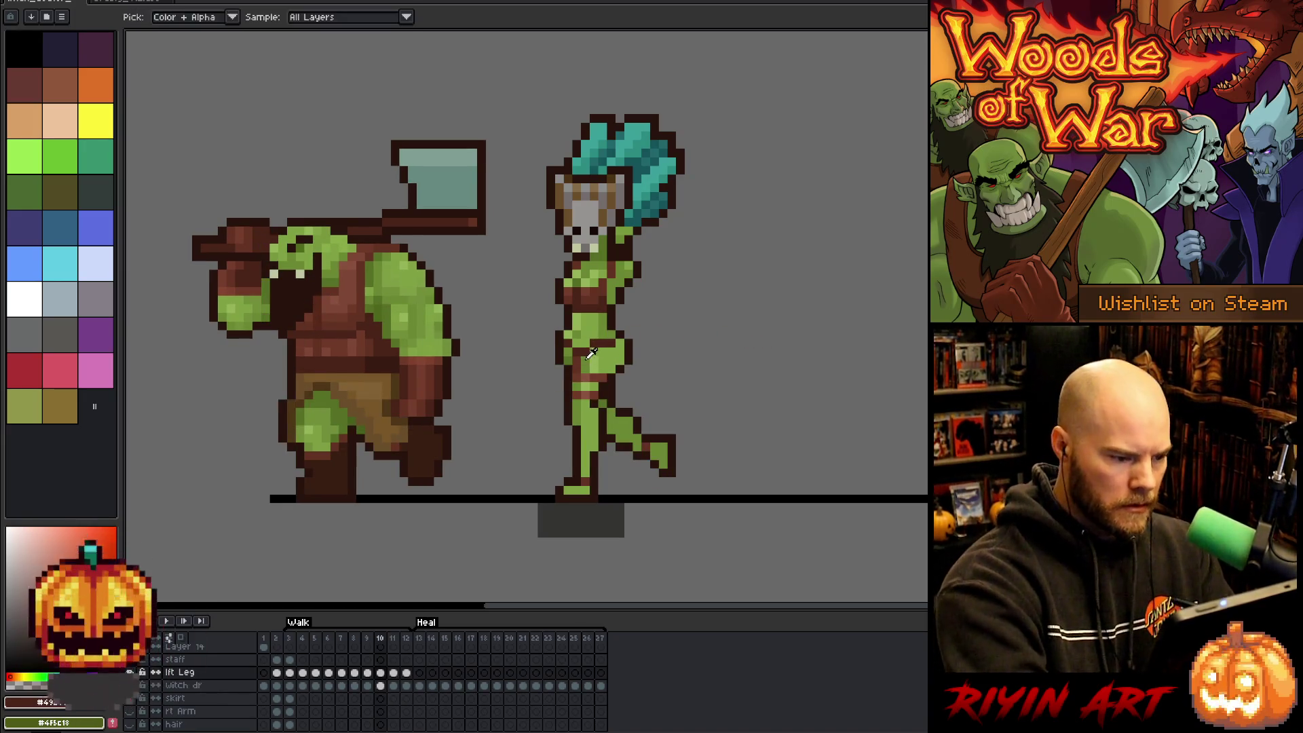
key(Left)
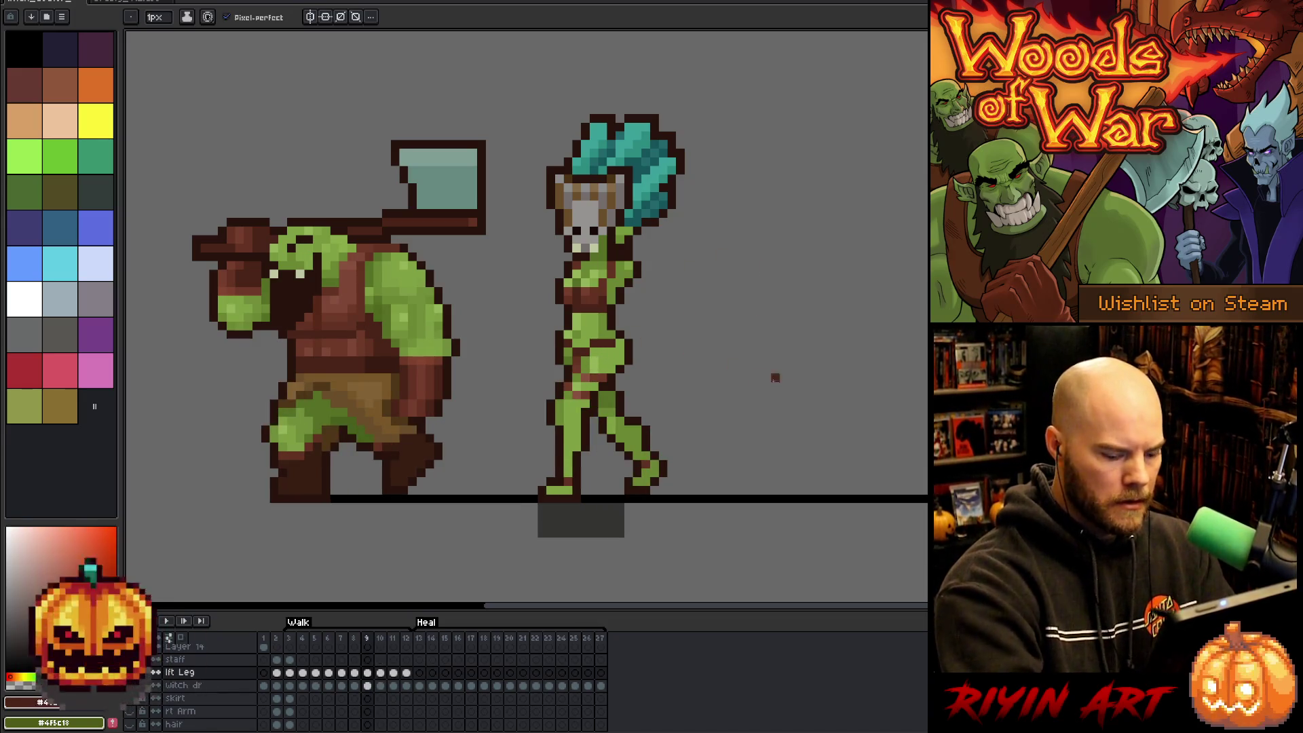
key(Right)
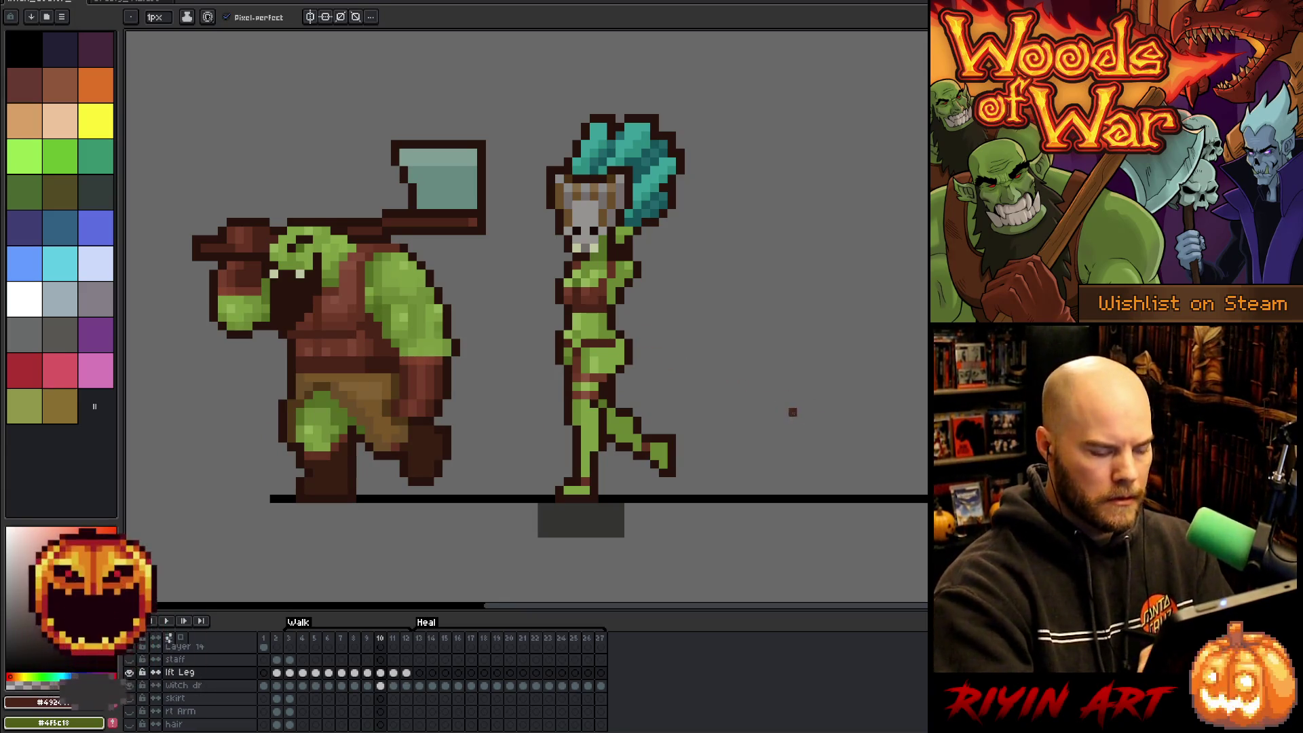
Sample green on frame 10, reddish-brown and green on frame 11, and dark brown outline on frame 12.
alt+click(587, 342)
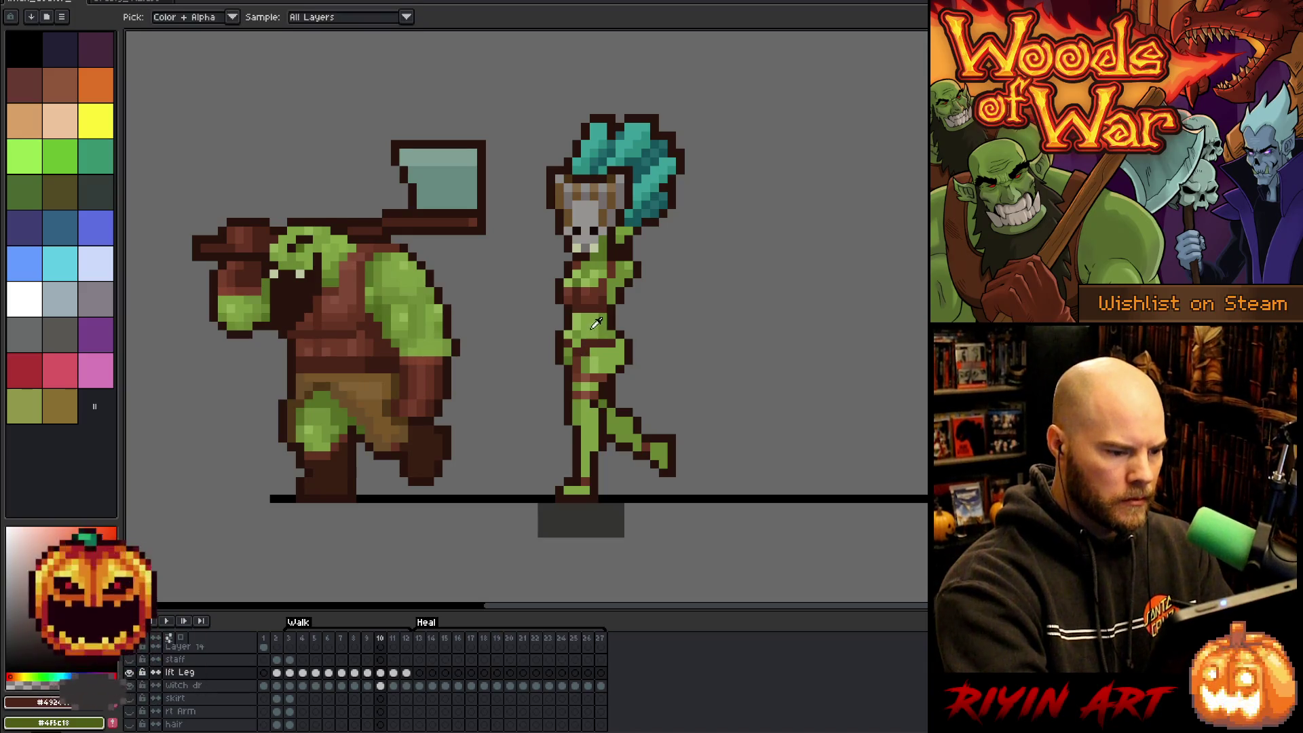
key(Right)
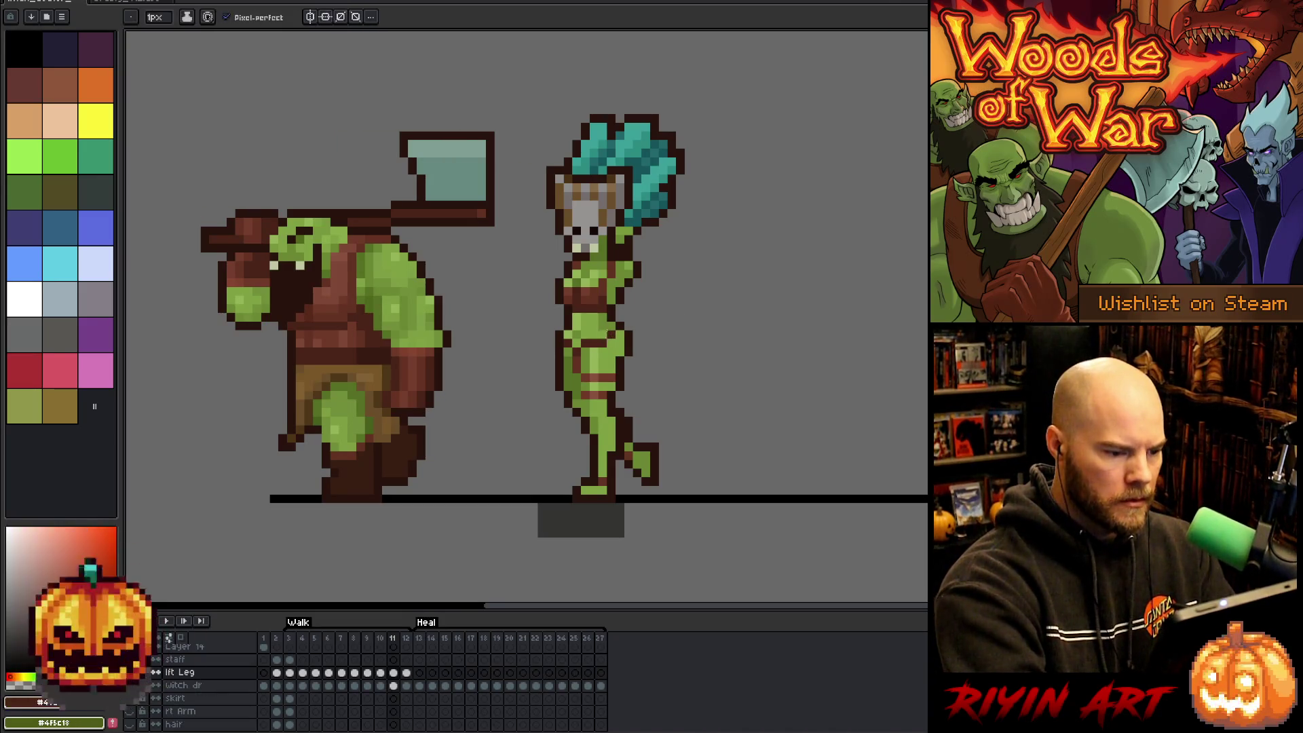
alt+click(614, 343)
alt+click(615, 342)
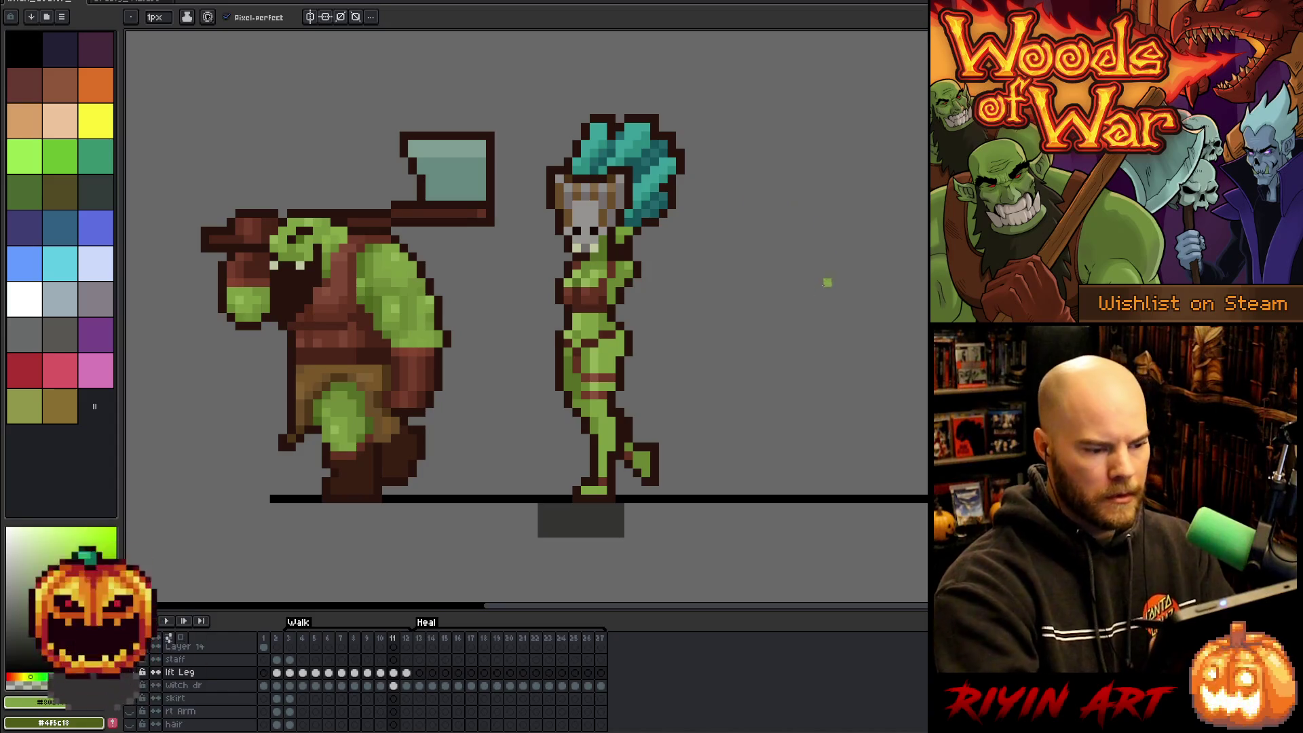
key(Right)
alt+click(598, 334)
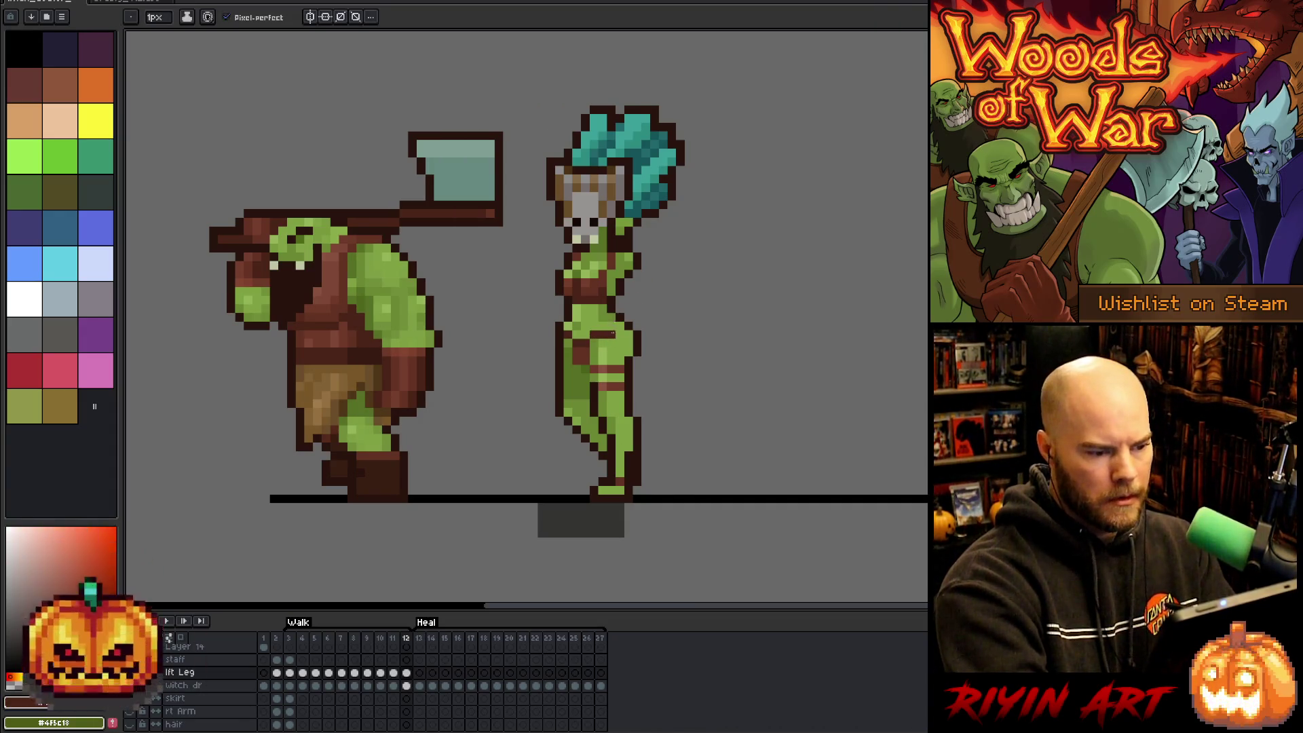
Add a dark brown pixel at the witch's waist on frame 12 and flip frames to check it.
click(616, 327)
key(Left)
key(Right)
key(Left)
key(Right)
key(Left)
key(Right)
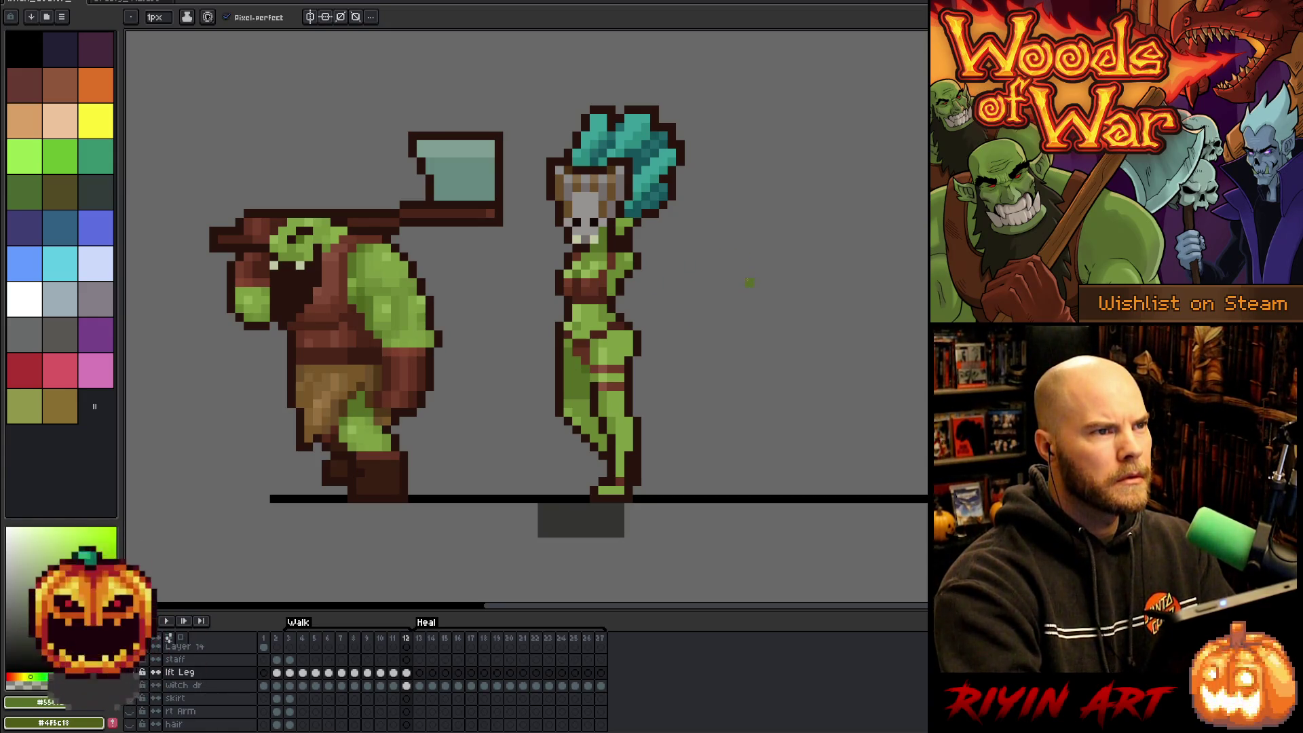
Sample the dark brown from the witch's torso and step through walk frames 4 to 6.
key(Return)
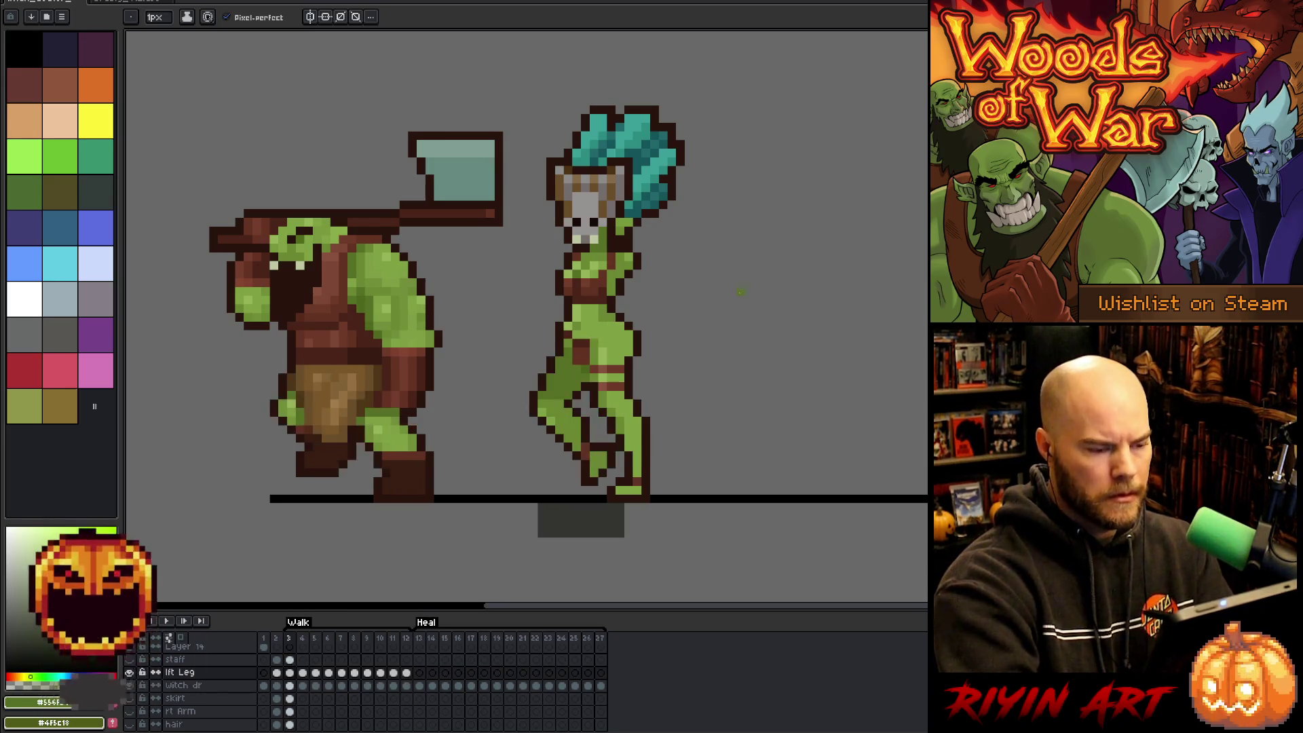
alt+click(605, 324)
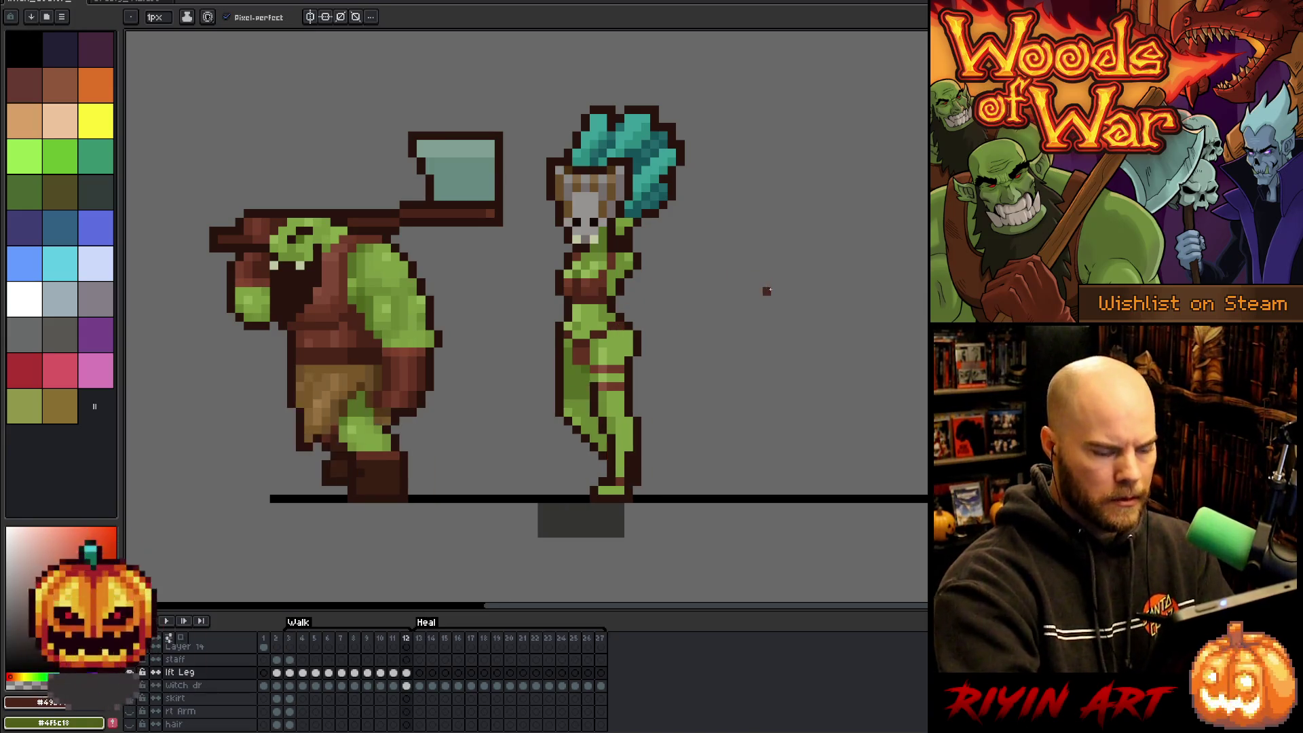
key(Right)
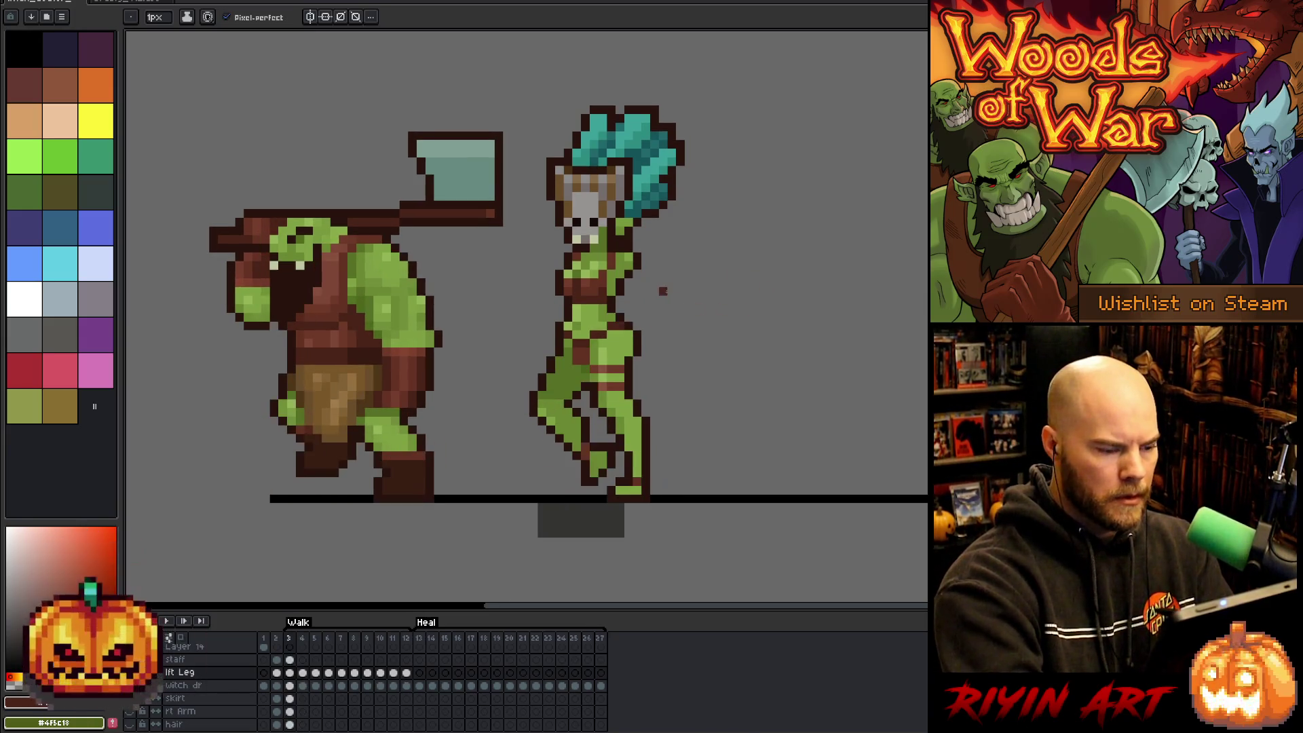
key(Left)
key(Right)
key(Right)
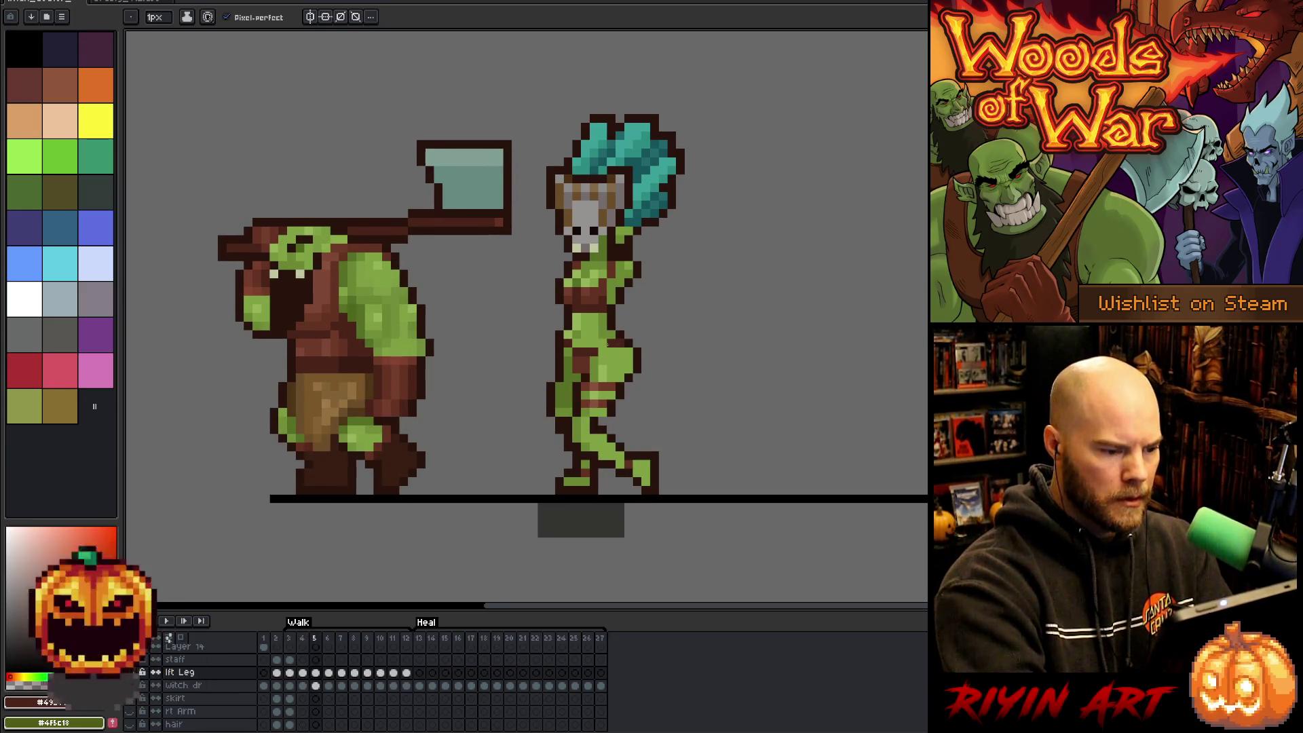
key(Right)
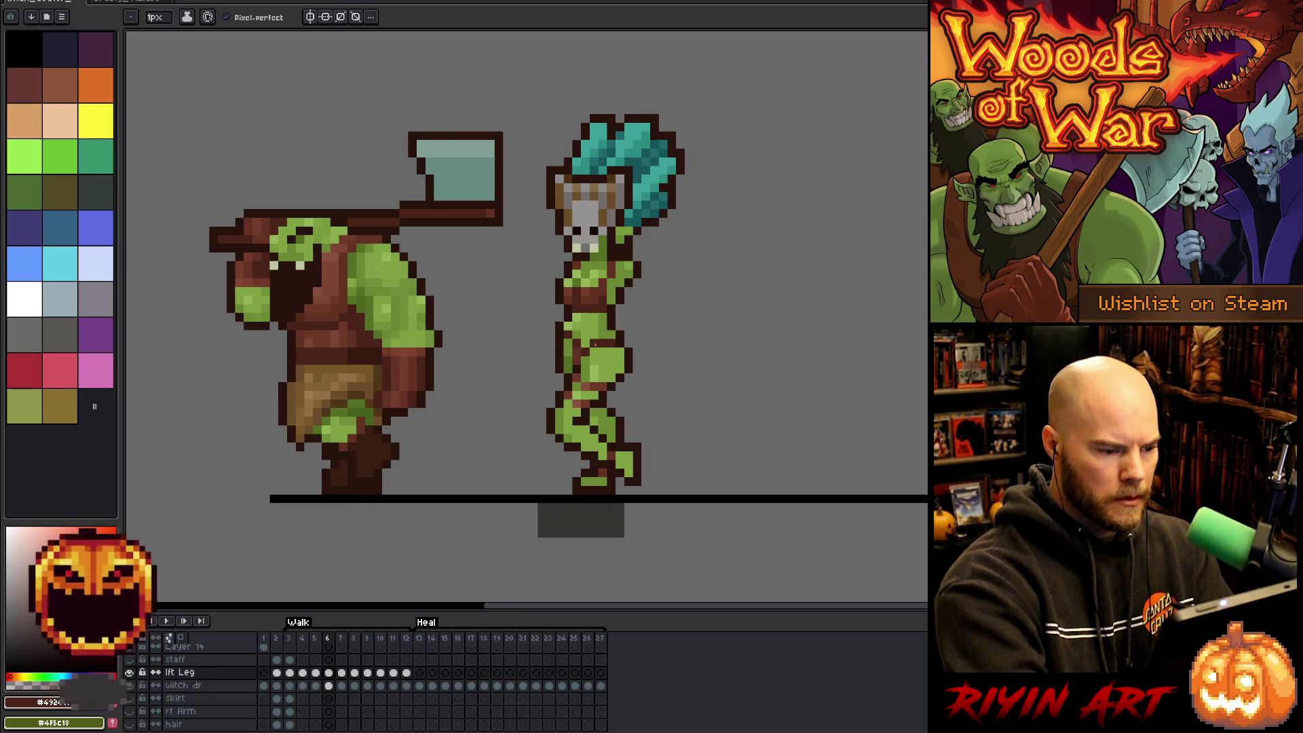
Compare the witch's poses on walk frames 6 to 9 and play the walk cycle.
key(e)
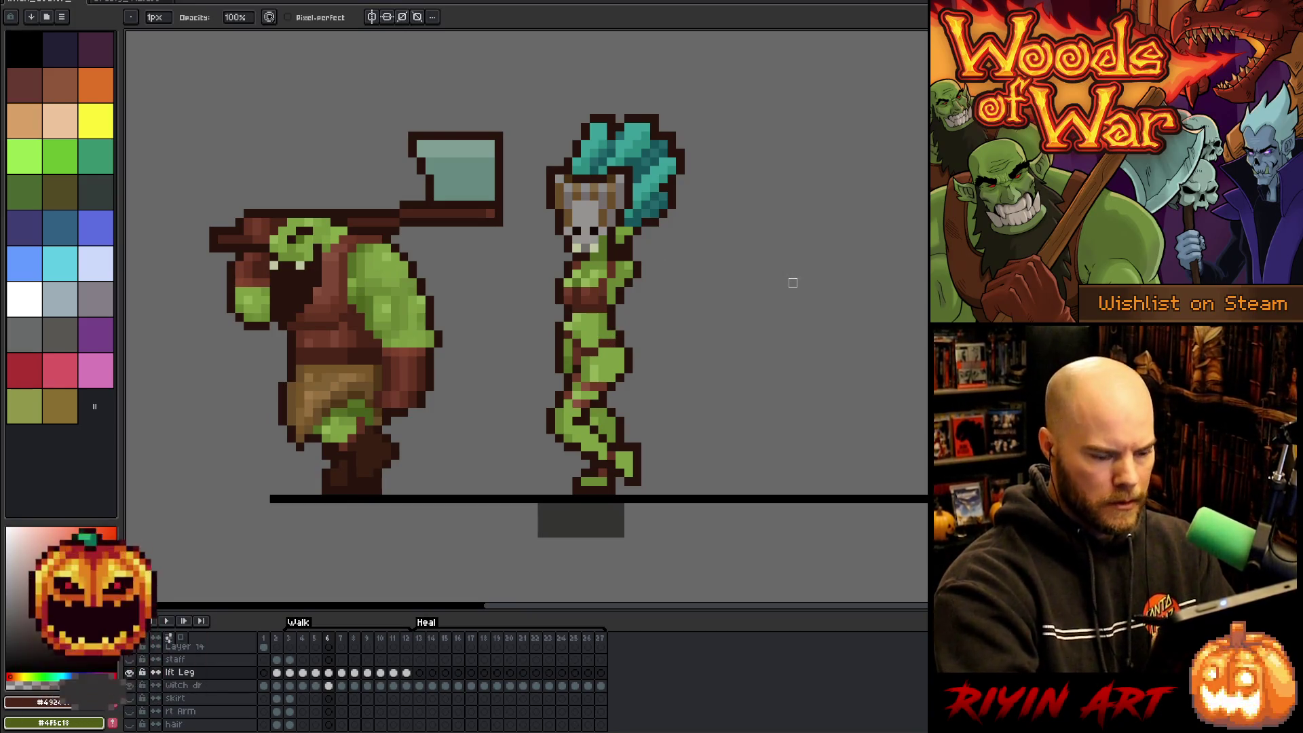
key(Right)
key(Right)
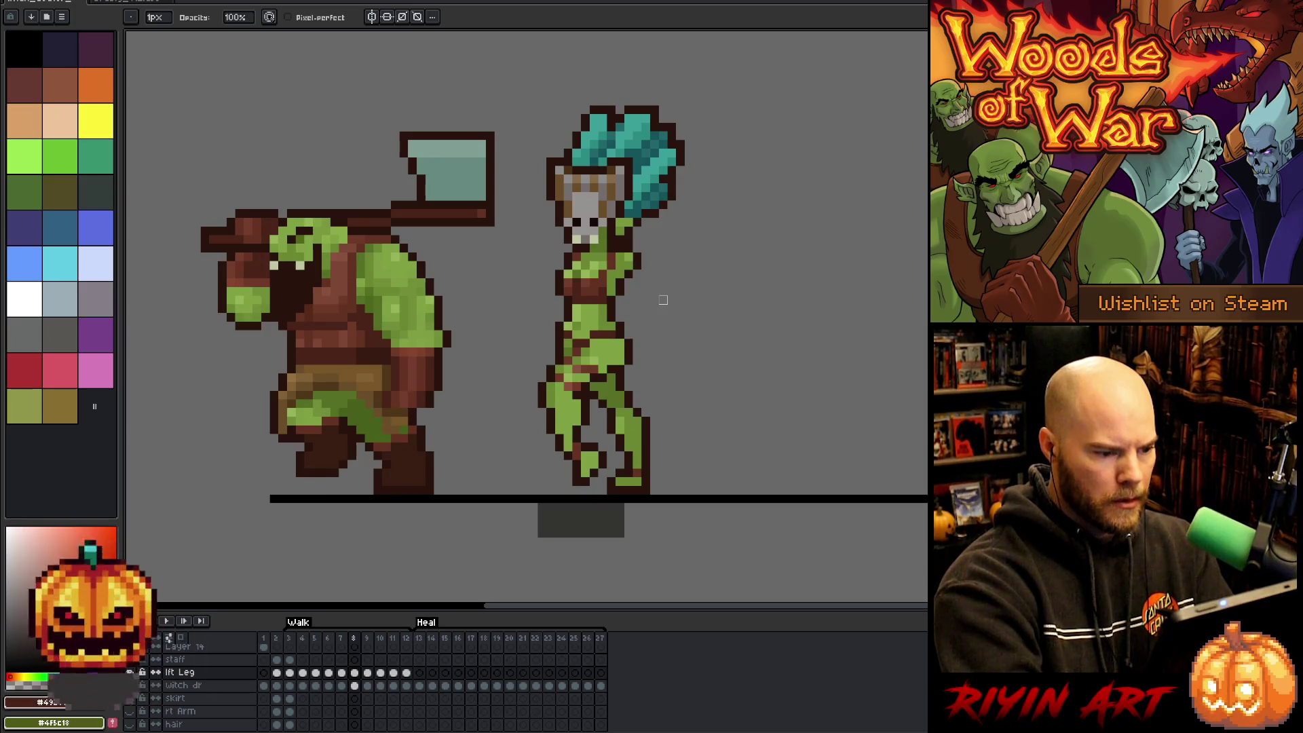
key(Left)
key(Right)
key(Right)
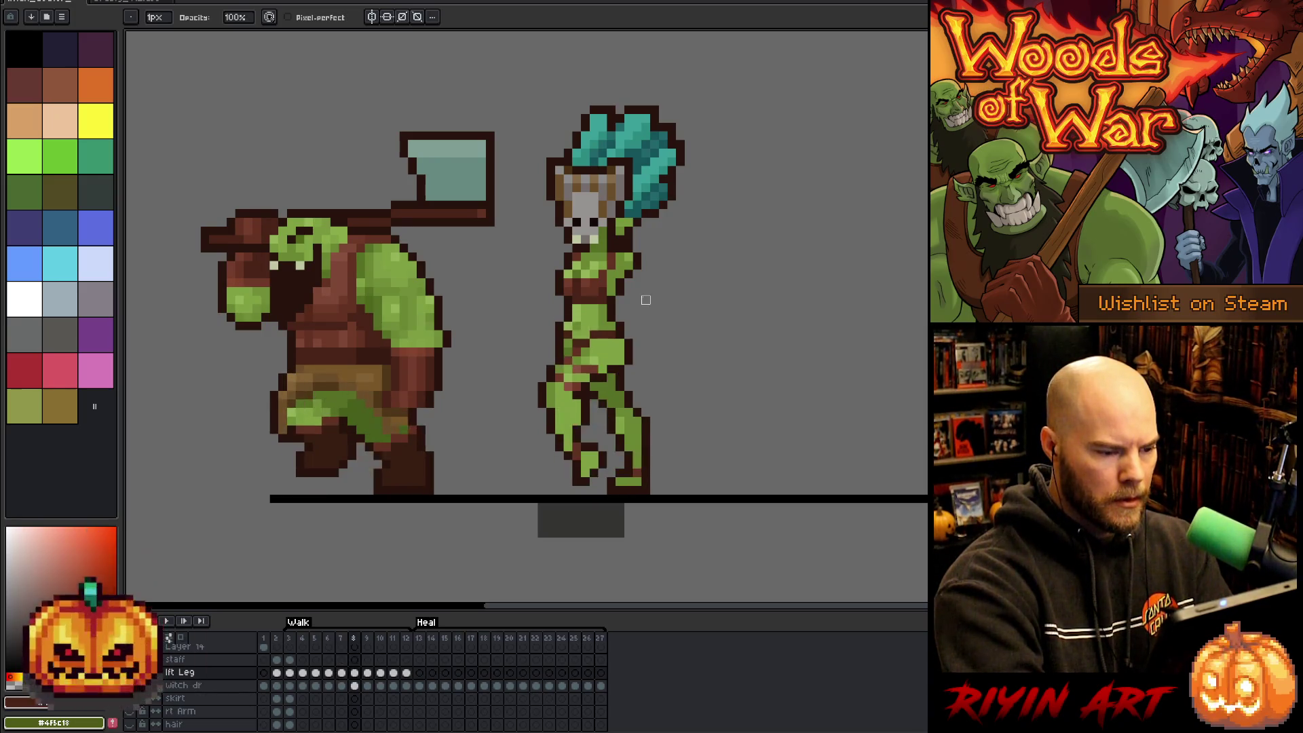
key(Left)
key(Left)
key(Left)
key(Right)
key(Right)
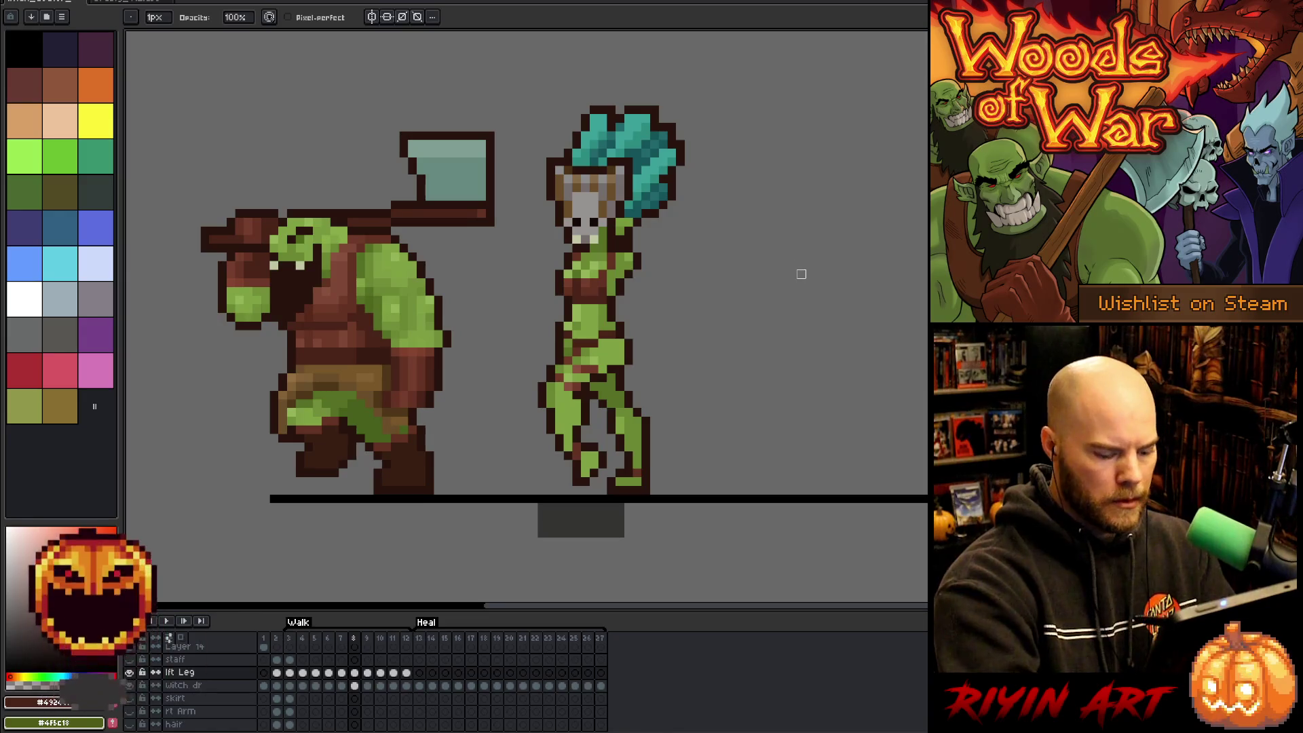
key(Right)
key(Return)
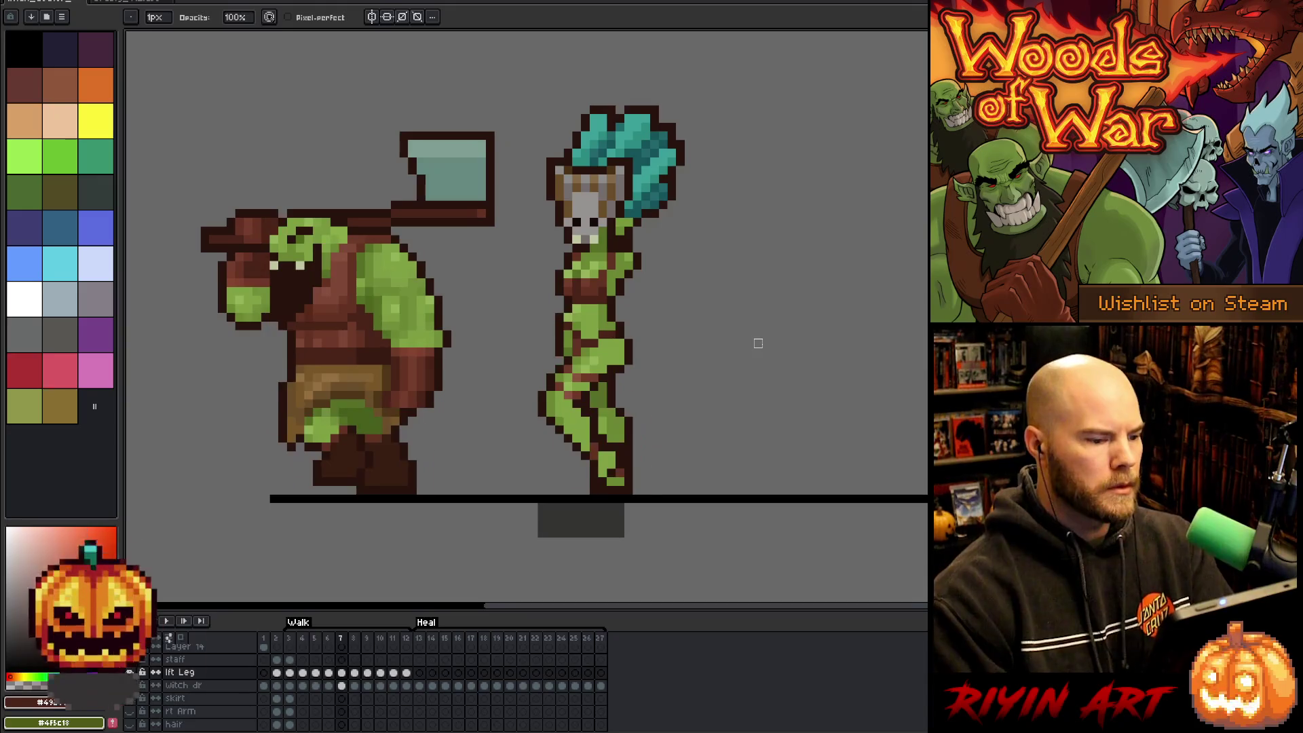
key(Return)
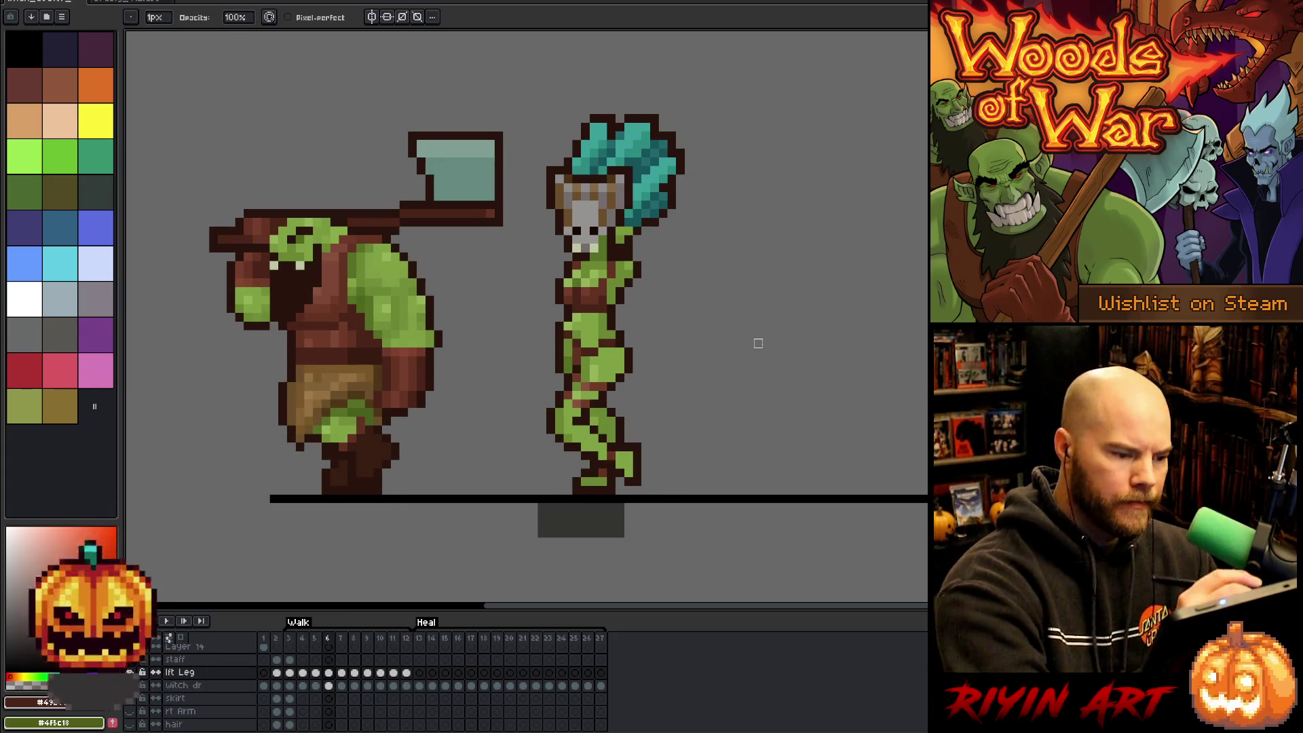
Pick up the witch doctor's green skin colour for the pencil and advance to frame 9.
key(e)
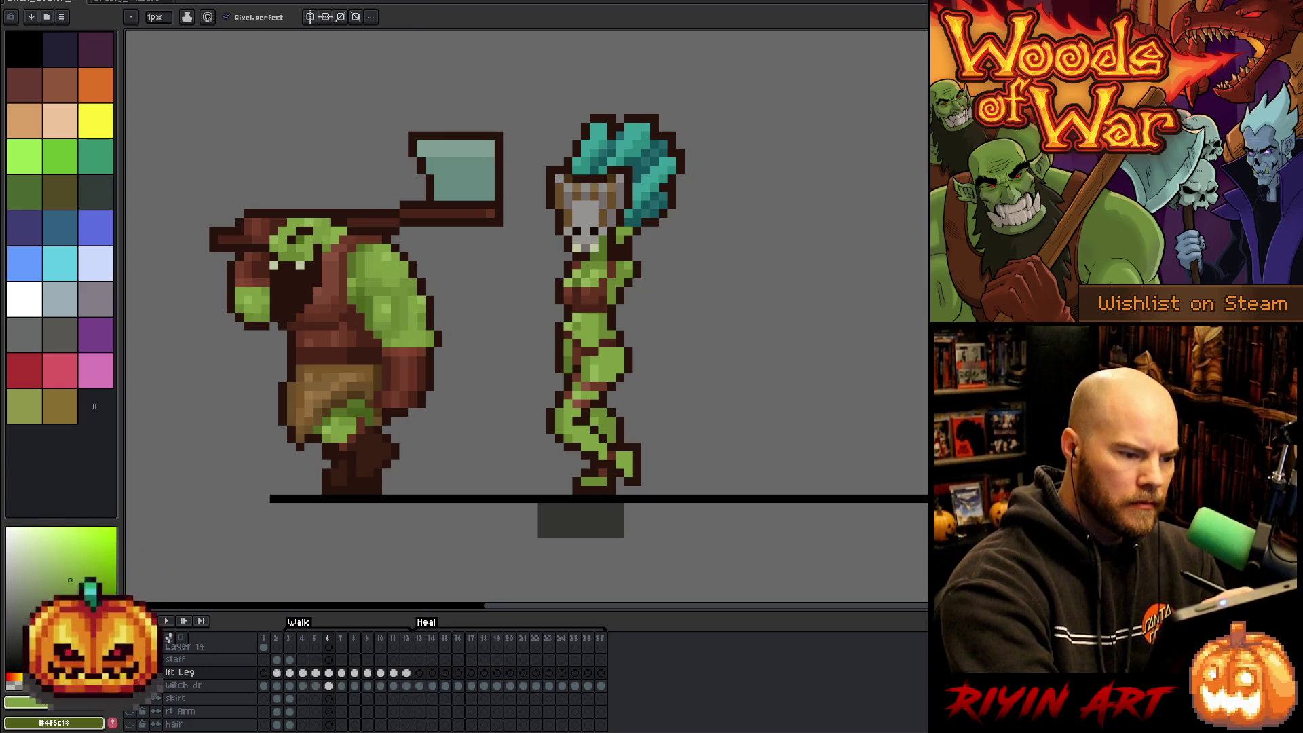
key(period)
key(i)
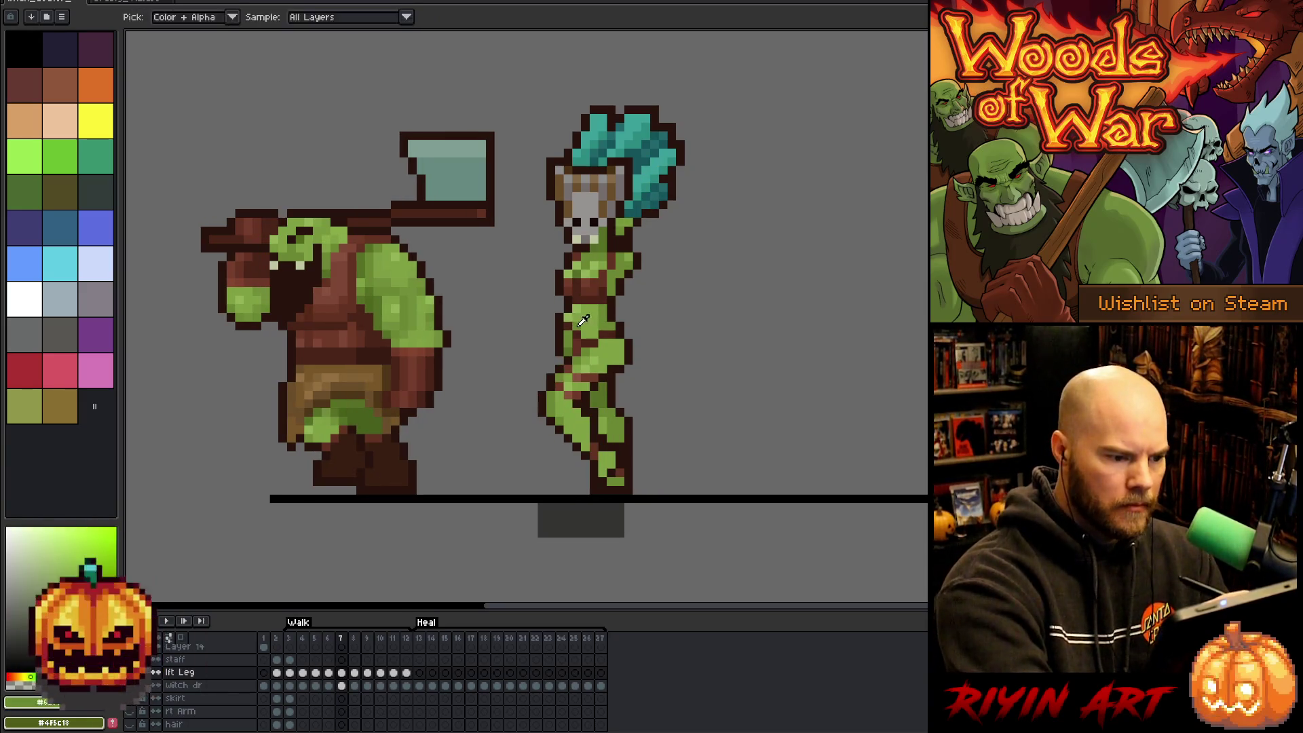
click(592, 312)
key(b)
key(period)
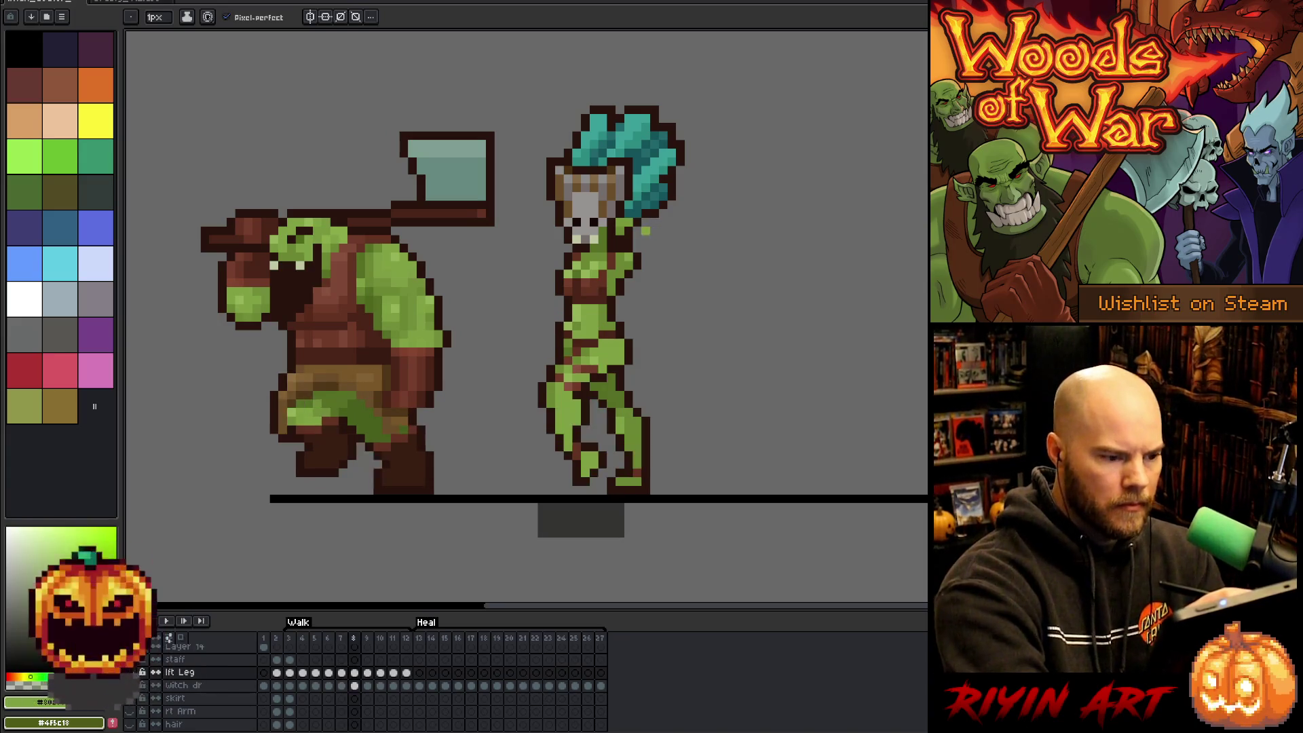
key(period)
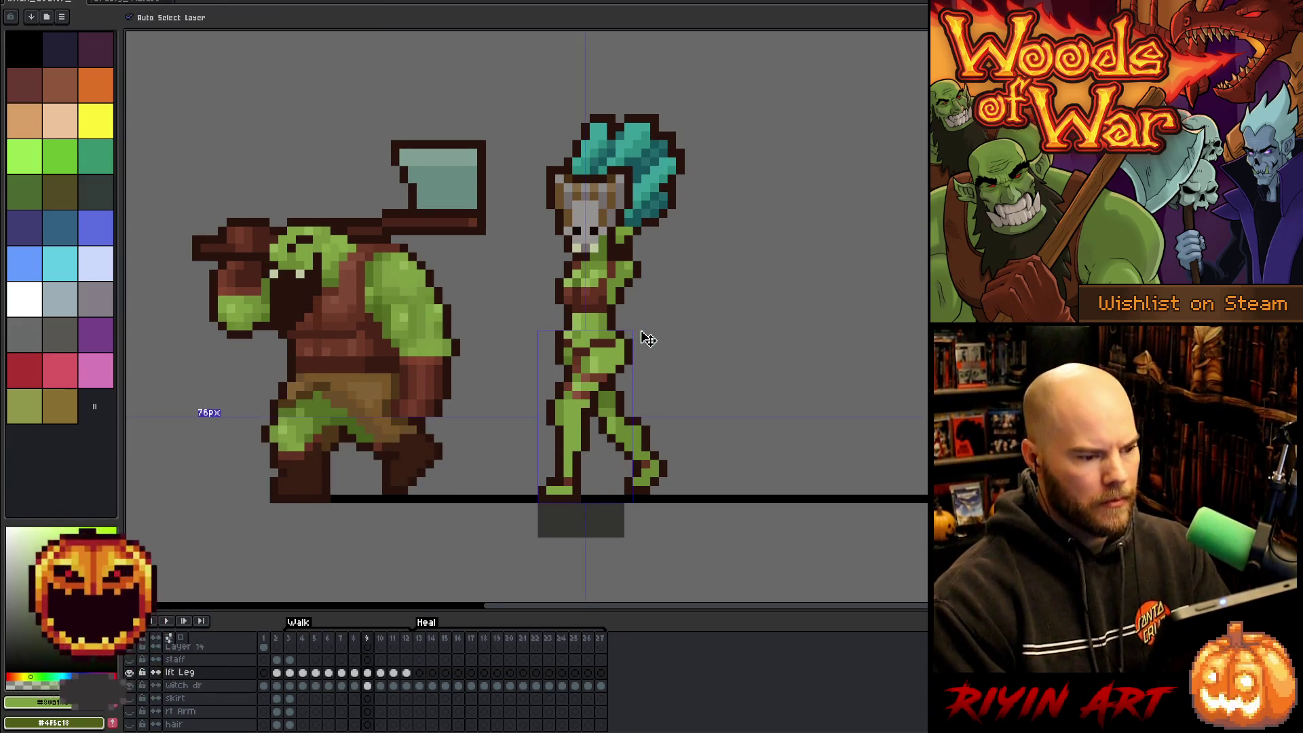
Watch the orc and witch walk cycle loop, then select the witch doctor's frame 10 cel.
key(Return)
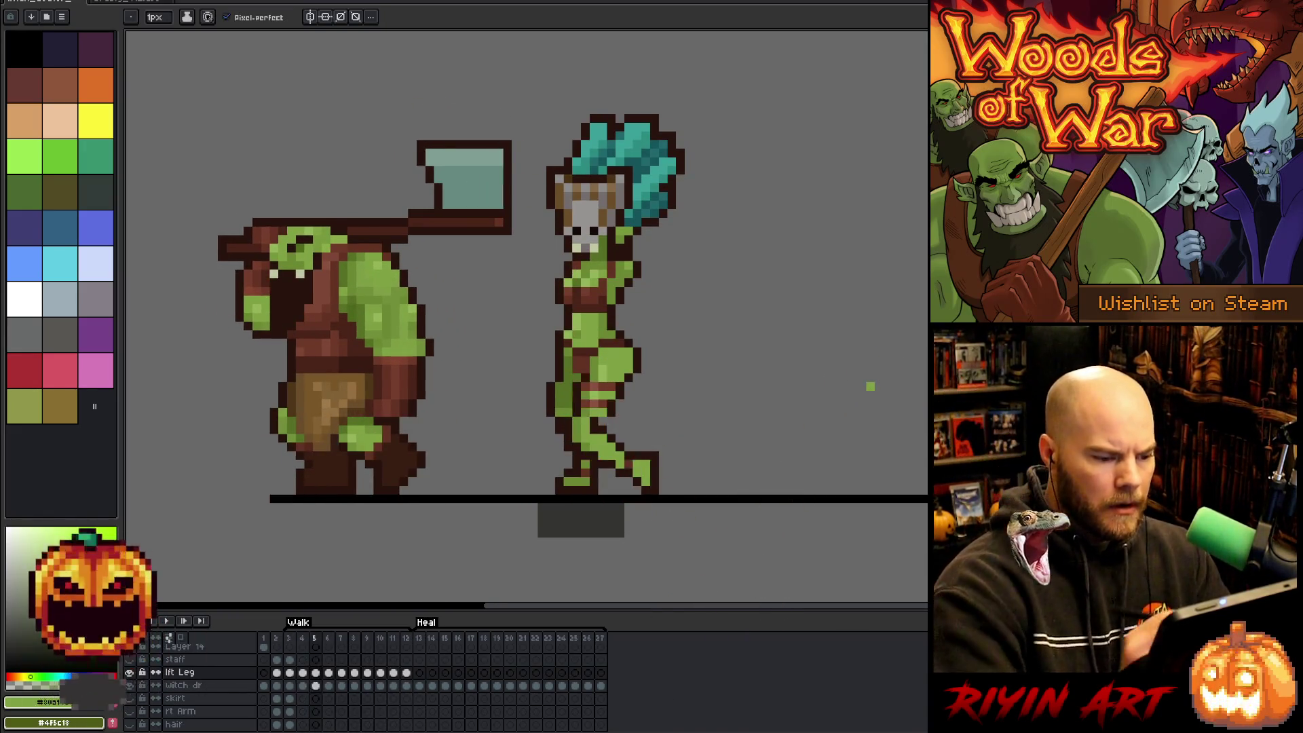
key(e)
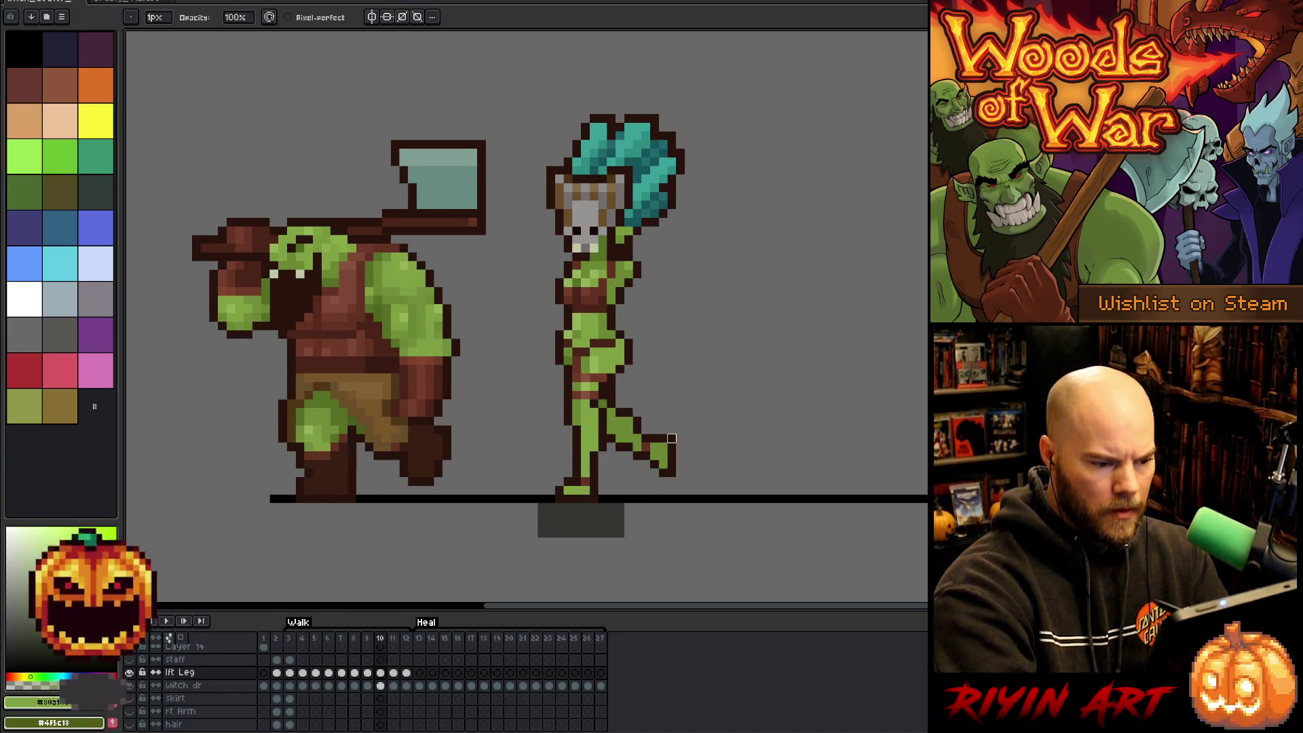
click(381, 687)
Play the walk cycle and save the sprite file with Ctrl+S.
key(Return)
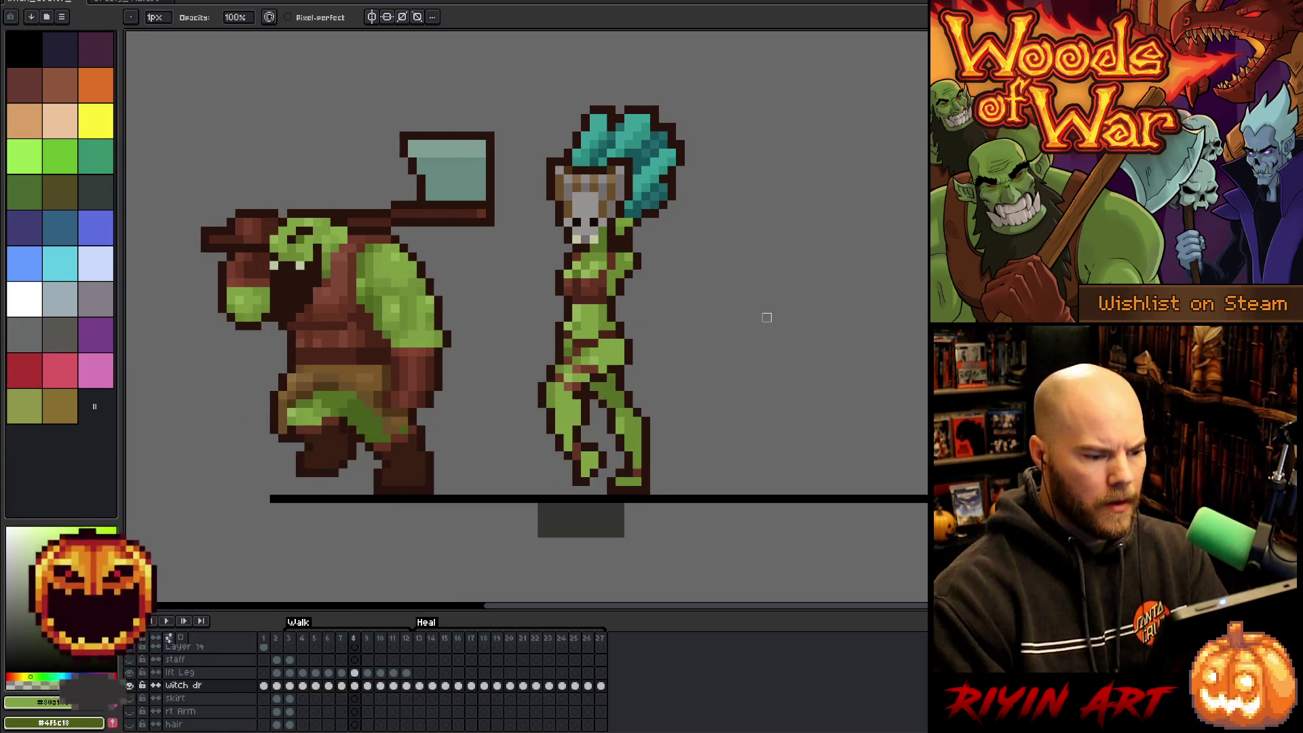
key(ctrl+s)
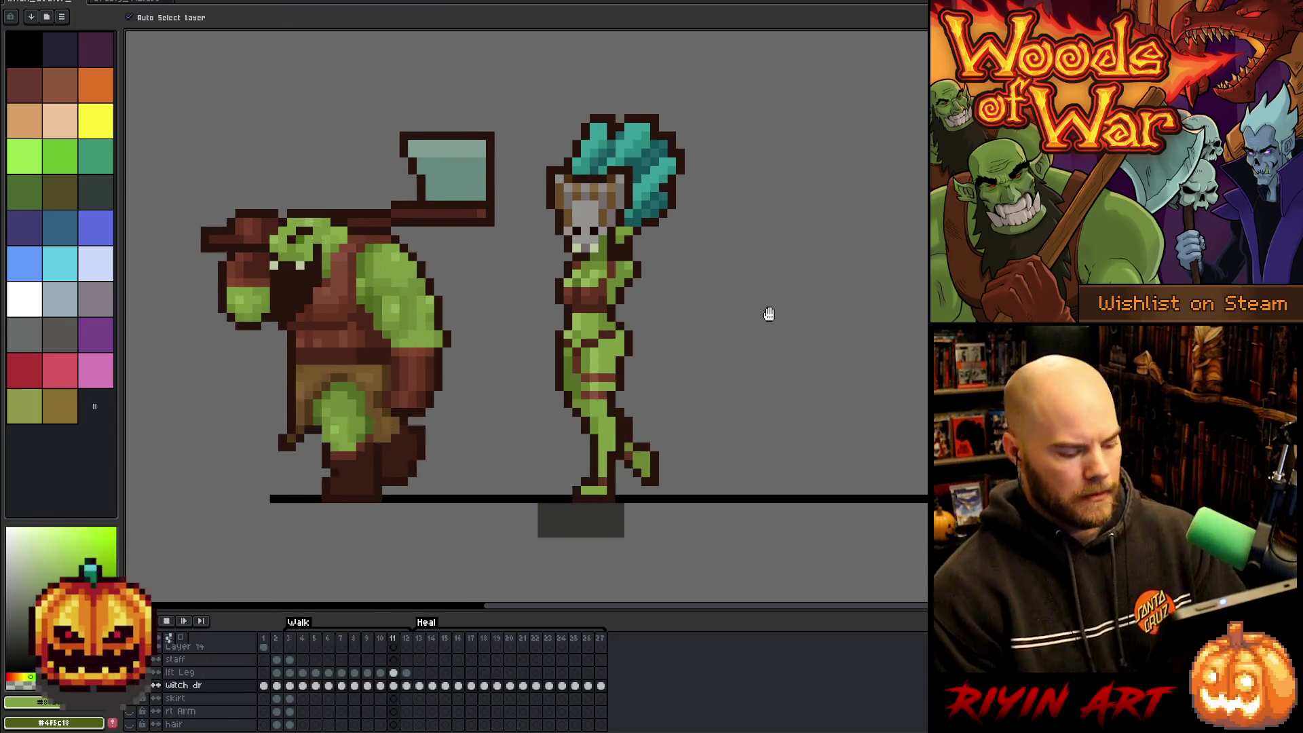
key(ctrl+s)
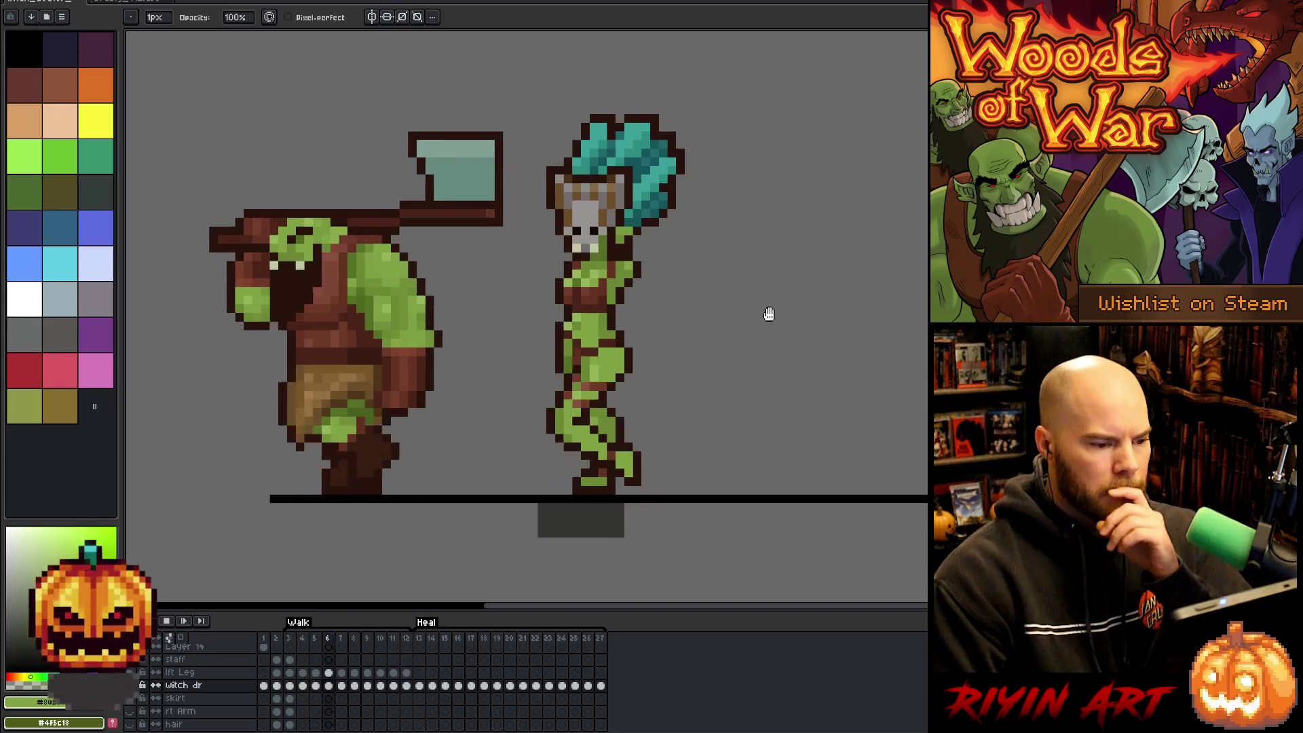
Stop playback, go to walk frame 6, and pick up the witch doctor's green skin colour.
key(Return)
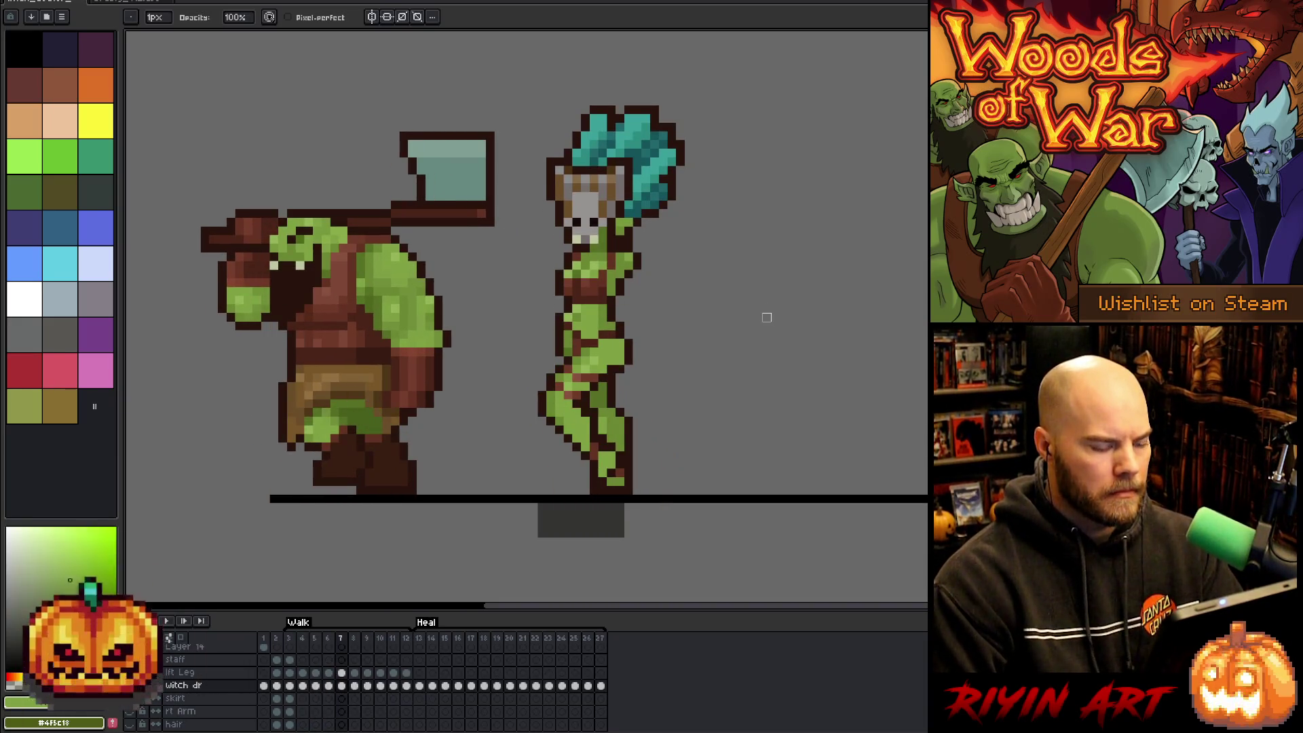
key(Left)
key(Left)
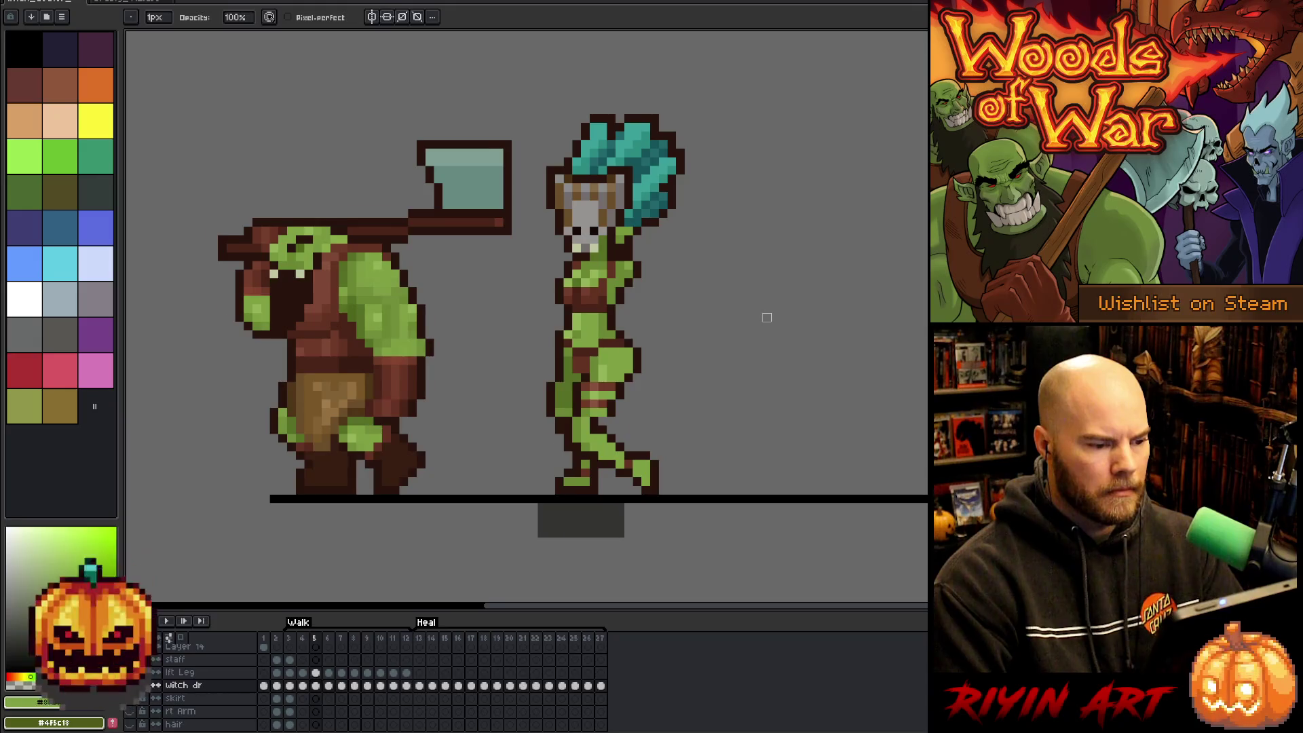
key(Right)
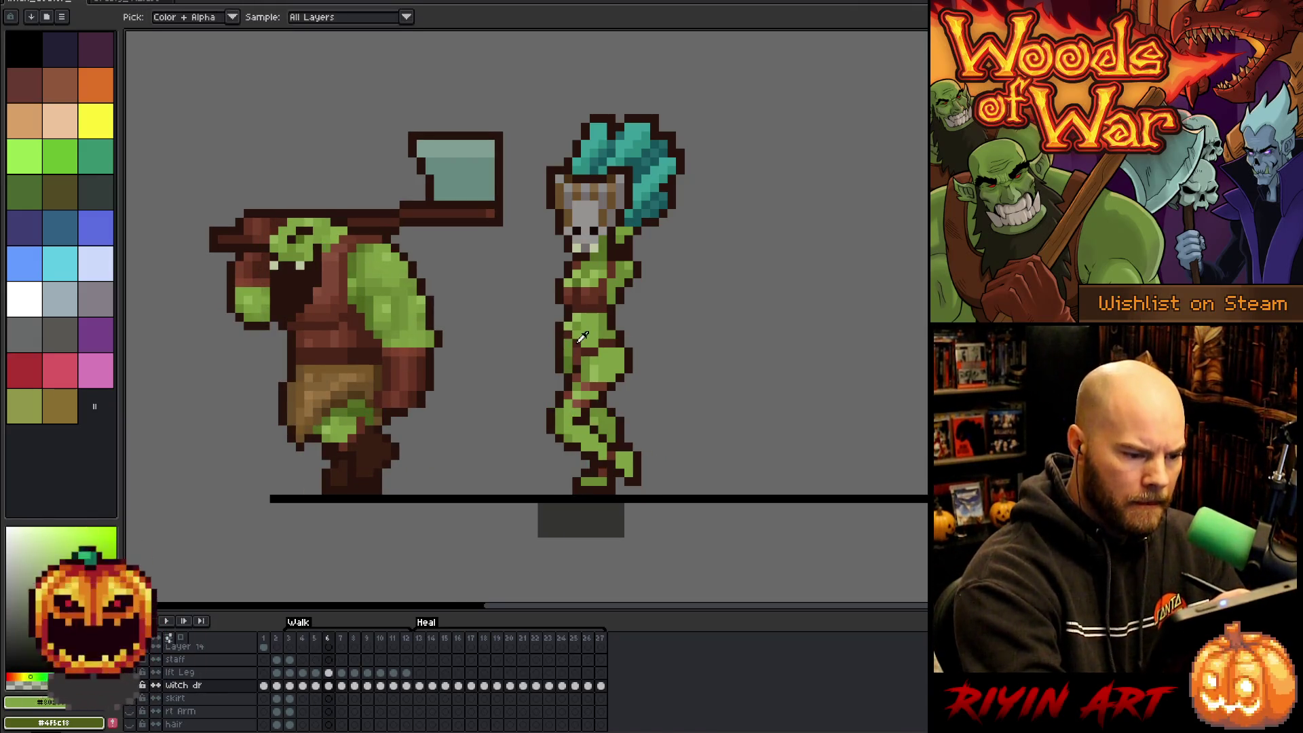
alt+click(578, 327)
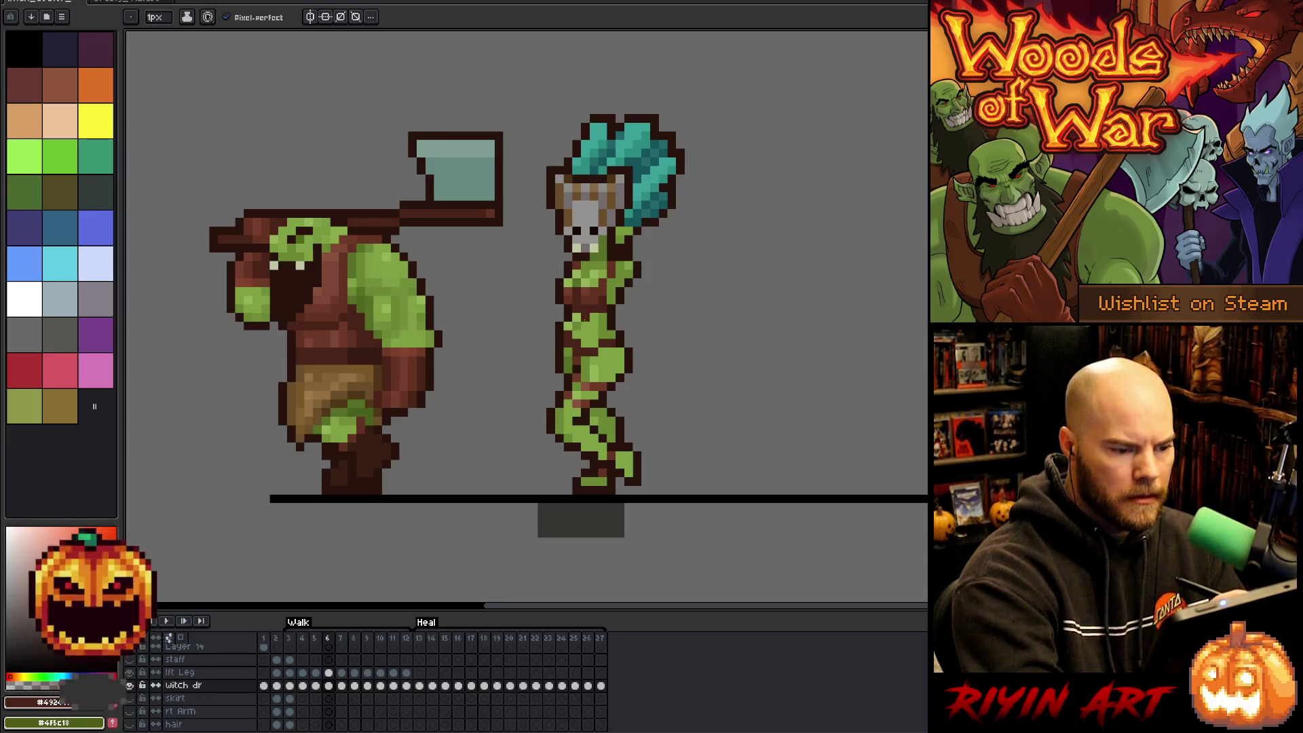
key(Left)
key(Right)
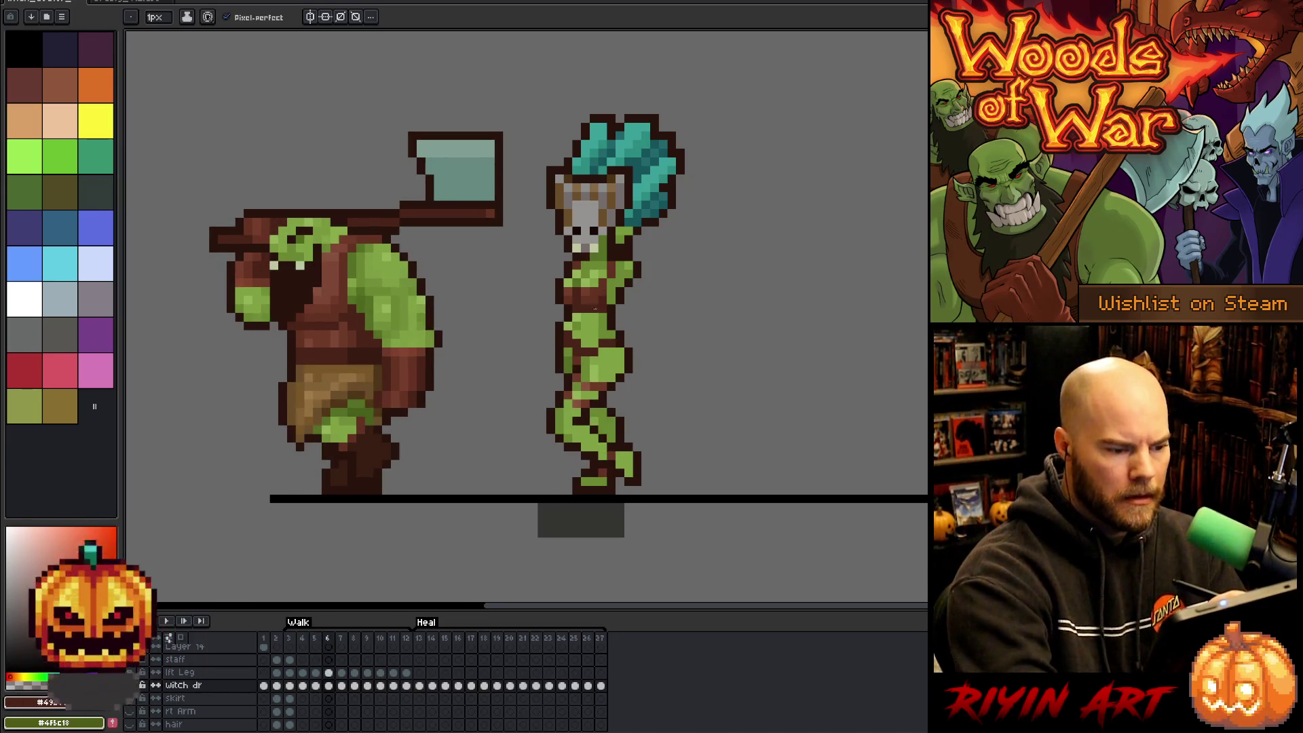
alt+click(576, 338)
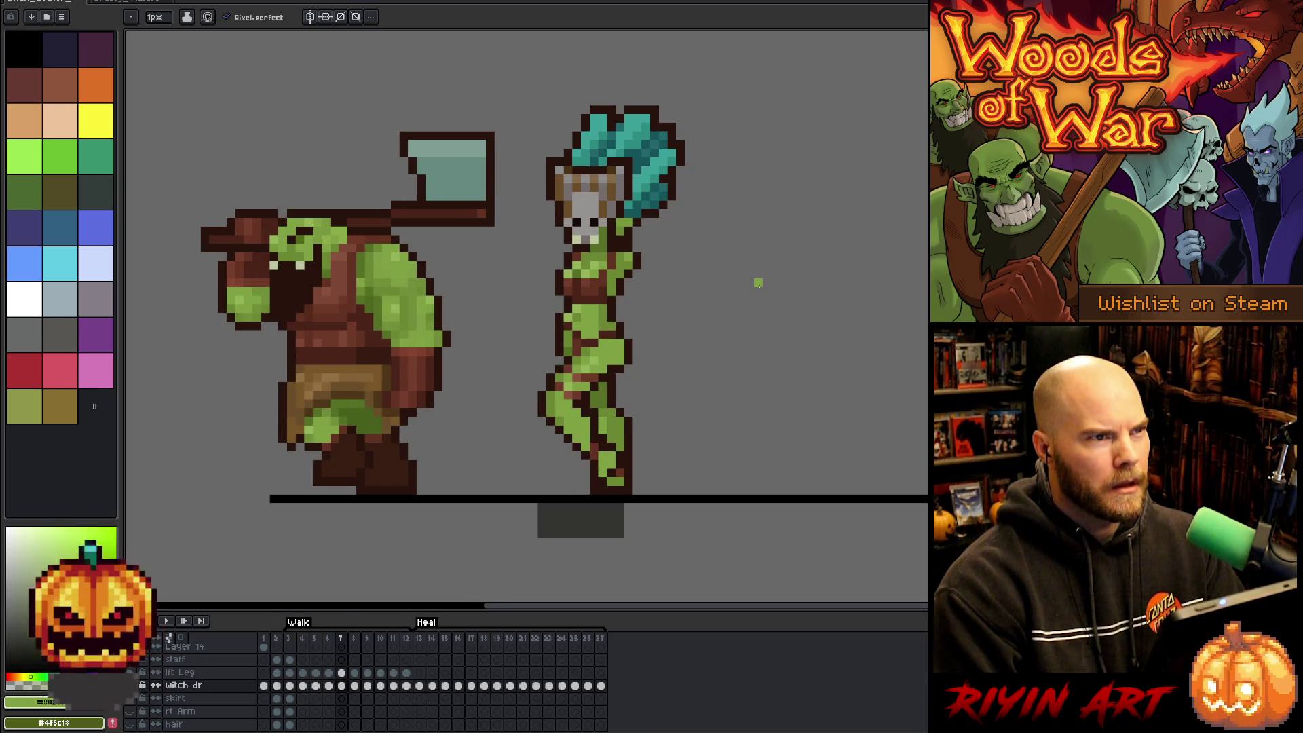
key(v)
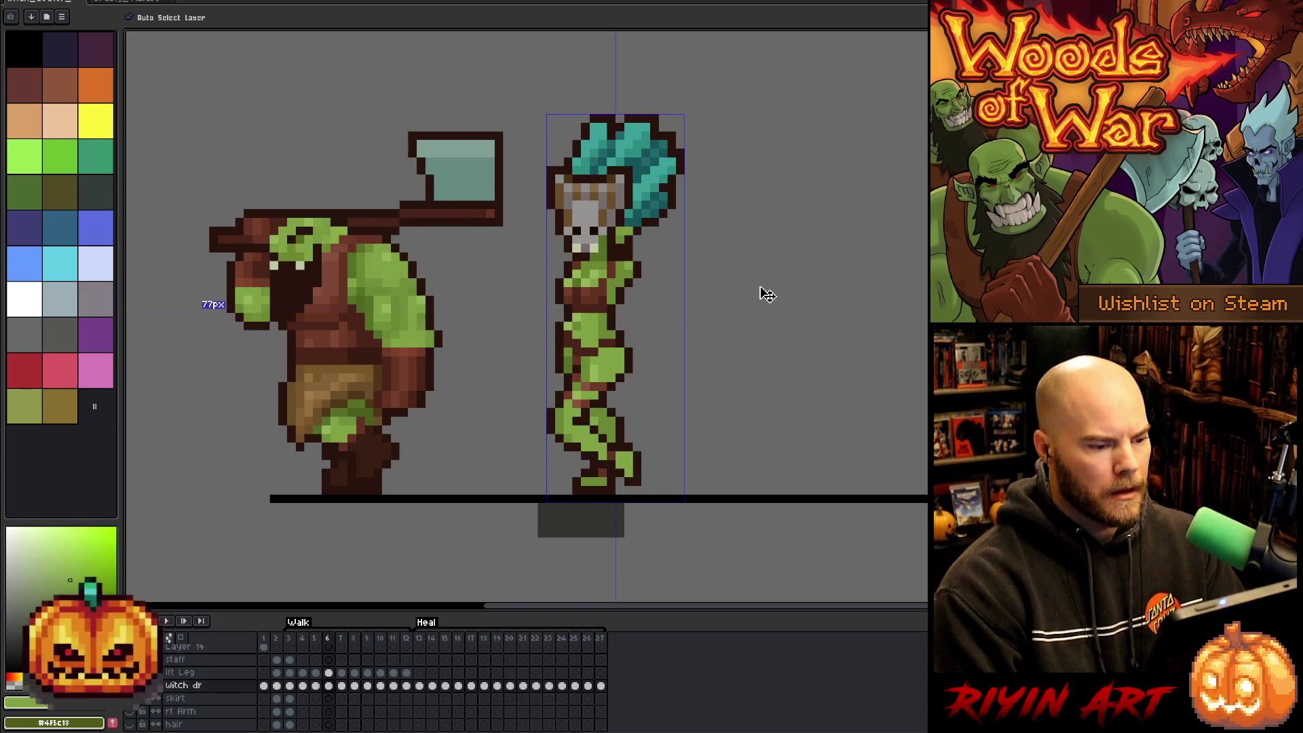
Save the sprite, then play the walk cycle and stop on frame 7.
key(ctrl+s)
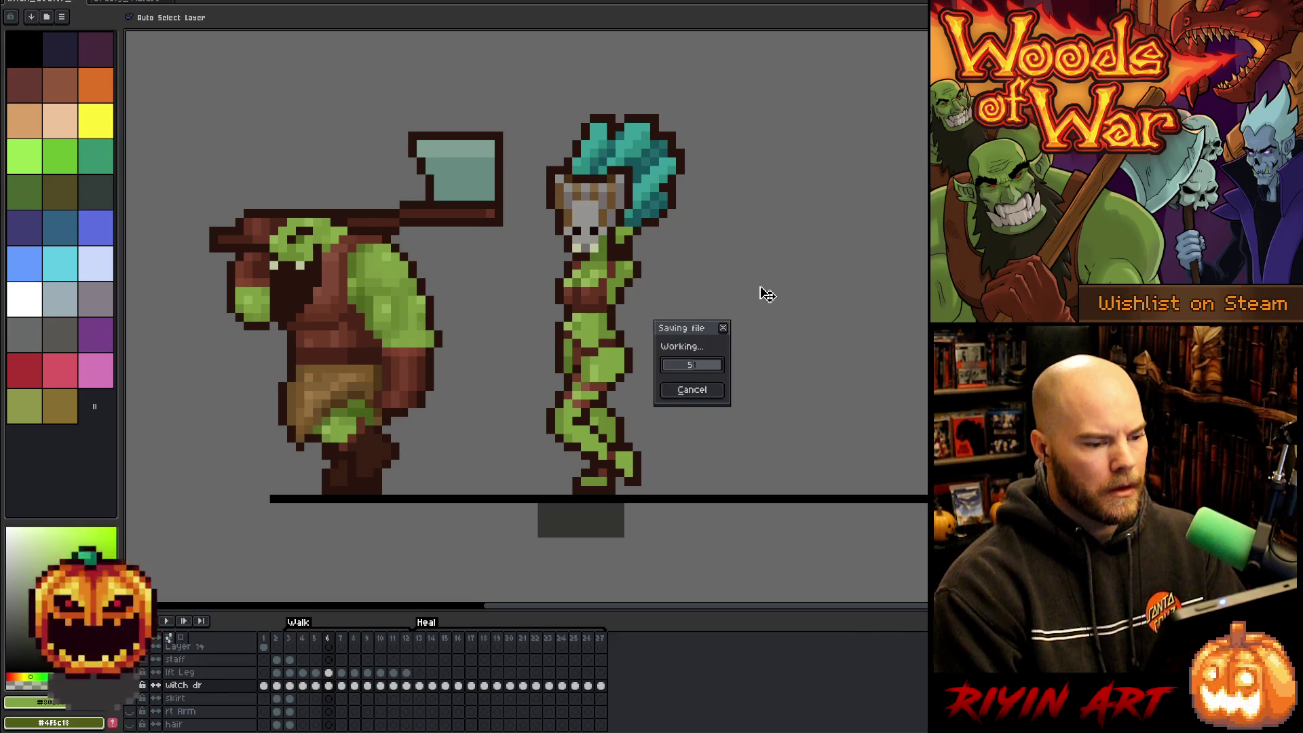
key(Return)
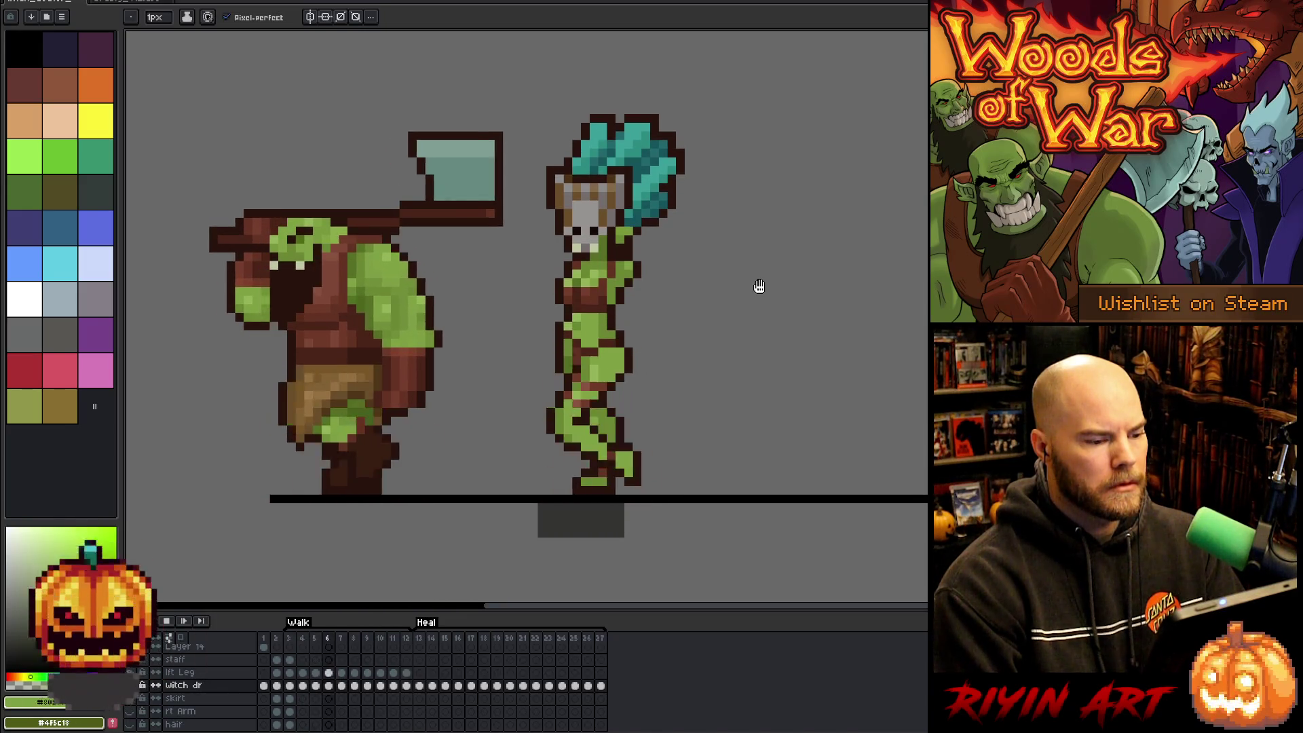
key(Return)
Sample the witch doctor's green skin colour on frame 6 and return to the pencil.
key(Left)
key(Left)
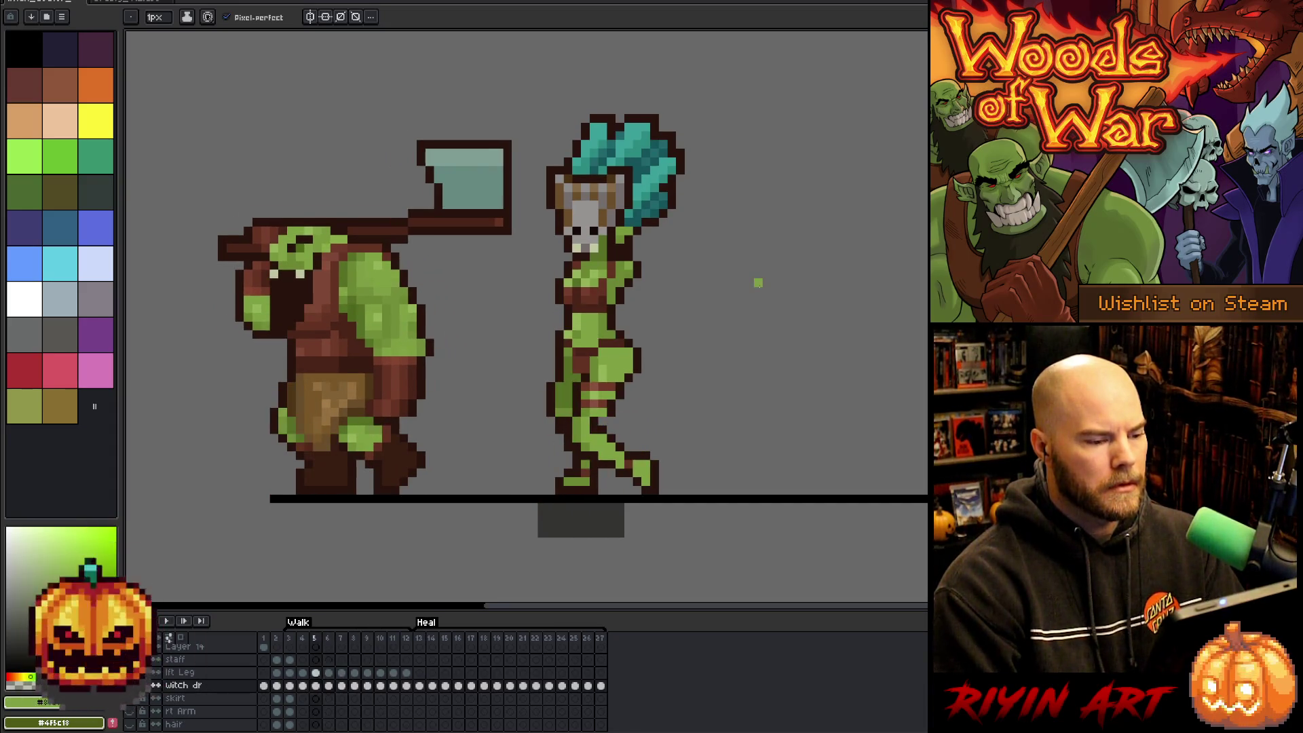
key(Right)
key(i)
click(581, 336)
key(b)
Flick between frames 5 to 7 comparing the torso, then replay and stop on frame 6.
key(Right)
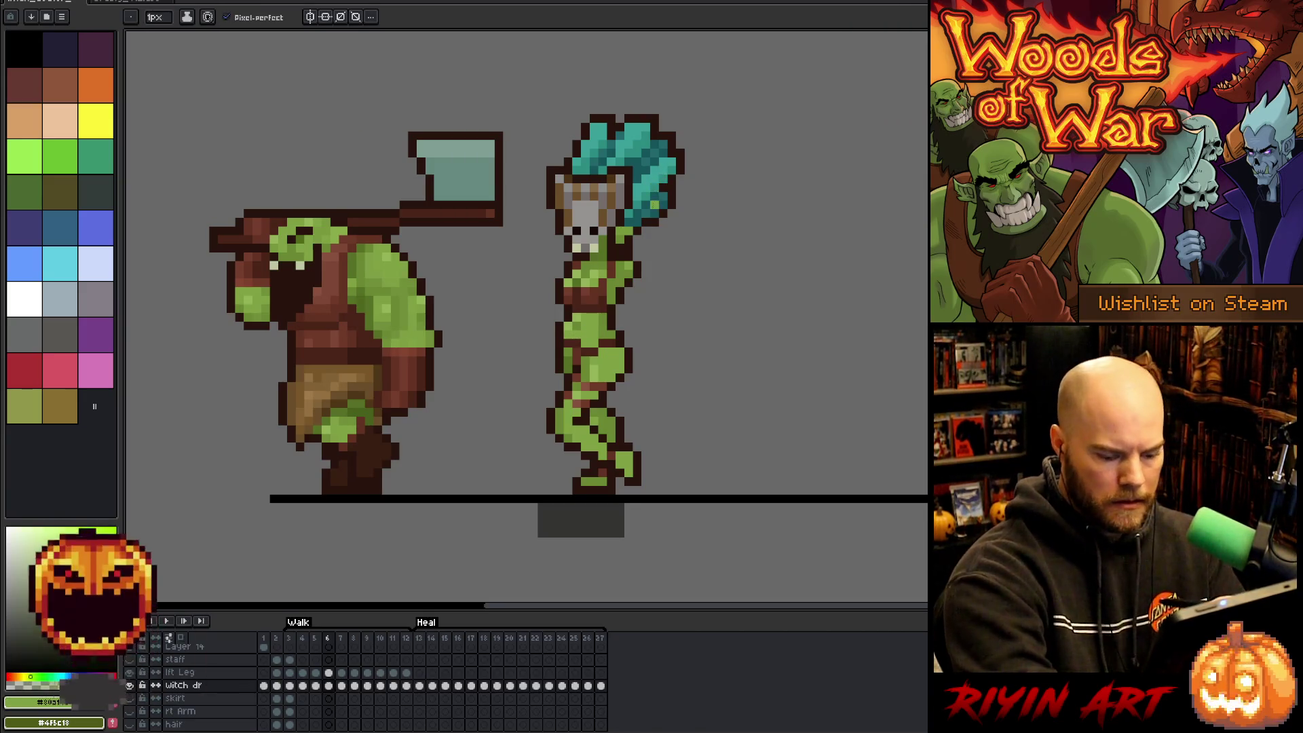
key(Left)
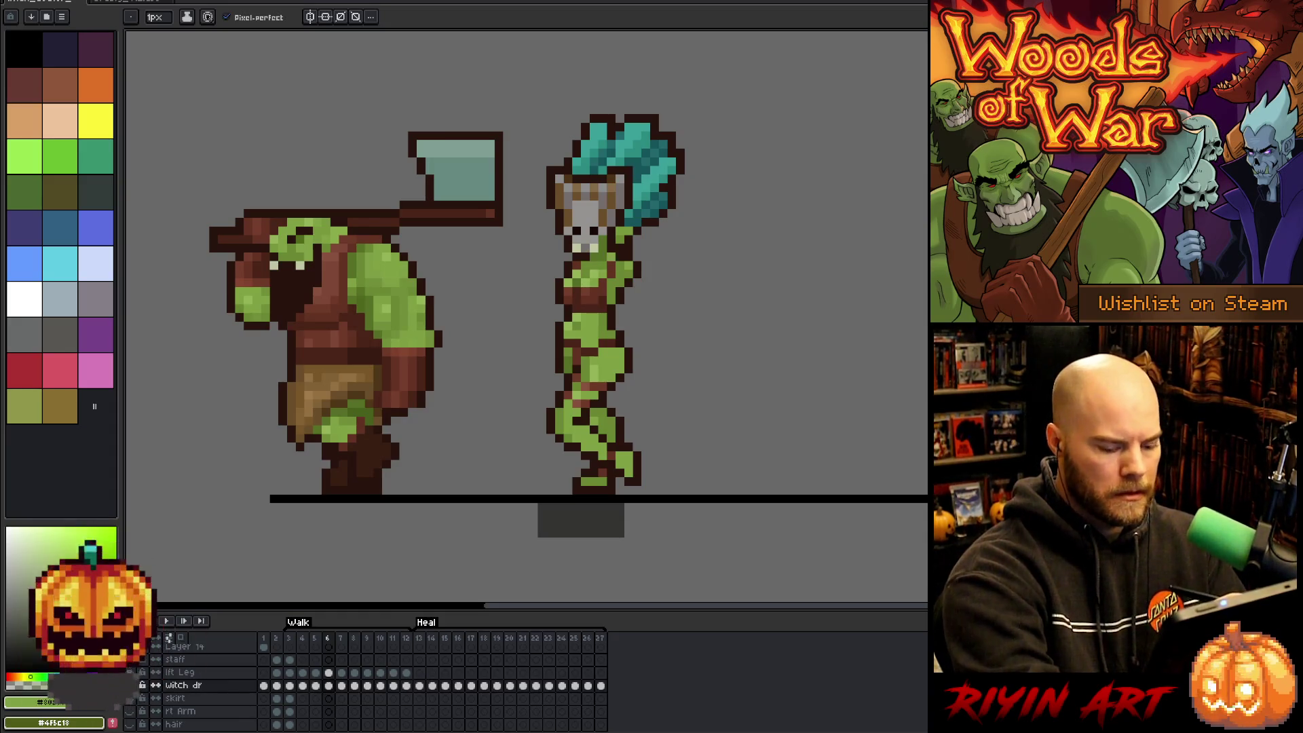
key(Right)
key(Left)
key(Right)
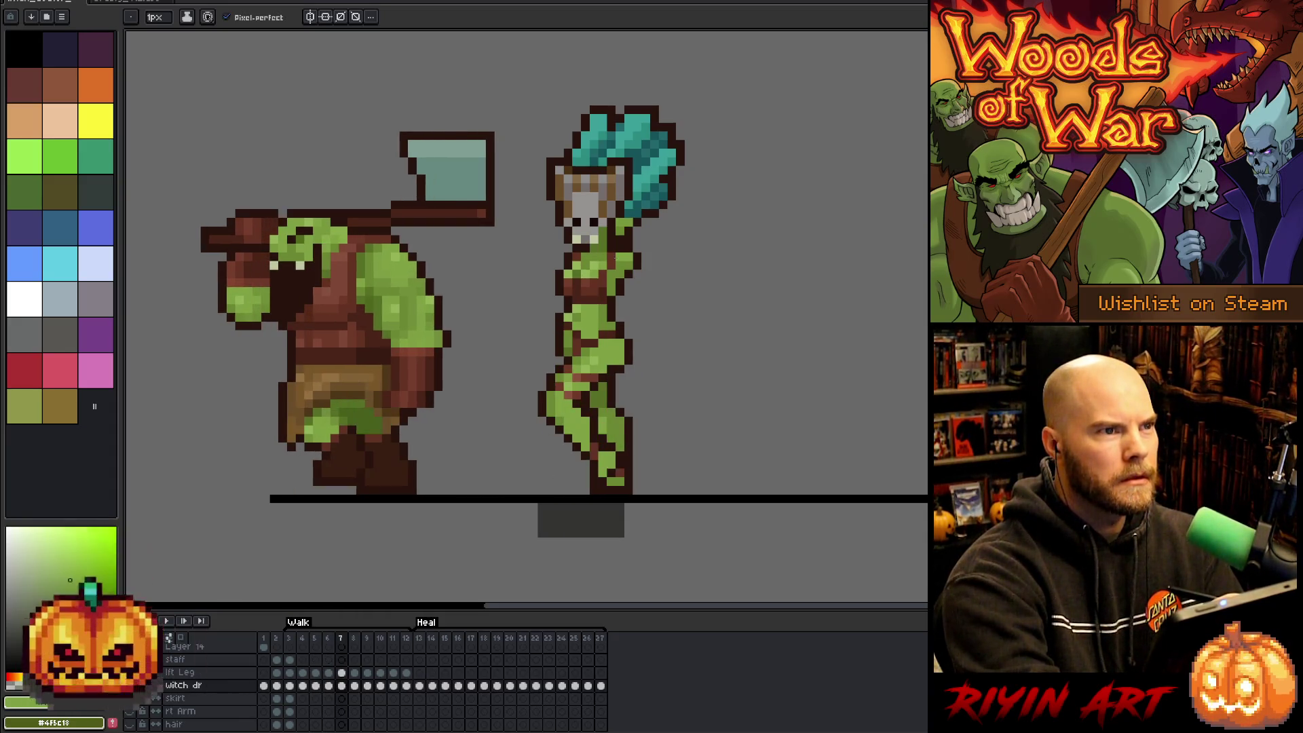
key(Left)
key(Right)
key(Right)
key(Left)
key(Right)
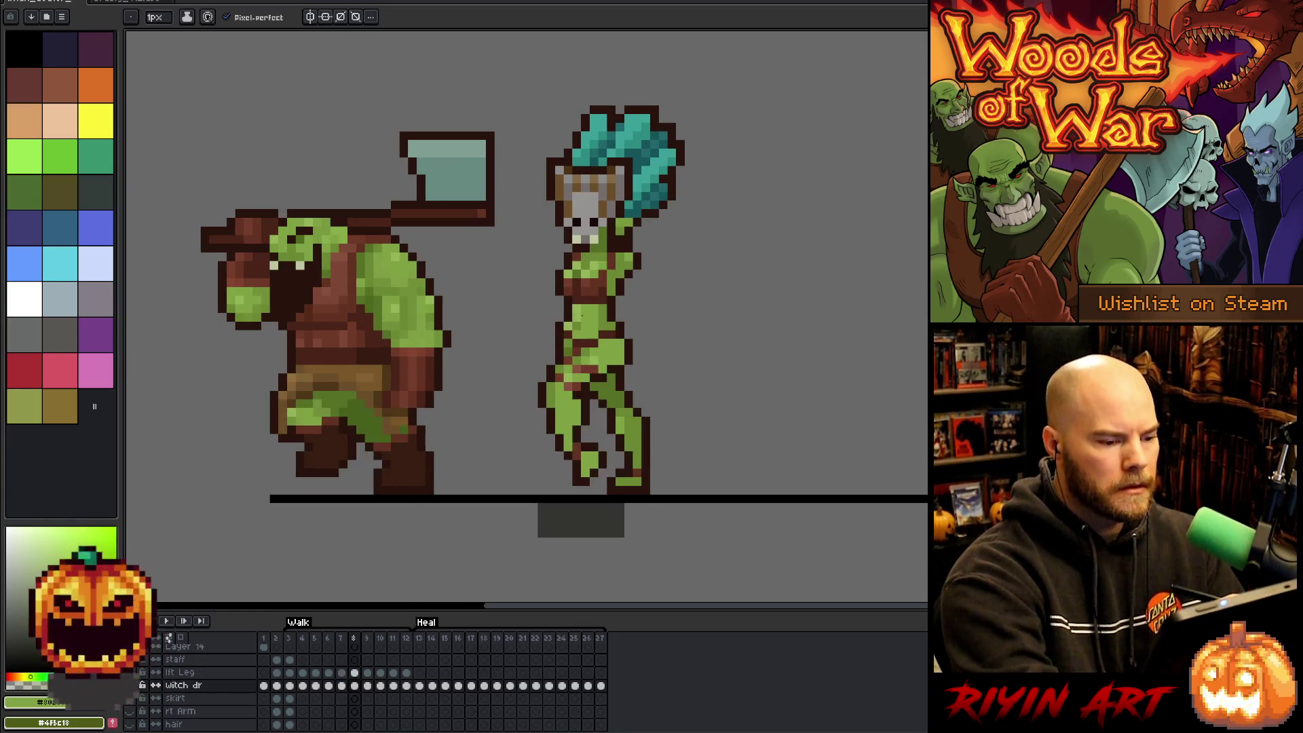
key(Return)
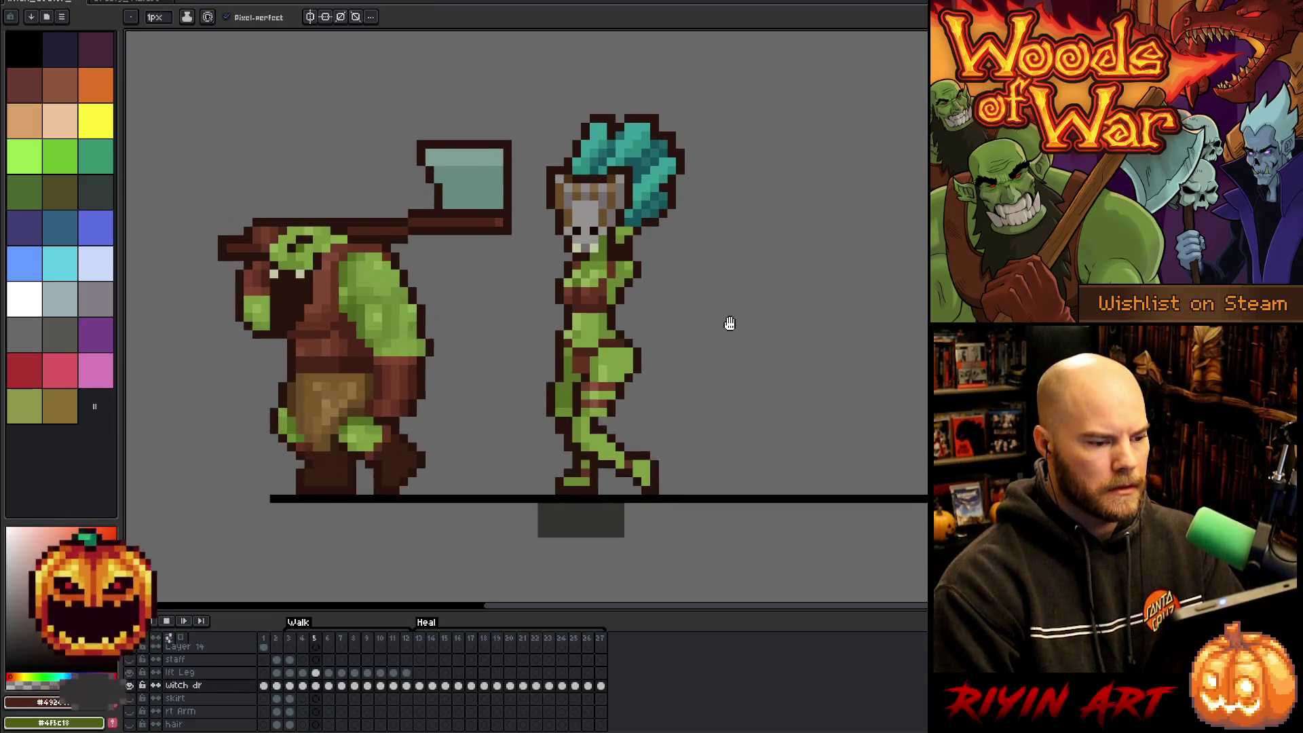
key(Return)
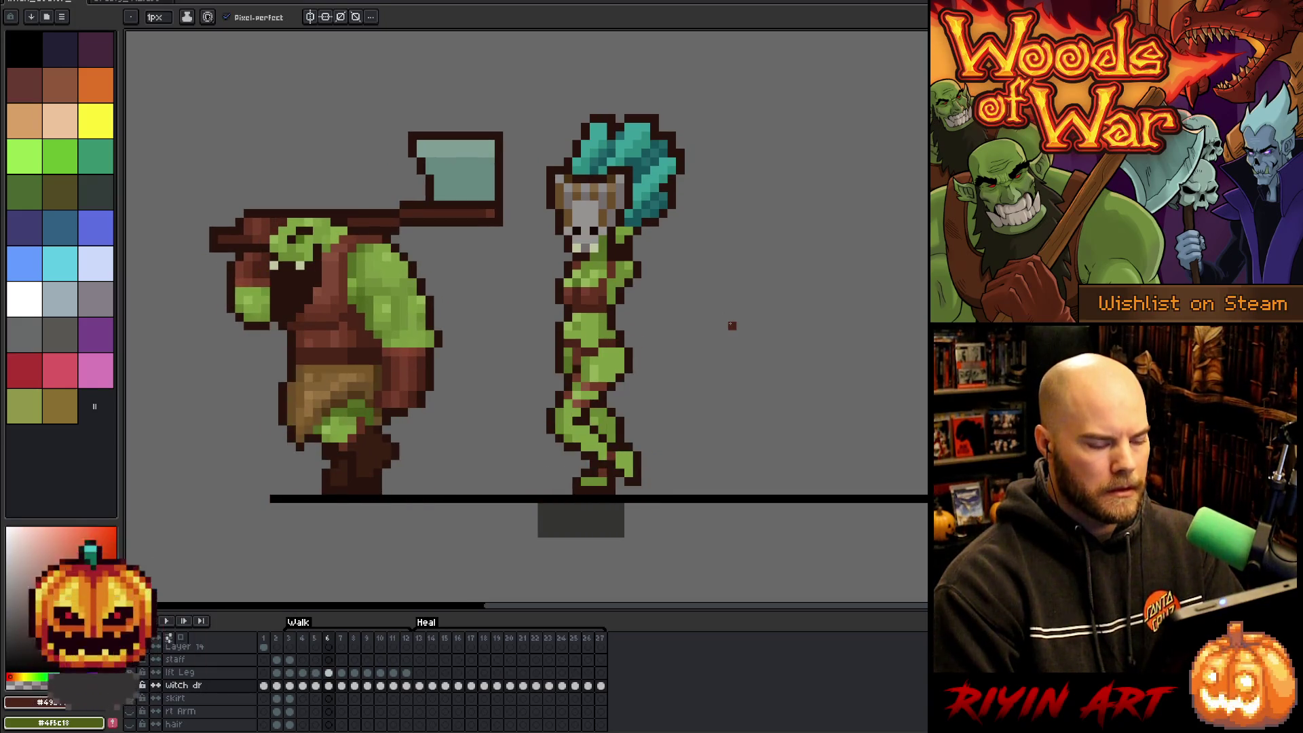
Replay the walk, settle on frame 6, sample the green skin, and select the lft Leg layer.
key(v)
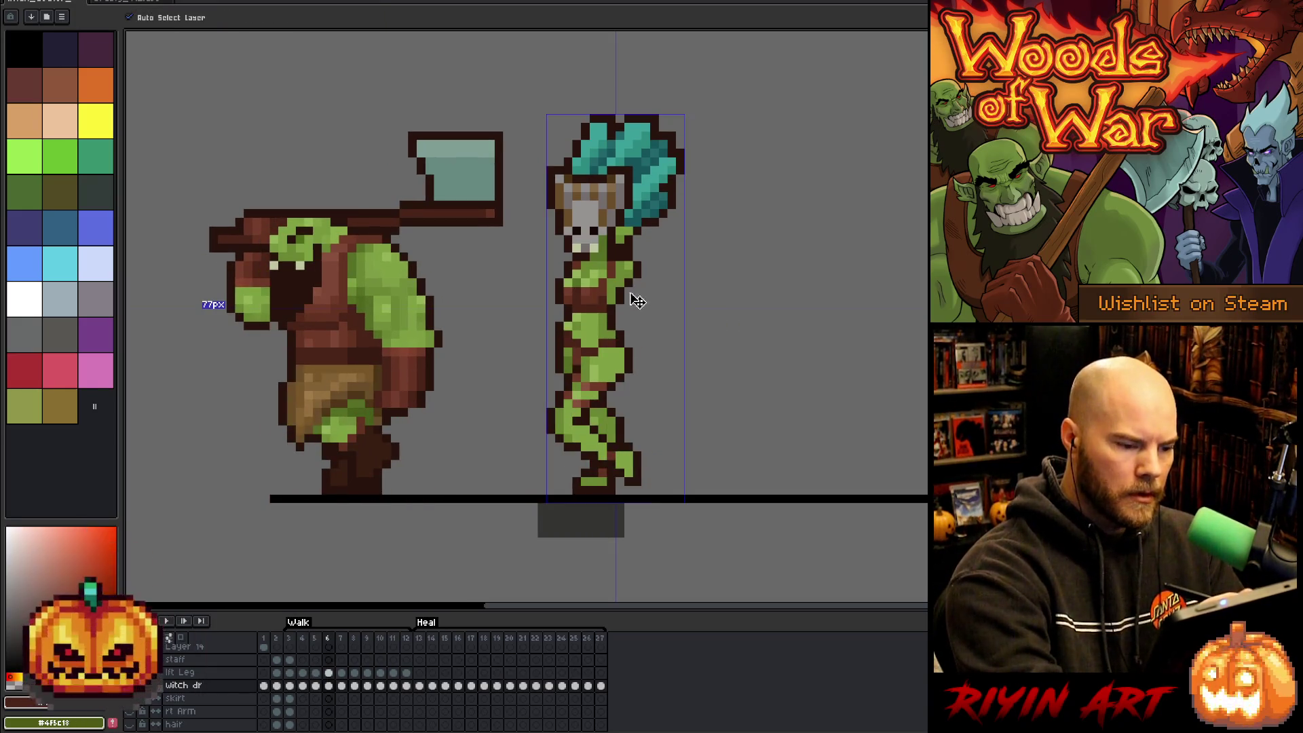
key(b)
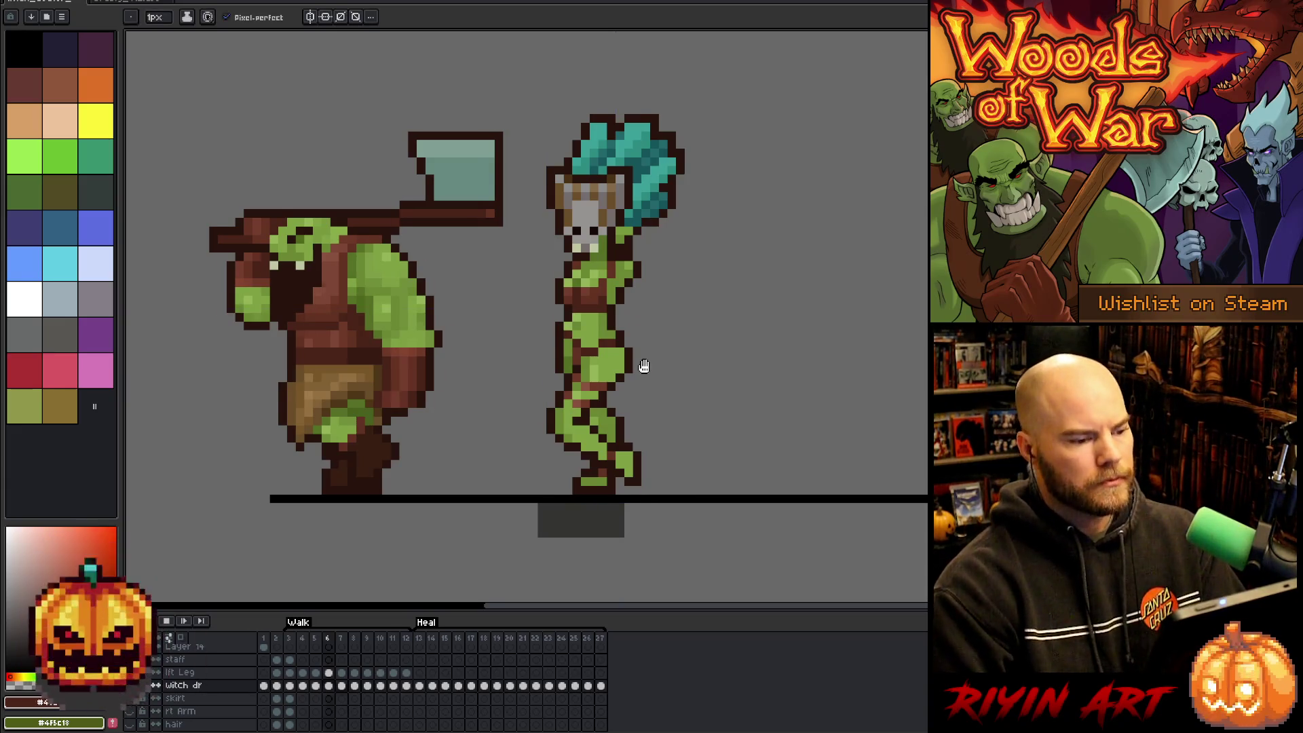
key(Return)
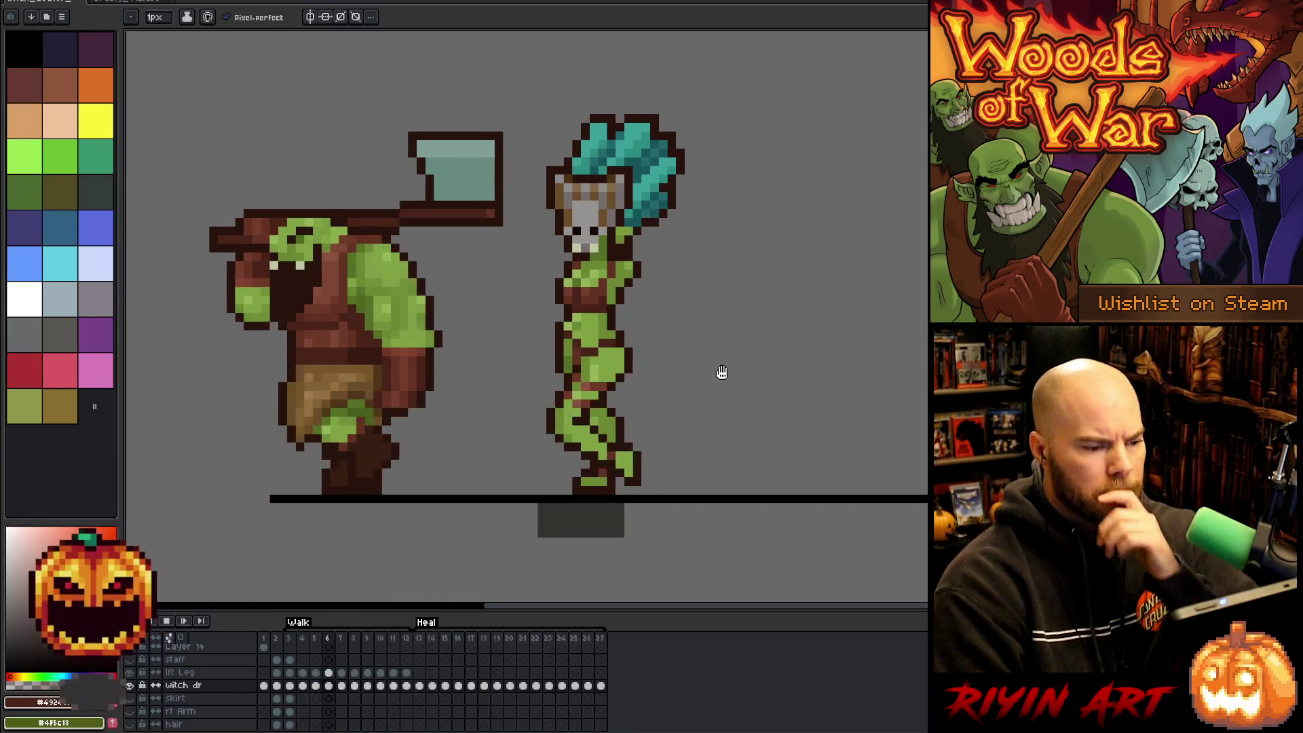
key(Return)
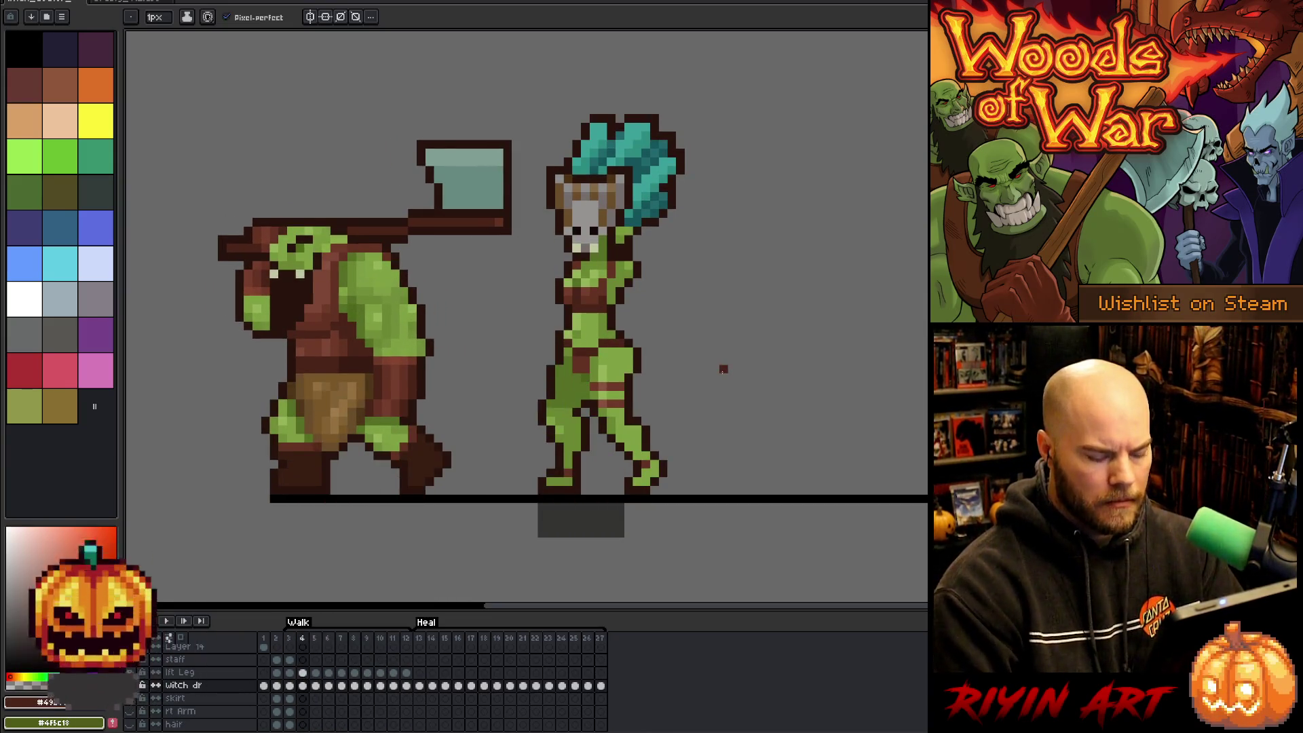
key(Right)
key(Right)
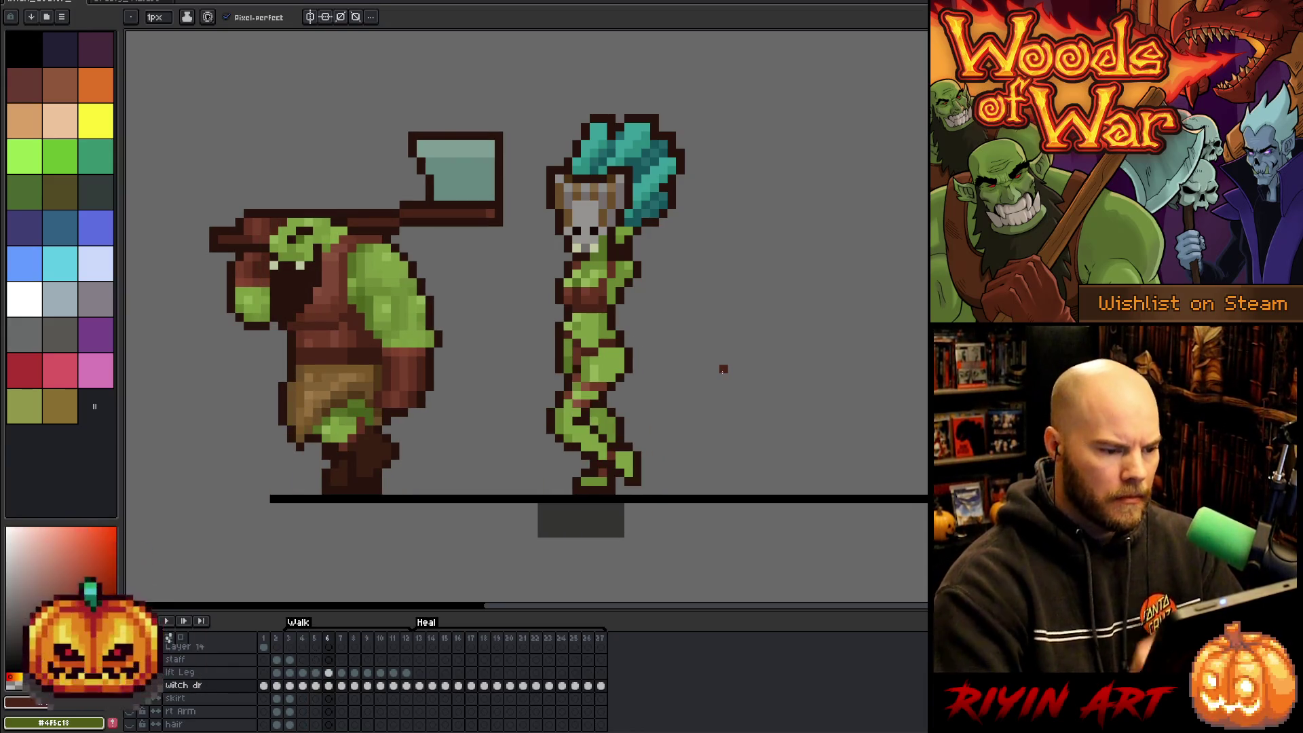
alt+click(594, 366)
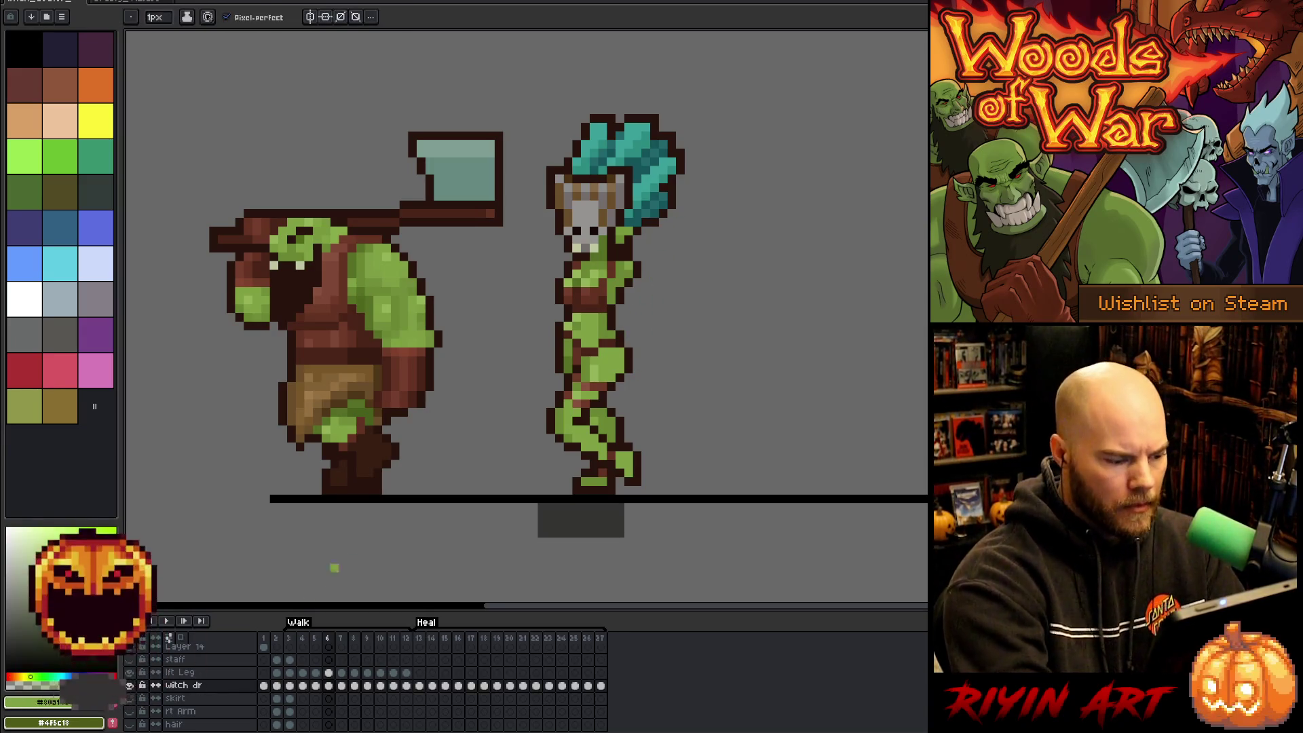
click(329, 672)
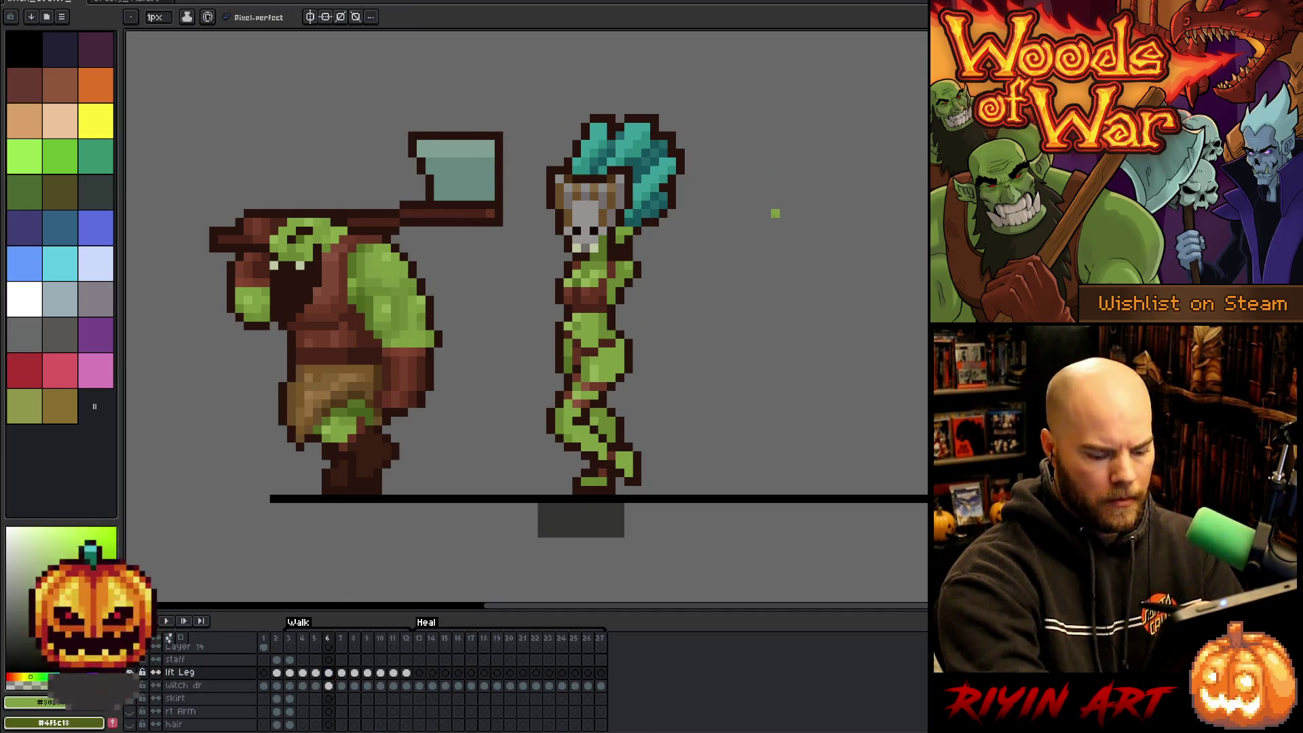
Toggle between frames 5 and 6 to compare the witch's poses on the lft Leg layer.
key(Left)
key(Right)
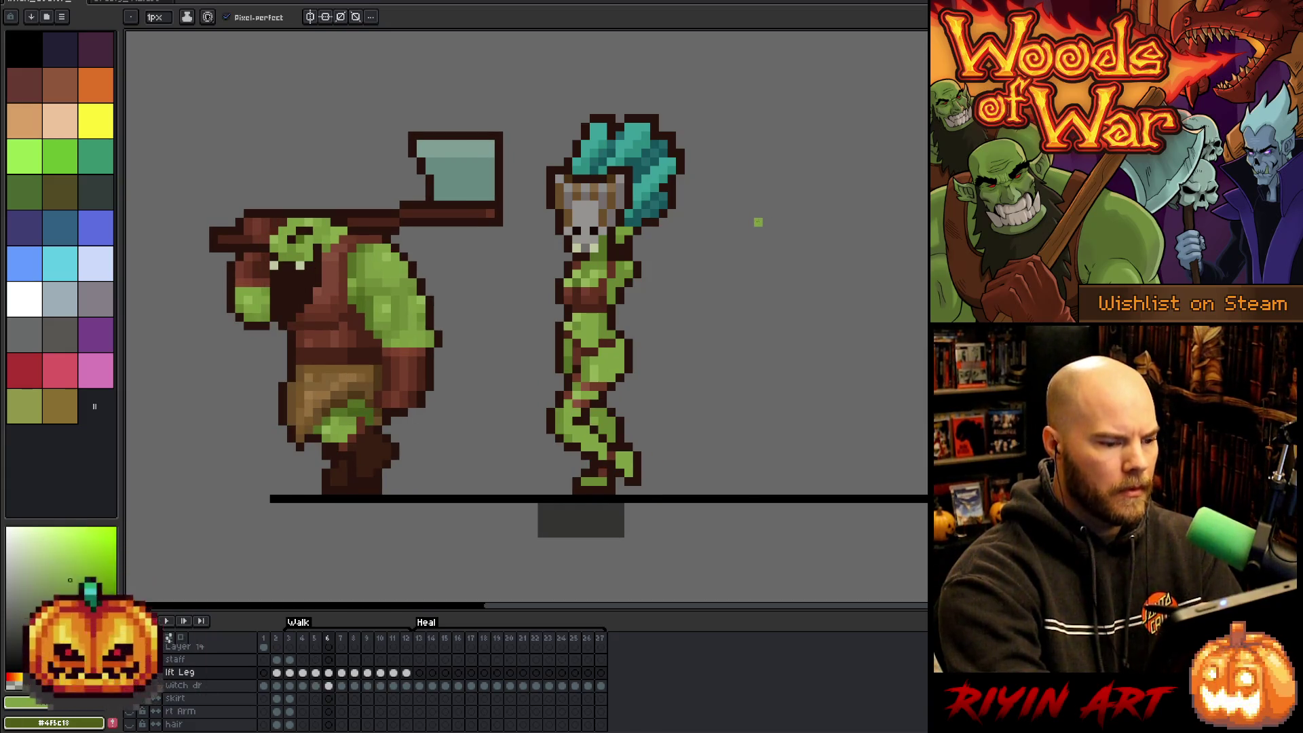
key(Left)
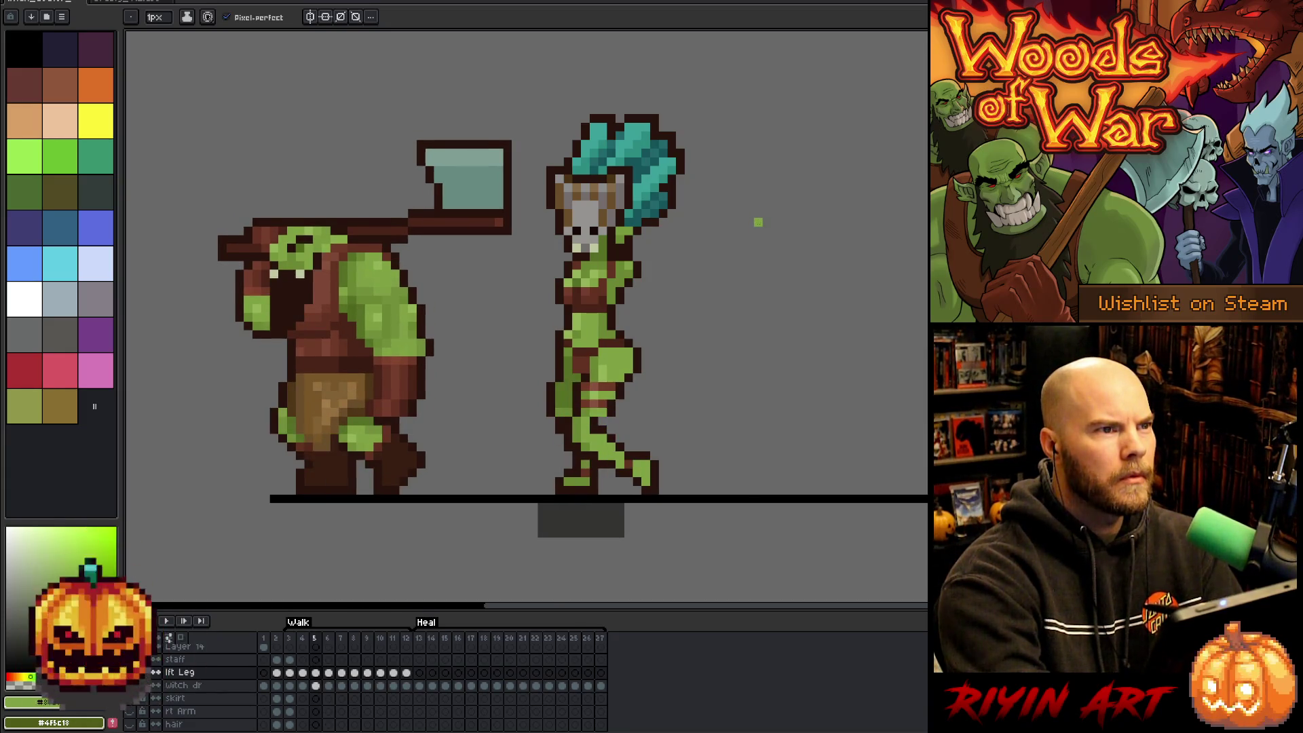
key(Right)
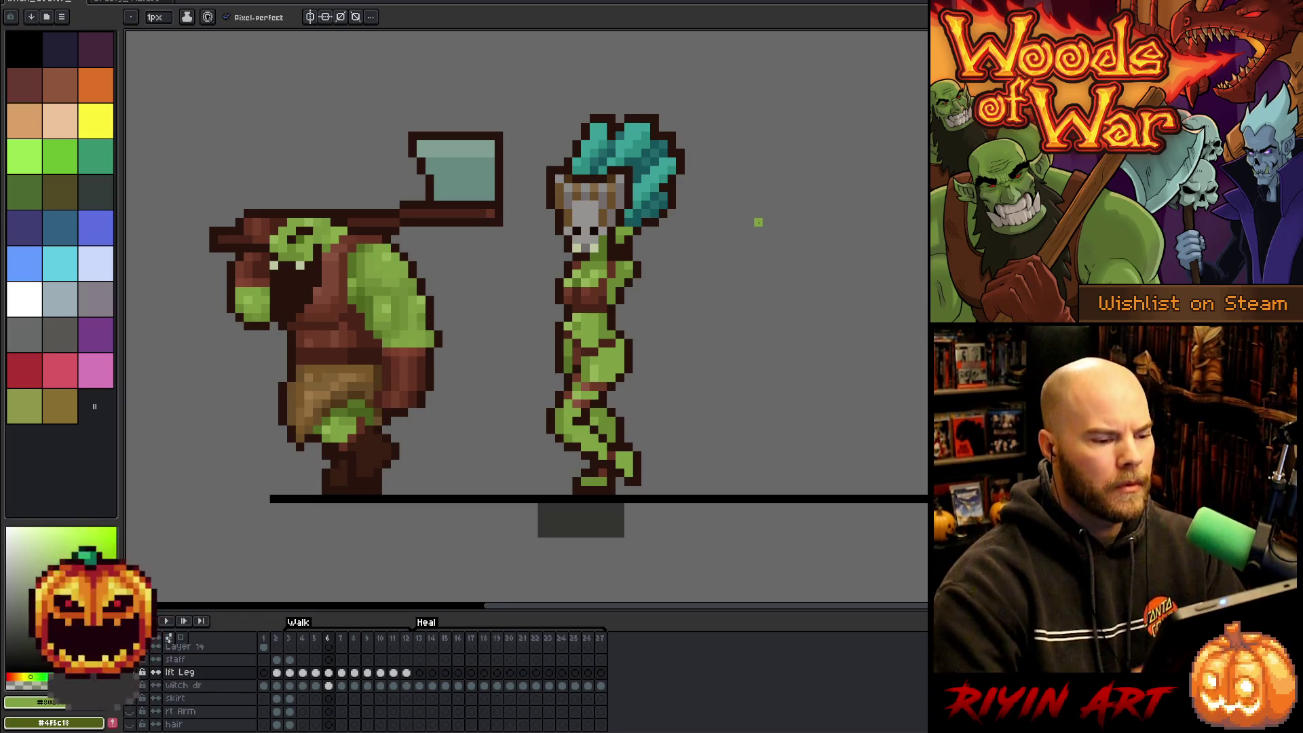
key(v)
key(b)
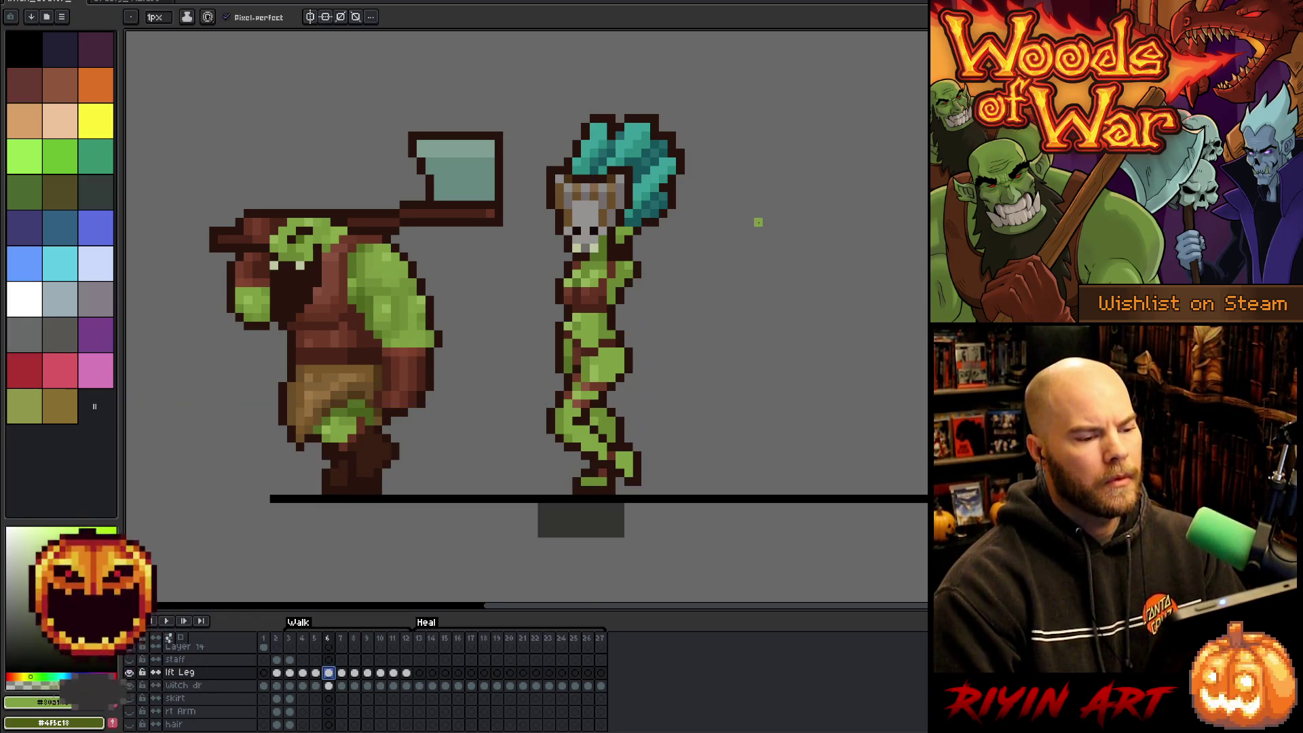
Play the walk cycle, settle on frame 8, then jump to frame 1.
key(Return)
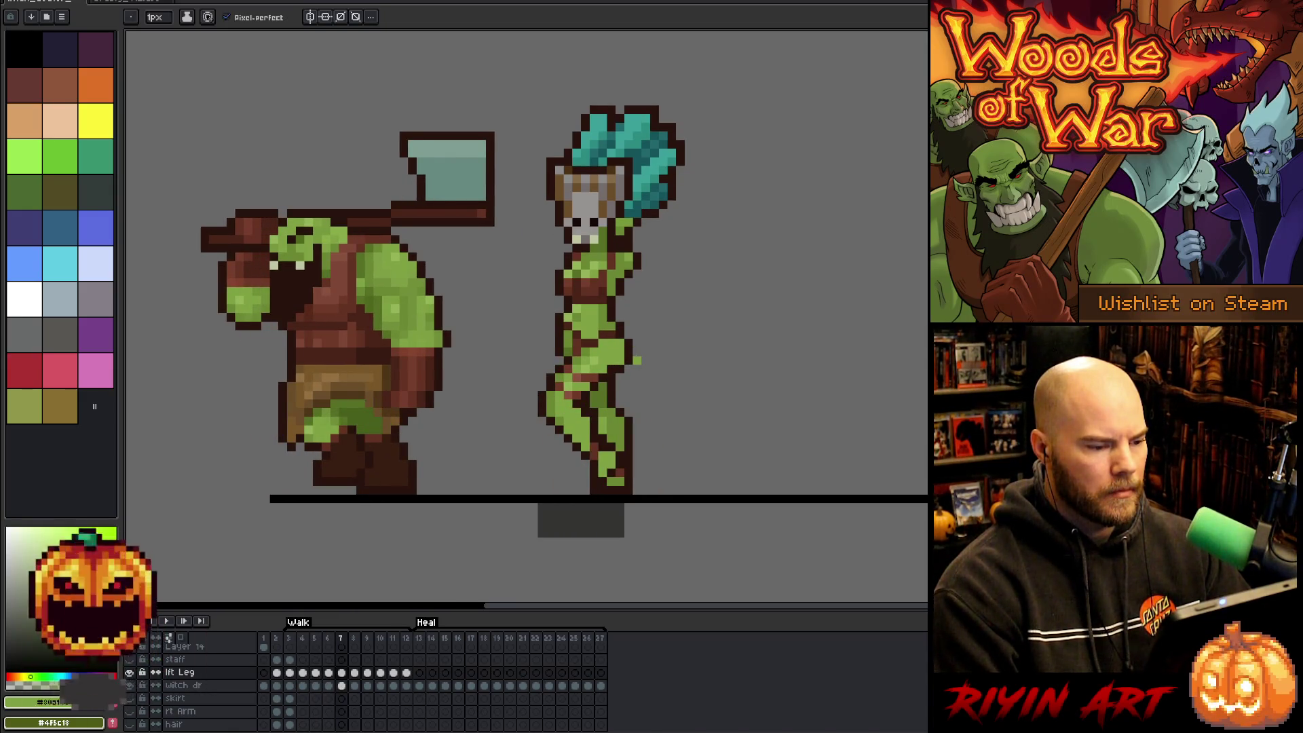
key(Right)
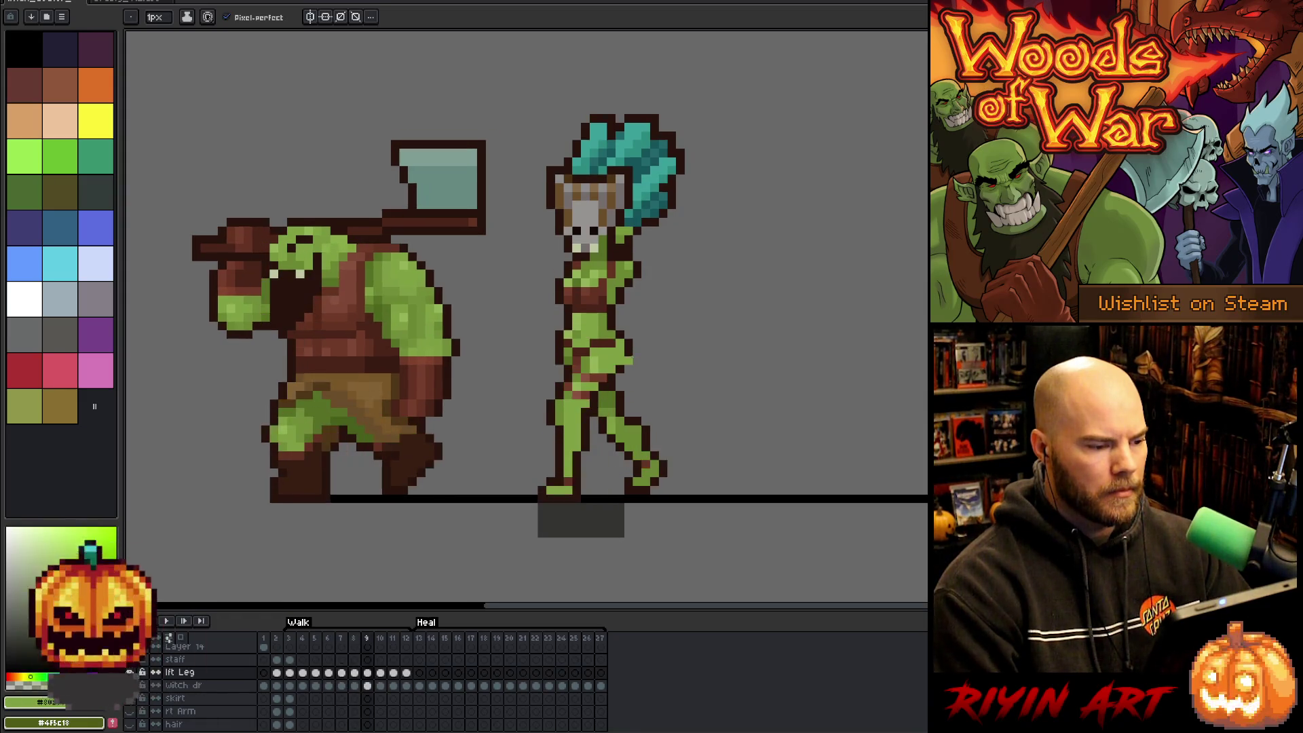
key(Left)
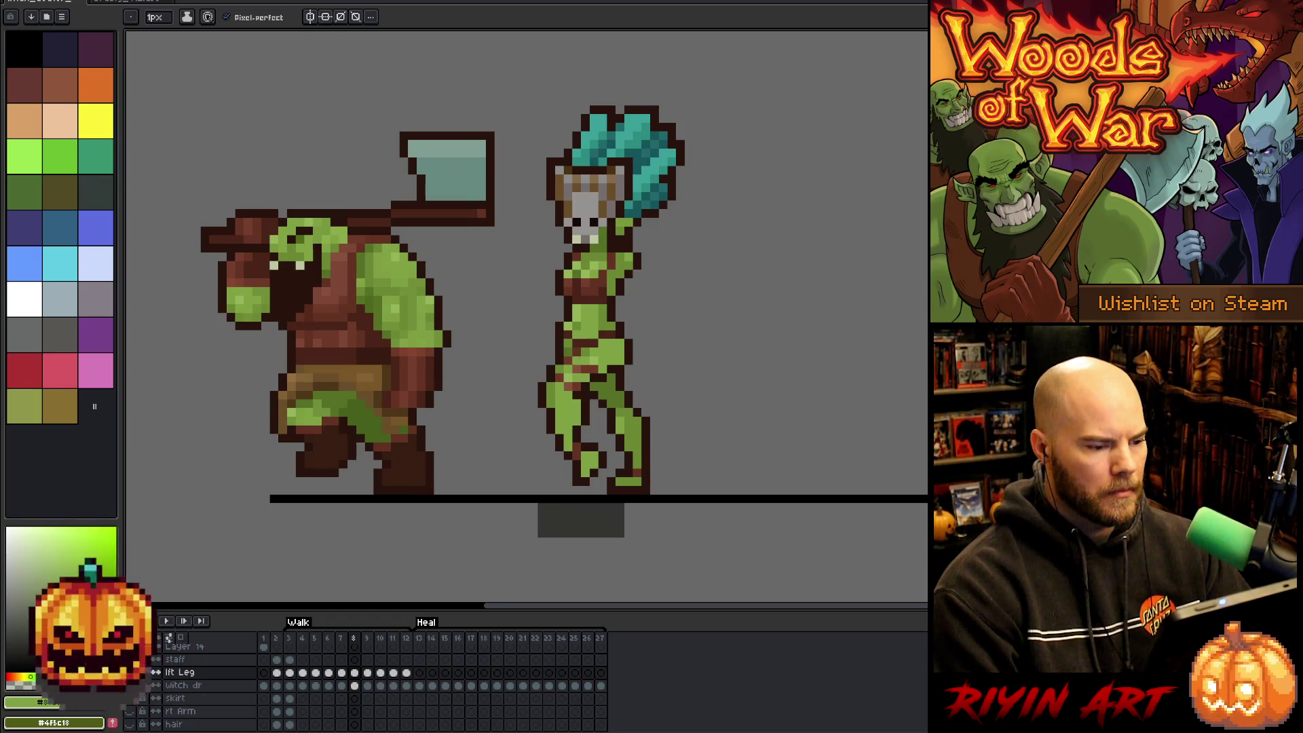
click(264, 673)
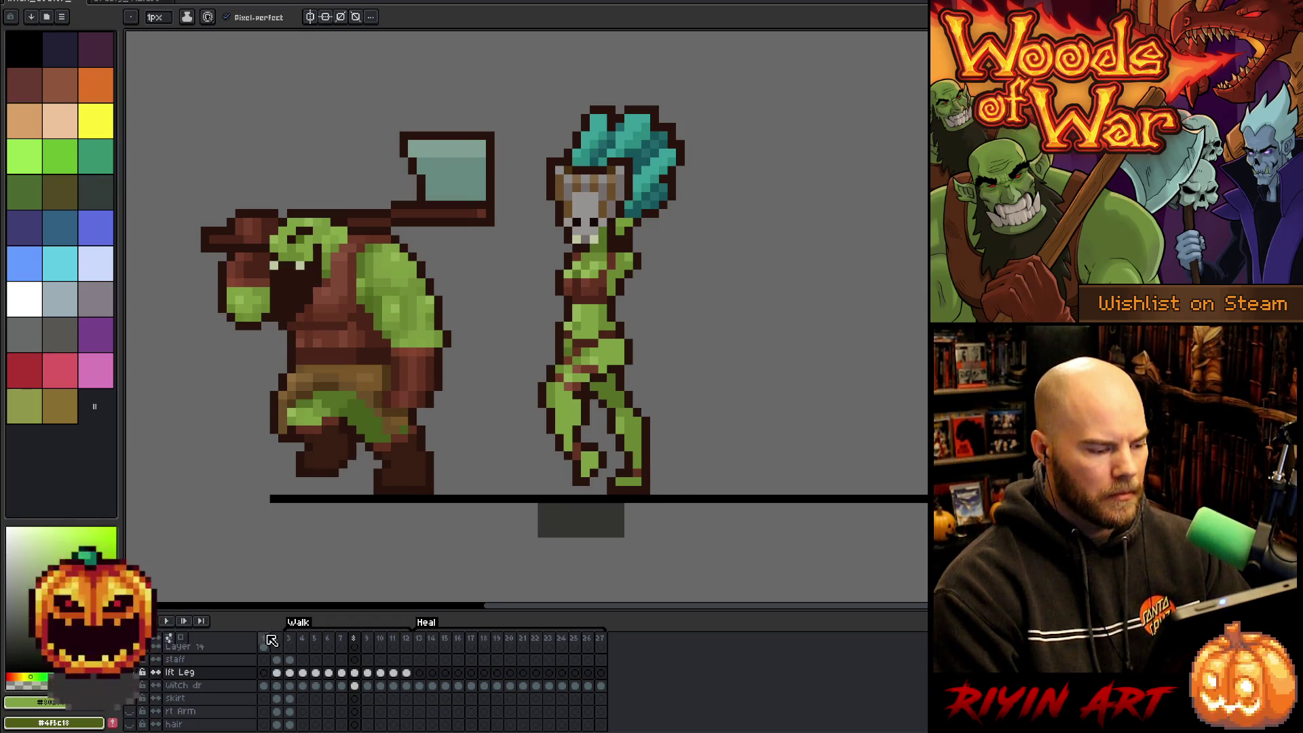
Marquee-select the witch's chest on frame 1, carry it to frame 6 on lft Leg, and add Layer 15.
key(m)
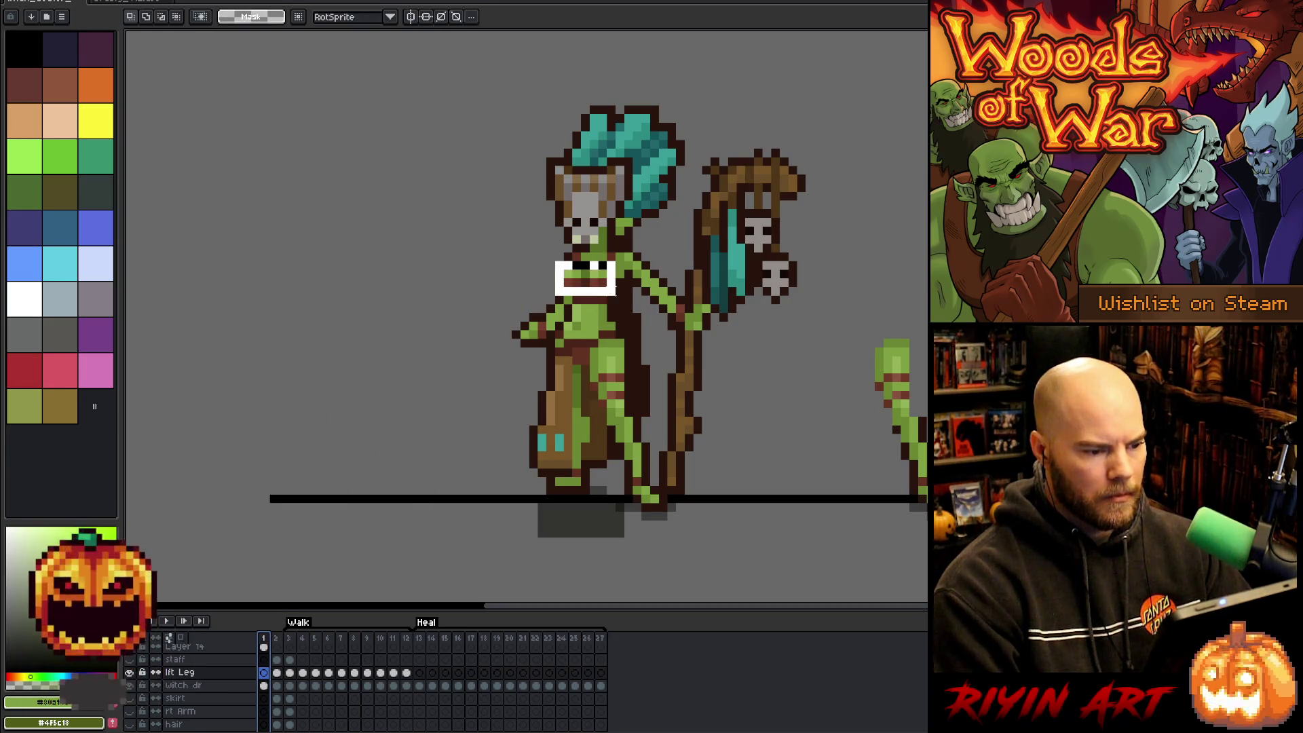
drag(616, 303, 619, 307)
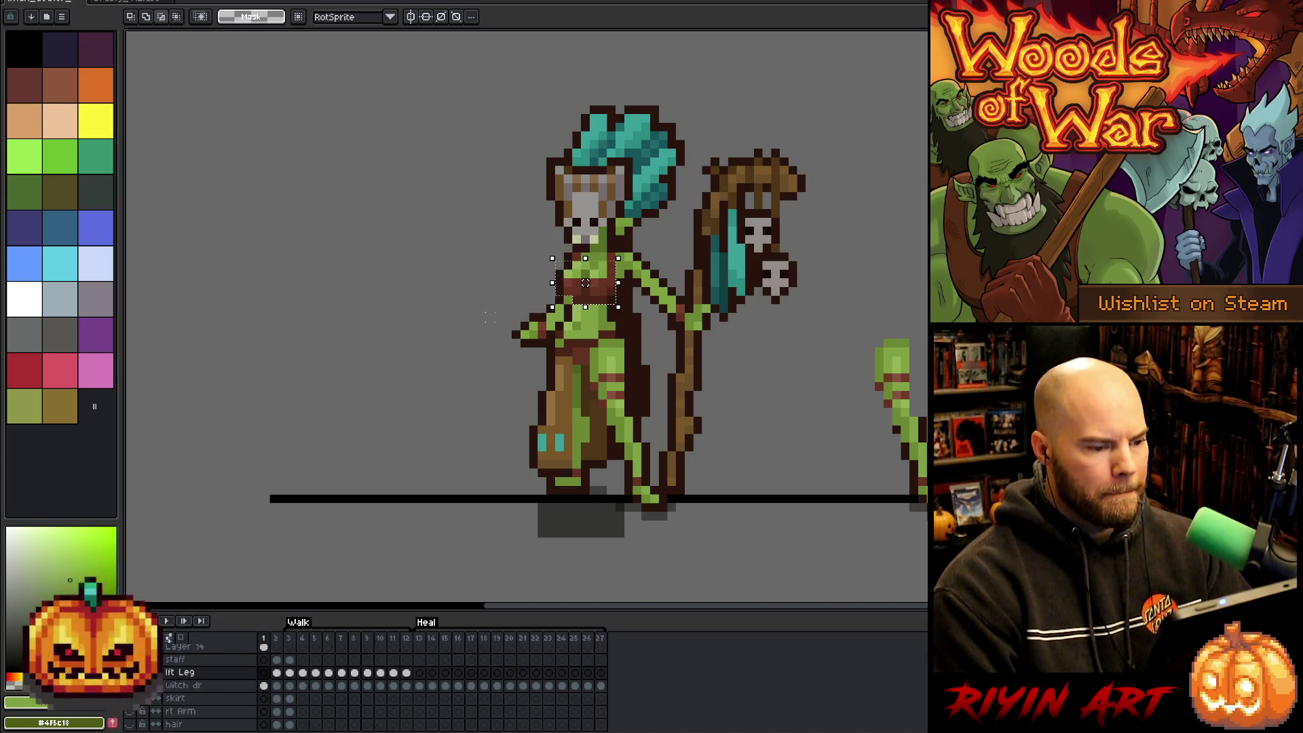
key(v)
click(606, 285)
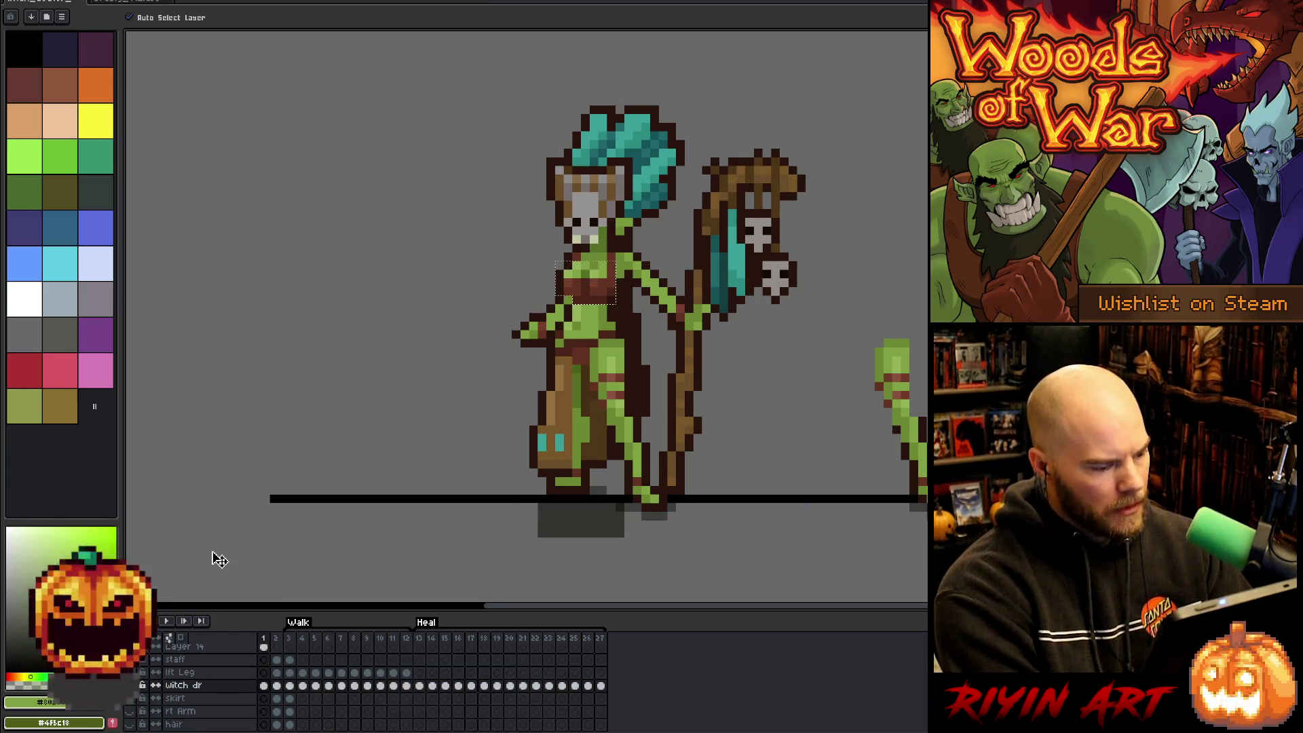
click(214, 676)
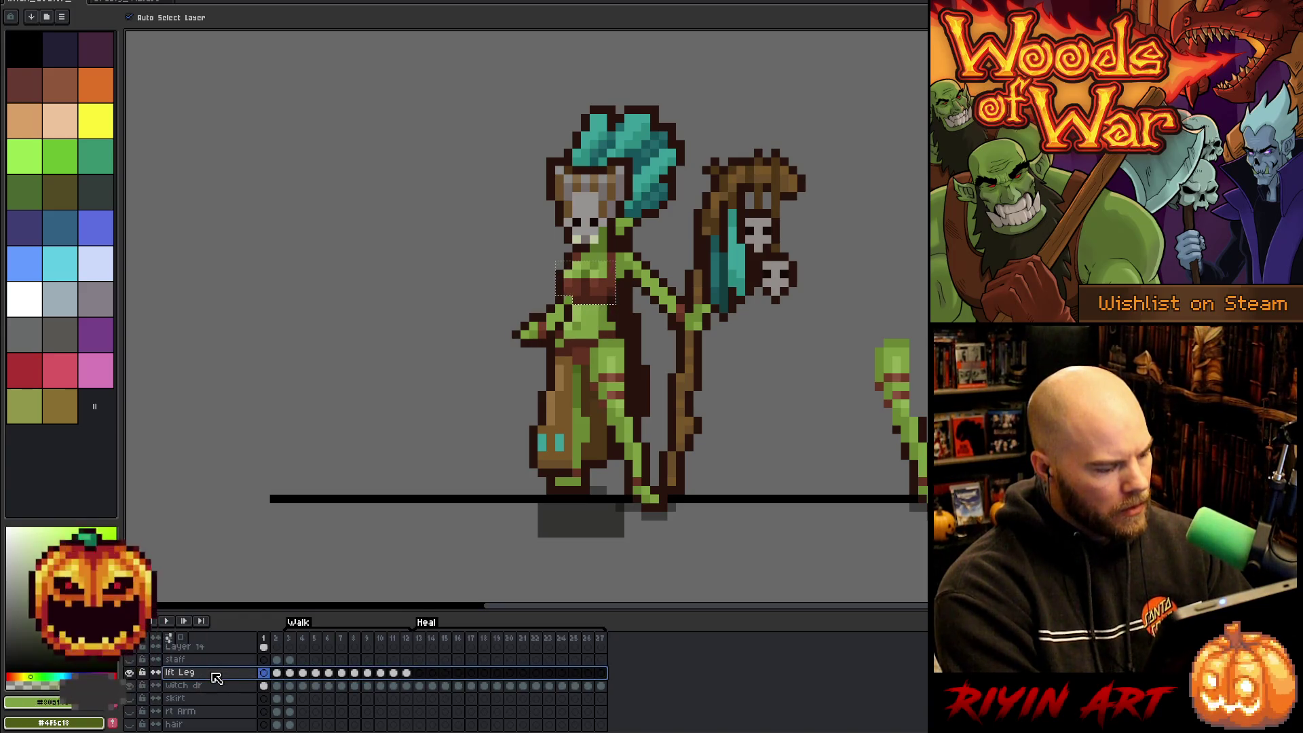
click(330, 673)
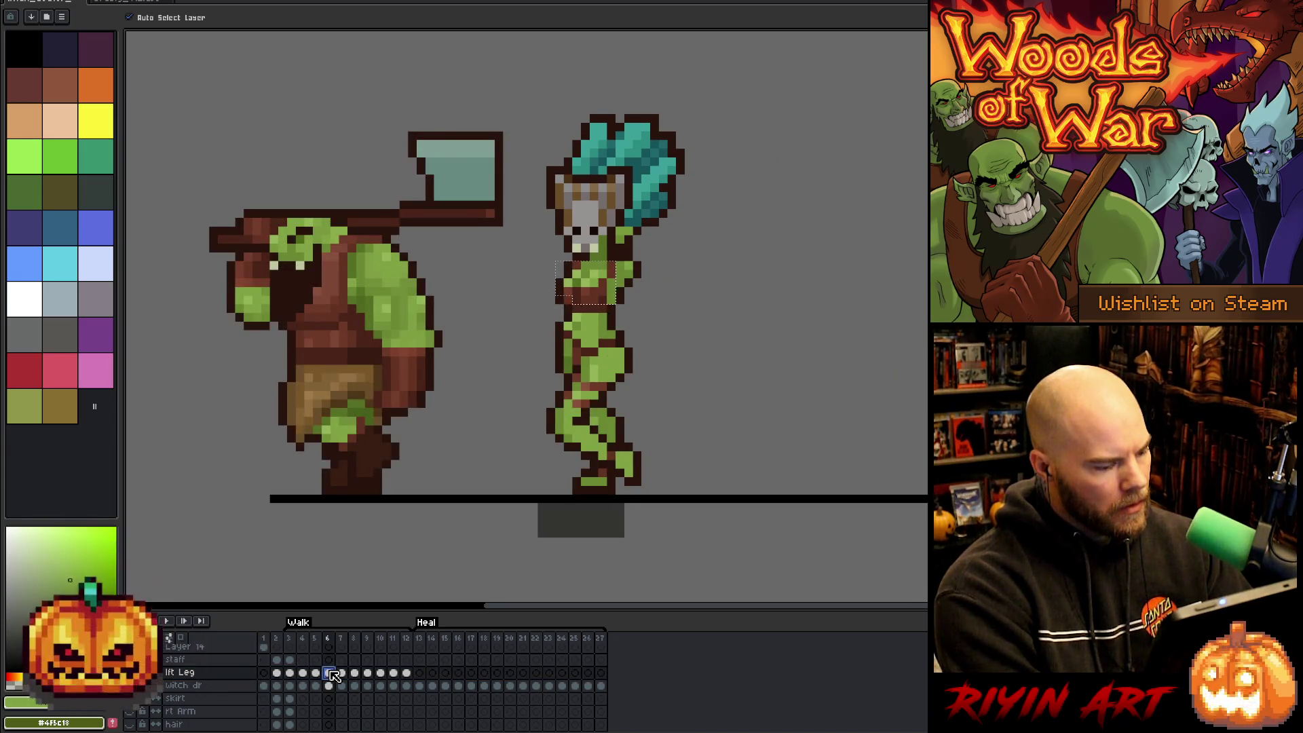
key(shift+n)
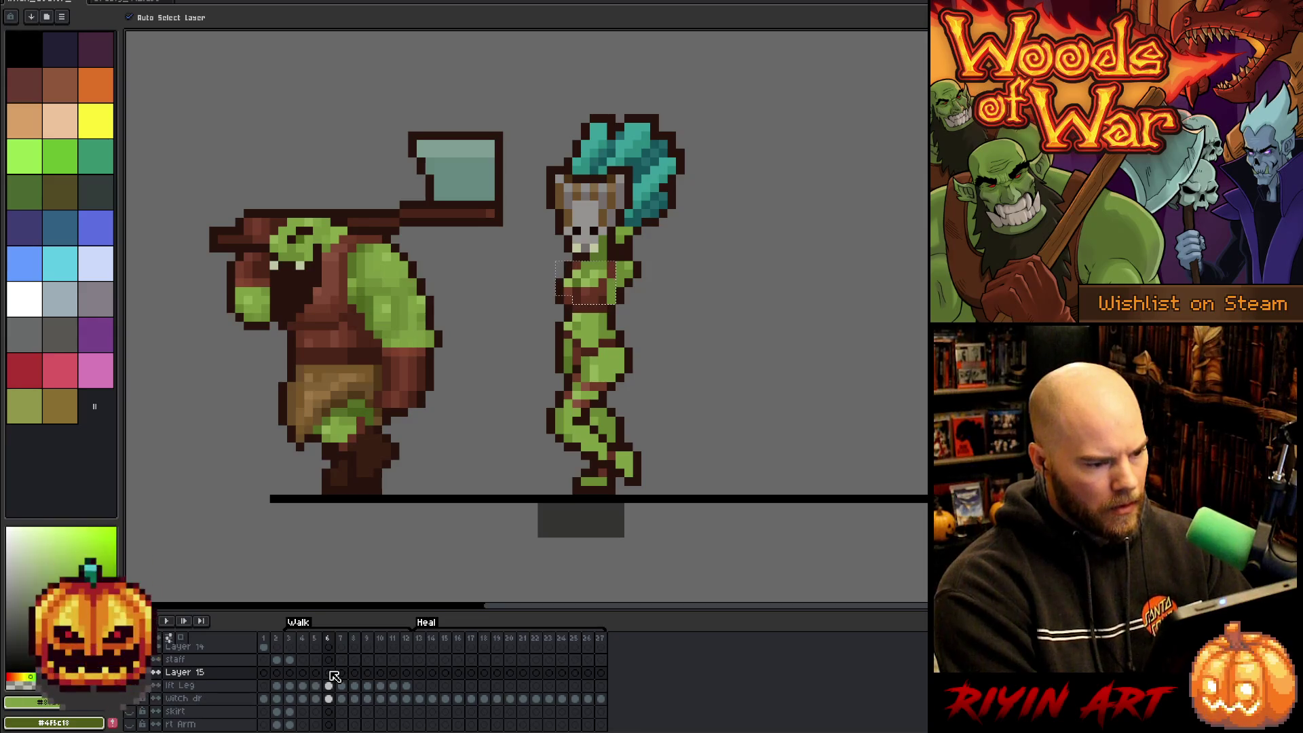
On frame 7, nudge the selected chest block one pixel left and commit it.
key(Return)
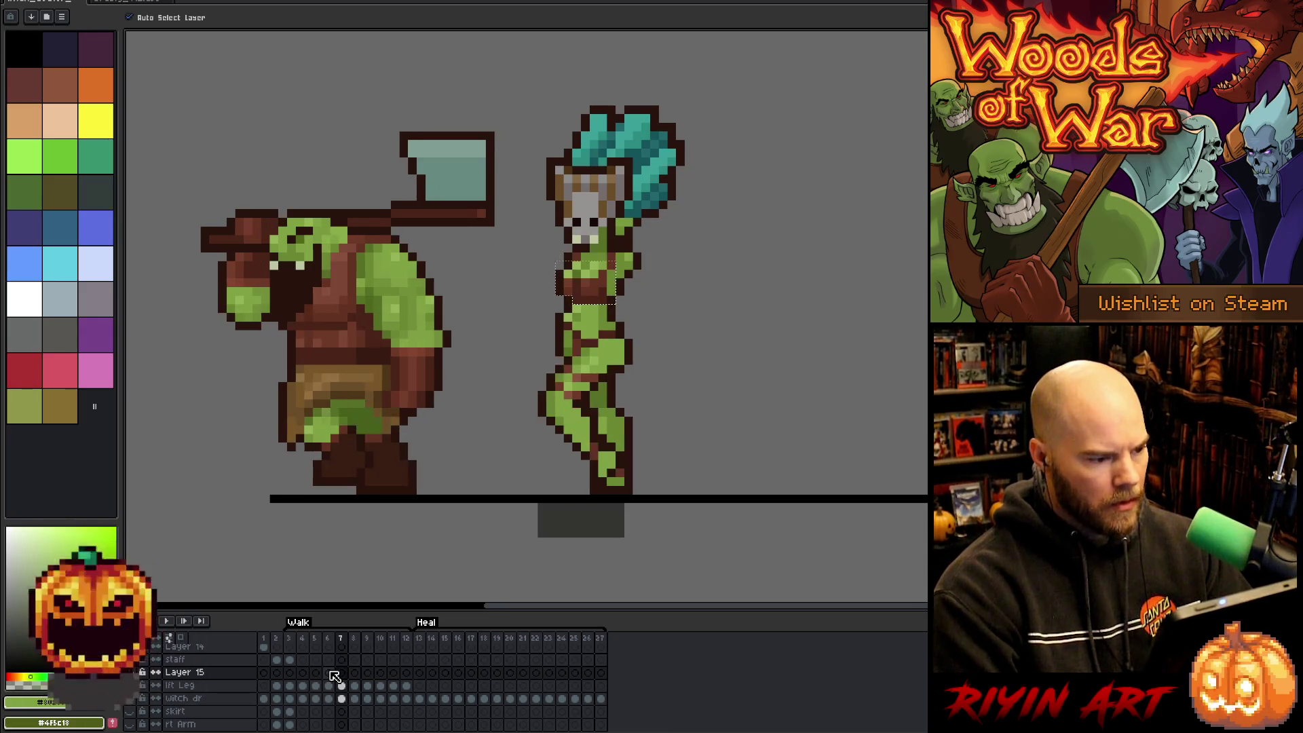
key(Return)
key(Right)
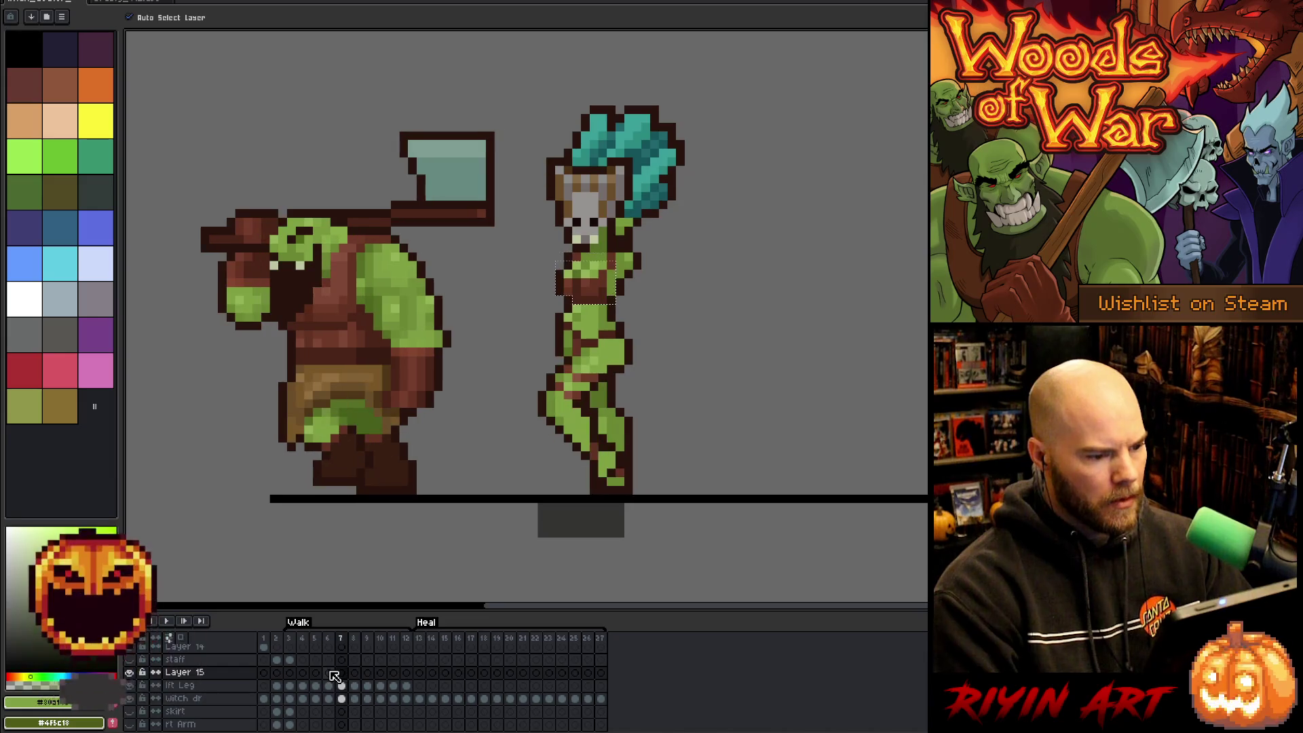
click(585, 283)
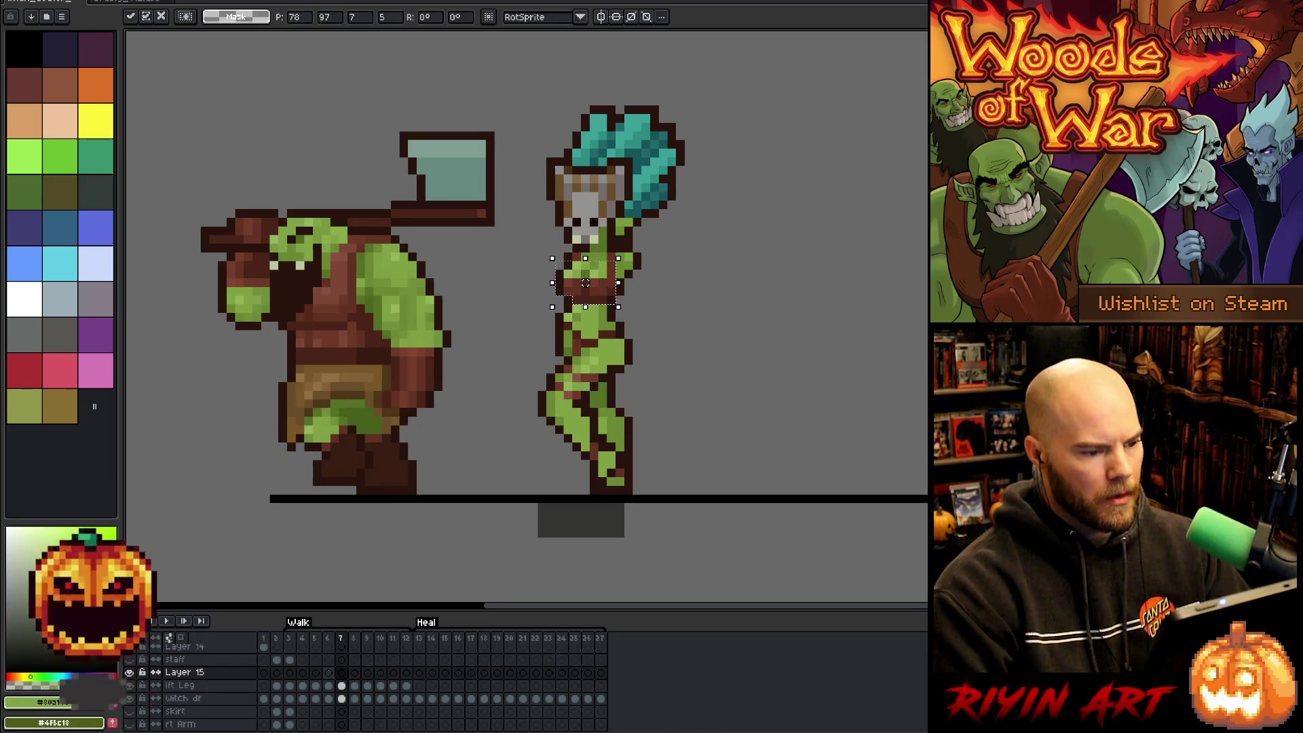
drag(585, 283, 577, 283)
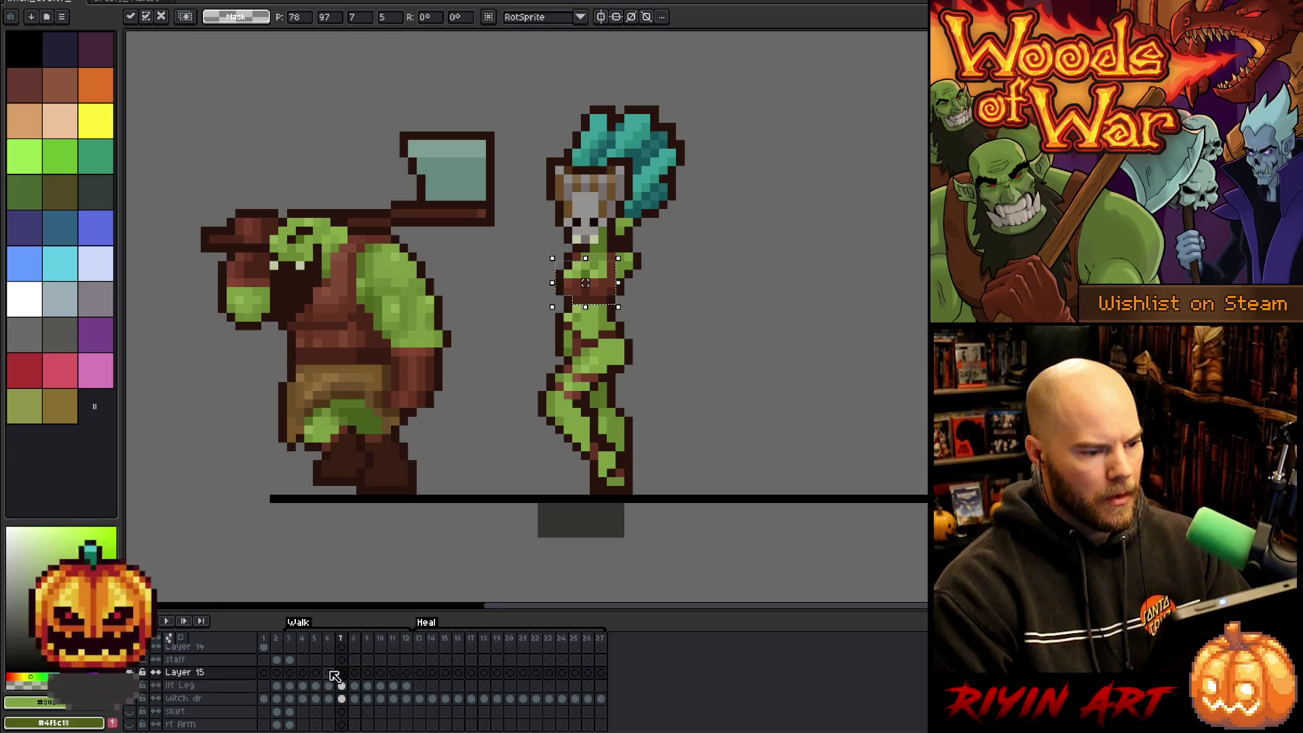
key(Return)
key(Return)
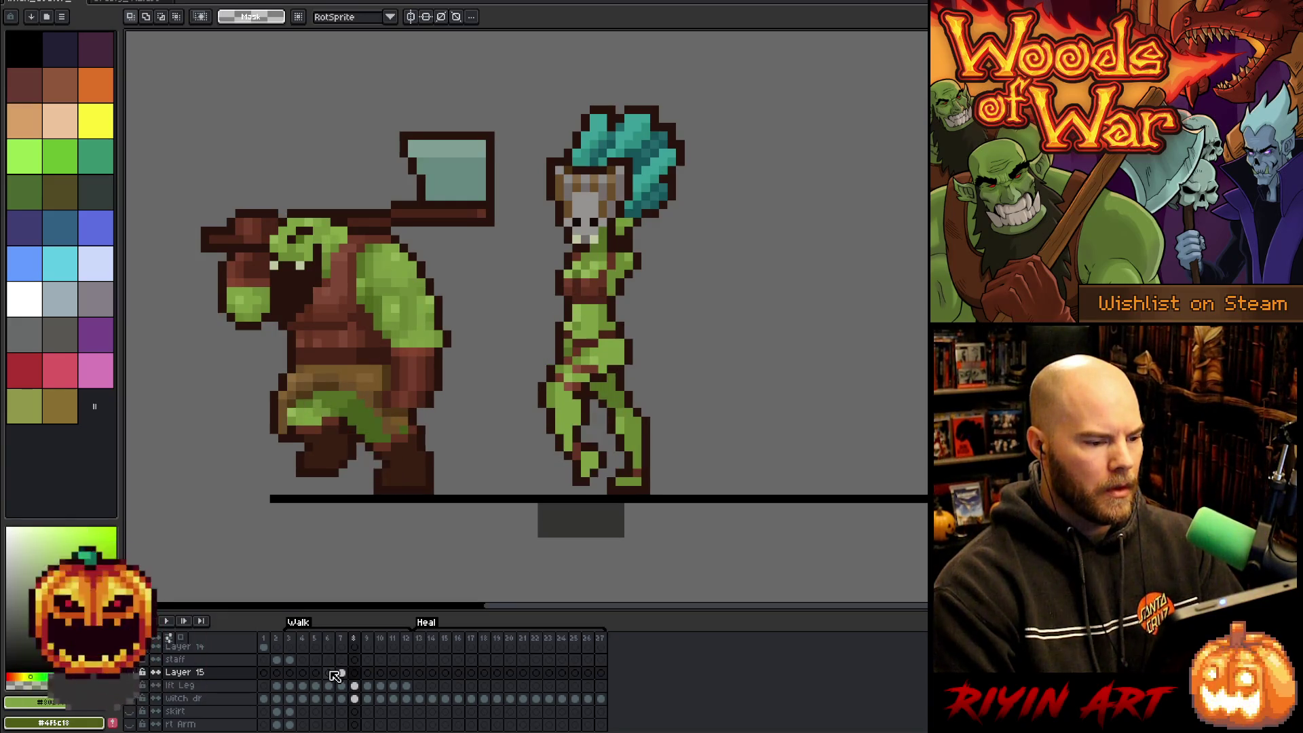
Step through Layer 15's frames 7 to 9, flipping back and forth to compare poses.
click(341, 672)
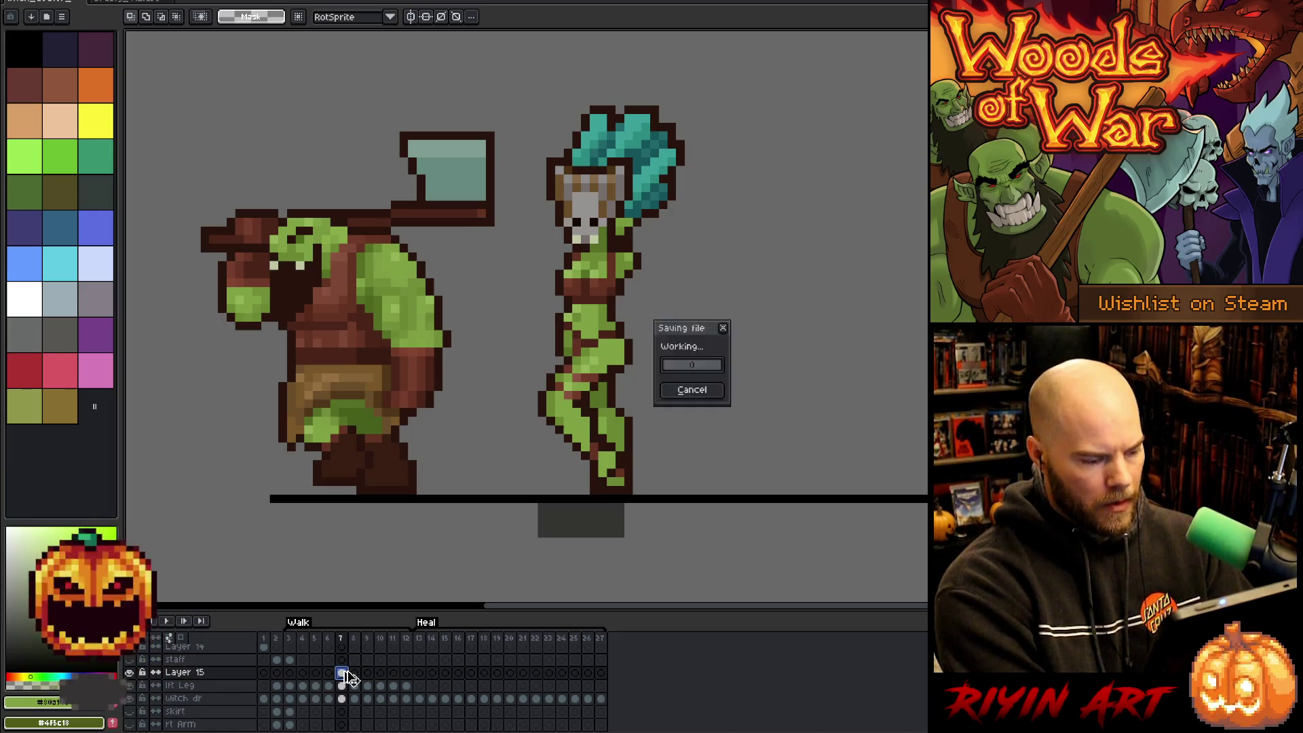
click(355, 673)
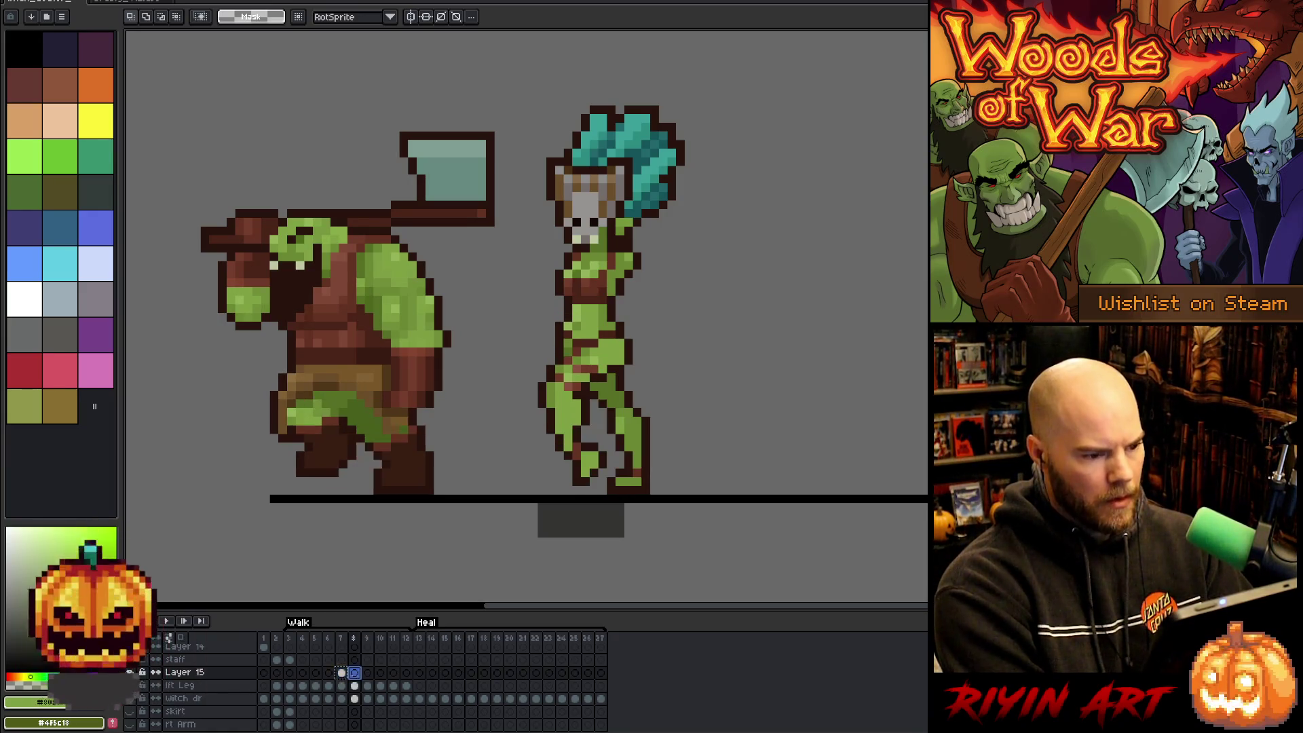
key(Left)
key(Right)
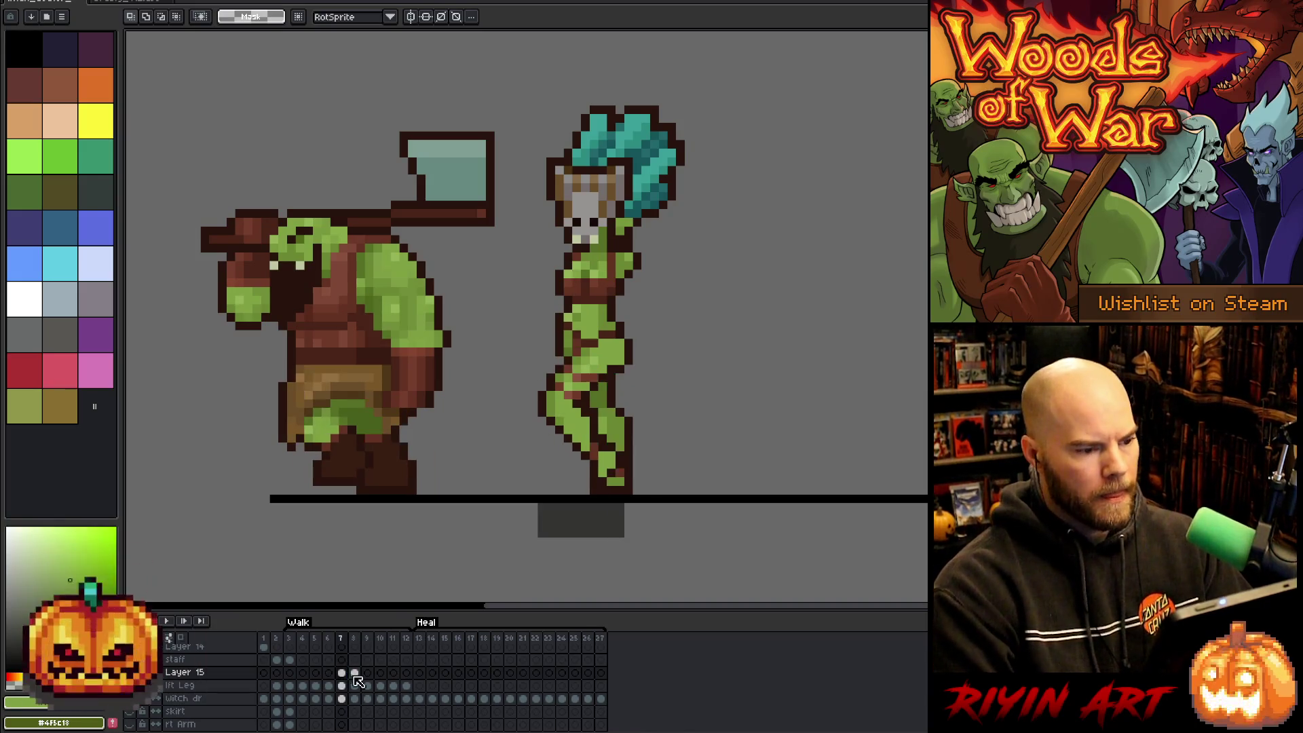
key(Left)
key(Right)
key(Left)
key(Right)
key(Right)
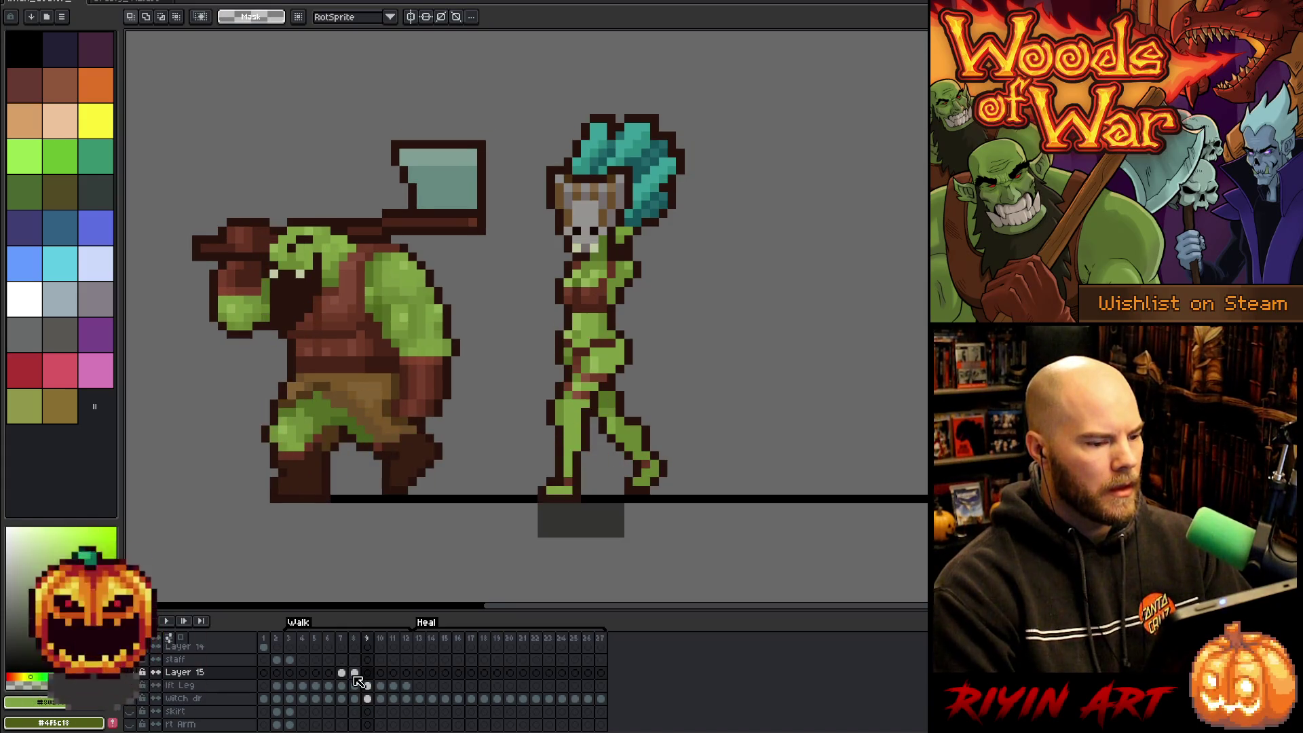
click(356, 673)
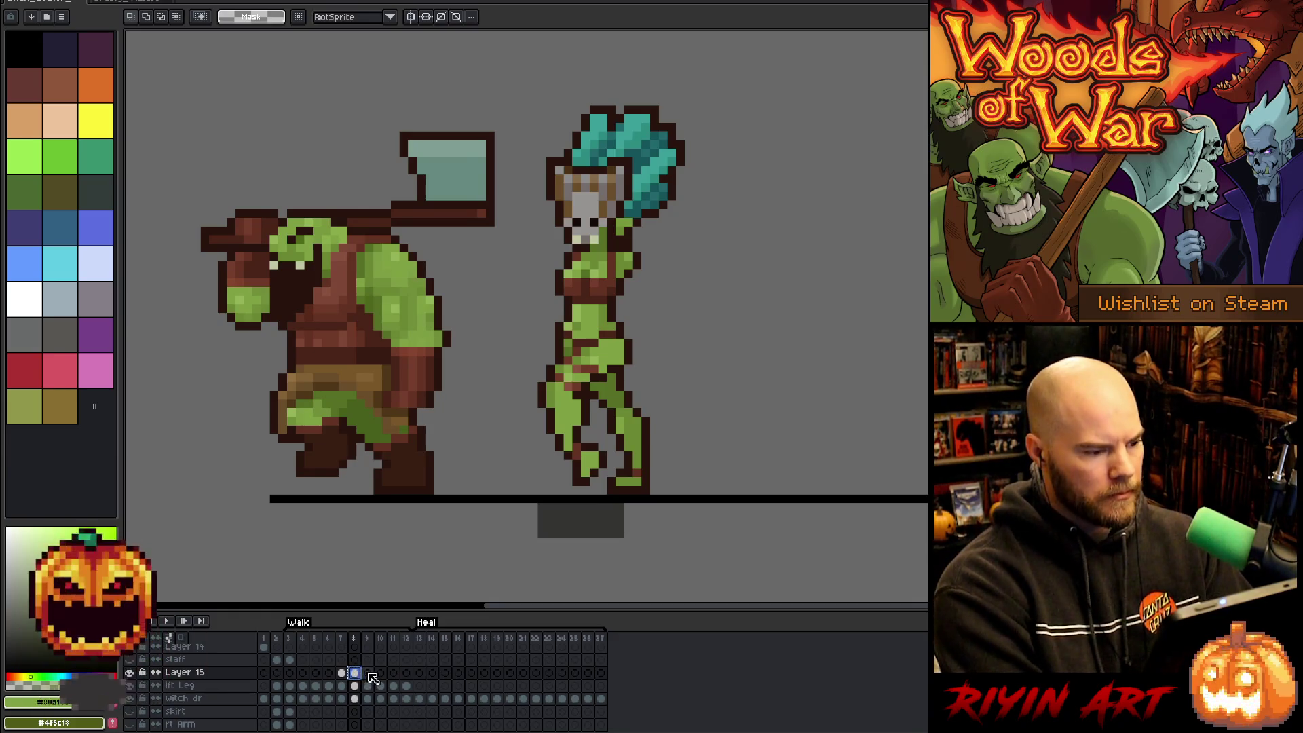
click(368, 674)
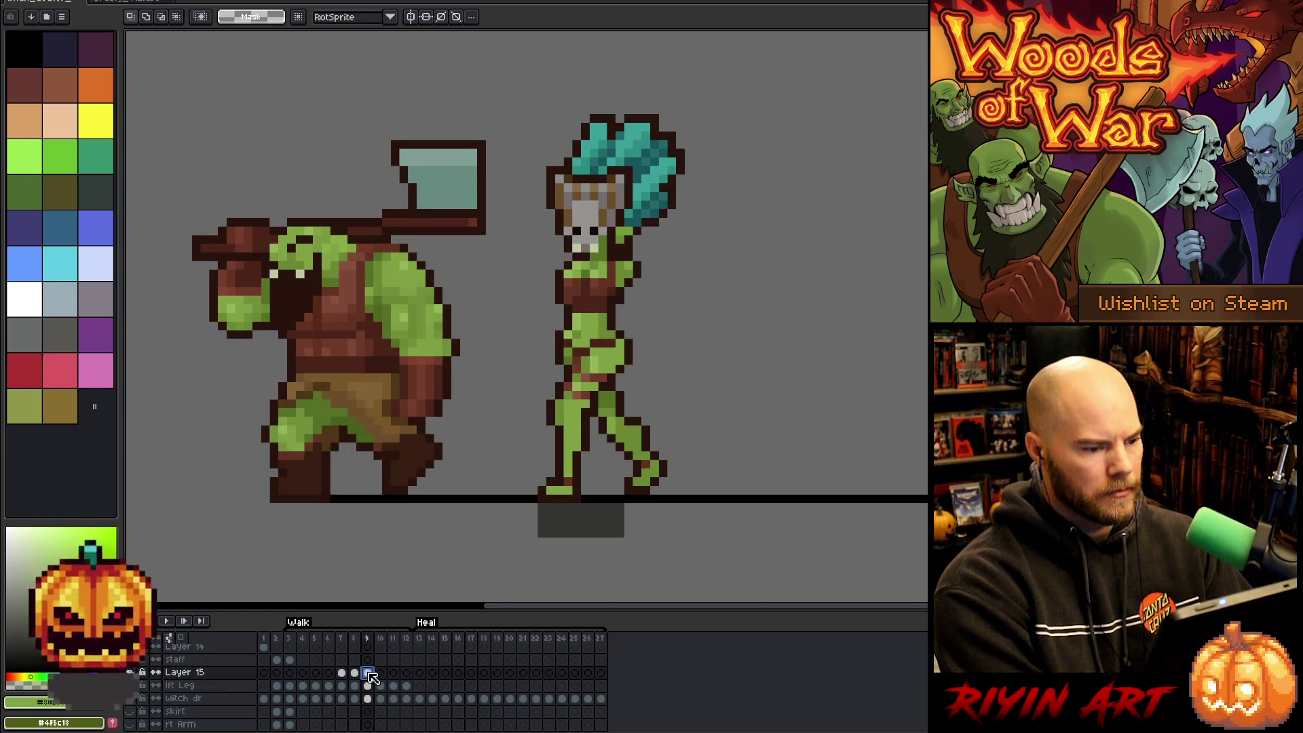
key(Left)
key(Right)
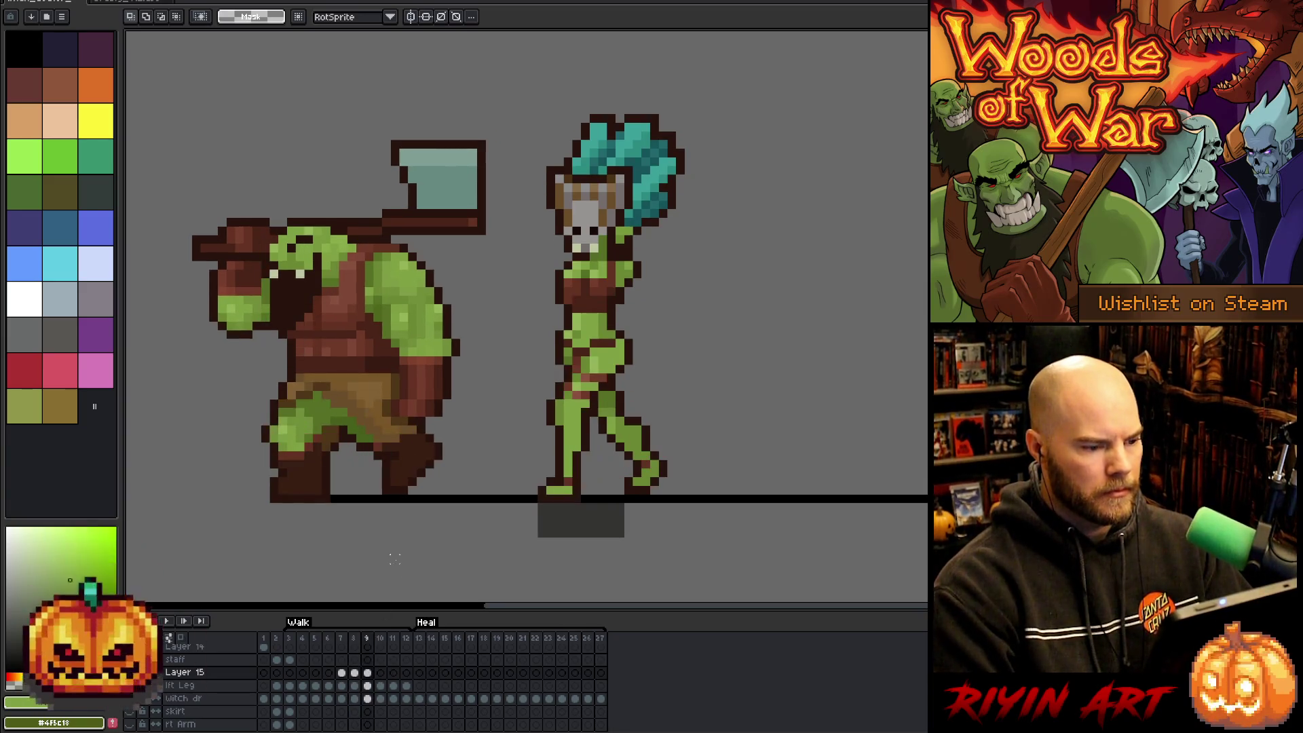
Transform and commit the torso on frame 9, compare it with frame 8, then return to frame 6.
key(ctrl+t)
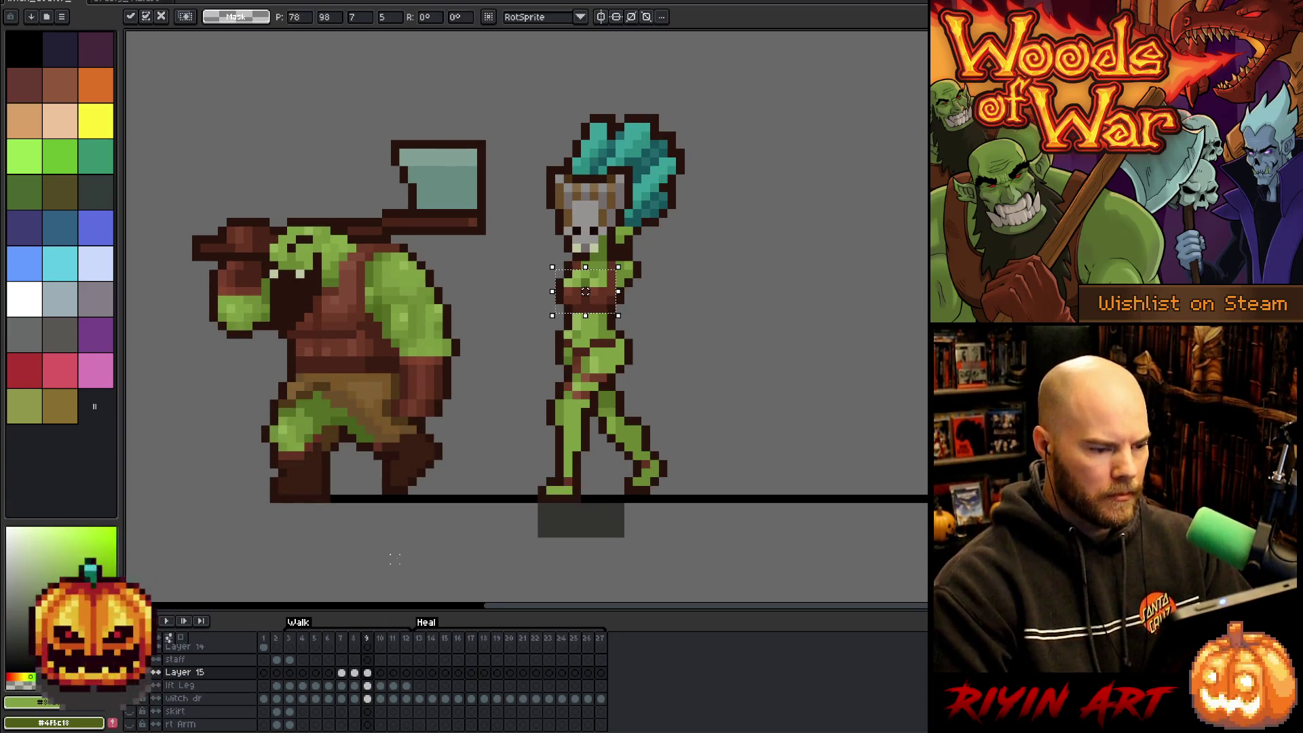
key(Return)
key(Left)
key(Right)
key(Left)
key(Right)
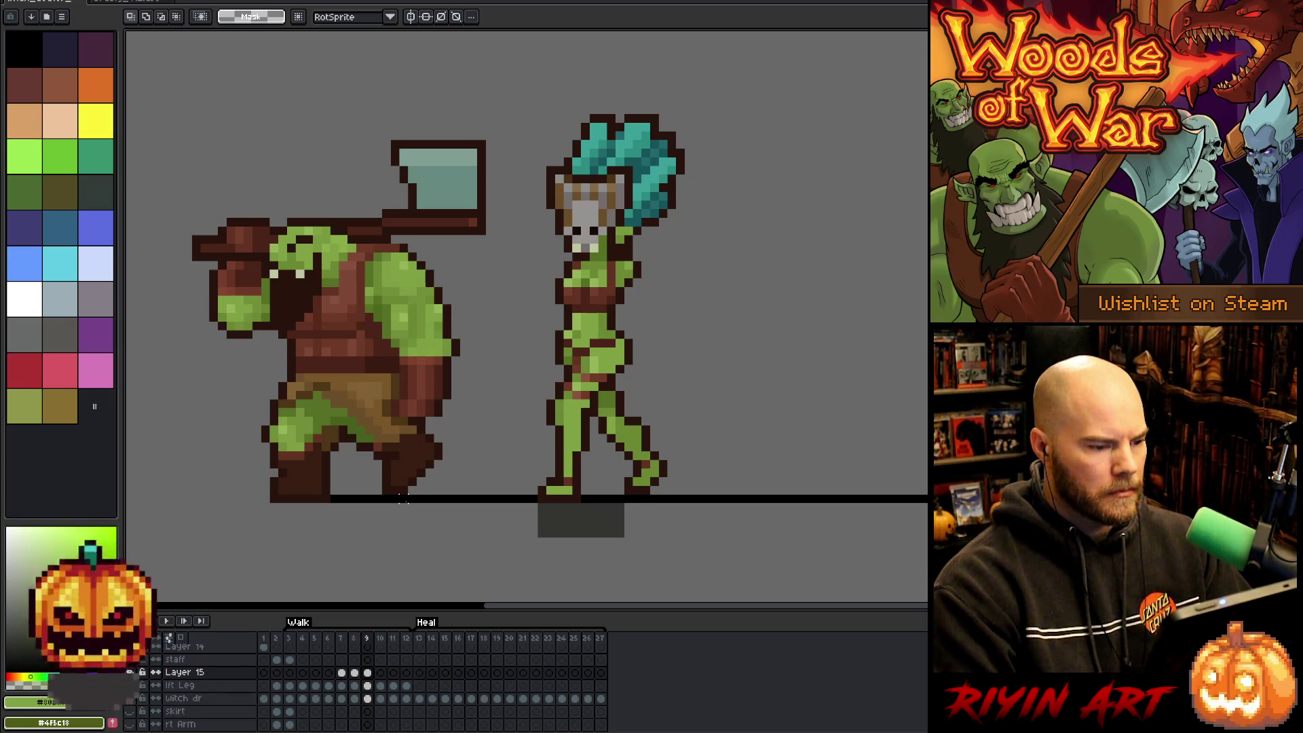
key(Left)
key(Right)
key(Left)
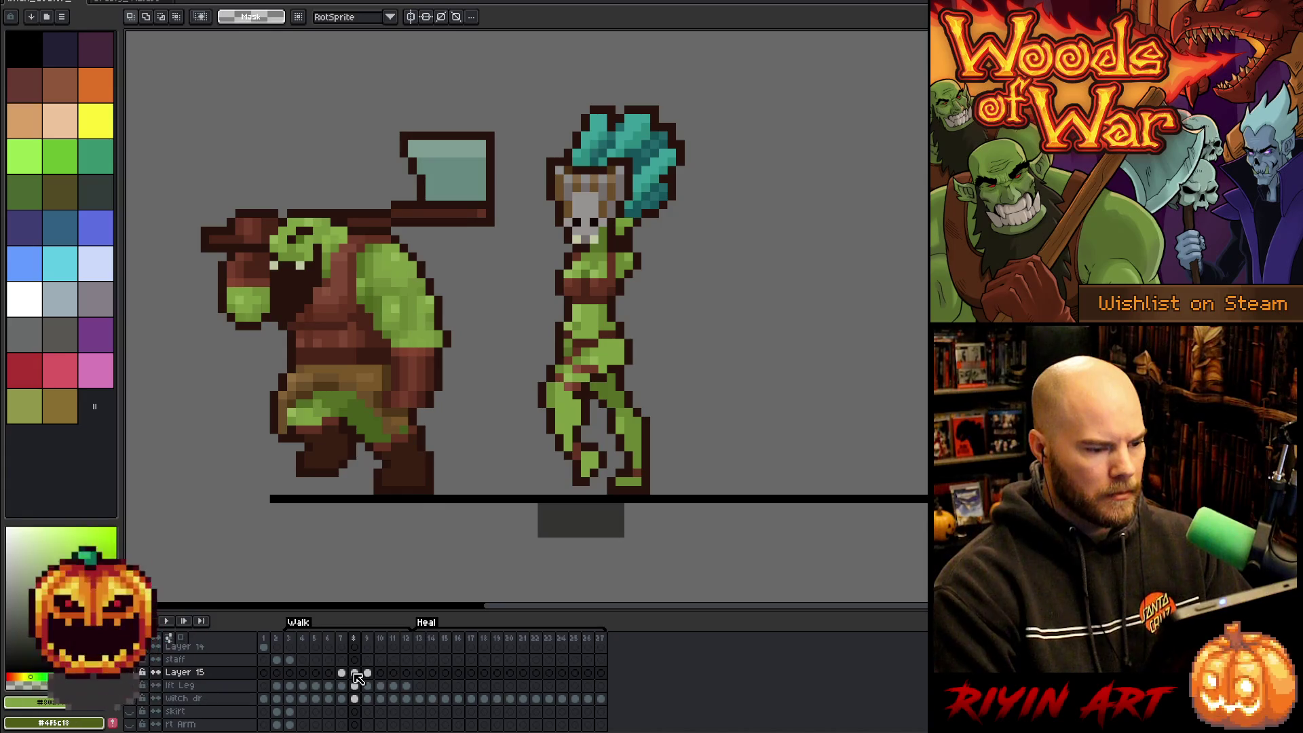
key(Left)
key(Left)
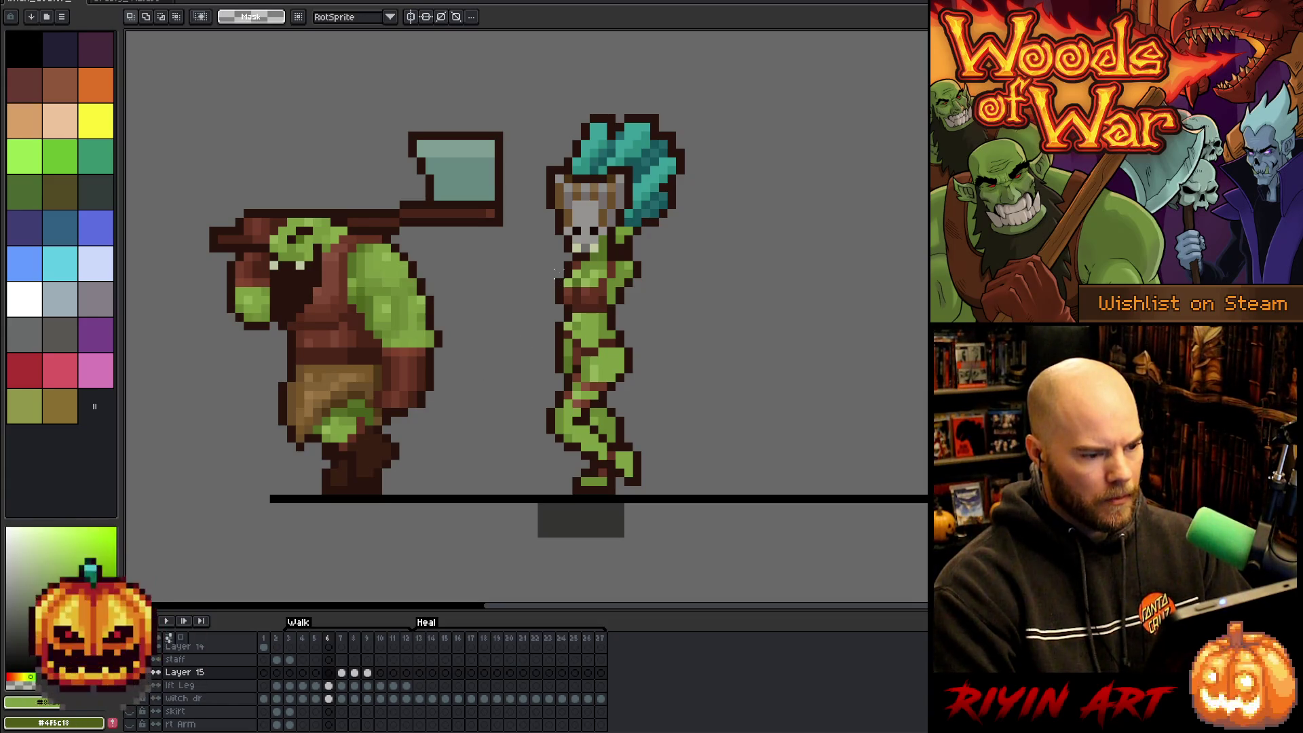
Select the witch's torso and raise it one pixel on frame 8.
drag(562, 268, 617, 307)
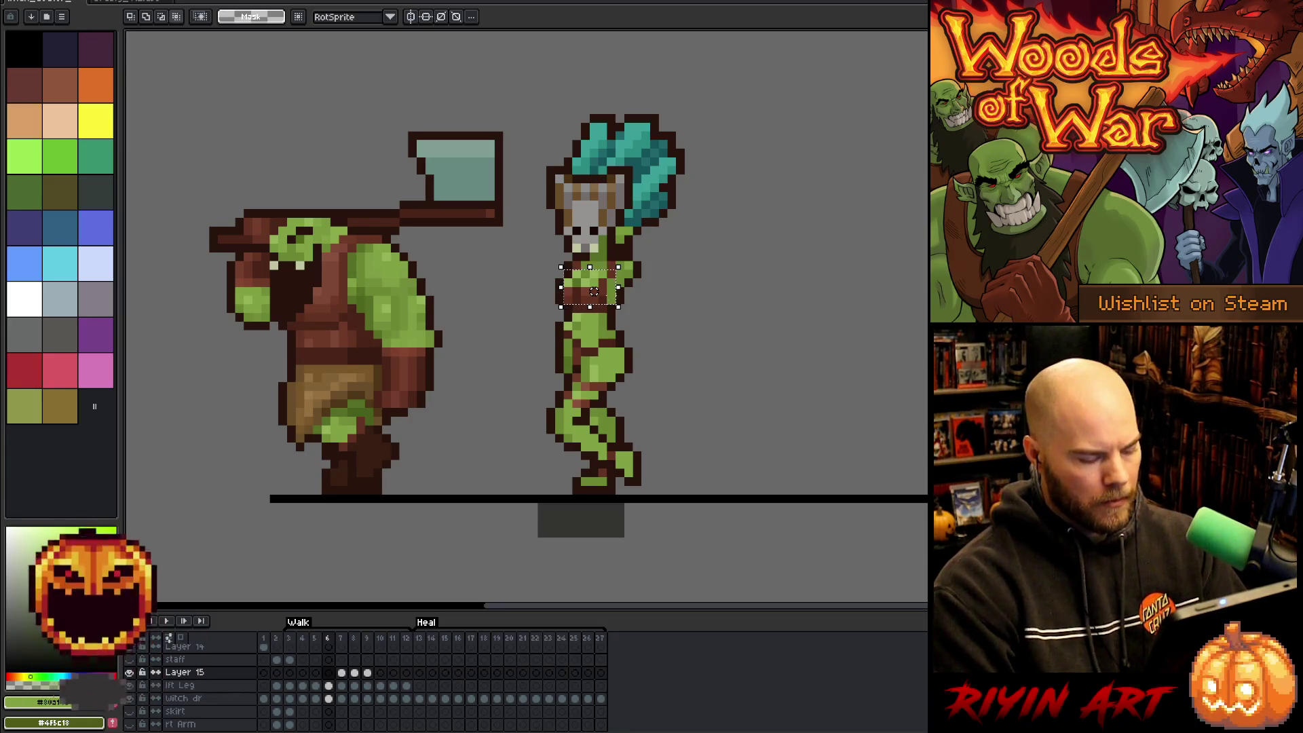
click(343, 674)
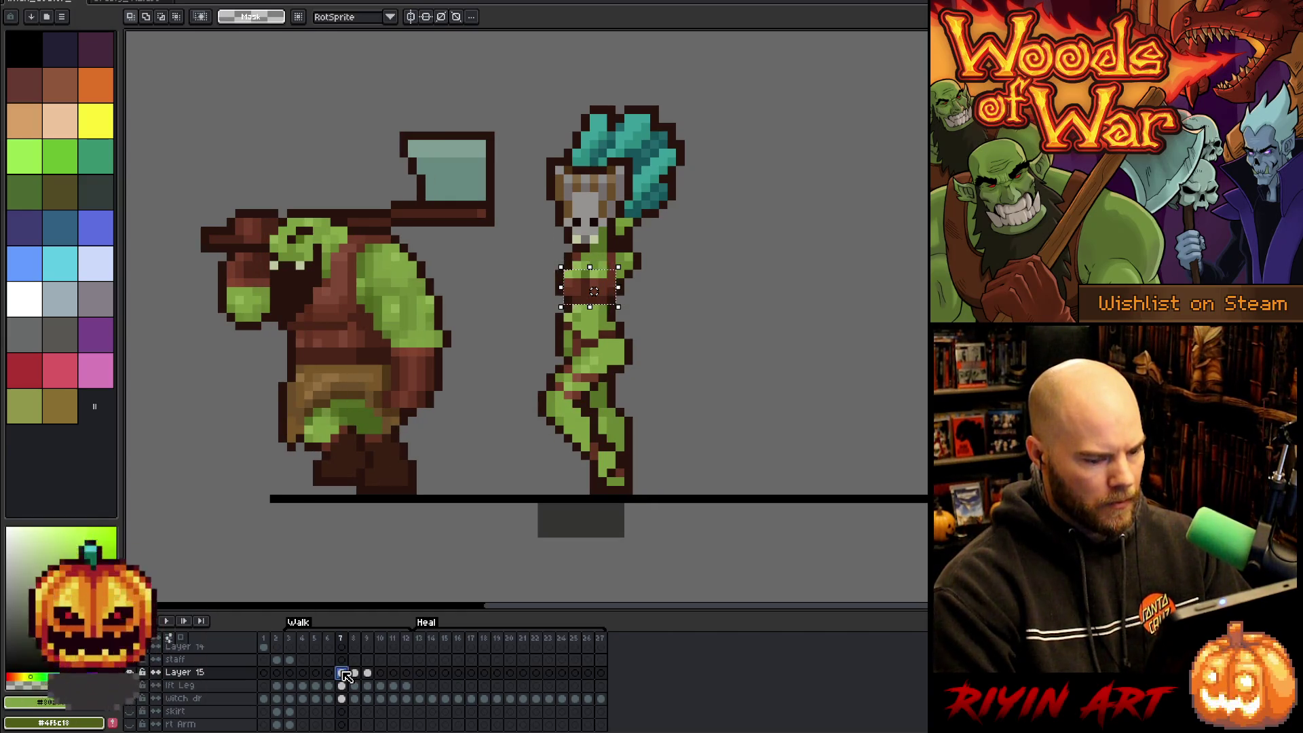
key(Right)
key(Right)
key(Left)
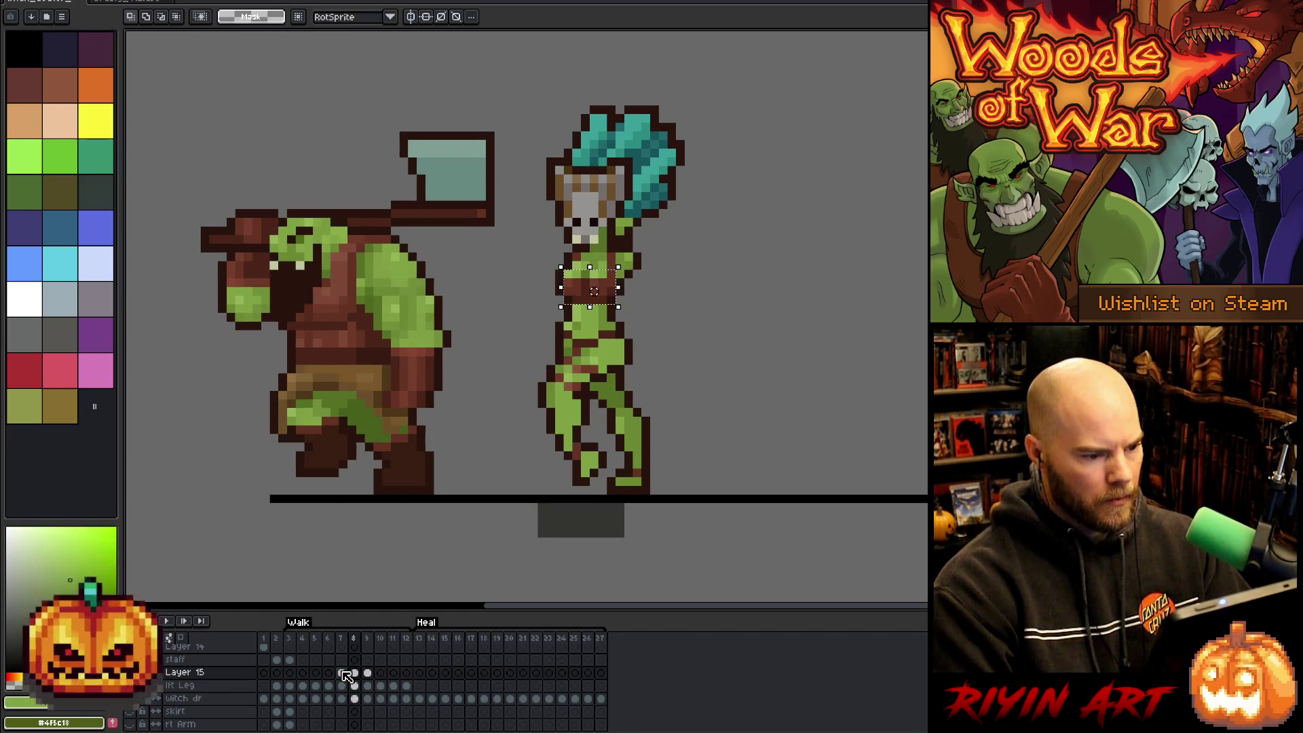
key(Up)
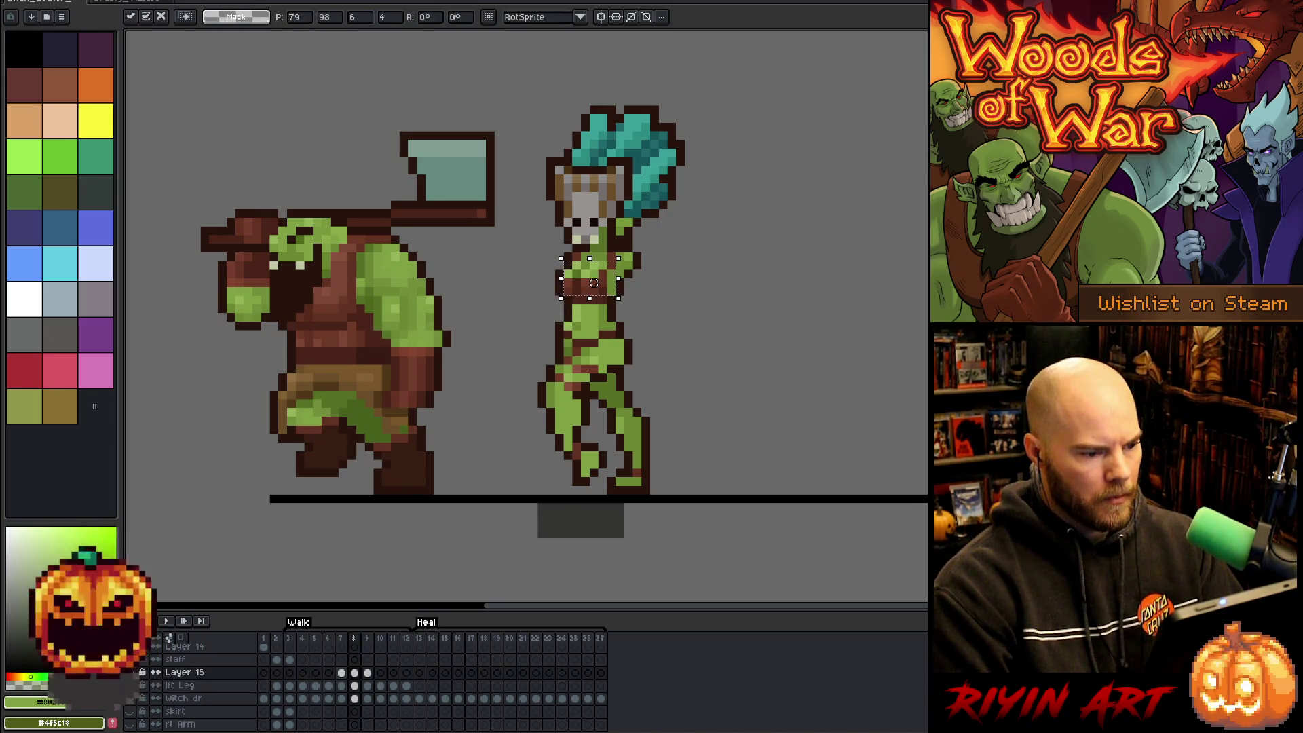
key(ctrl+d)
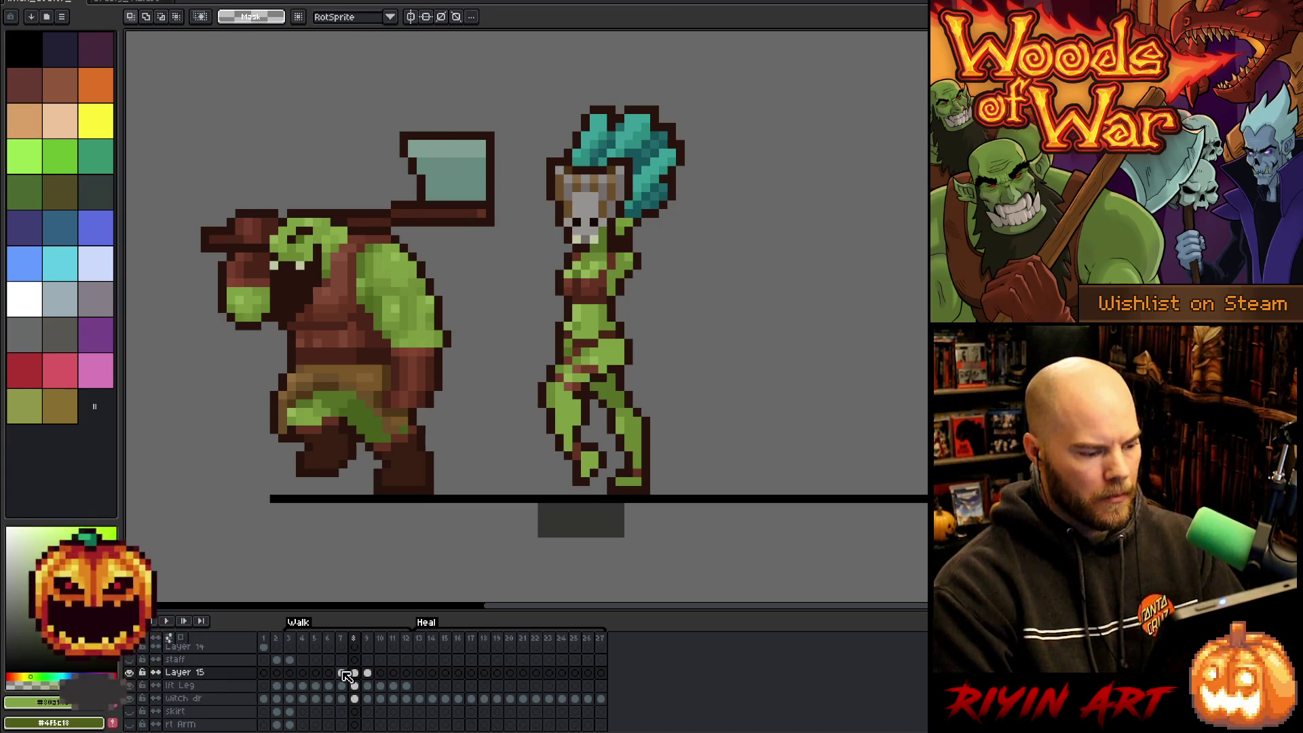
Compare the raised frame-8 torso against frames 6 and 7.
click(342, 673)
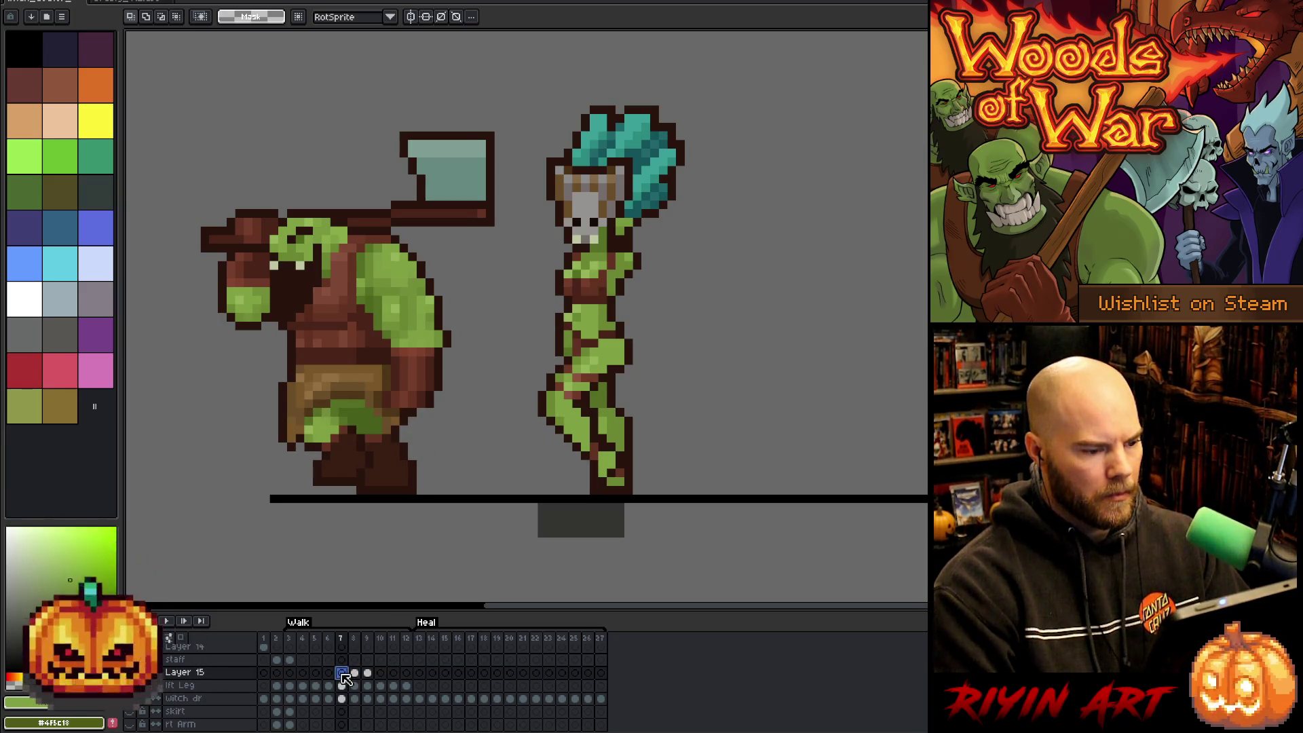
key(Right)
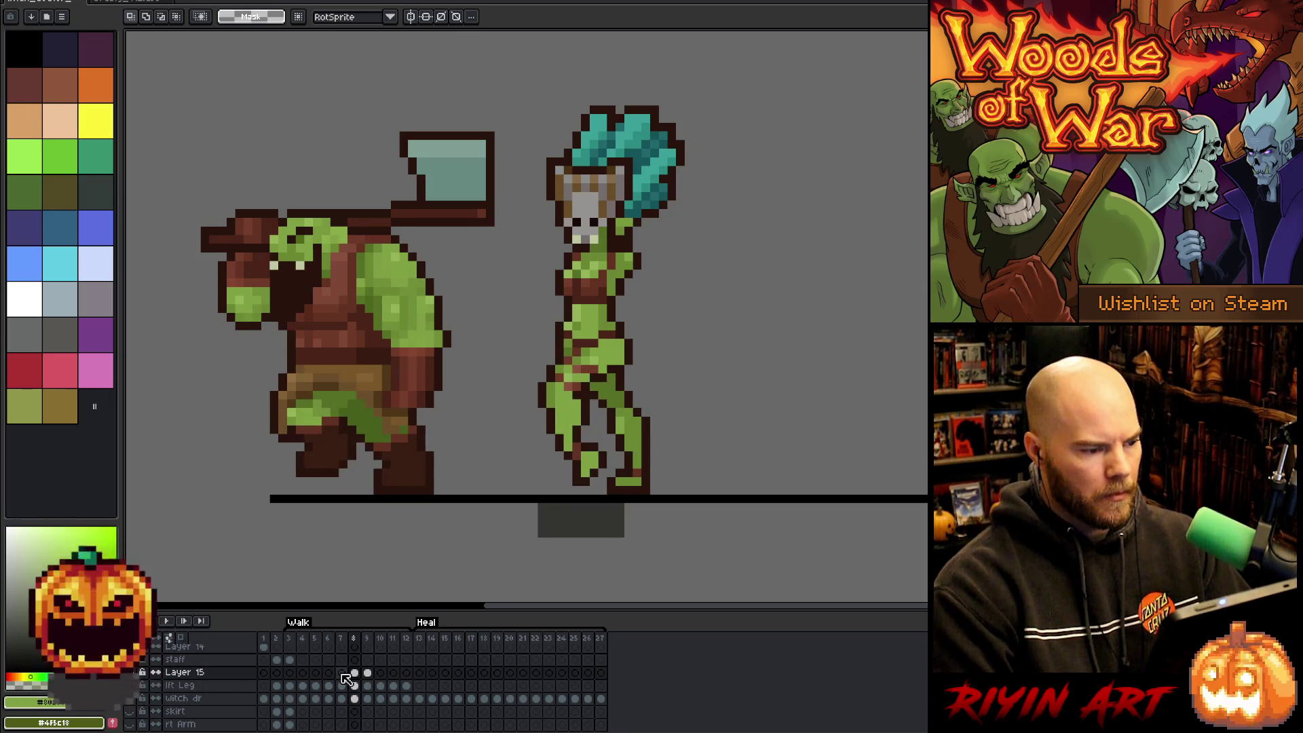
click(343, 674)
key(Right)
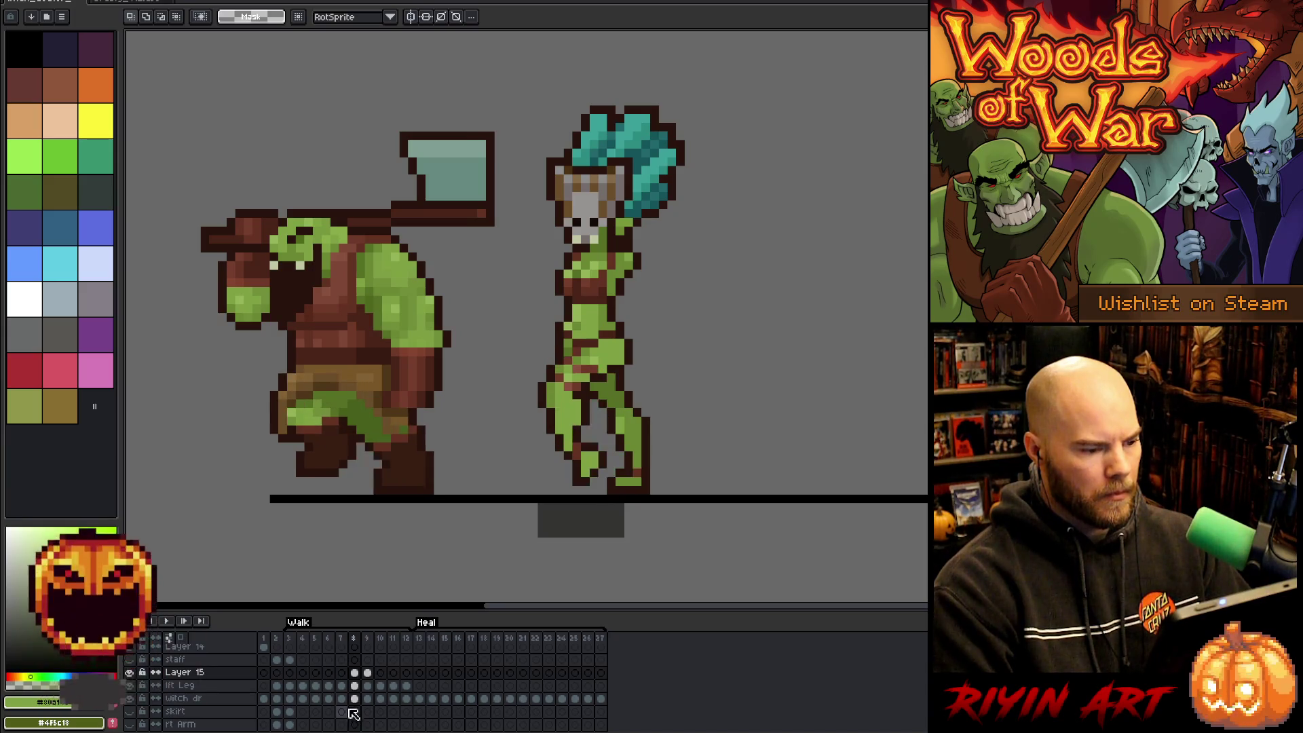
click(330, 674)
click(343, 674)
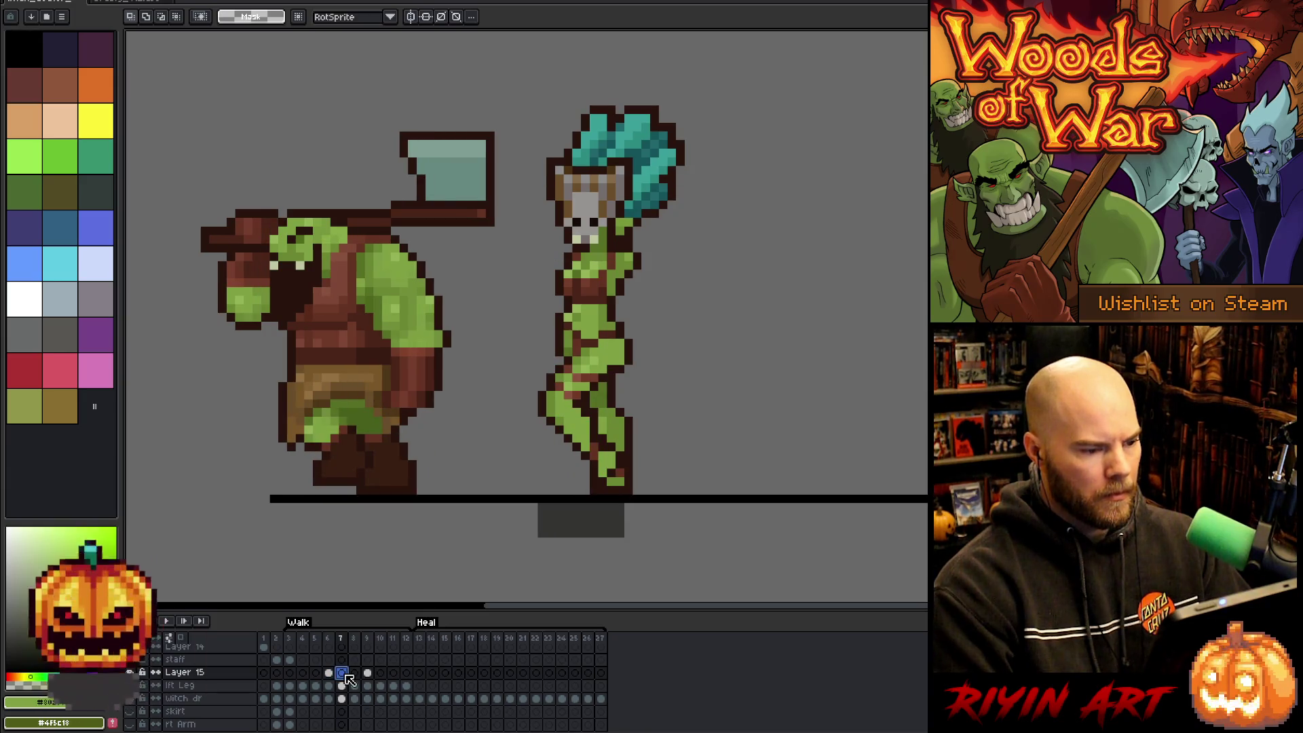
click(328, 672)
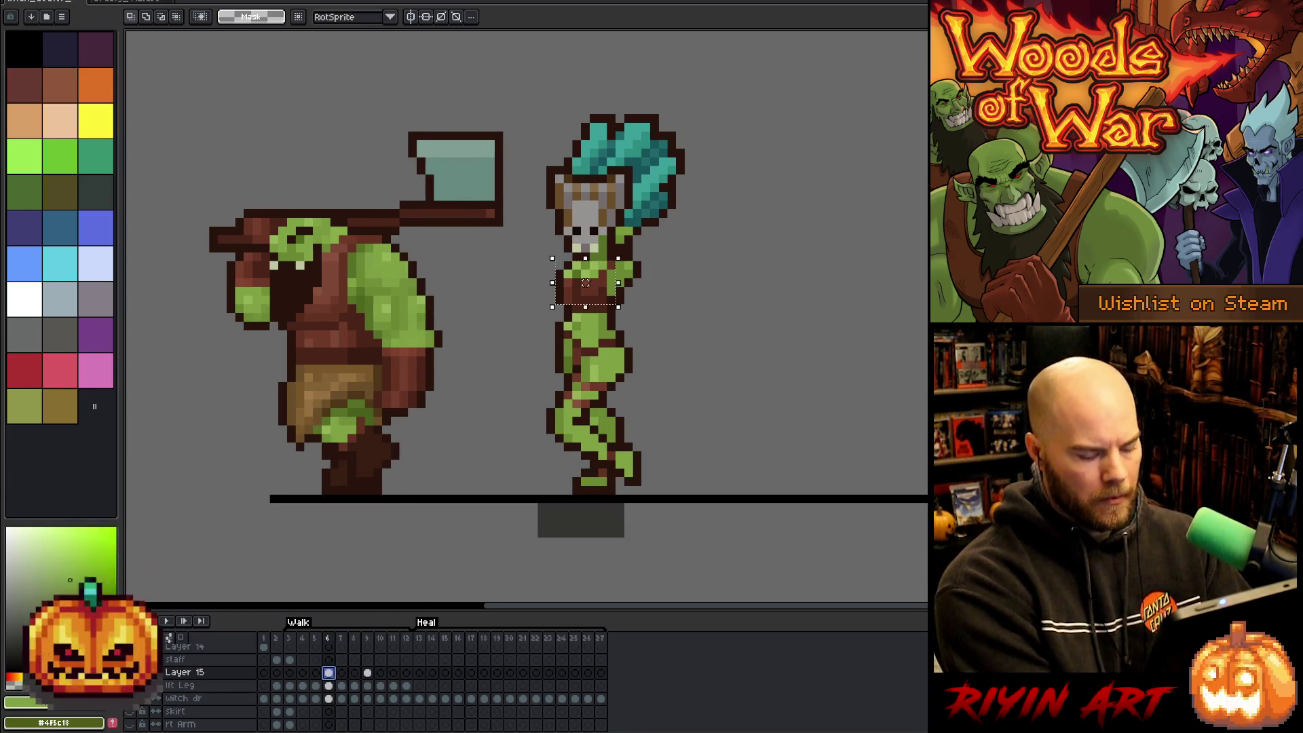
key(Right)
key(Right)
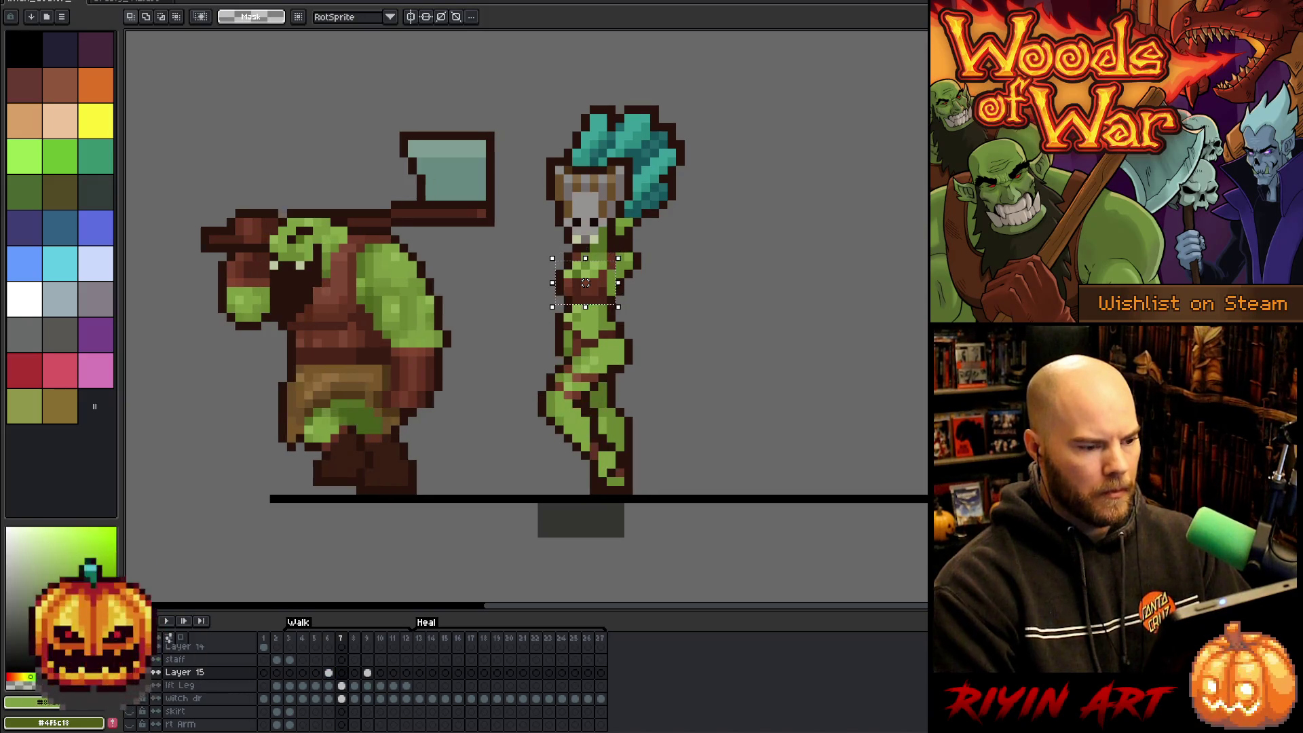
key(Right)
Flip between the frames around frame 9 and select its torso cel.
key(Left)
key(Right)
key(Left)
key(Right)
key(Left)
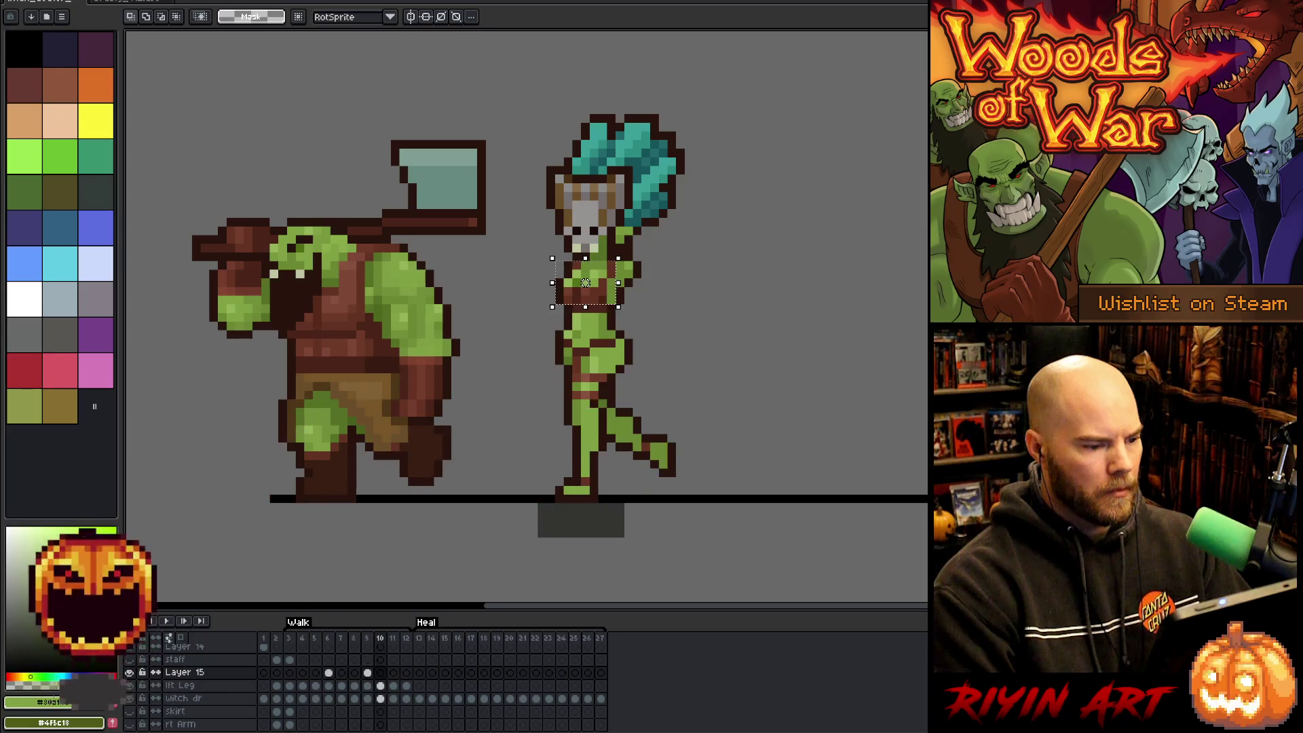
key(Right)
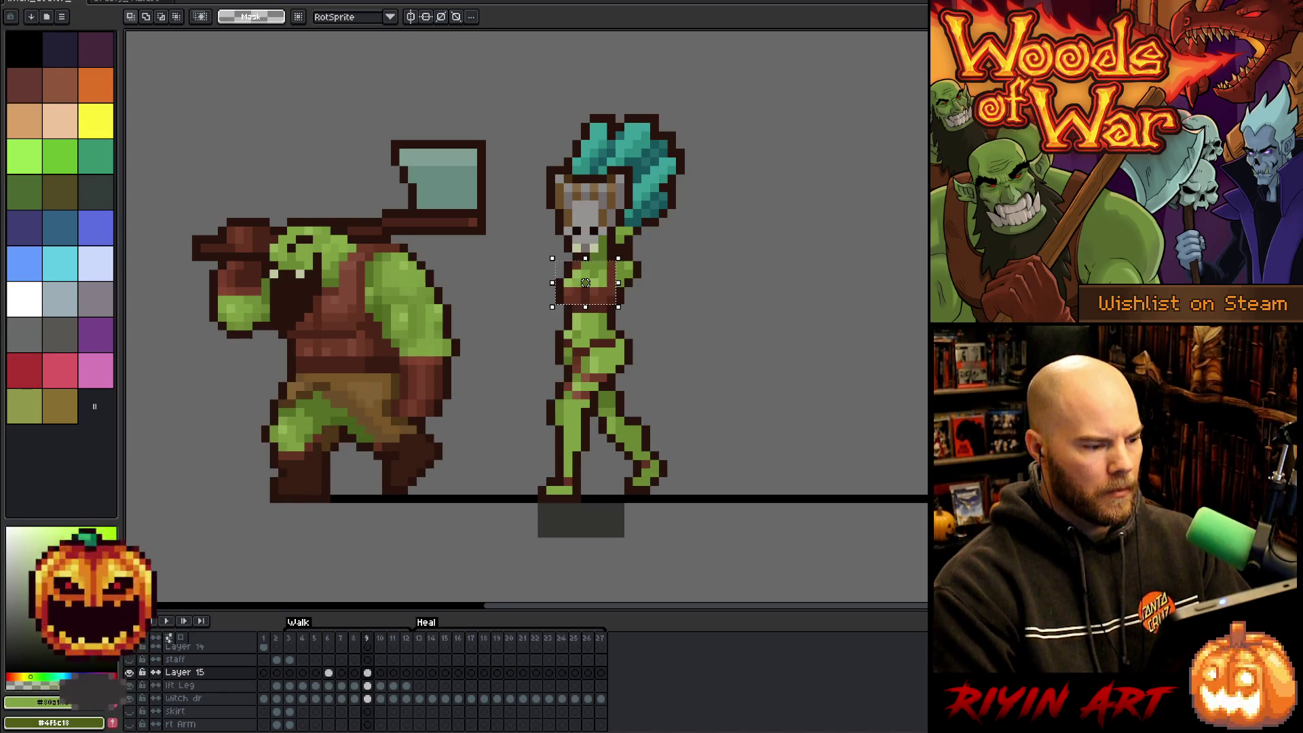
key(Right)
key(Left)
key(Left)
key(Right)
click(367, 672)
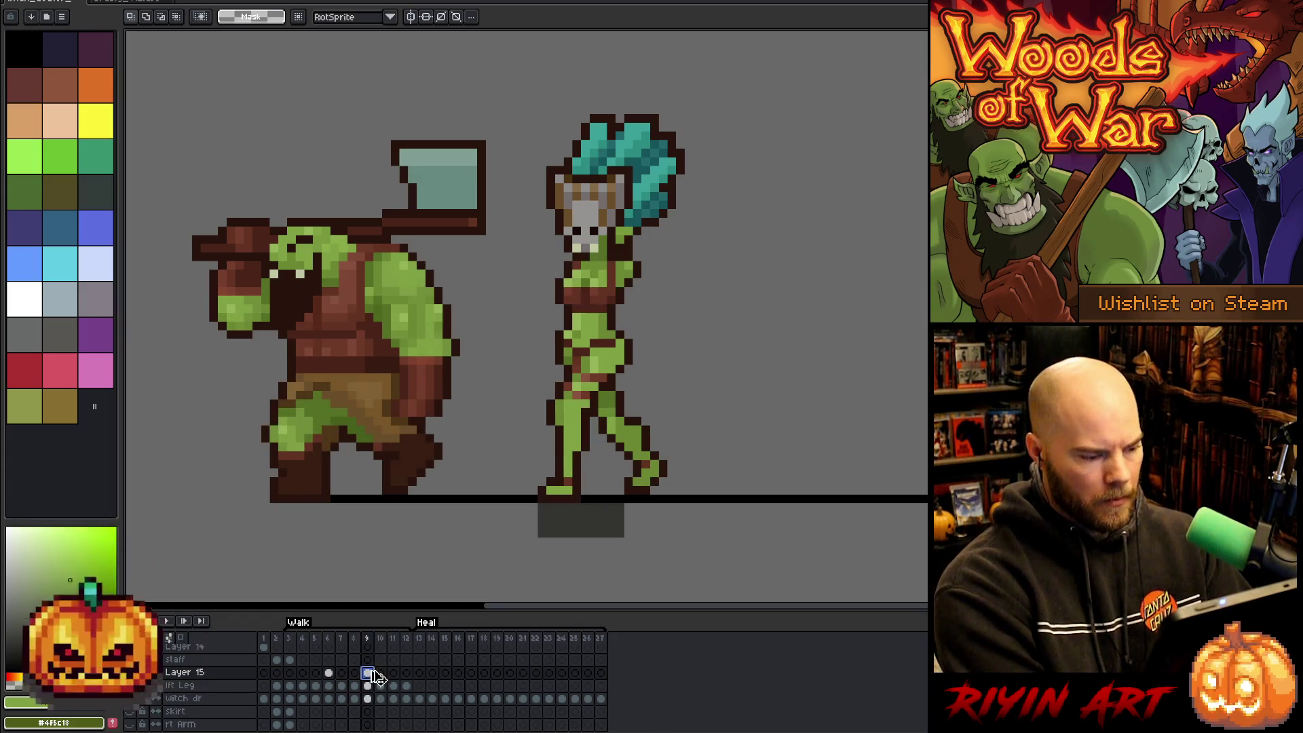
Advance to frame 11, compare it with its neighbours, and play then stop the walk.
key(Right)
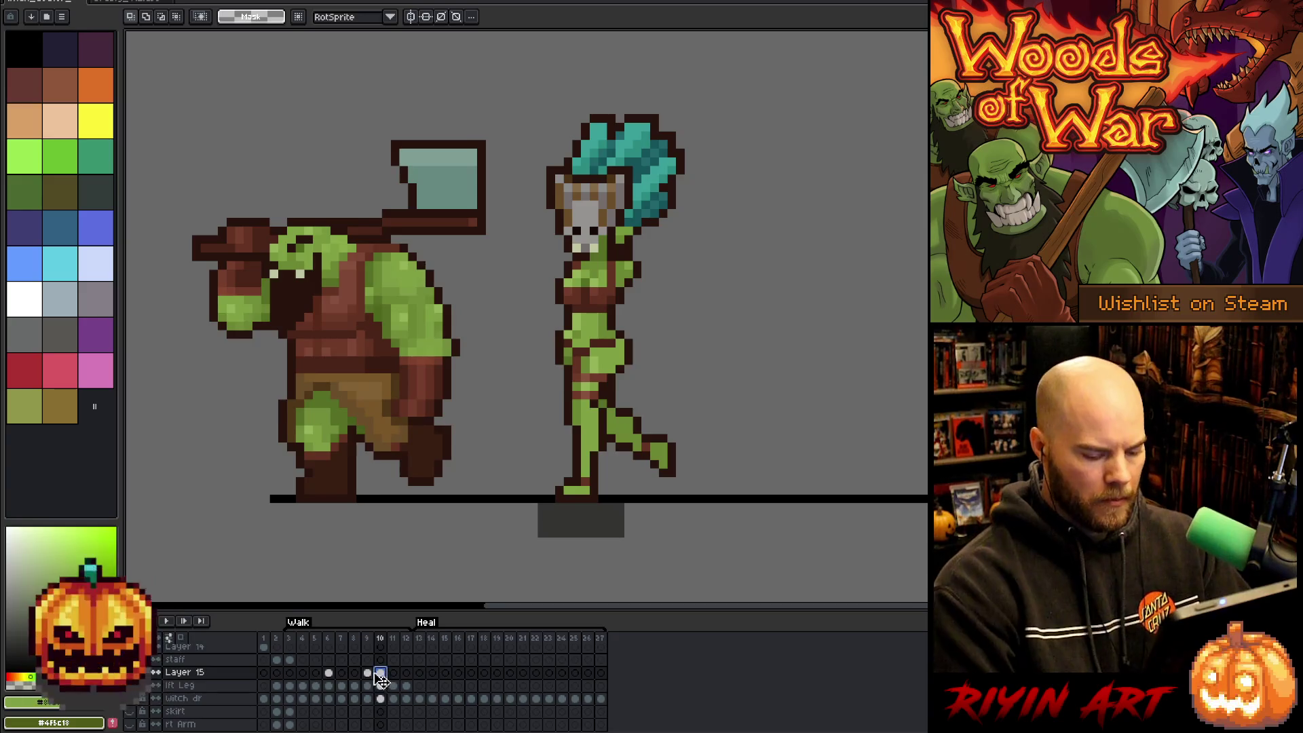
key(Right)
key(Left)
key(Left)
key(Right)
key(Right)
key(Return)
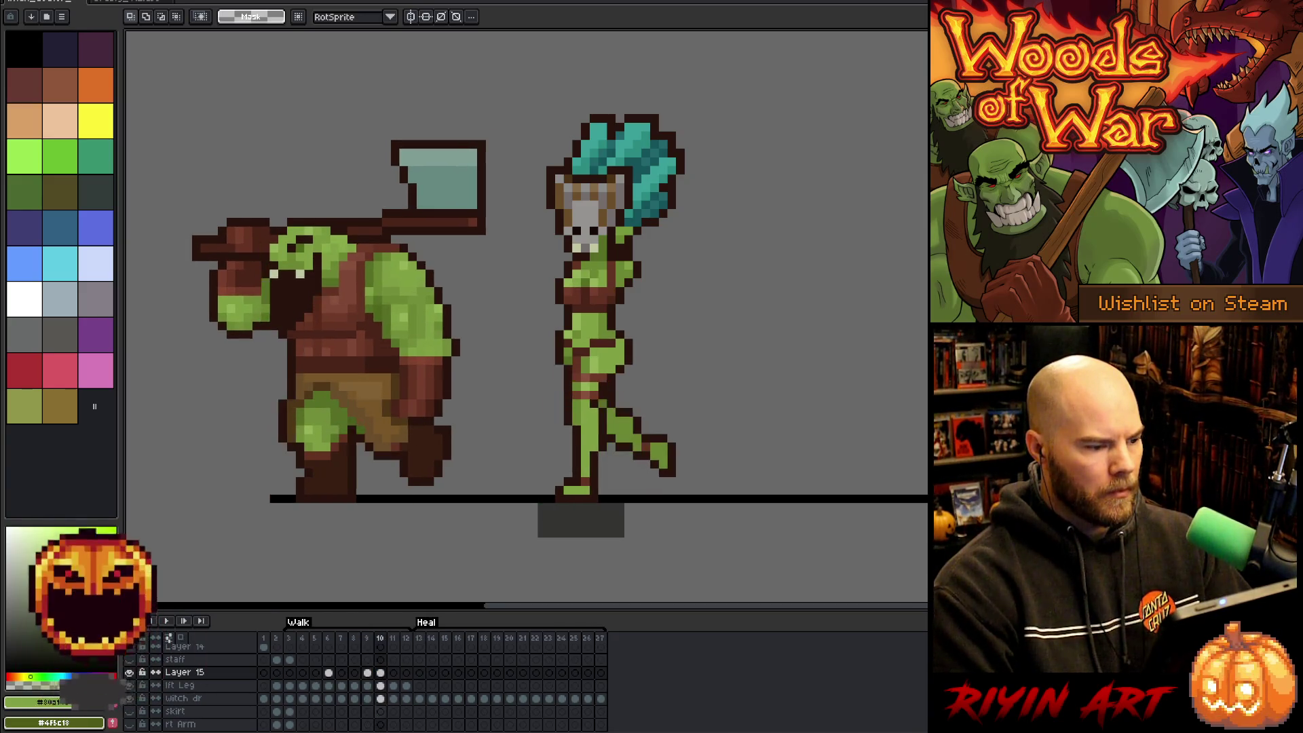
key(Return)
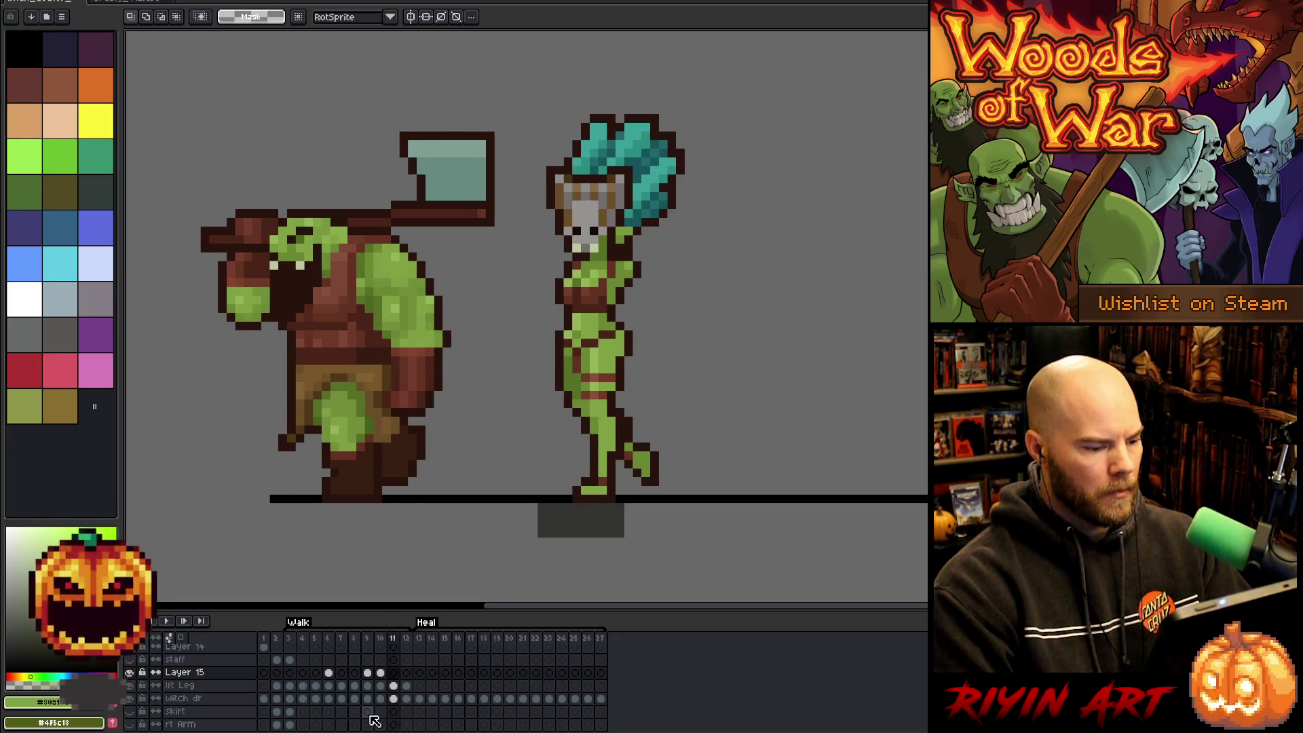
Move Layer 15's torso cel from frame 11 to frame 12 and compare the two frames.
click(331, 674)
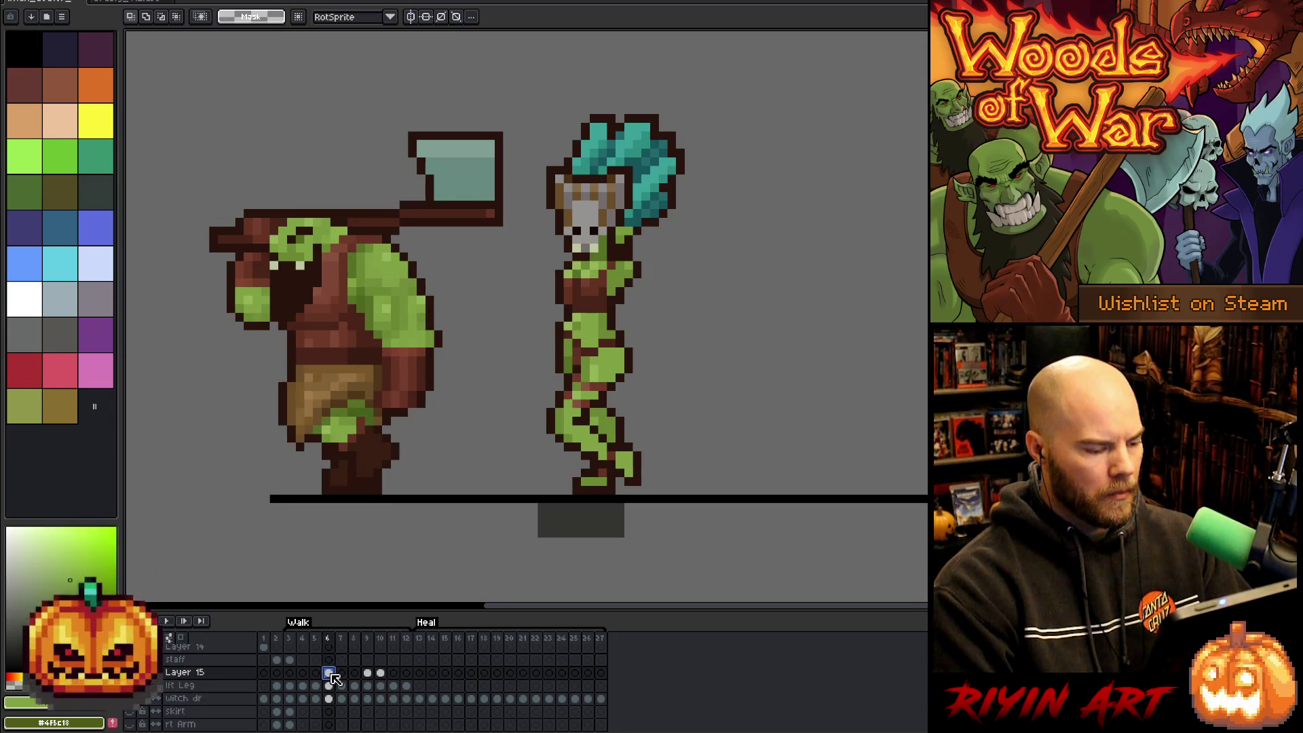
click(393, 673)
key(Left)
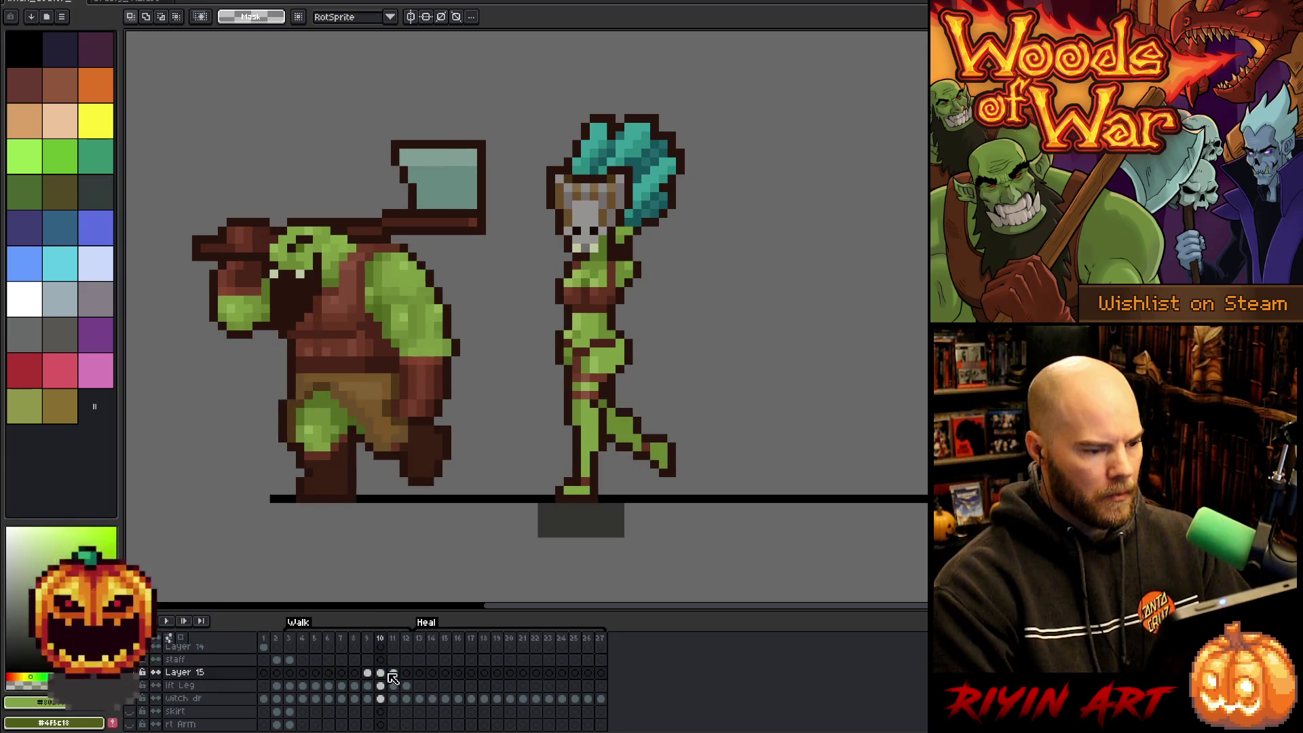
key(Right)
click(395, 675)
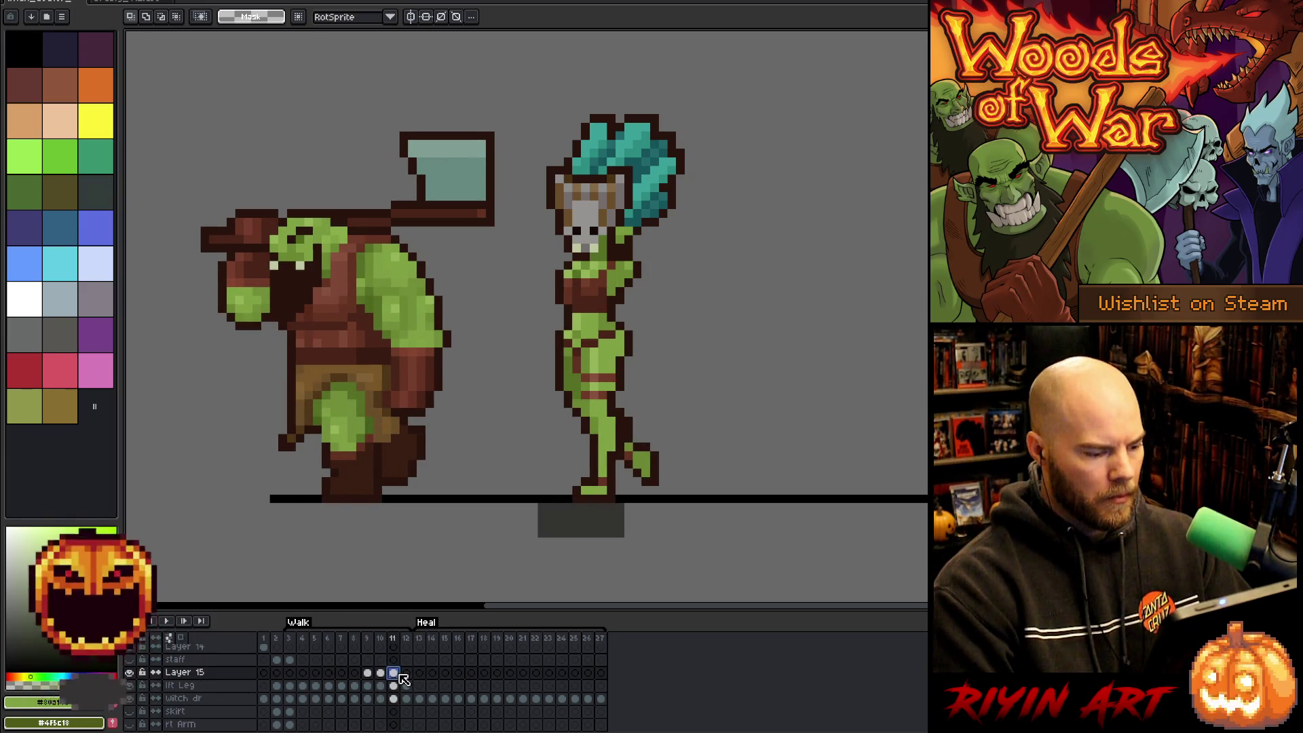
drag(394, 673, 407, 672)
key(Right)
key(Left)
key(Right)
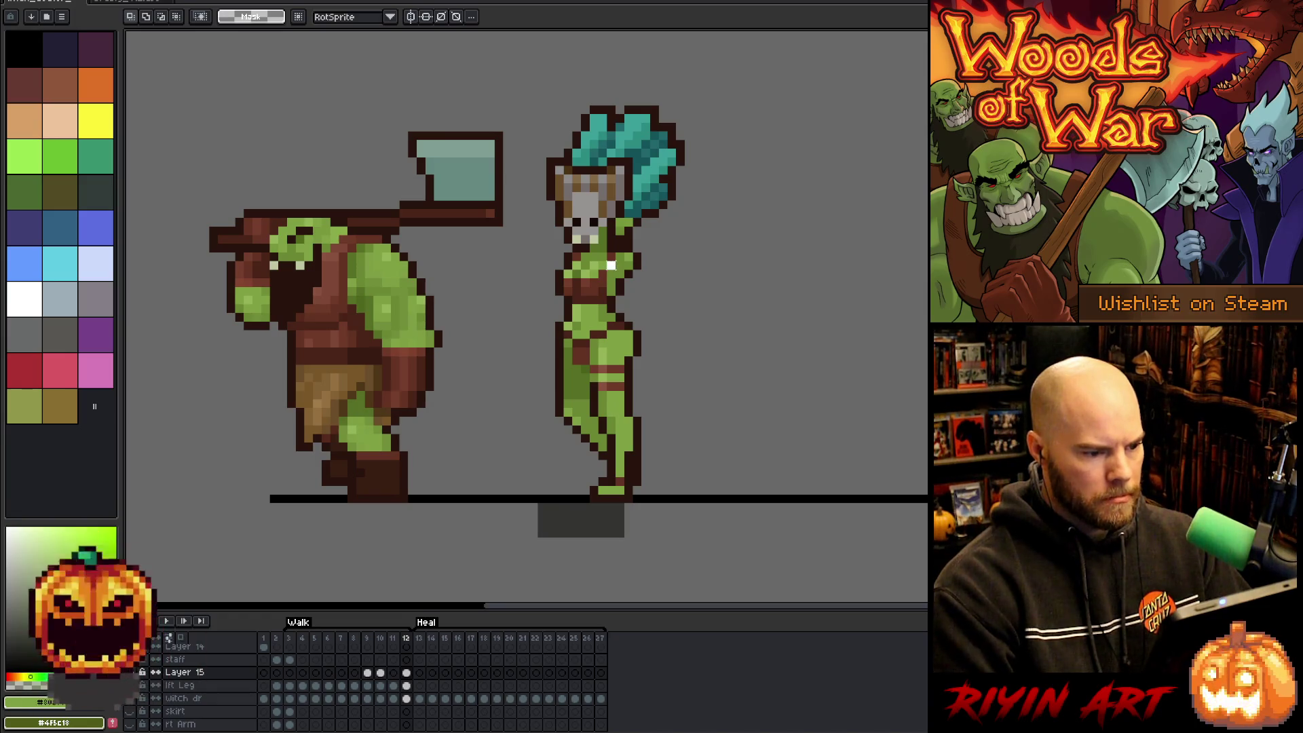
Reselect the witch's chest and torso area and commit a transform on it.
drag(578, 259, 619, 274)
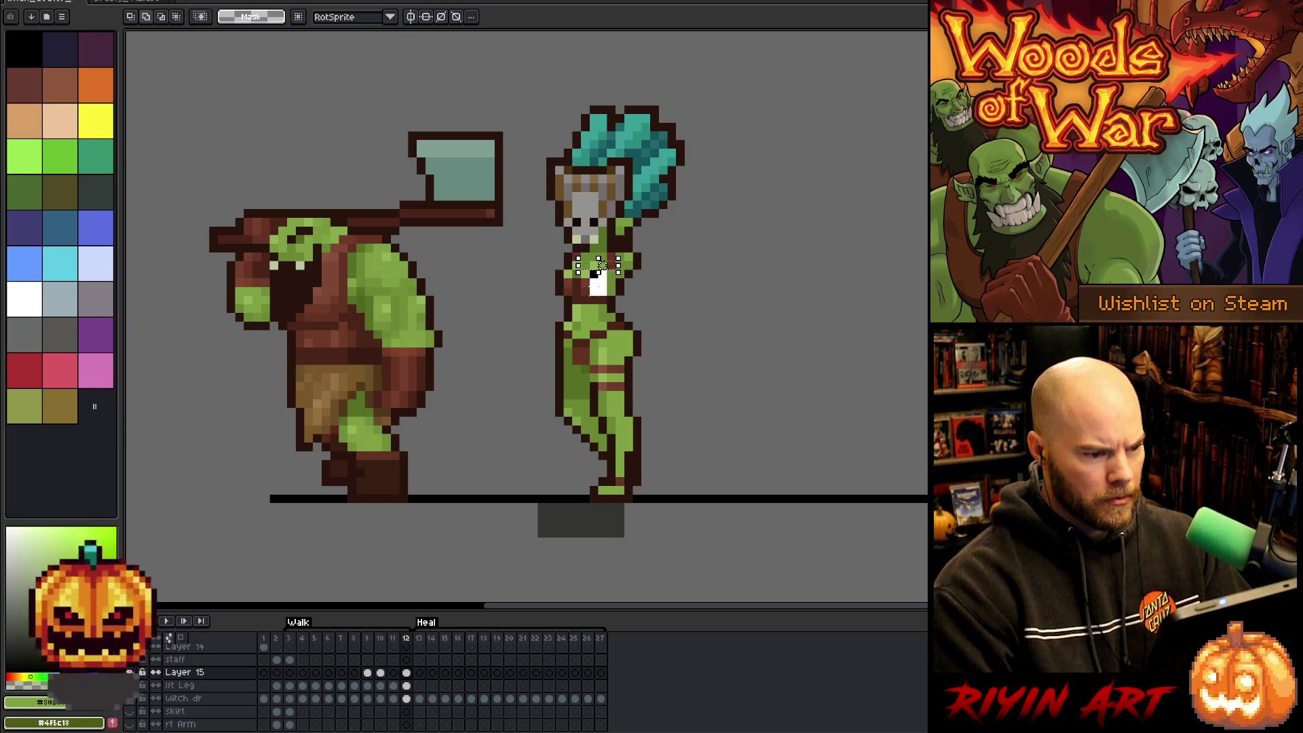
drag(561, 258, 610, 298)
click(586, 283)
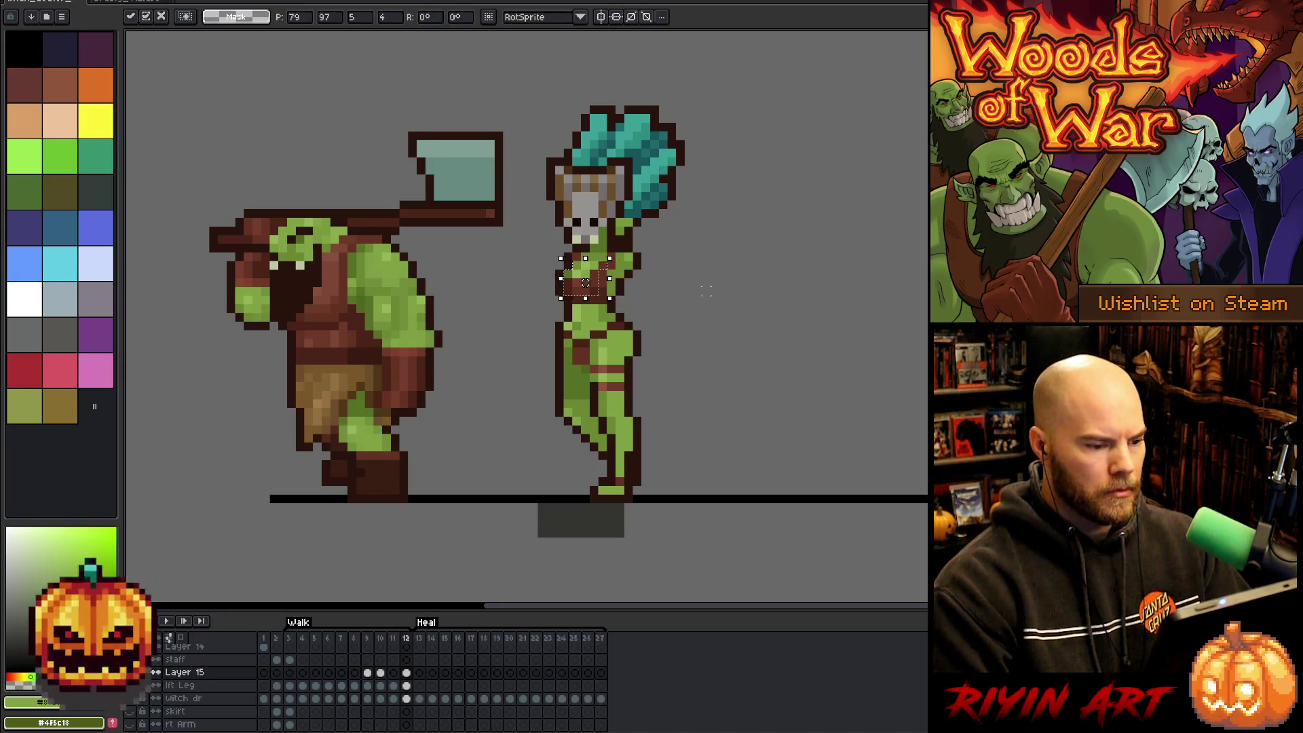
key(Return)
key(i)
key(b)
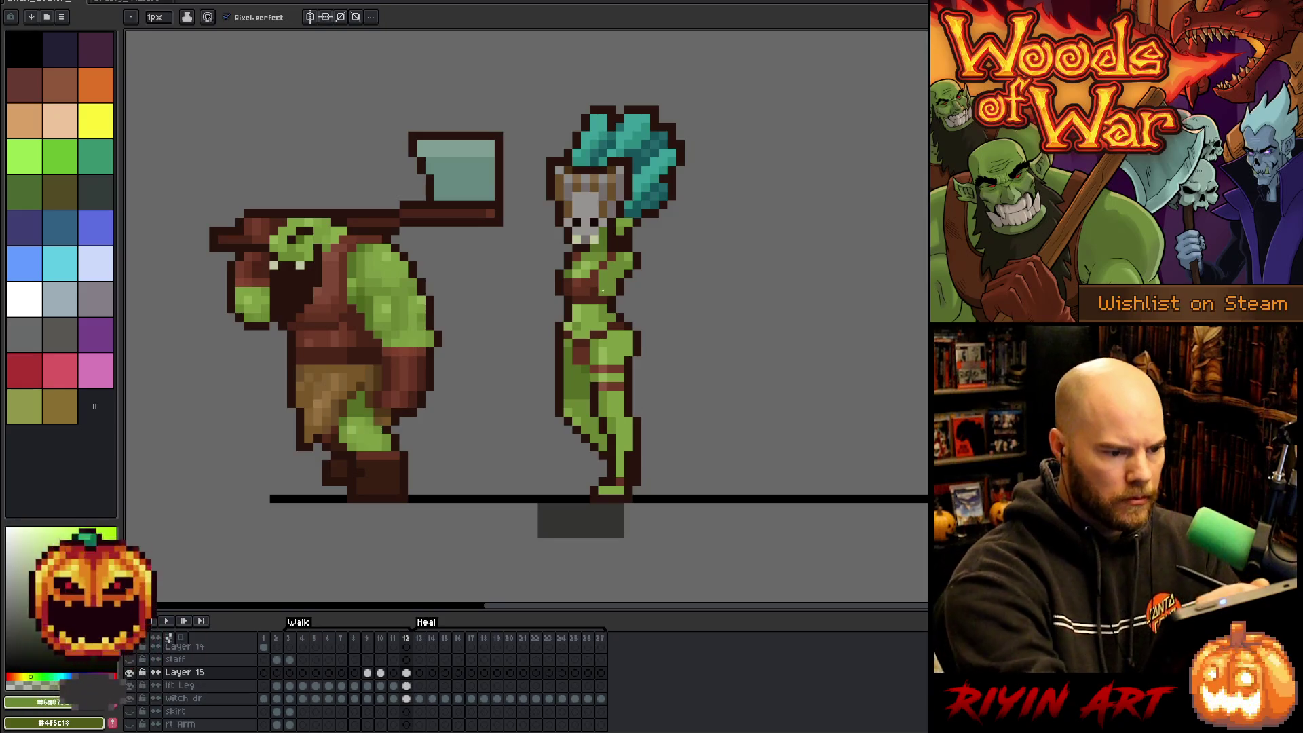
Compare frames 11 and 12, then select Layer 15's frame-12 cel and jump to frame 3.
key(comma)
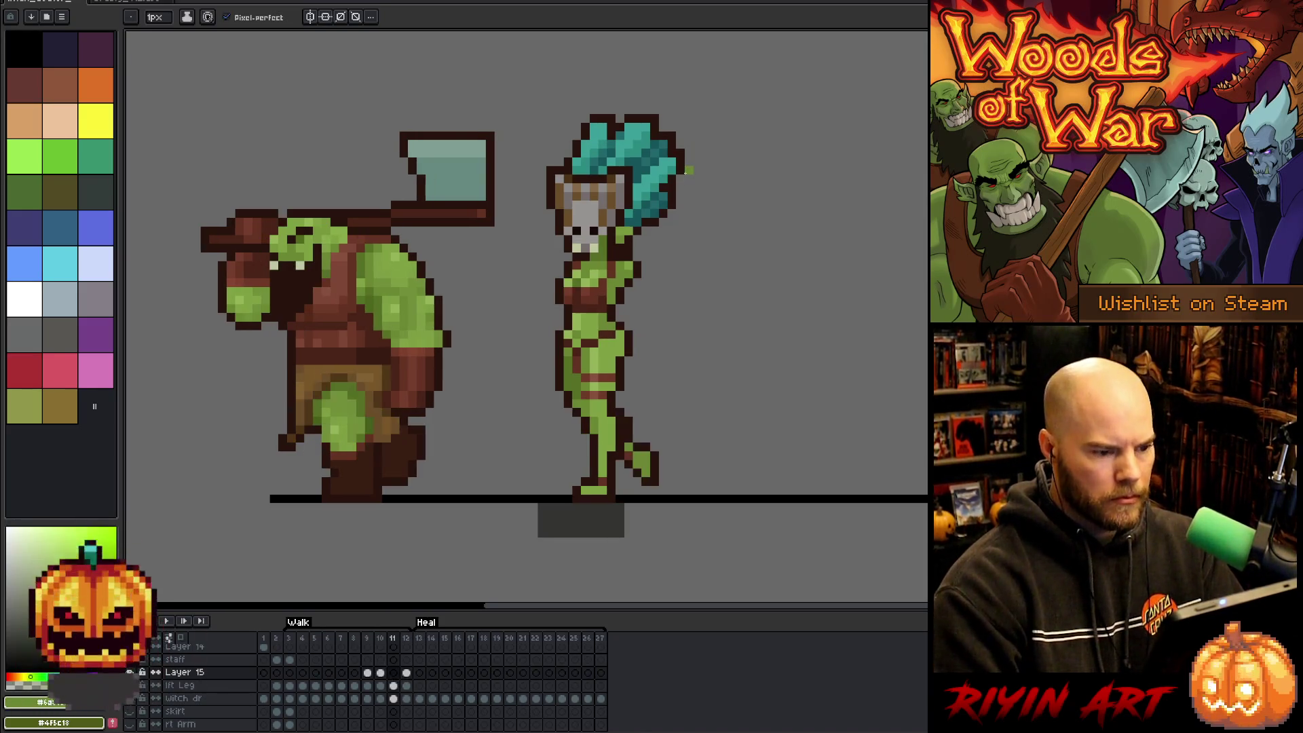
key(period)
key(comma)
key(period)
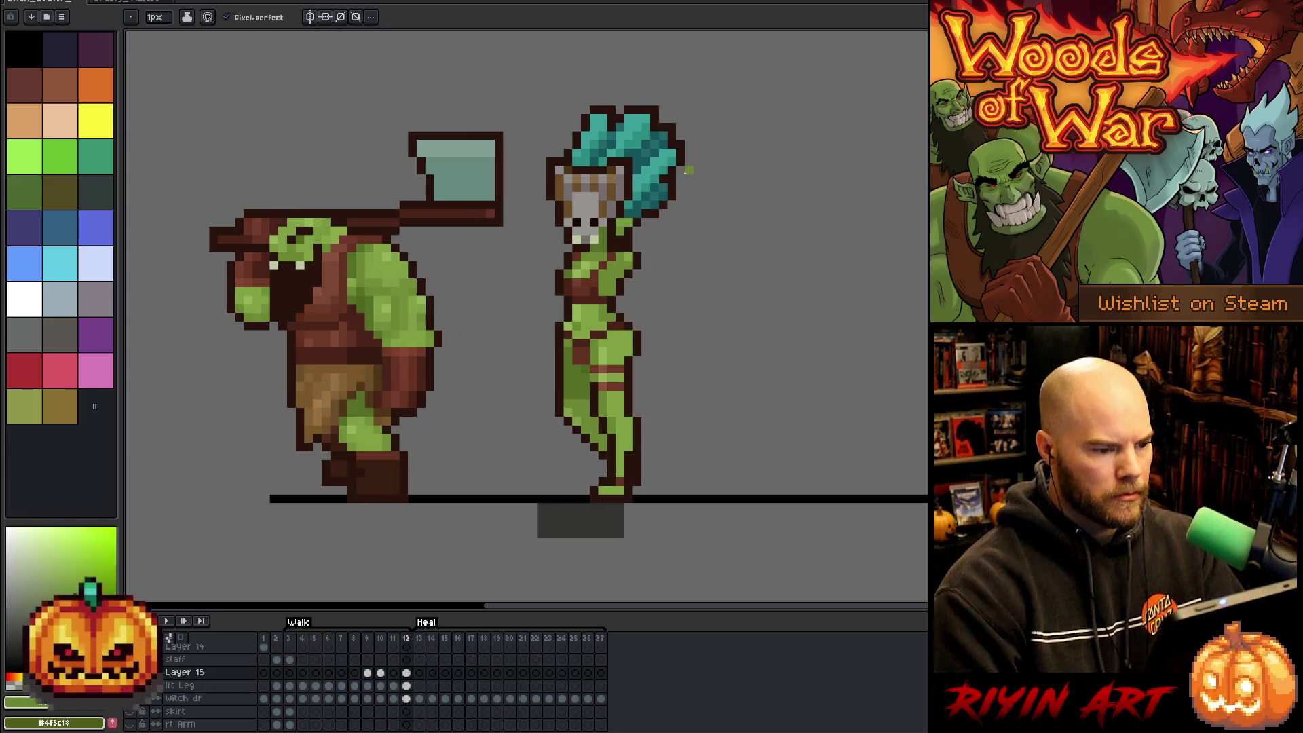
key(comma)
key(period)
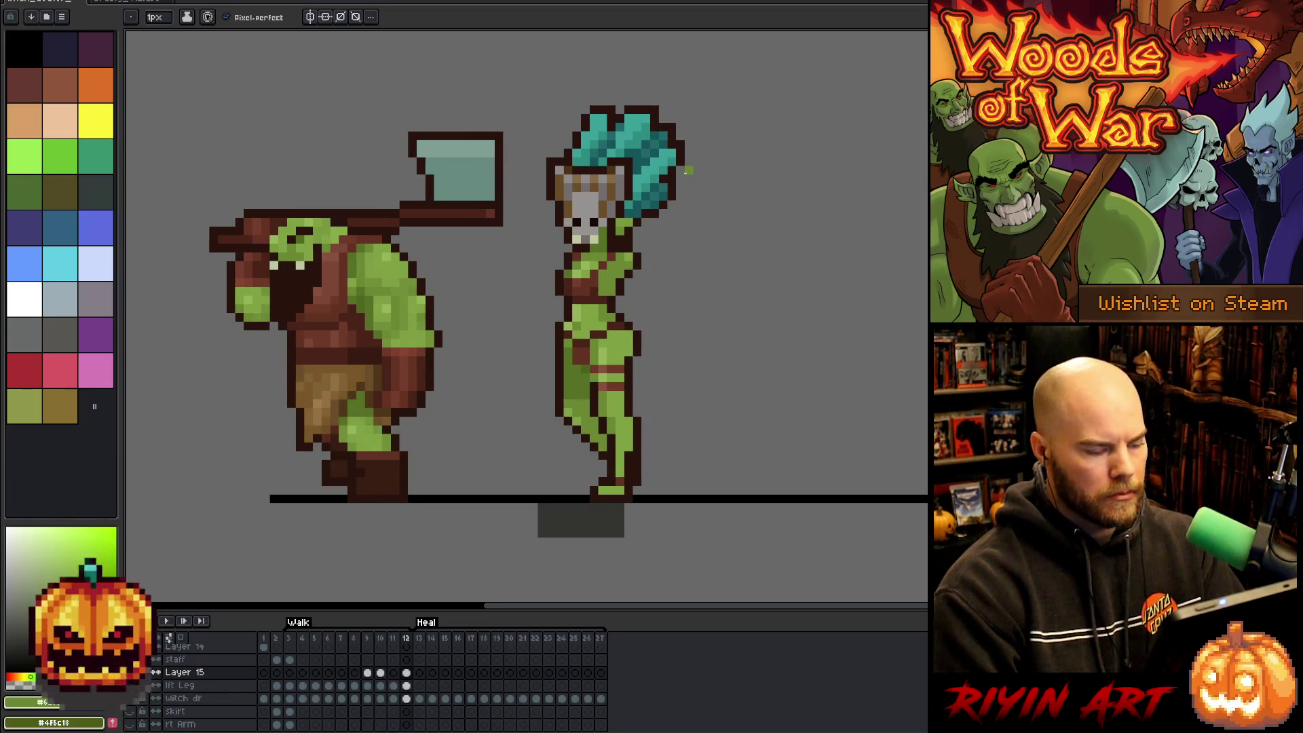
key(comma)
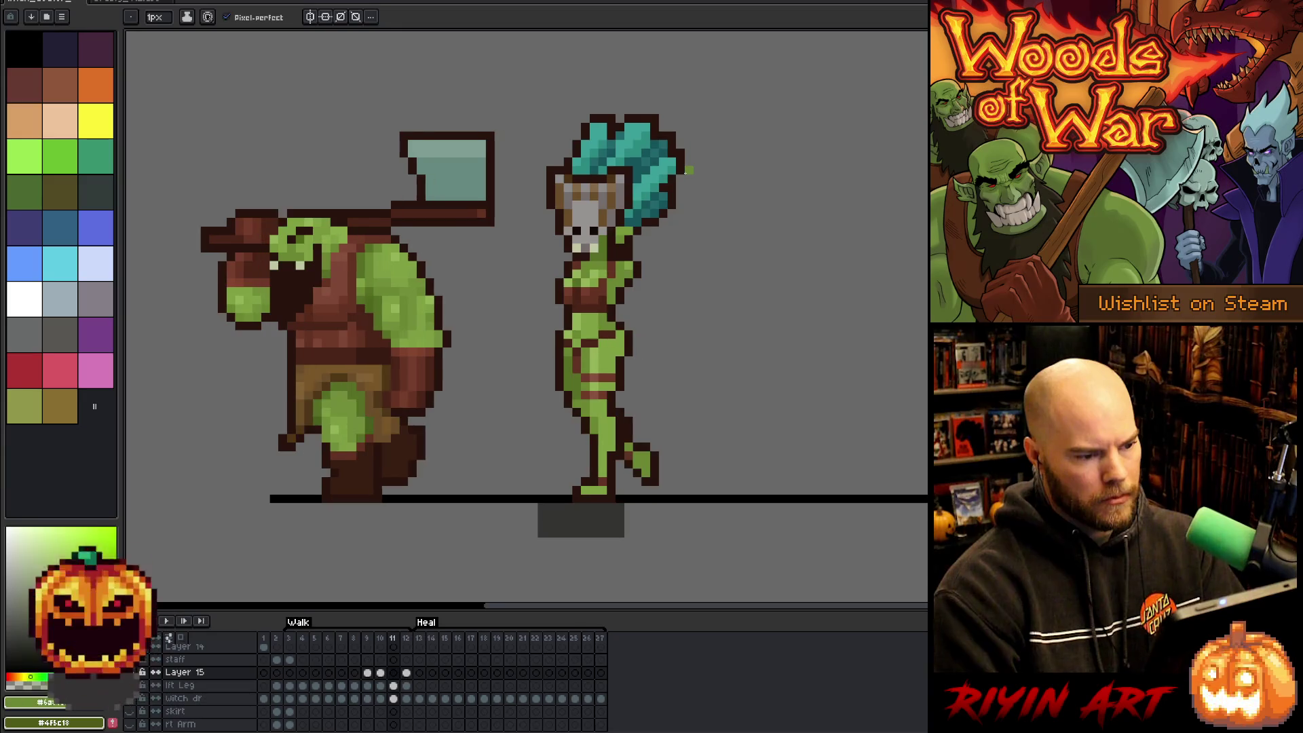
key(period)
key(comma)
key(period)
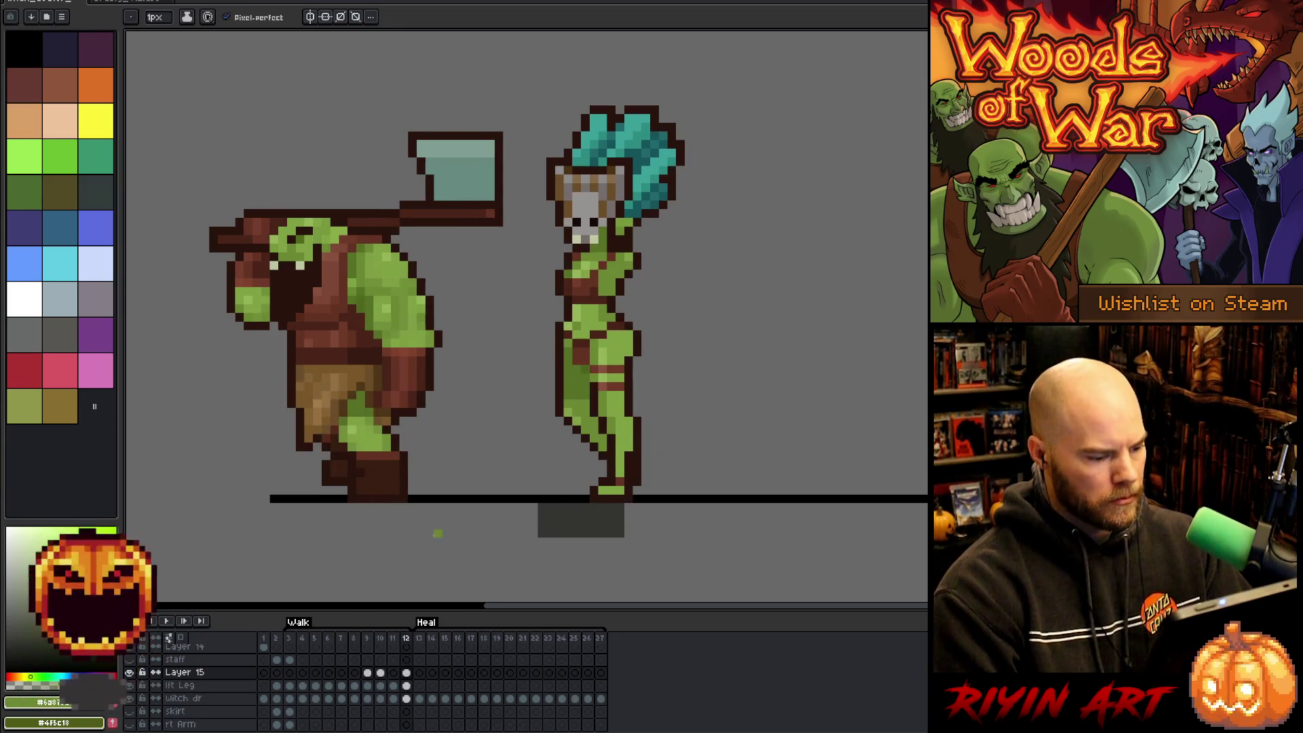
click(406, 672)
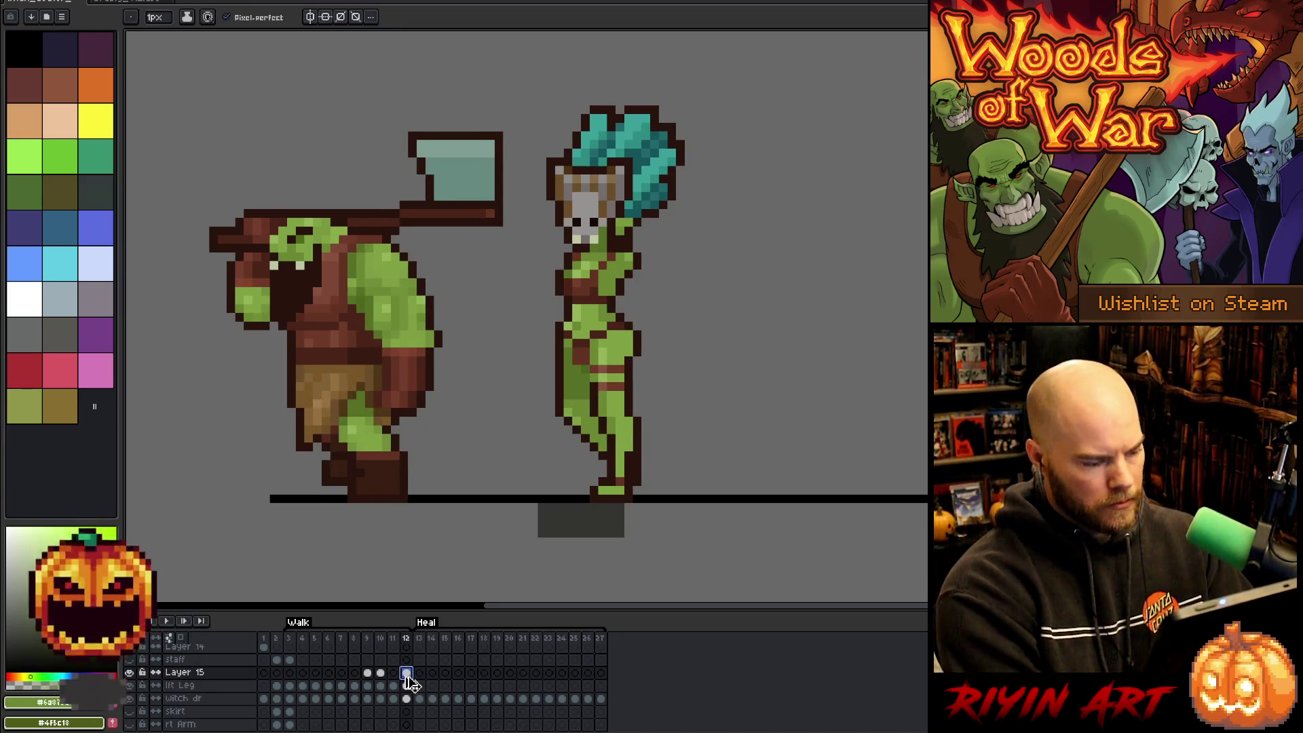
click(290, 673)
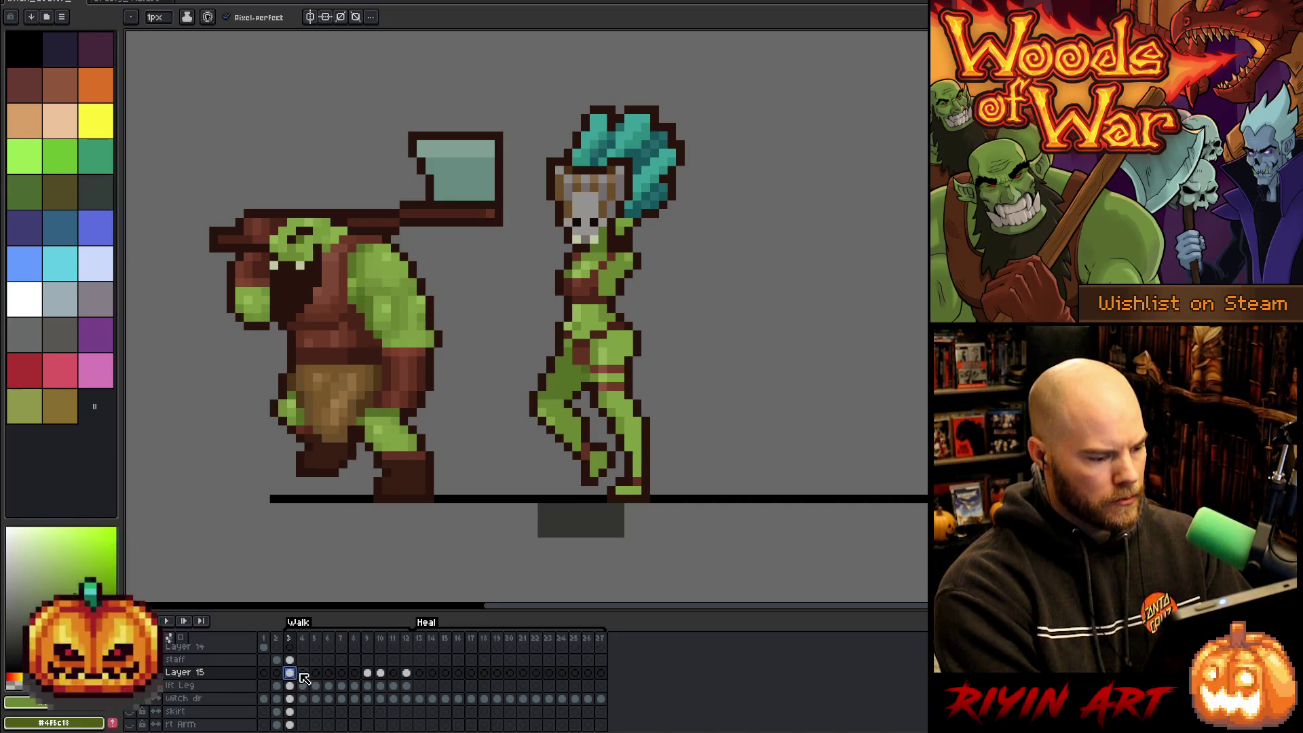
Select Layer 15's cel on frame 4 and apply a quick torso transform.
click(303, 673)
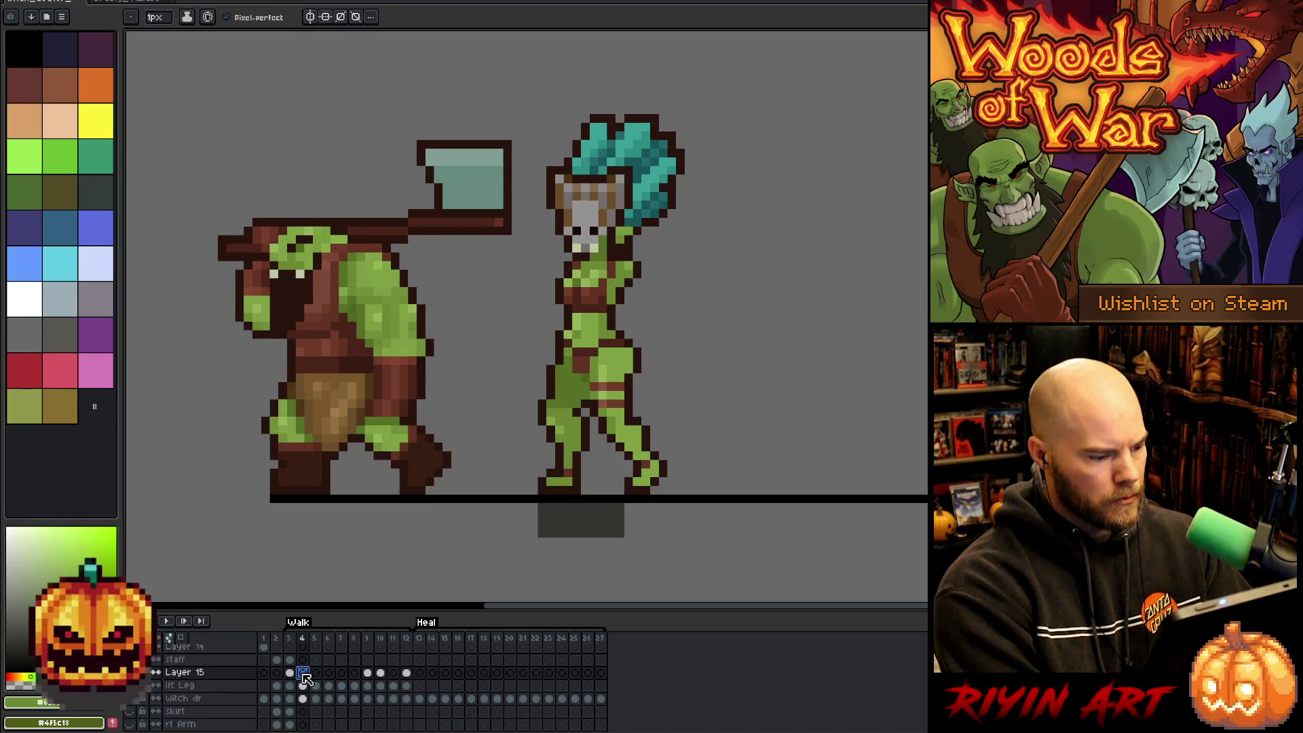
click(305, 678)
key(ctrl+t)
key(ctrl+d)
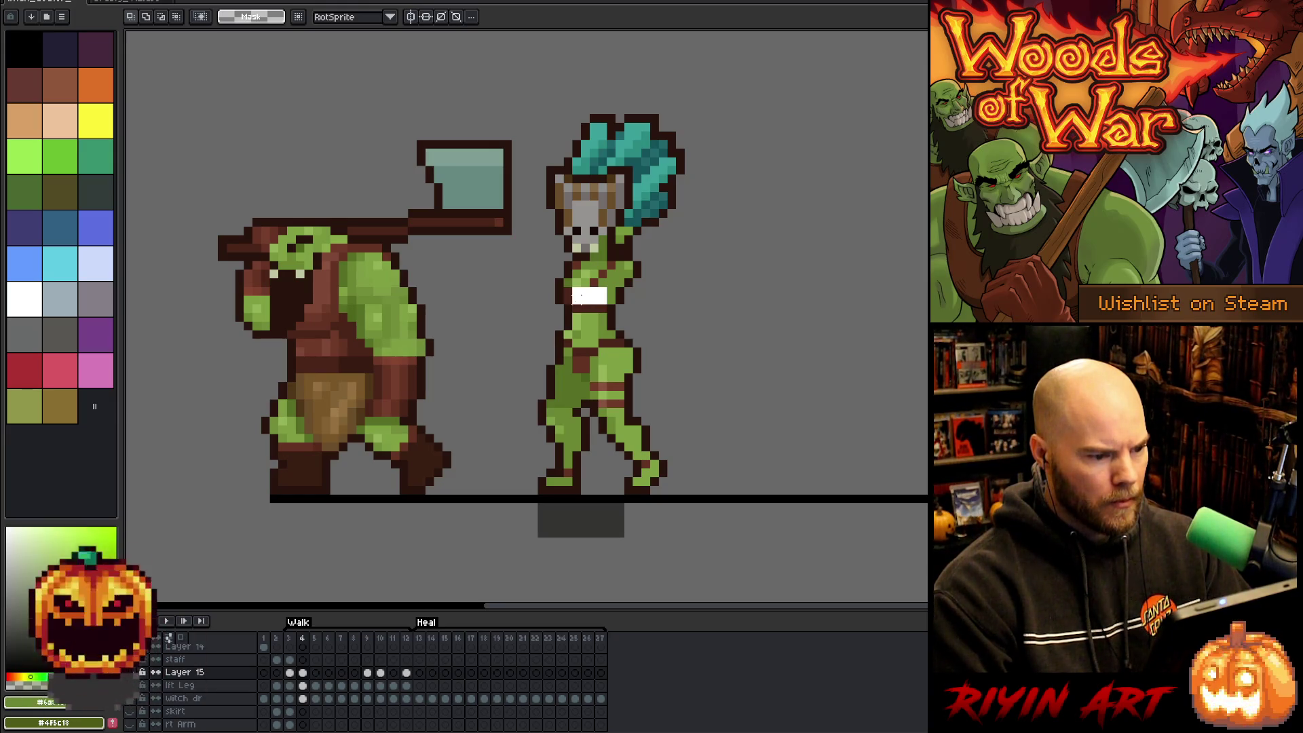
Paste the brown pixels onto the torso, shift them one pixel left, commit, and sample the green skin.
key(ctrl+v)
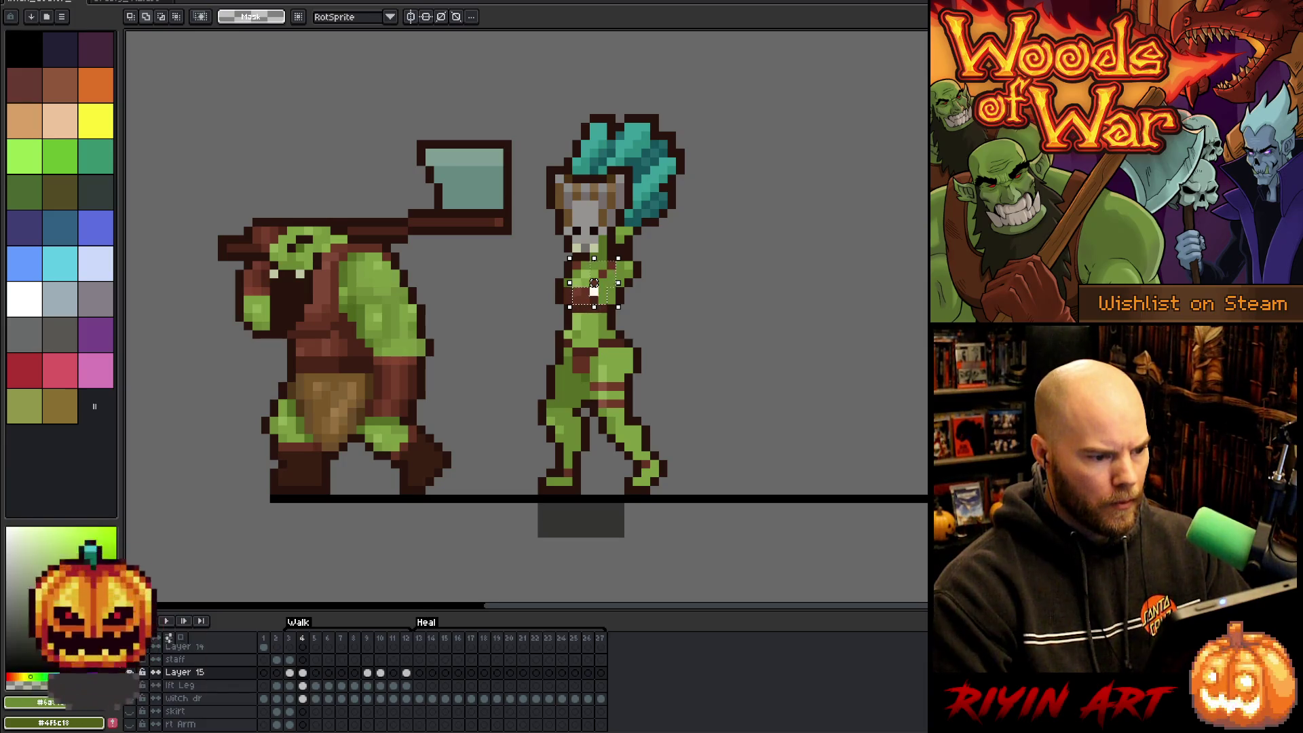
drag(594, 282, 585, 283)
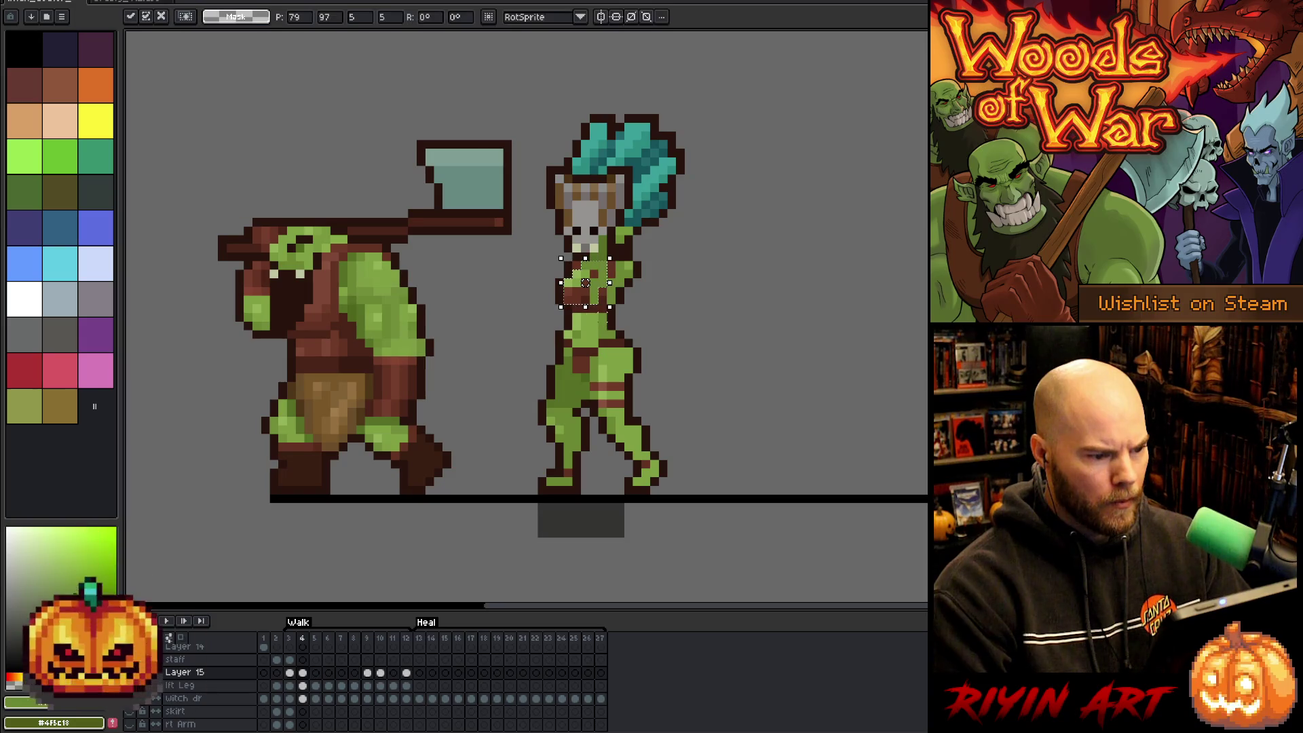
click(681, 290)
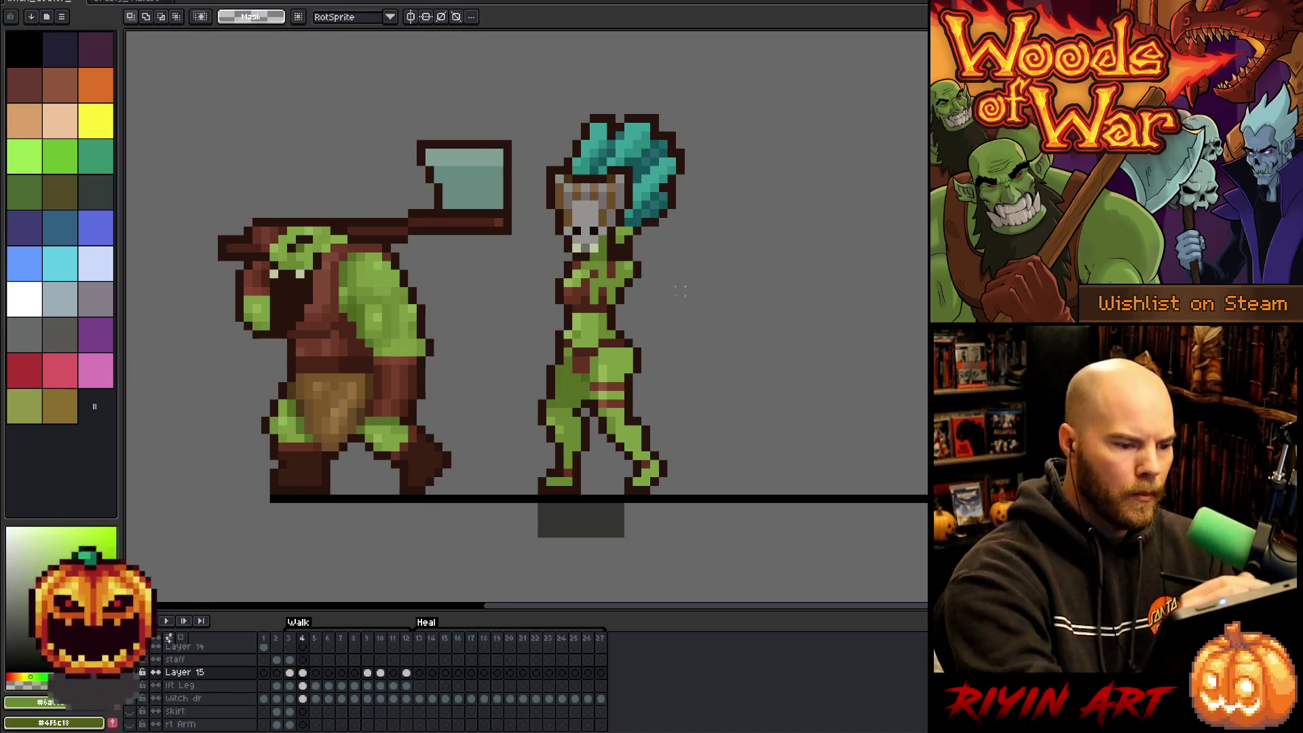
alt+click(600, 269)
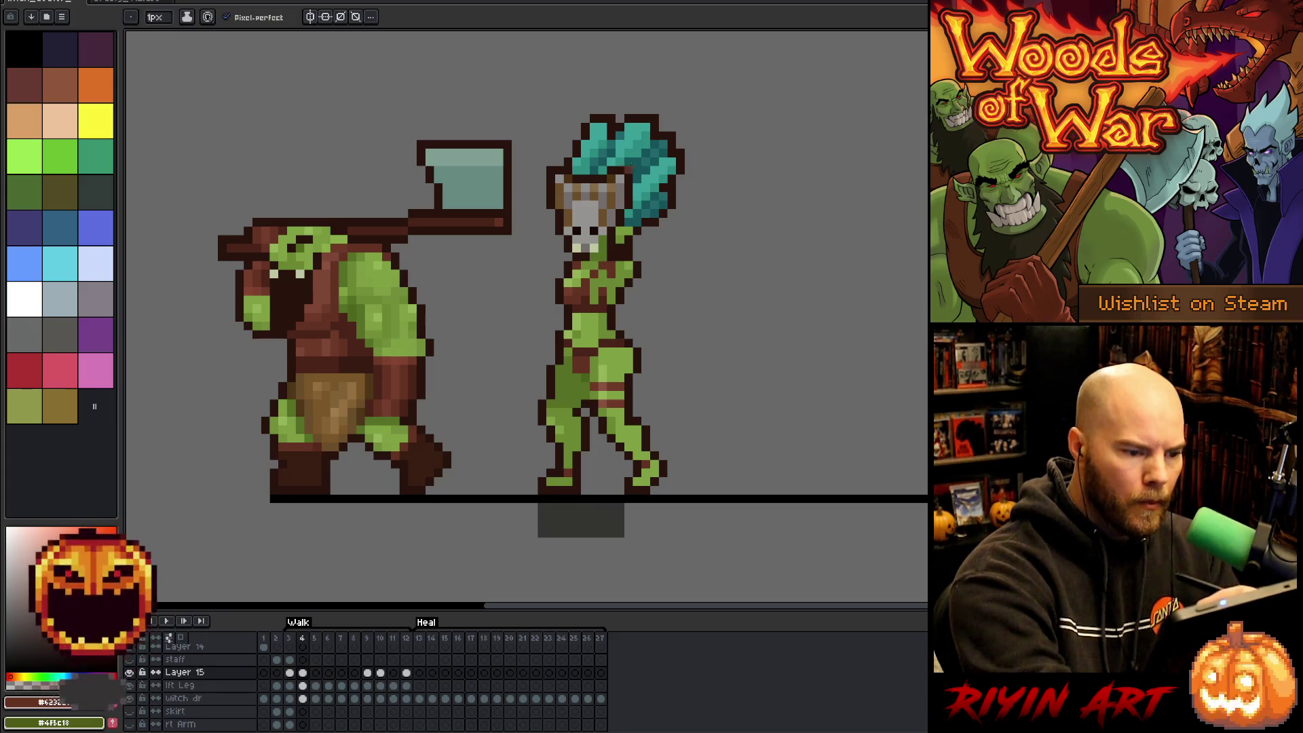
alt+click(622, 274)
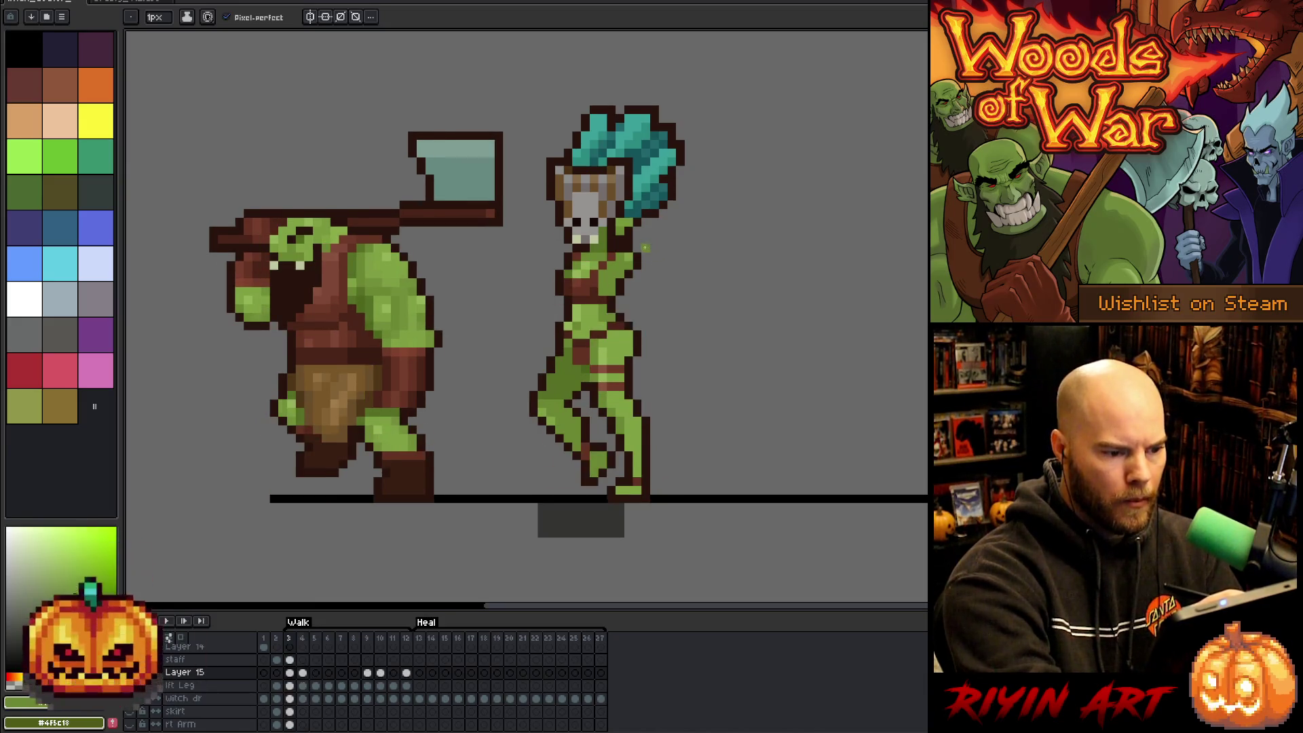
Sample the witch's darker, green skin and dark reddish-brown outline colours from the canvas.
key(alt)
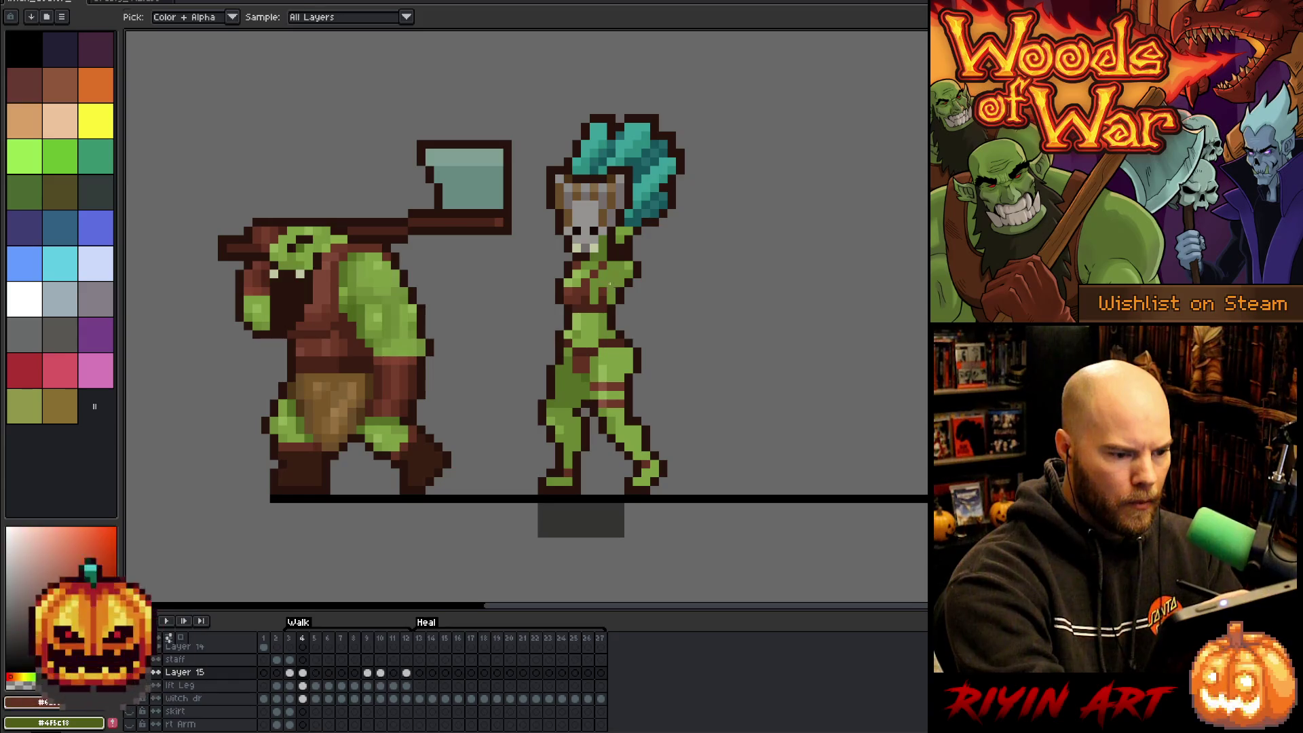
alt+click(617, 273)
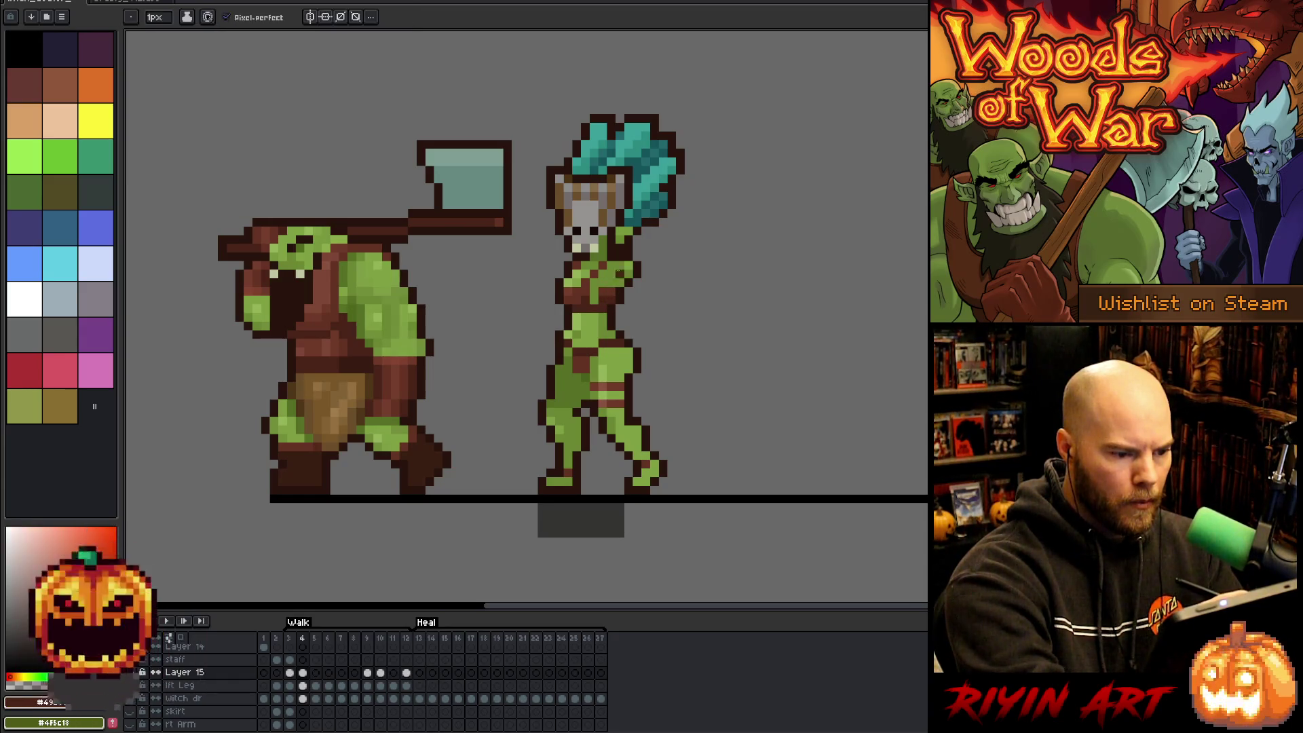
alt+click(608, 281)
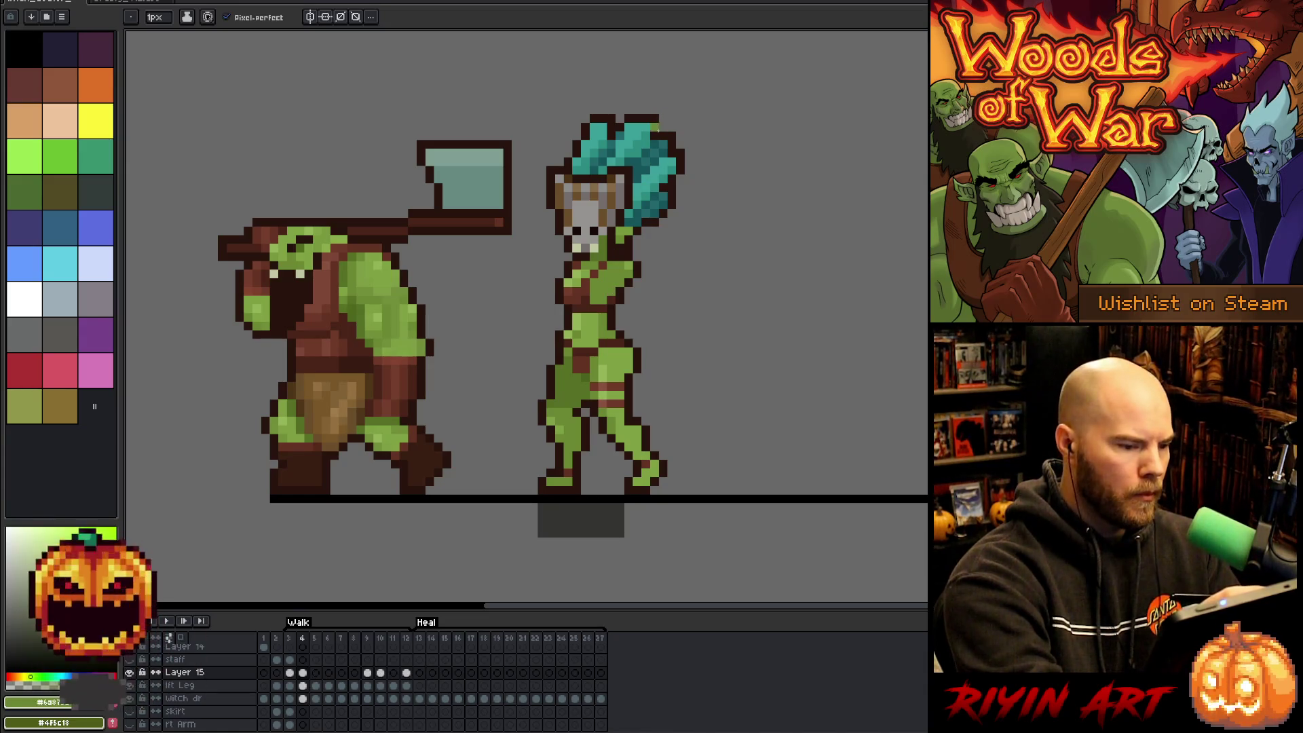
alt+click(595, 297)
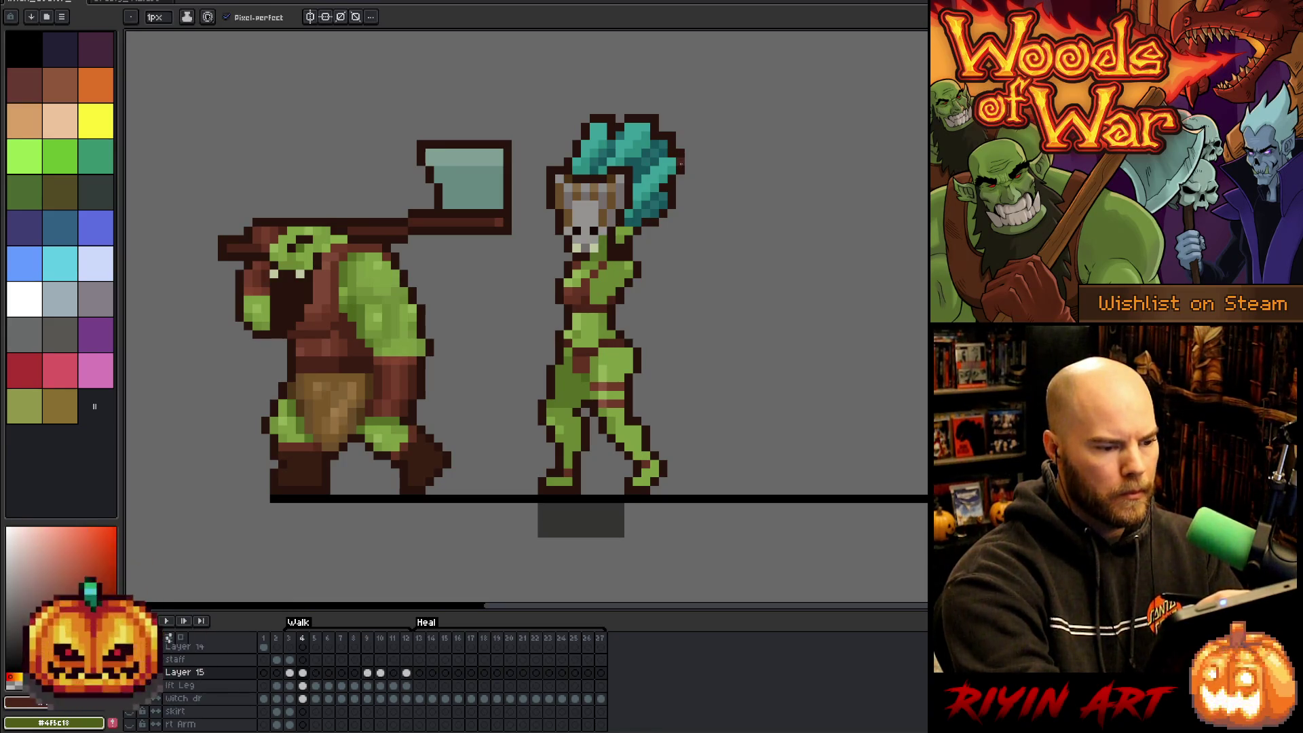
Compare frames 3 and 4, then sample the witch's green chest and skin tones.
key(Right)
key(Left)
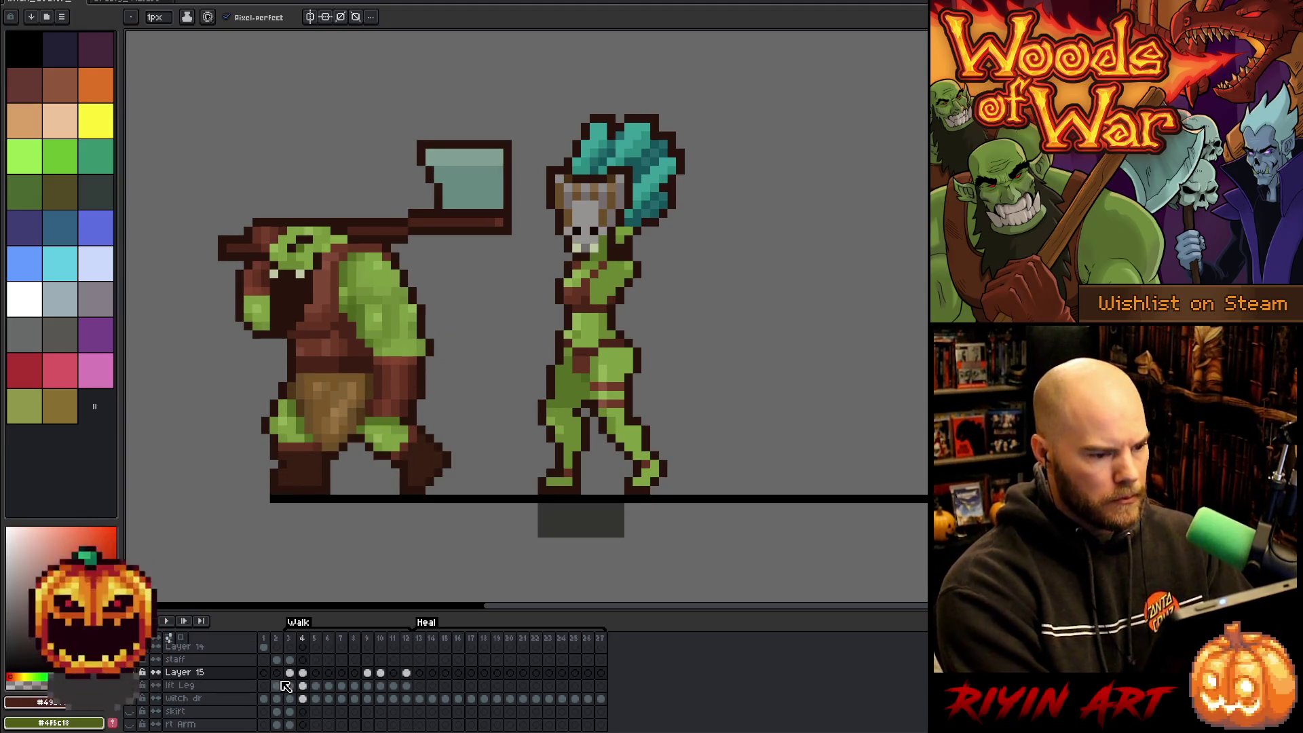
click(289, 674)
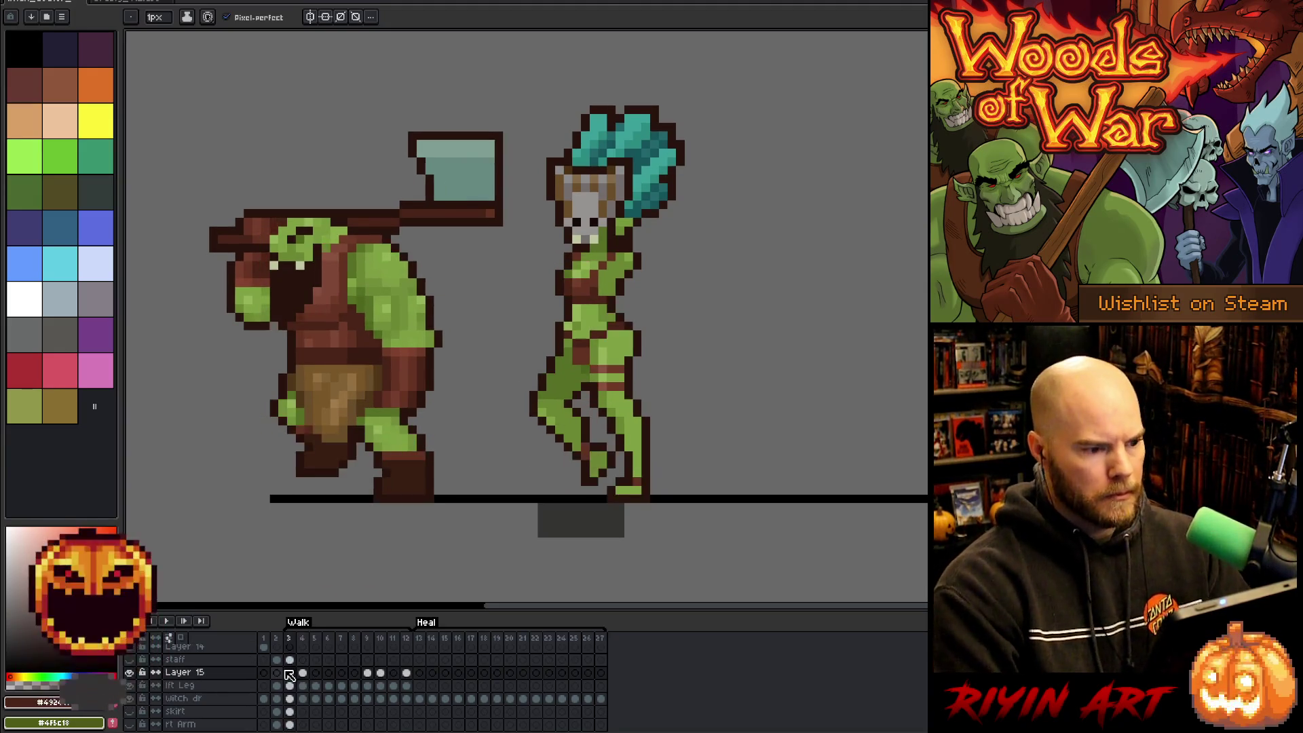
key(Right)
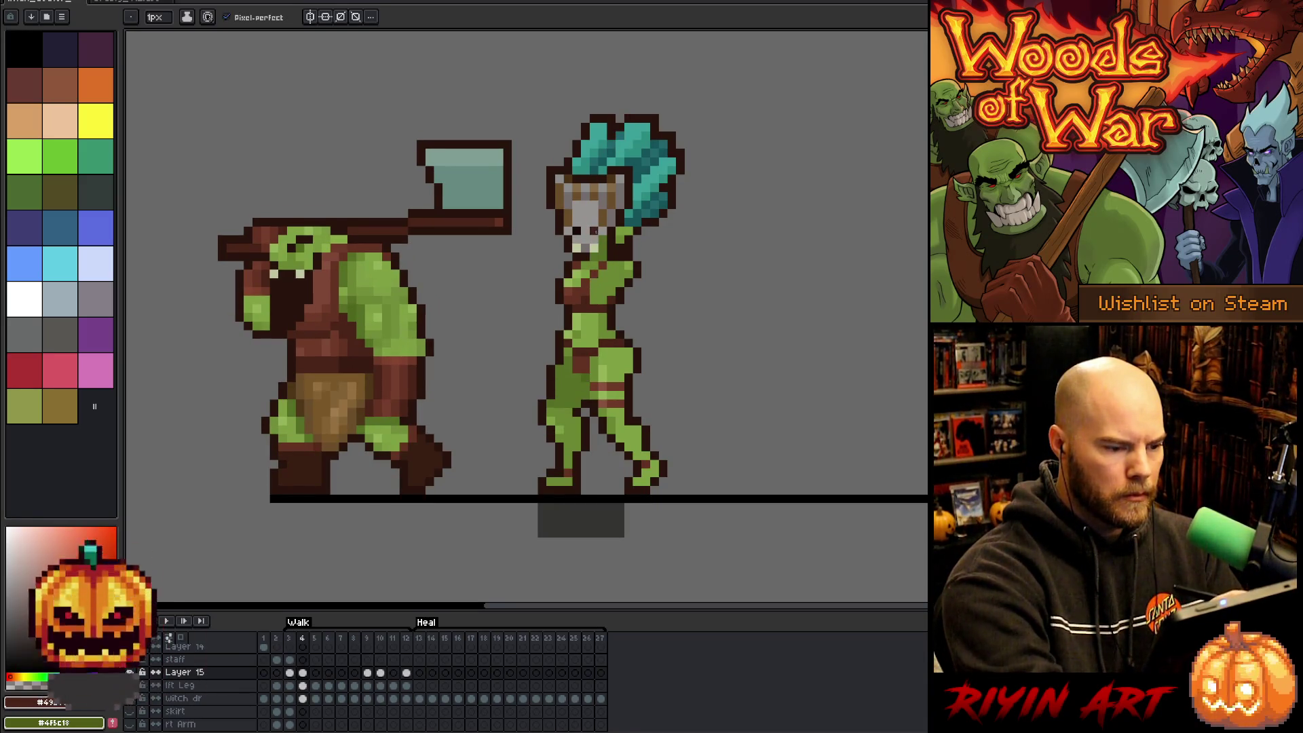
alt+click(574, 266)
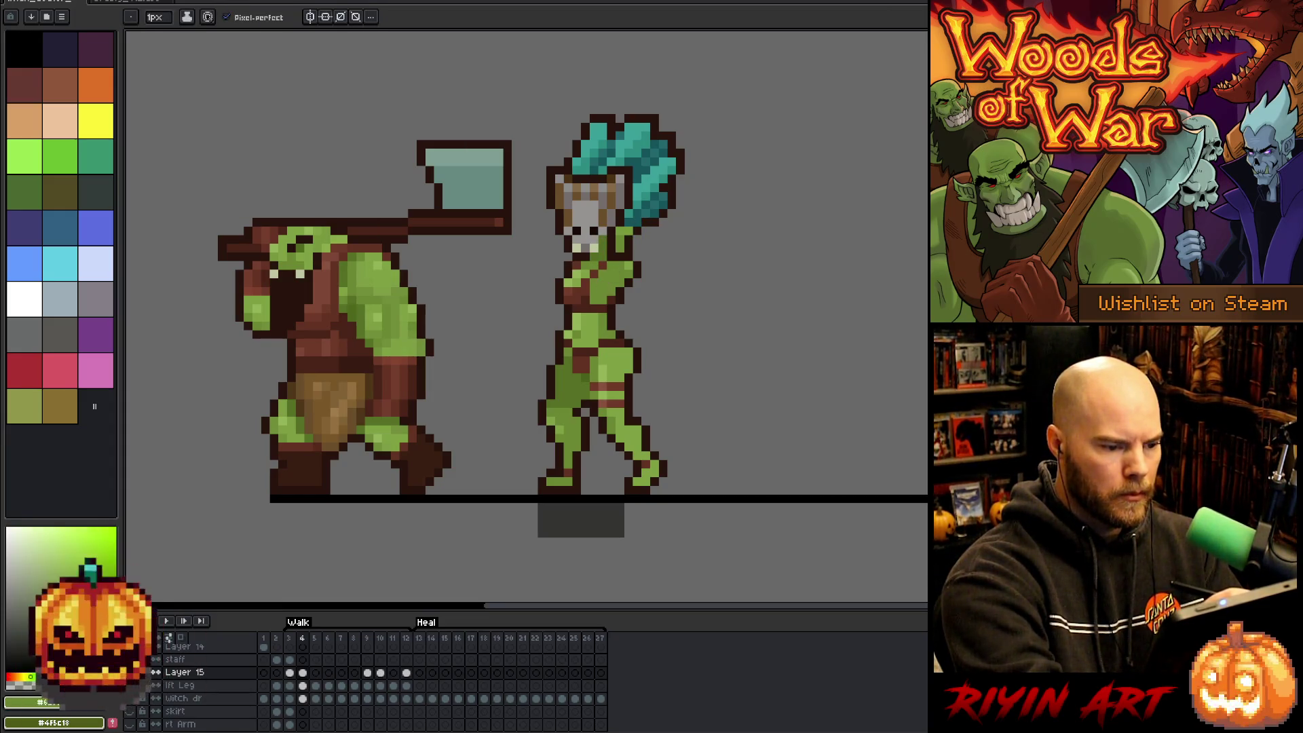
key(alt)
alt+click(611, 274)
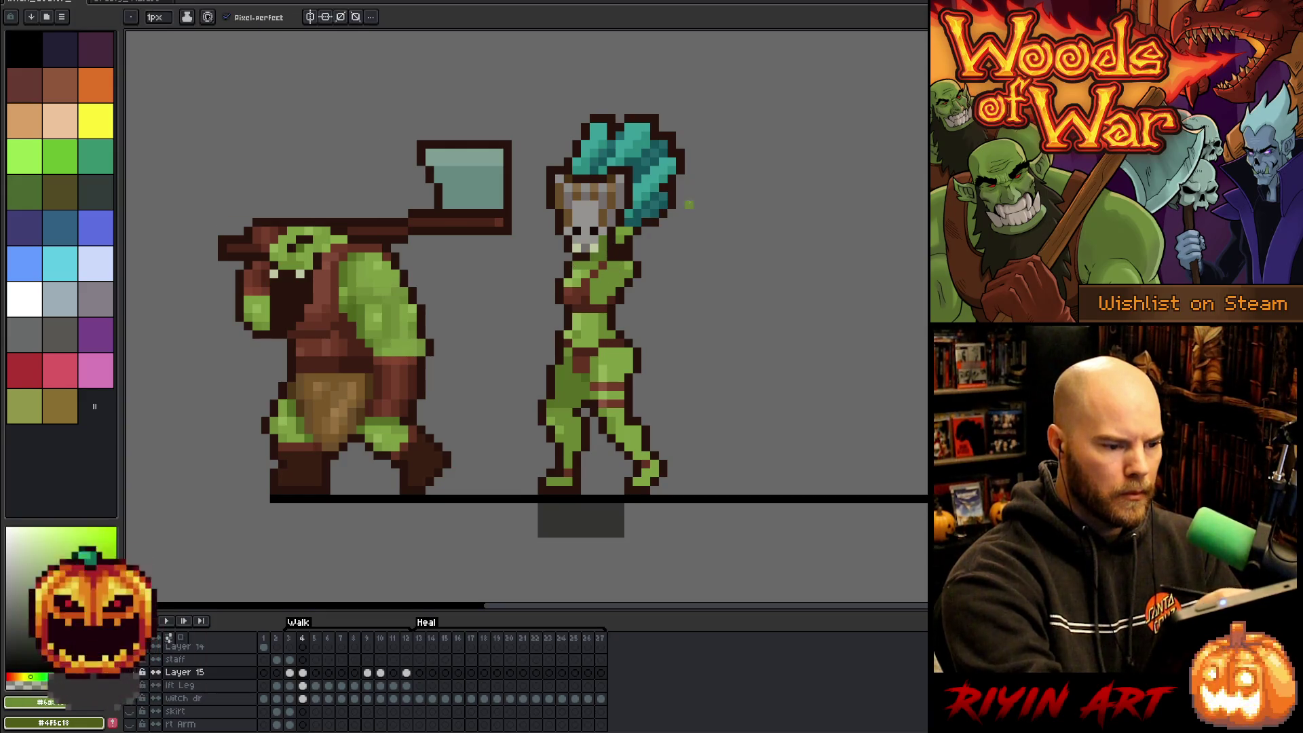
alt+click(596, 319)
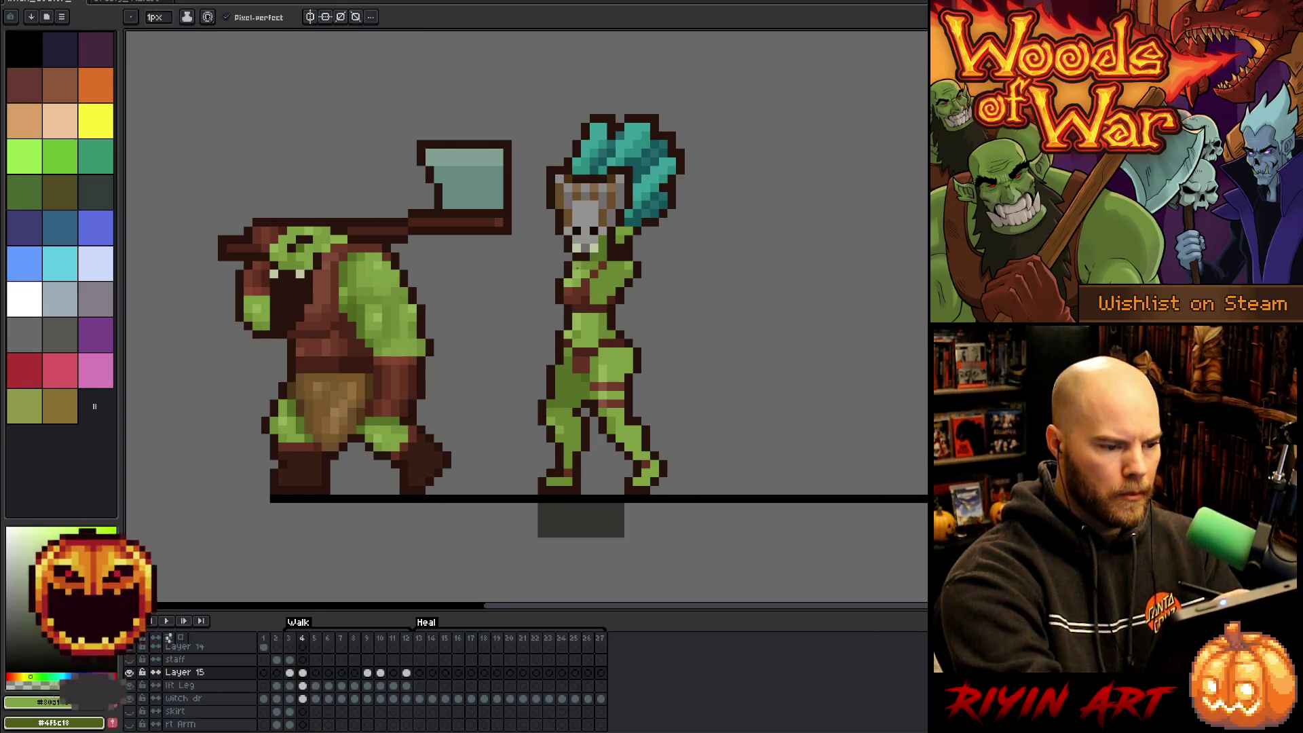
Preview the walk while sampling greens at the witch's chin and chest, from frame 3.
key(Return)
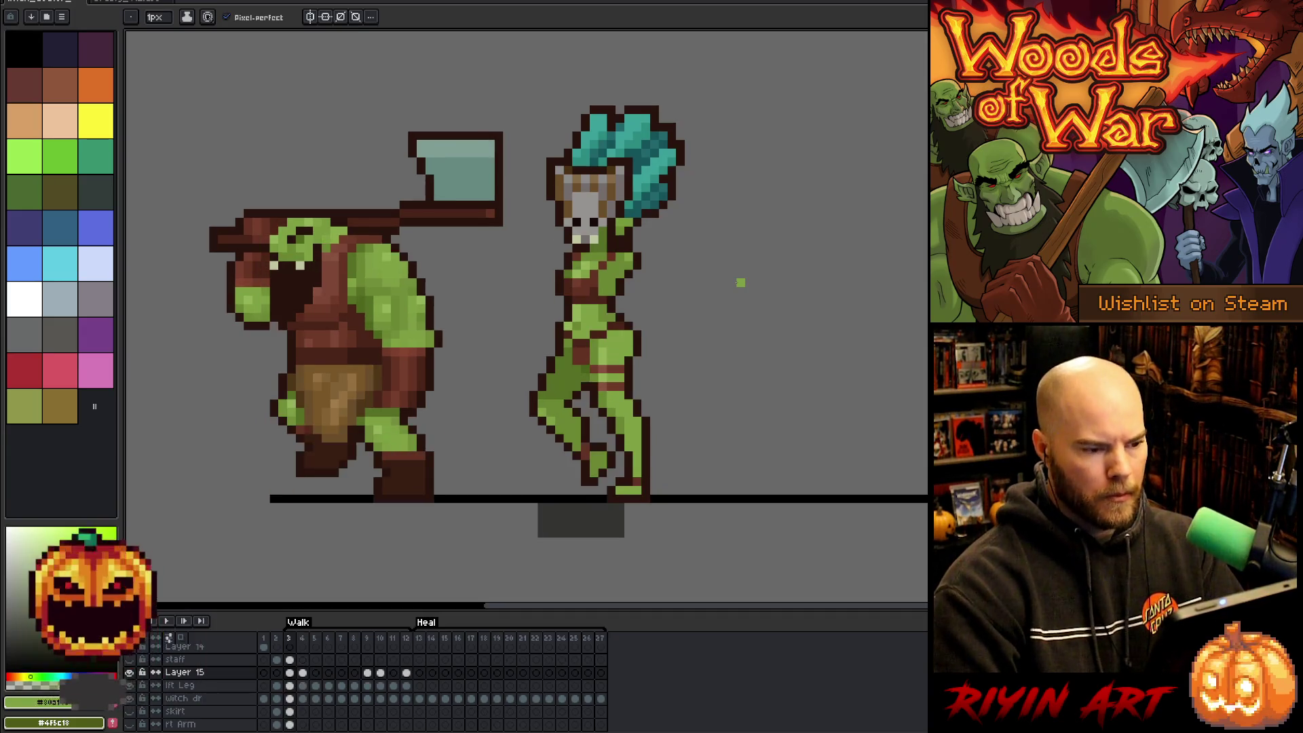
alt+click(595, 260)
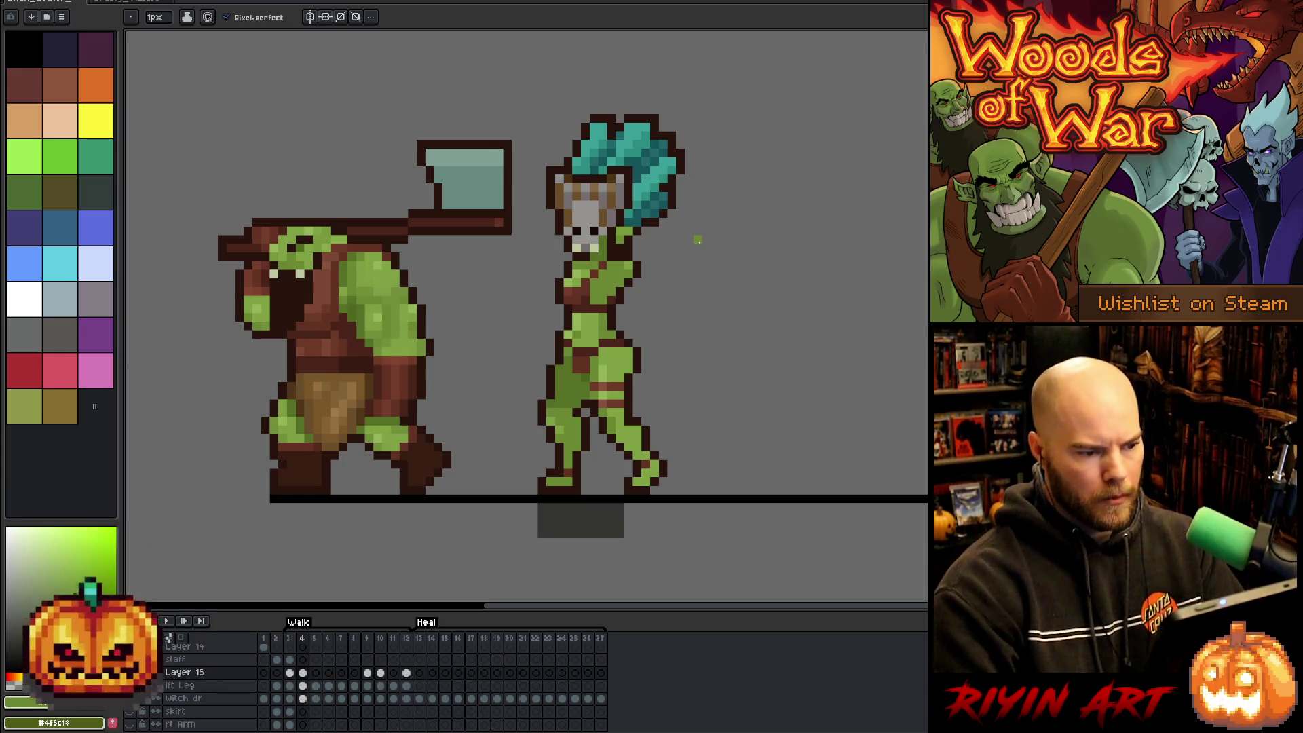
alt+click(598, 249)
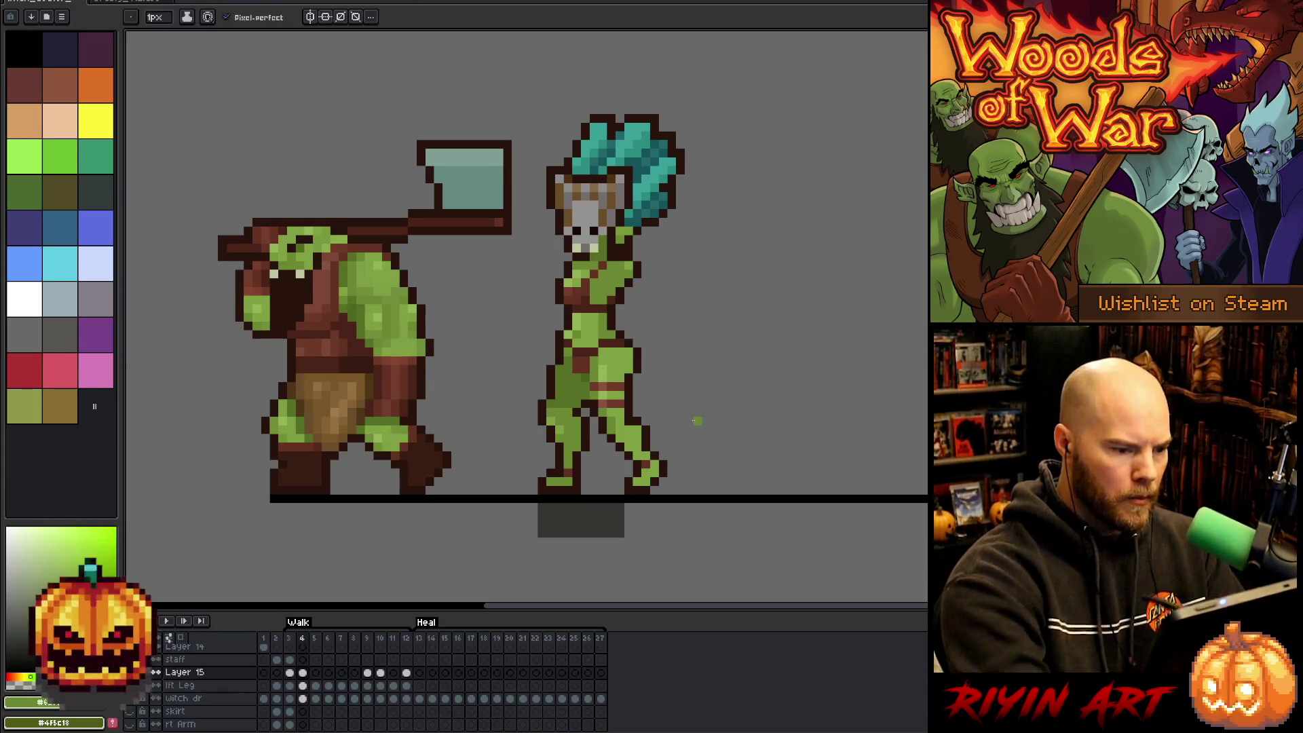
alt+click(577, 267)
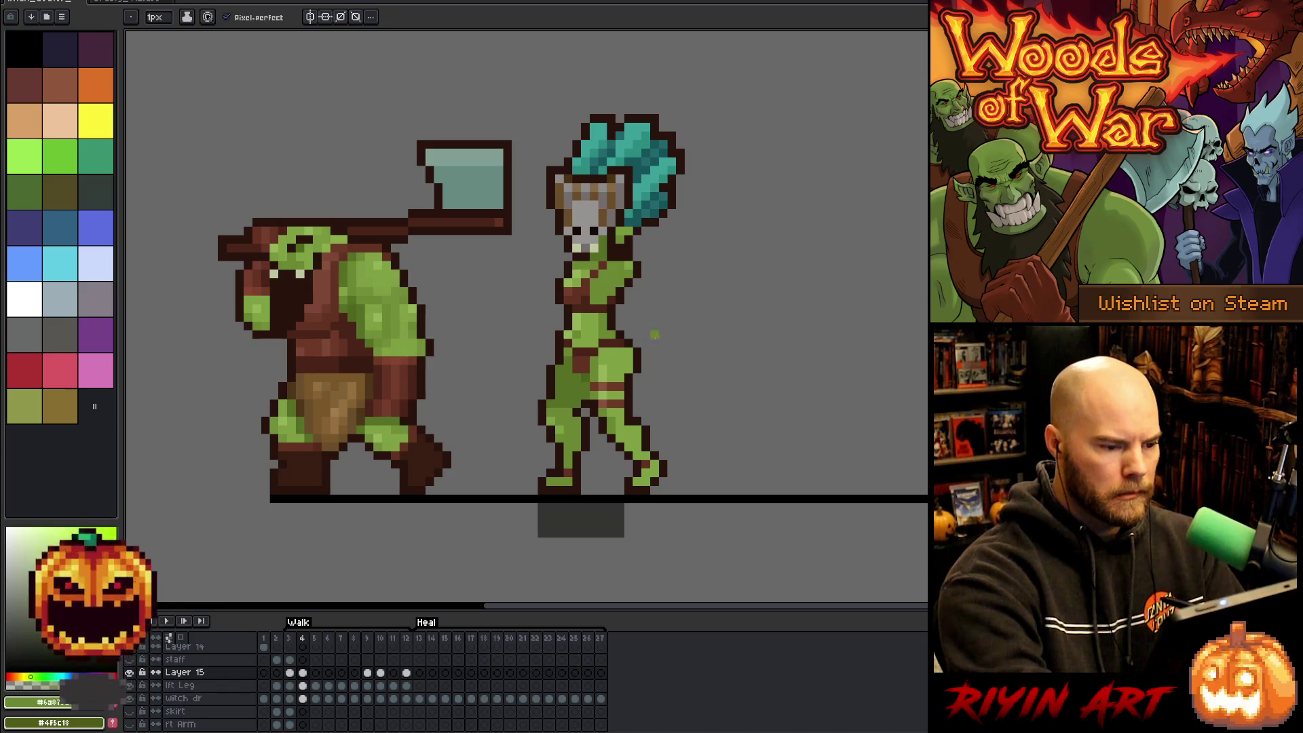
key(comma)
key(Return)
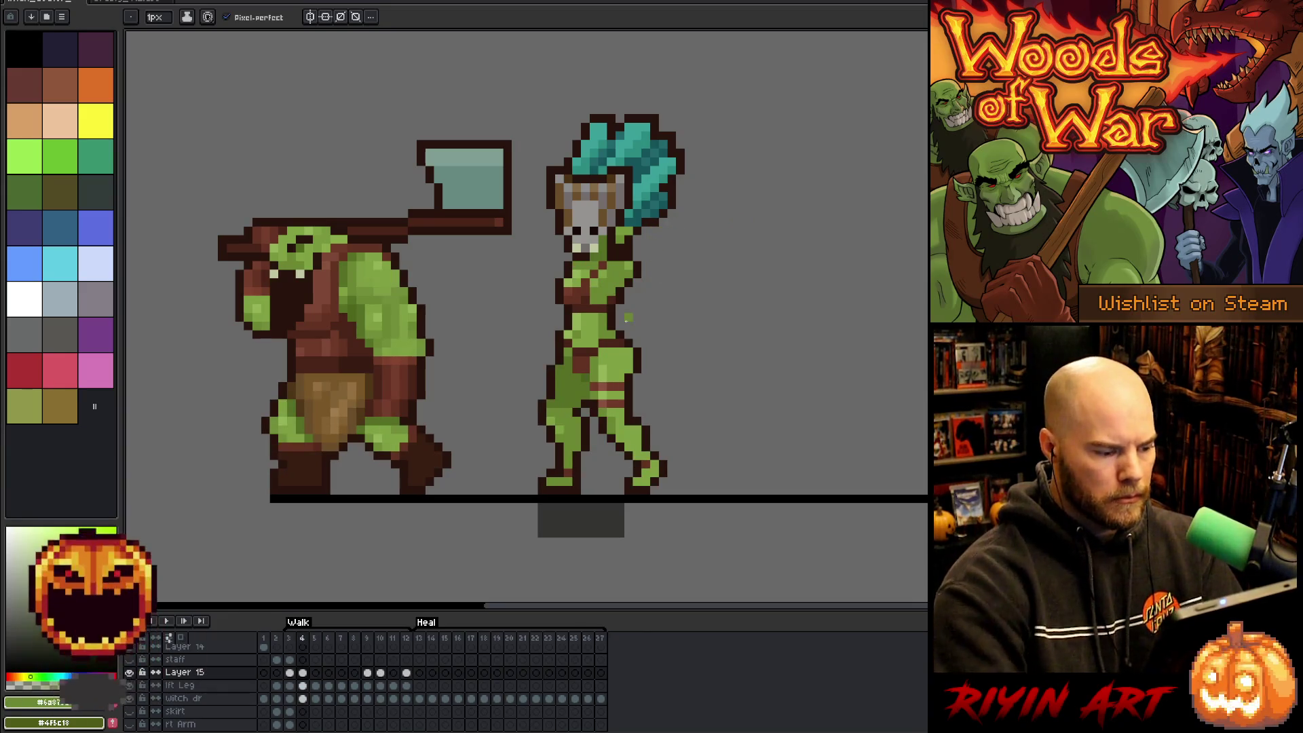
Step through frames 3 to 5 and pick the dark brown outline colour on frame 4.
click(294, 673)
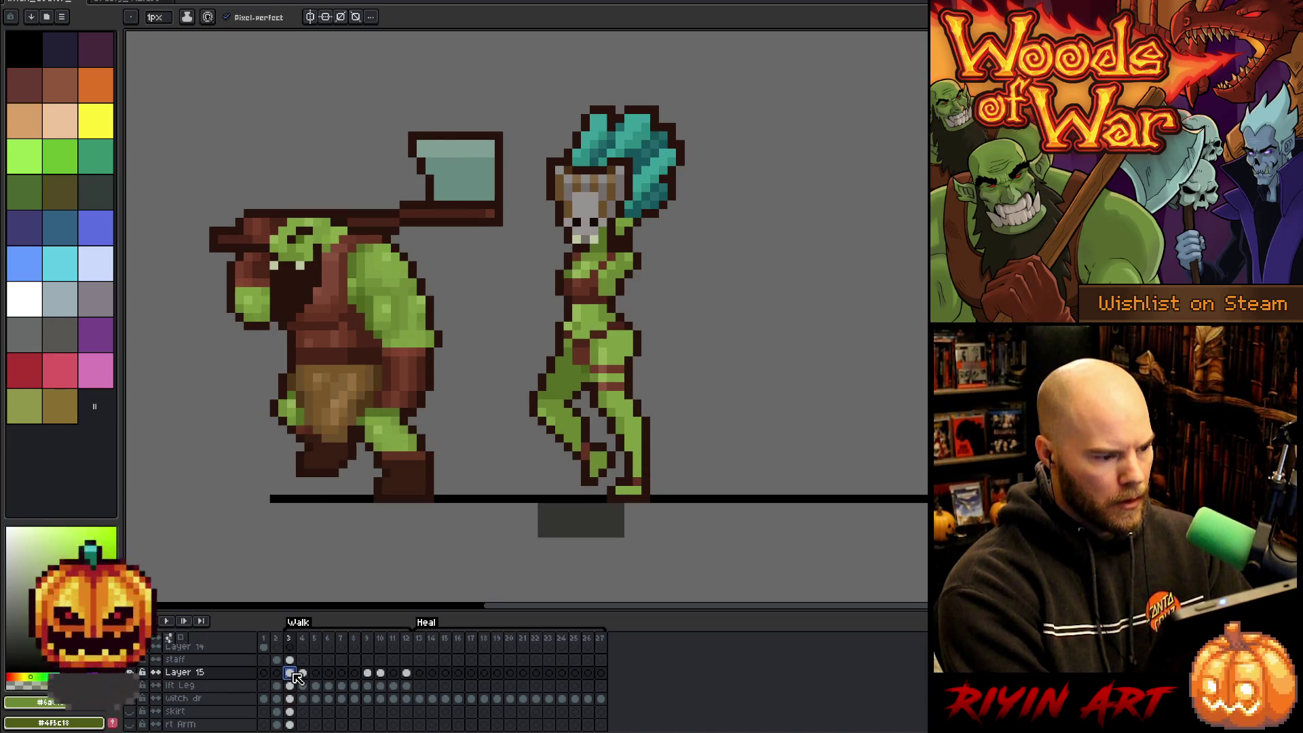
click(304, 674)
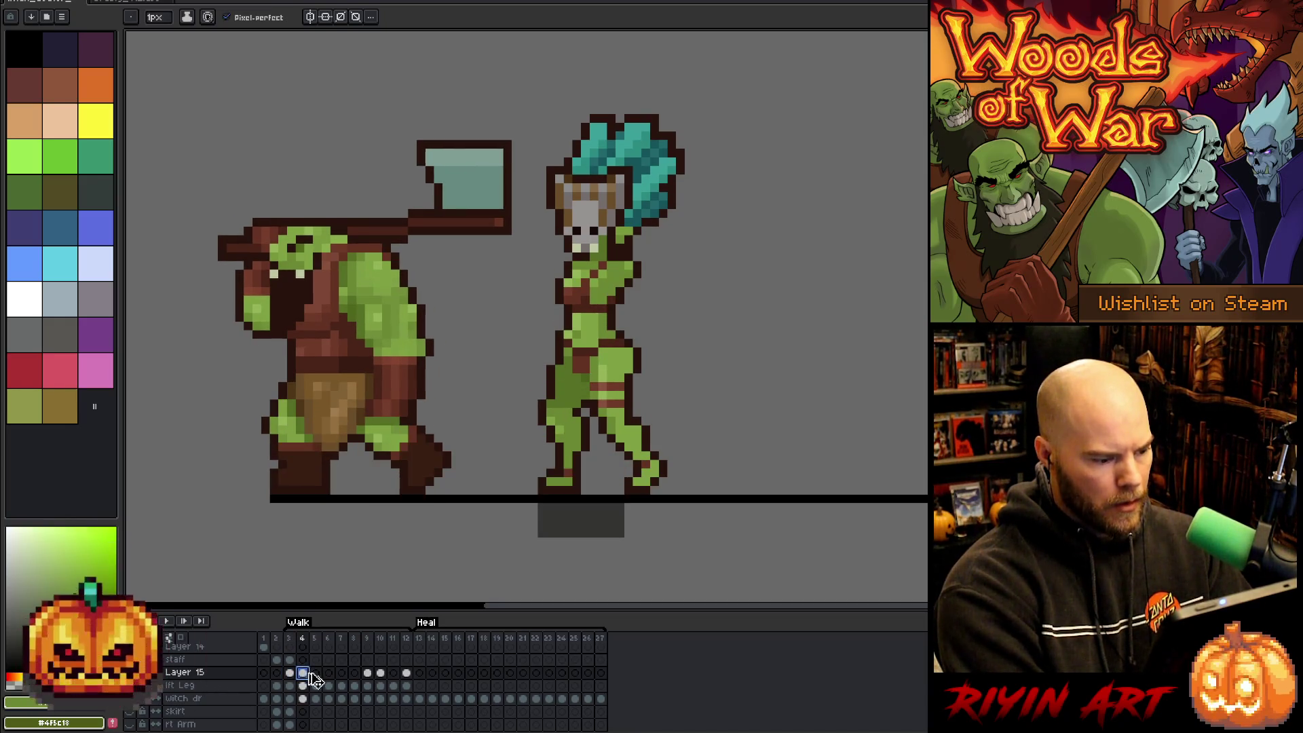
click(318, 673)
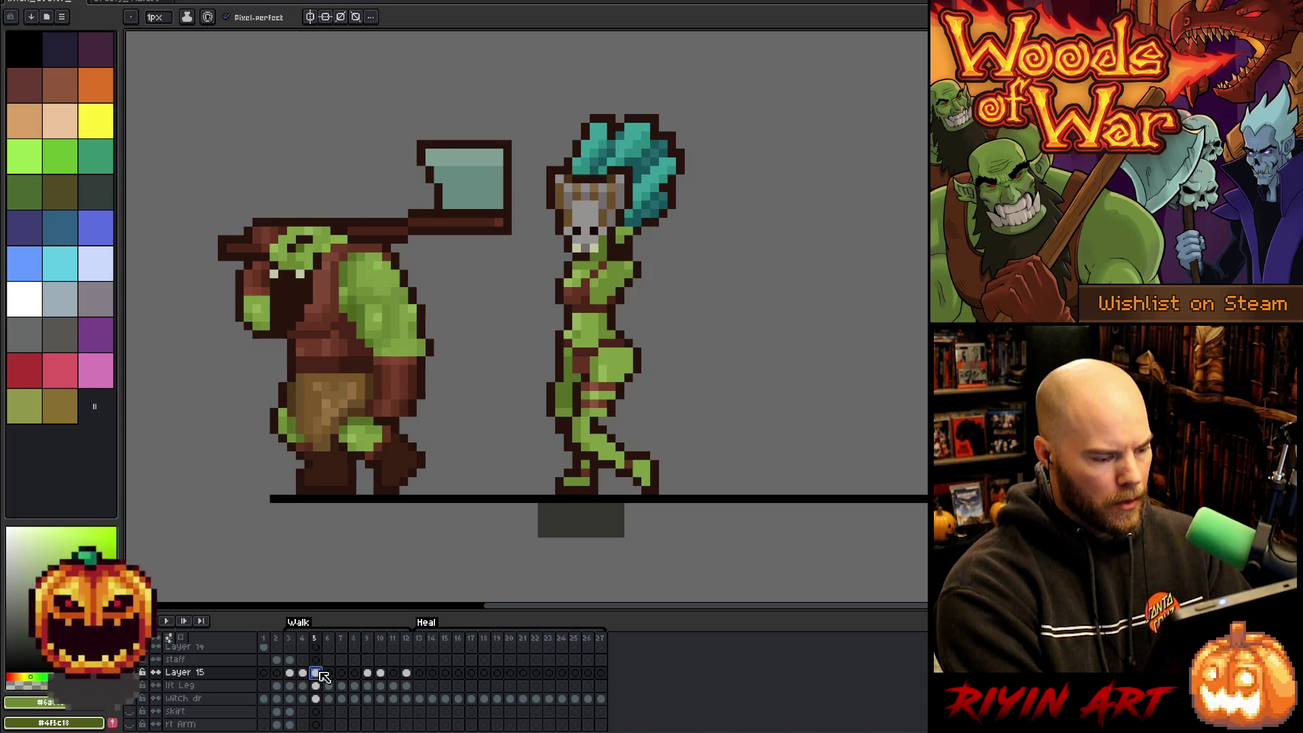
click(303, 673)
key(i)
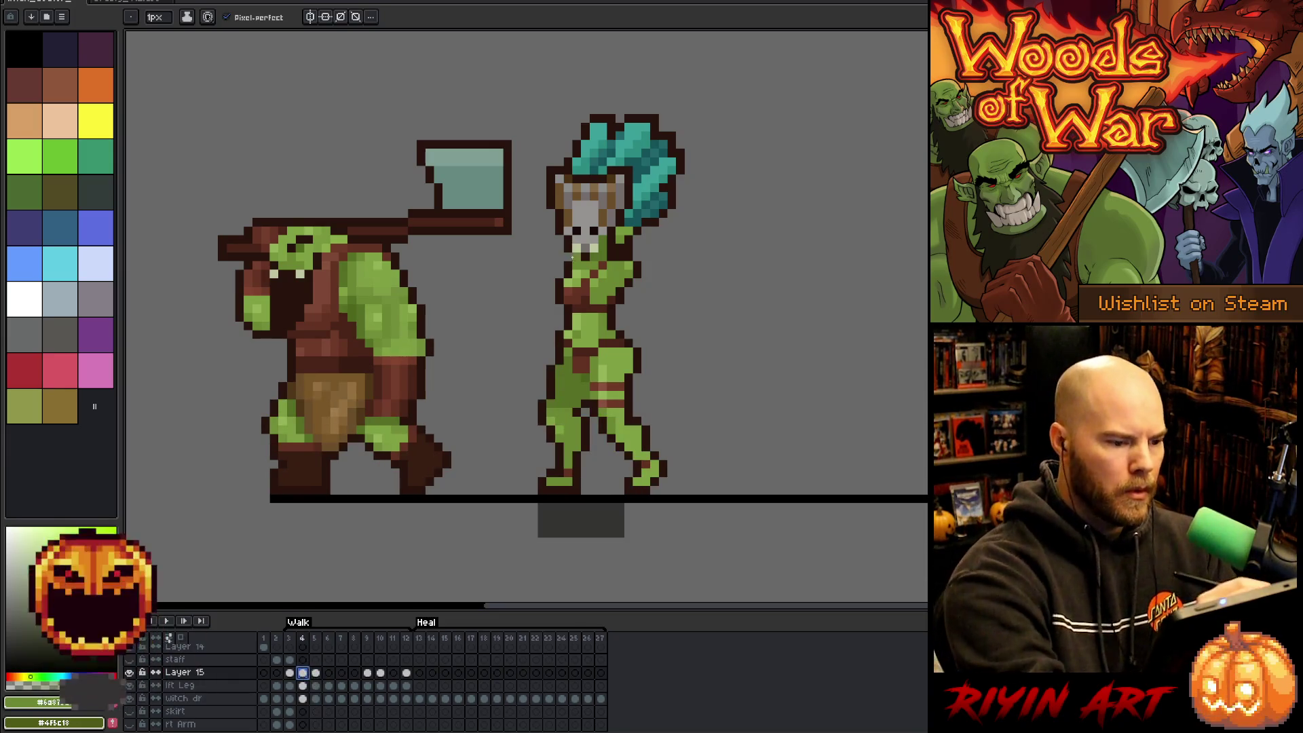
alt+click(575, 258)
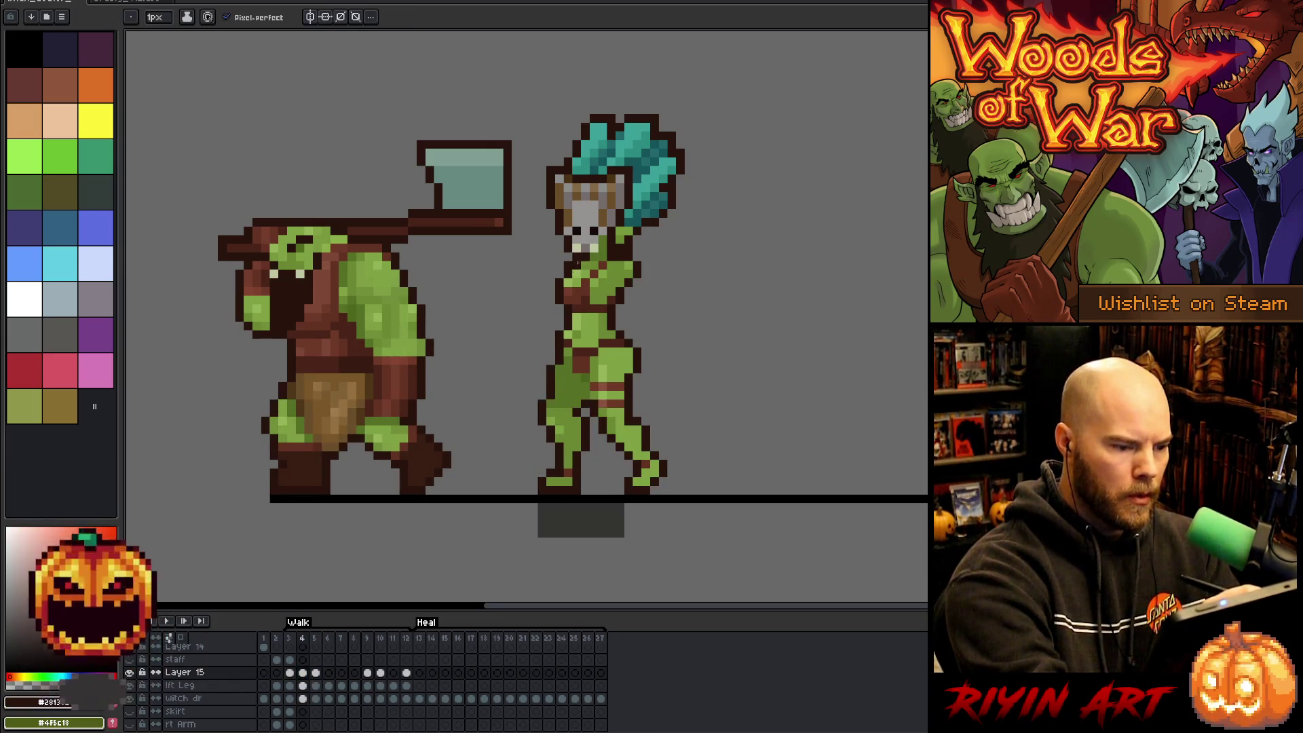
click(315, 673)
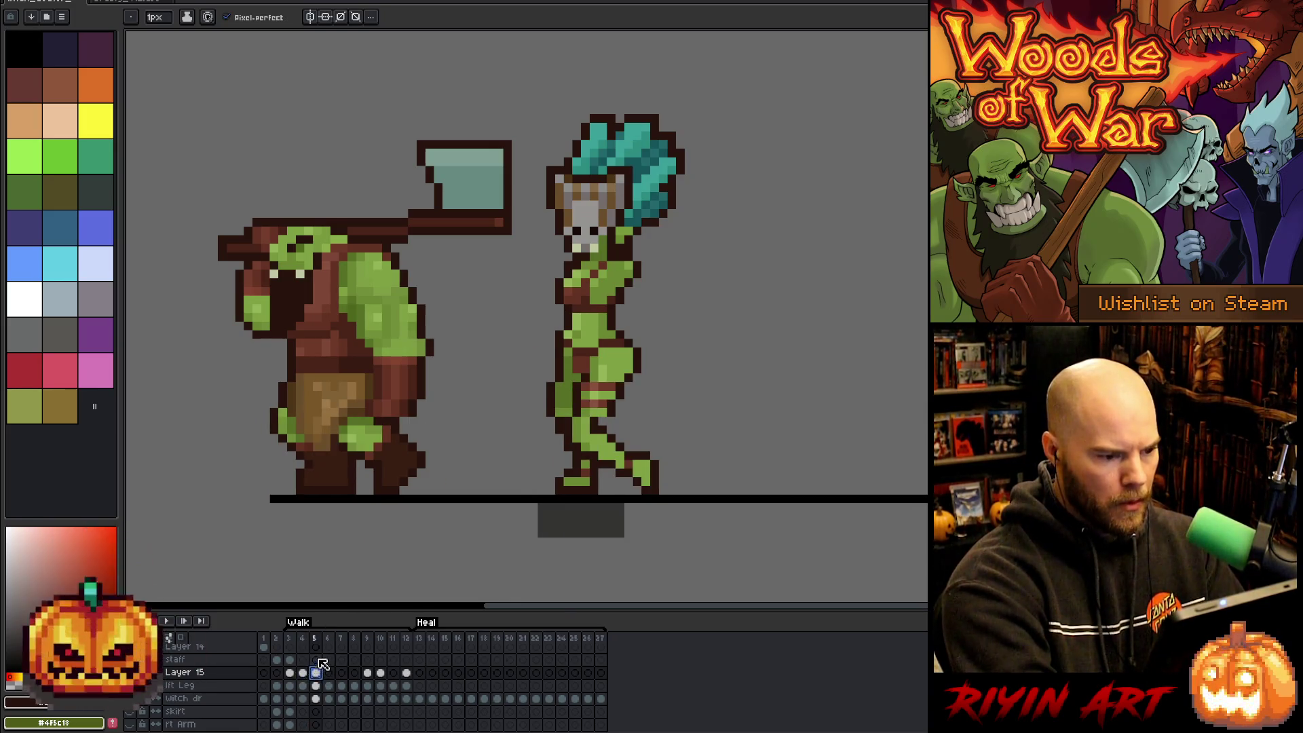
Check the lft Leg and witch dr cels through frame 6, then select Layer 15 cels in frames 3–6.
click(303, 685)
key(e)
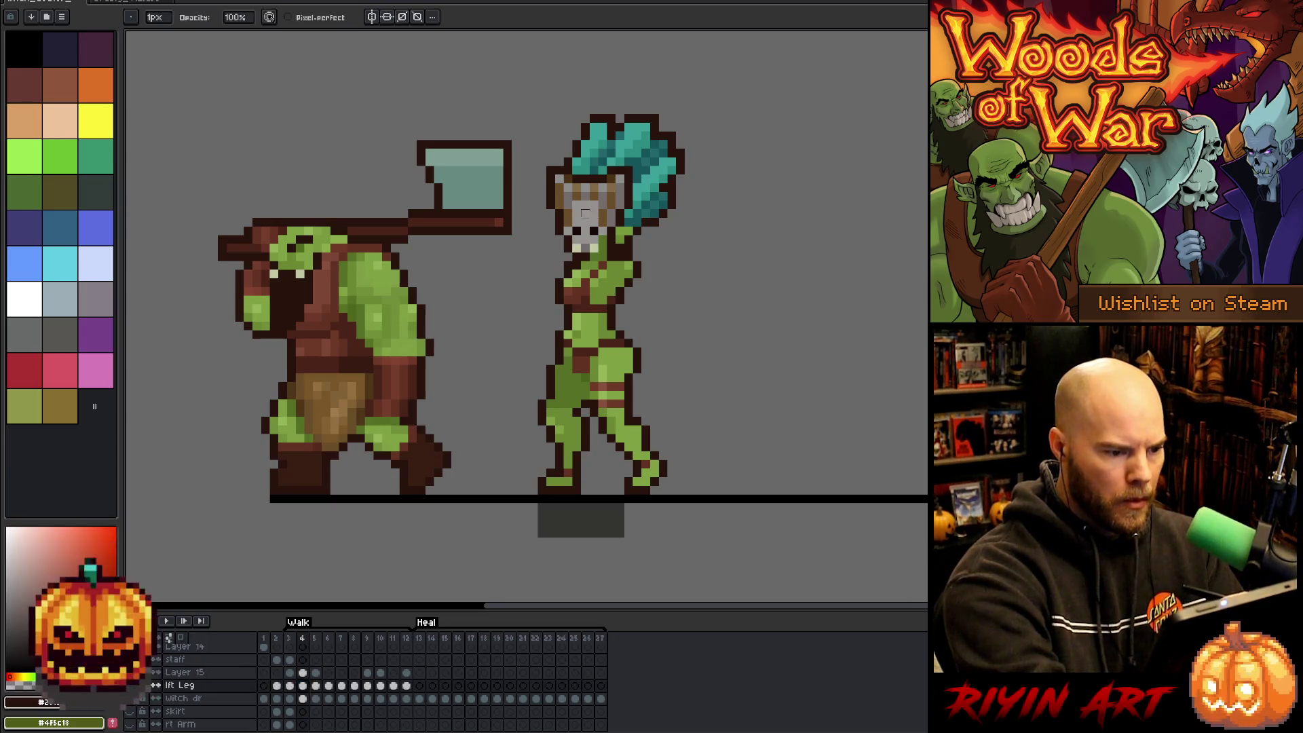
click(302, 699)
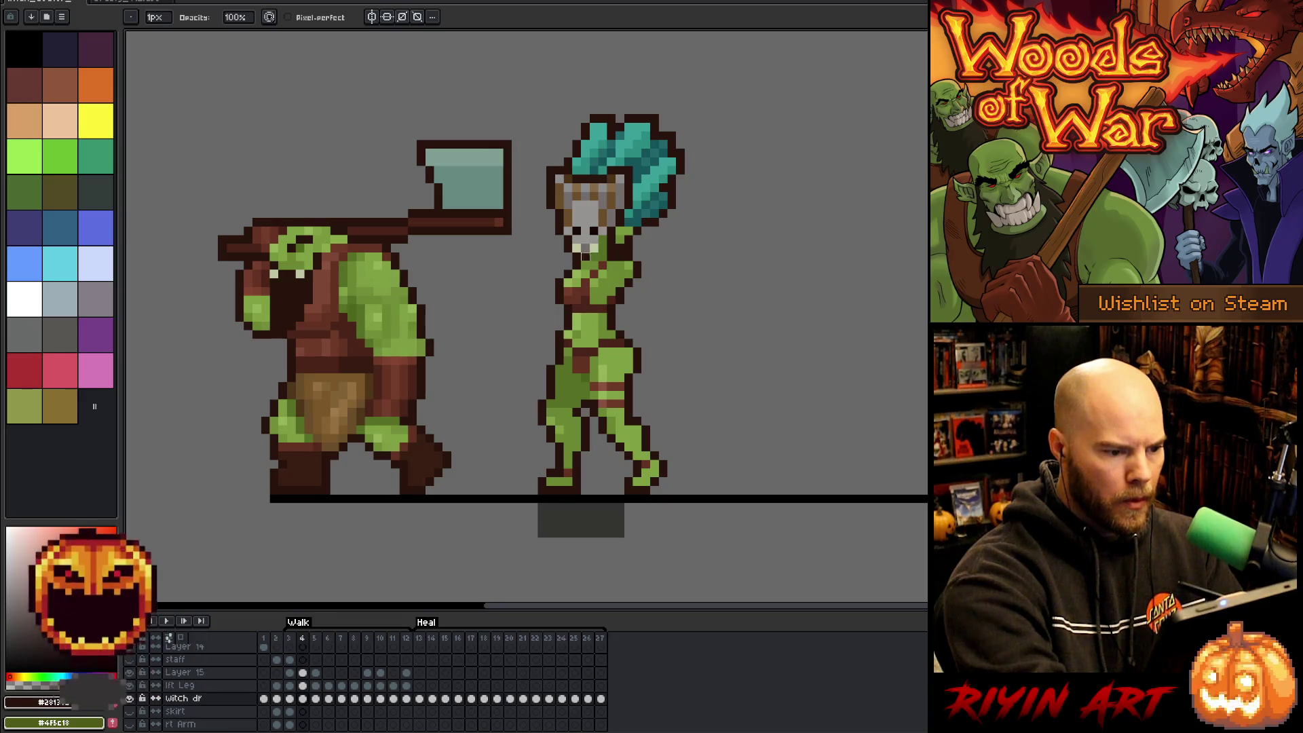
click(316, 698)
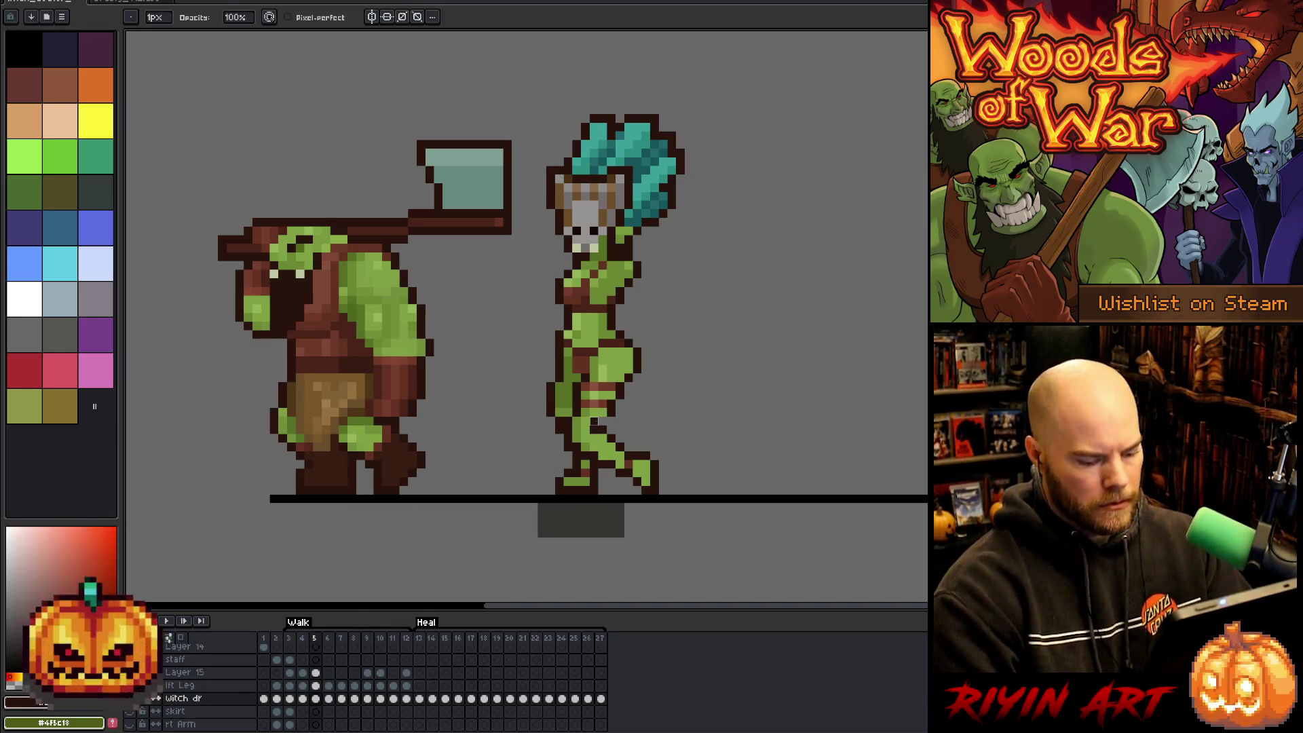
key(Right)
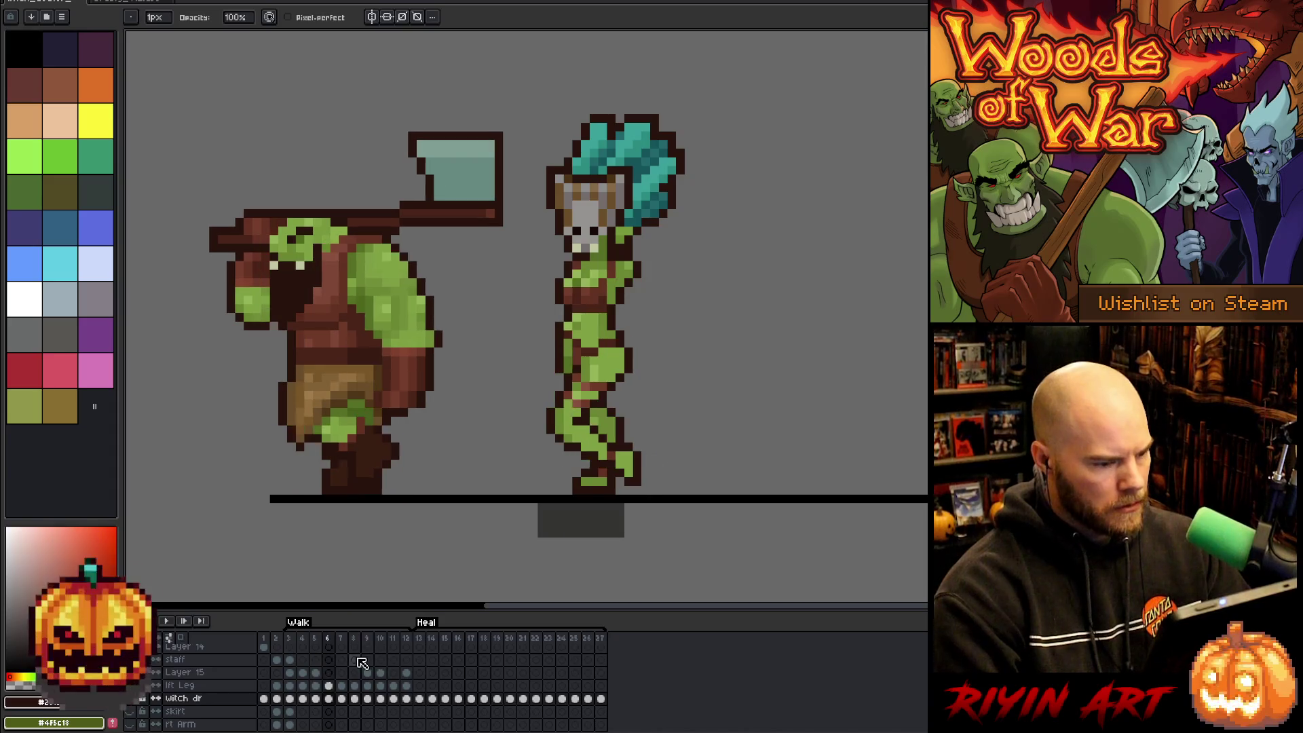
key(Return)
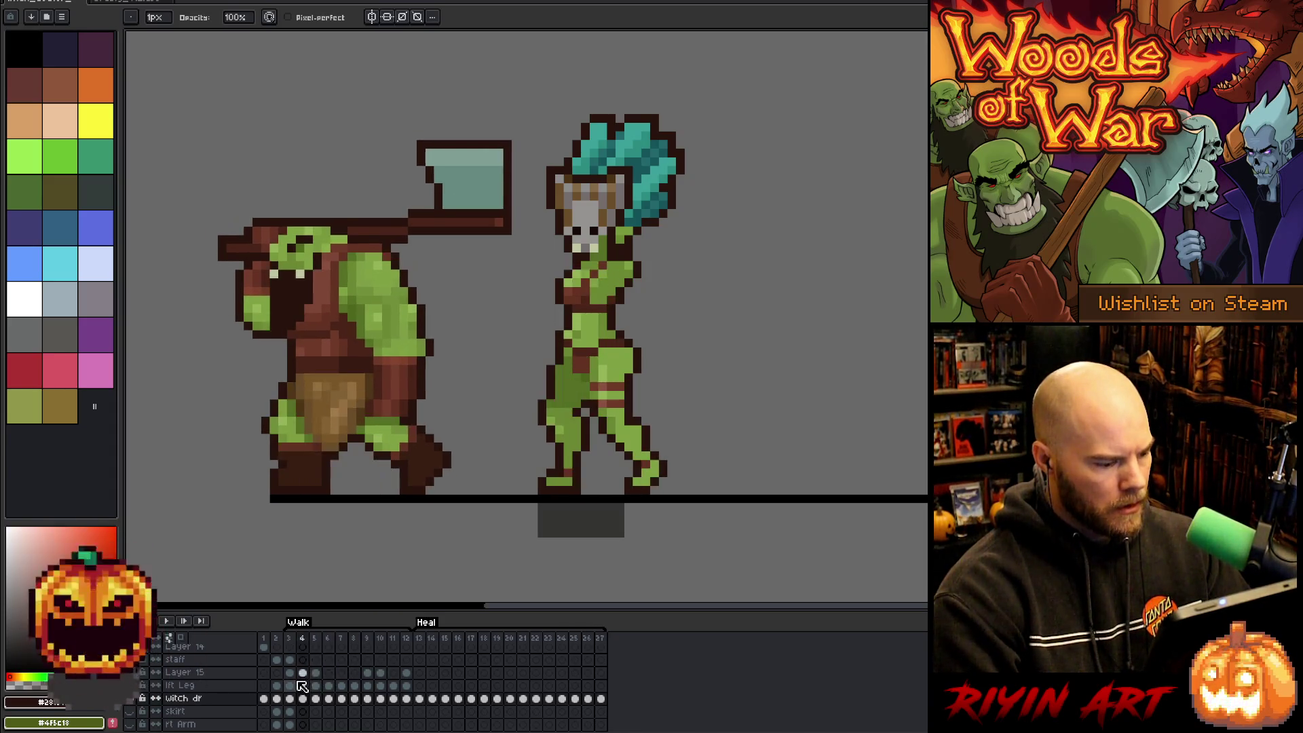
drag(293, 681, 332, 675)
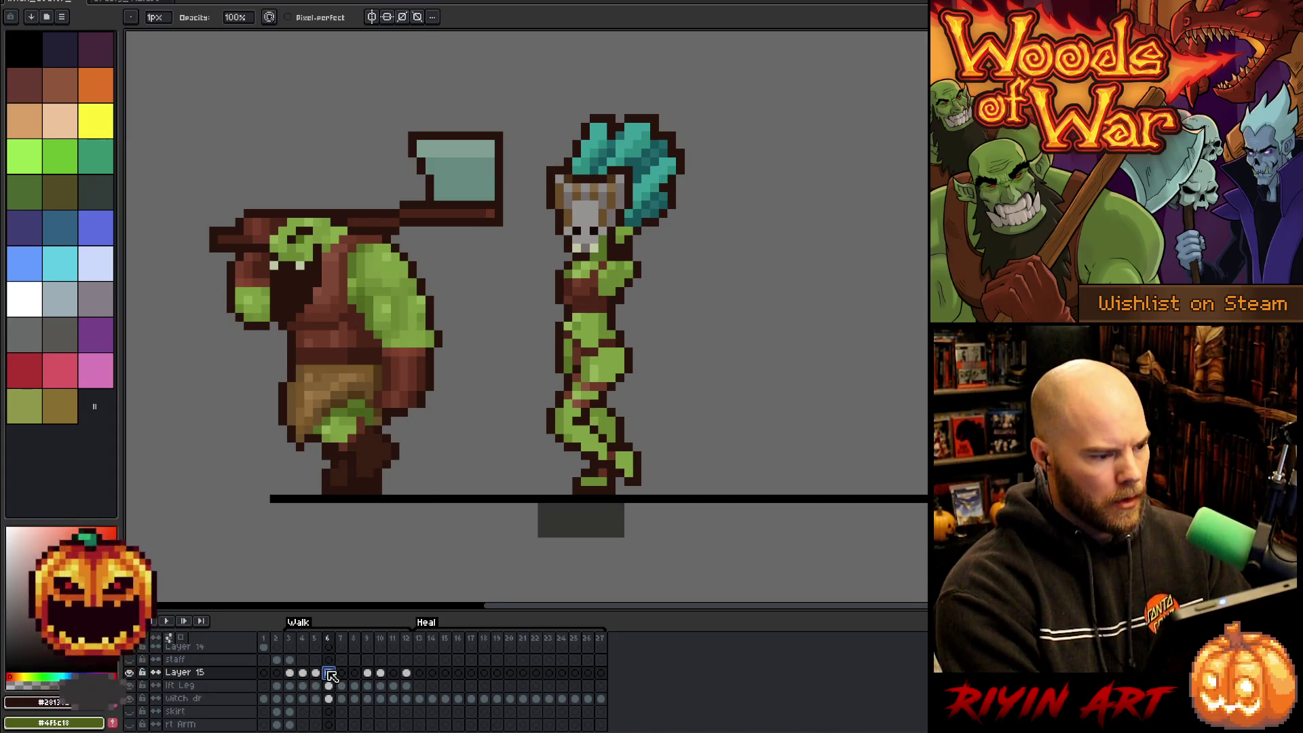
key(ctrl+t)
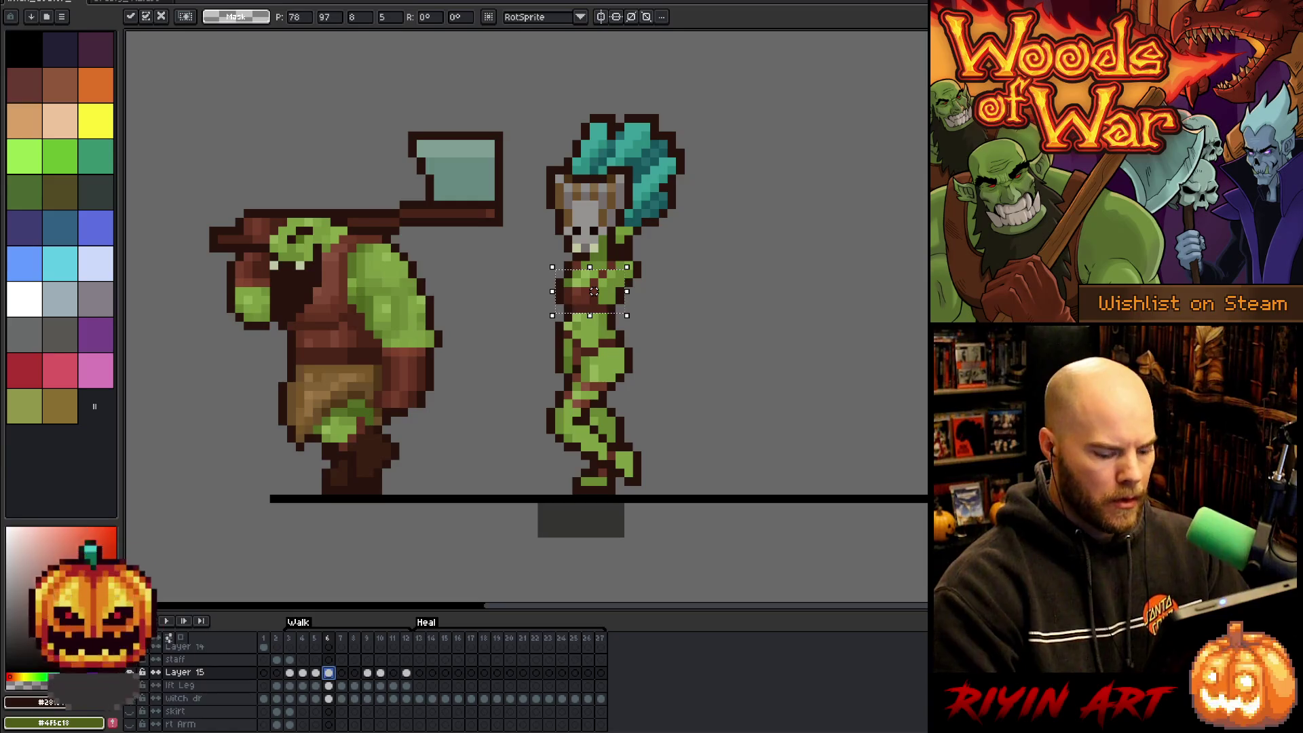
Flip back and forth between frames 5, 6 and 7 to compare the witch's walk poses.
key(Left)
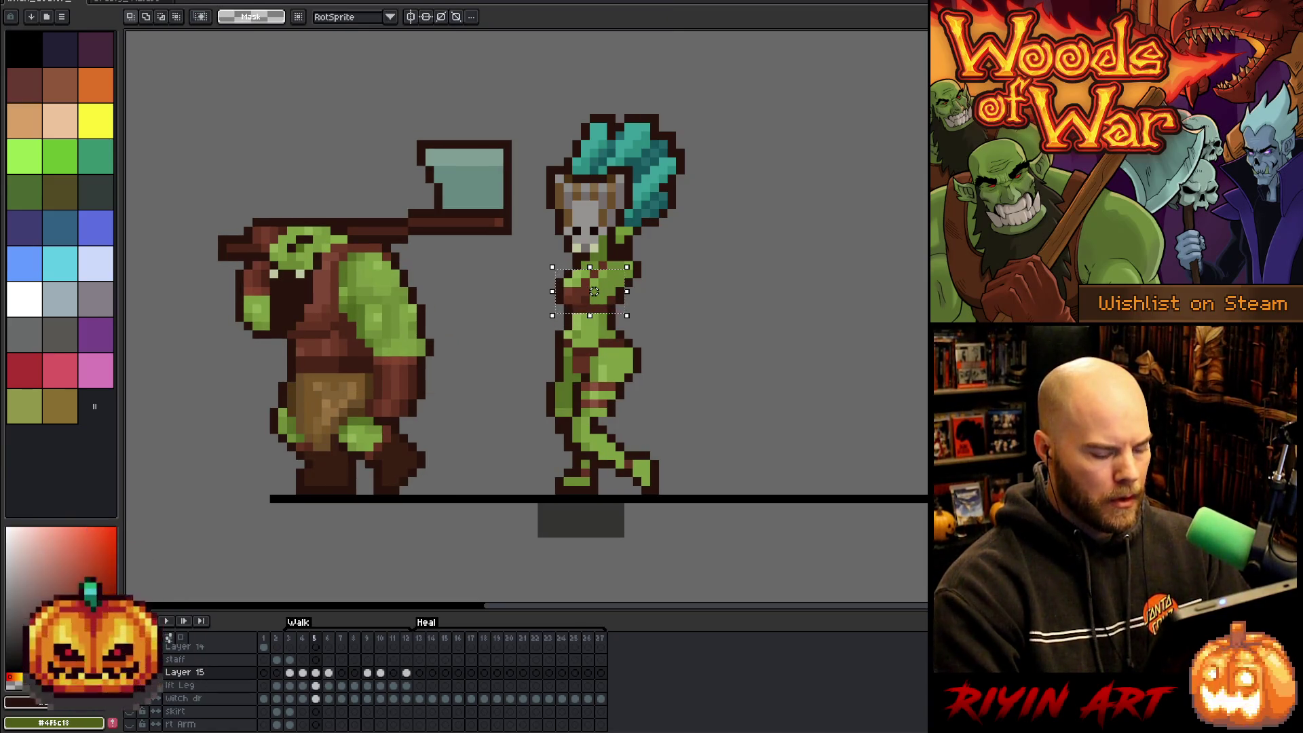
key(Right)
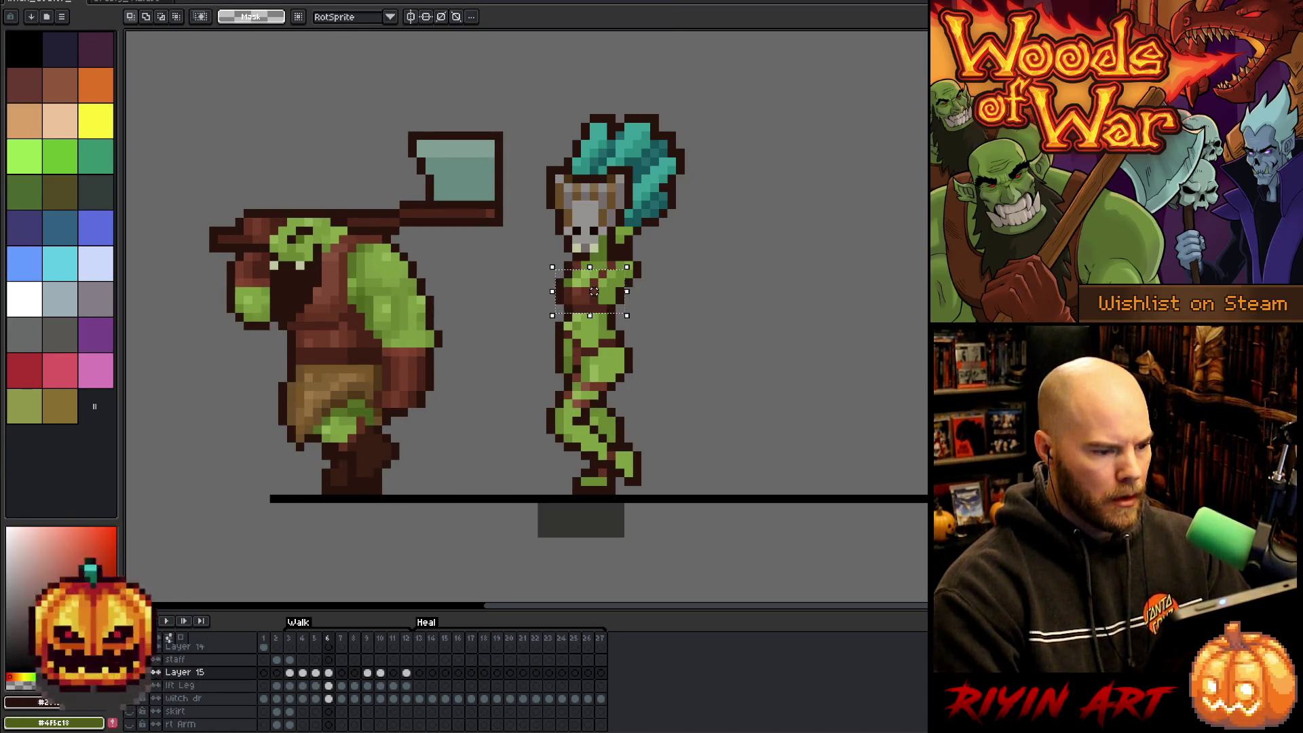
key(Left)
key(Right)
key(Left)
key(Right)
key(Left)
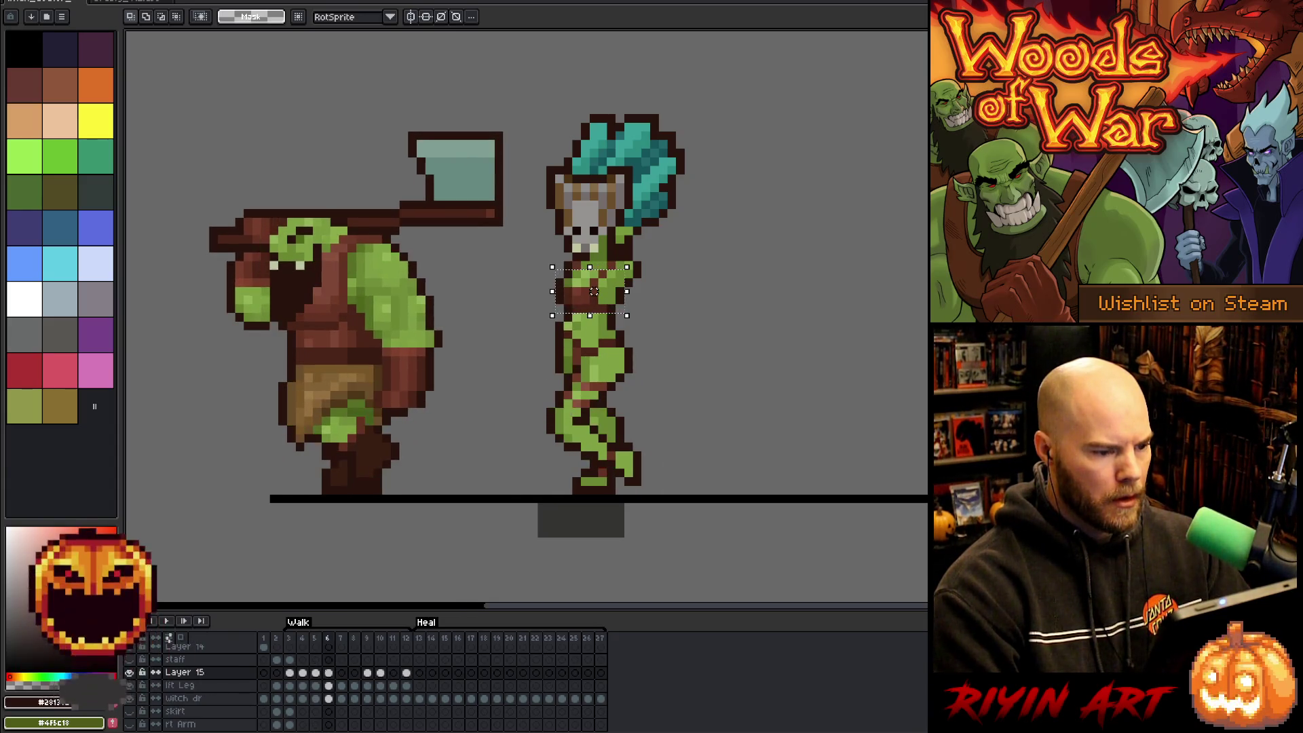
key(Right)
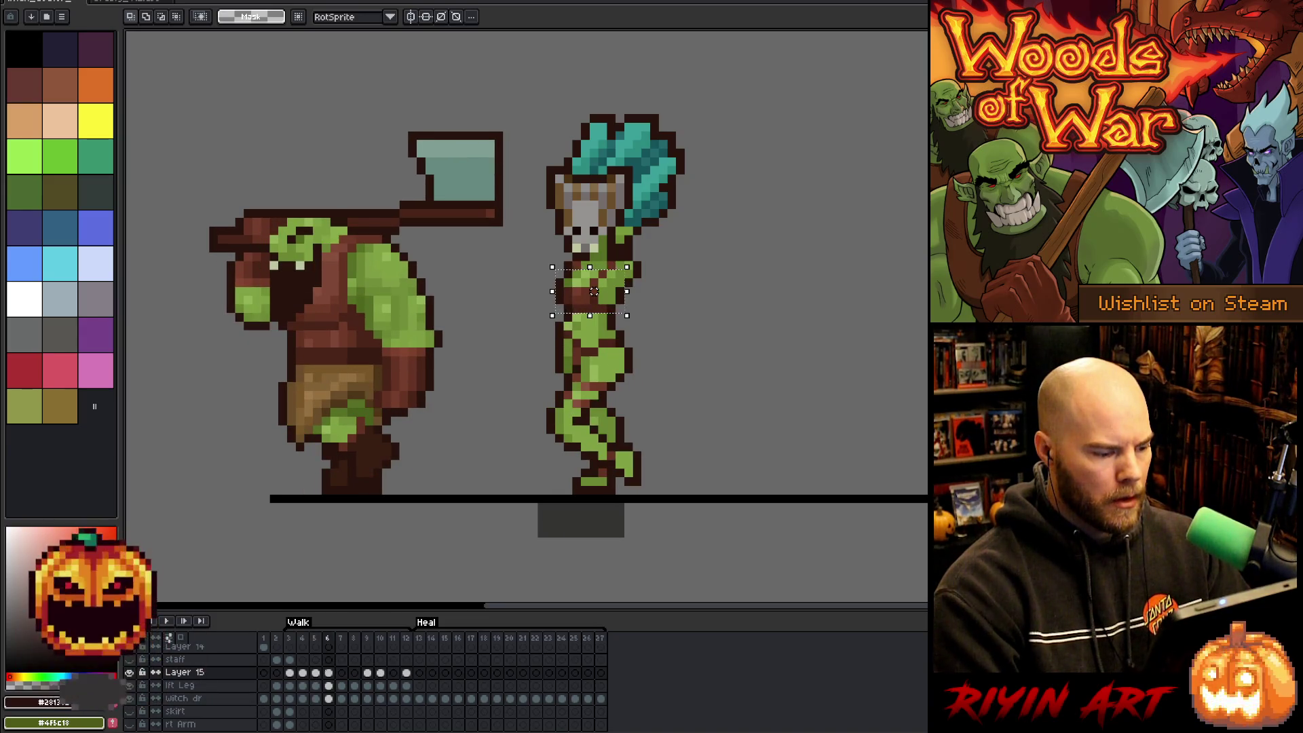
key(Right)
key(Right)
key(Left)
key(Right)
key(Right)
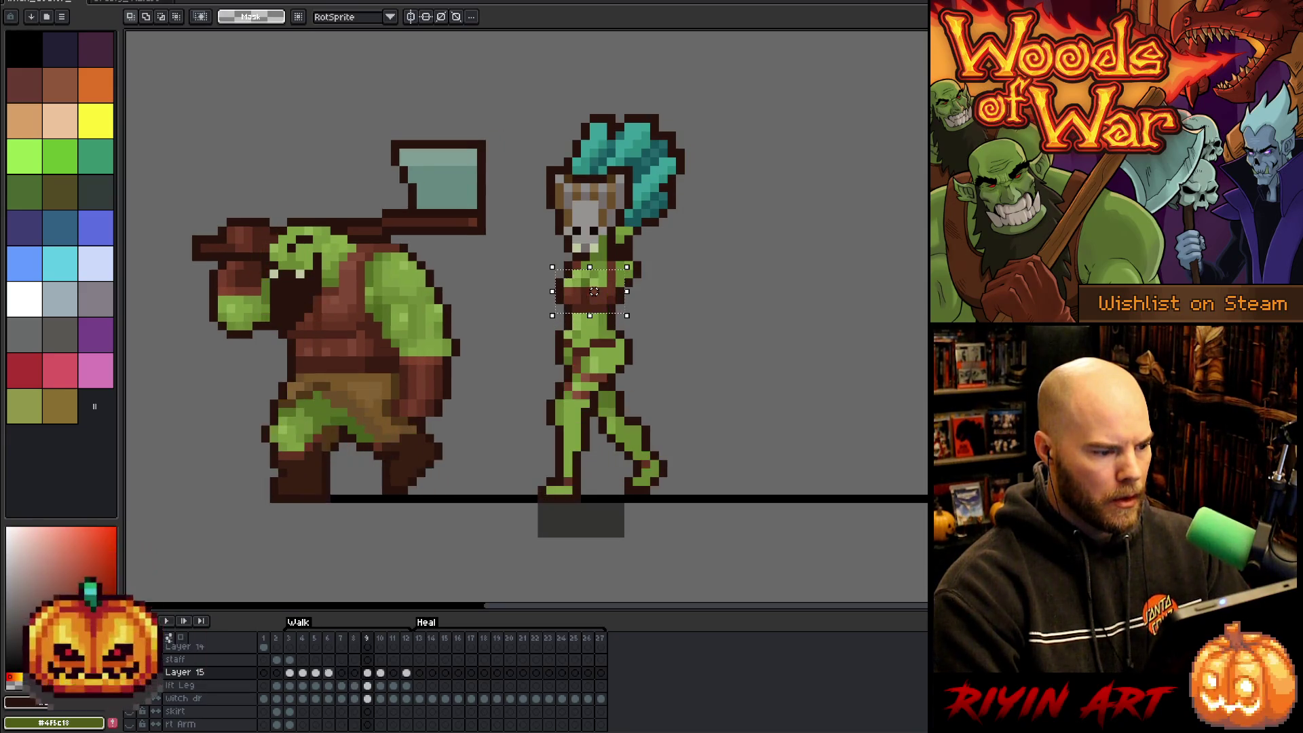
Play and stop the walk animation, then return to frame 5.
key(Return)
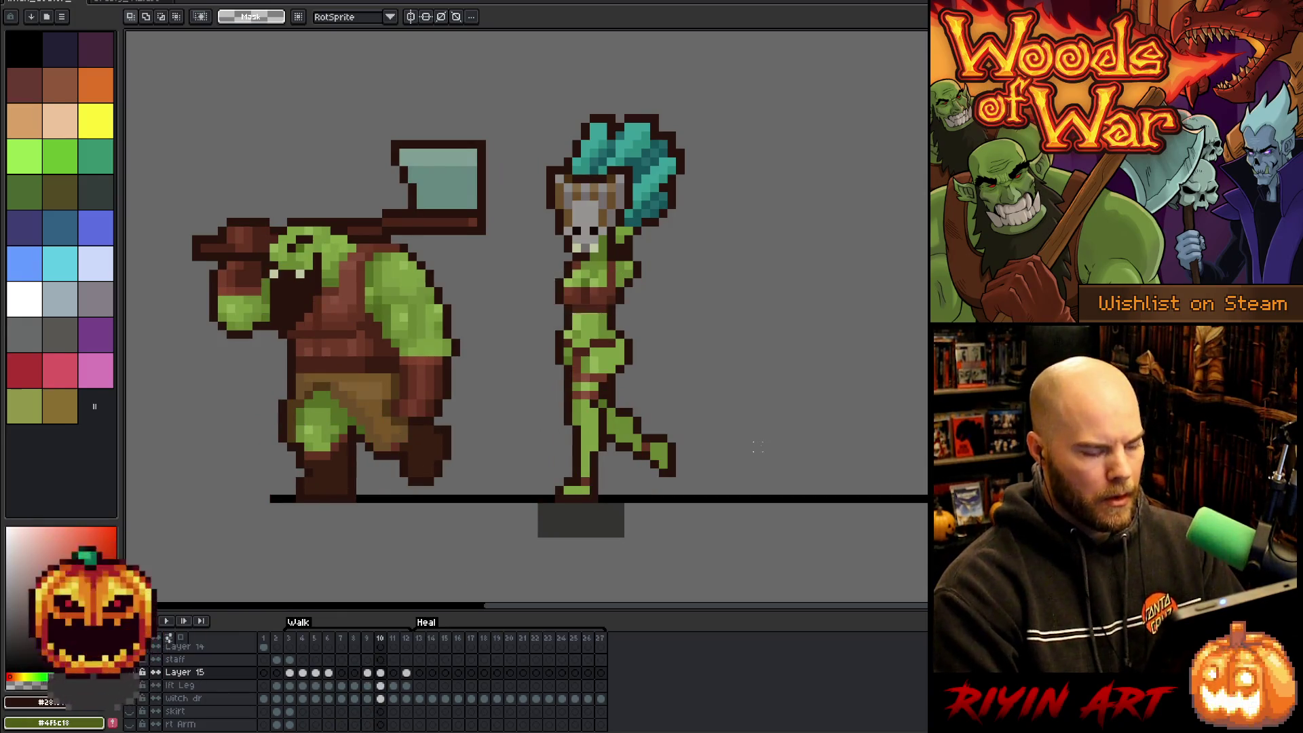
key(Return)
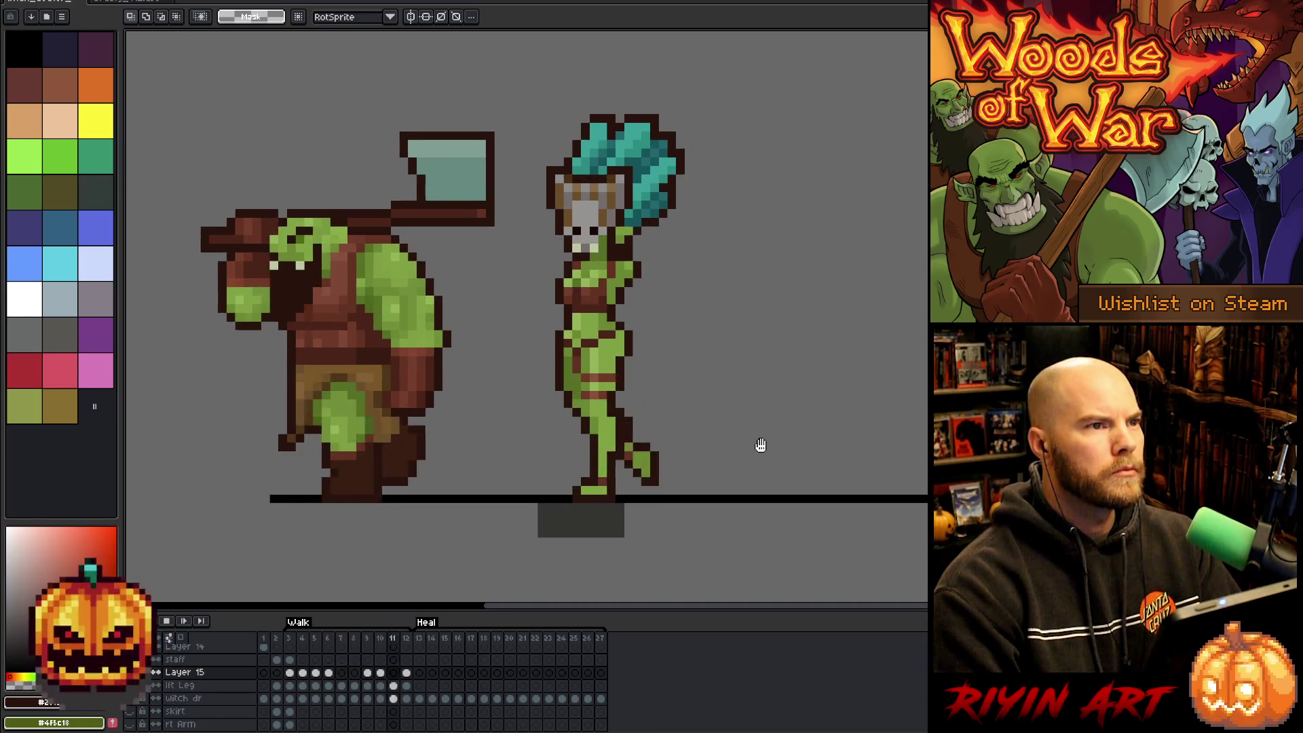
key(Return)
key(Right)
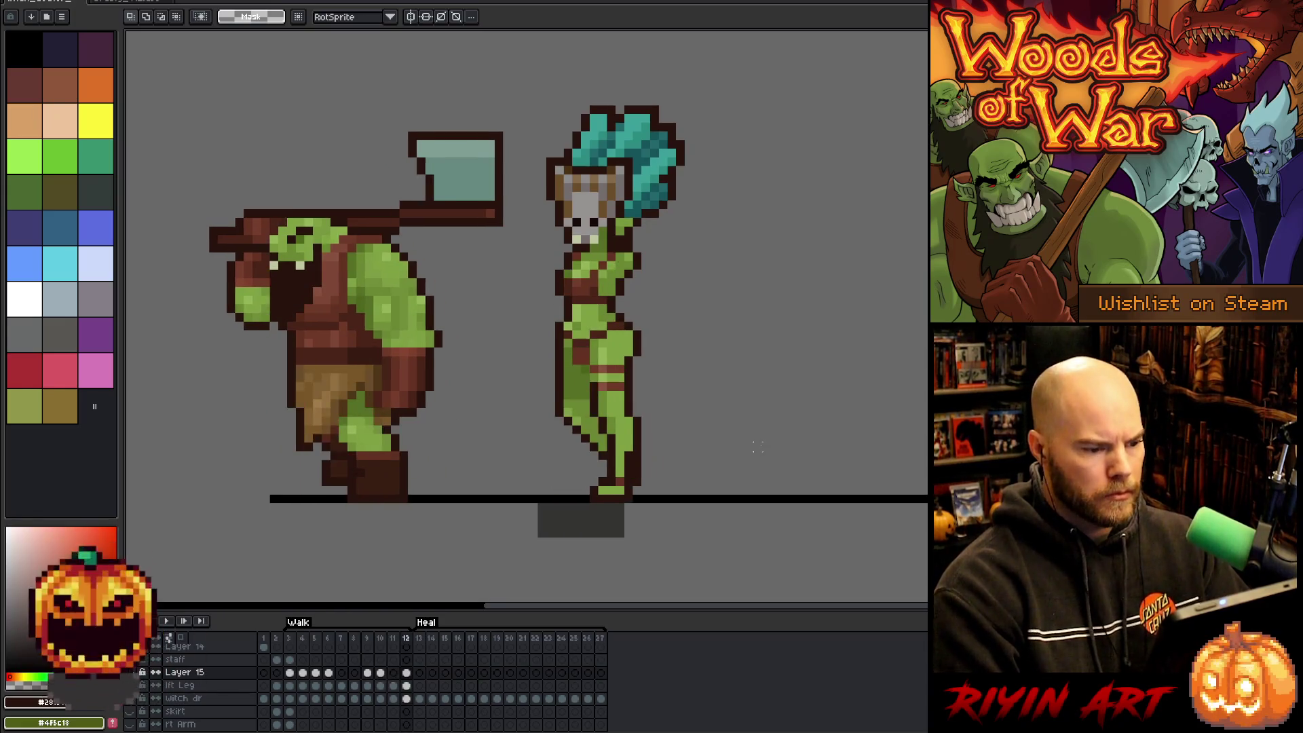
key(Left)
key(Left)
key(Left)
Marquee a small patch of the witch's chest, then step ahead to frame 9 and play.
drag(613, 258, 645, 282)
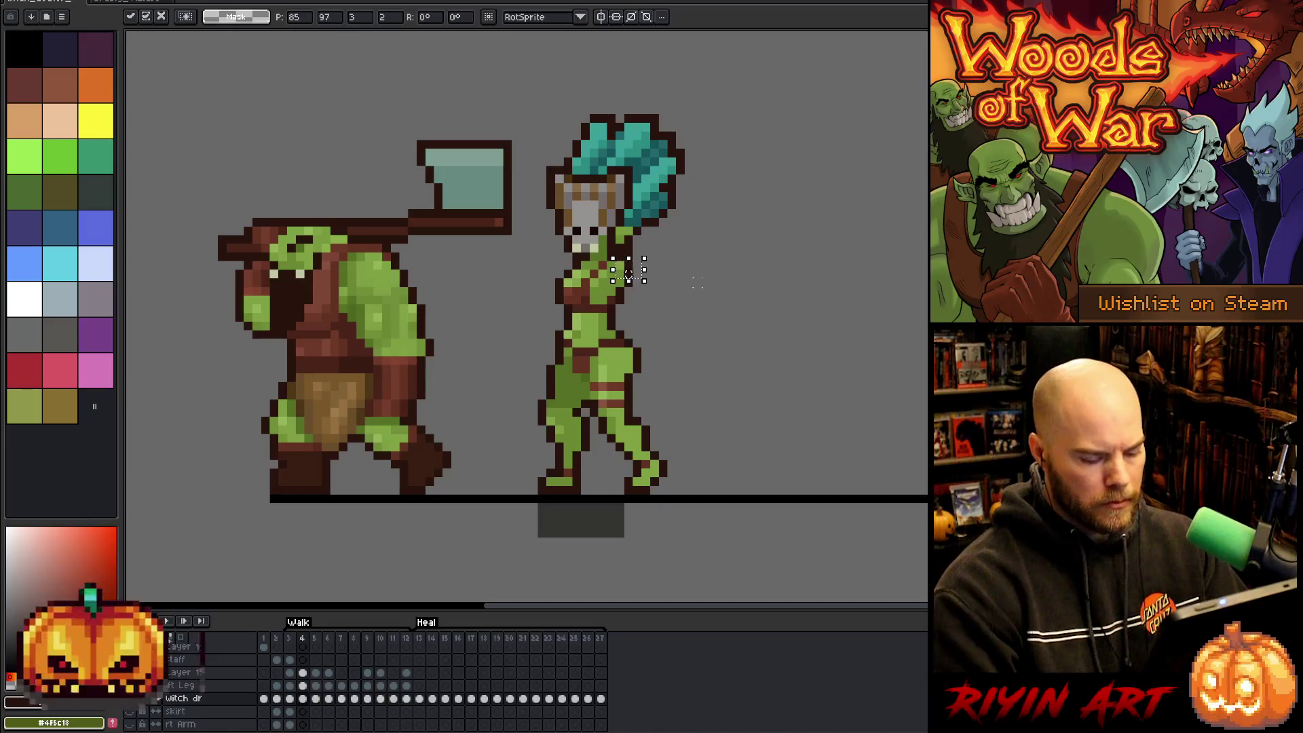
key(Right)
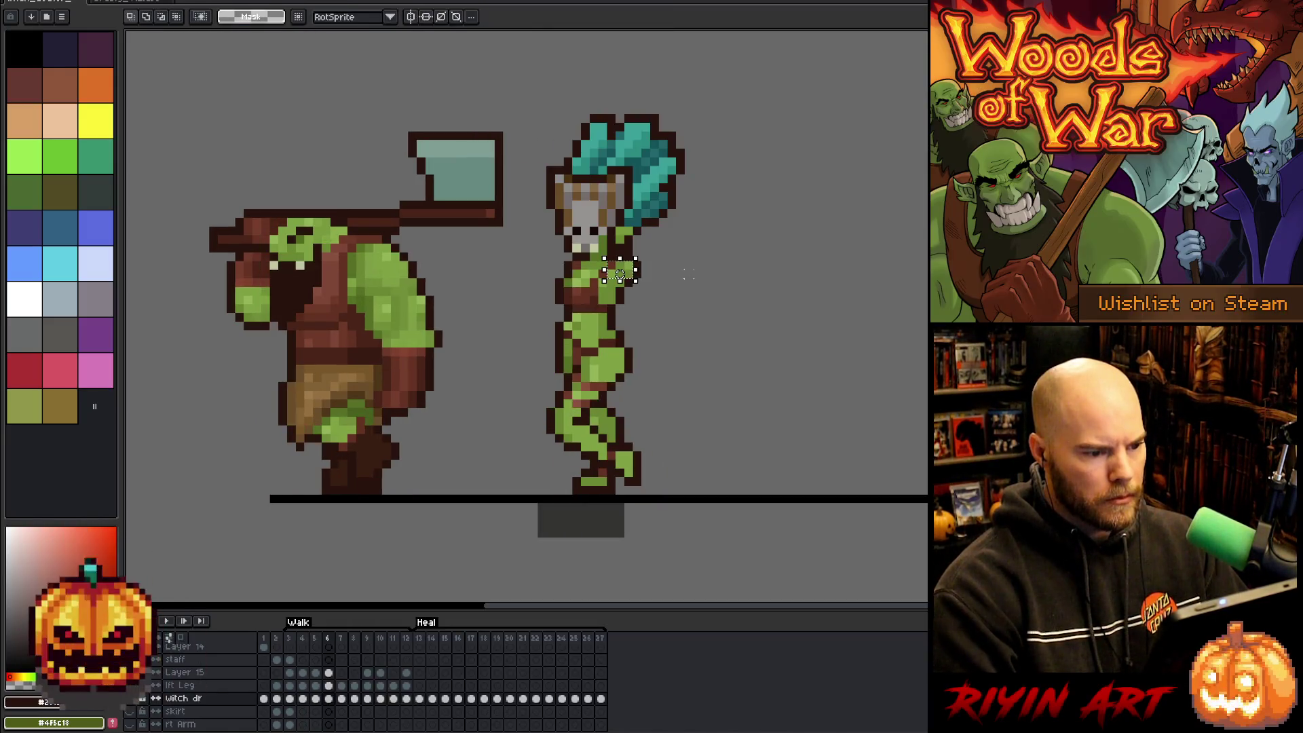
key(Right)
key(Right)
key(Right)
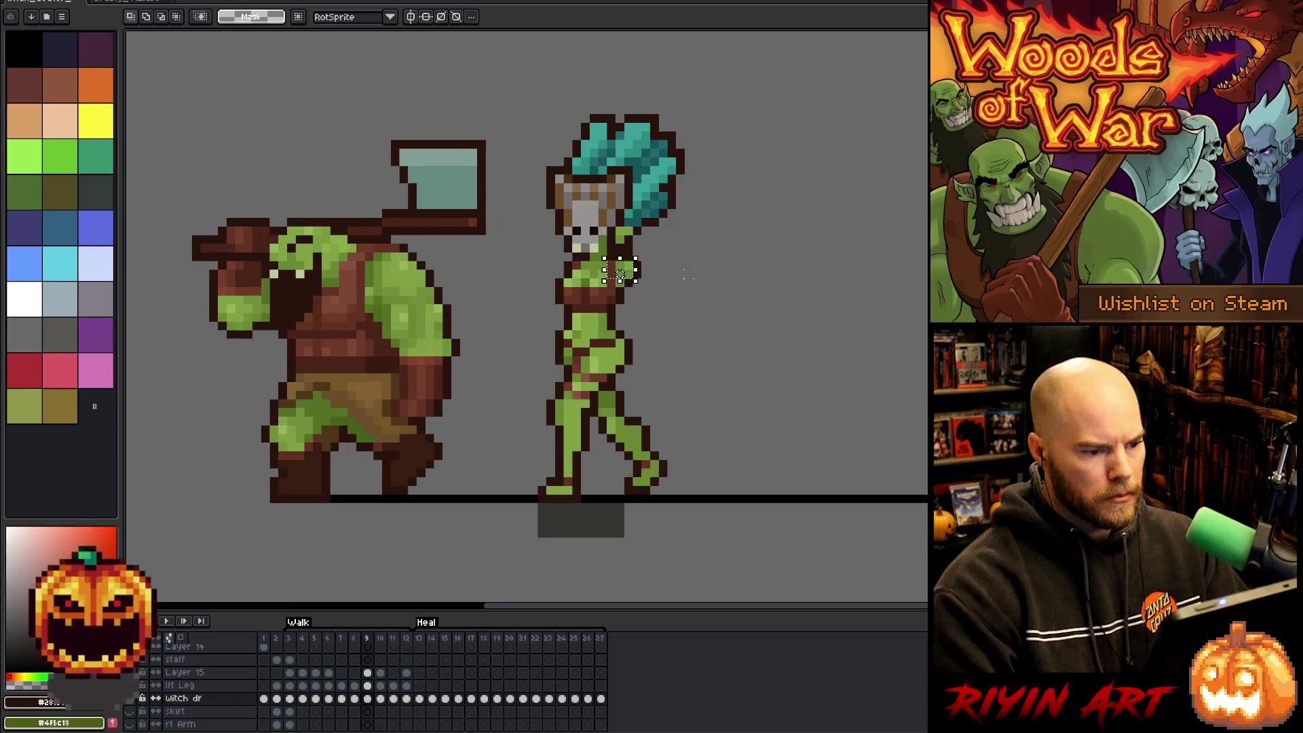
key(Right)
key(Right)
key(Right)
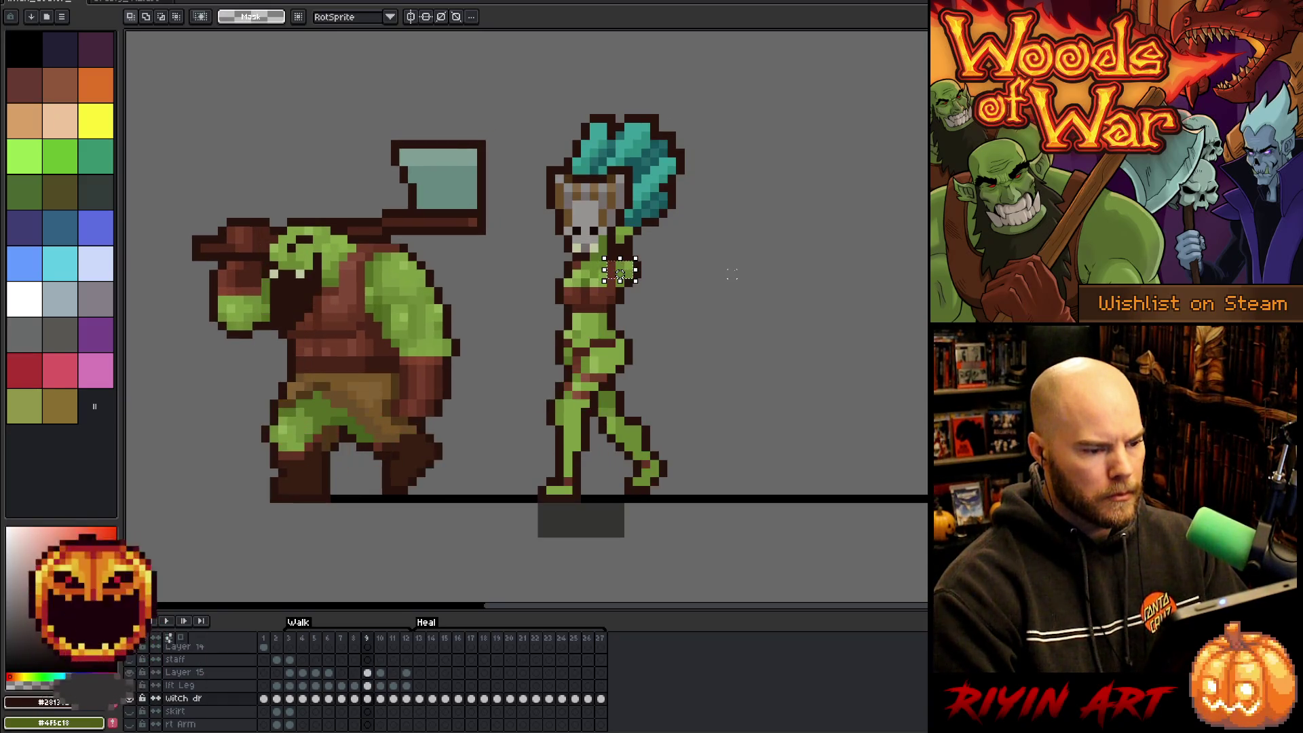
key(Right)
key(Right)
key(Right)
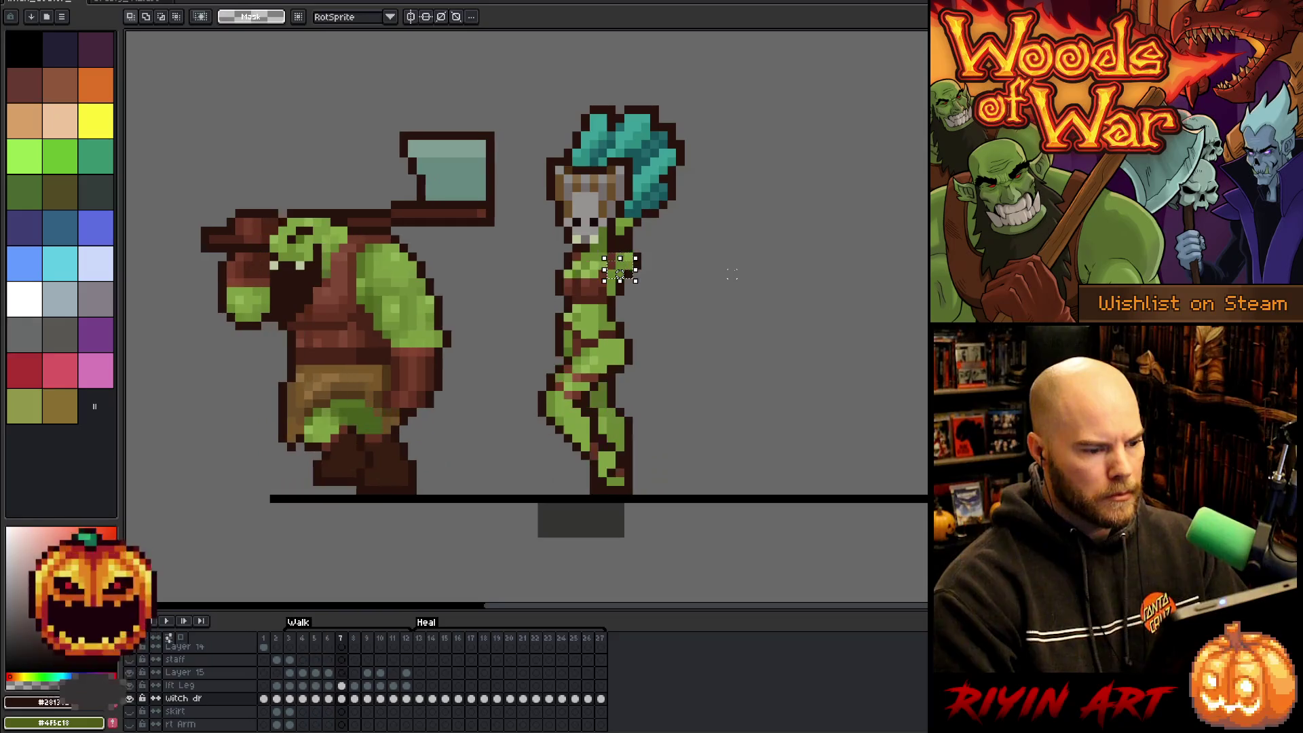
key(Return)
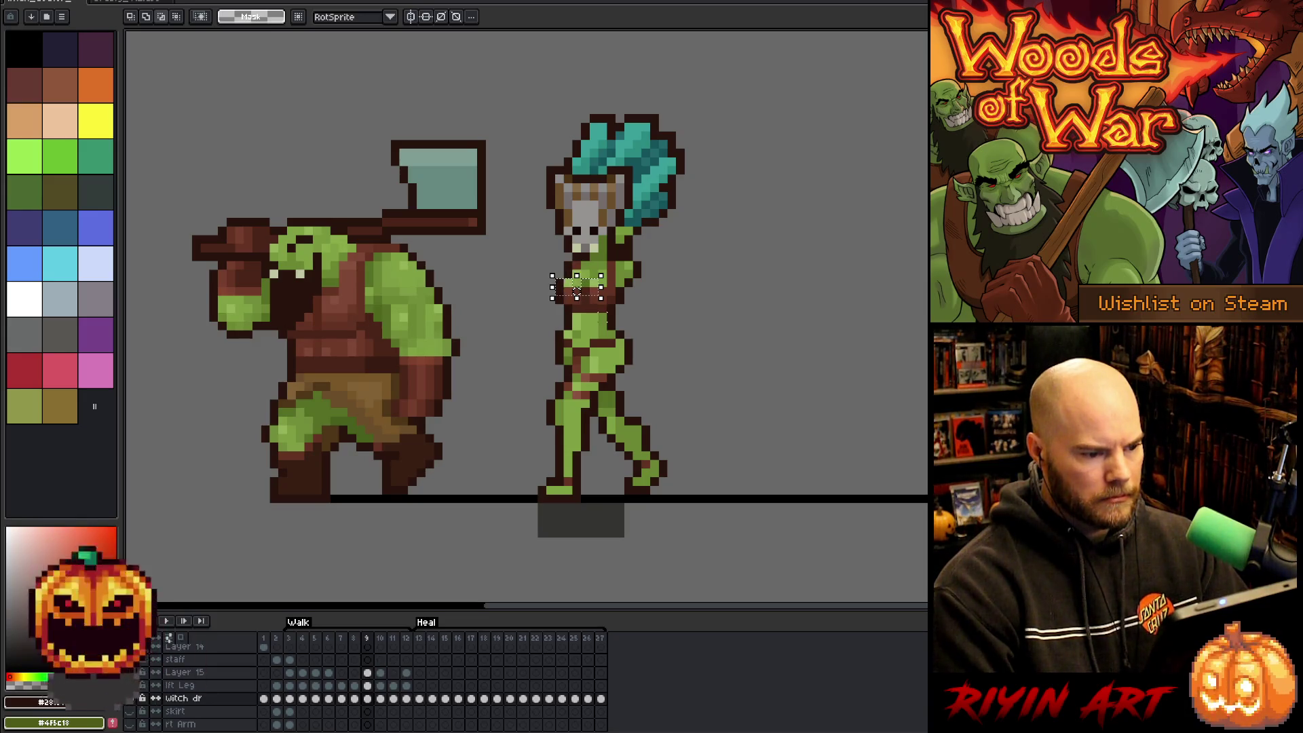
Move the chest up one pixel on witch dr, then nudge Layer 15's chest up one pixel on frame 9.
drag(576, 292, 576, 282)
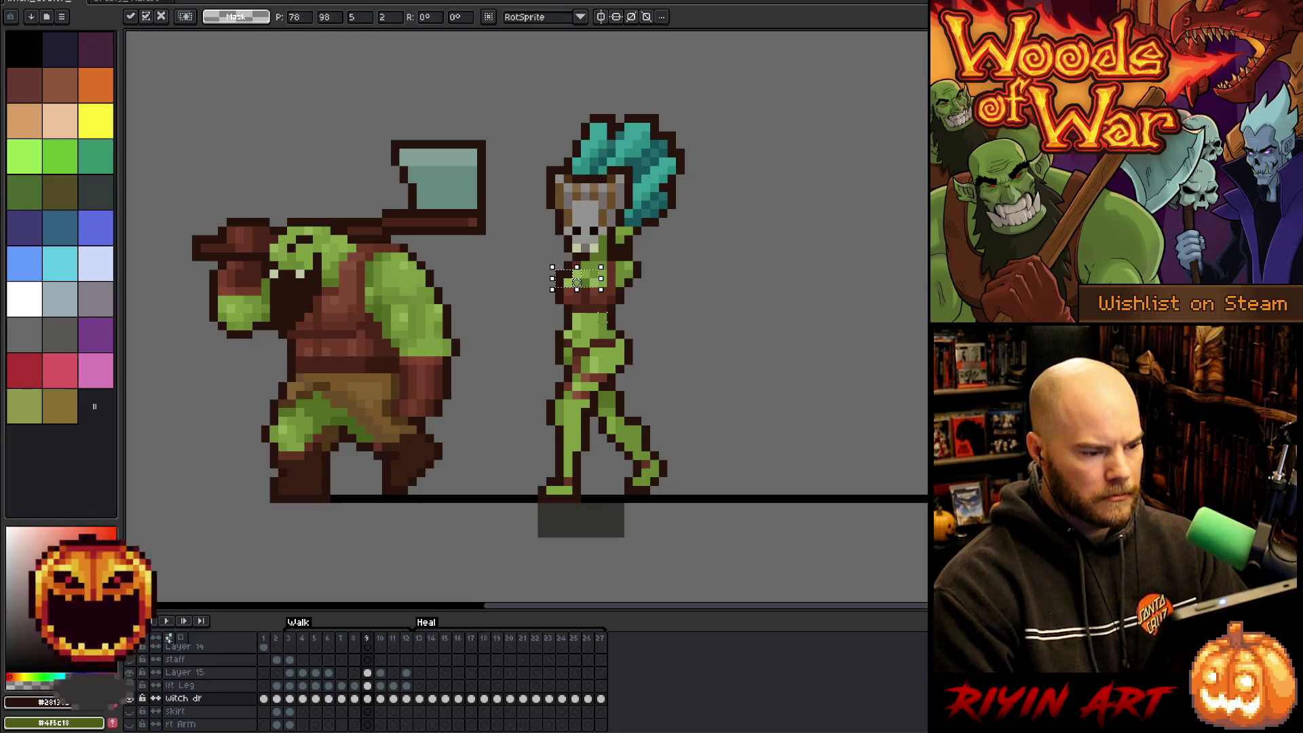
click(367, 686)
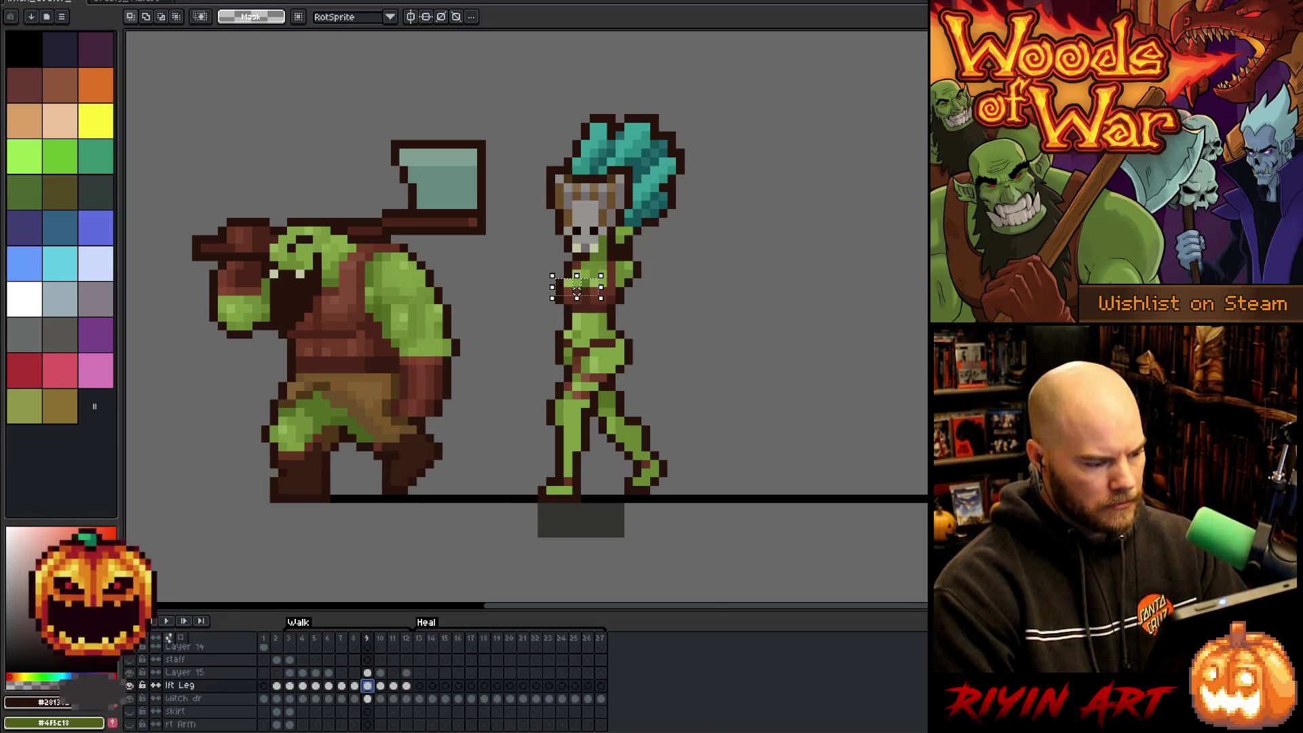
click(367, 673)
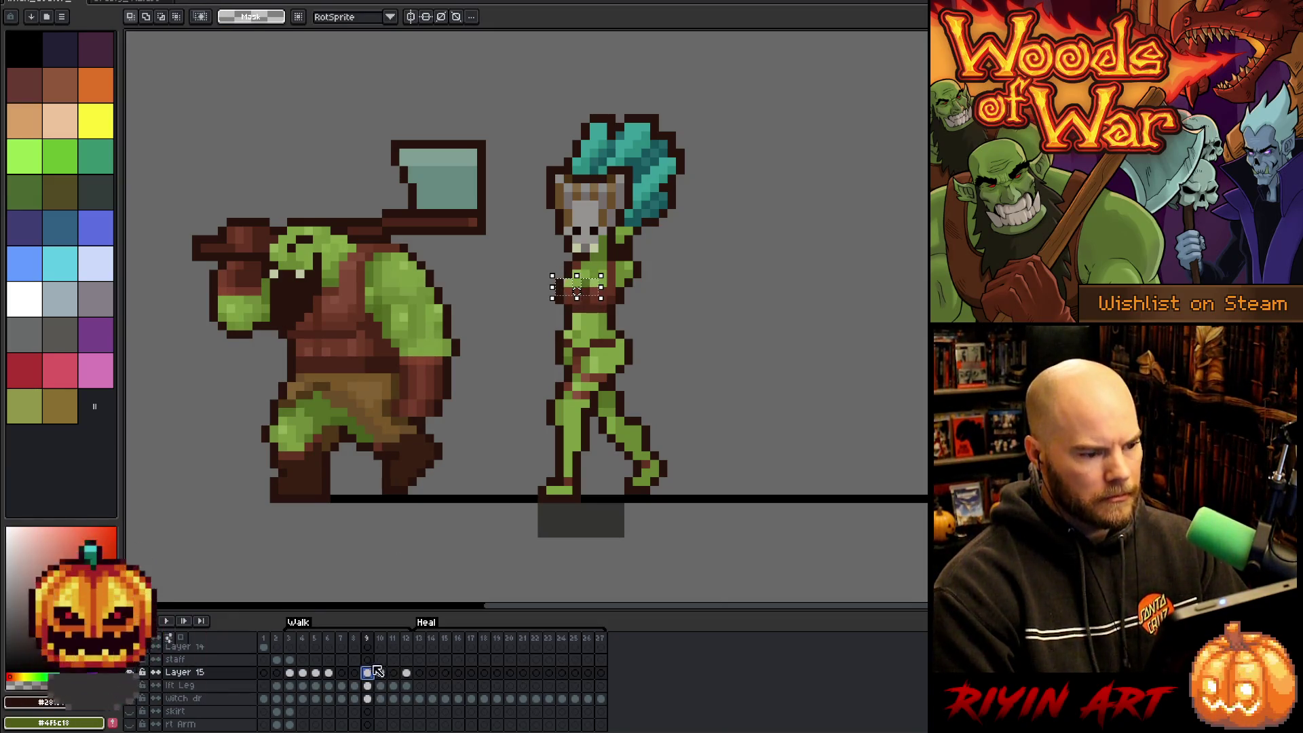
key(Up)
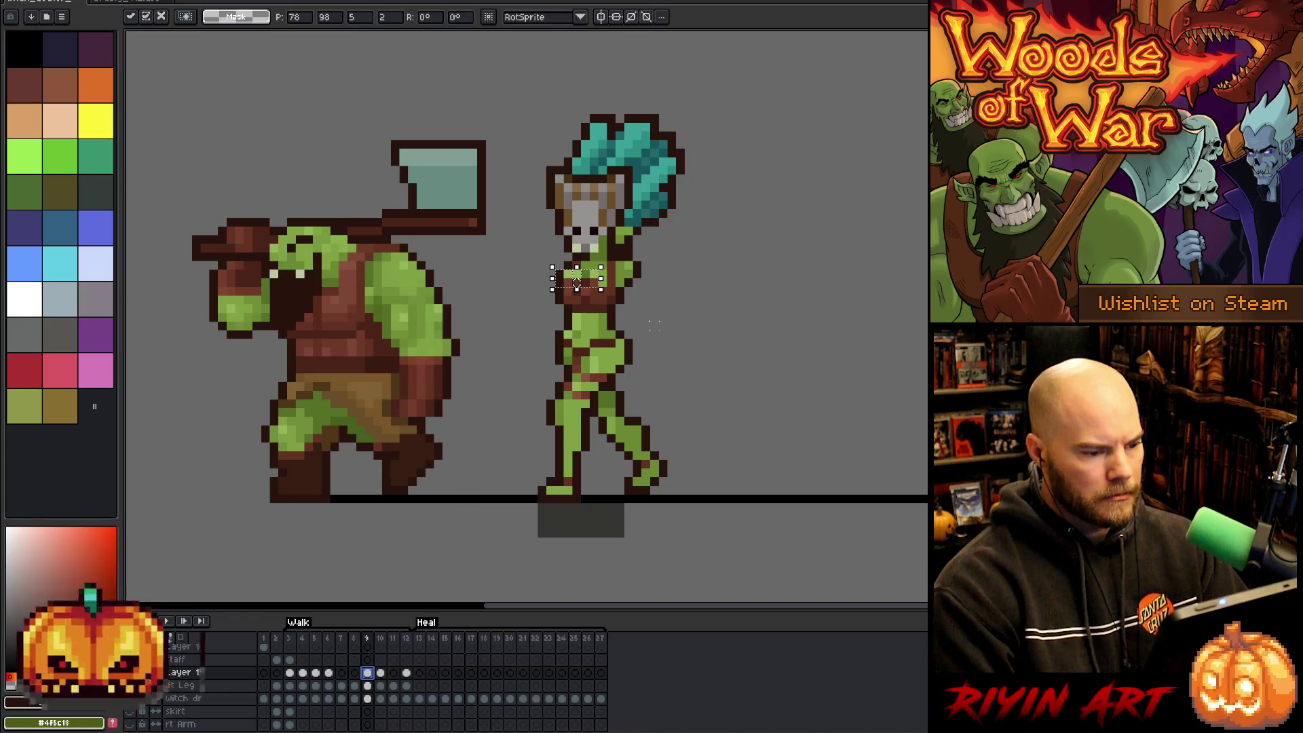
key(ctrl+d)
key(b)
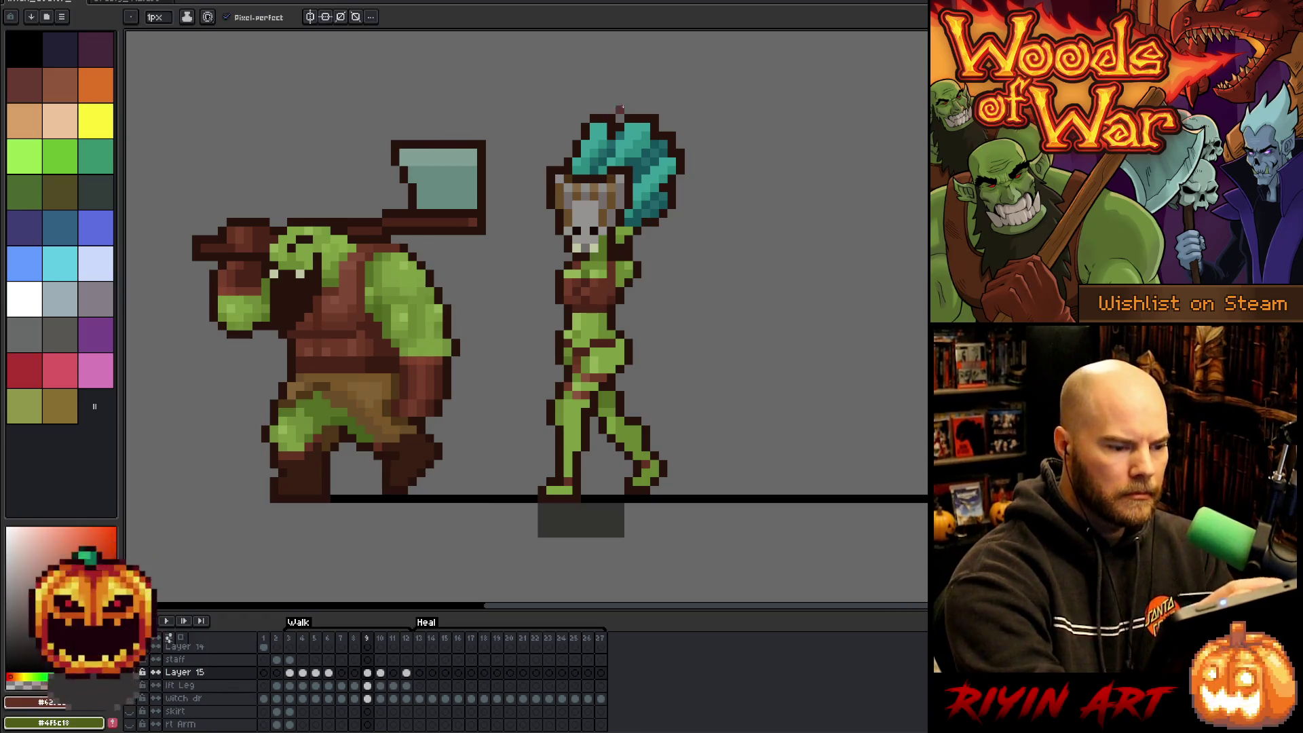
Restore the chest selection, nudge it up one pixel again, commit, and pick a new drawing colour.
key(ctrl+z)
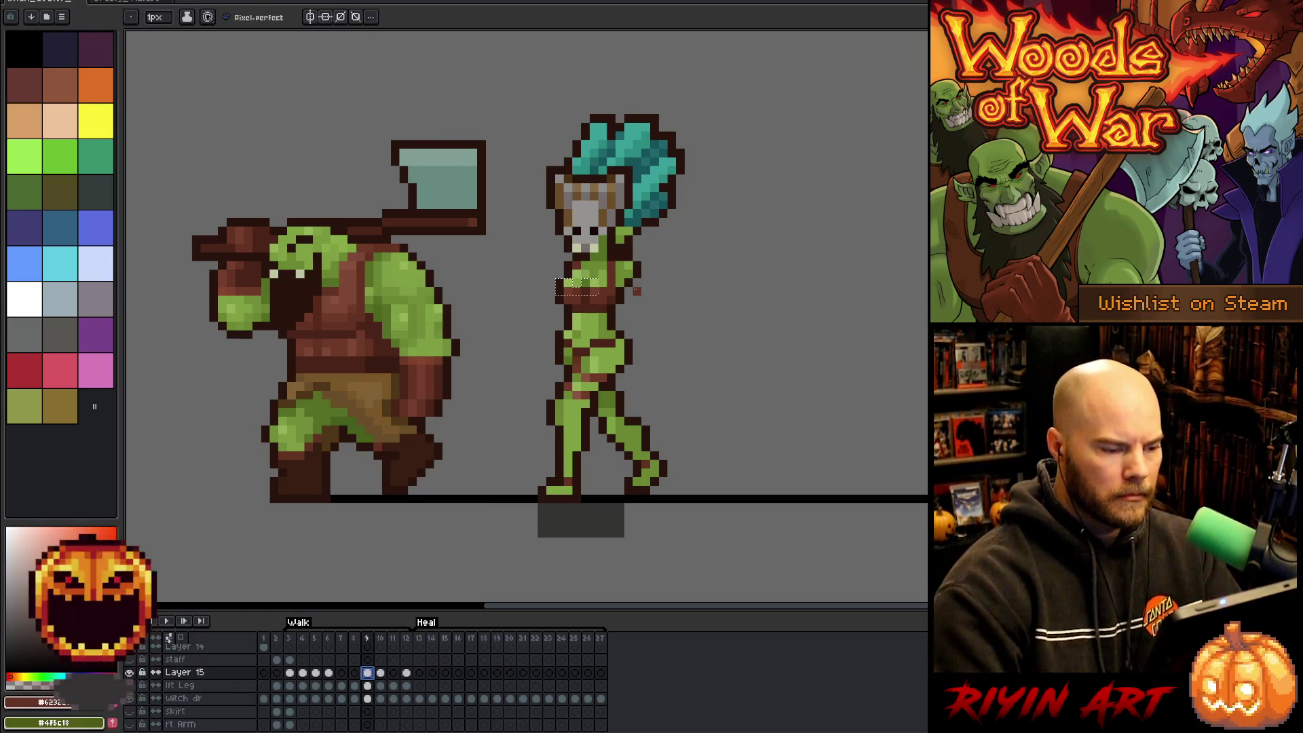
key(m)
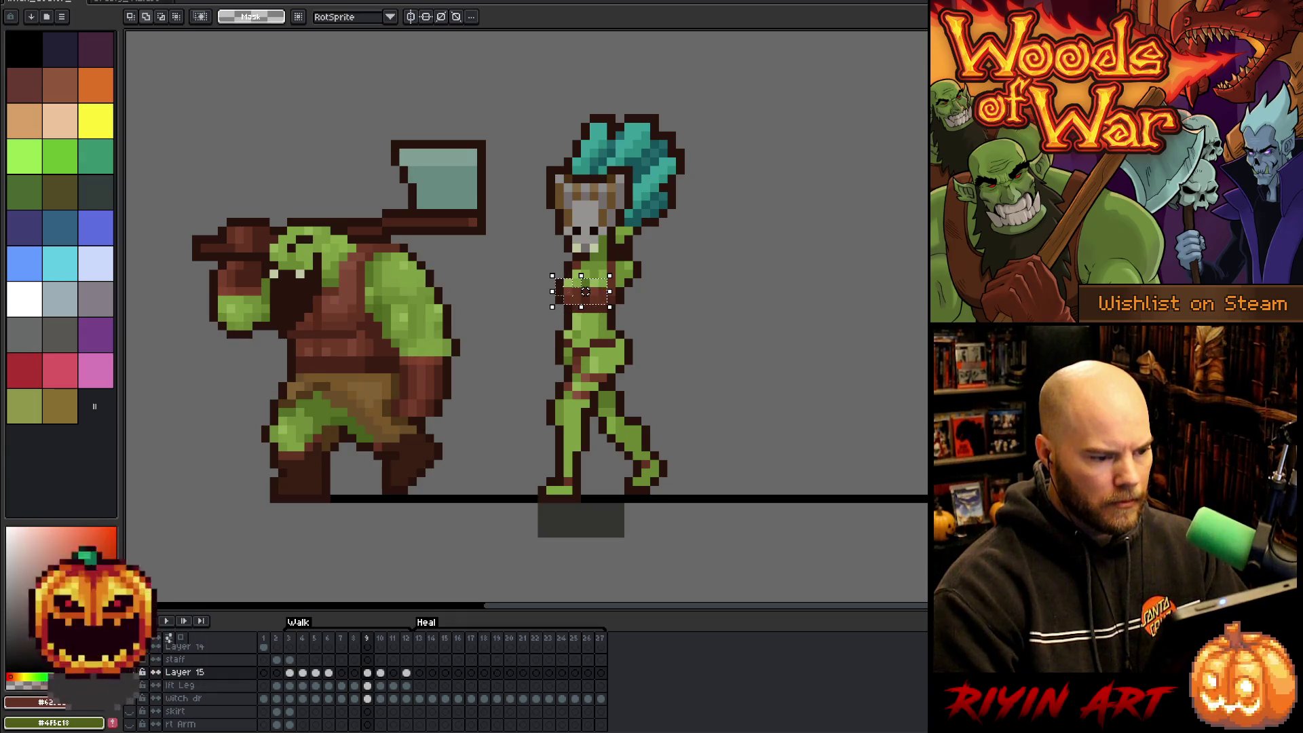
key(Up)
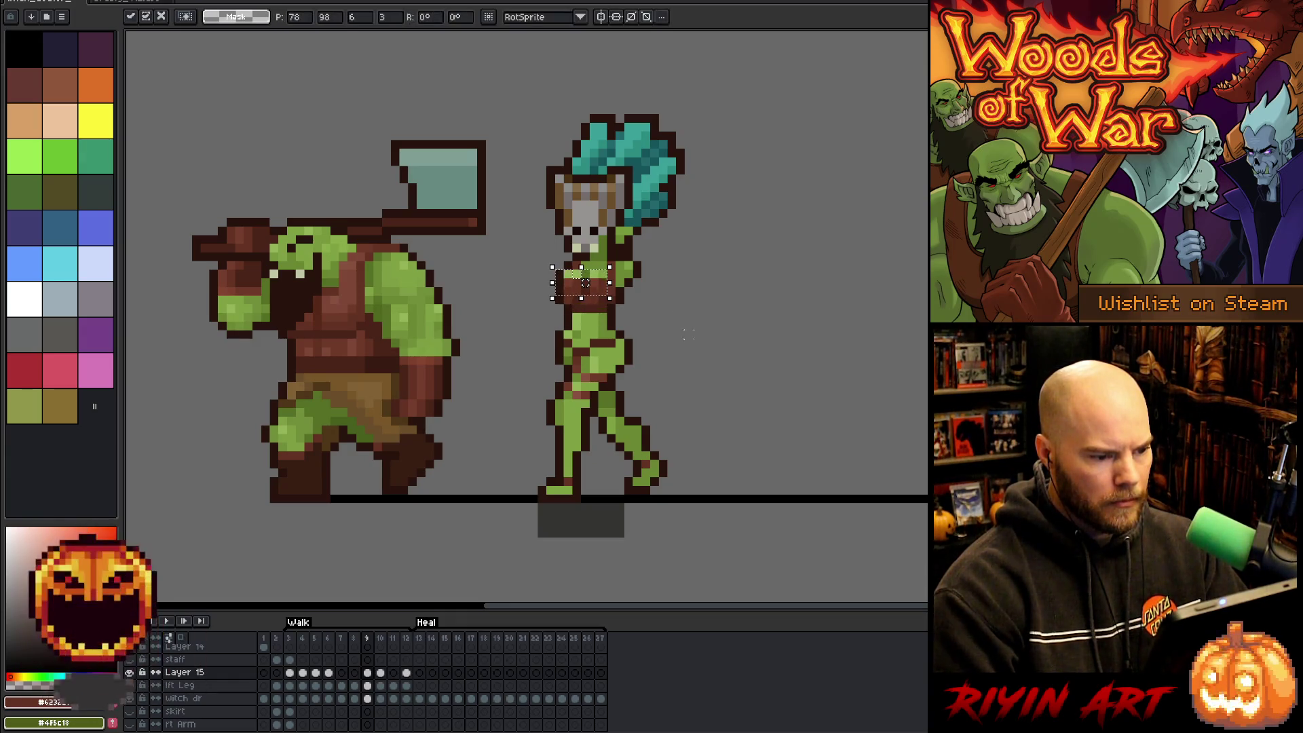
key(Return)
key(b)
alt+click(575, 301)
key(e)
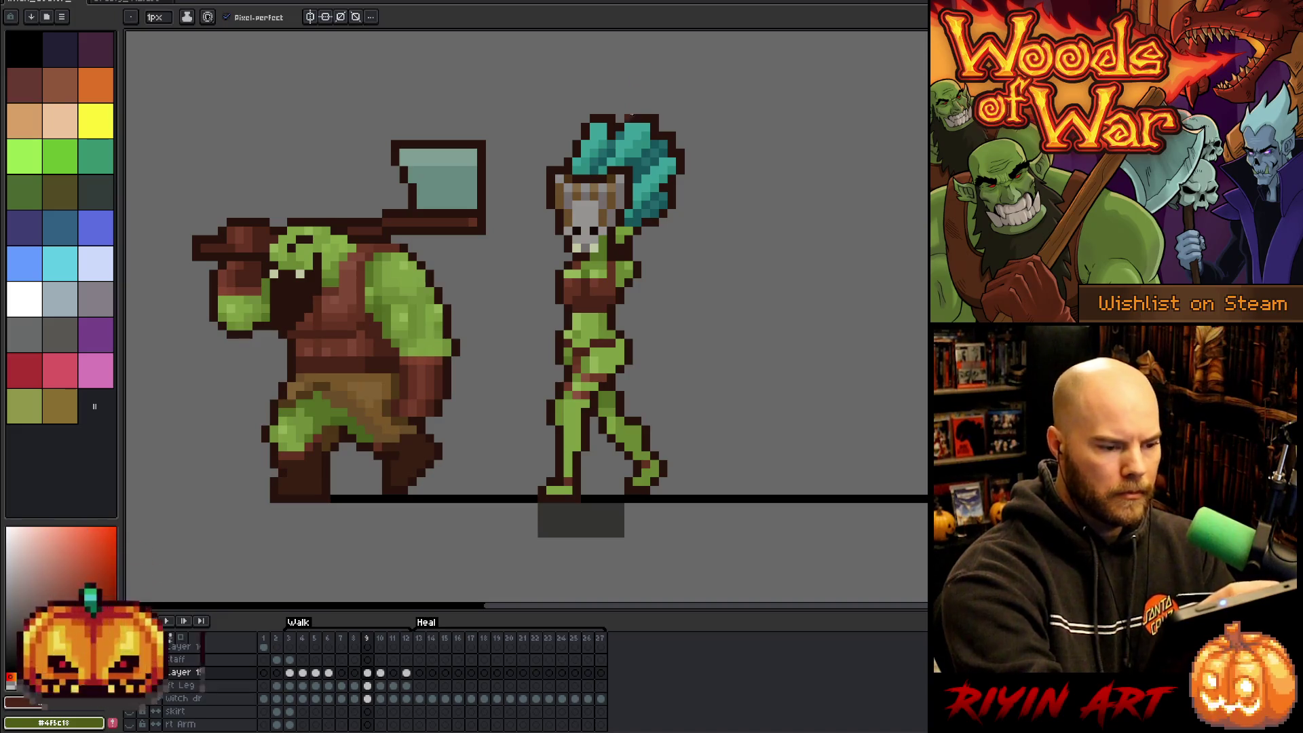
On frame 9's witch dr layer, pick the dark chest colour and touch up pixels with pencil and eraser.
click(367, 686)
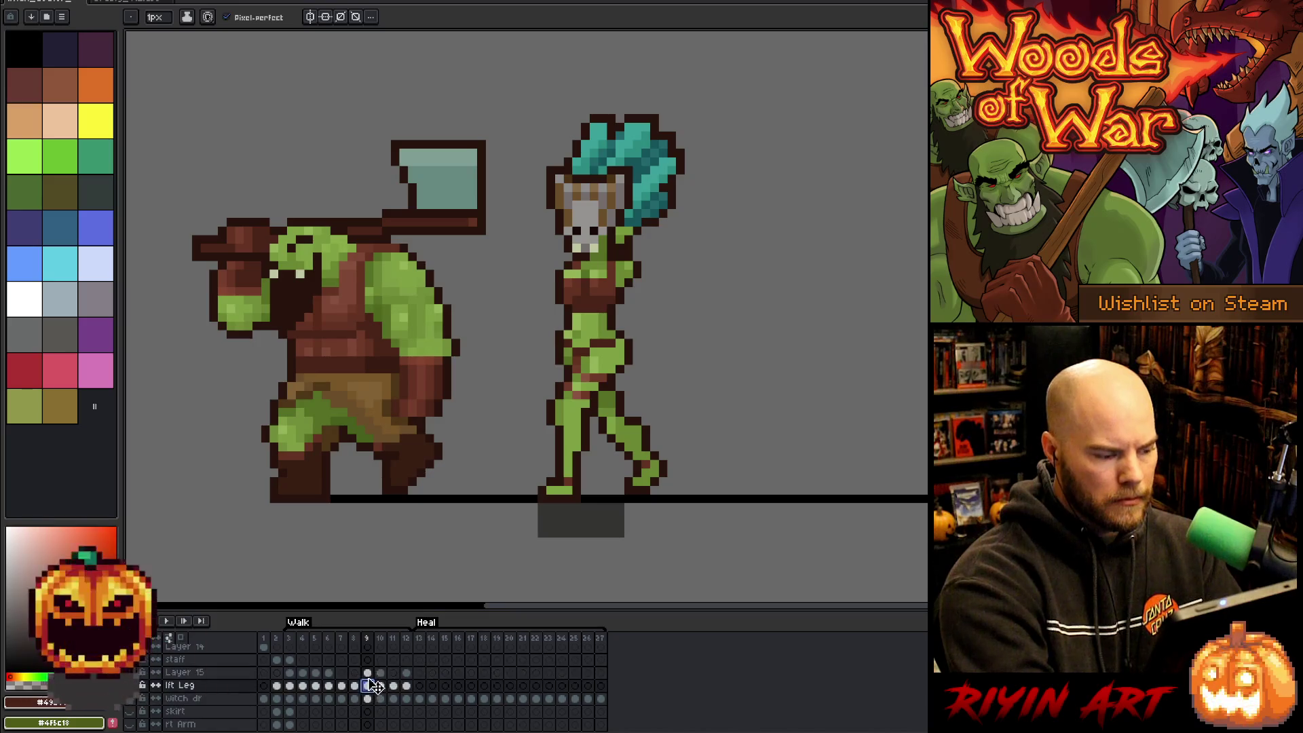
click(370, 699)
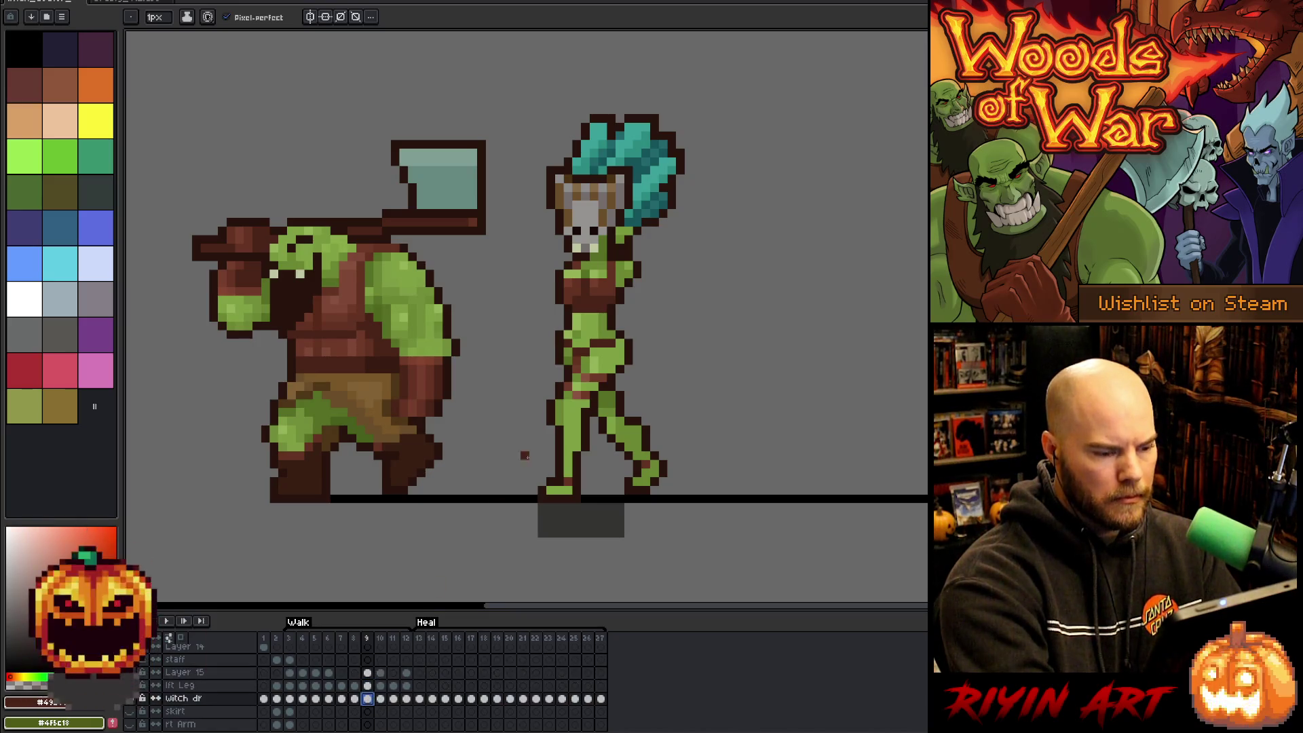
alt+click(612, 307)
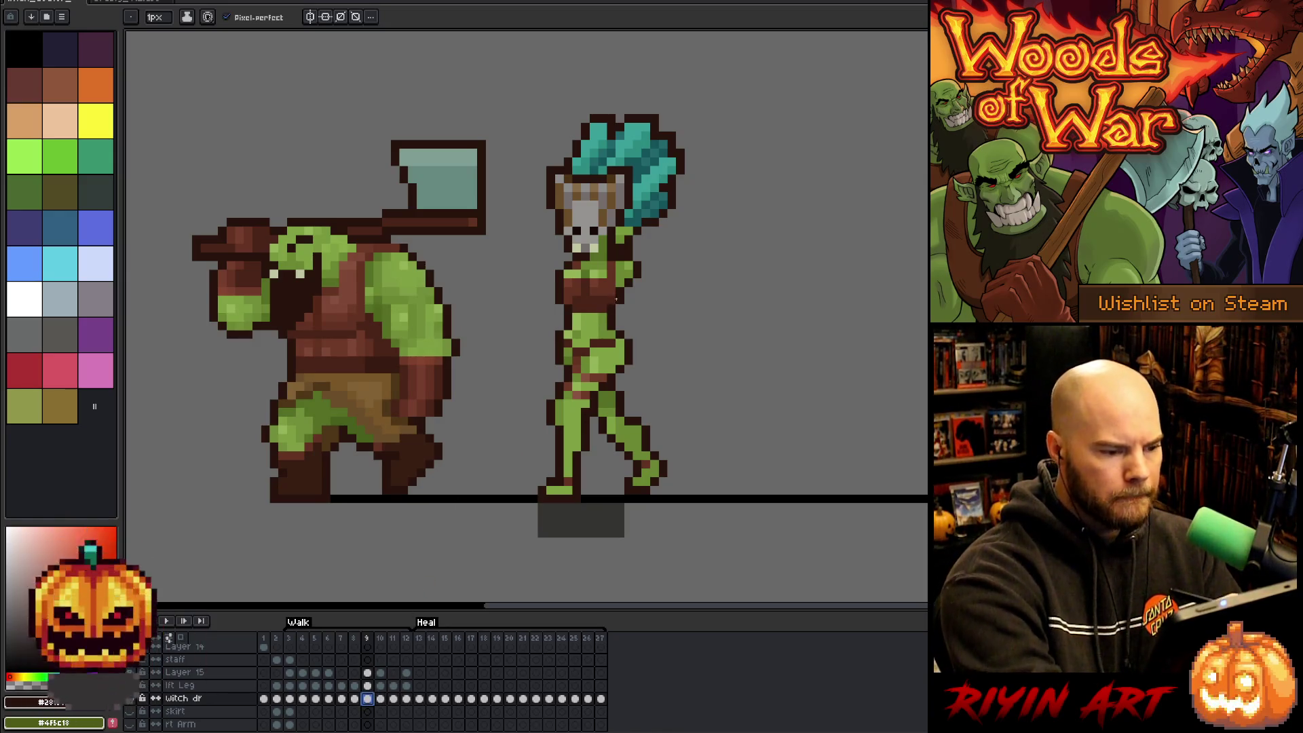
key(e)
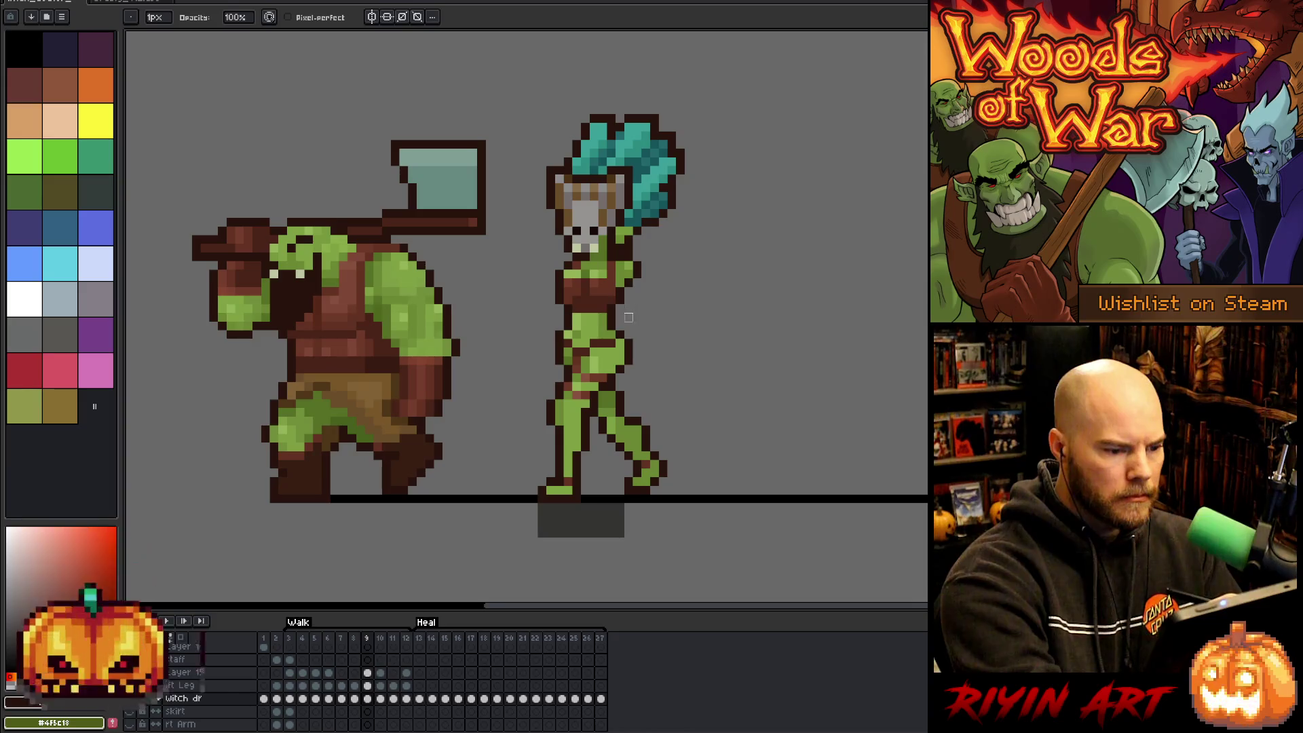
key(b)
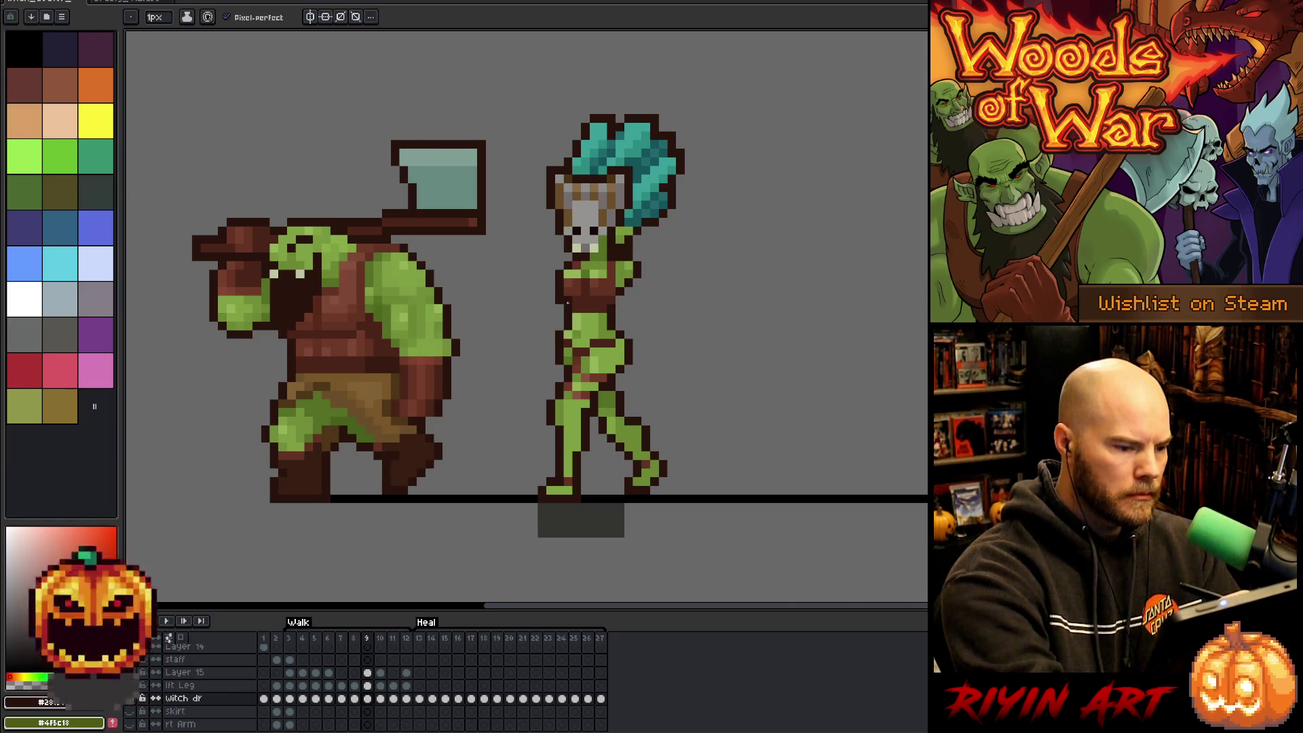
key(e)
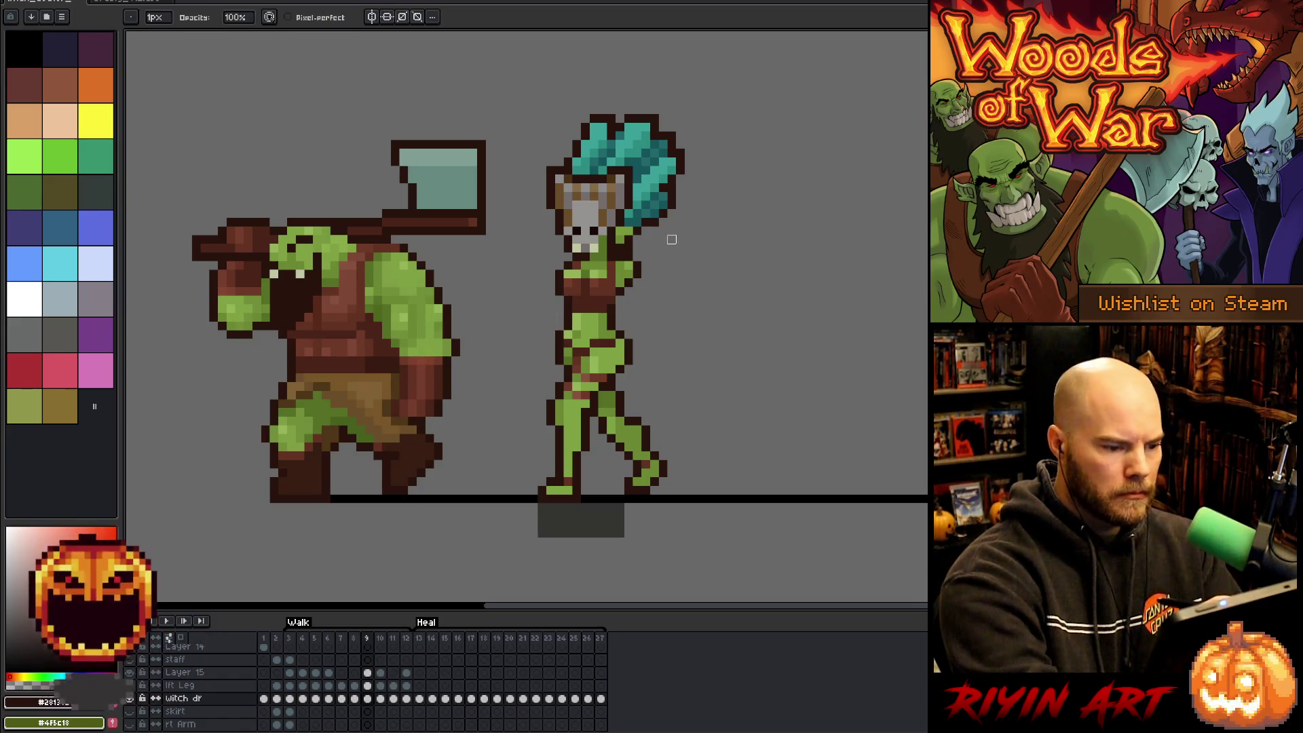
ctrl+click(618, 309)
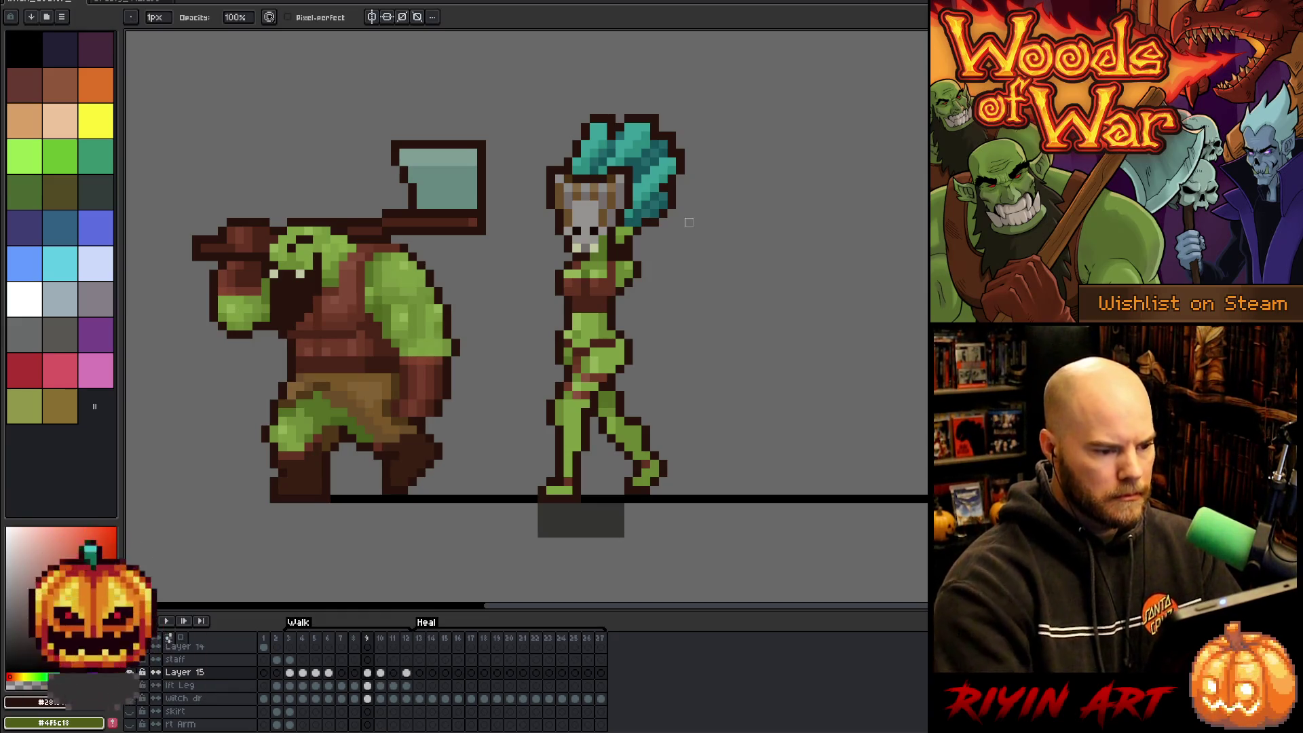
Flip through walk frames 9 to 12 comparing the witch's poses, settling on frame 11.
key(Left)
key(Right)
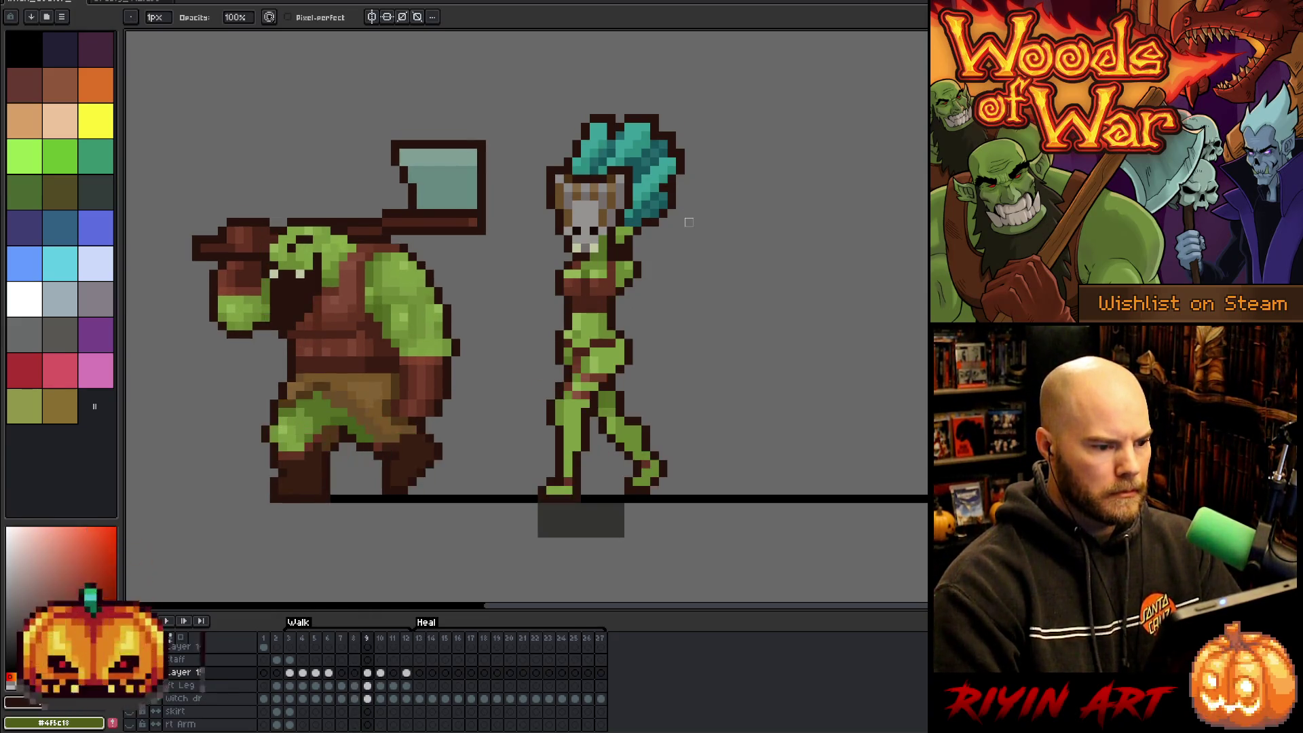
key(Right)
key(Left)
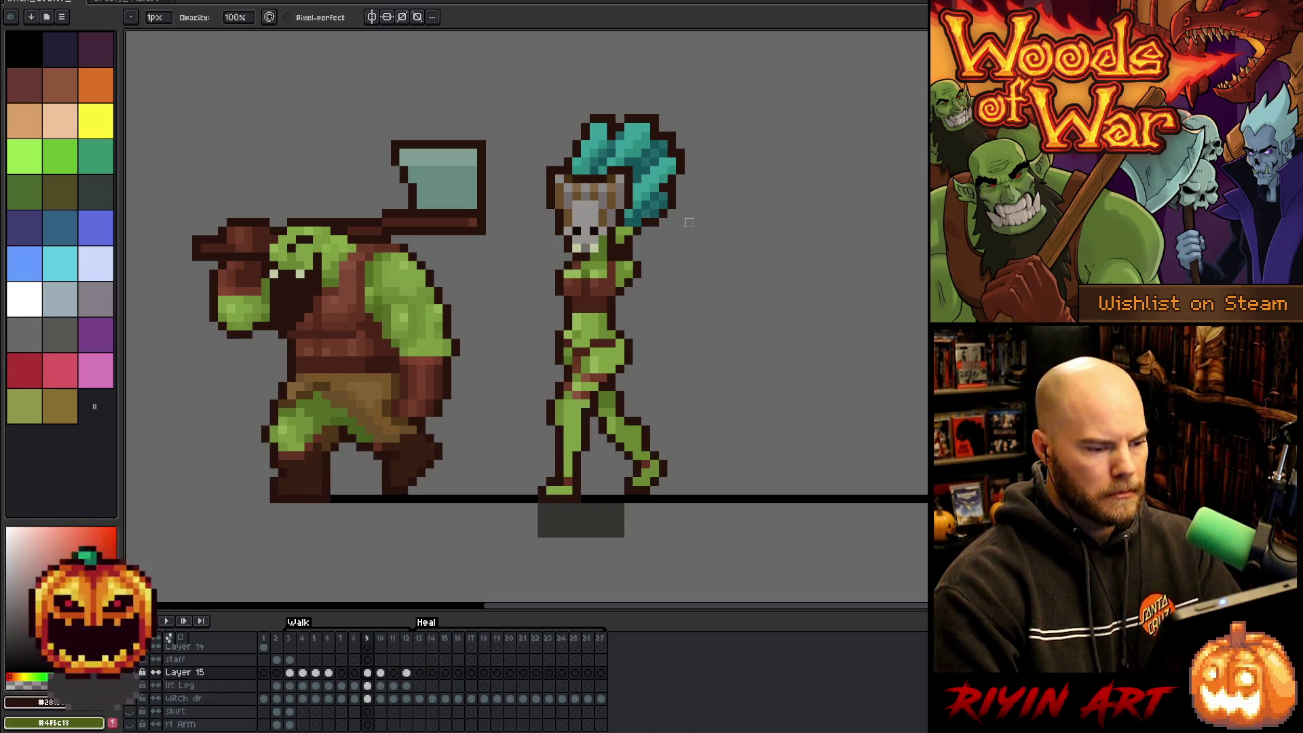
key(Right)
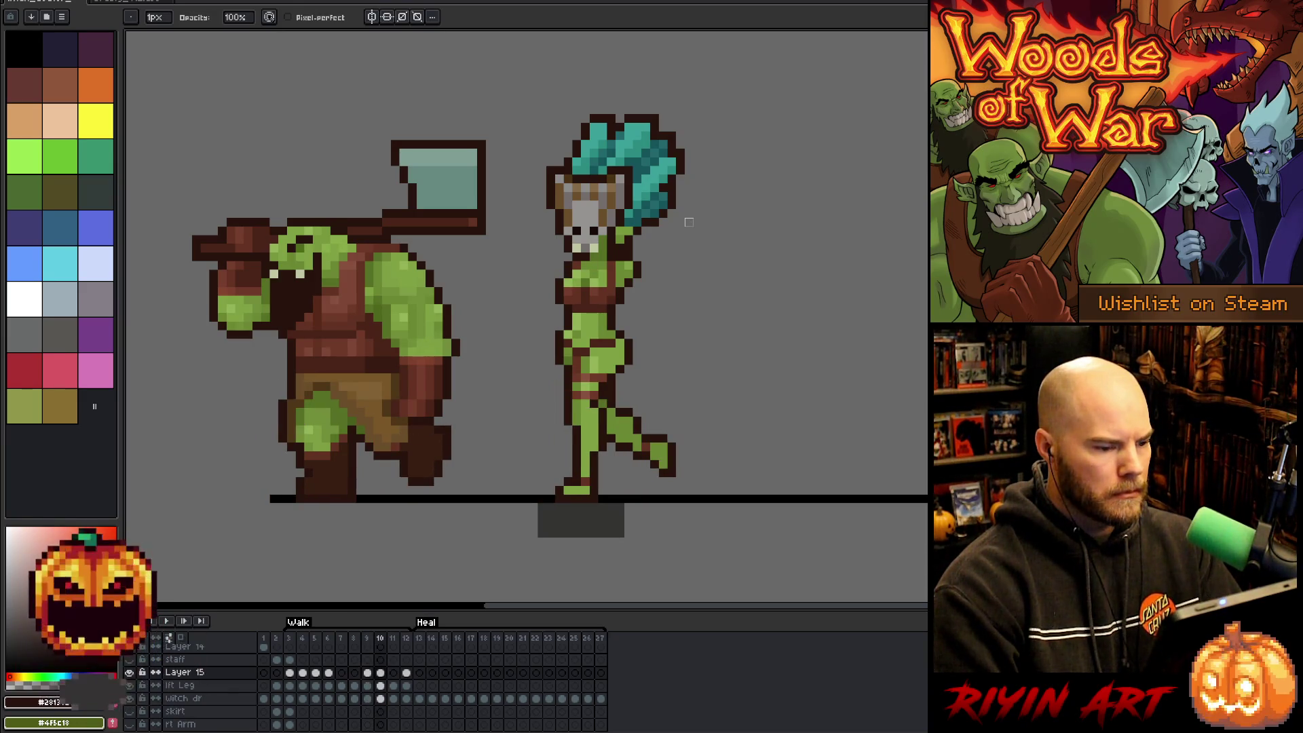
key(Left)
key(Right)
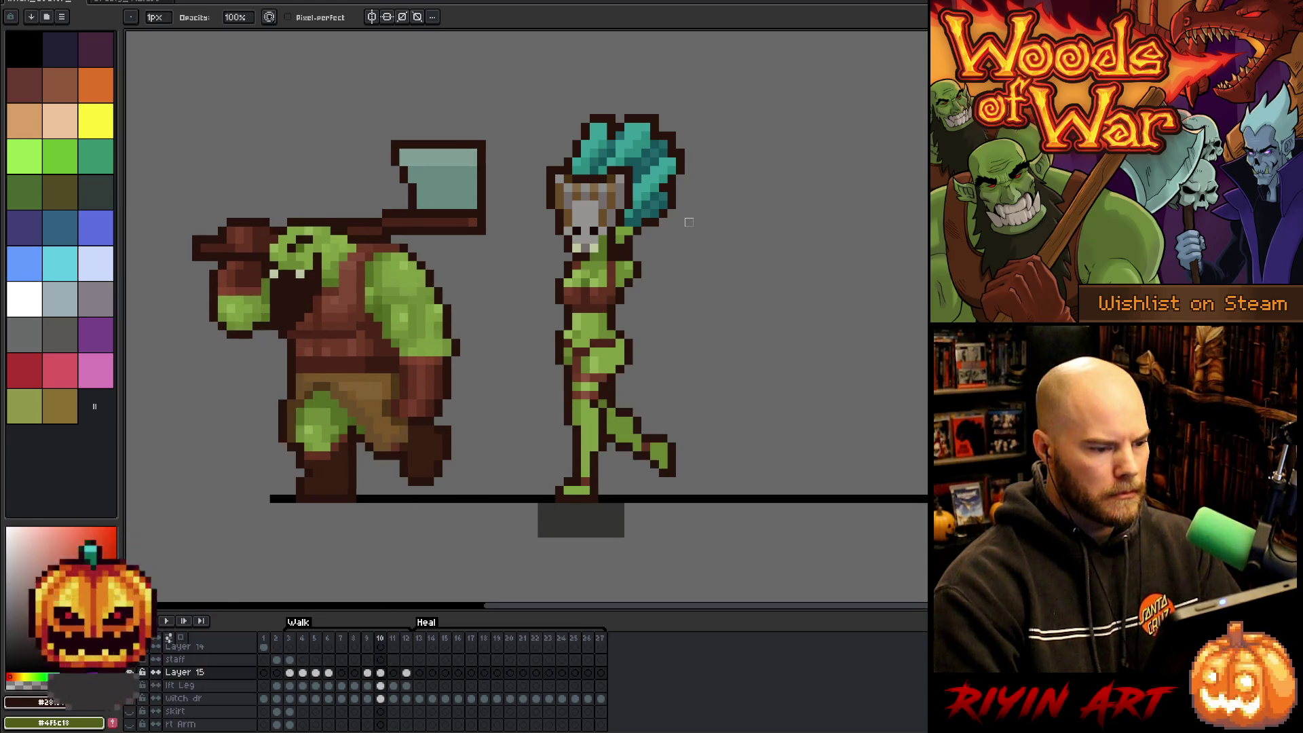
key(Right)
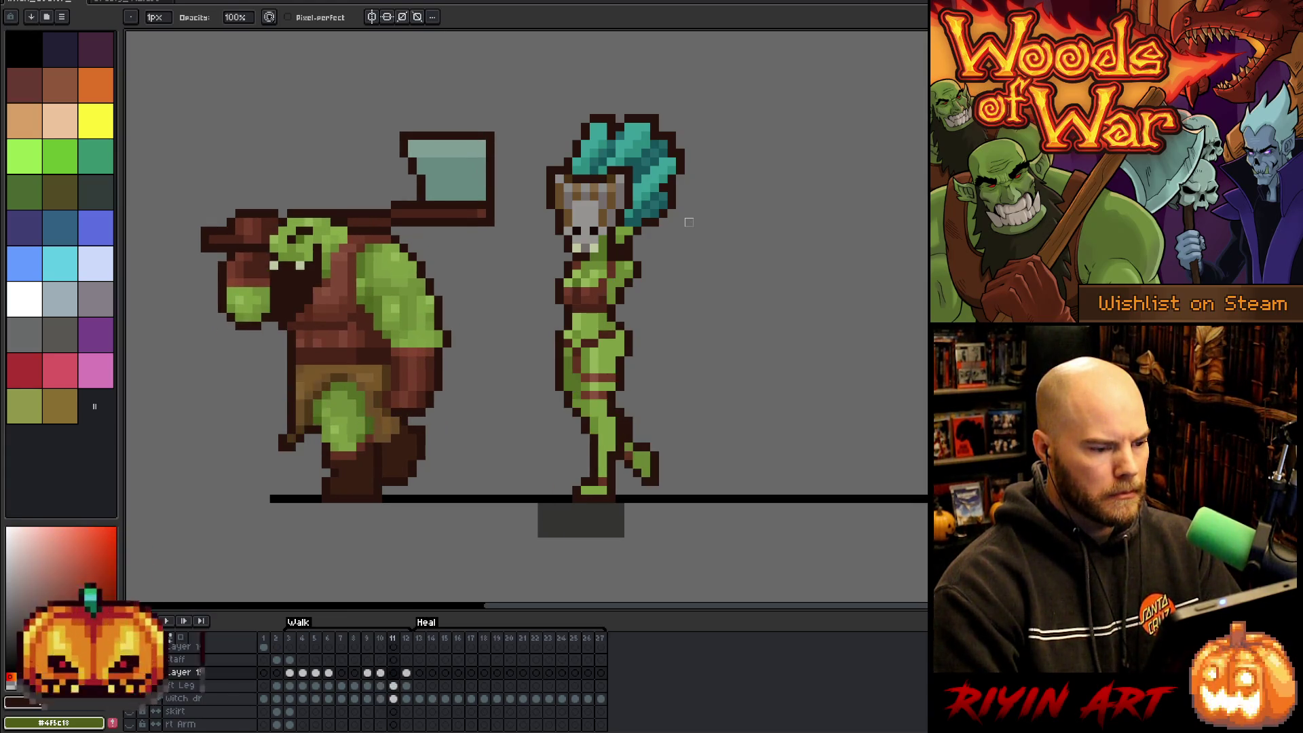
key(Right)
key(Left)
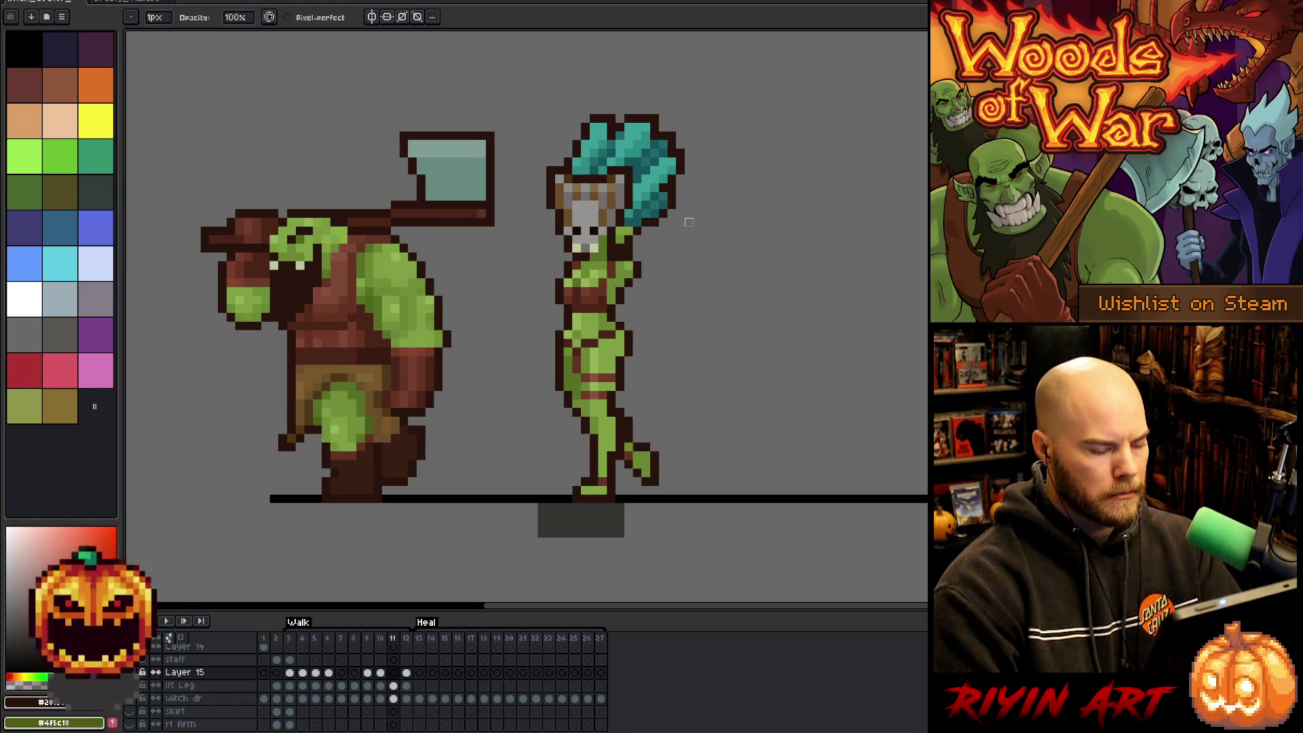
key(Left)
key(Left)
key(Right)
key(Right)
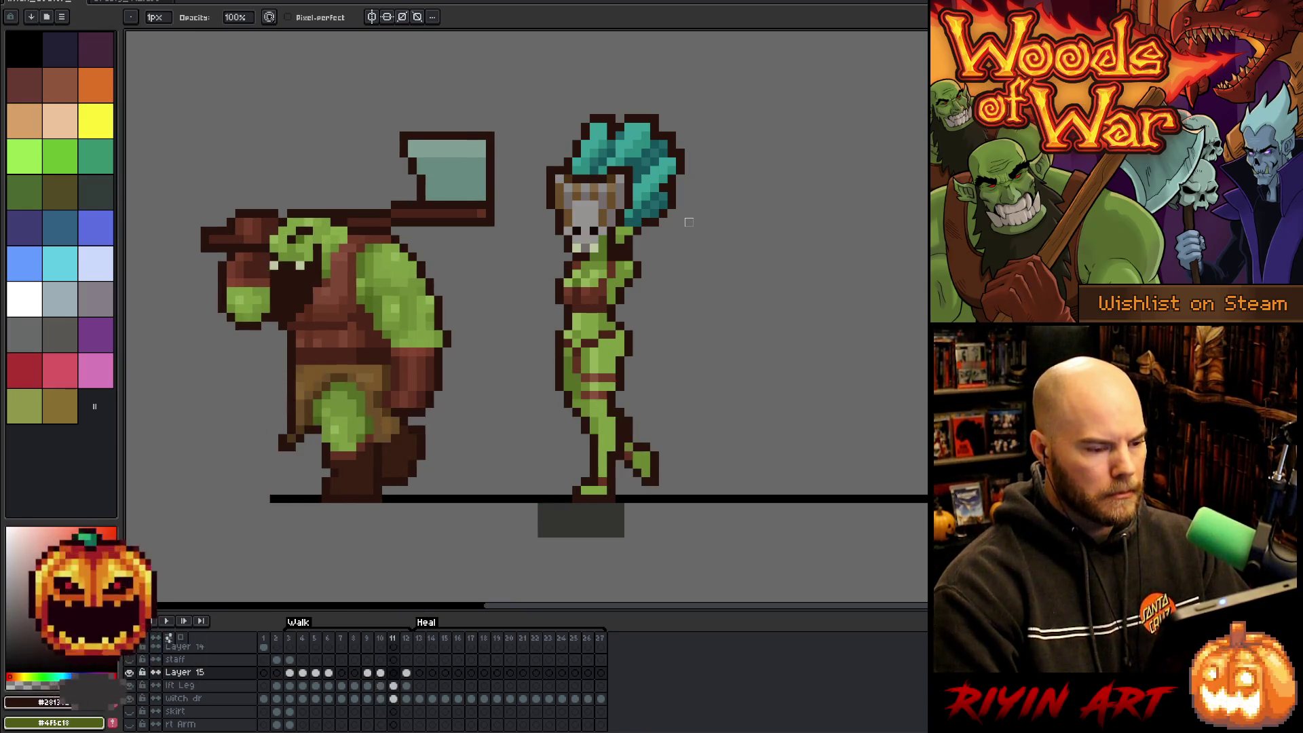
Move the witch's chest band down one pixel on frame 11, then pick light green and dark brown.
key(m)
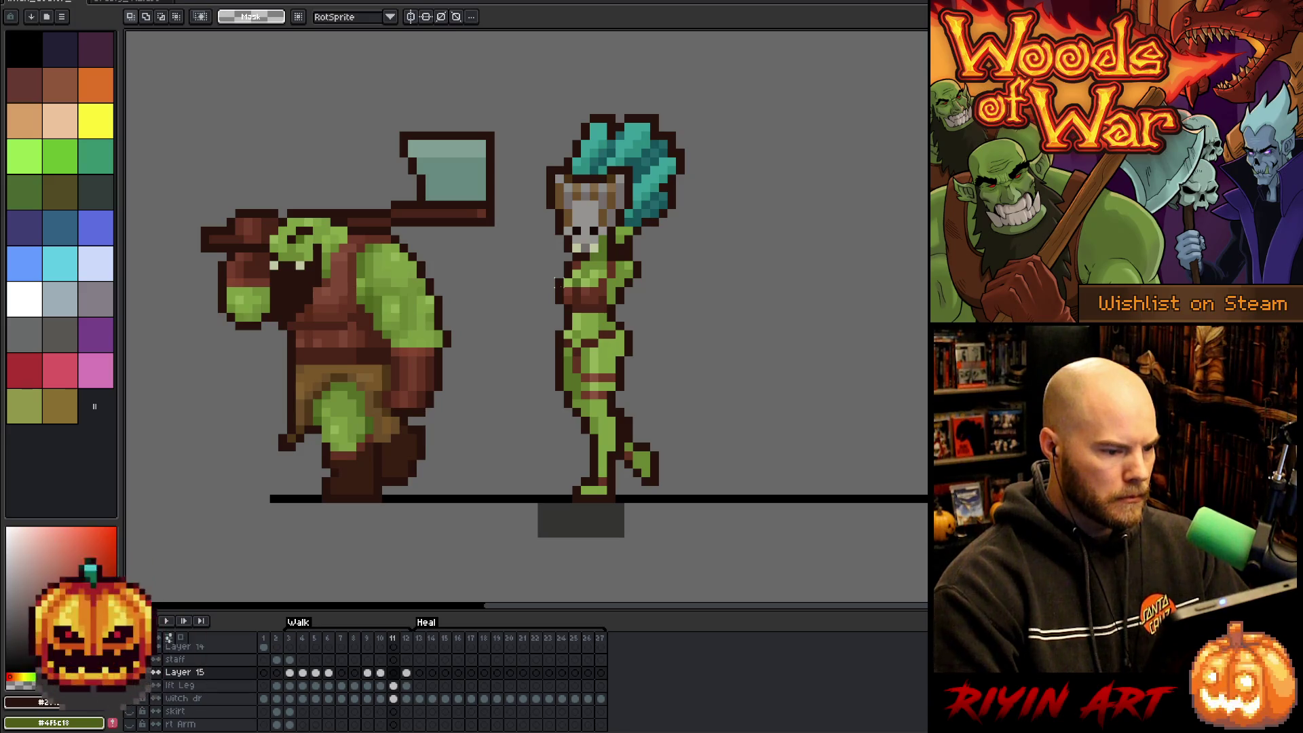
drag(558, 291, 599, 304)
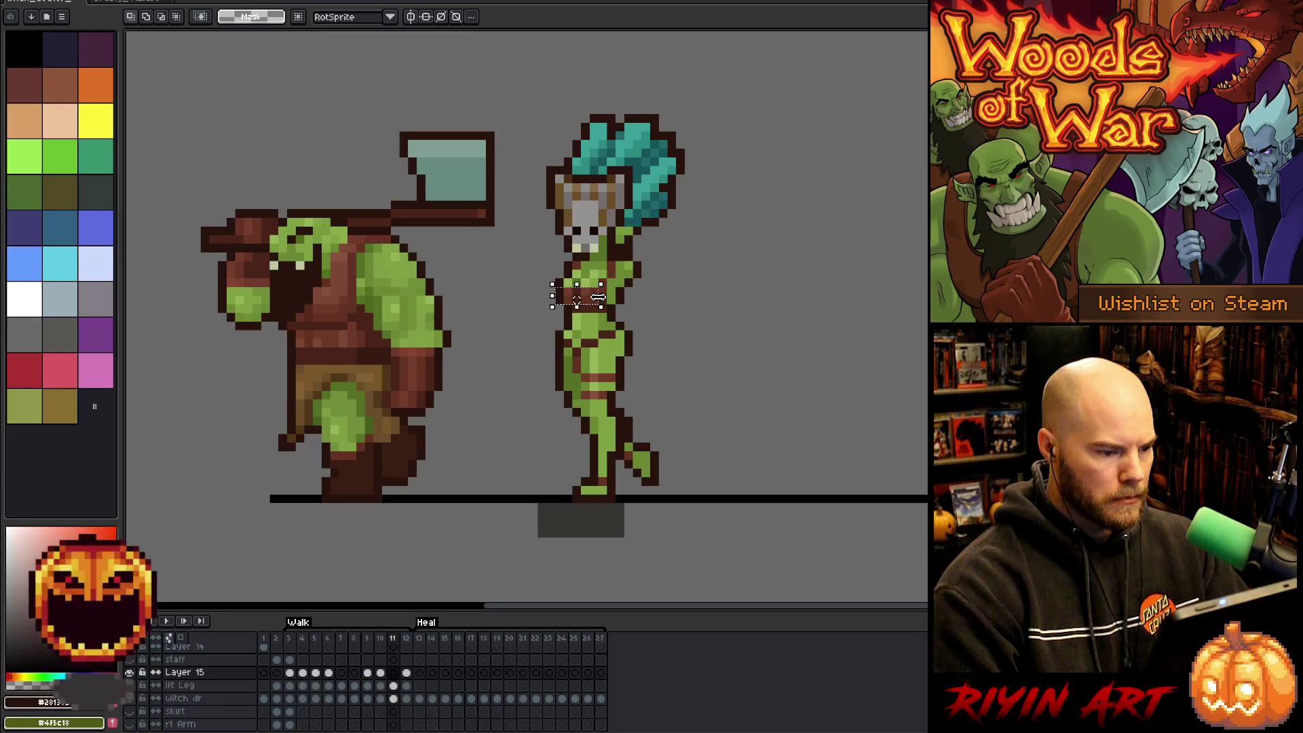
click(393, 699)
key(Down)
key(Down)
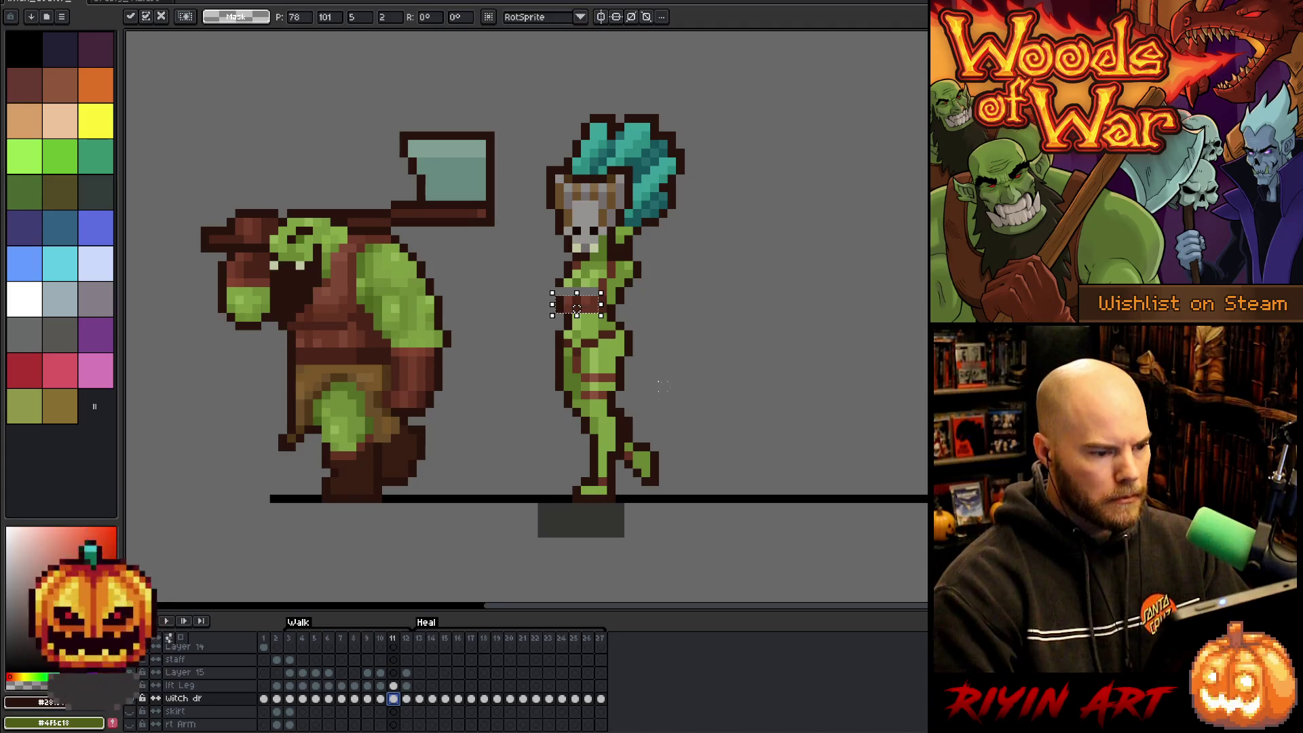
click(556, 242)
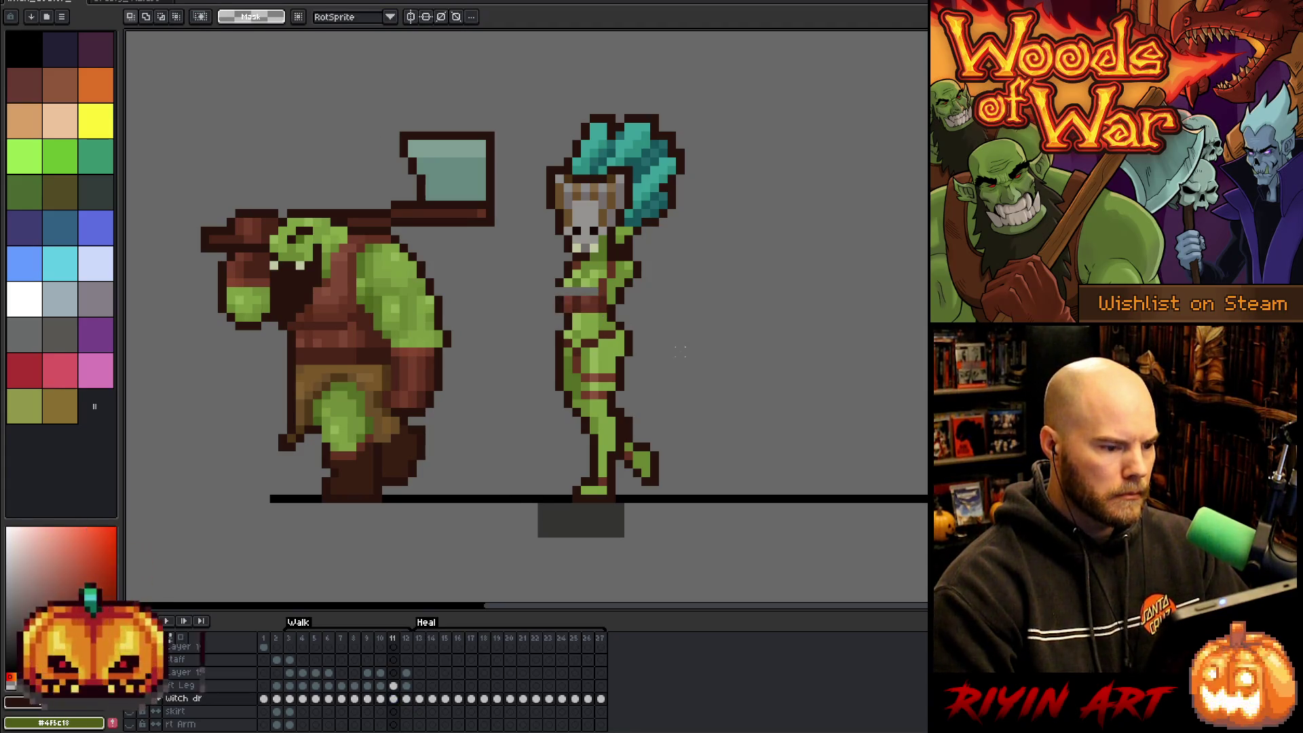
key(b)
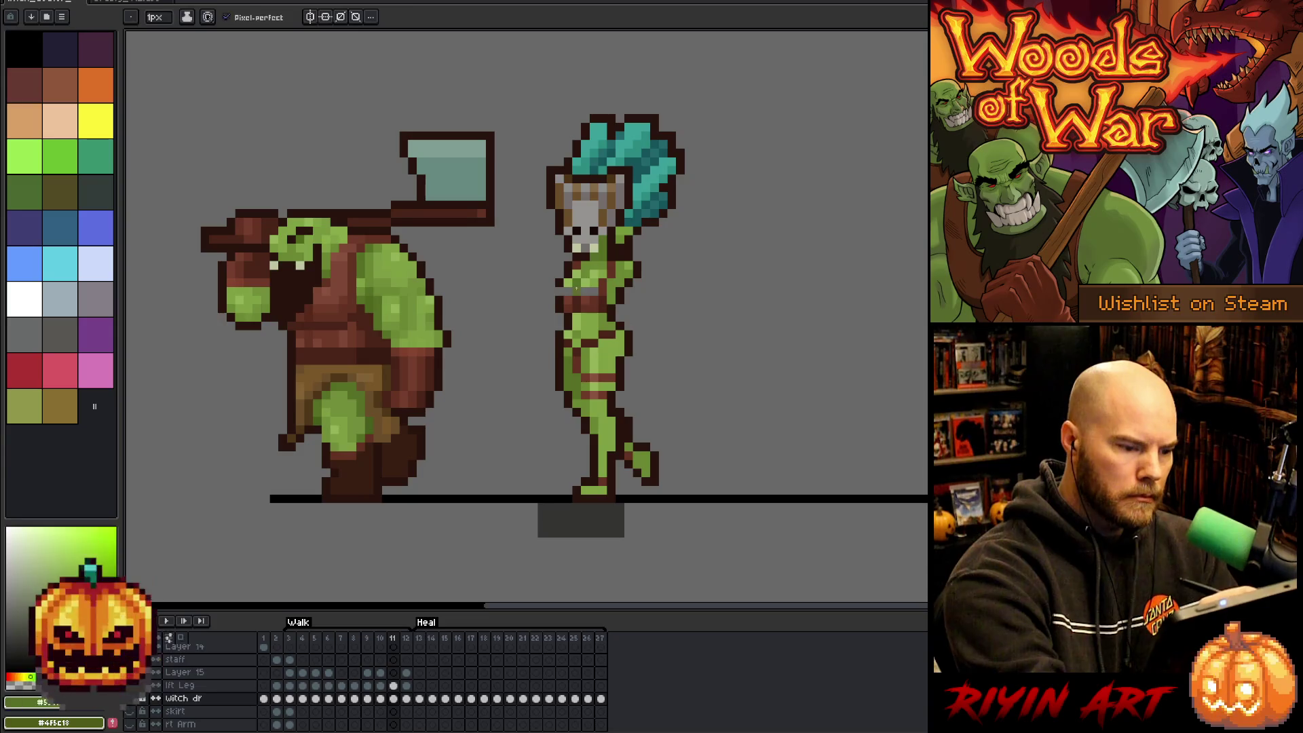
alt+click(585, 292)
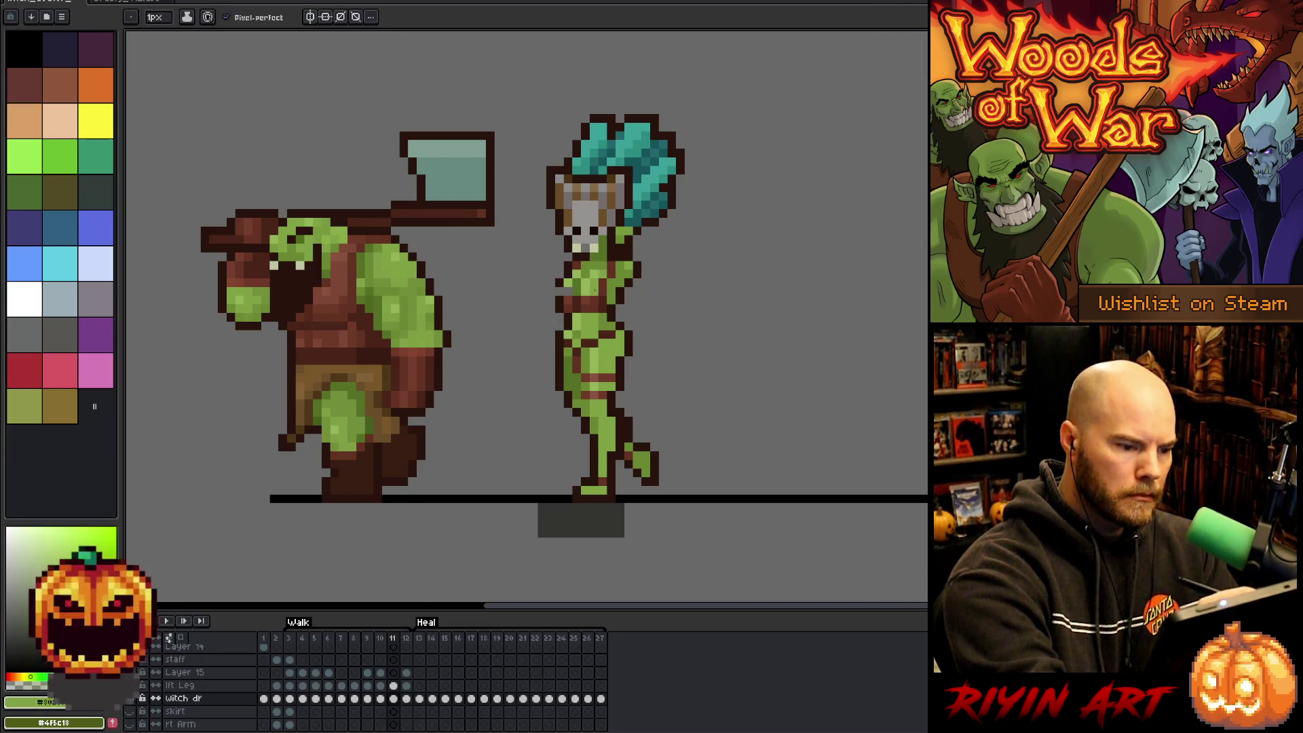
alt+click(586, 178)
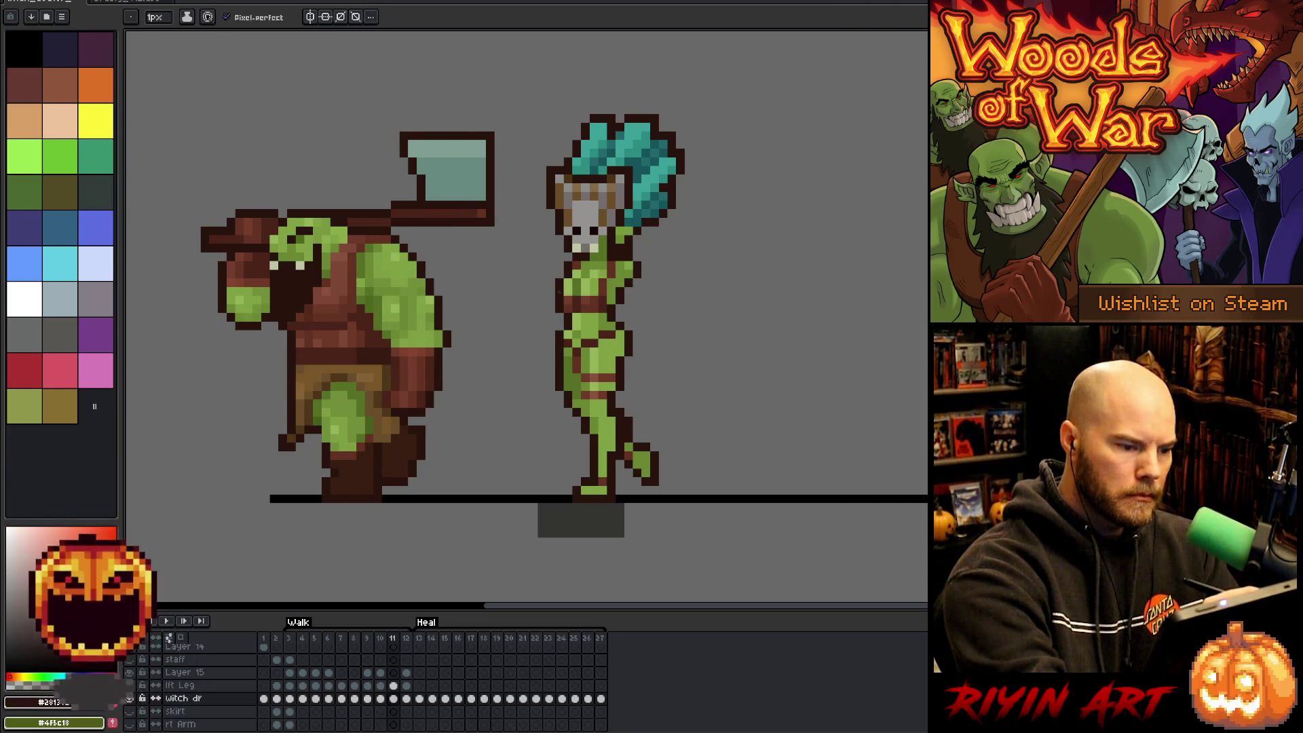
Loop to frame 3 and nudge the witch's selected torso up one pixel on Layer 15.
key(Right)
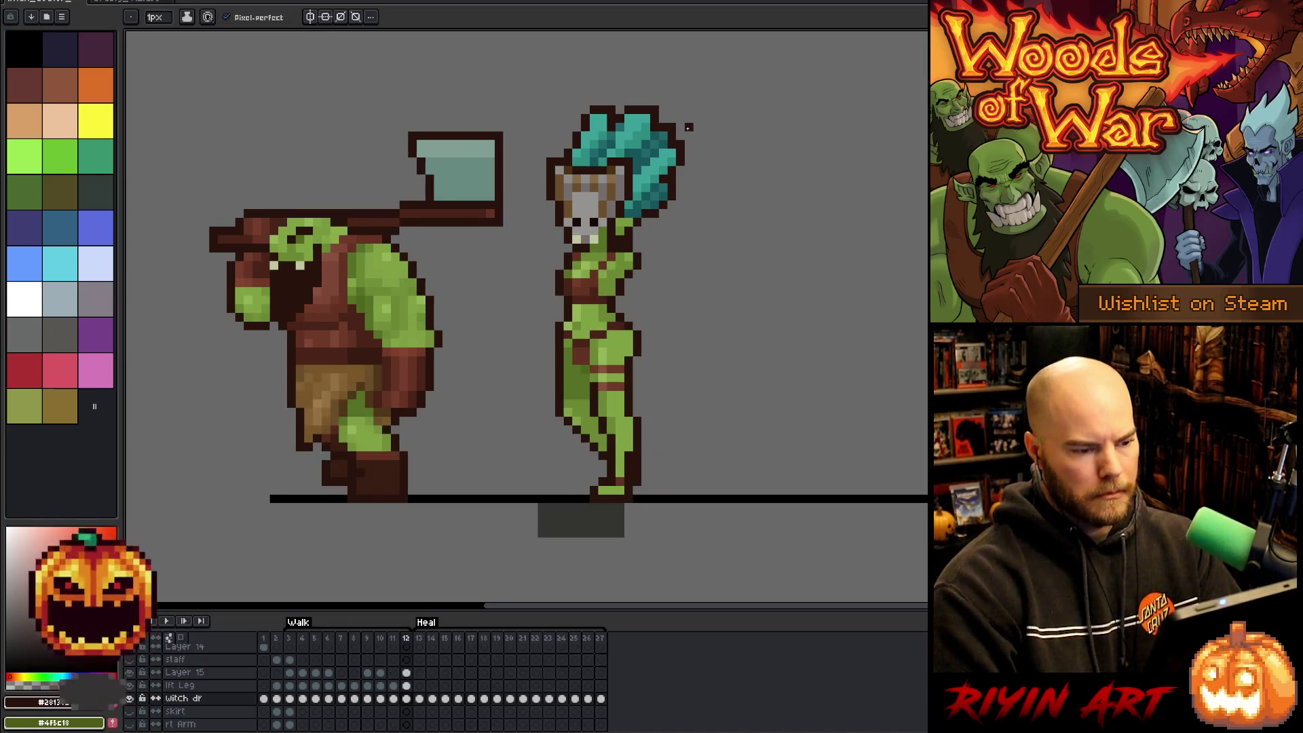
key(Right)
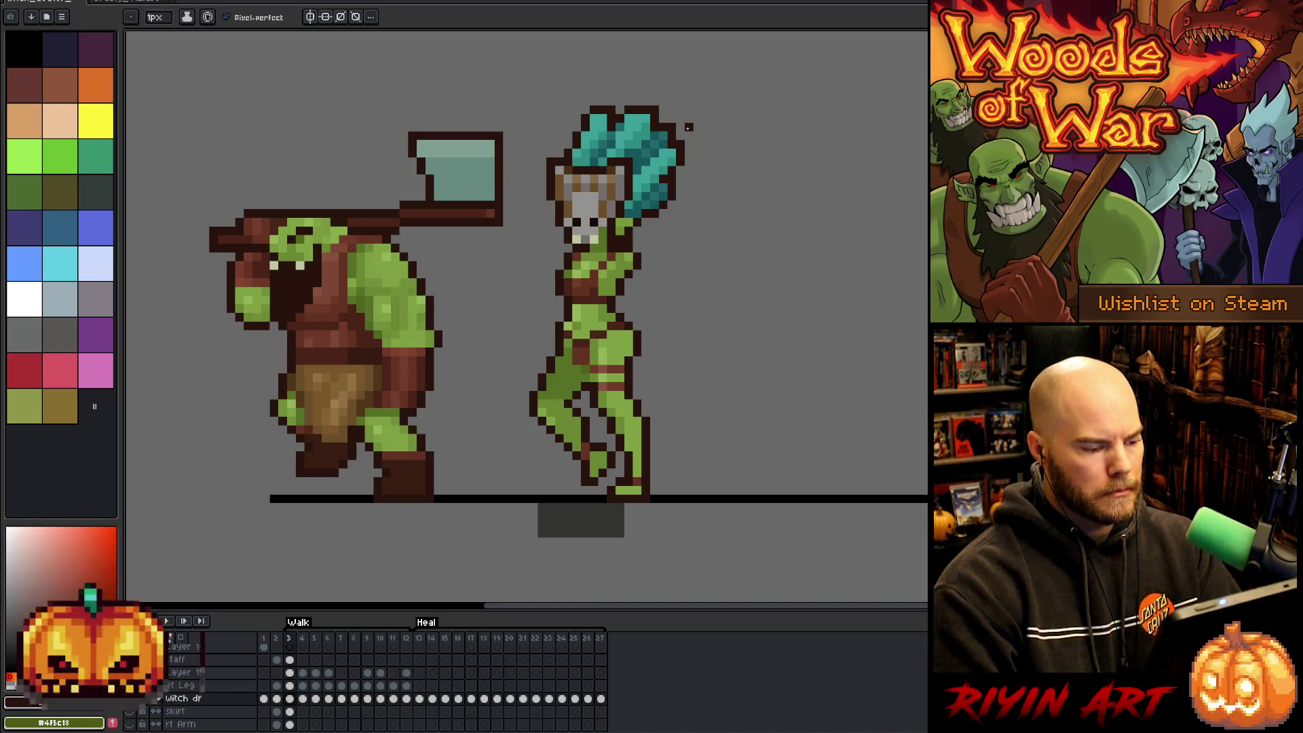
key(m)
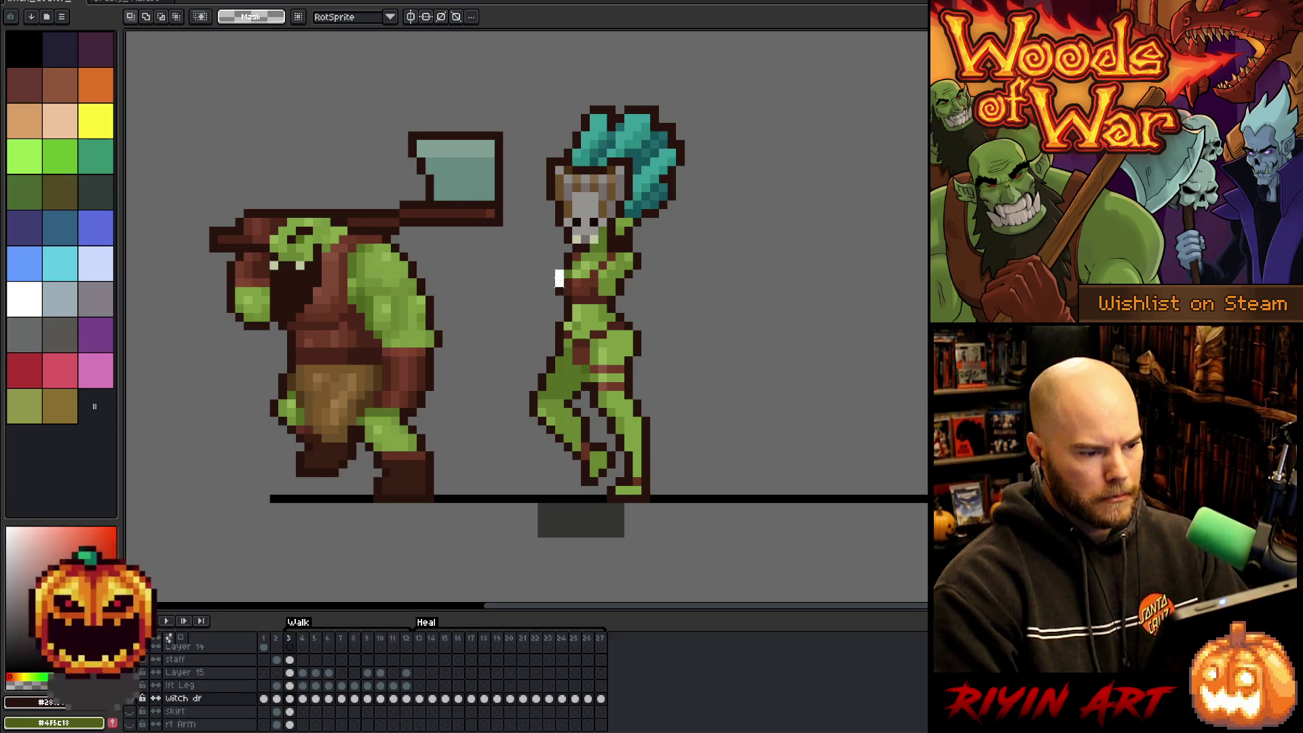
drag(552, 267, 593, 297)
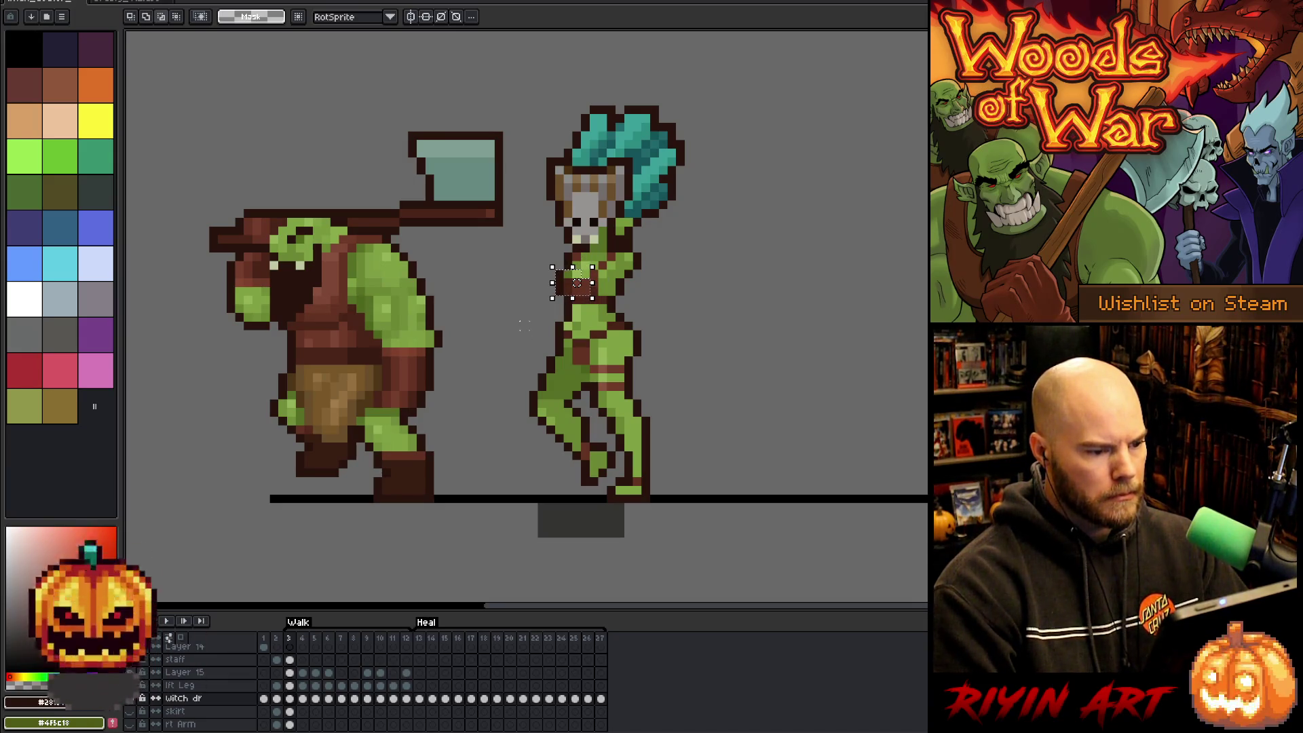
key(ctrl+t)
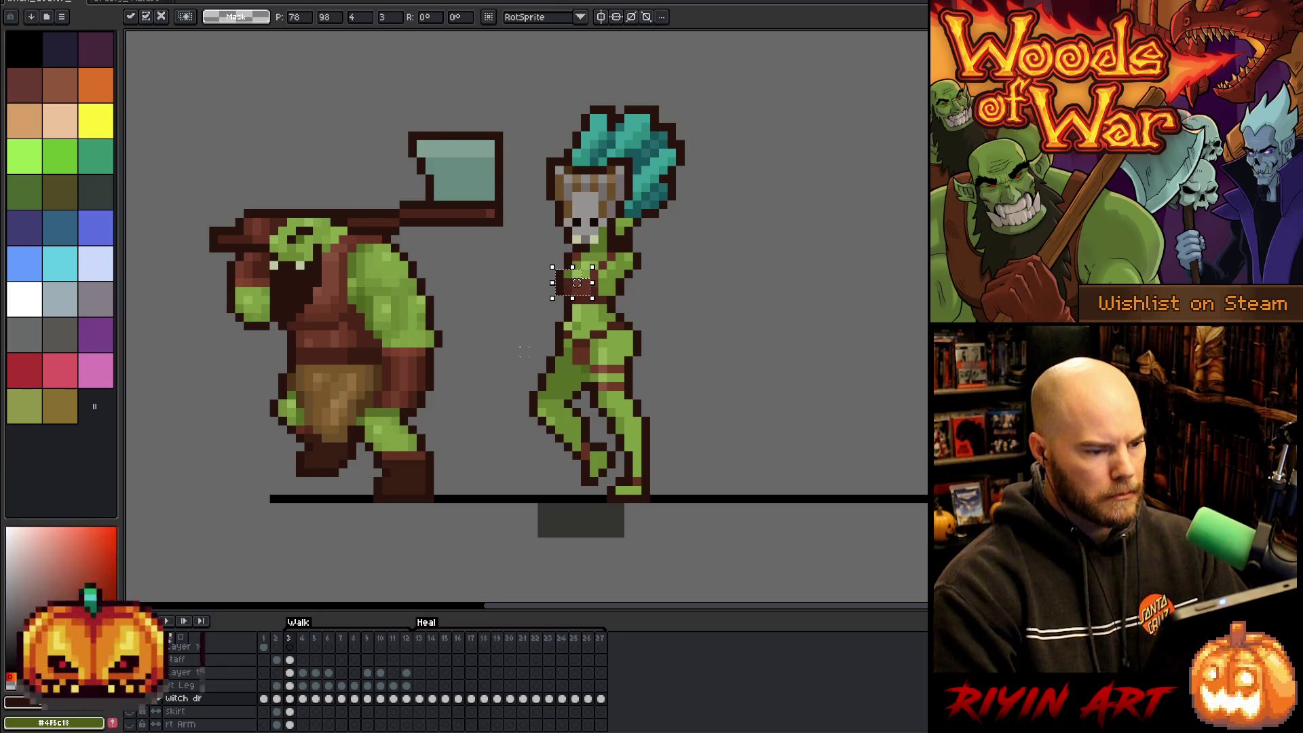
click(290, 673)
key(Up)
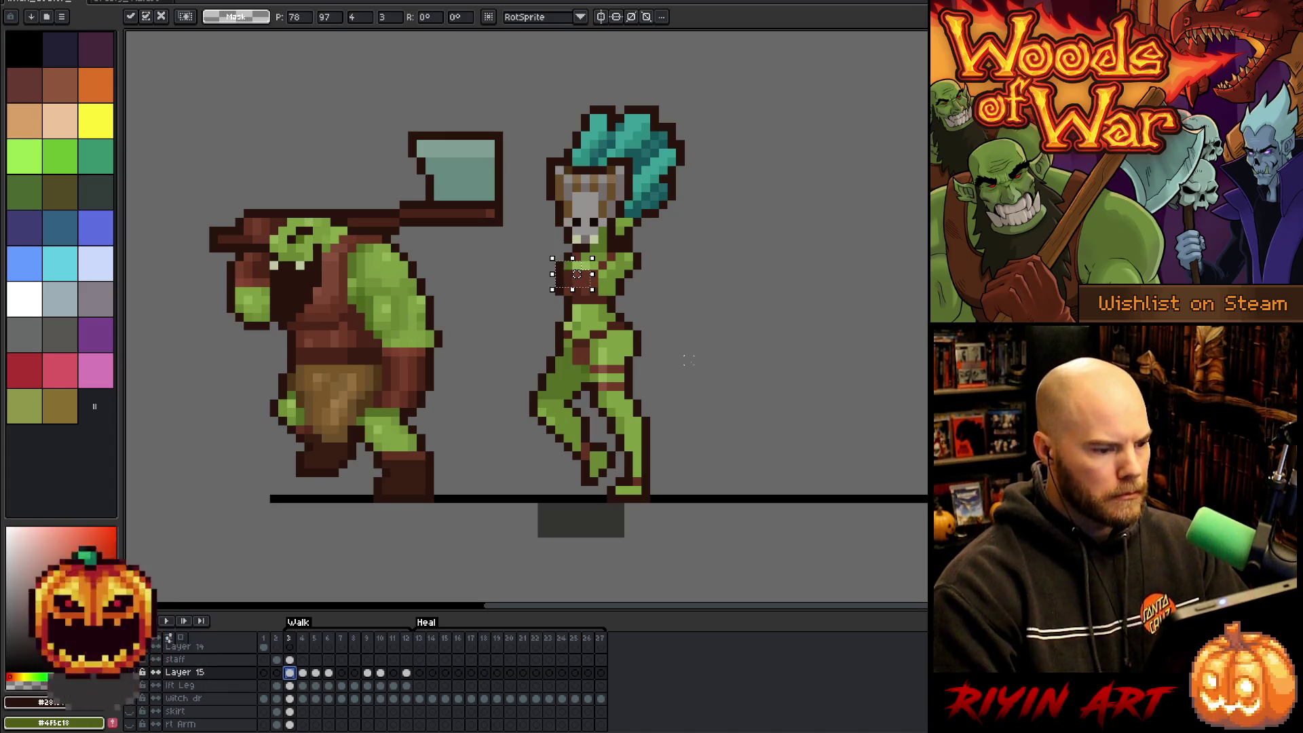
click(290, 699)
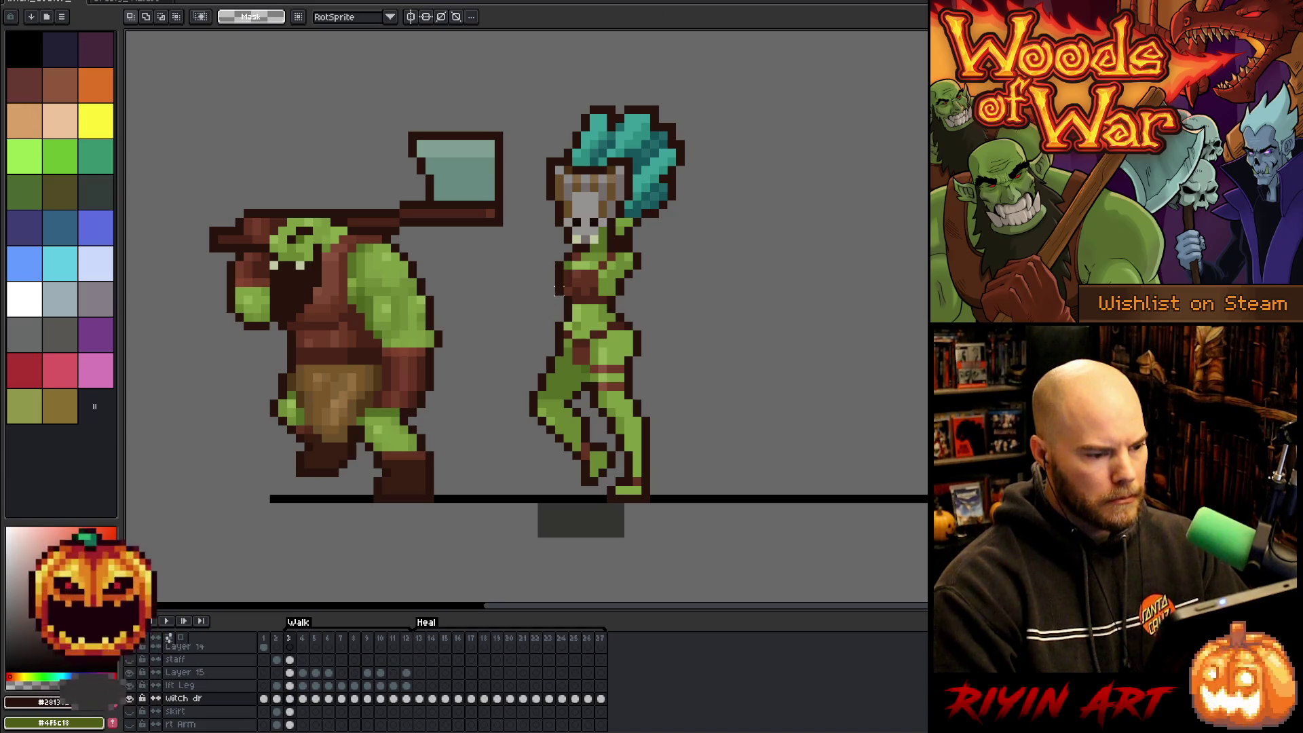
key(ctrl+d)
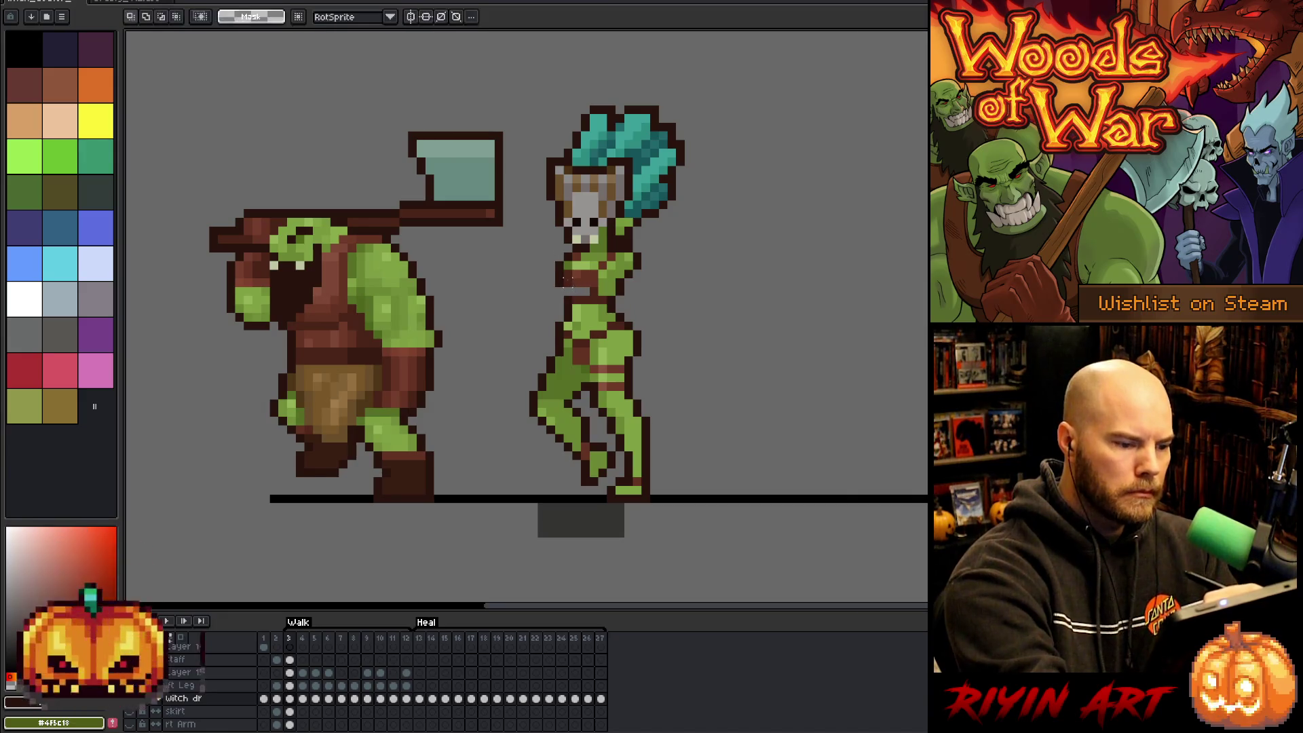
key(b)
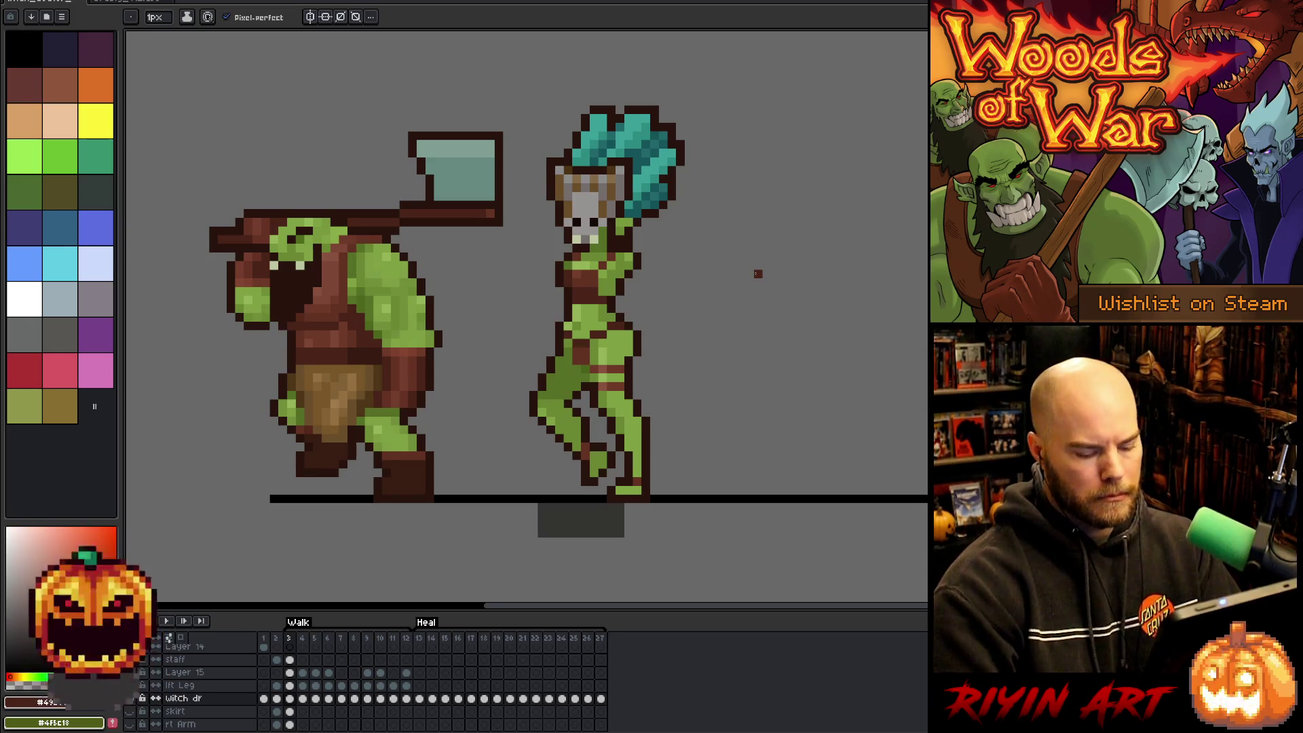
On frame 5, select the witch's waist and arm area and nudge the Layer 15 torso down one pixel.
key(Right)
key(Right)
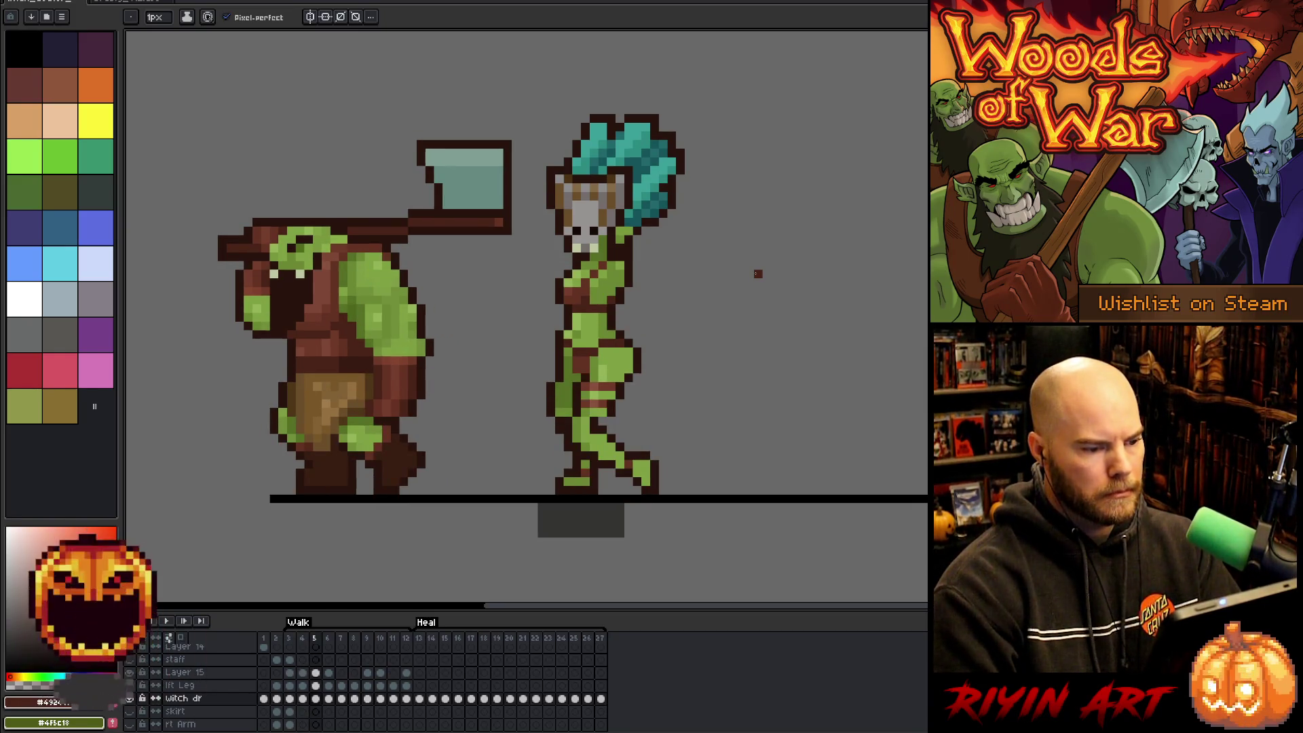
key(Left)
key(Left)
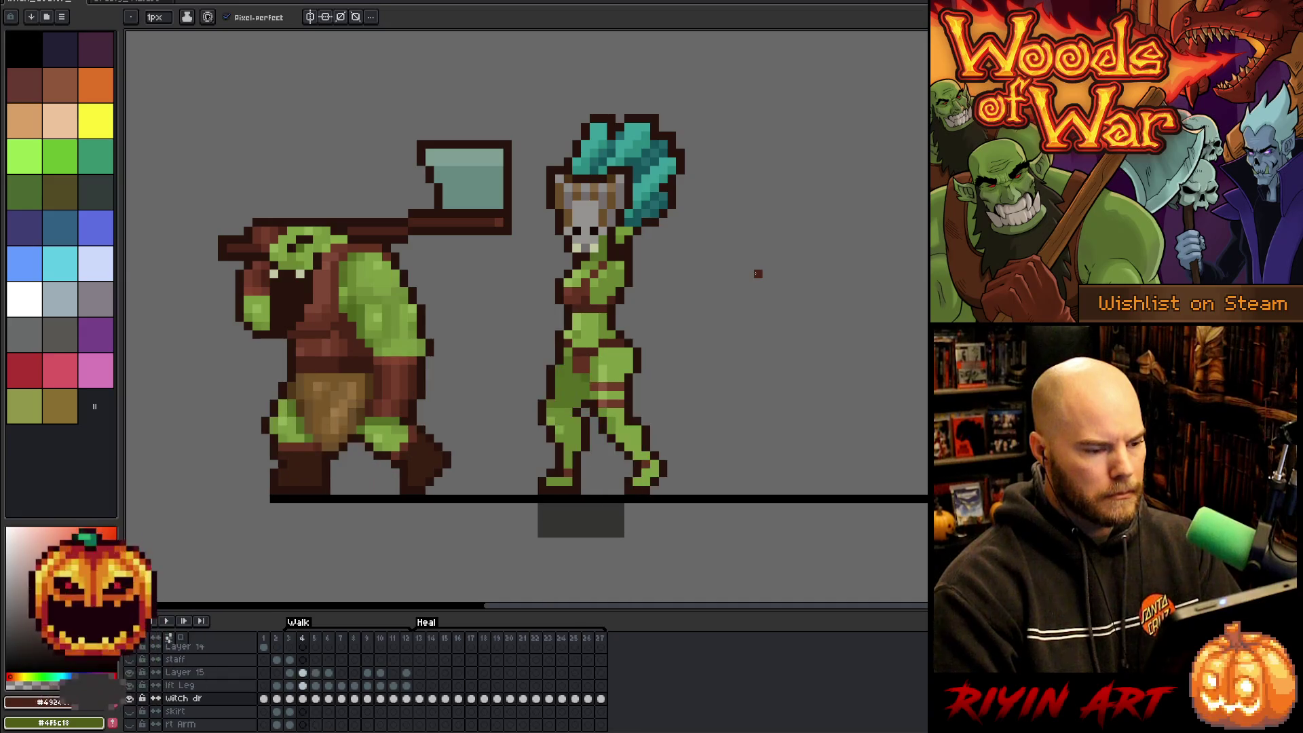
key(Right)
key(Right)
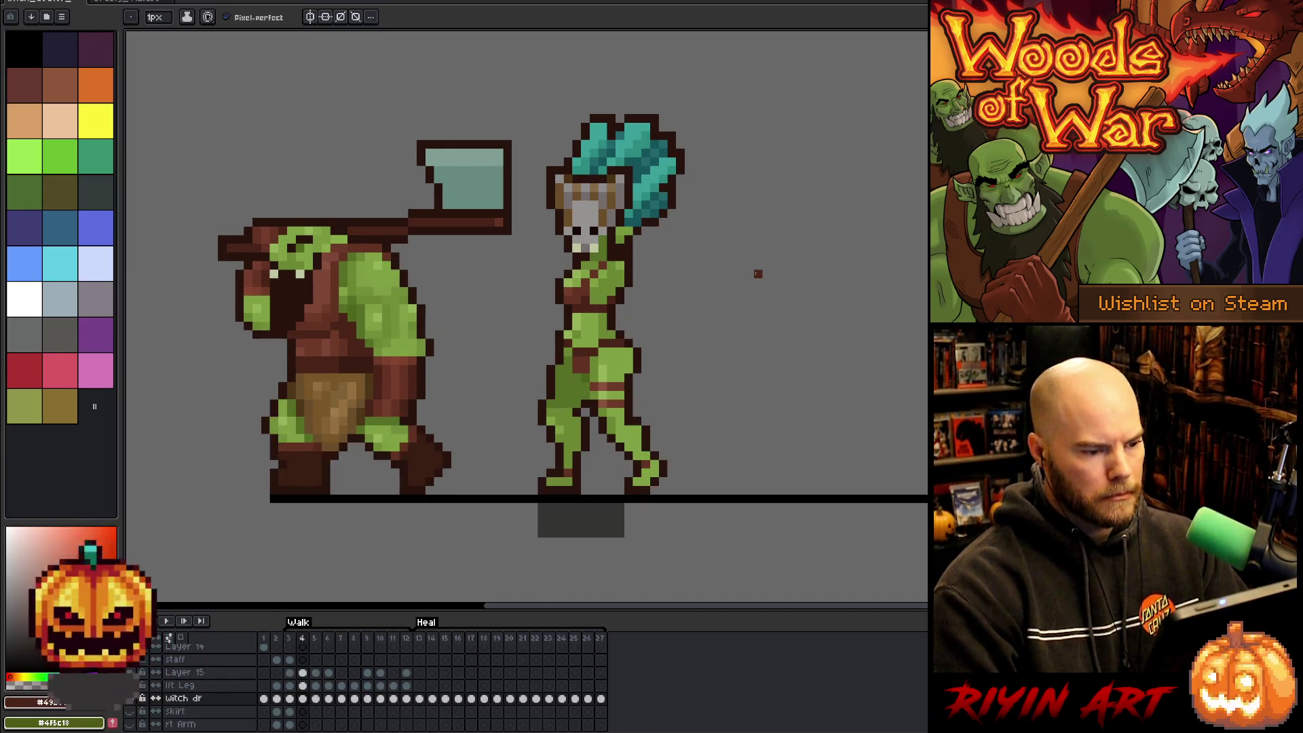
key(m)
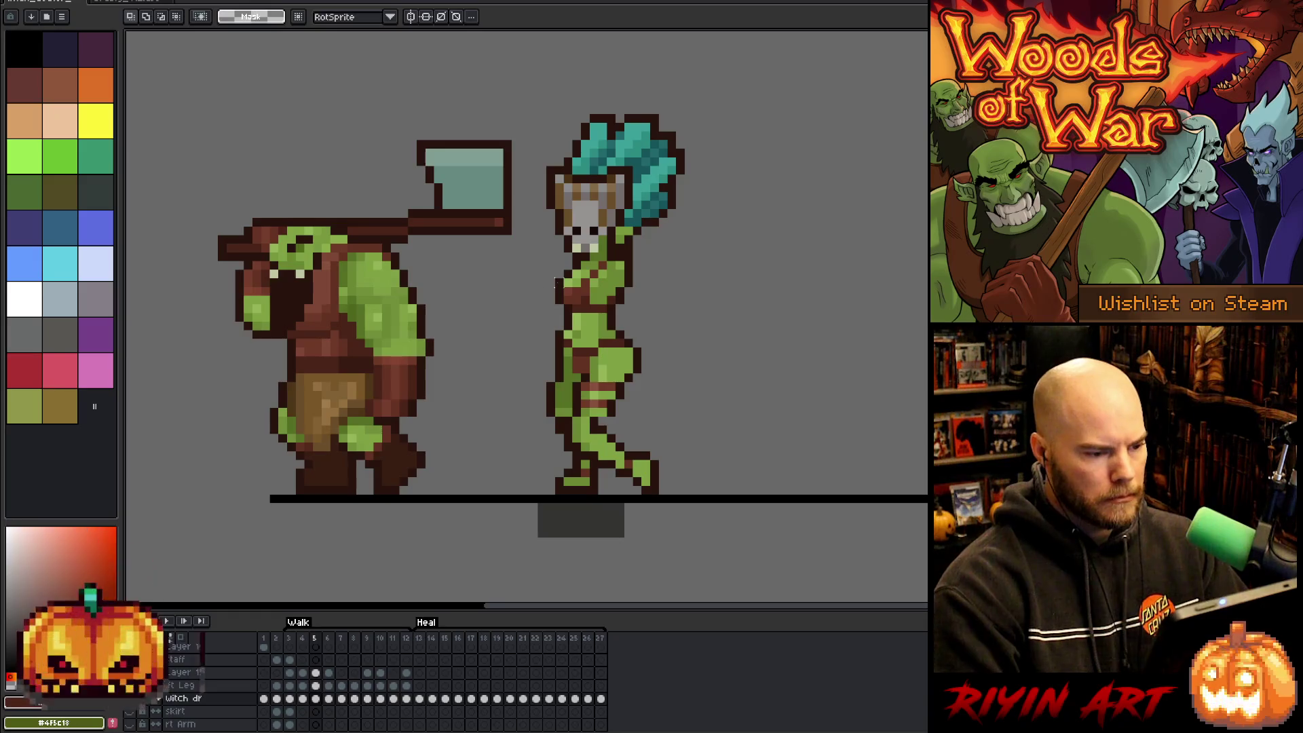
drag(552, 285, 591, 306)
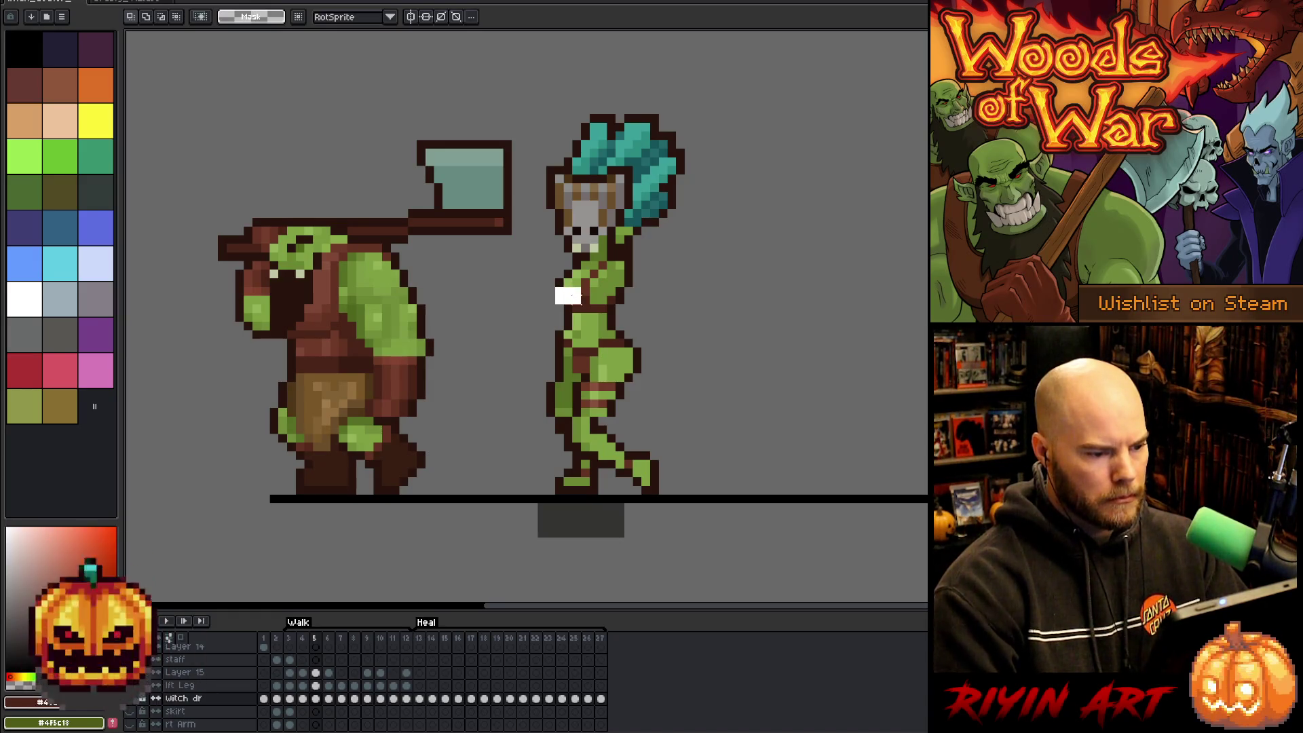
click(317, 686)
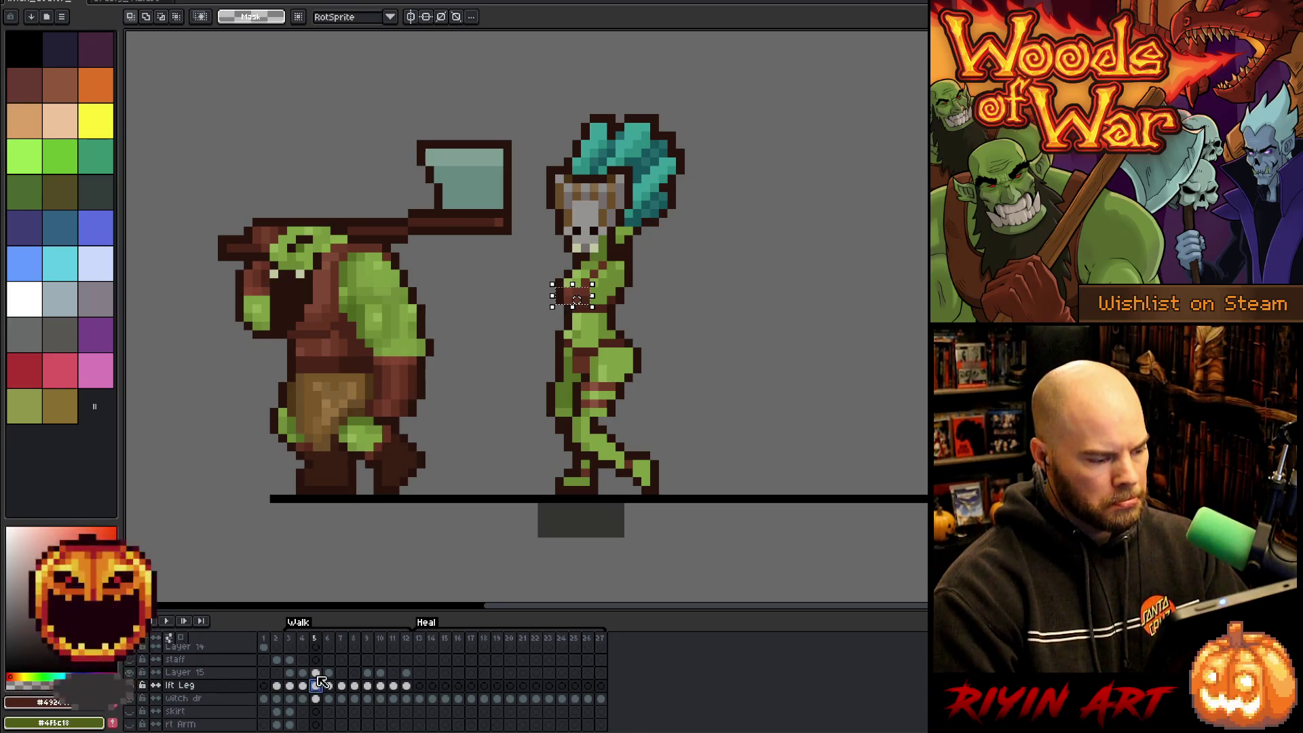
click(317, 673)
key(Down)
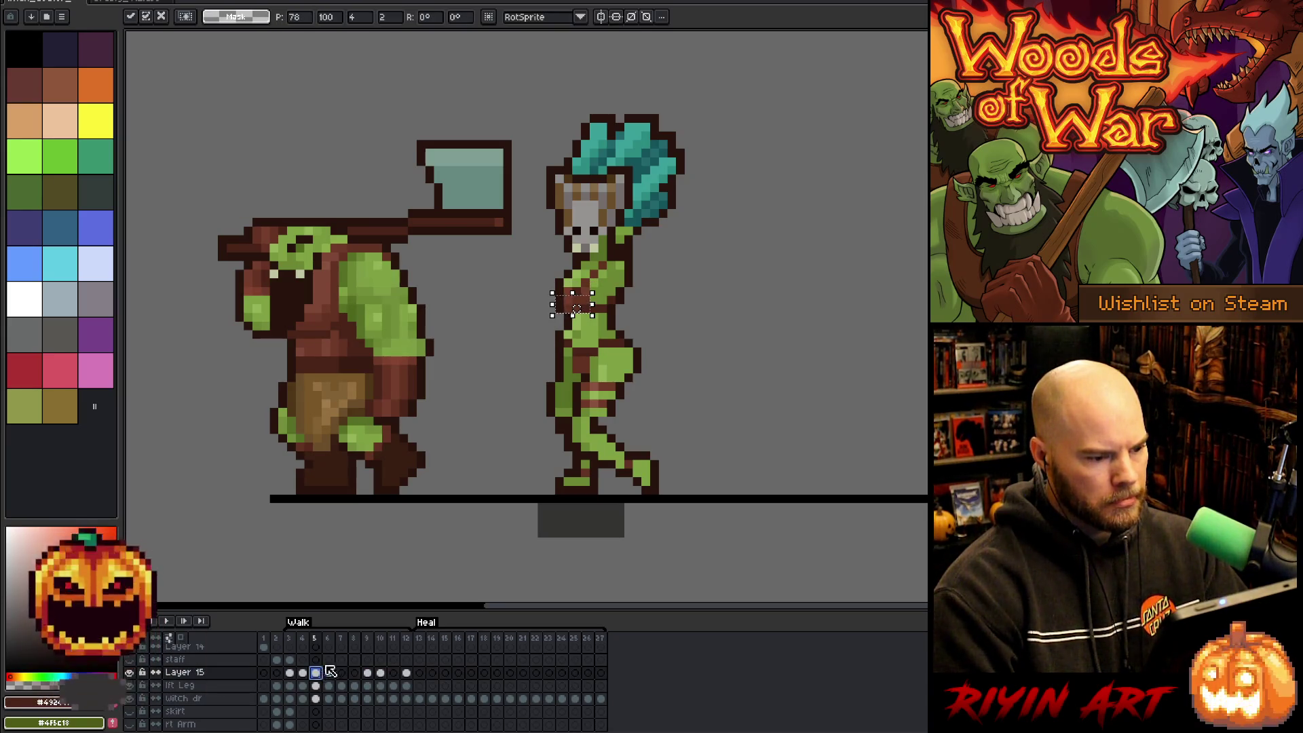
key(ctrl+d)
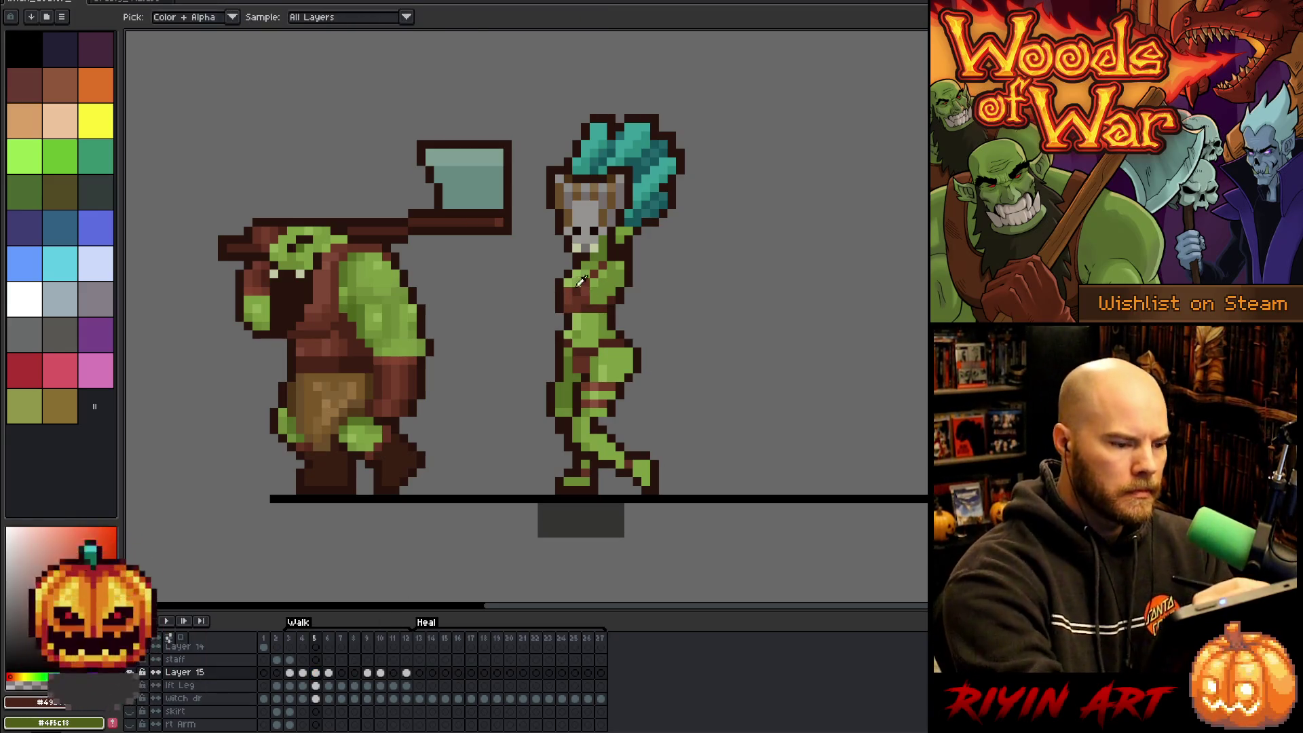
key(b)
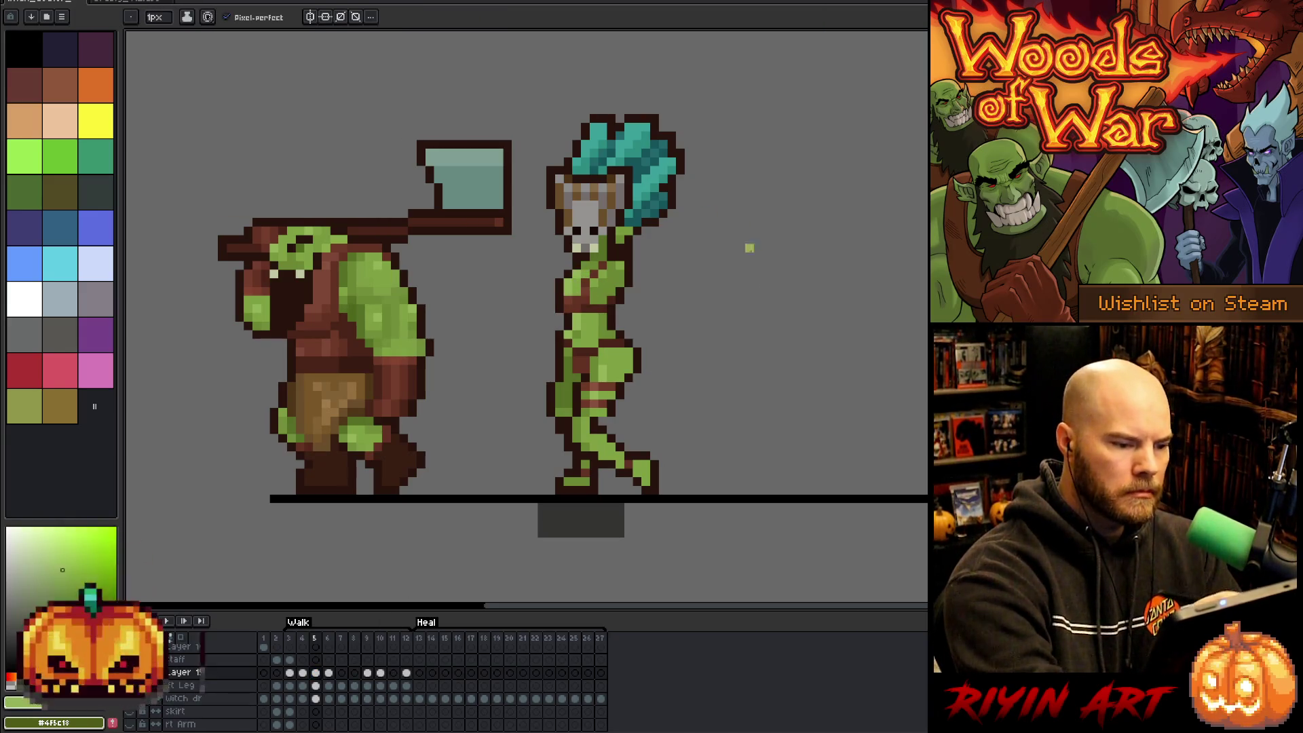
Preview the walk cycle, check frame 7 of the lft Leg and witch dr layers, and play again.
key(Return)
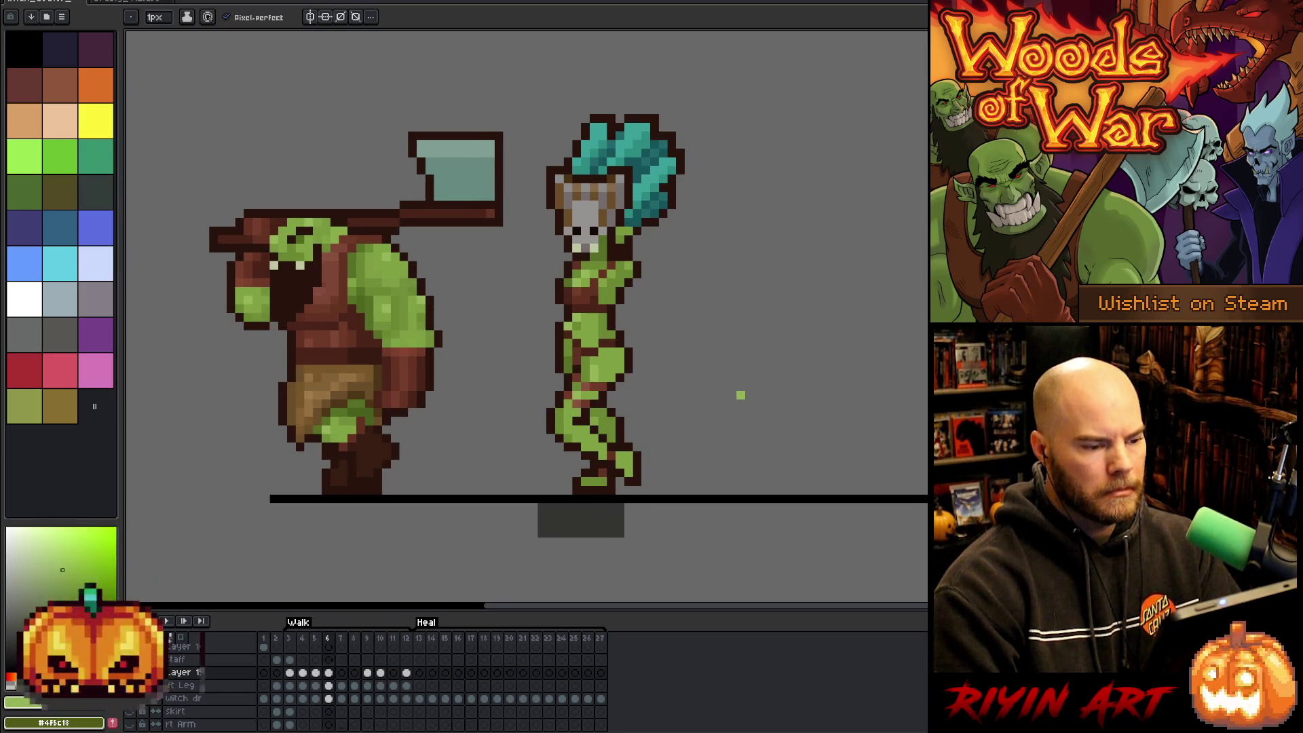
key(m)
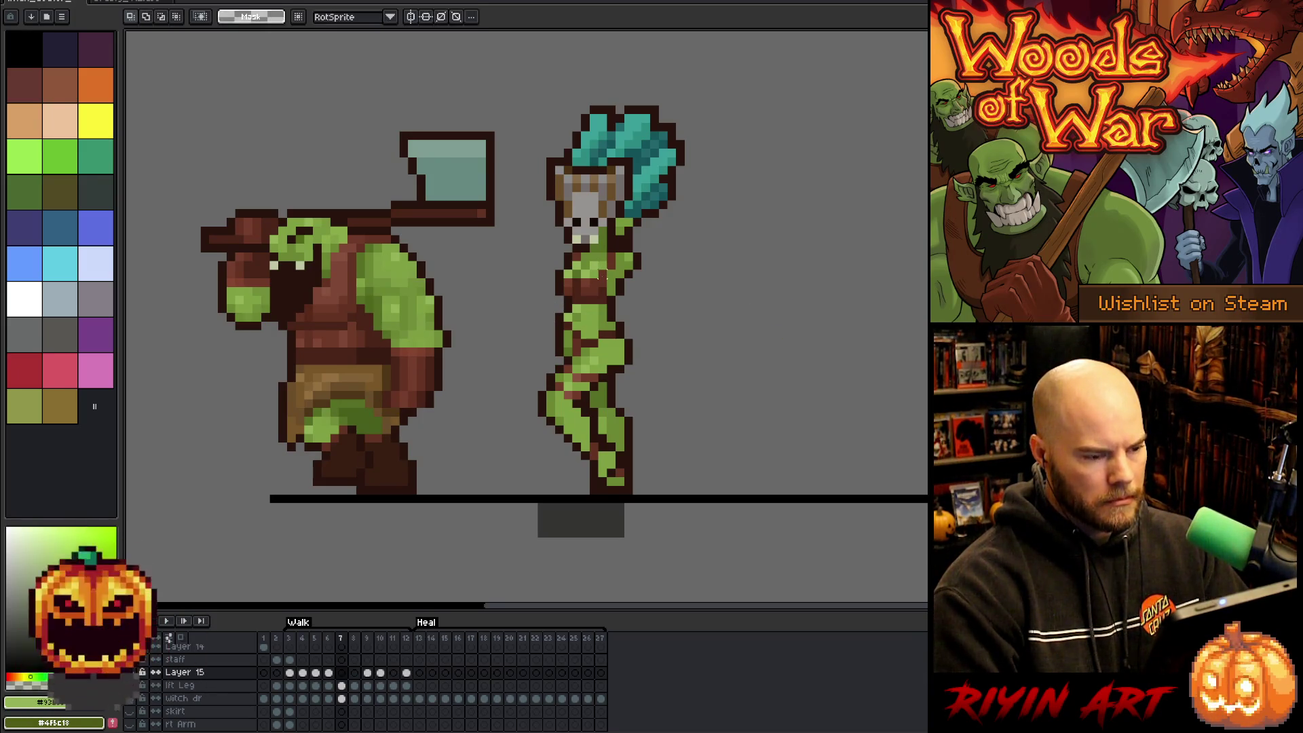
click(343, 687)
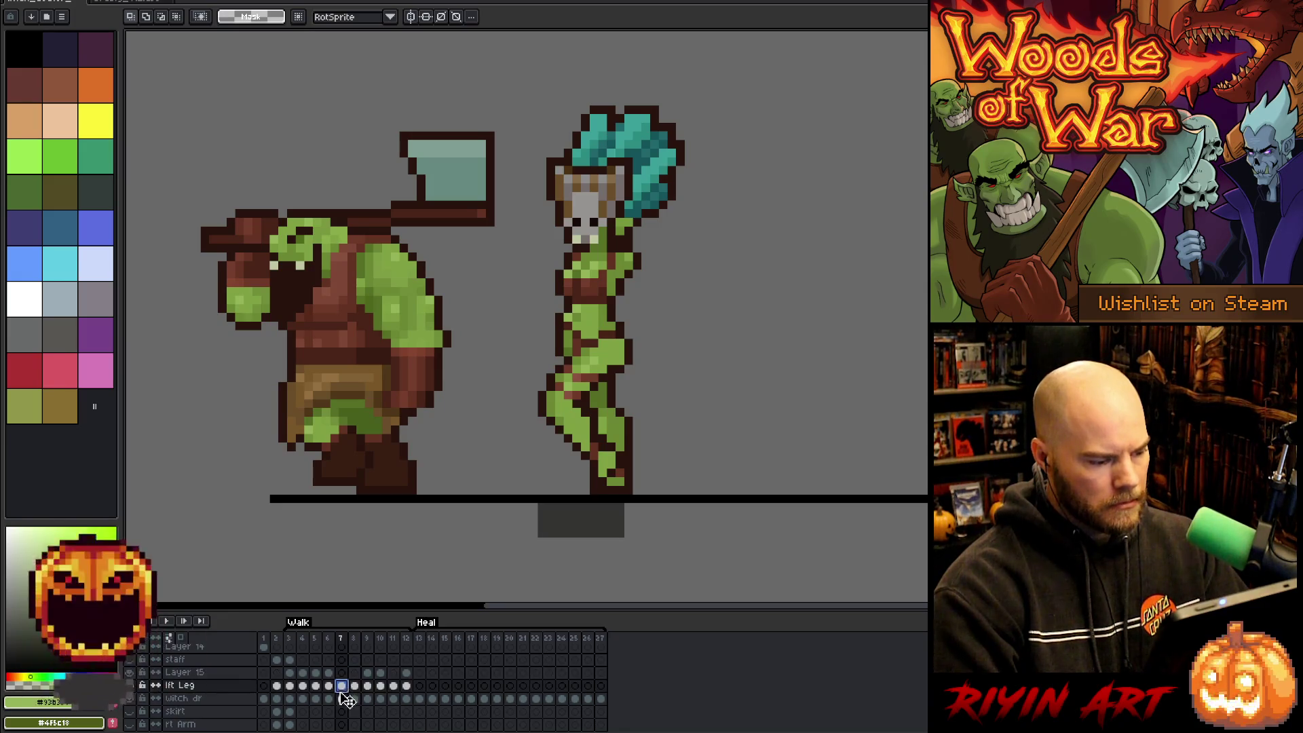
click(343, 700)
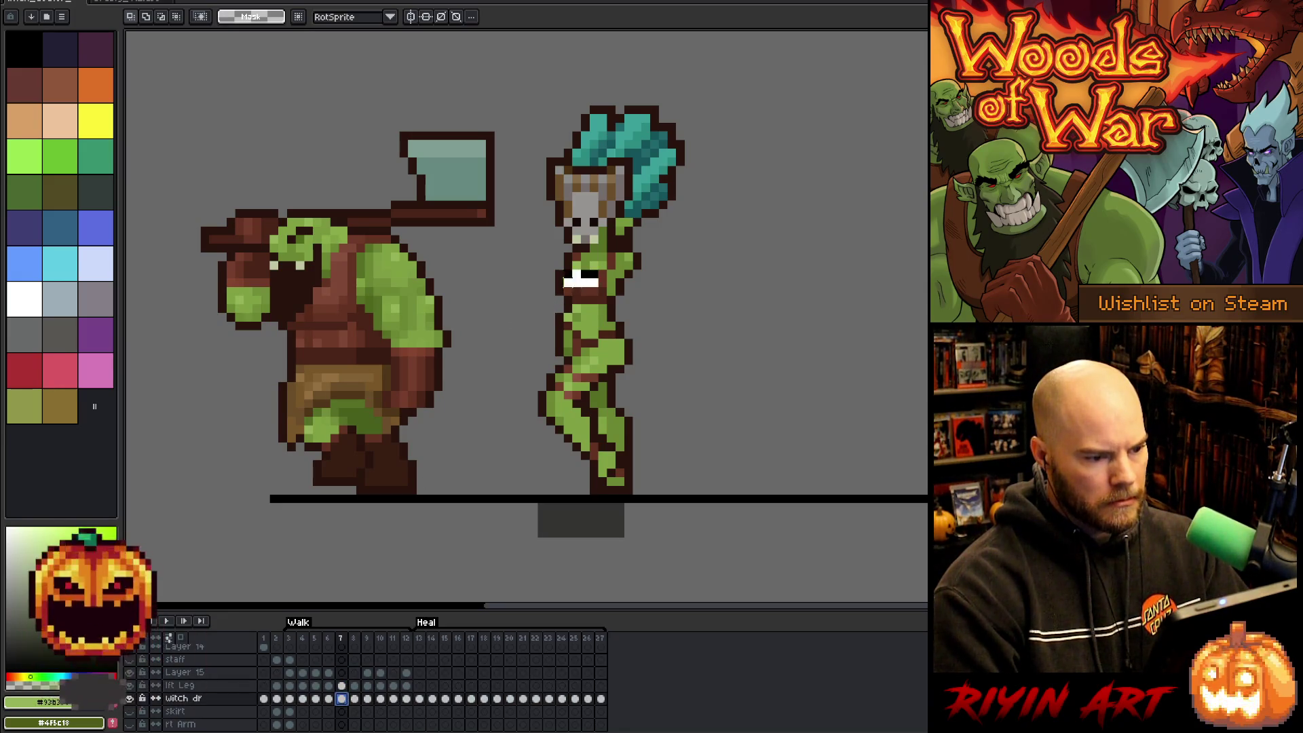
key(b)
key(Return)
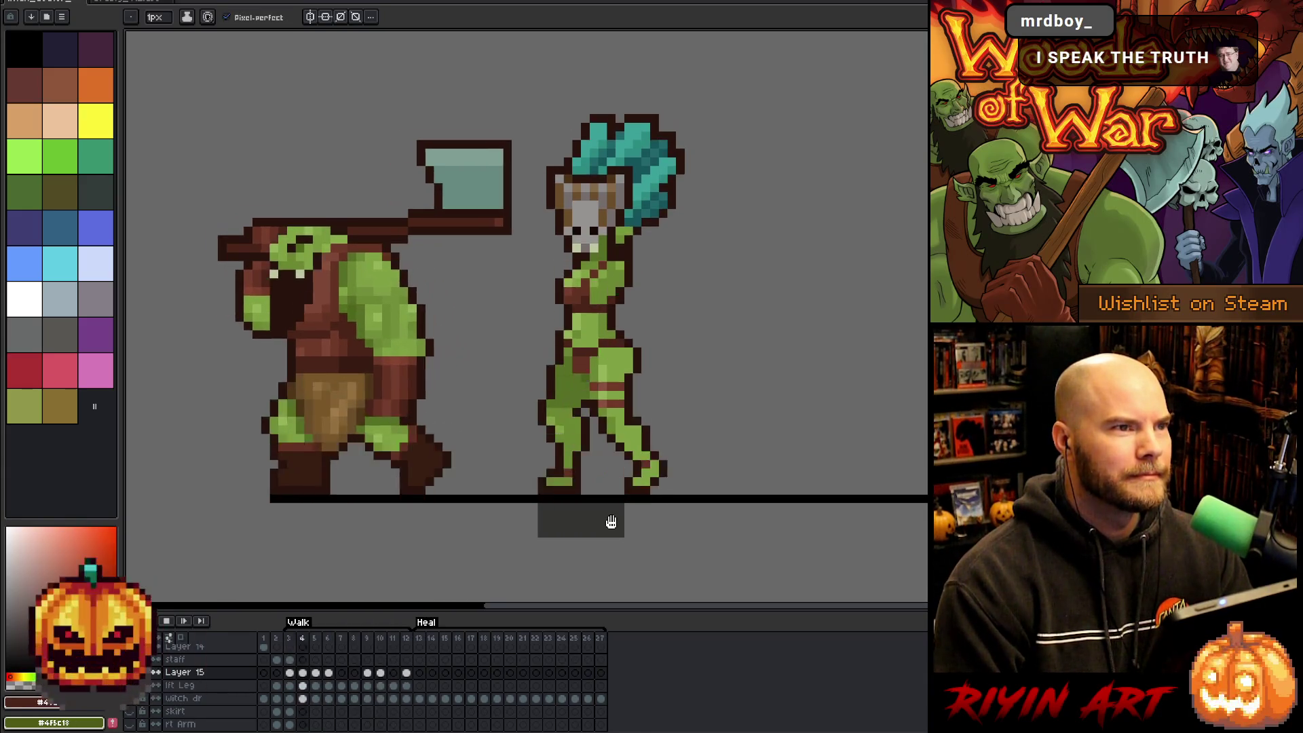
key(Return)
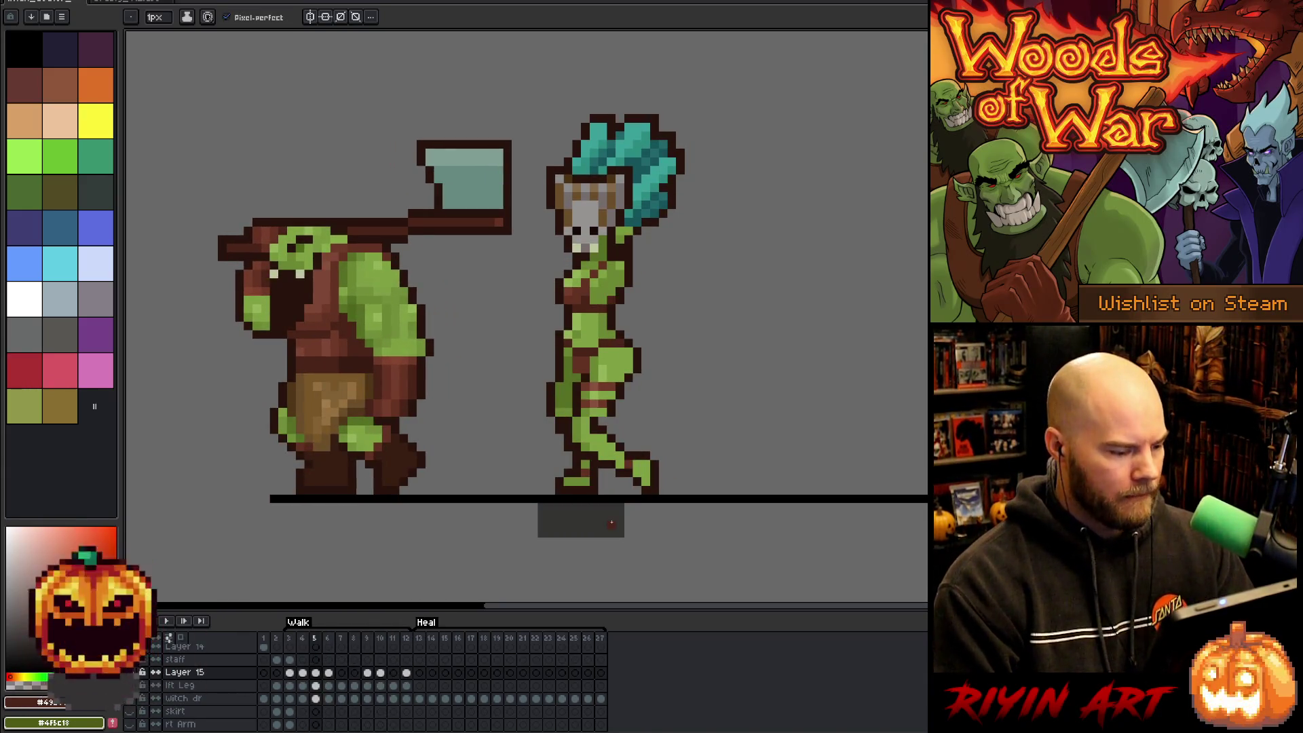
key(Left)
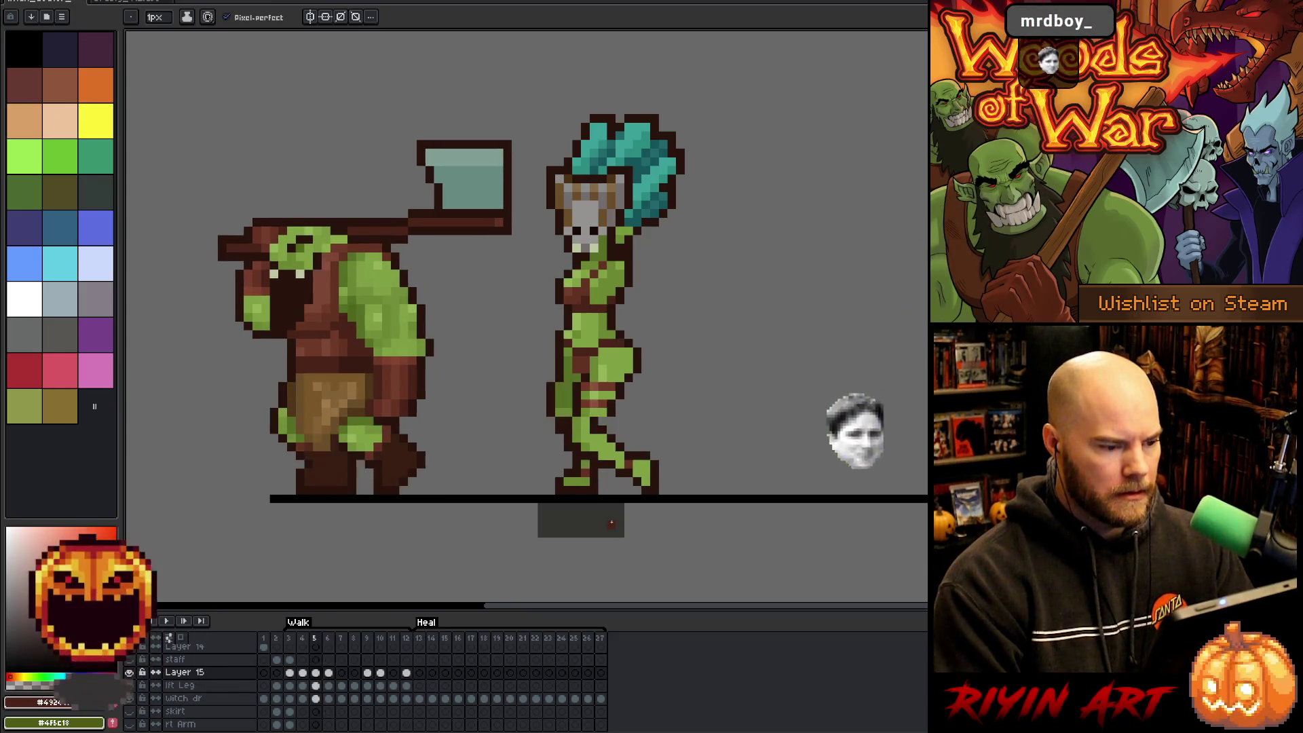
key(Return)
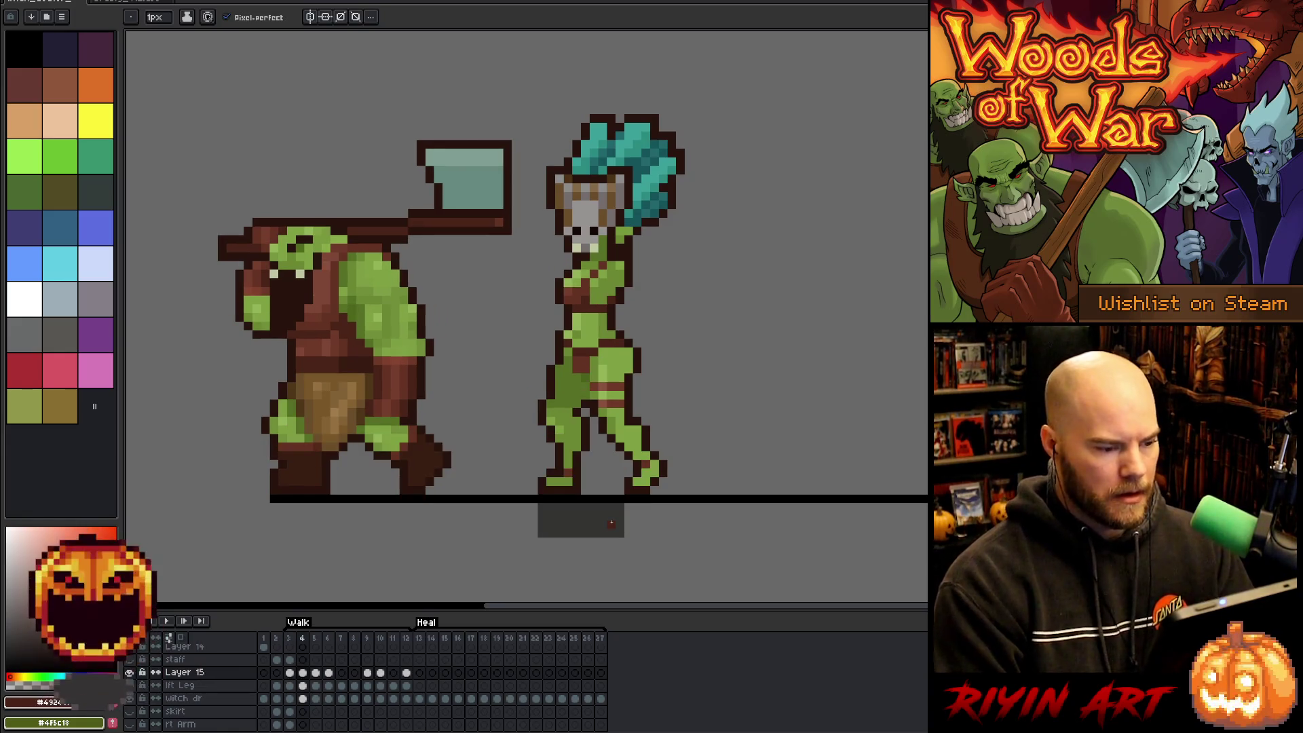
key(v)
key(b)
key(v)
key(b)
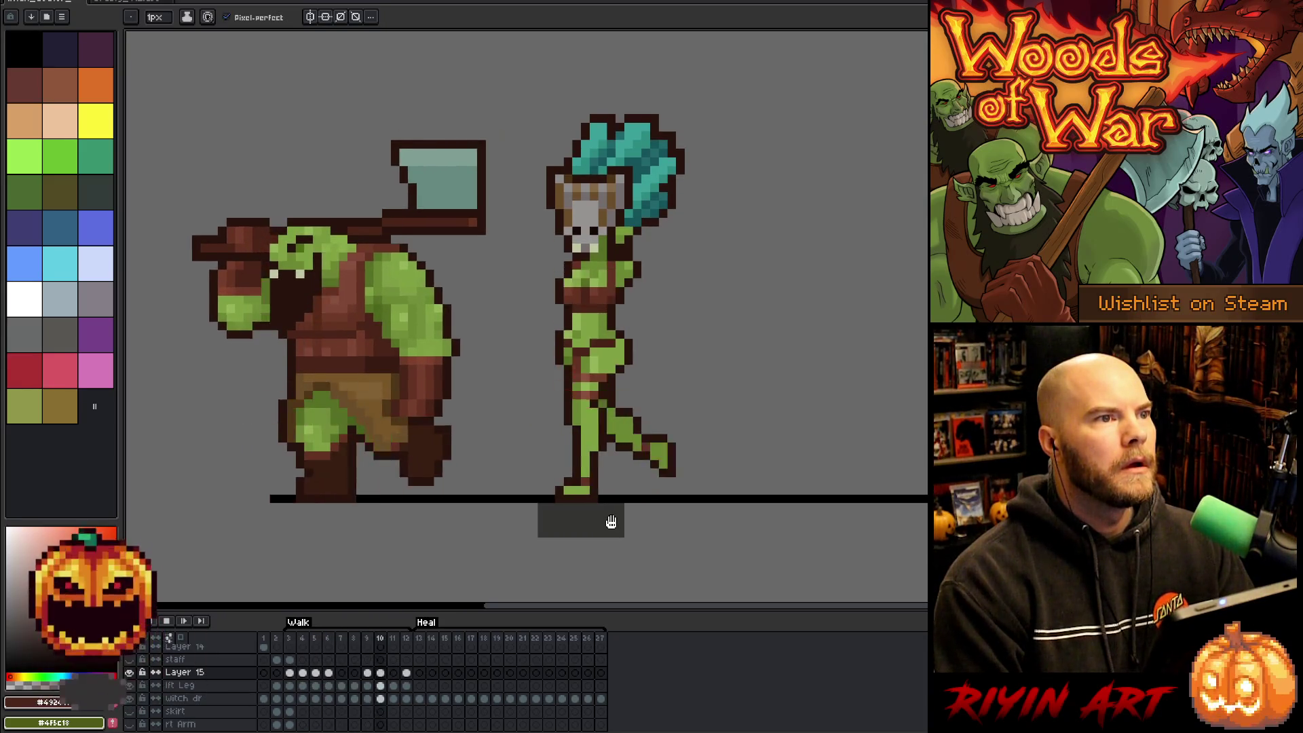
Stop the preview and sample the witch's brown torso colours while comparing frames 5 and 6.
key(Return)
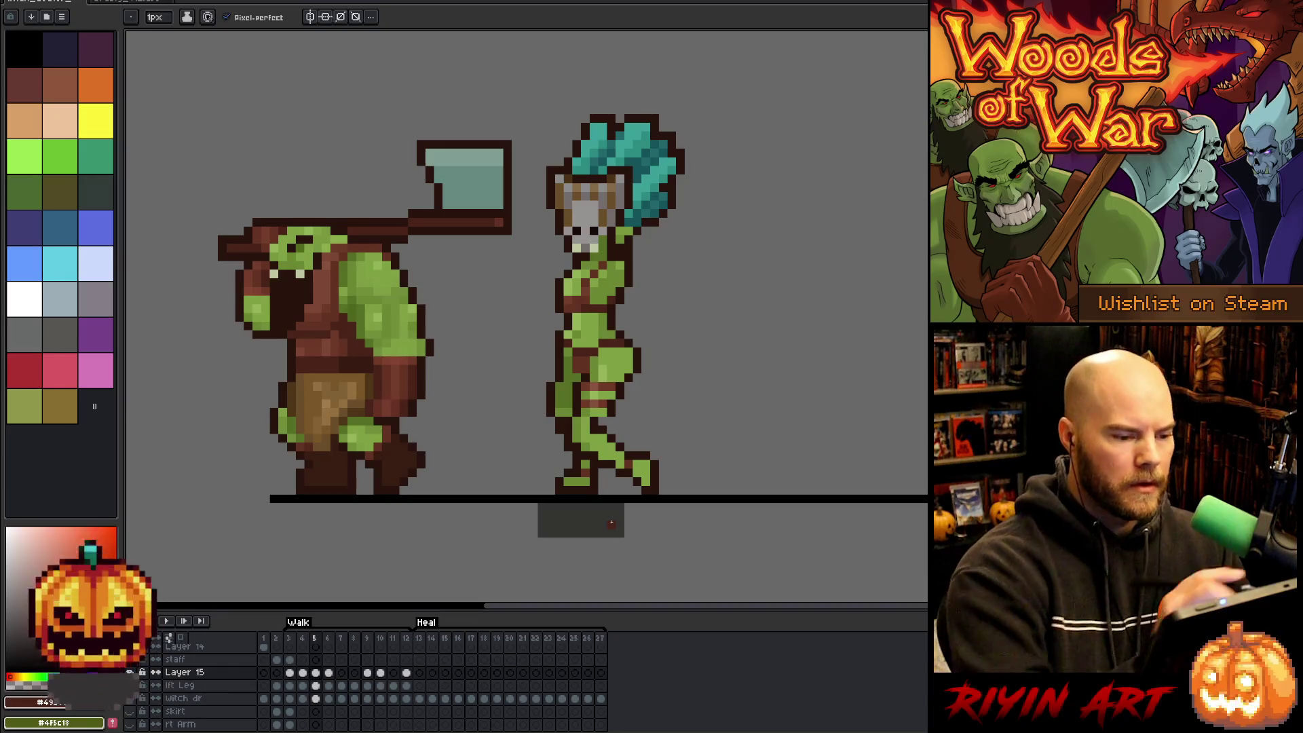
alt+click(579, 293)
alt+click(578, 290)
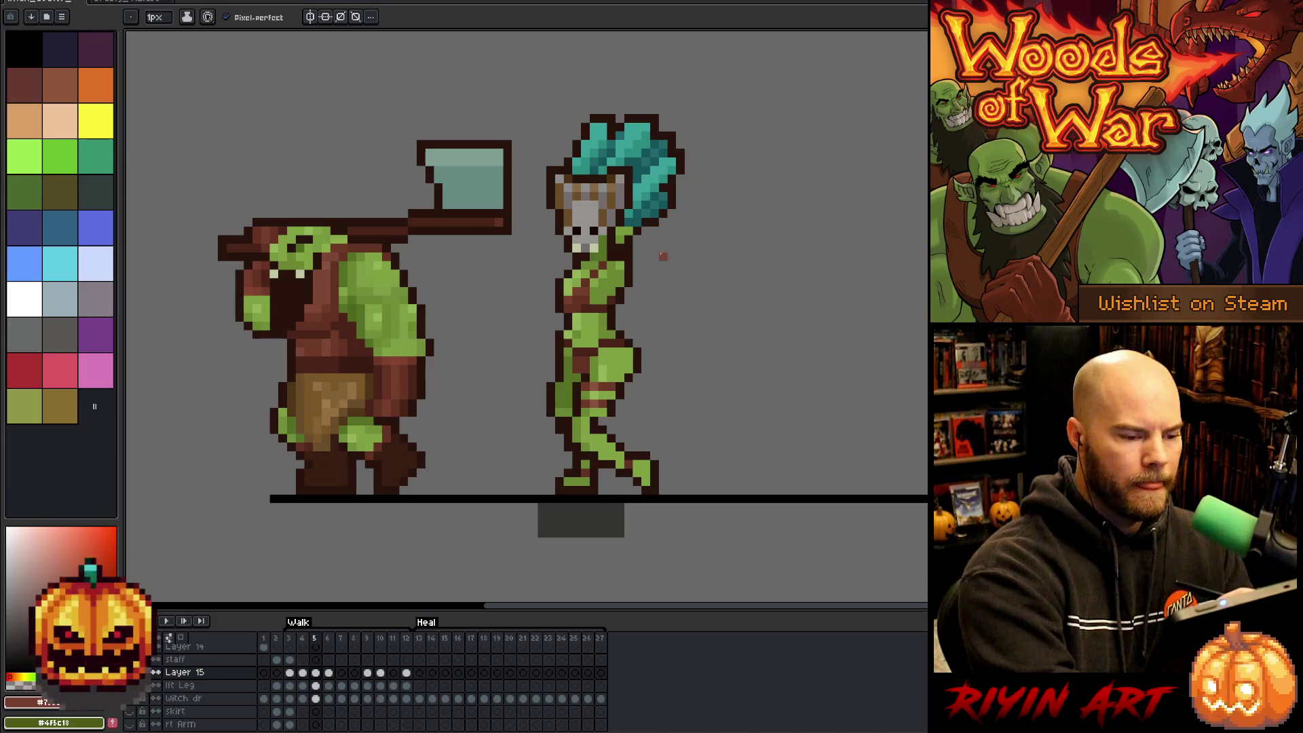
key(Right)
key(Left)
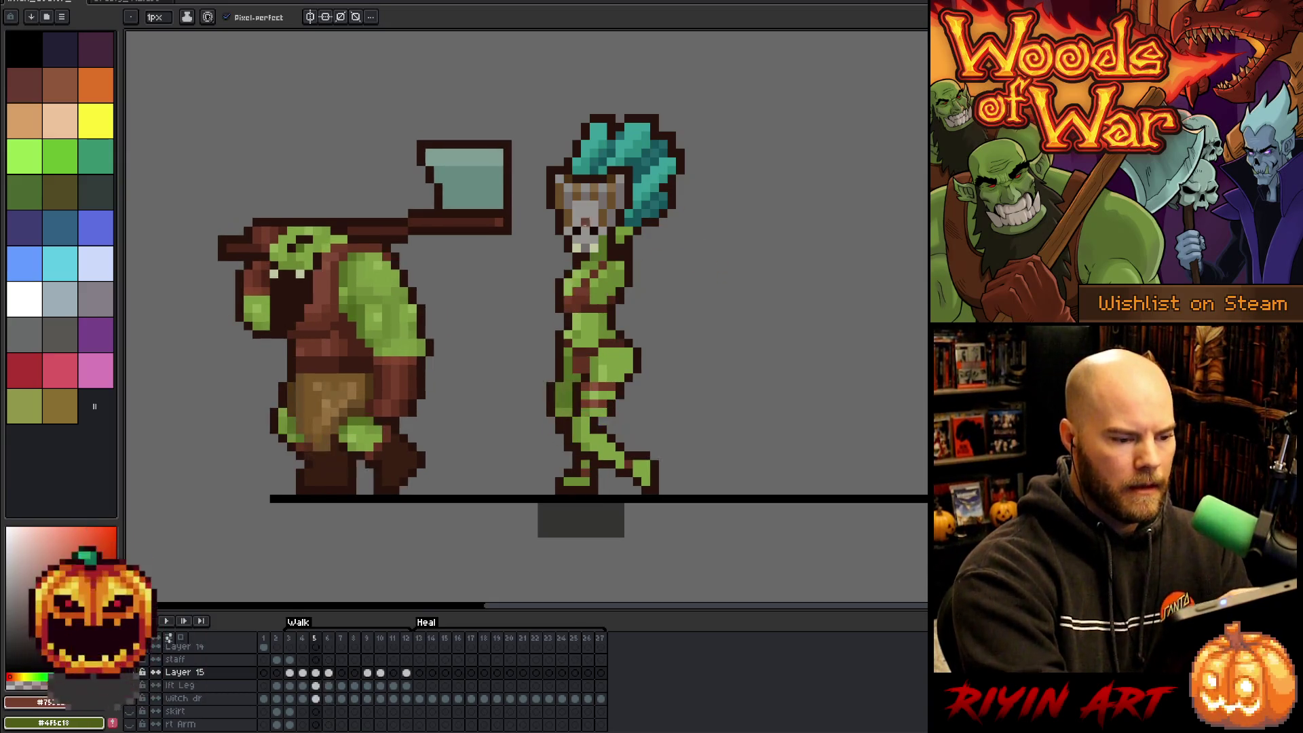
alt+click(585, 288)
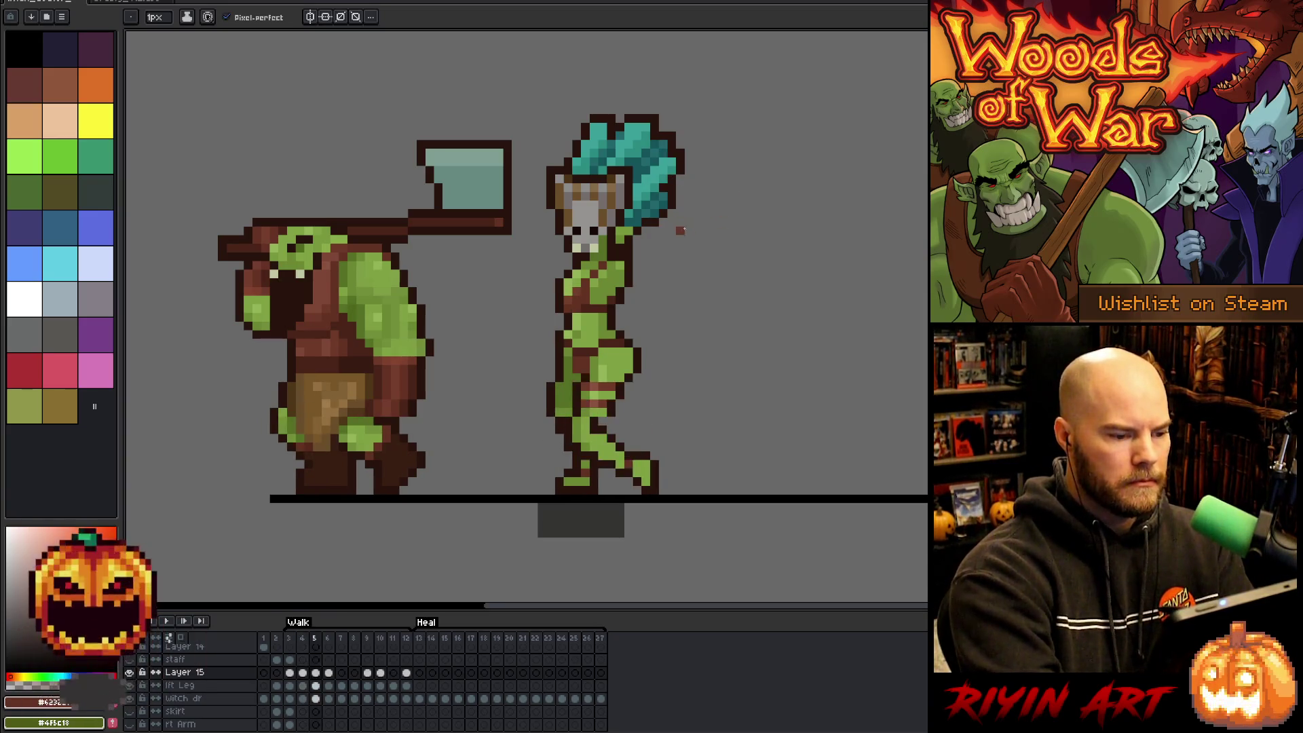
key(Left)
key(Right)
key(Right)
key(Right)
key(Right)
key(Right)
Replay the walk, stop on frame 5, and take the witch's dark outline colour.
key(Return)
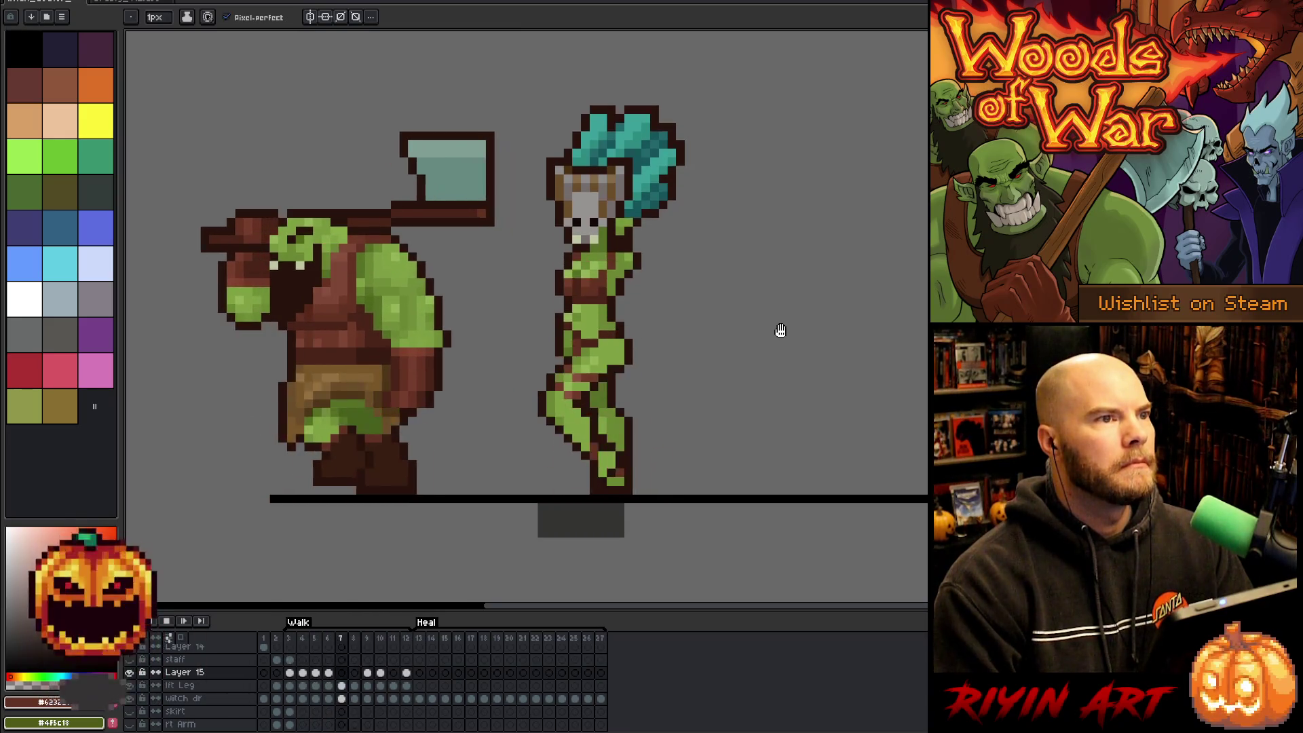
key(Return)
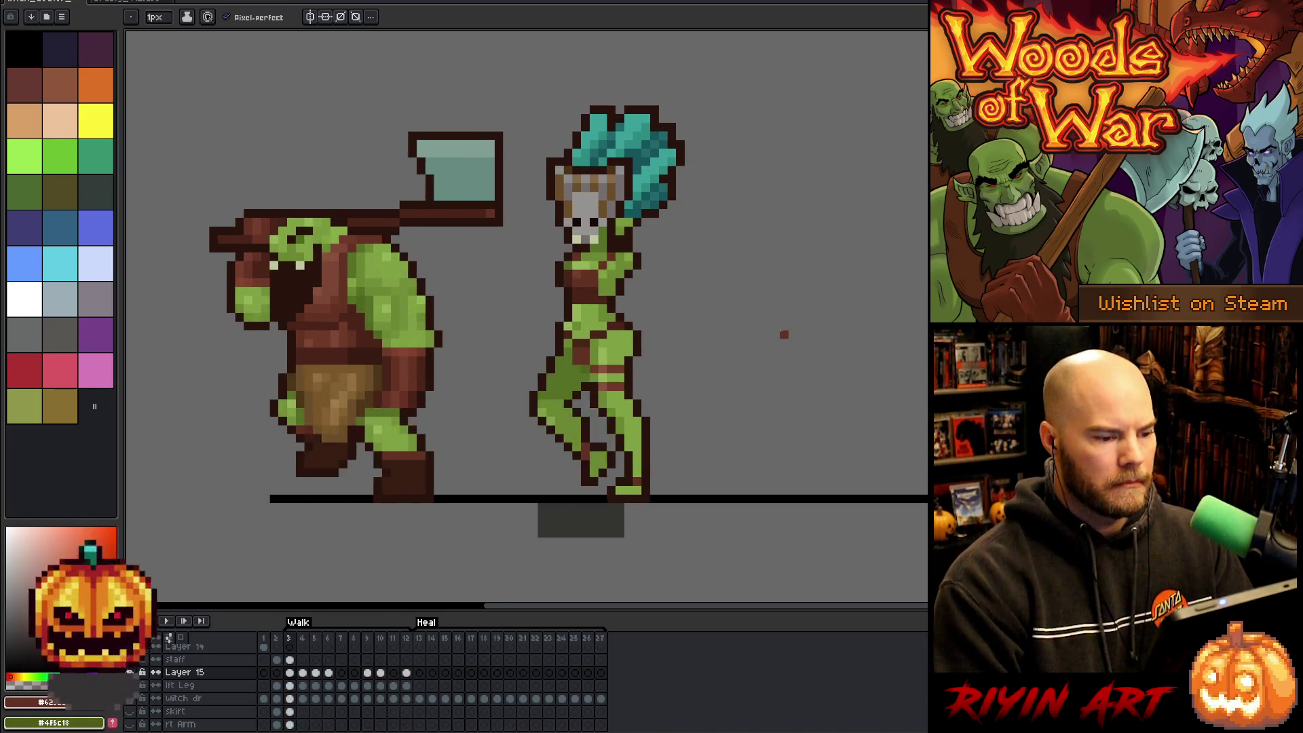
key(Right)
key(Right)
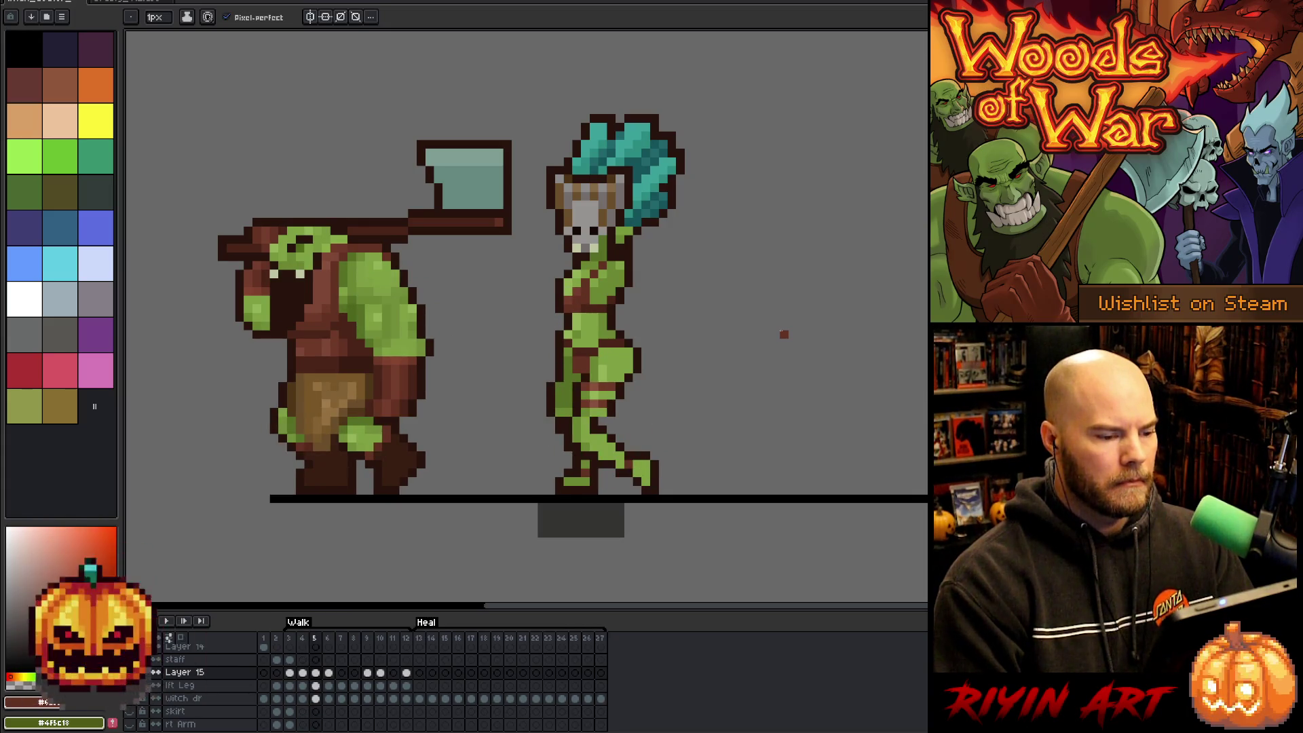
key(Left)
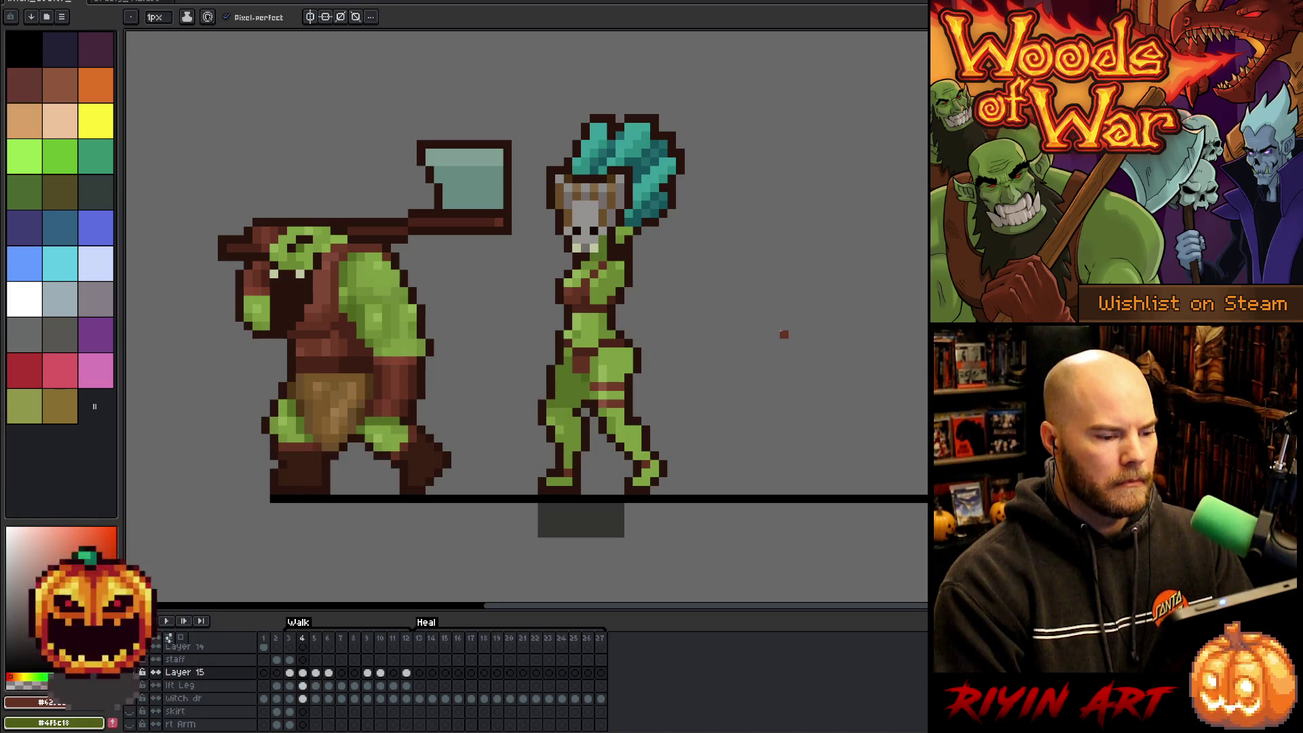
key(Right)
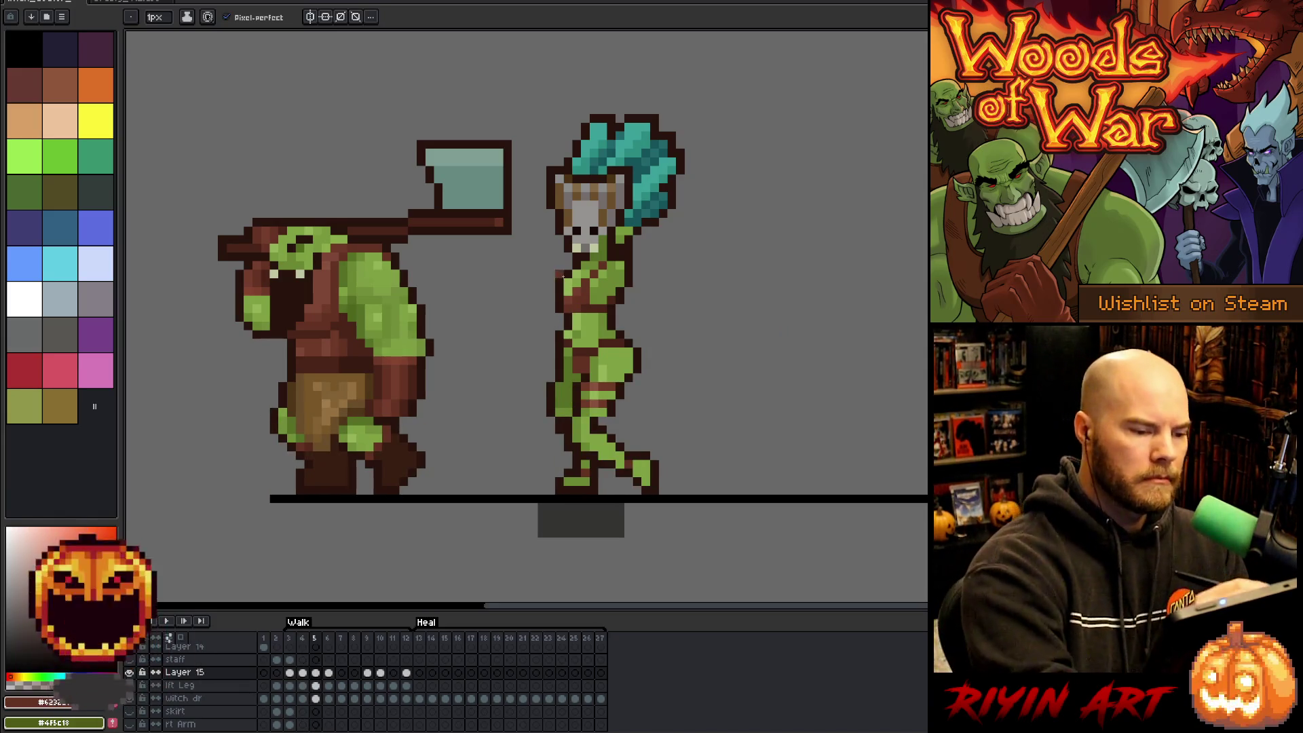
alt+click(569, 280)
key(e)
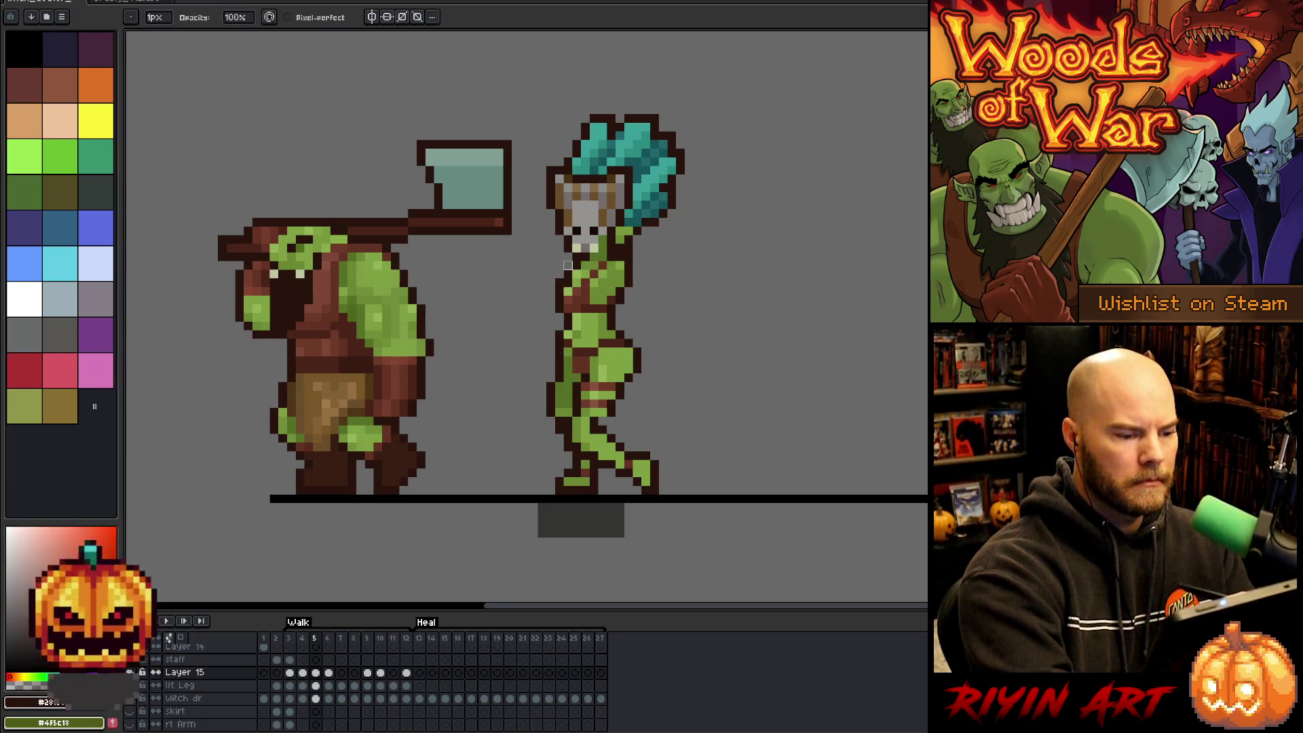
key(v)
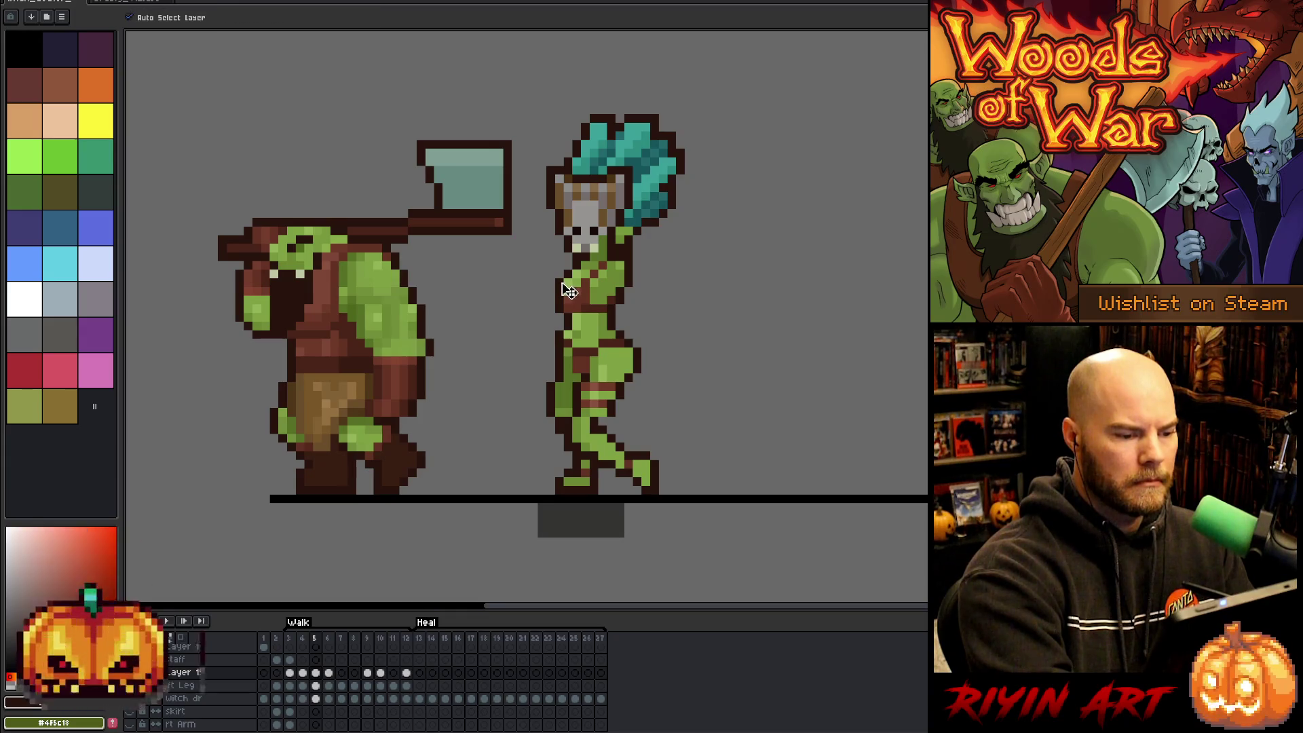
key(b)
key(e)
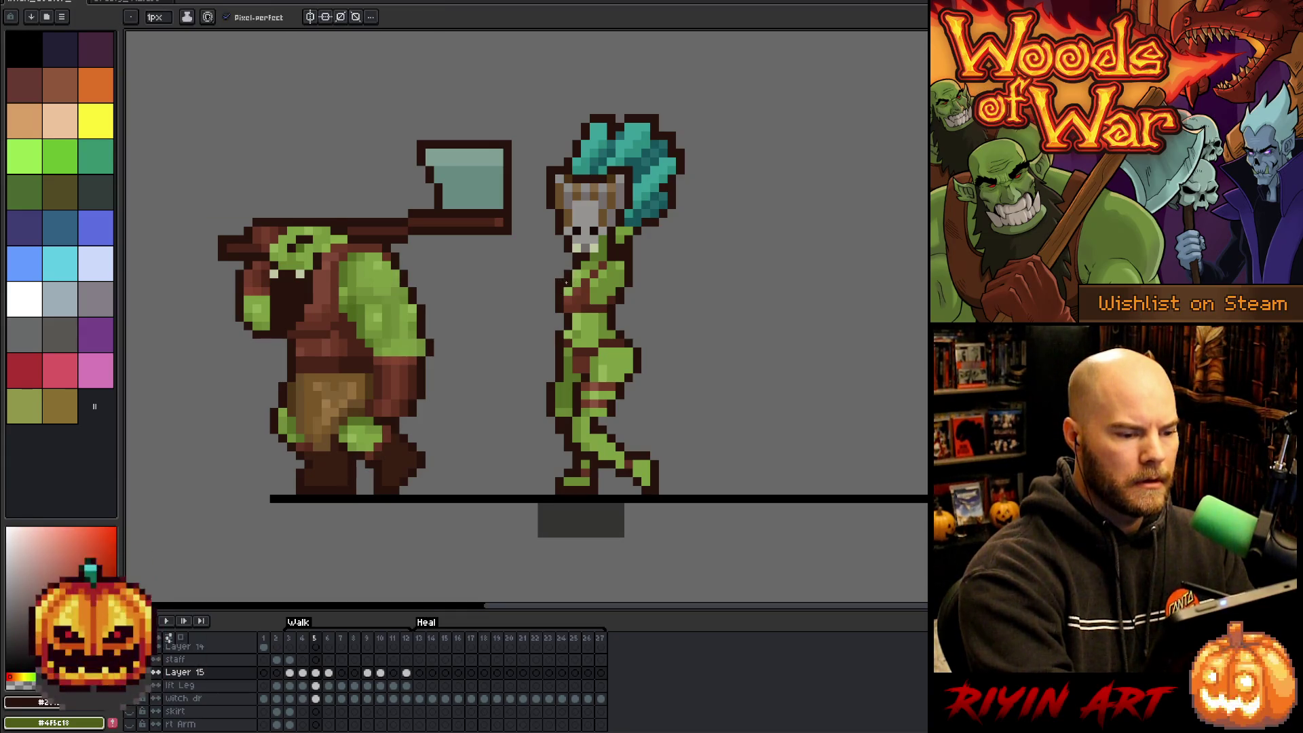
ctrl+click(559, 274)
key(b)
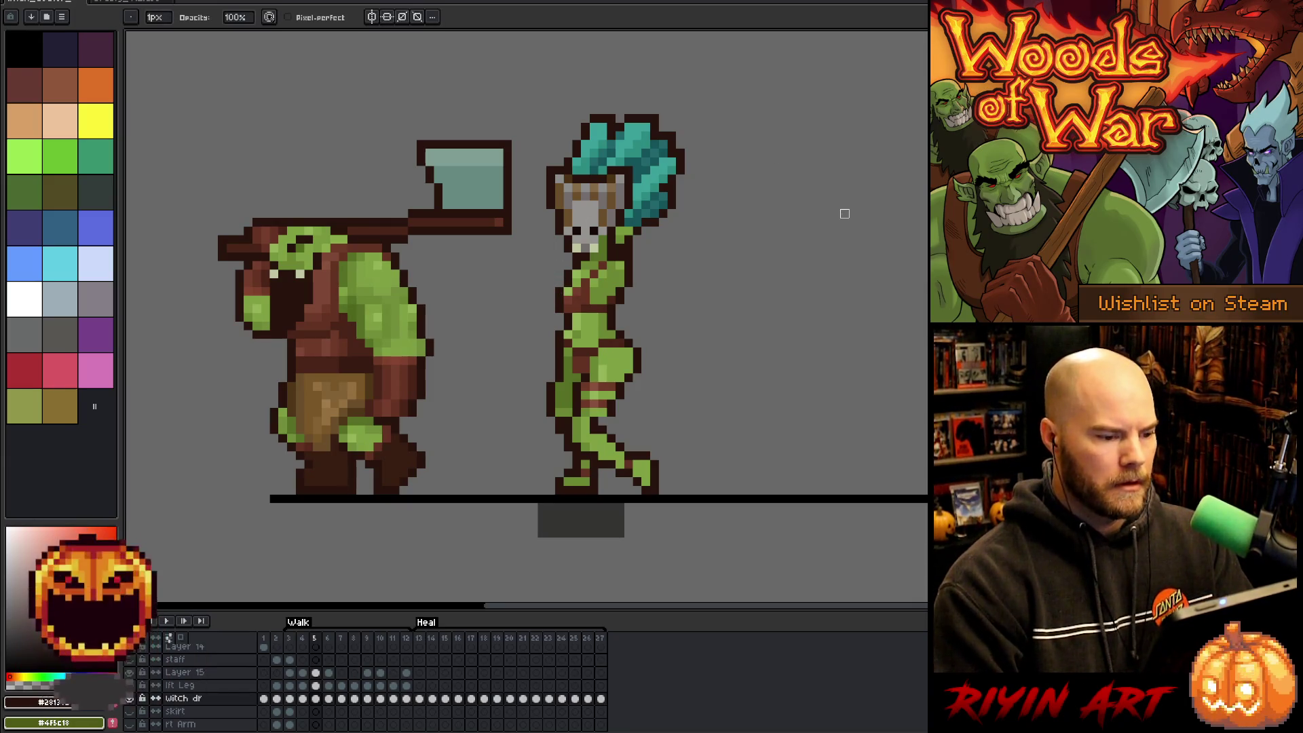
key(e)
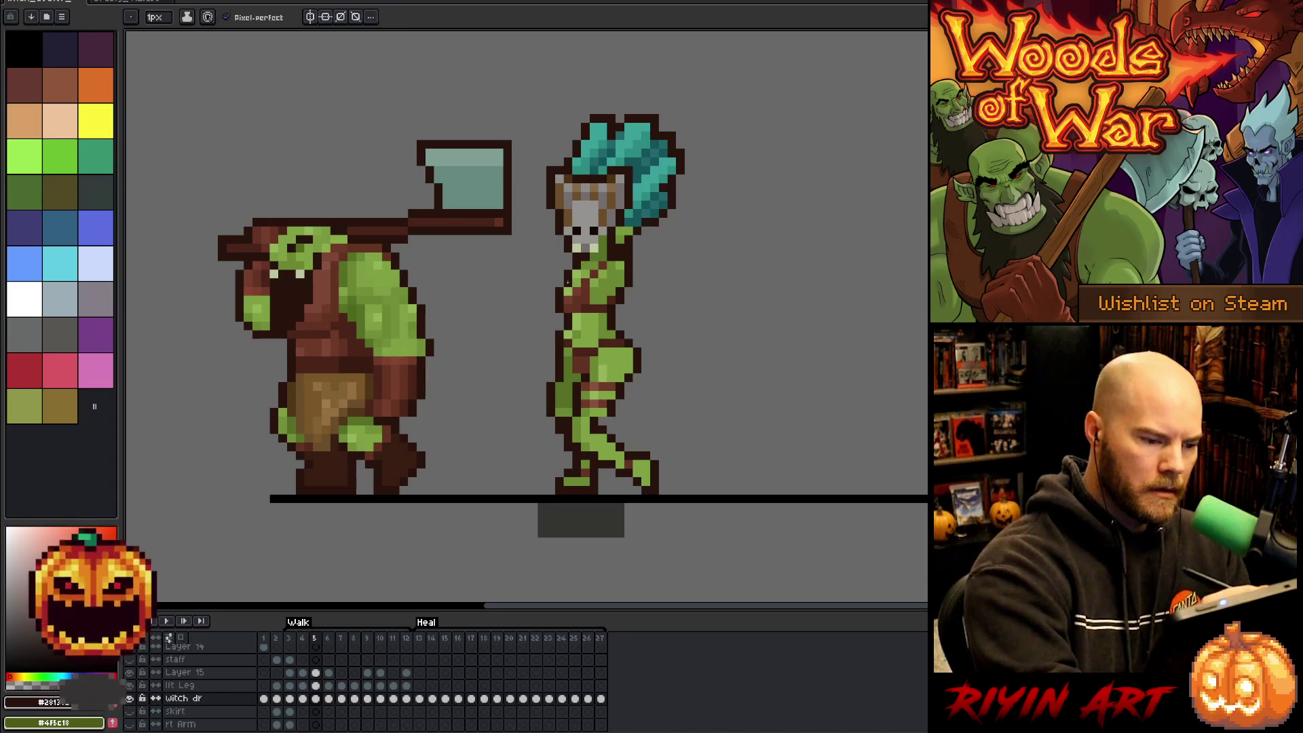
ctrl+click(567, 275)
key(b)
ctrl+click(567, 274)
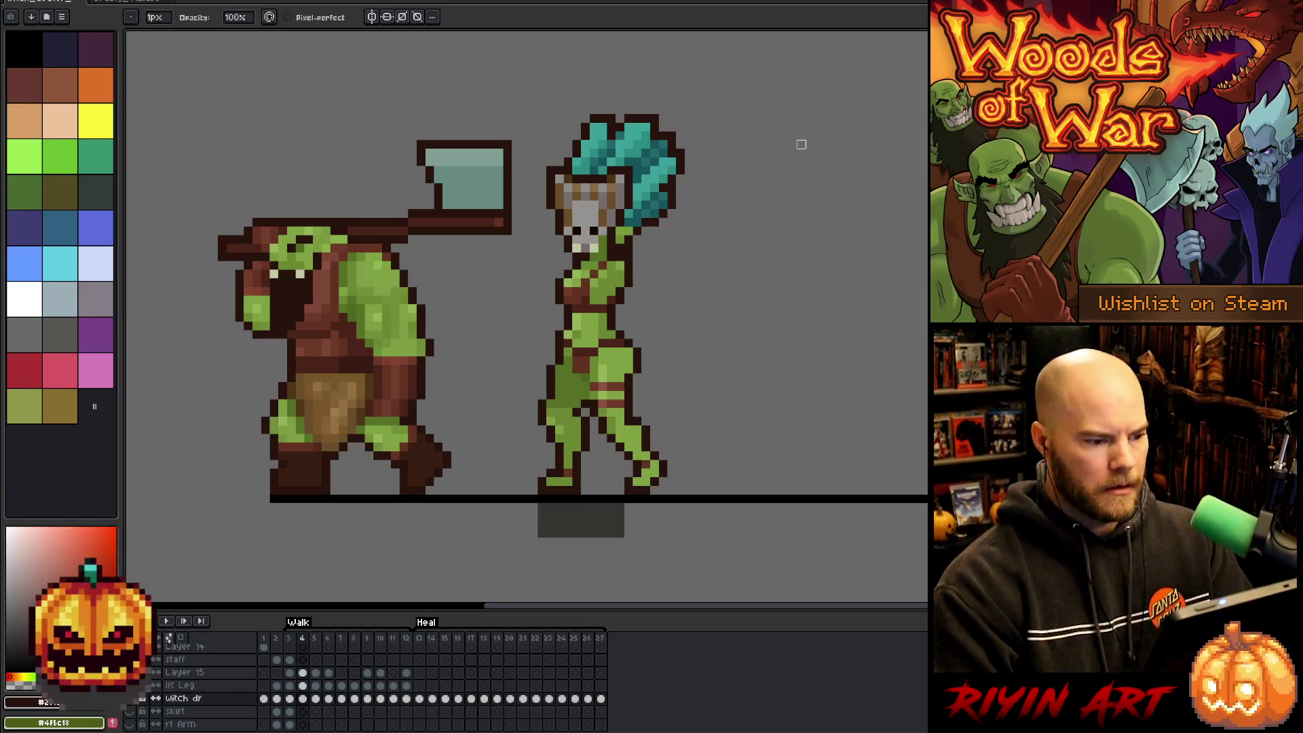
key(Right)
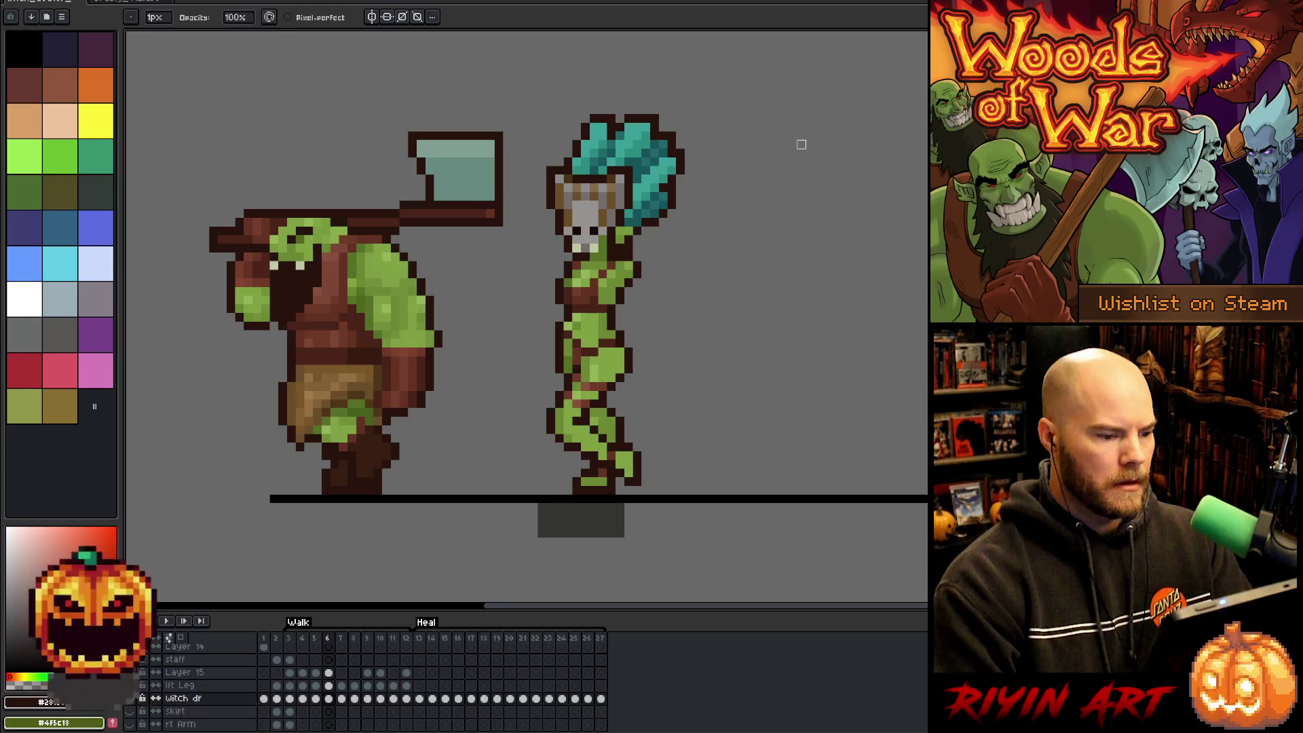
key(Right)
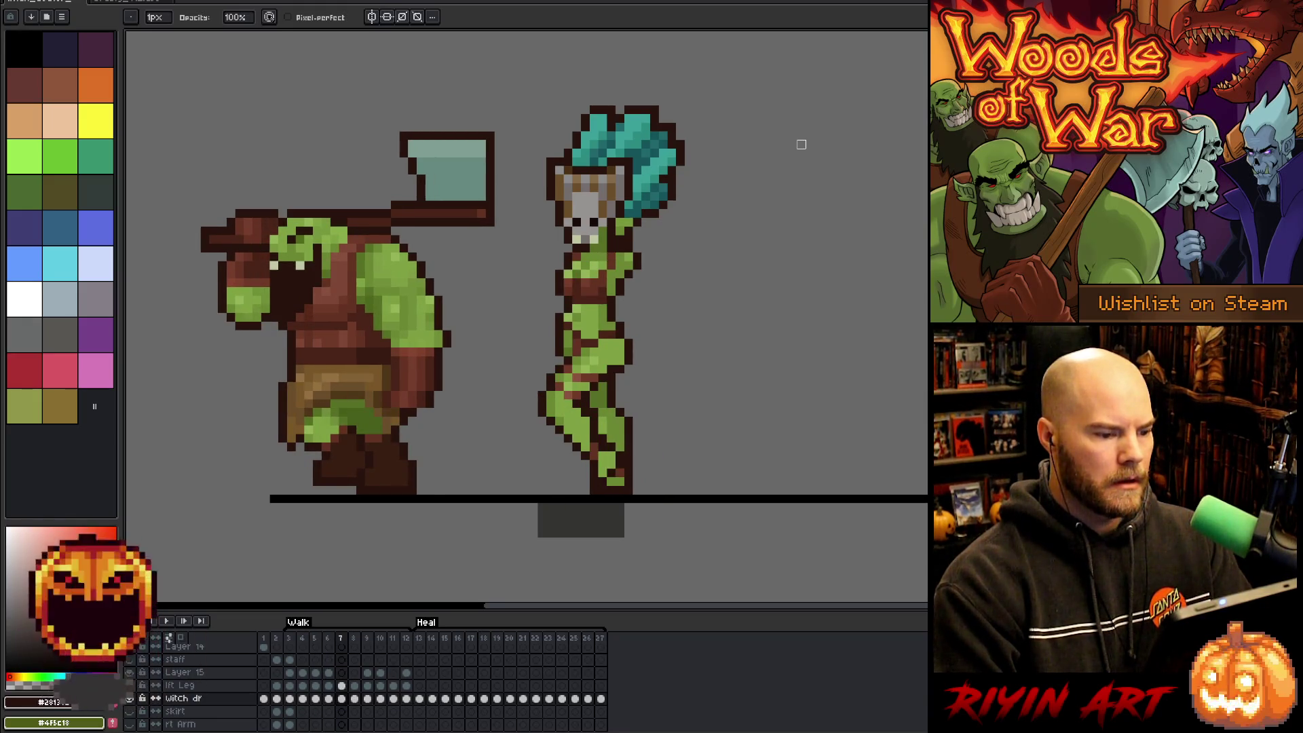
key(Left)
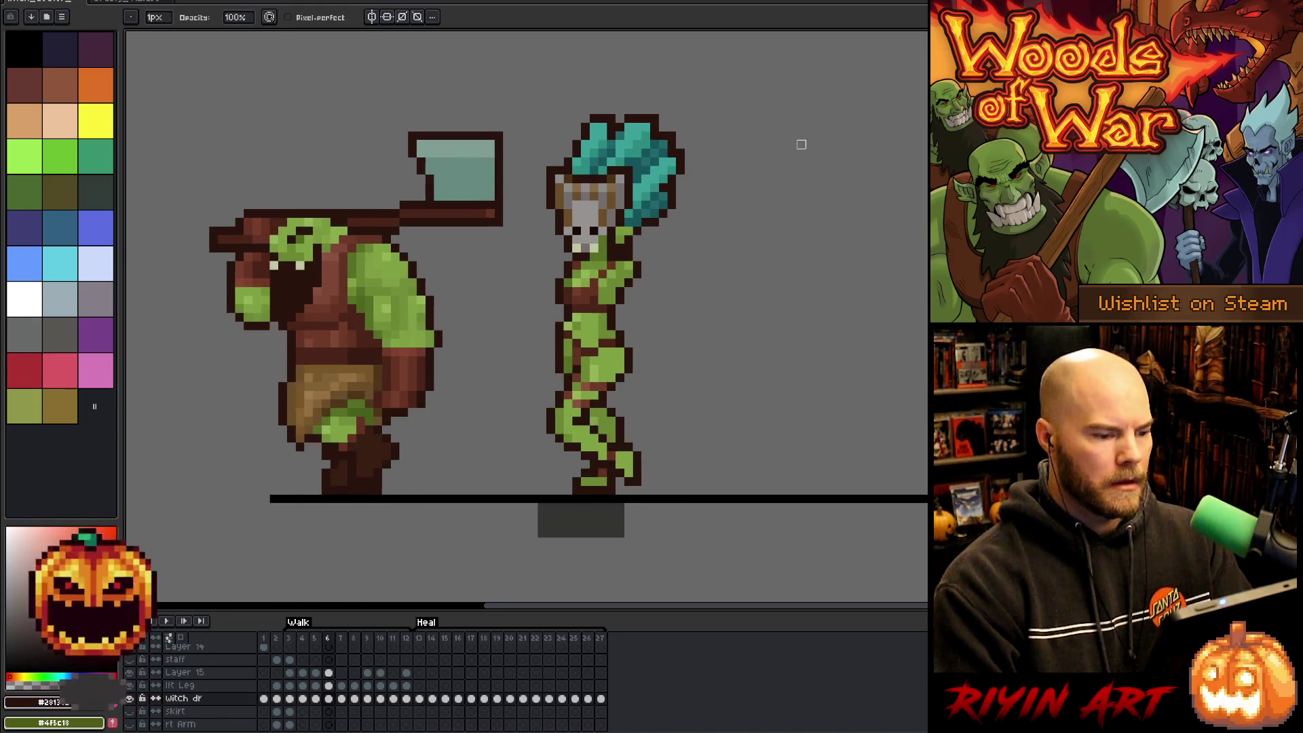
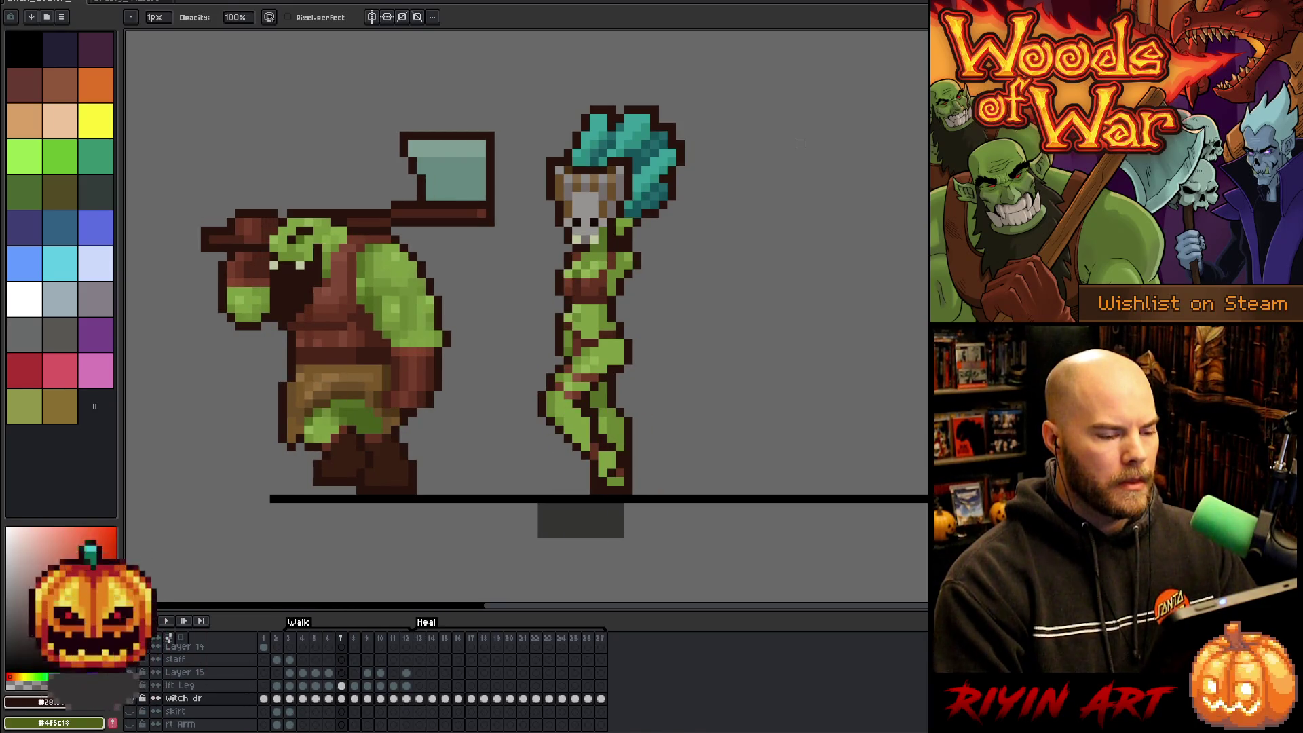
Select the witch doctor's arm and move it into a new position in the current frame.
key(m)
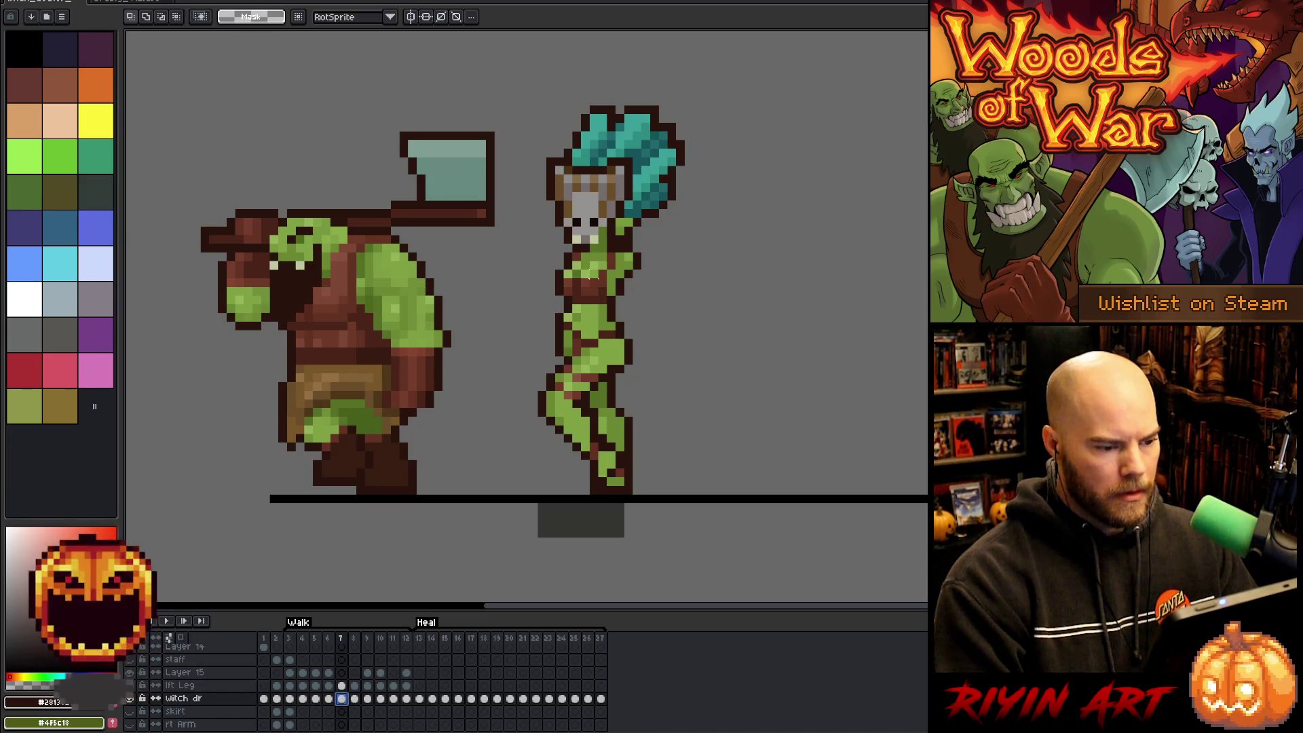
drag(601, 258, 534, 289)
key(Return)
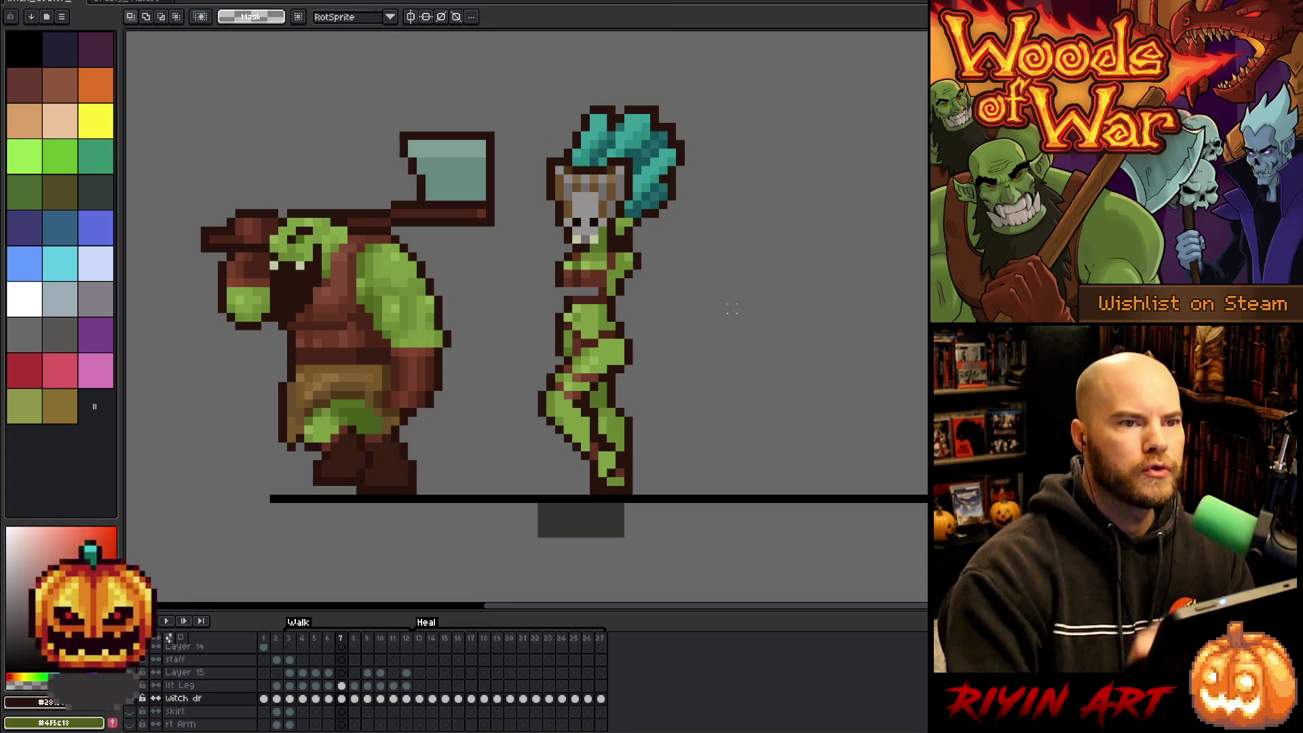
Play the walk animation to review the repositioned arm.
key(b)
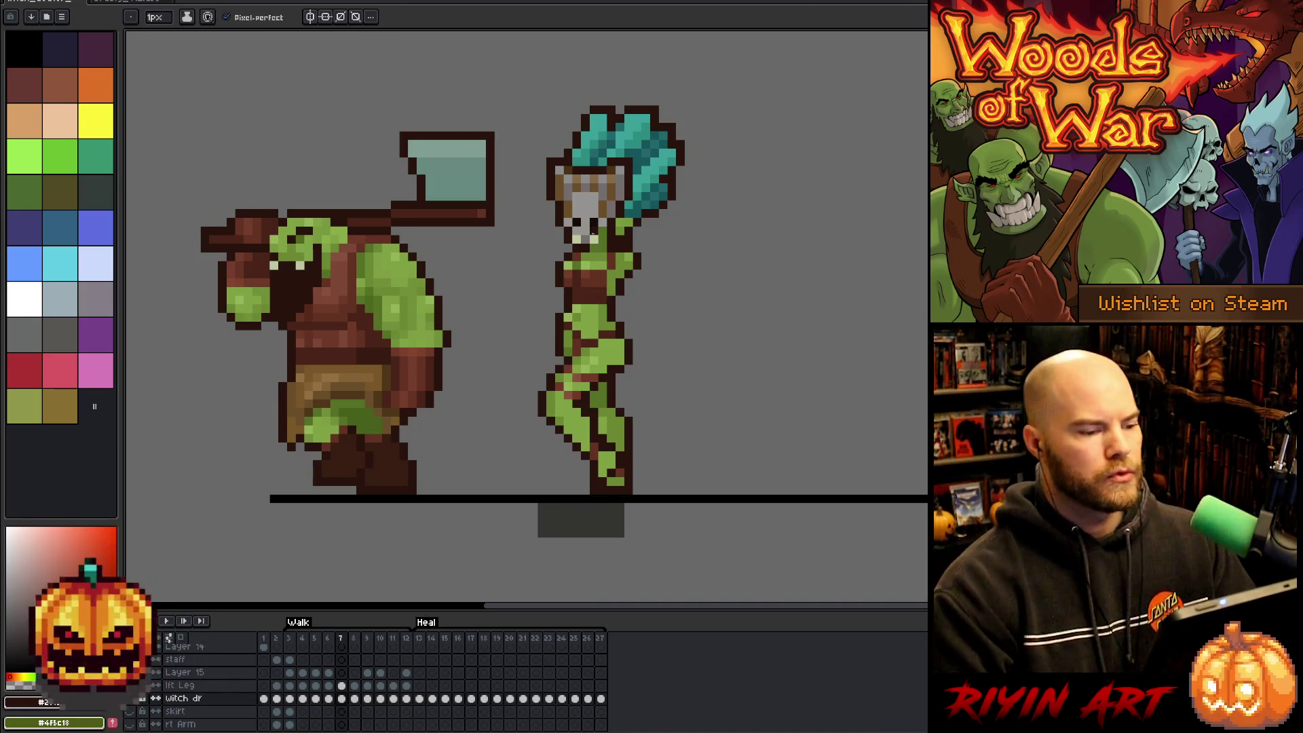
key(Return)
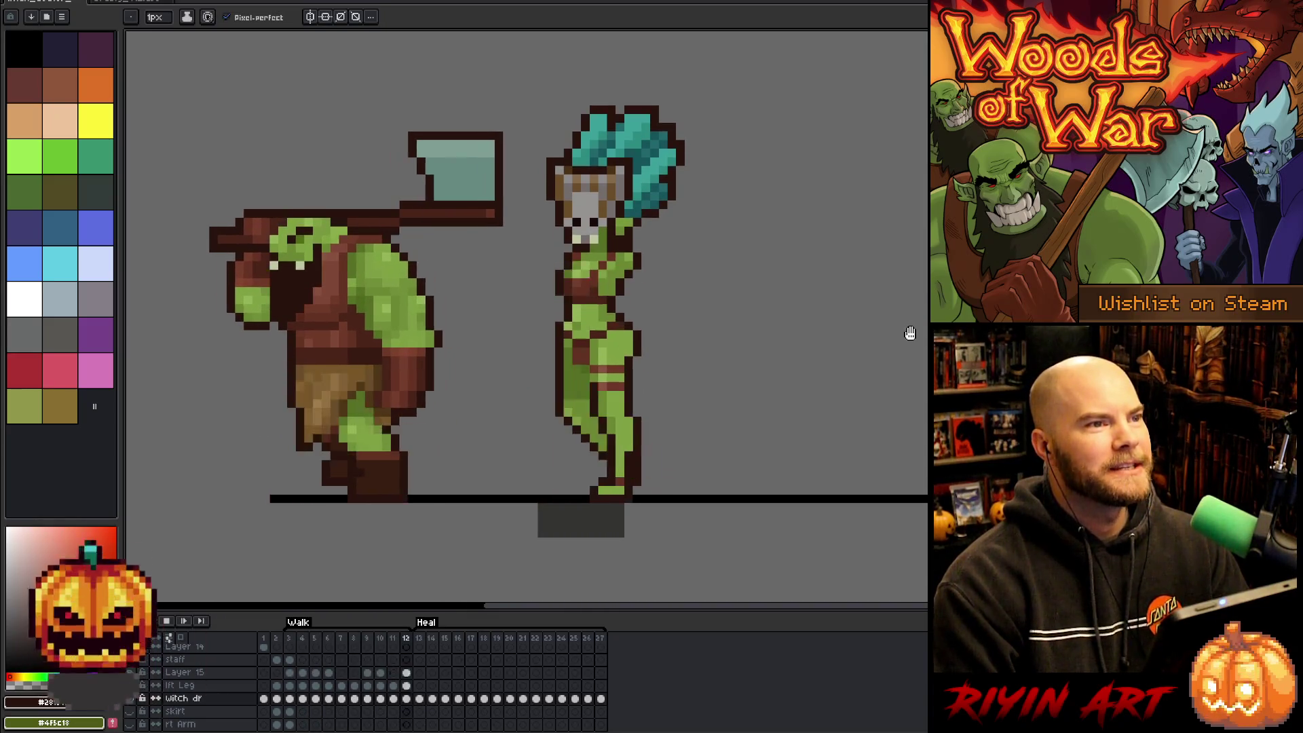
key(v)
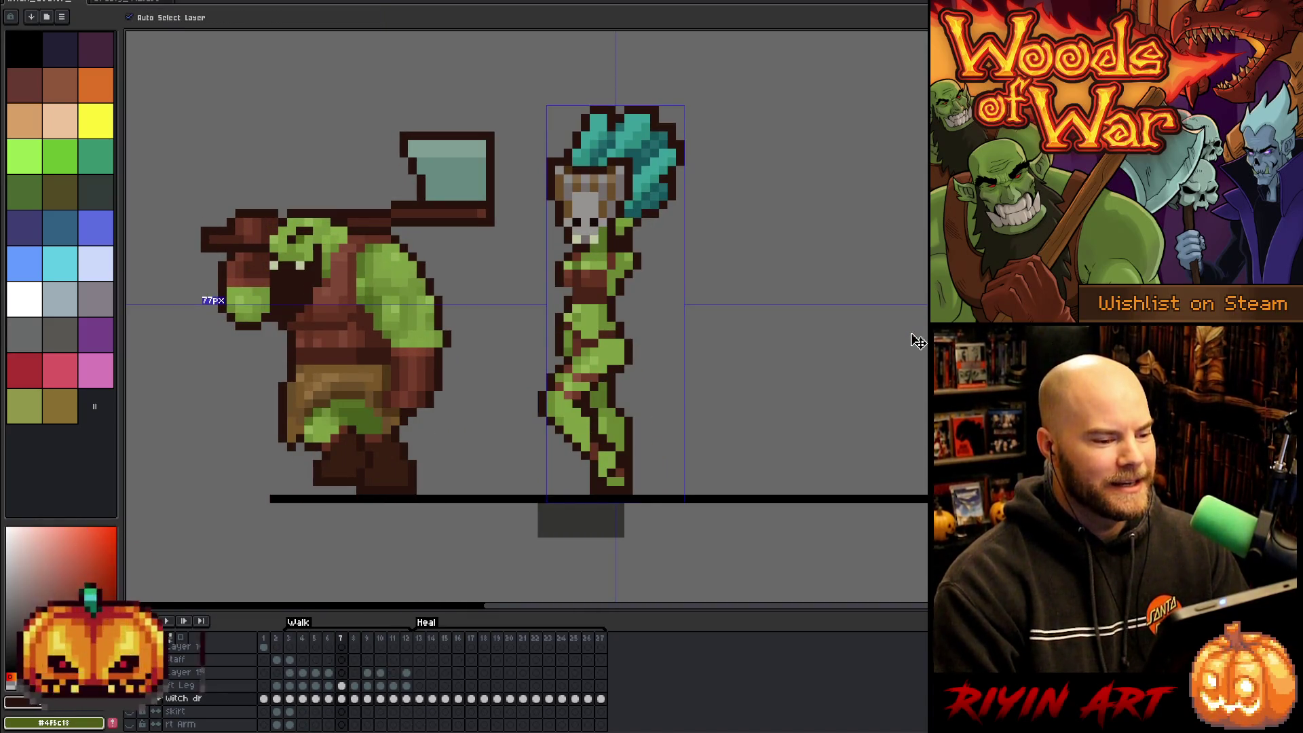
Sample the witch doctor's dark outline colour and briefly preview the walk animation.
key(b)
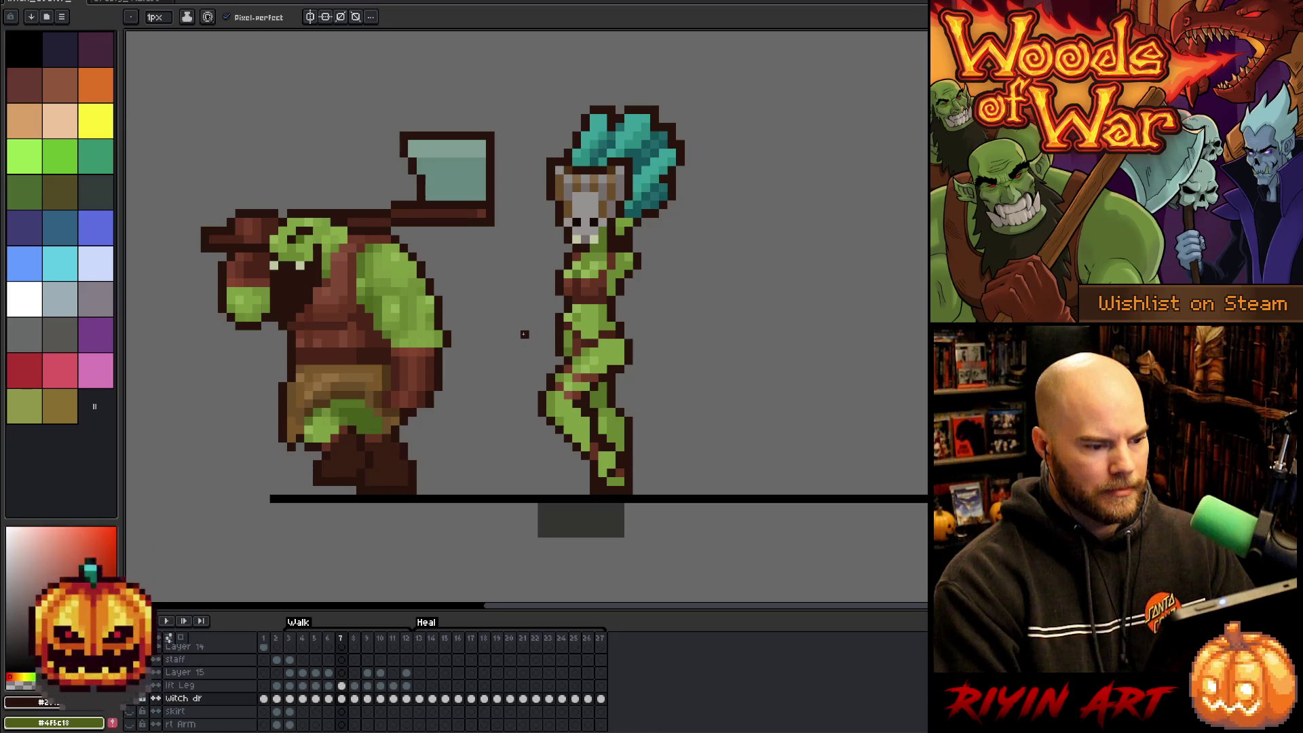
key(m)
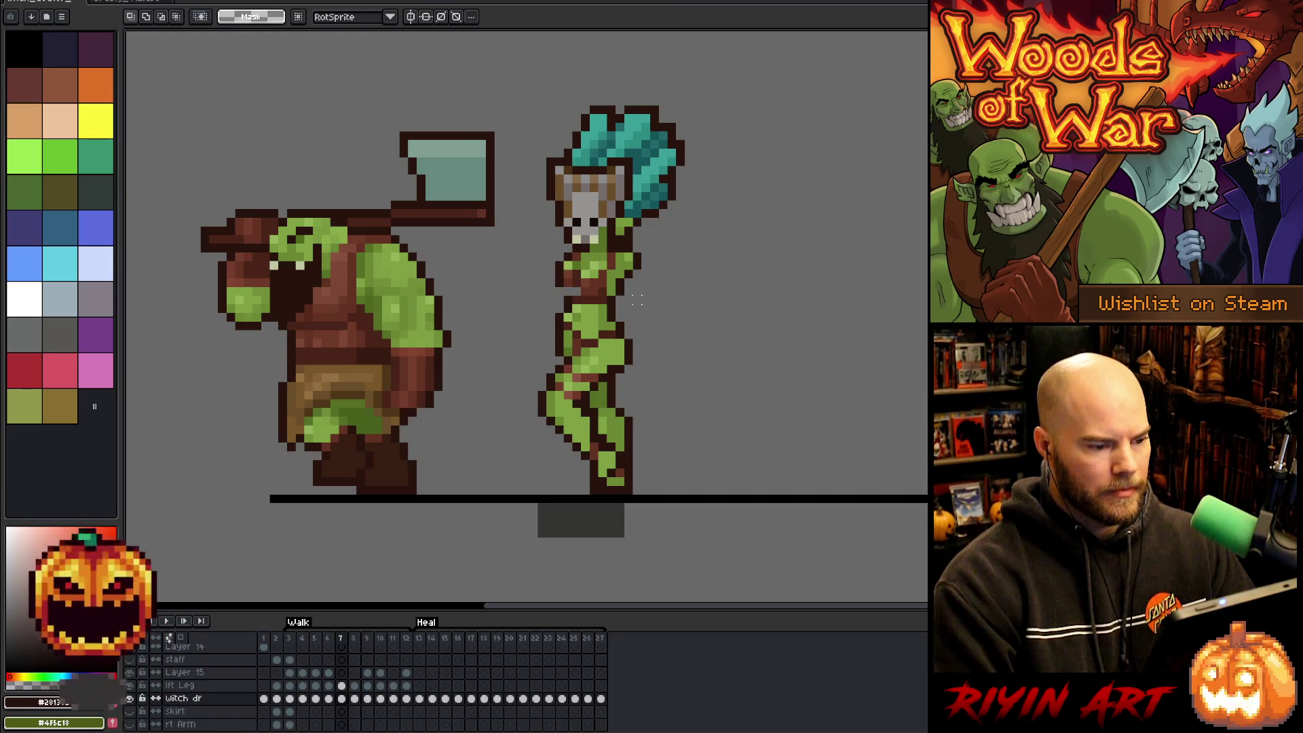
alt+click(576, 293)
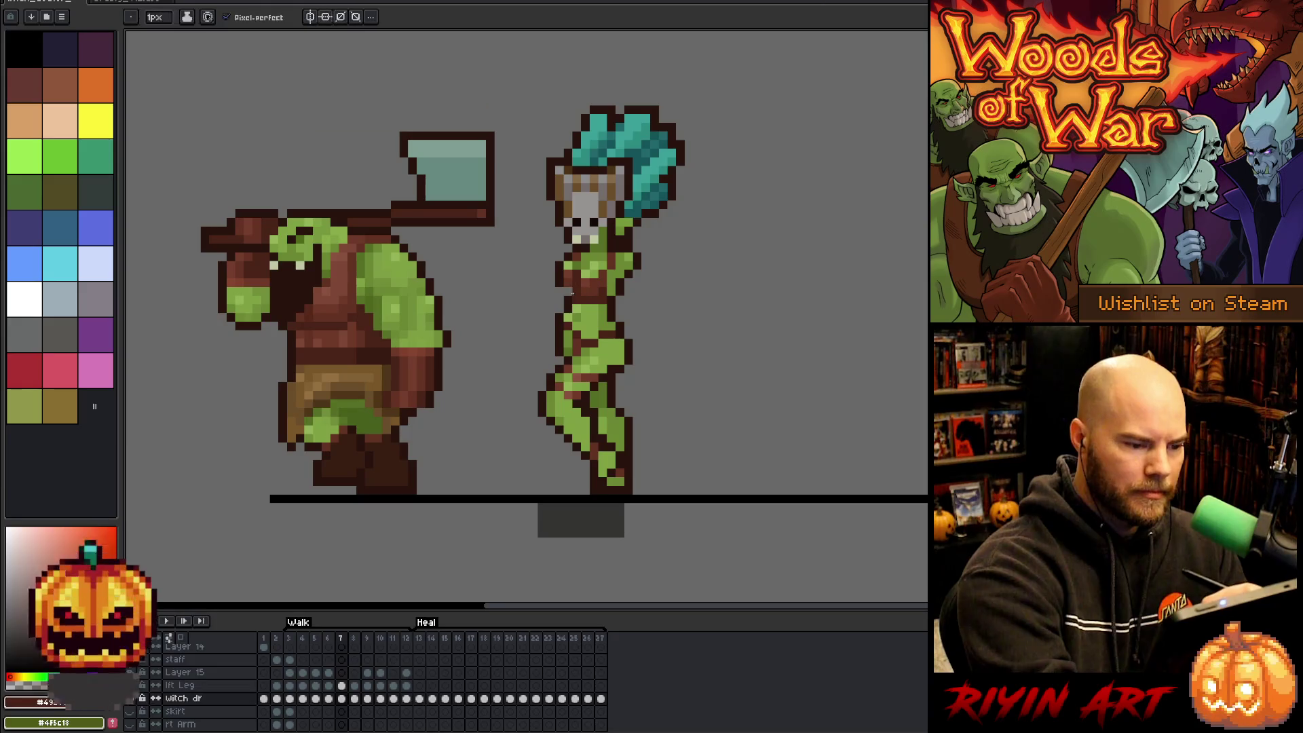
alt+click(569, 292)
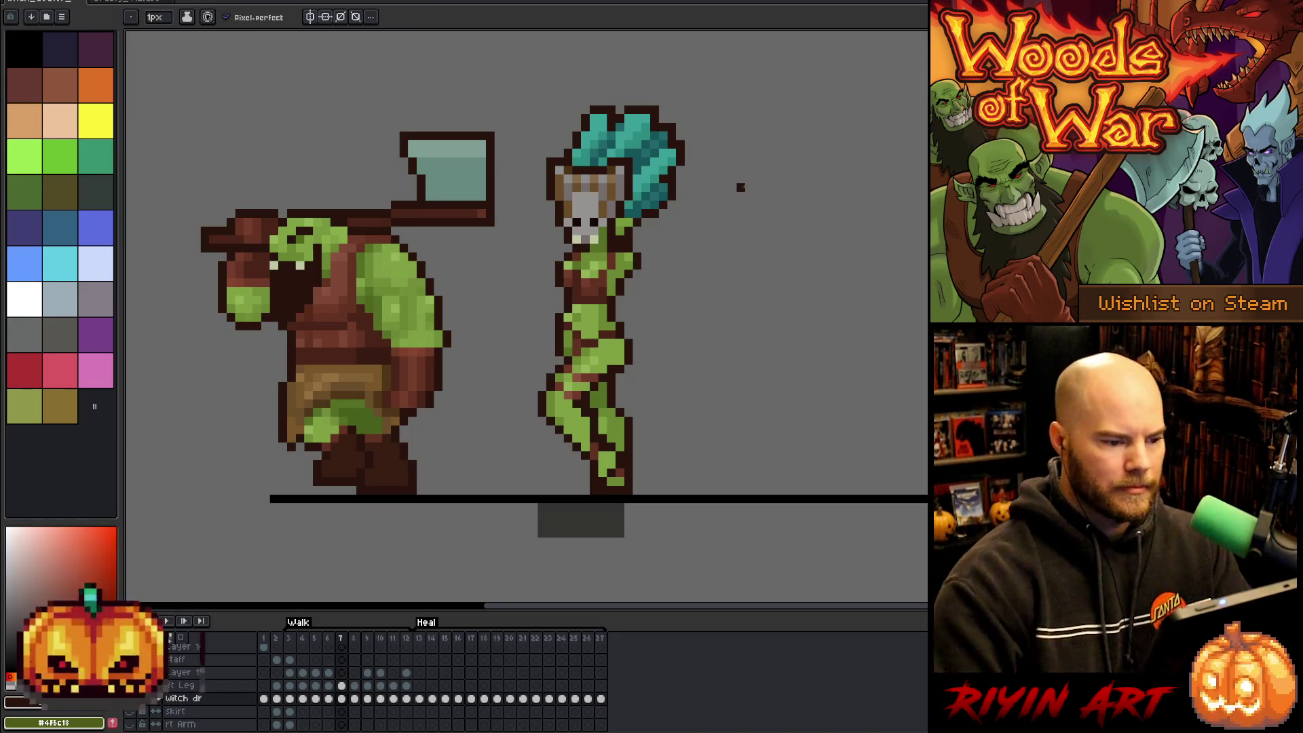
key(Return)
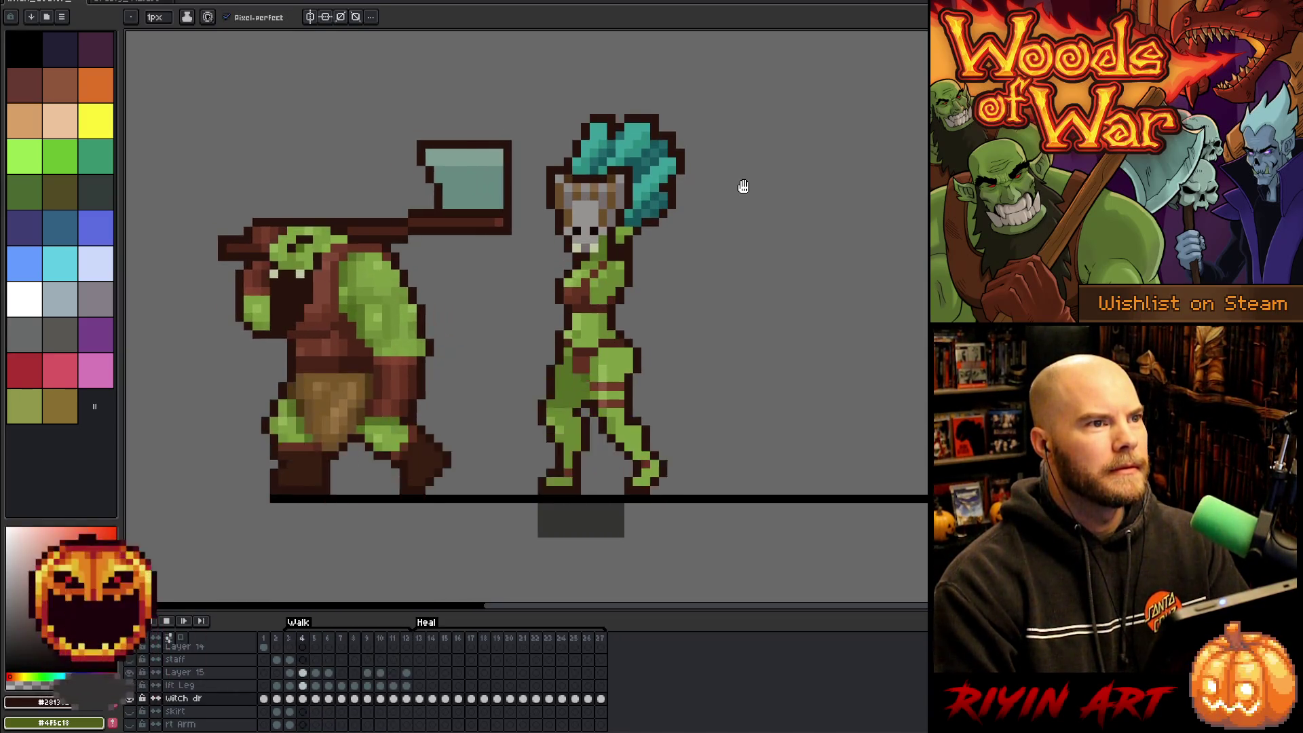
key(Return)
Step back and forth through walk frames 5–10 to compare poses, ending on frame 8.
key(Right)
key(Right)
key(Right)
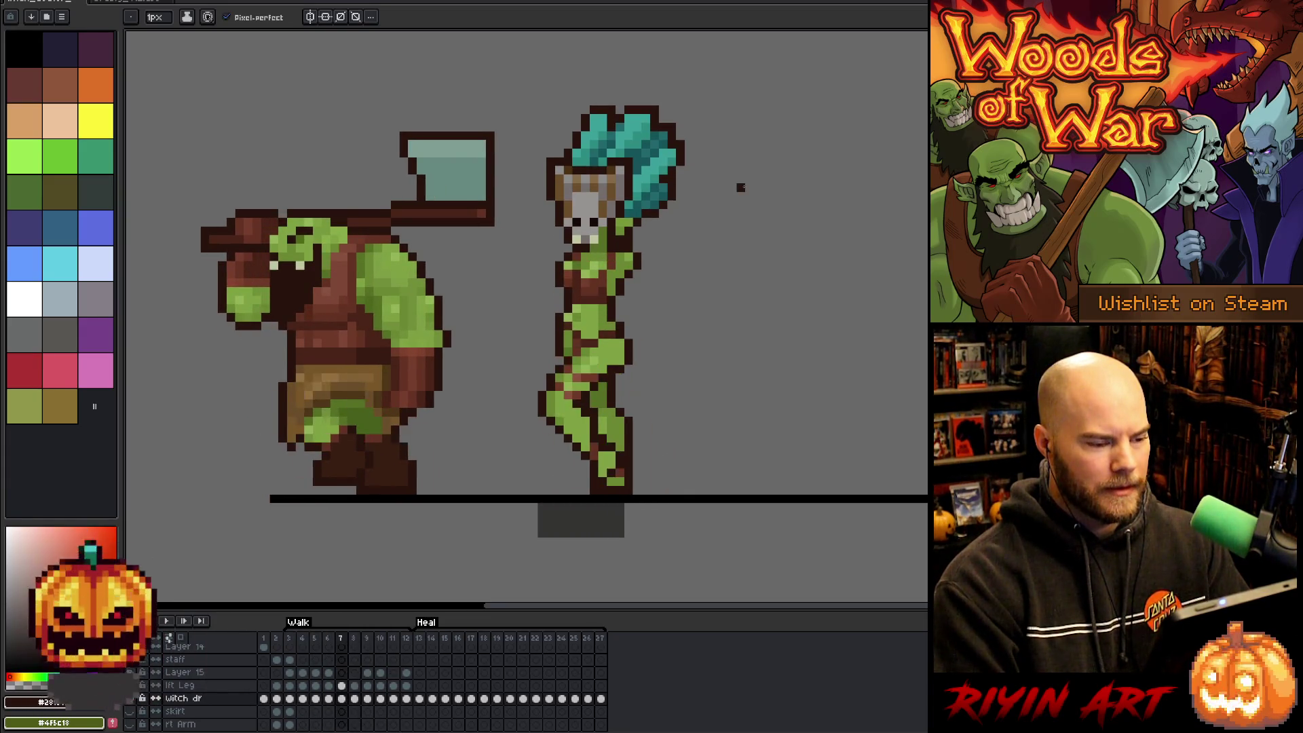
key(Right)
key(Left)
key(Left)
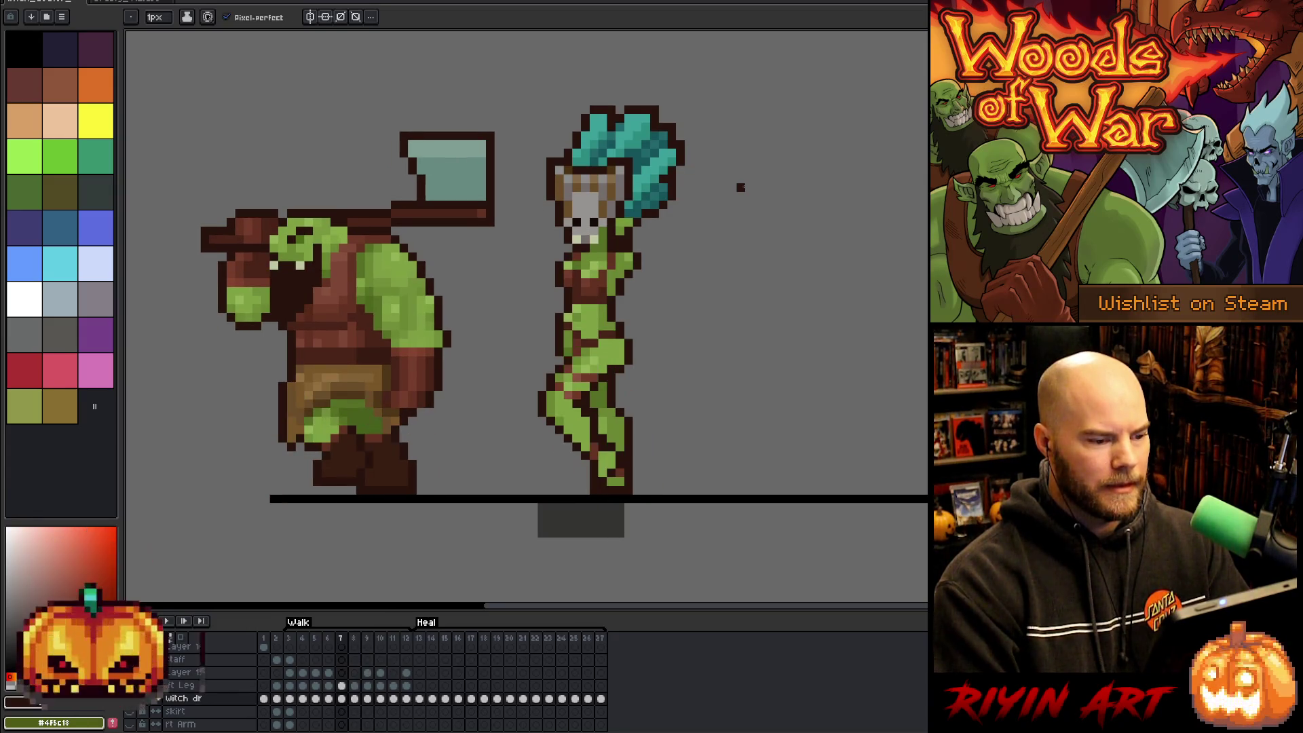
key(Right)
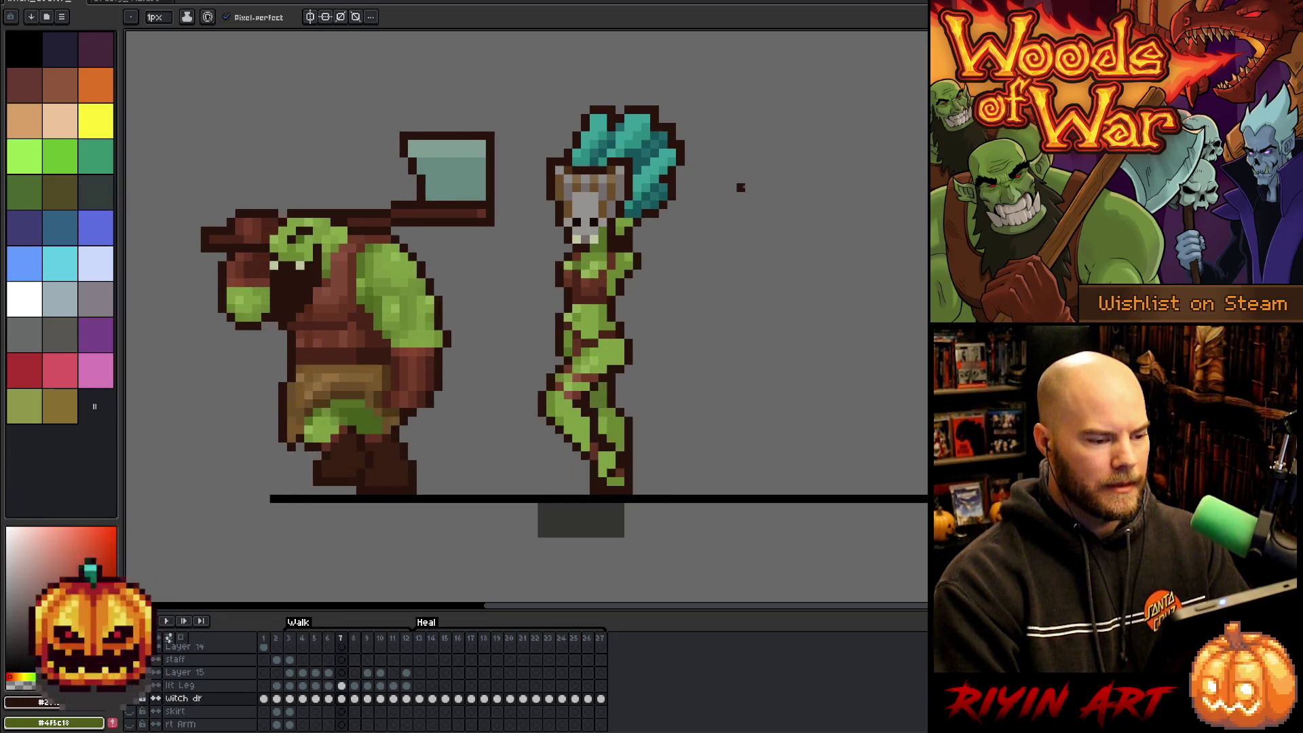
key(Left)
key(Left)
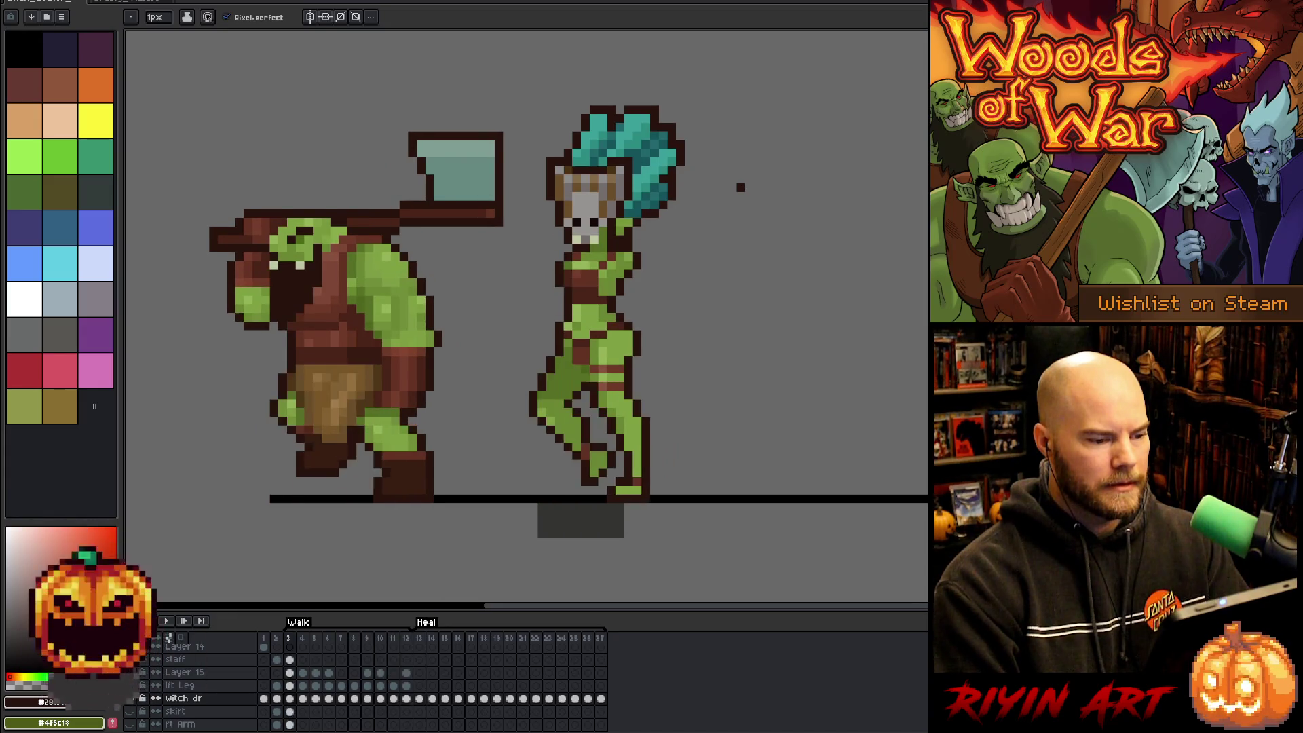
key(Right)
key(Right)
key(Right)
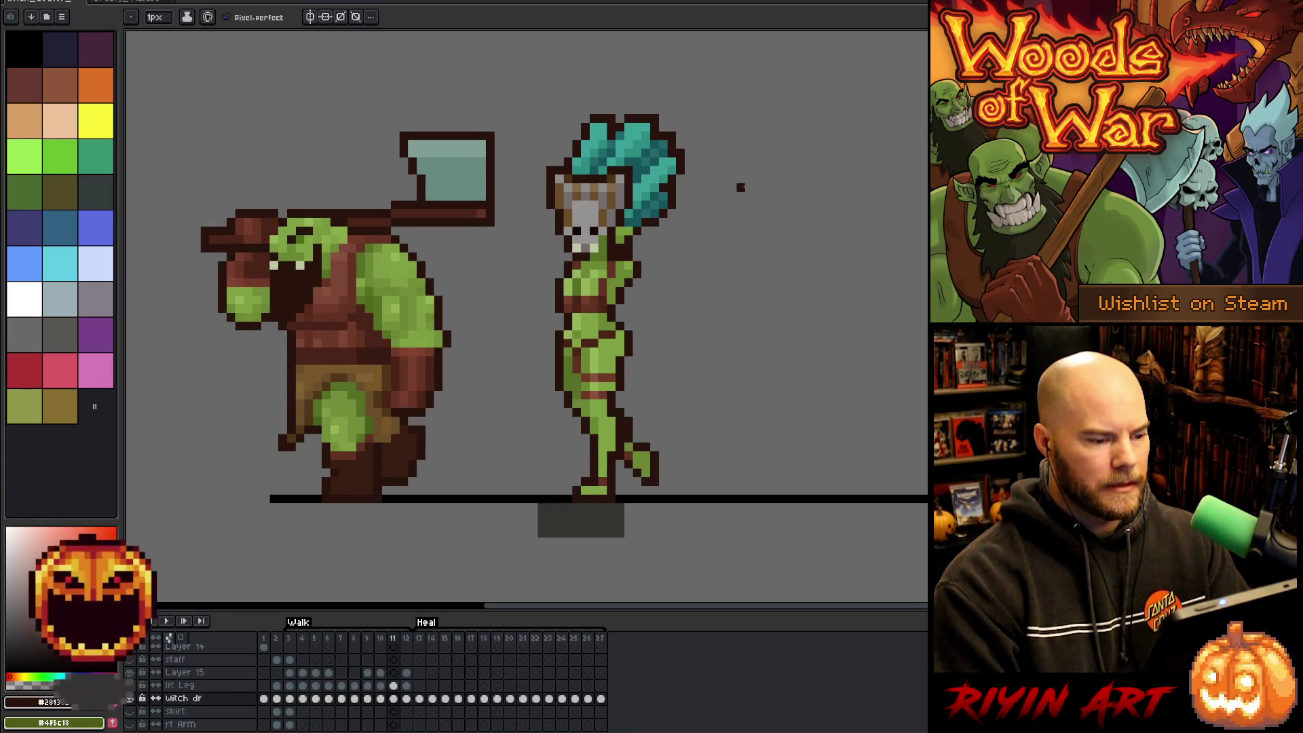
key(Left)
key(Left)
key(Left)
key(v)
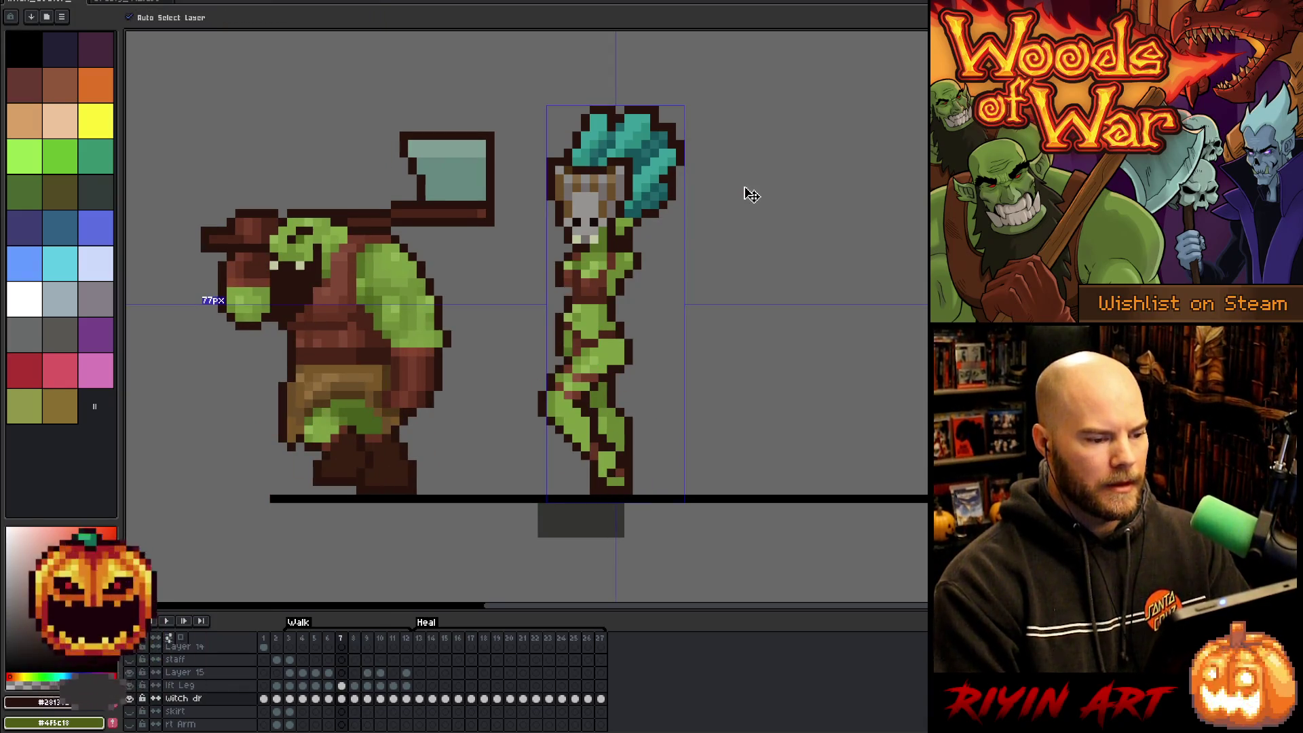
key(b)
key(v)
key(b)
key(Left)
key(Left)
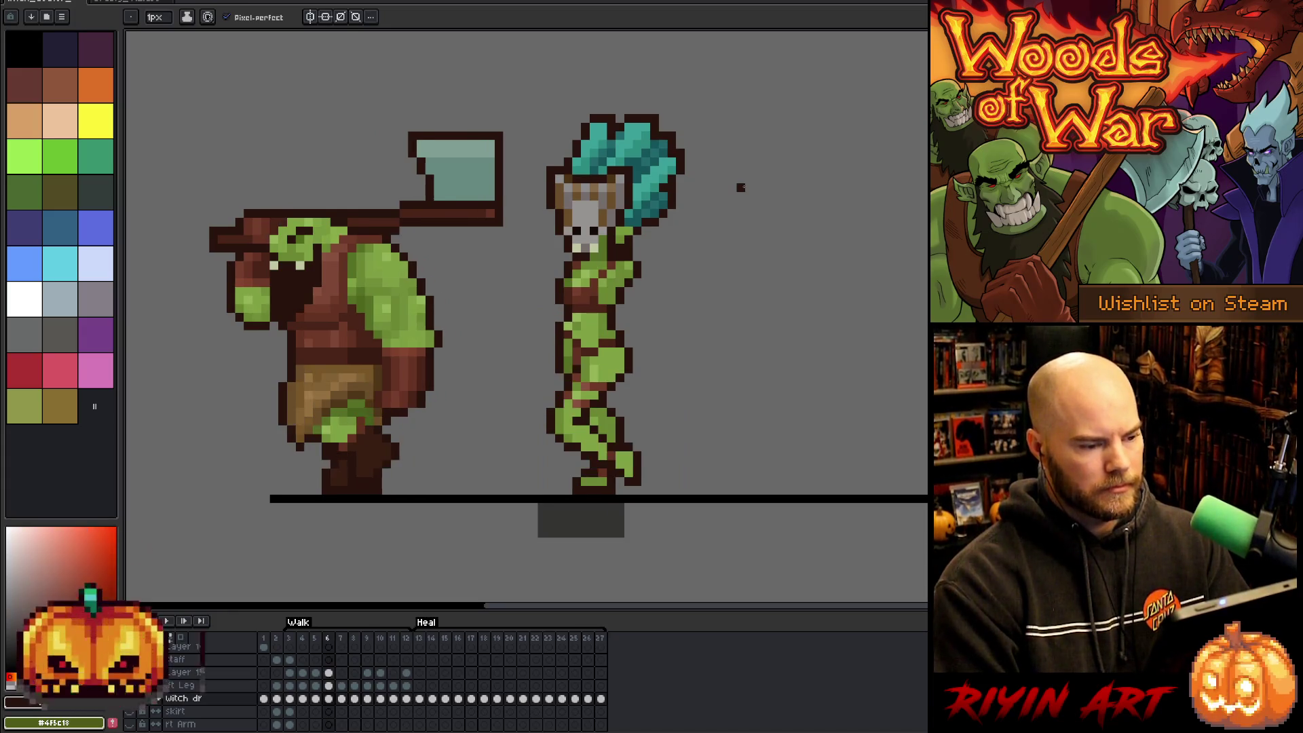
key(Right)
key(Right)
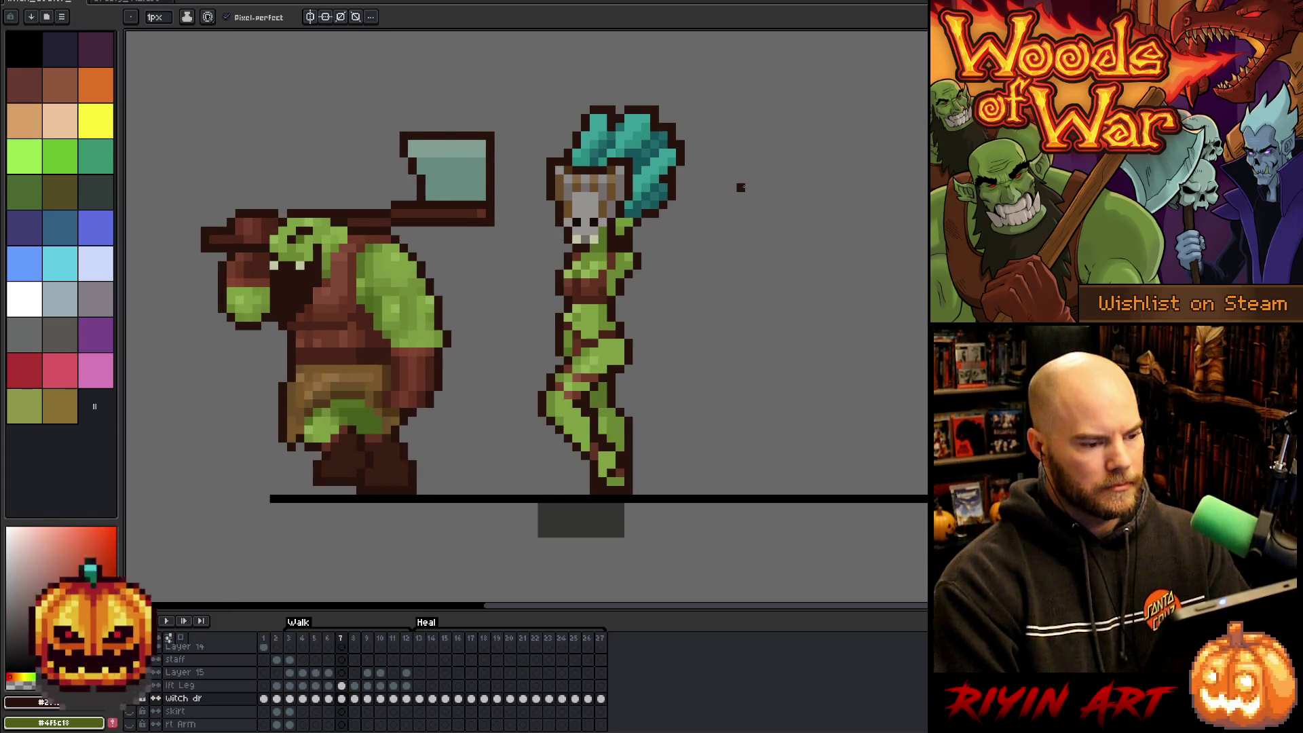
key(Right)
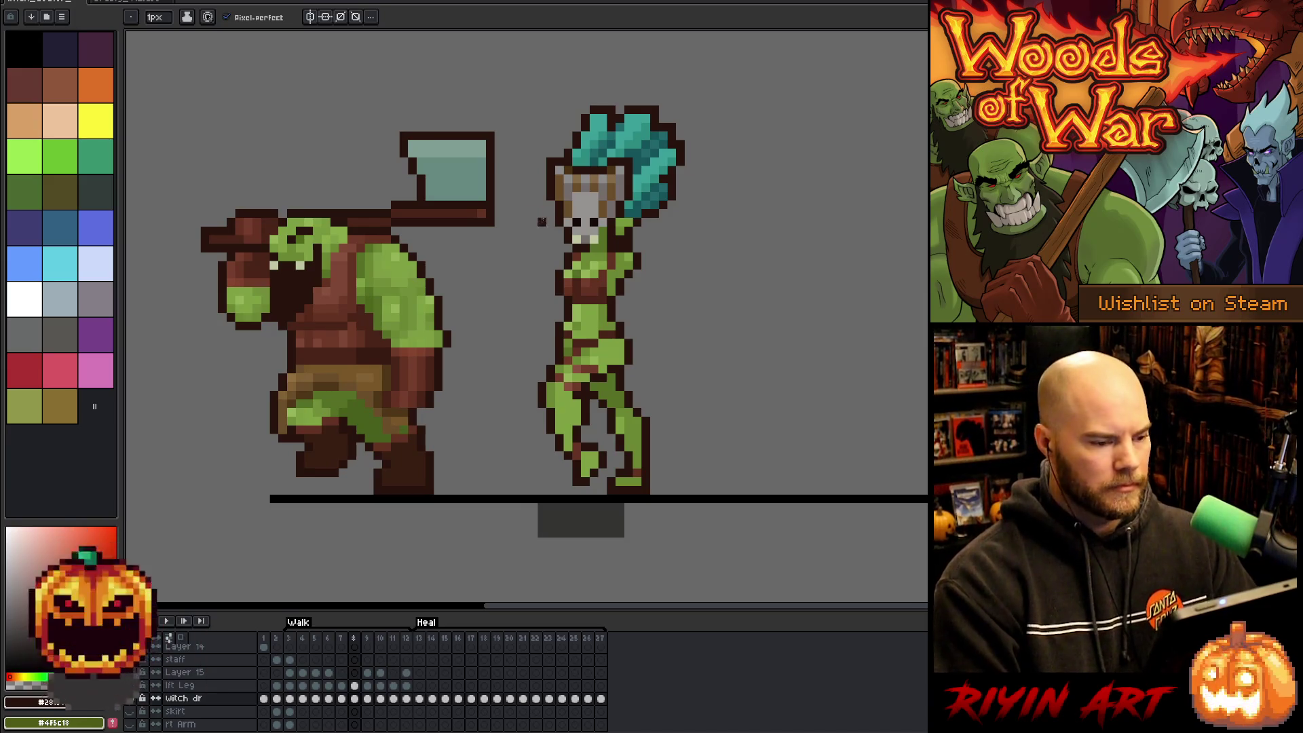
Nudge a small patch of the witch's chest on frame 8, pick the outline colour, and replay.
key(m)
mouse_move(574, 272)
mouse_down()
mouse_move(598, 286)
mouse_move(576, 275)
mouse_up()
key(Return)
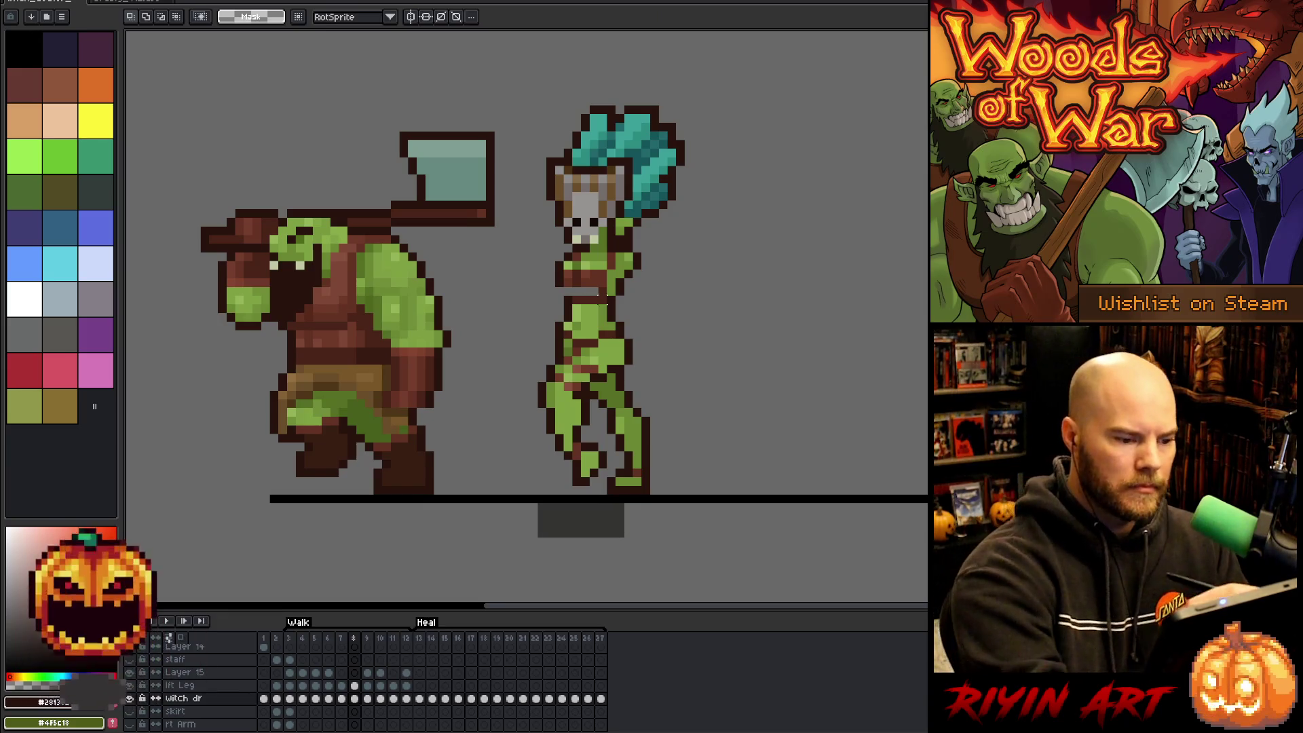
key(b)
alt+click(570, 290)
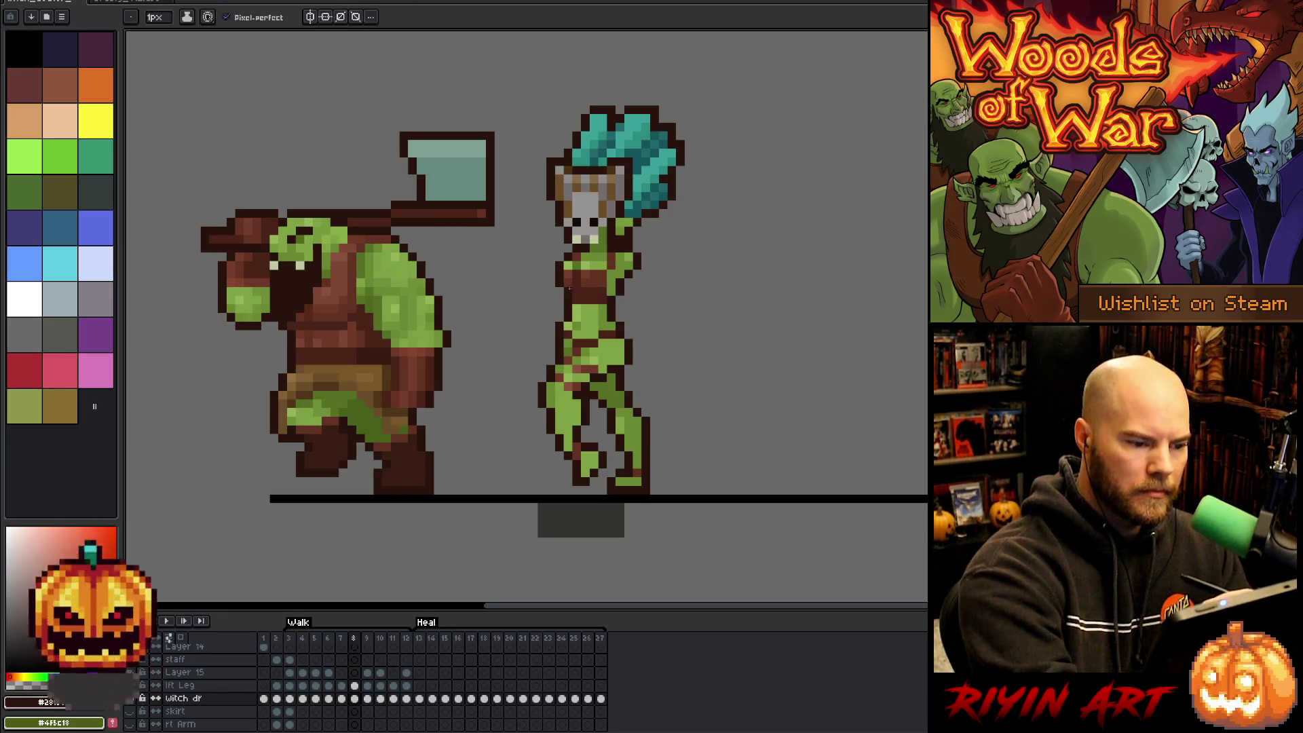
key(Right)
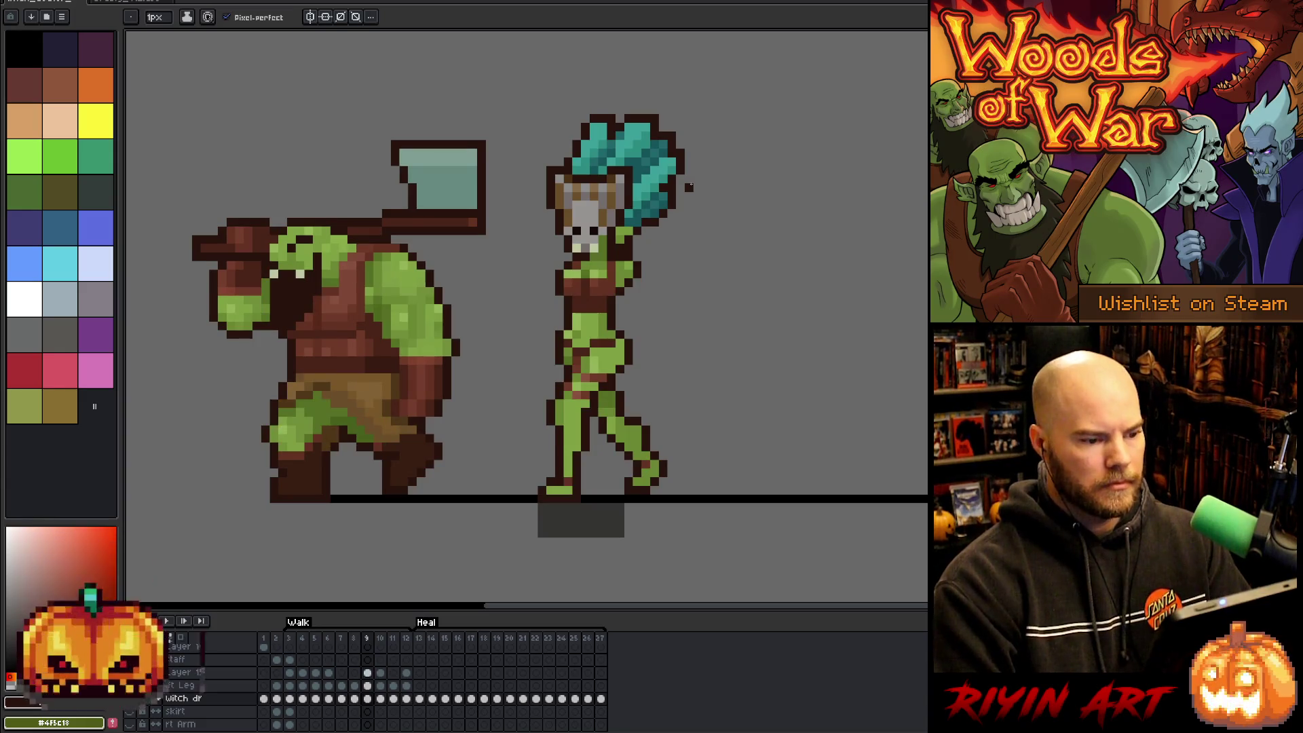
key(Return)
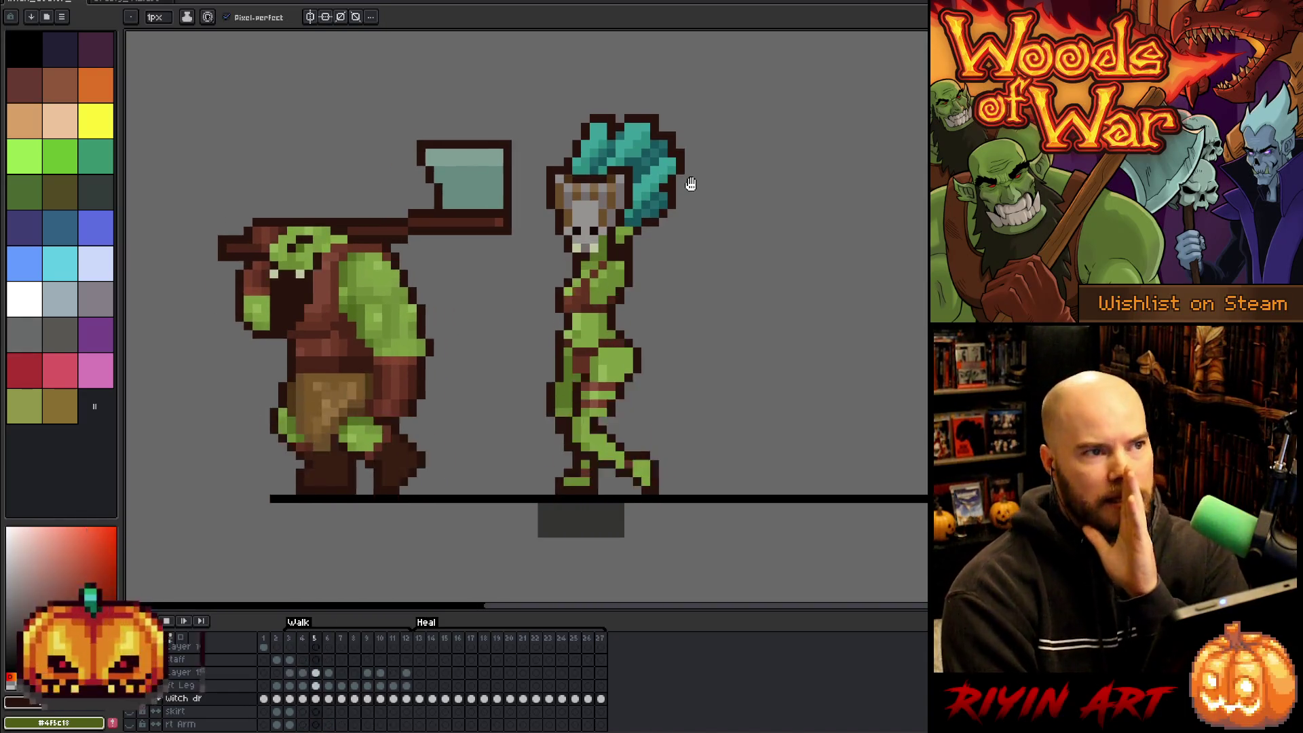
Stop playback on frame 11 and select Layer 15 in the timeline.
key(Return)
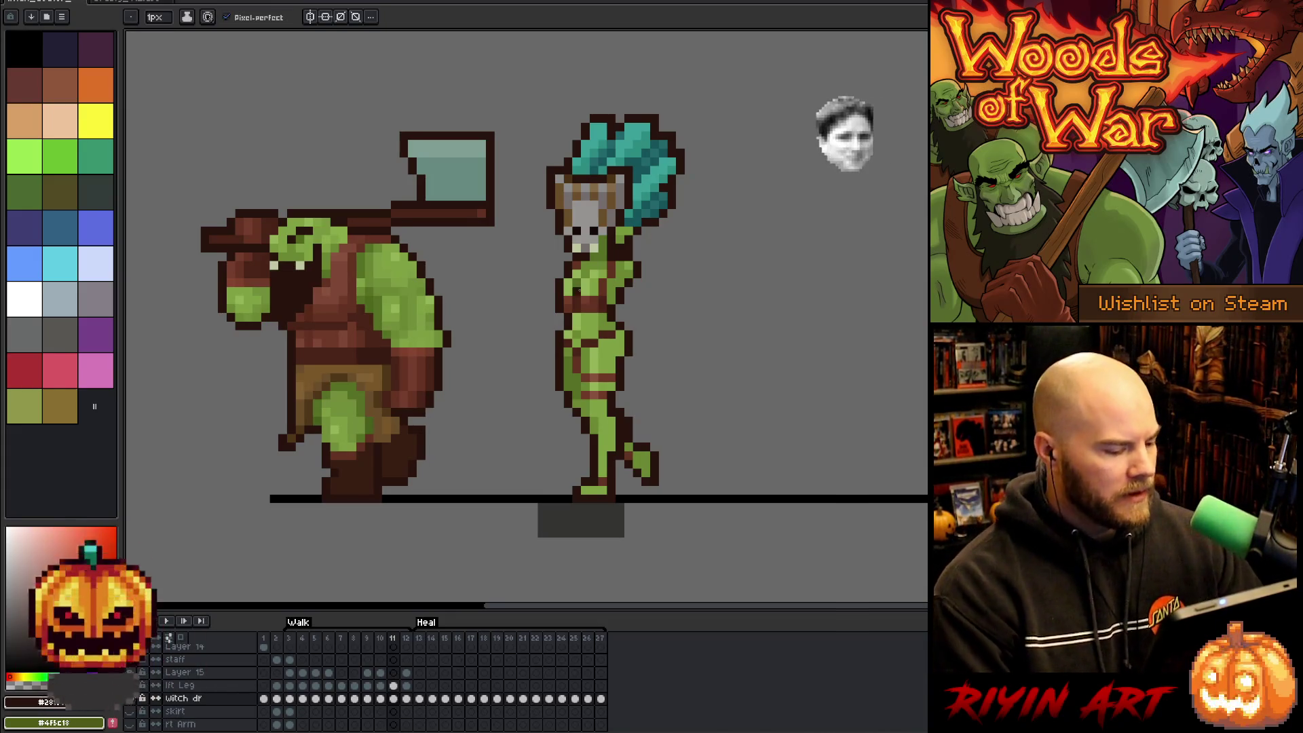
click(186, 675)
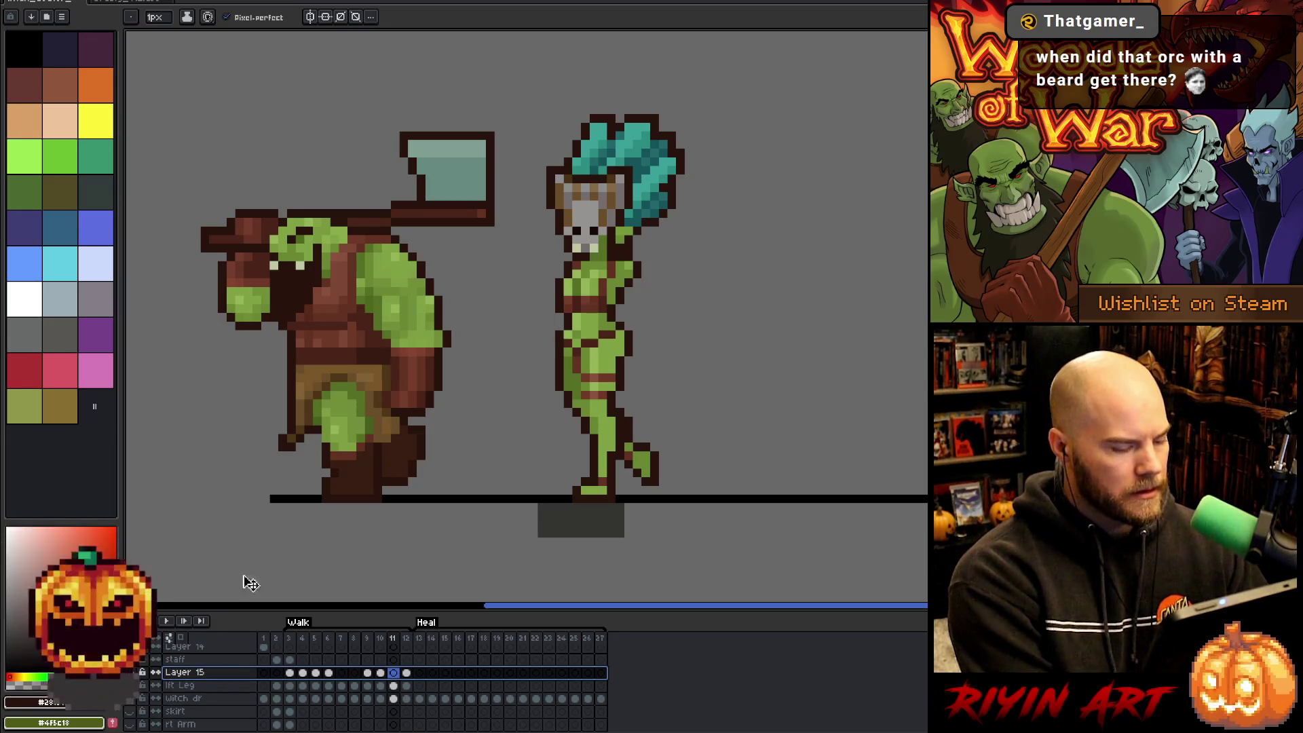
Save the sprite as witch_doctor_v4.aseprite, then make the witch dr layer active.
key(alt+f)
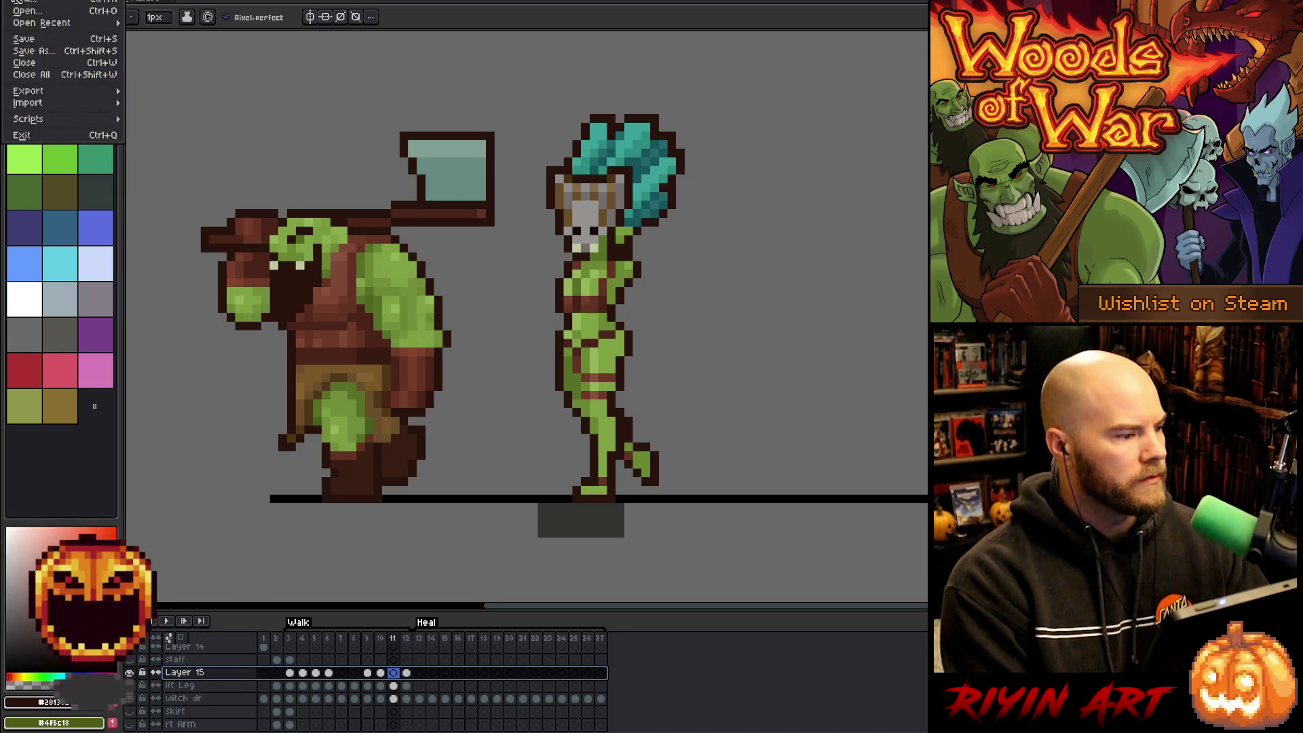
click(42, 72)
click(354, 543)
key(Delete)
key(Delete)
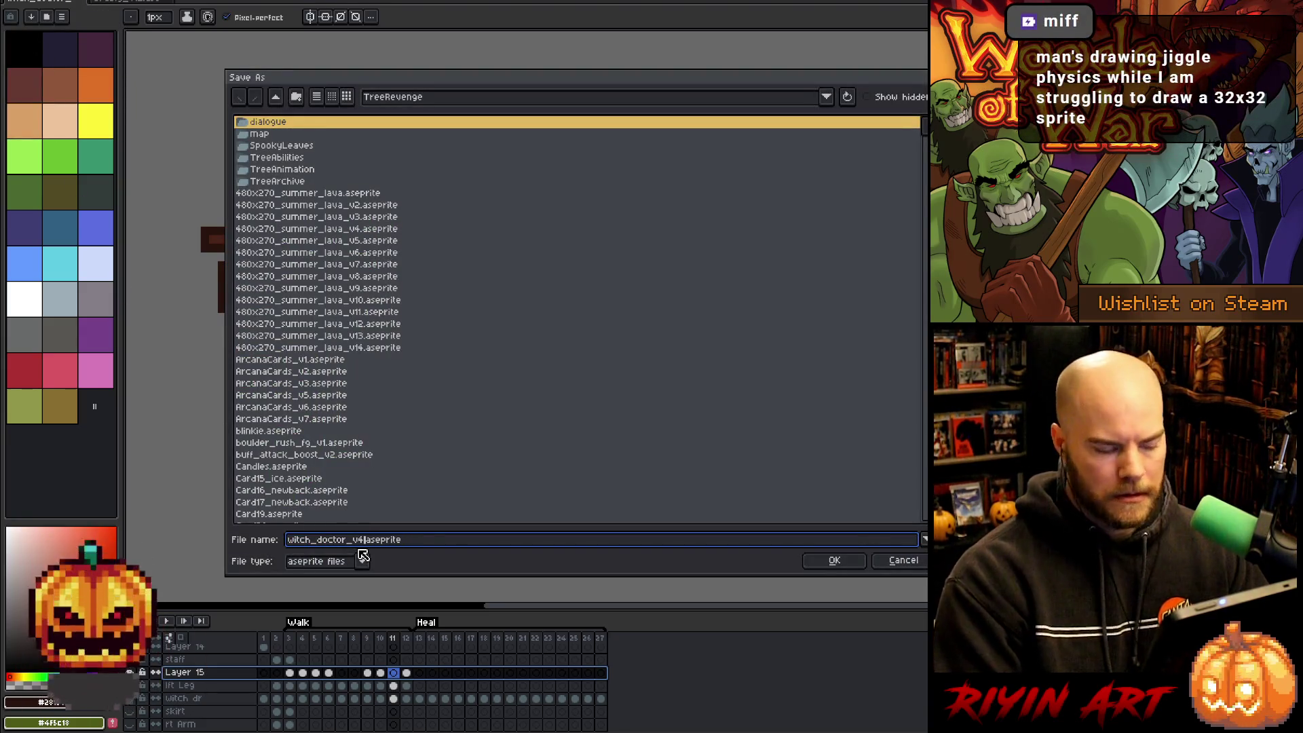
key(Return)
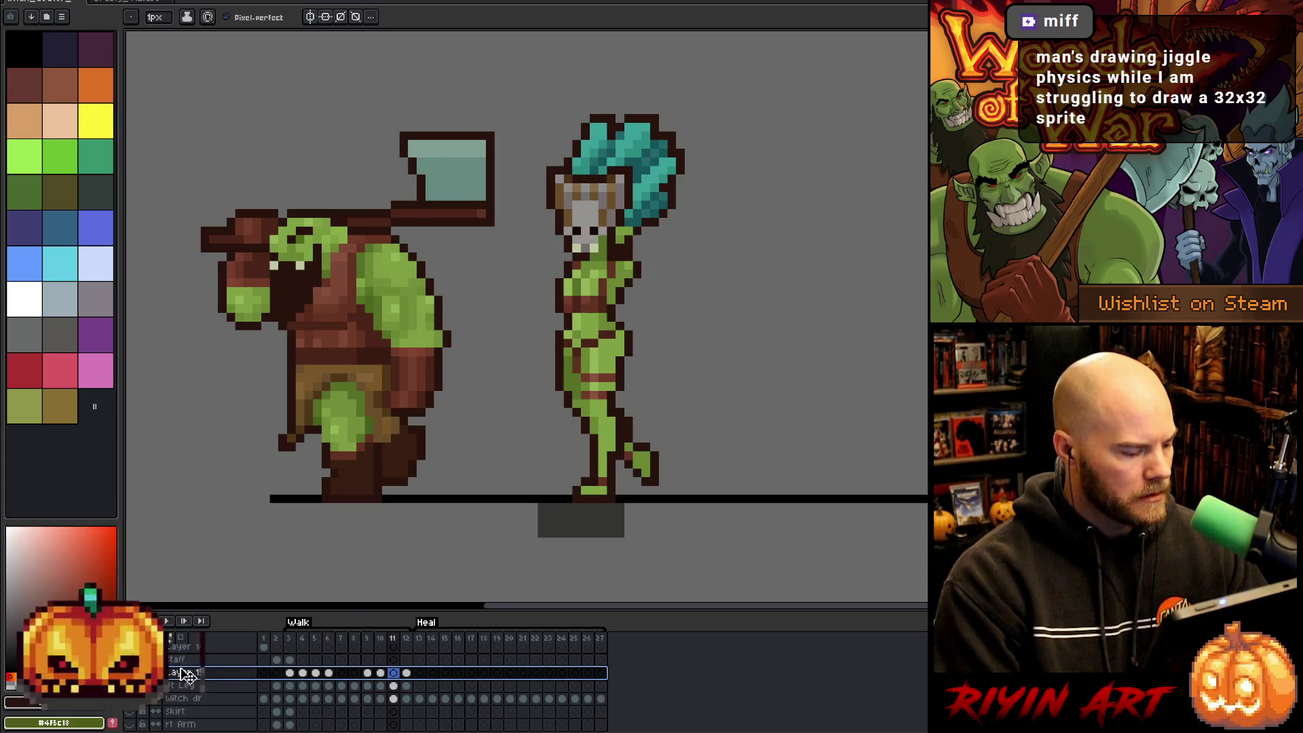
click(231, 682)
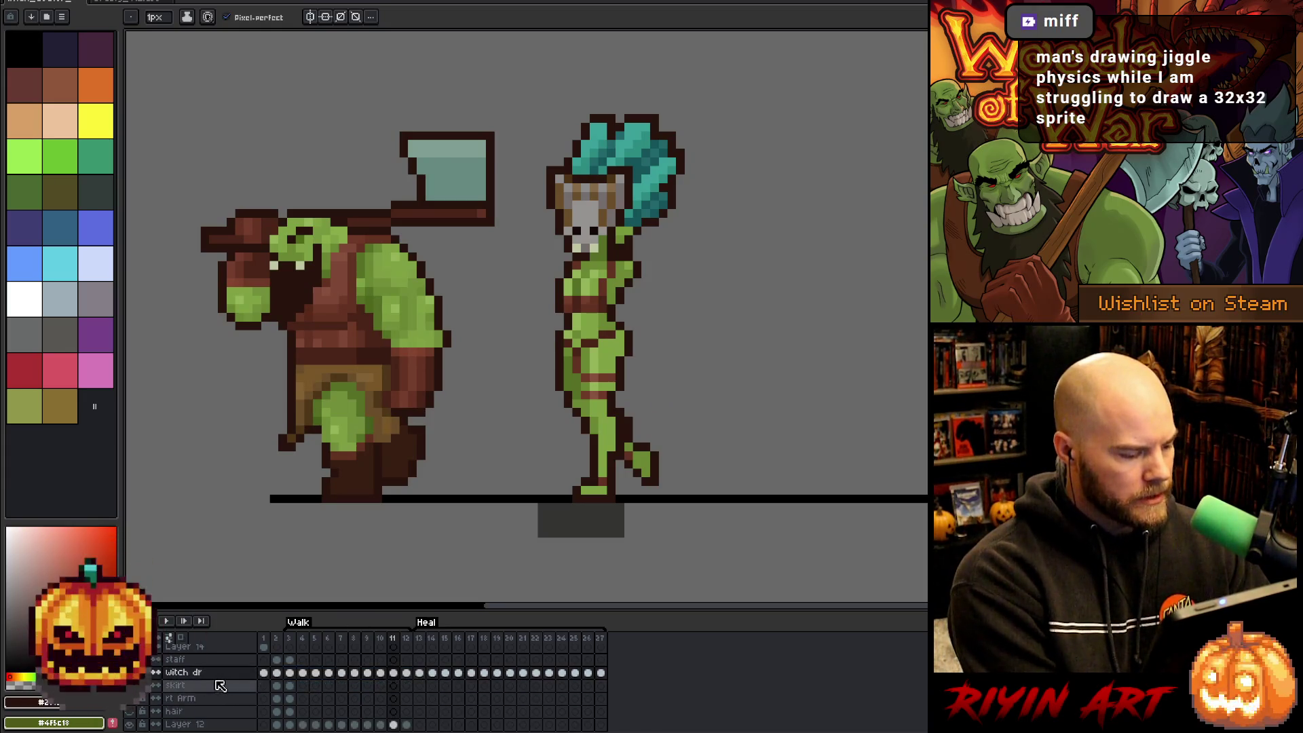
Play and stop the walk preview, then jump to frame 3.
key(Return)
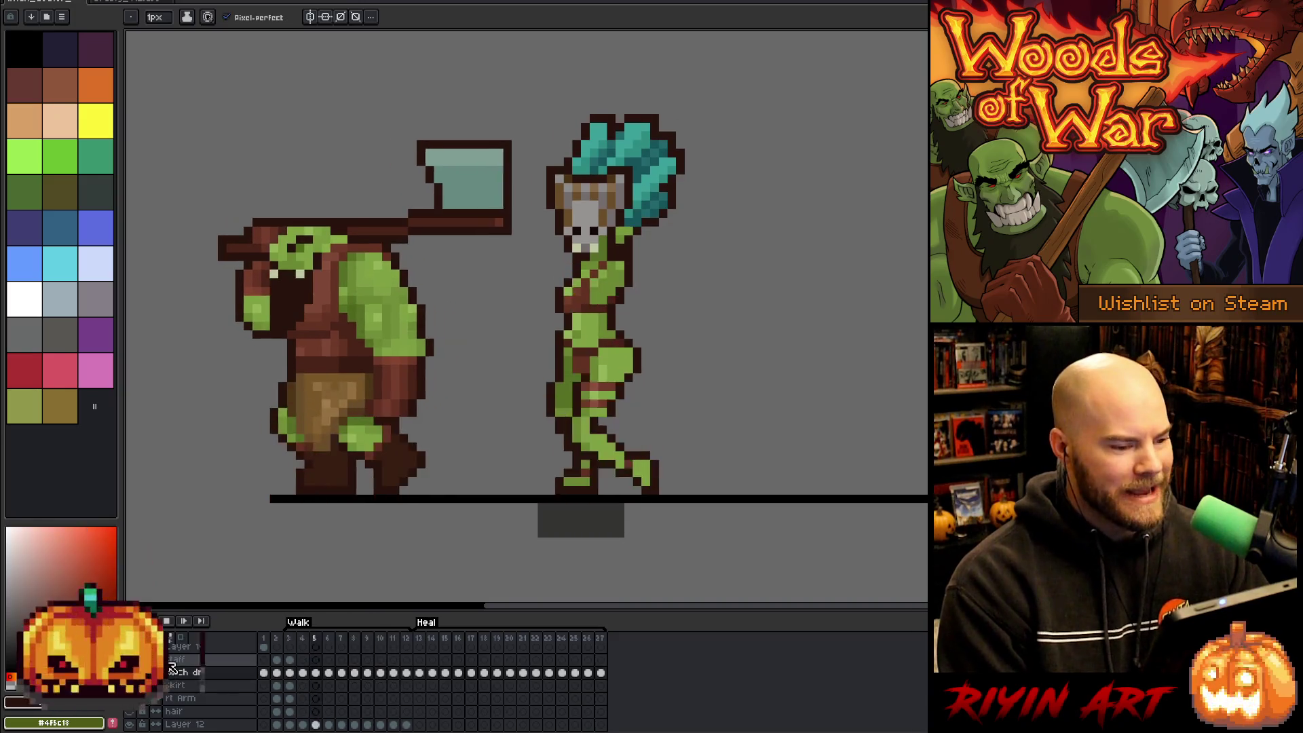
key(Return)
click(290, 674)
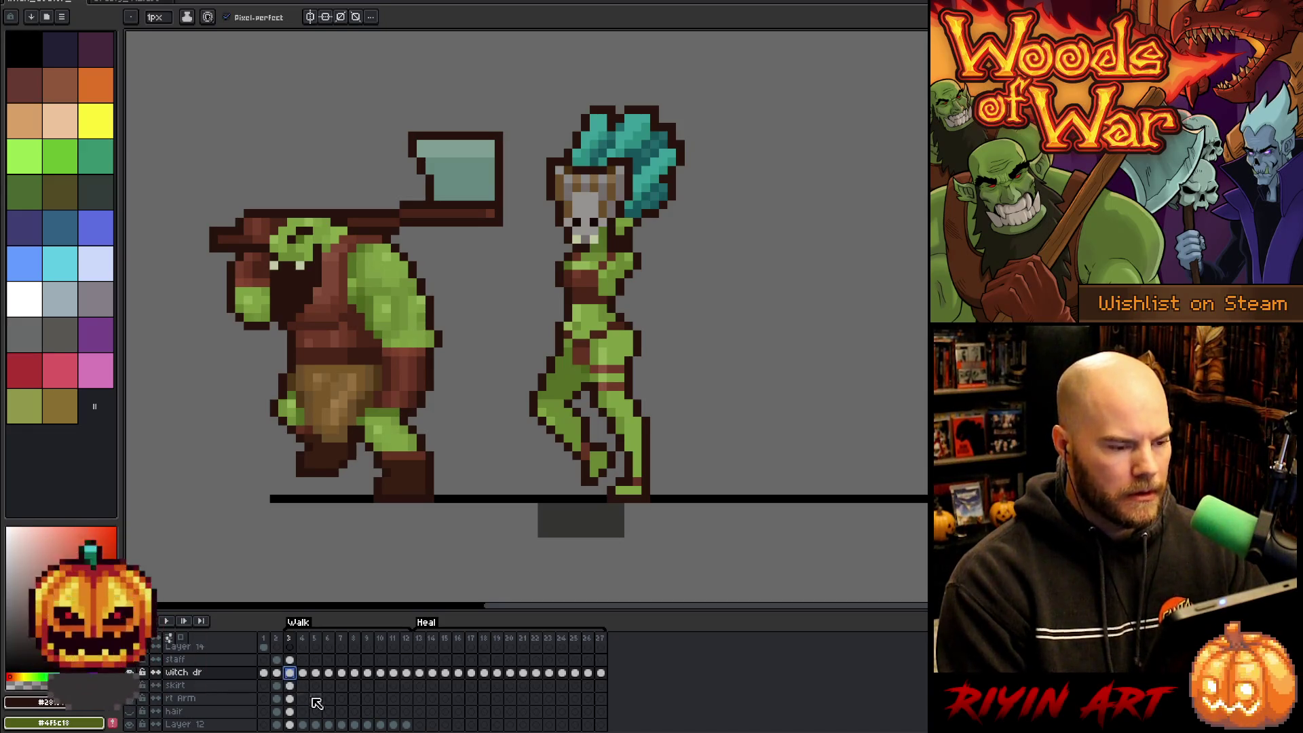
Step frame by frame from frame 3 to frame 9, comparing frames 8 and 9 along the way.
key(Right)
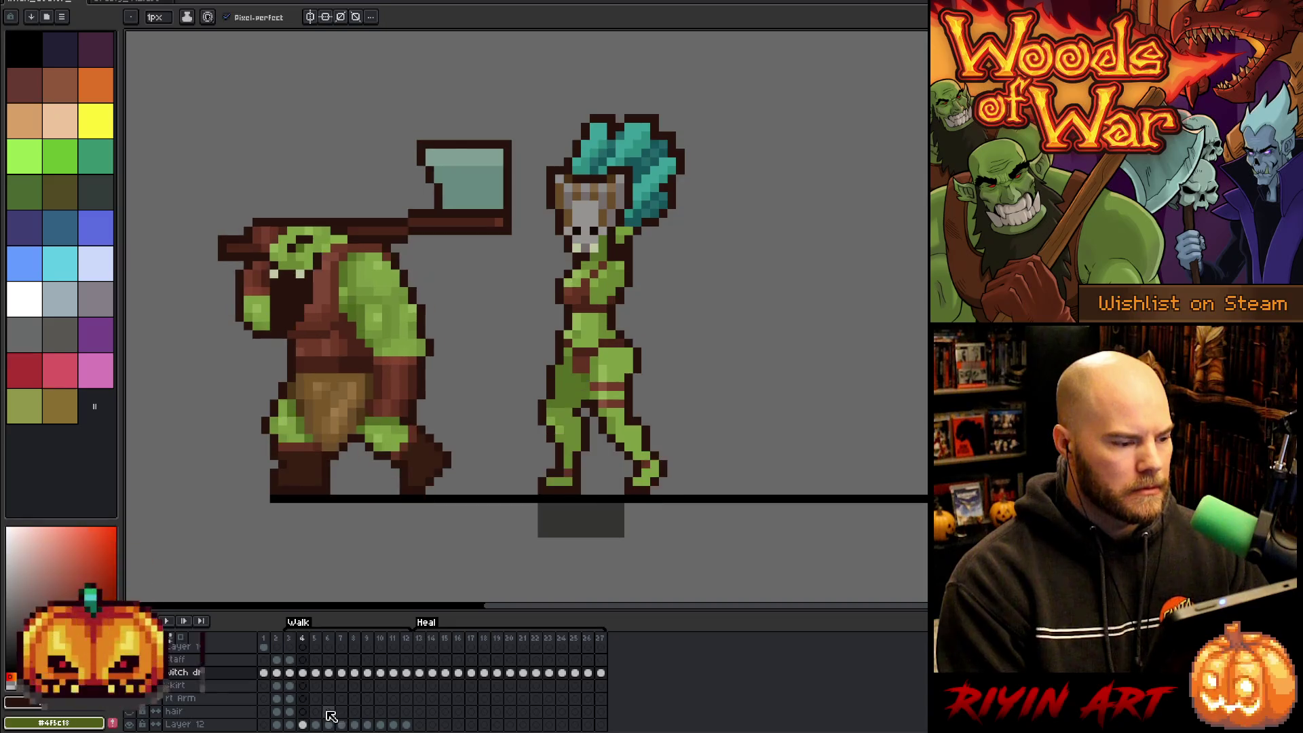
key(Right)
key(Left)
key(Right)
key(Right)
key(Right)
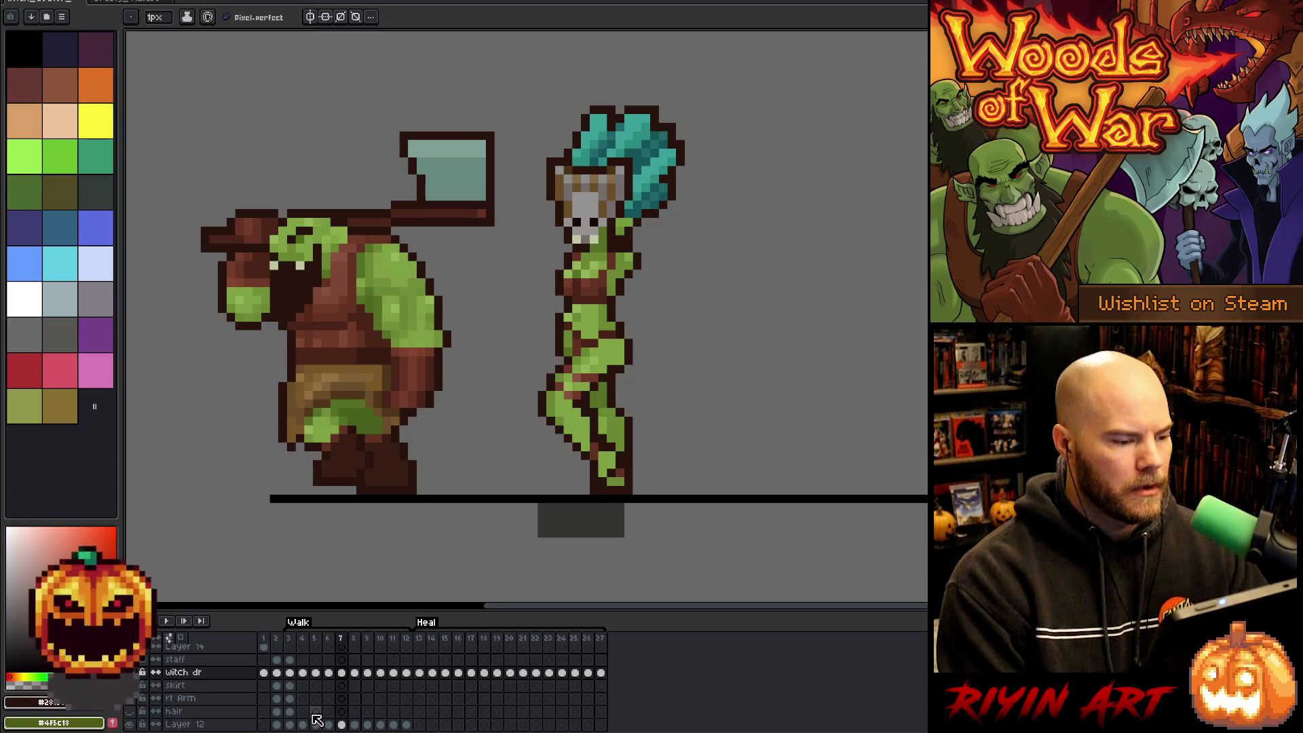
key(Right)
key(Left)
key(Right)
key(Left)
key(Right)
key(Left)
key(Right)
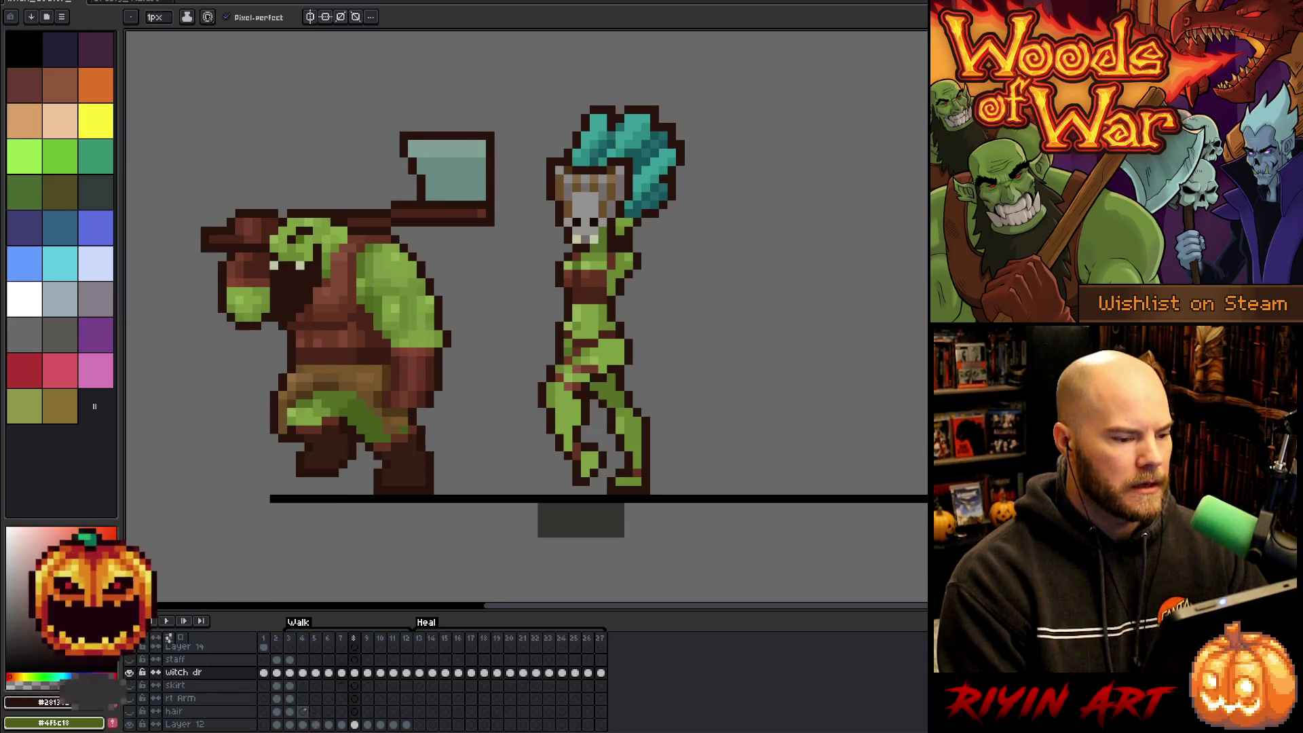
key(Right)
key(Right)
key(Left)
key(Left)
key(Right)
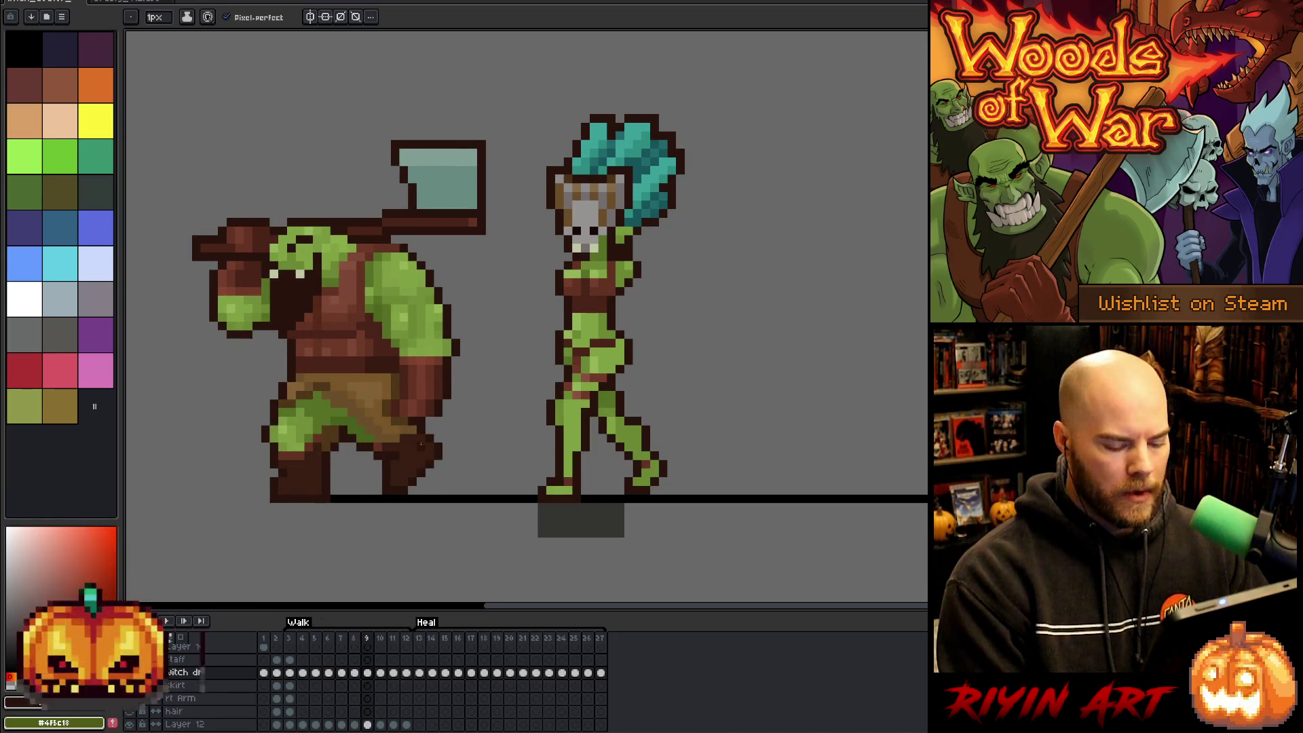
key(m)
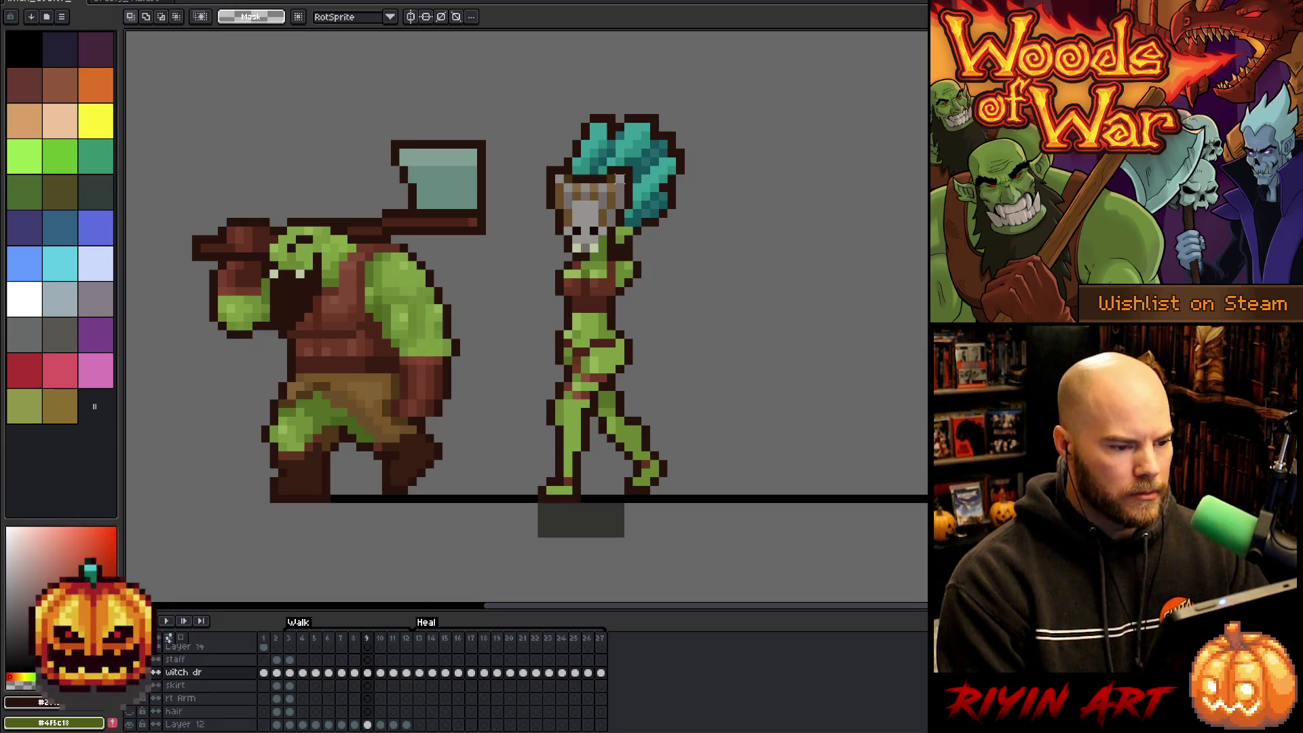
Select the skull mask on frame 9, shift it down and left, stretch it downward and narrow it.
drag(632, 167, 616, 201)
key(ctrl+d)
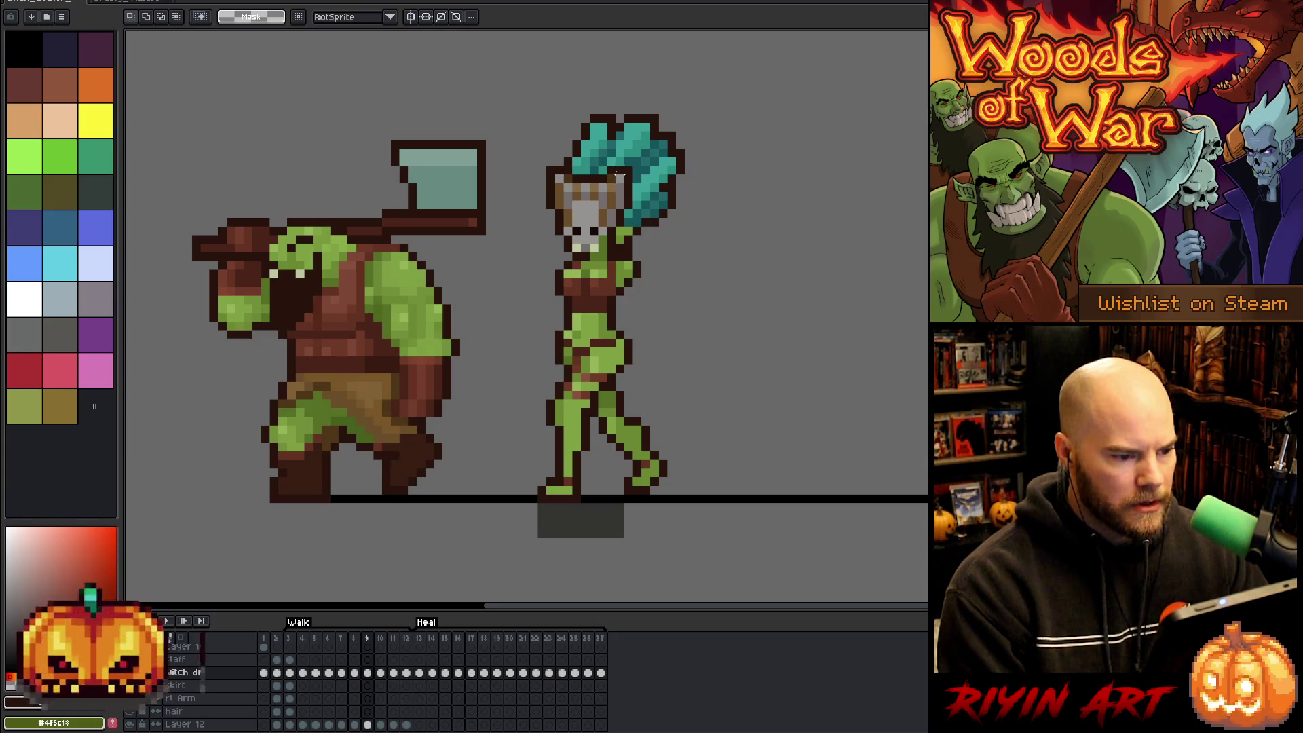
drag(623, 167, 609, 206)
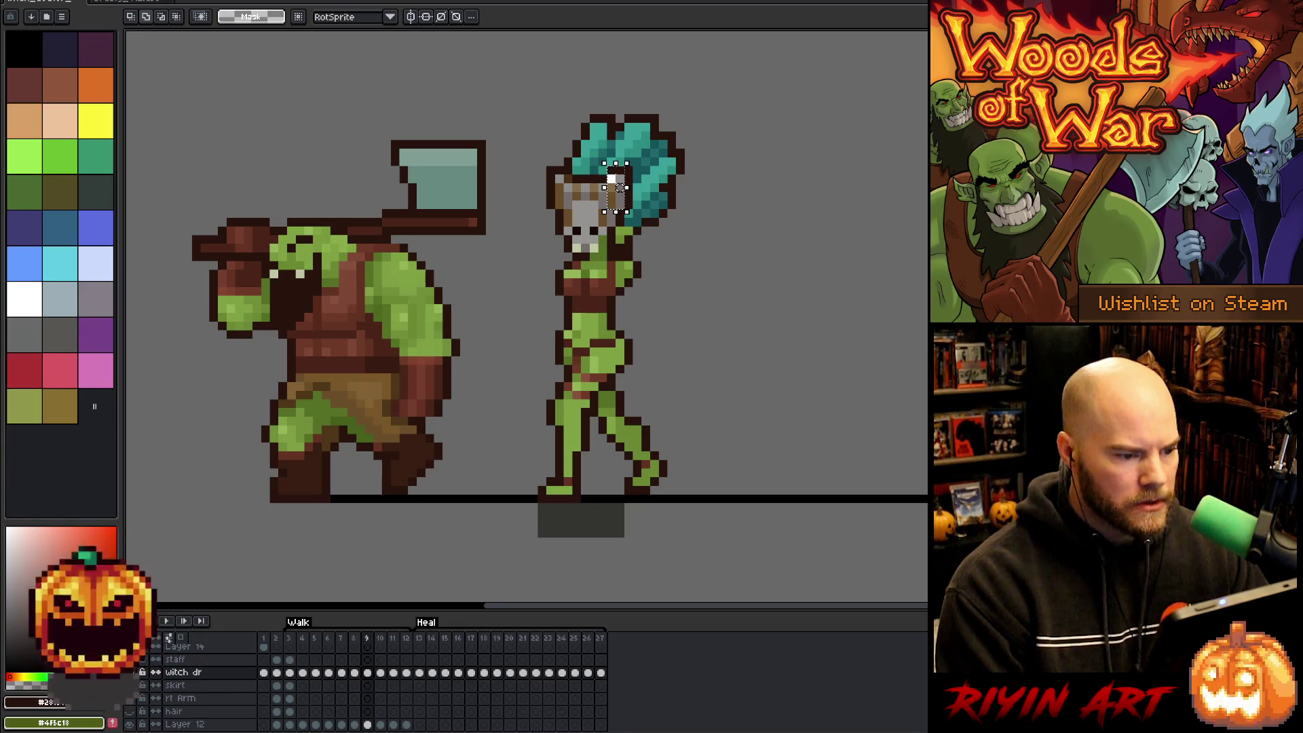
drag(620, 188, 602, 196)
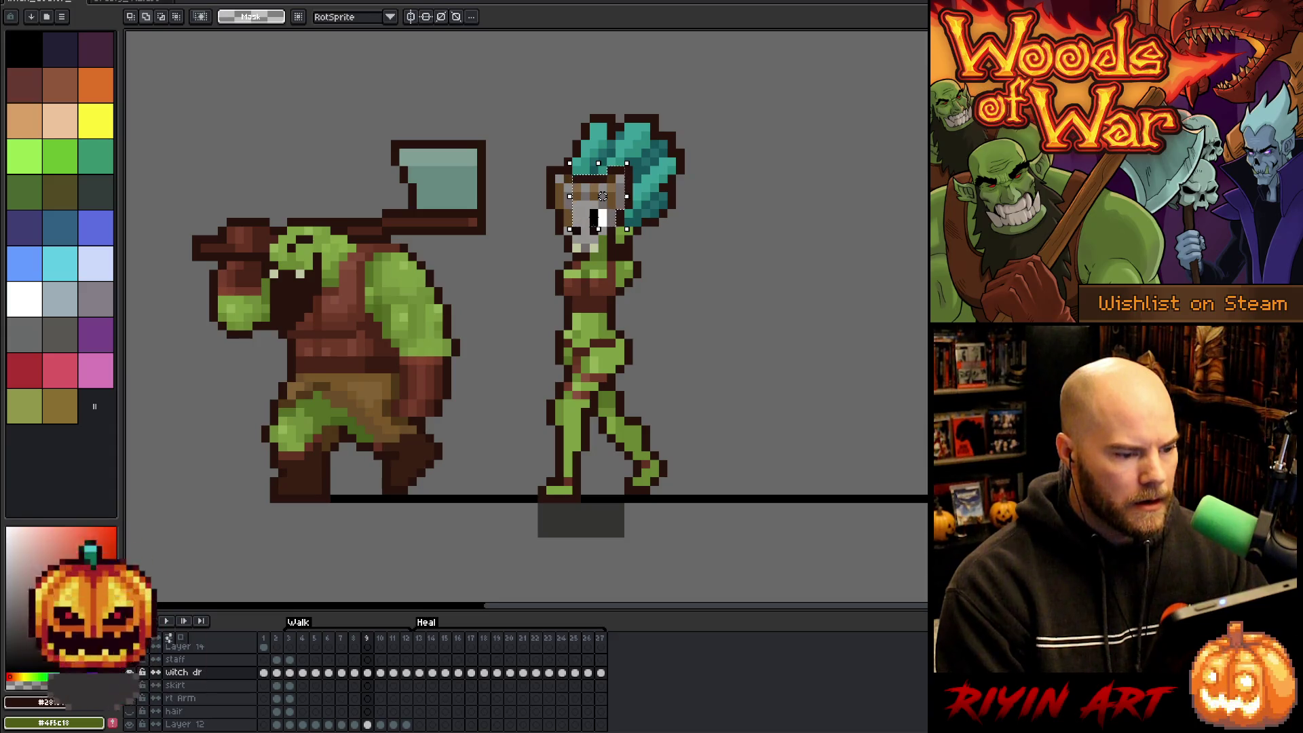
drag(597, 230, 597, 237)
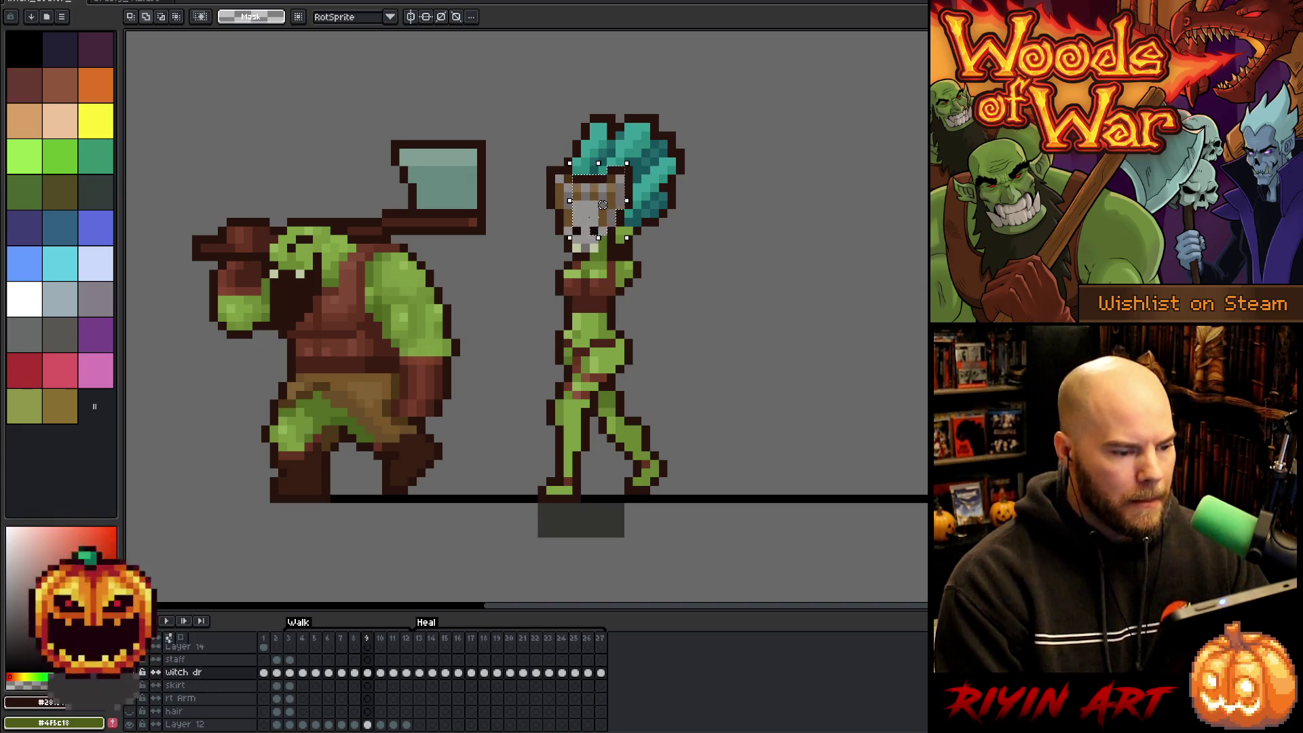
drag(598, 238, 598, 254)
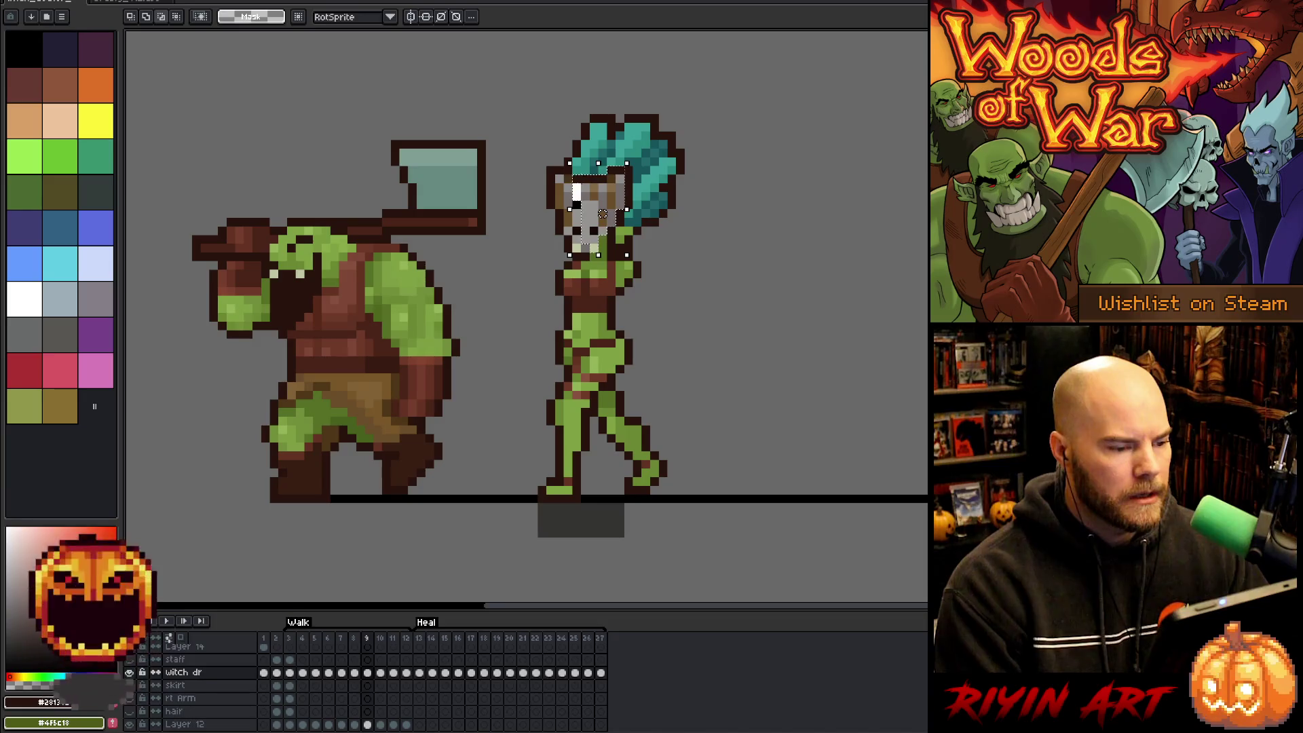
drag(626, 209, 618, 209)
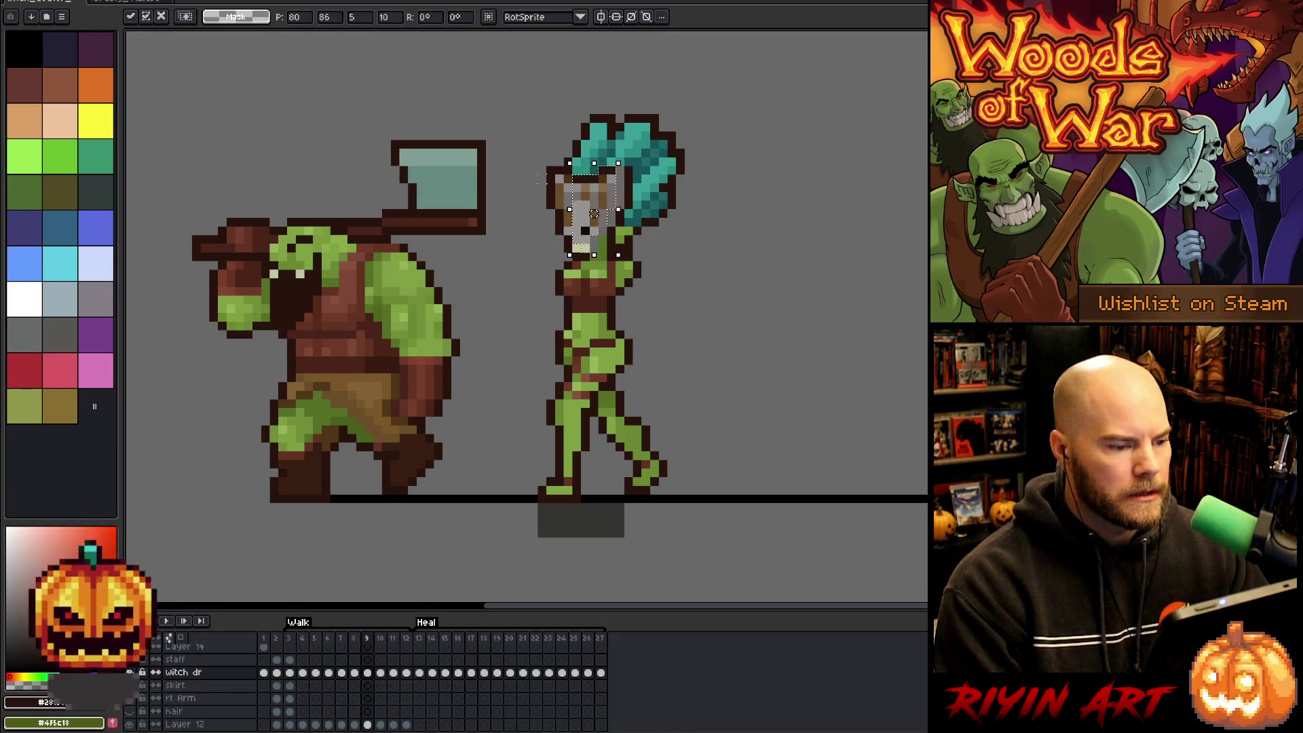
Commit the mask, then adjust the strip along the face's left edge and commit it.
mouse_move(541, 170)
mouse_down()
mouse_move(546, 218)
mouse_move(563, 234)
mouse_move(547, 229)
mouse_move(565, 236)
mouse_up()
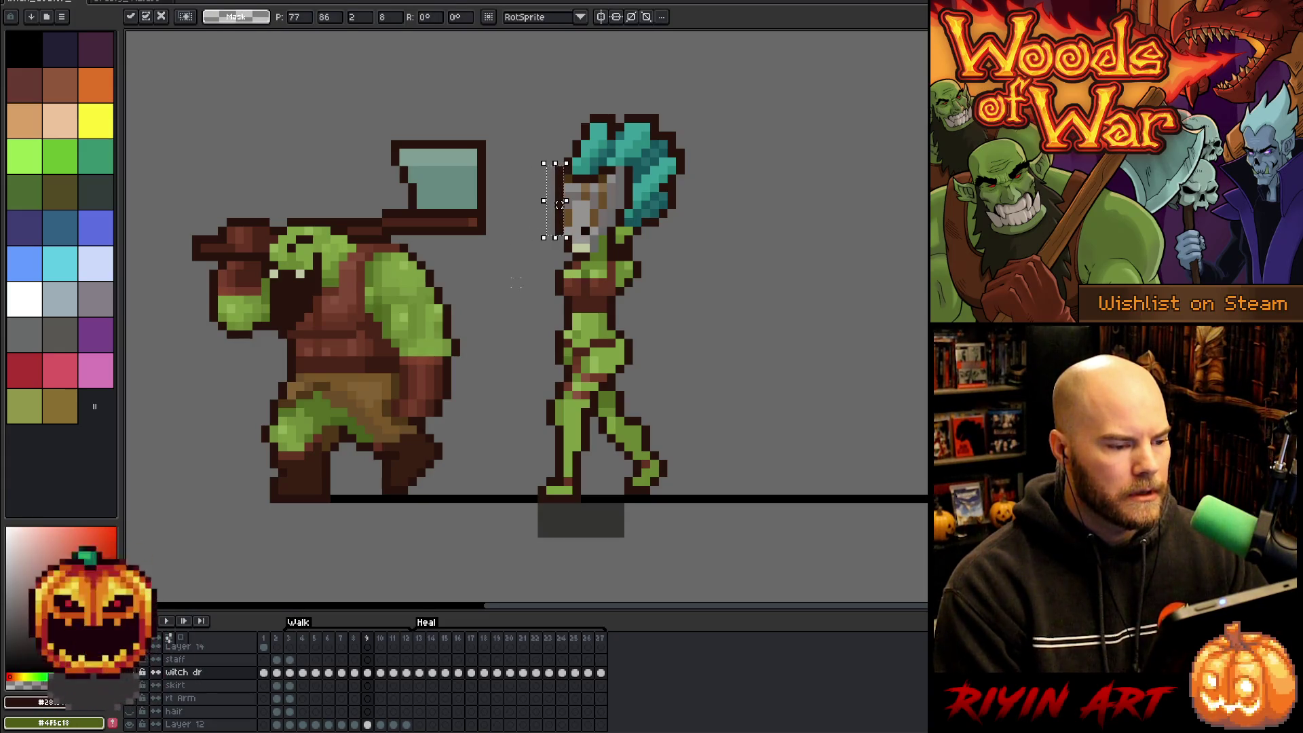
key(ctrl+d)
drag(559, 211, 555, 254)
click(567, 258)
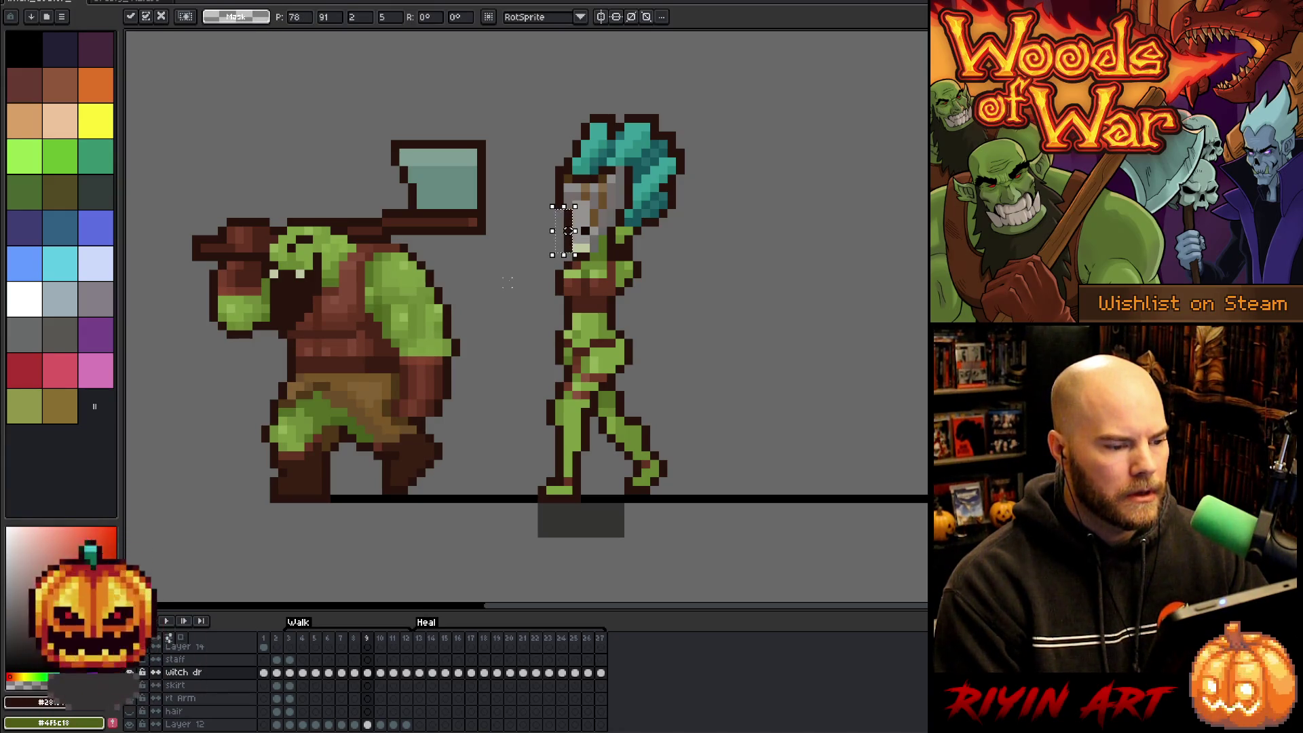
key(Return)
key(b)
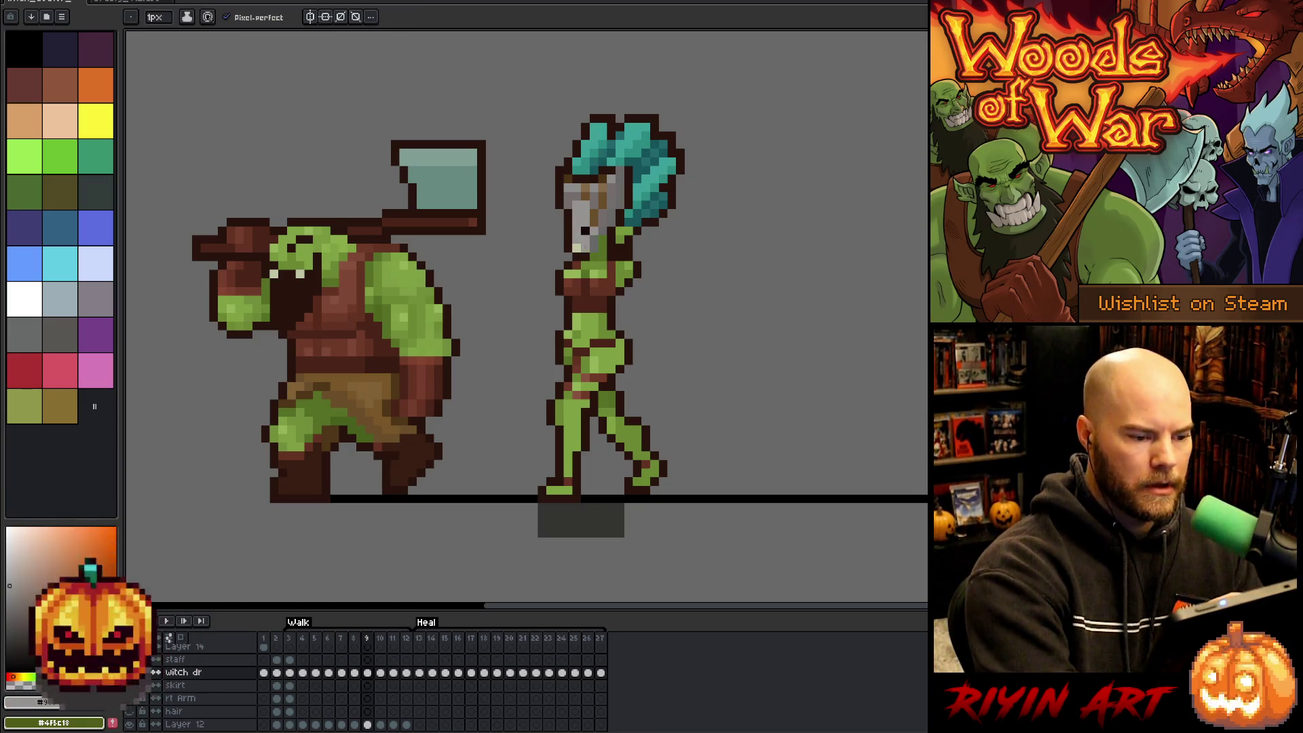
Sample the witch's green skin, dark outline and face colours on frame 9.
alt+click(593, 249)
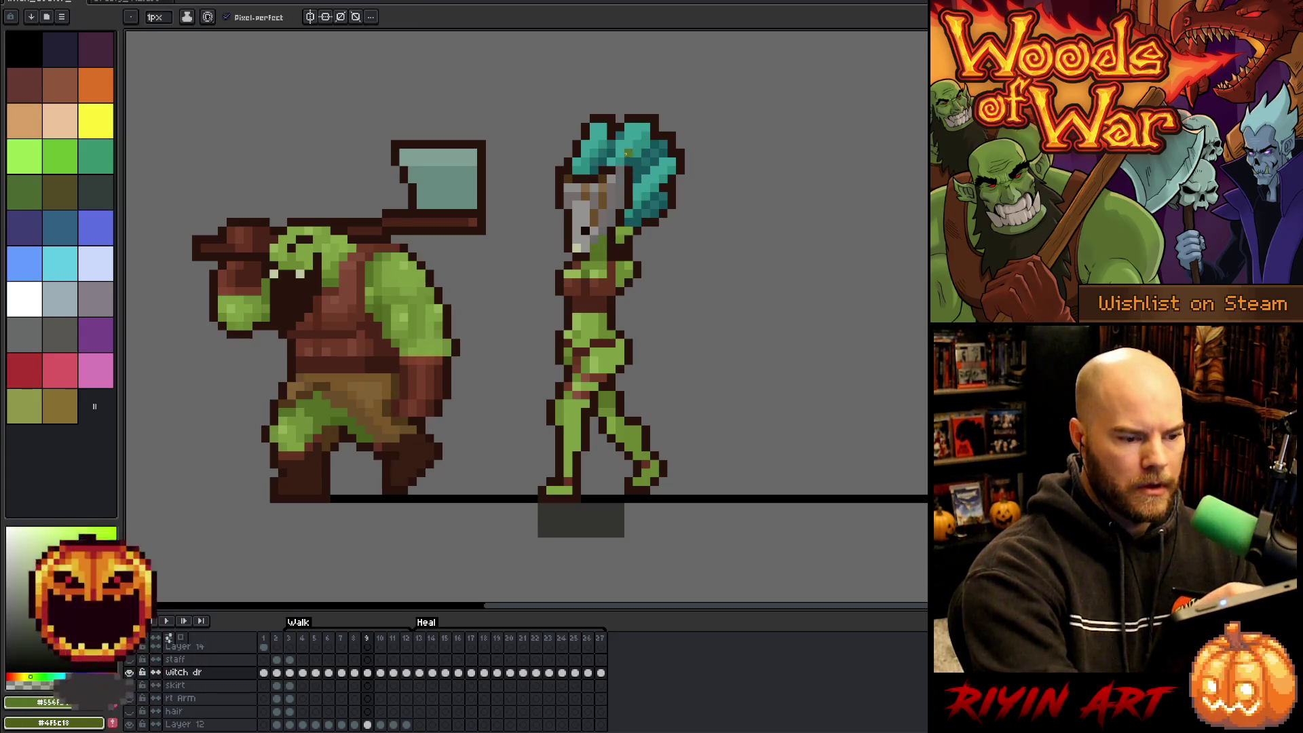
key(i)
alt+click(621, 166)
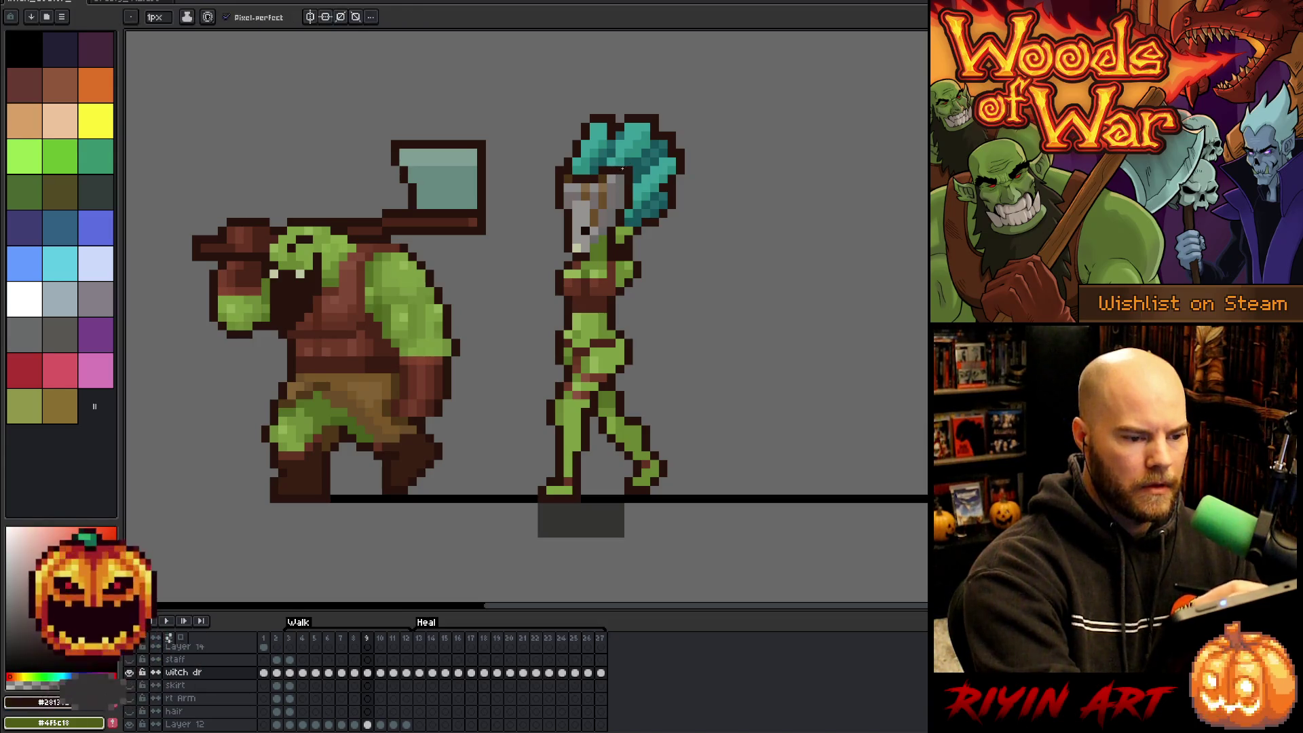
key(alt)
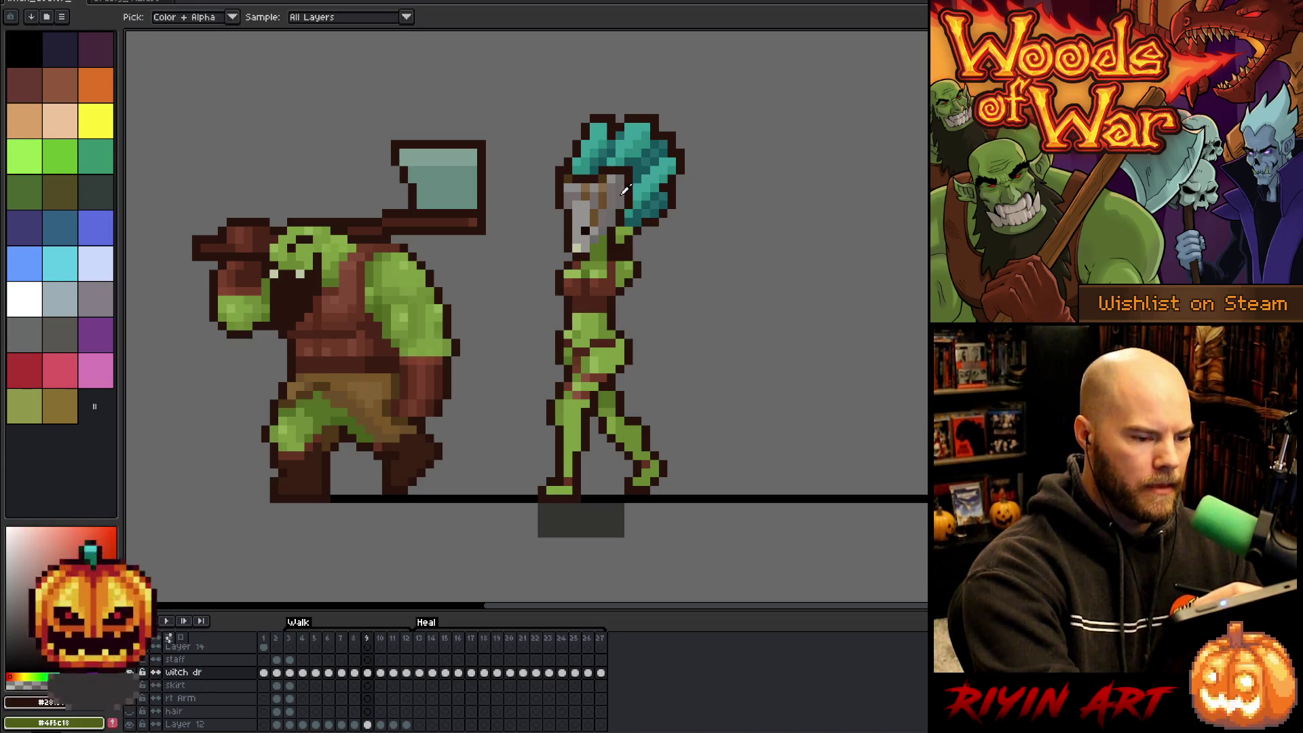
alt+click(608, 195)
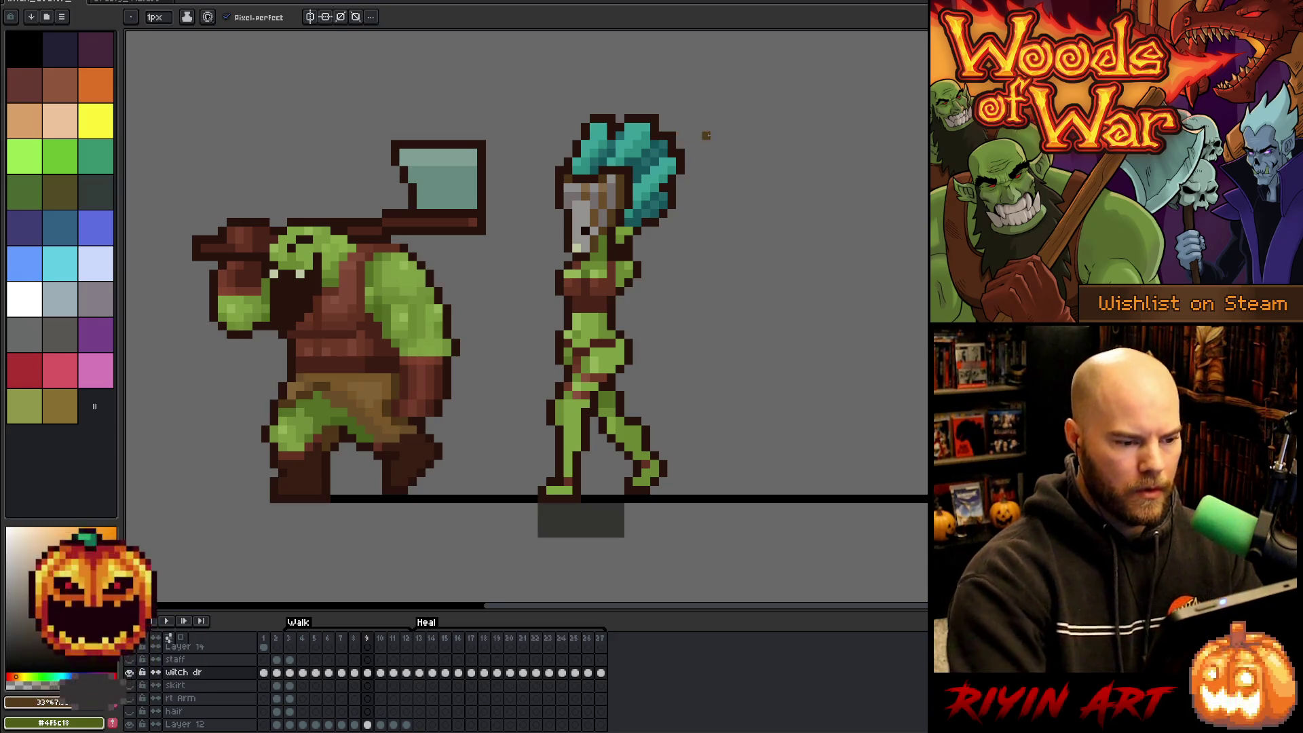
Flip between frames 8 and 9 to check the witch doctor's head bob.
key(comma)
key(period)
key(comma)
key(period)
key(comma)
key(period)
key(comma)
key(period)
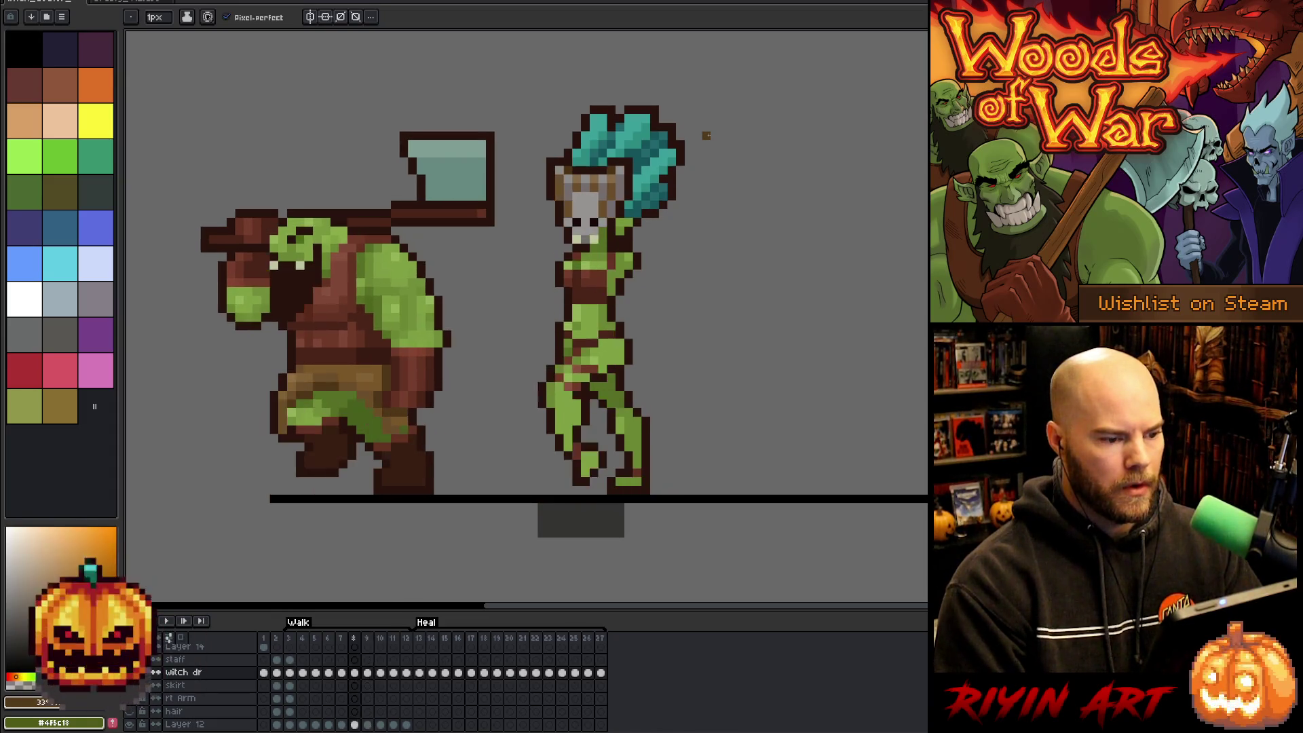
key(comma)
key(period)
key(comma)
key(period)
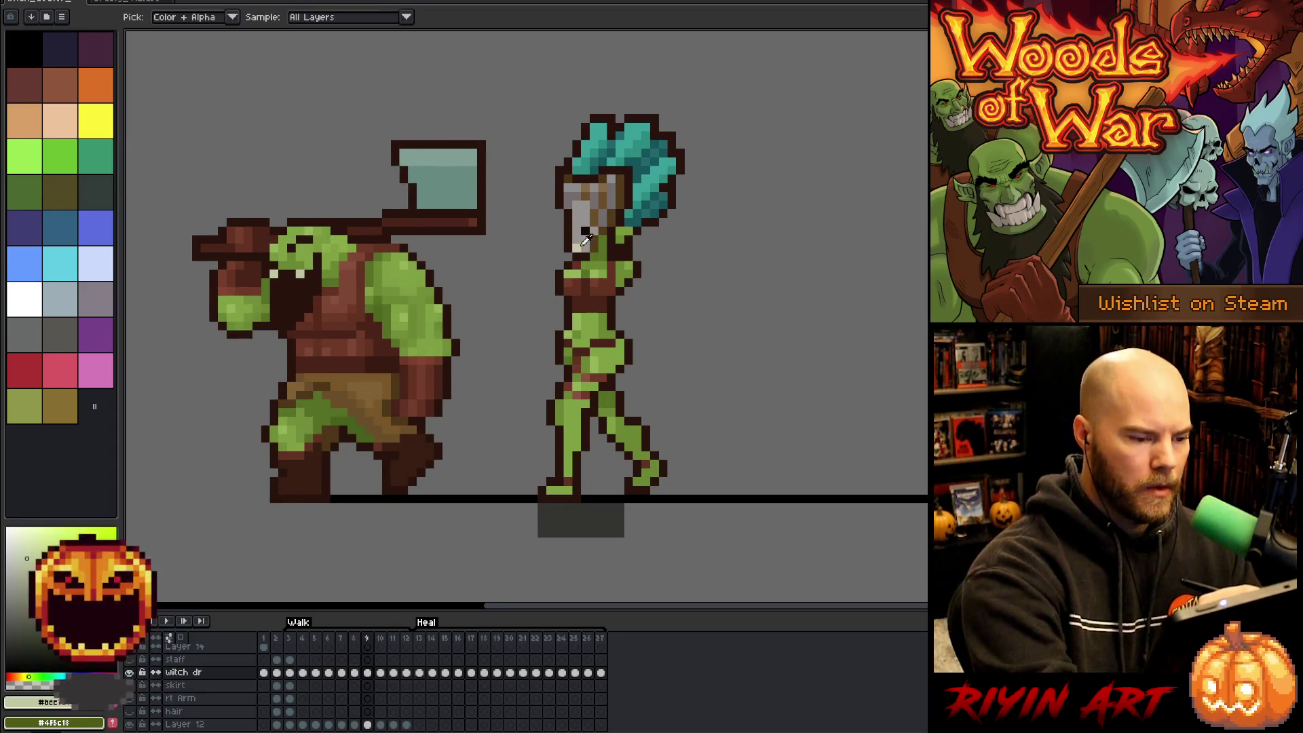
key(comma)
Sample a dark brown from the witch's face on frame 8 and return to frame 9.
key(alt)
alt+click(589, 228)
key(period)
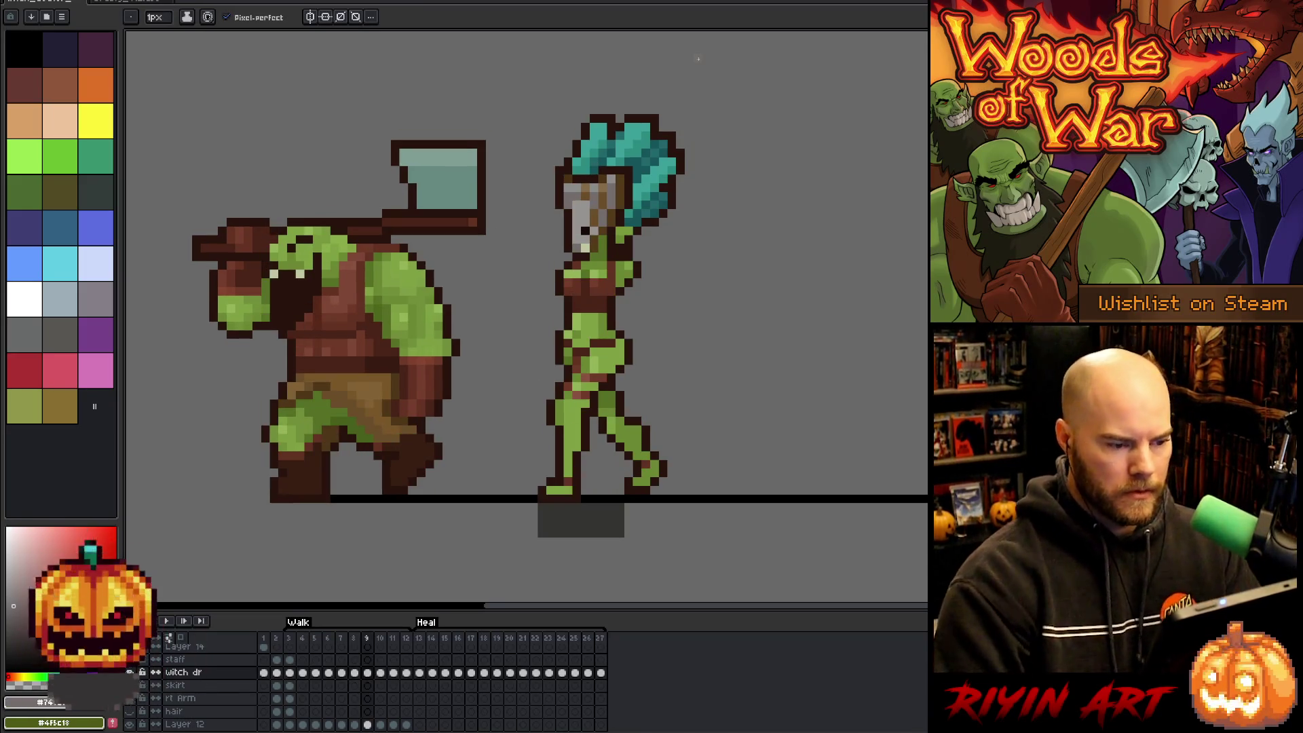
key(comma)
key(period)
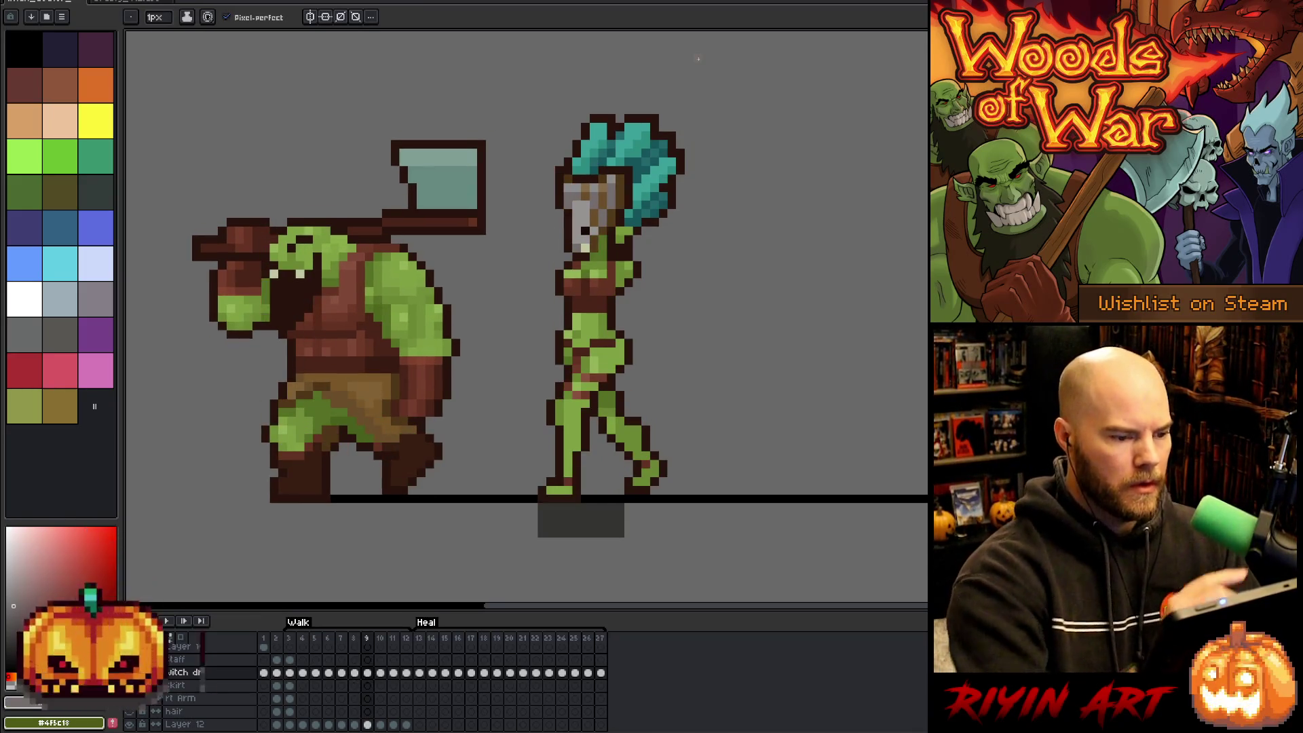
Toggle repeatedly between frames 8 and 9 to compare the reshaped head.
key(alt)
key(alt)
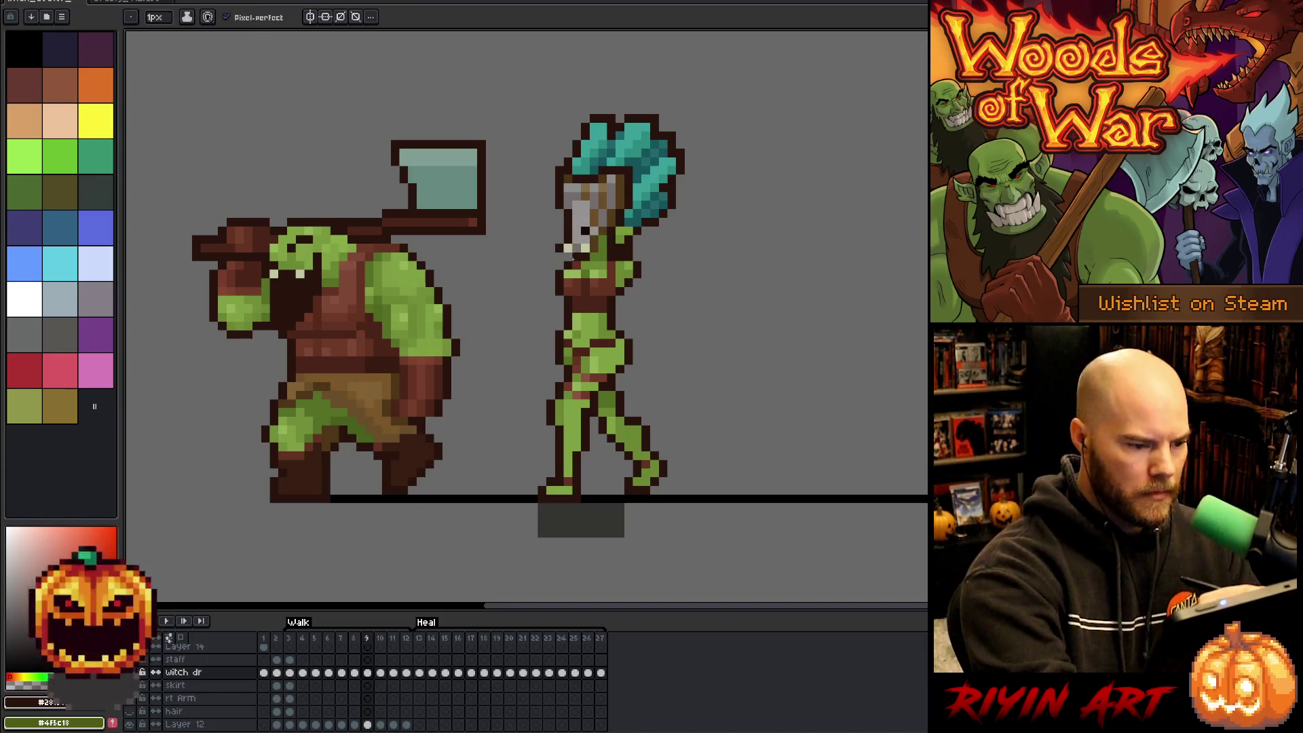
key(comma)
key(period)
key(comma)
key(period)
key(comma)
key(period)
key(comma)
key(period)
key(comma)
key(period)
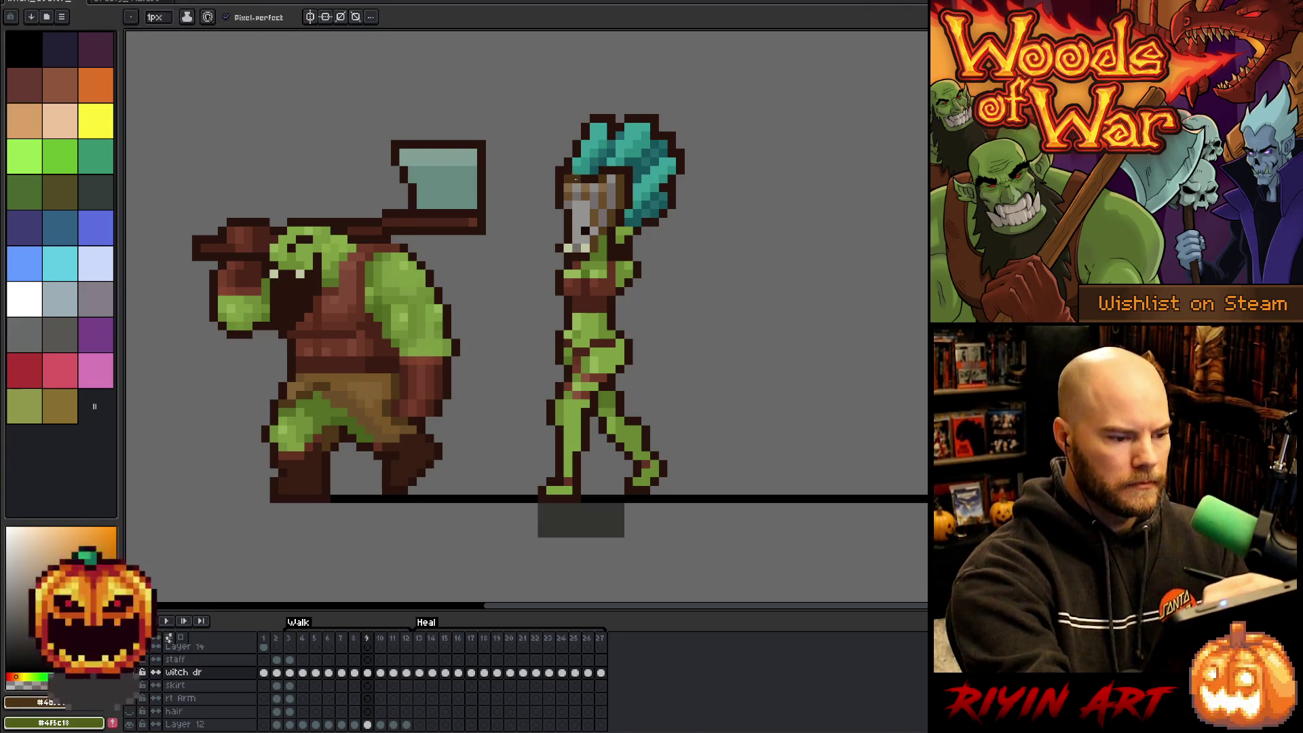
Sample a darker brown from the witch's face, then flip between frames 8 and 9.
alt+click(571, 183)
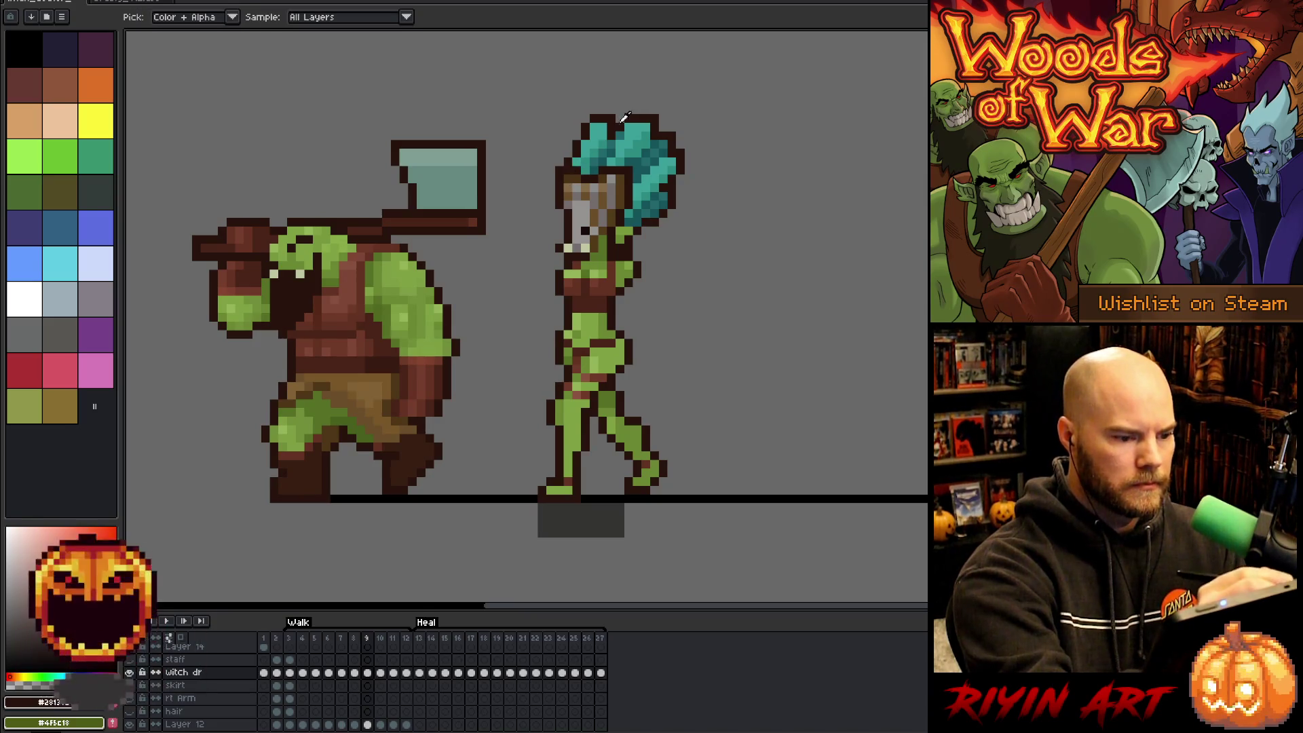
alt+click(574, 183)
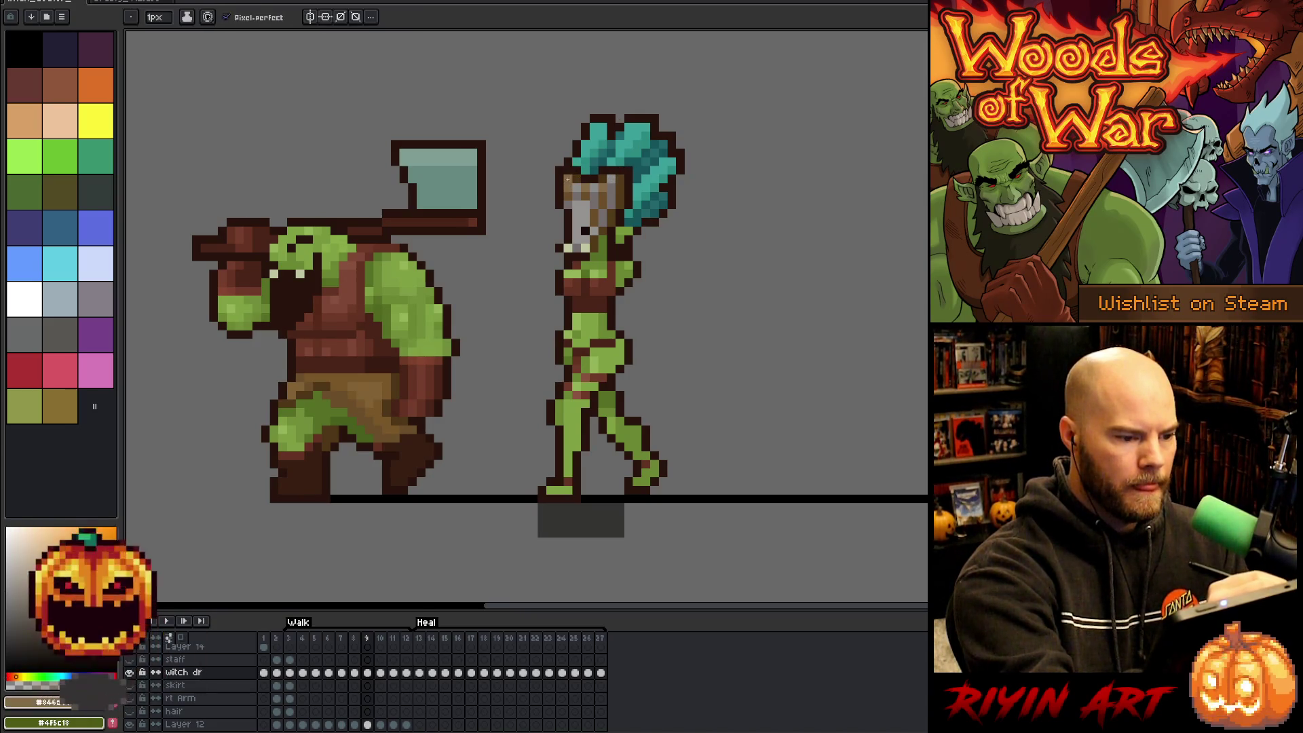
key(Left)
key(Right)
key(Left)
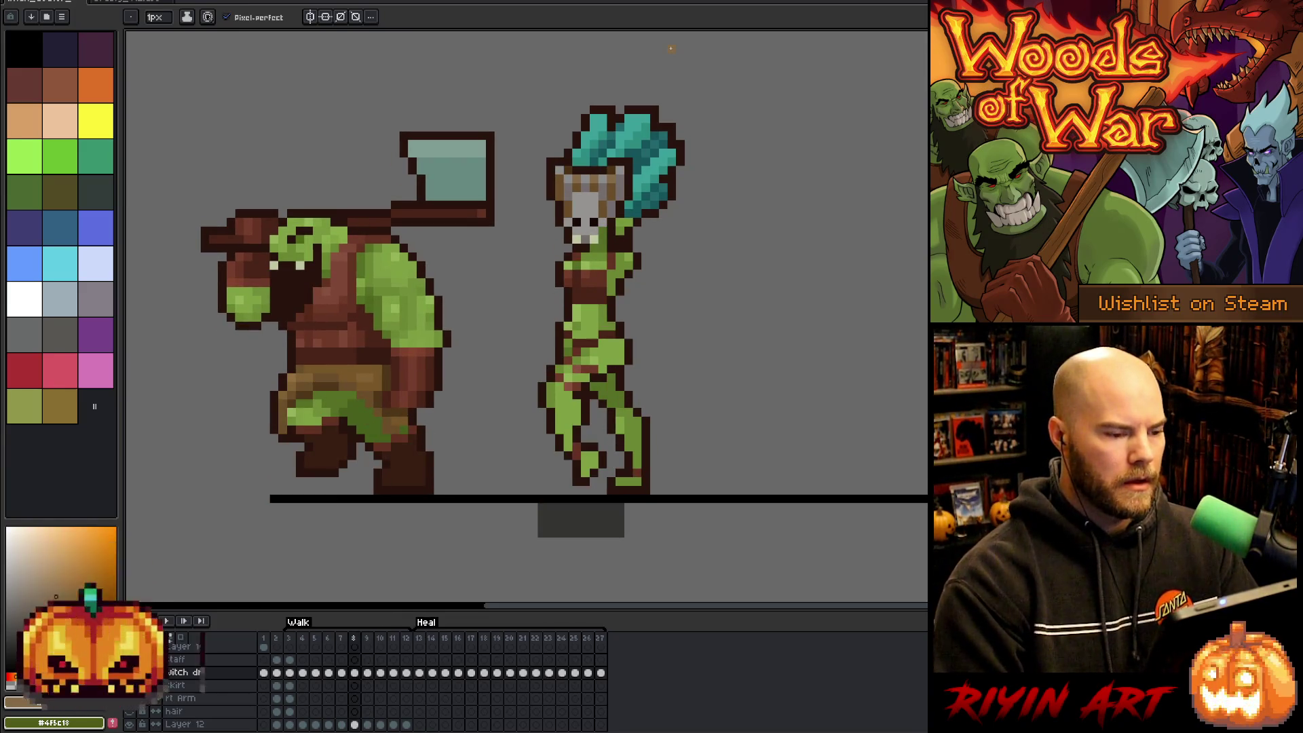
key(Right)
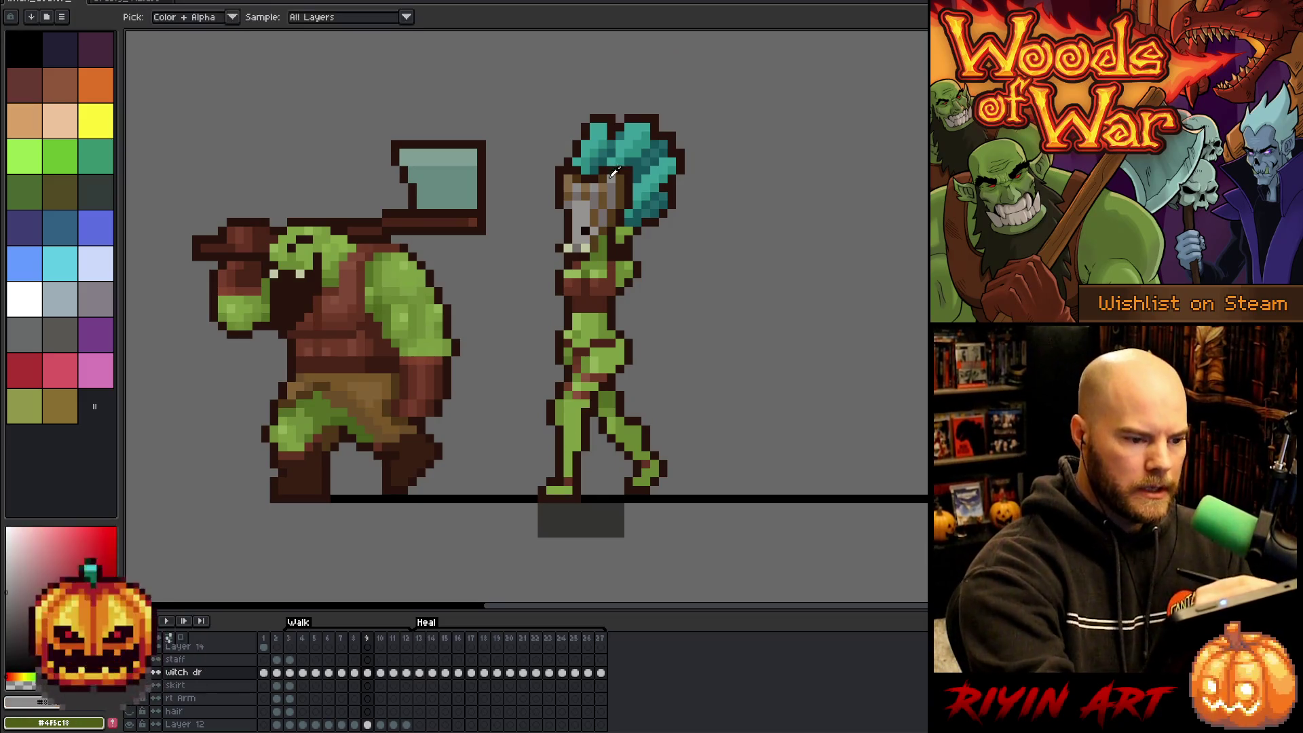
key(Left)
key(Right)
key(Left)
key(Right)
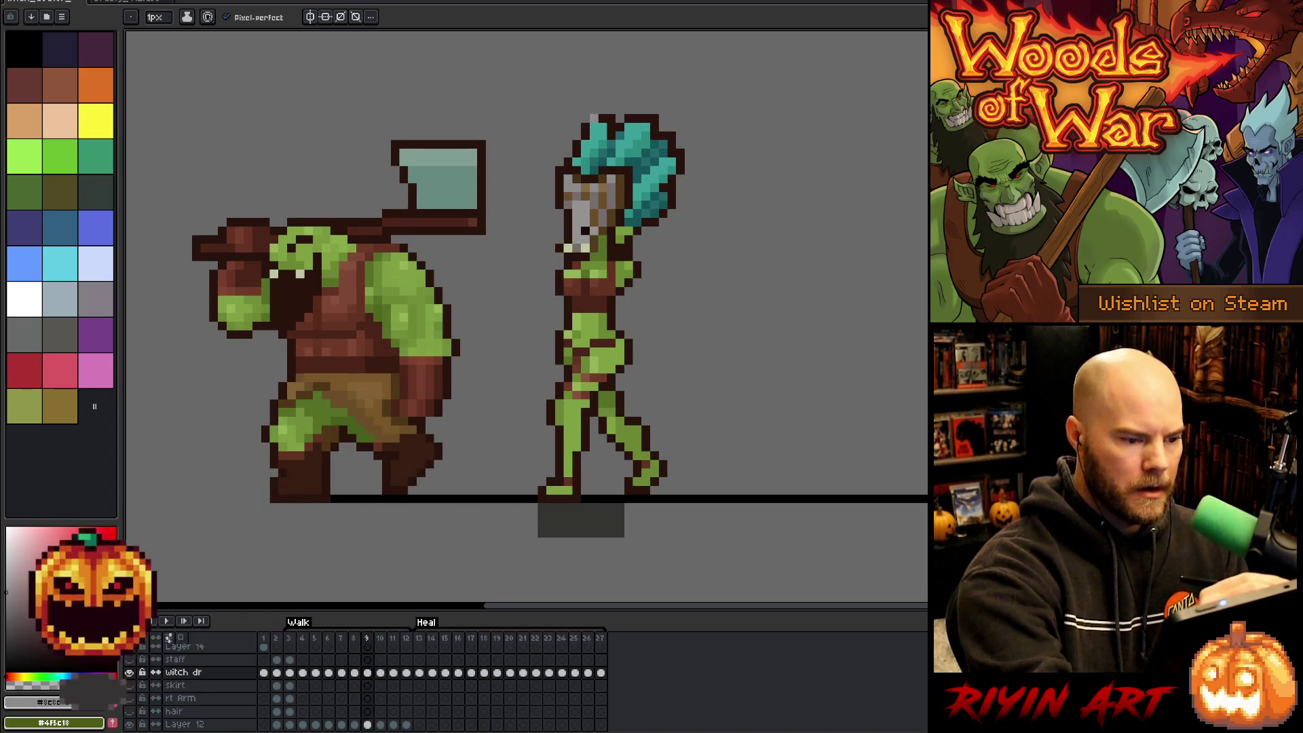
key(Left)
key(Right)
key(Left)
key(Right)
key(Left)
key(Right)
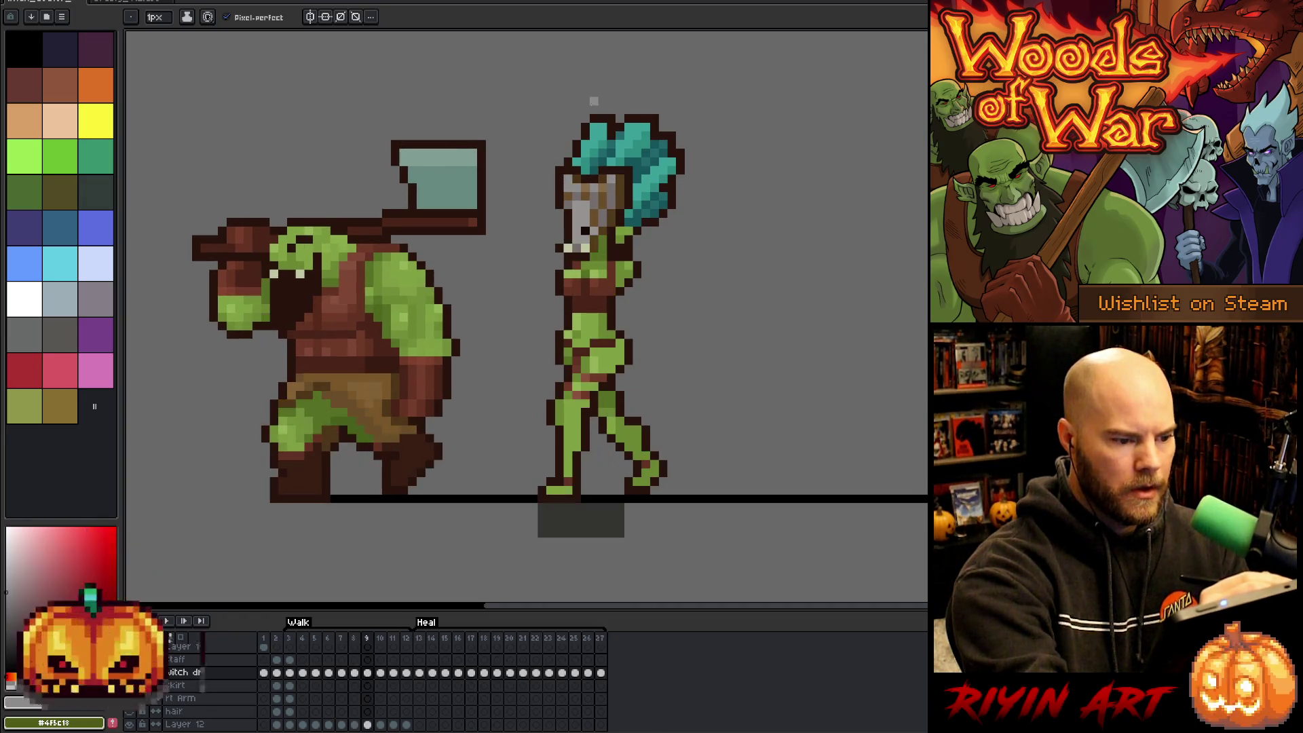
Keep comparing frames 8 and 9, briefly switching to the Move tool and back to Pencil.
key(Left)
key(Right)
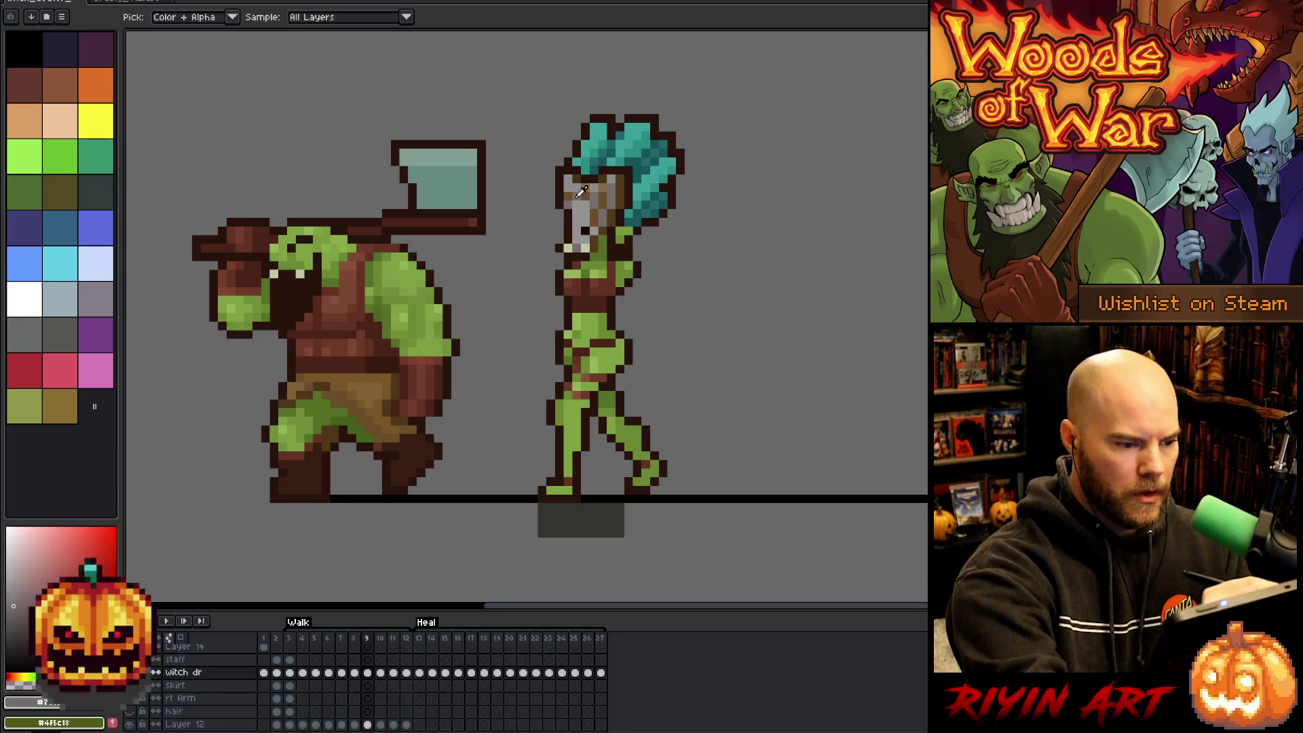
key(Left)
key(Right)
key(Left)
key(Right)
key(Left)
key(Right)
key(e)
key(v)
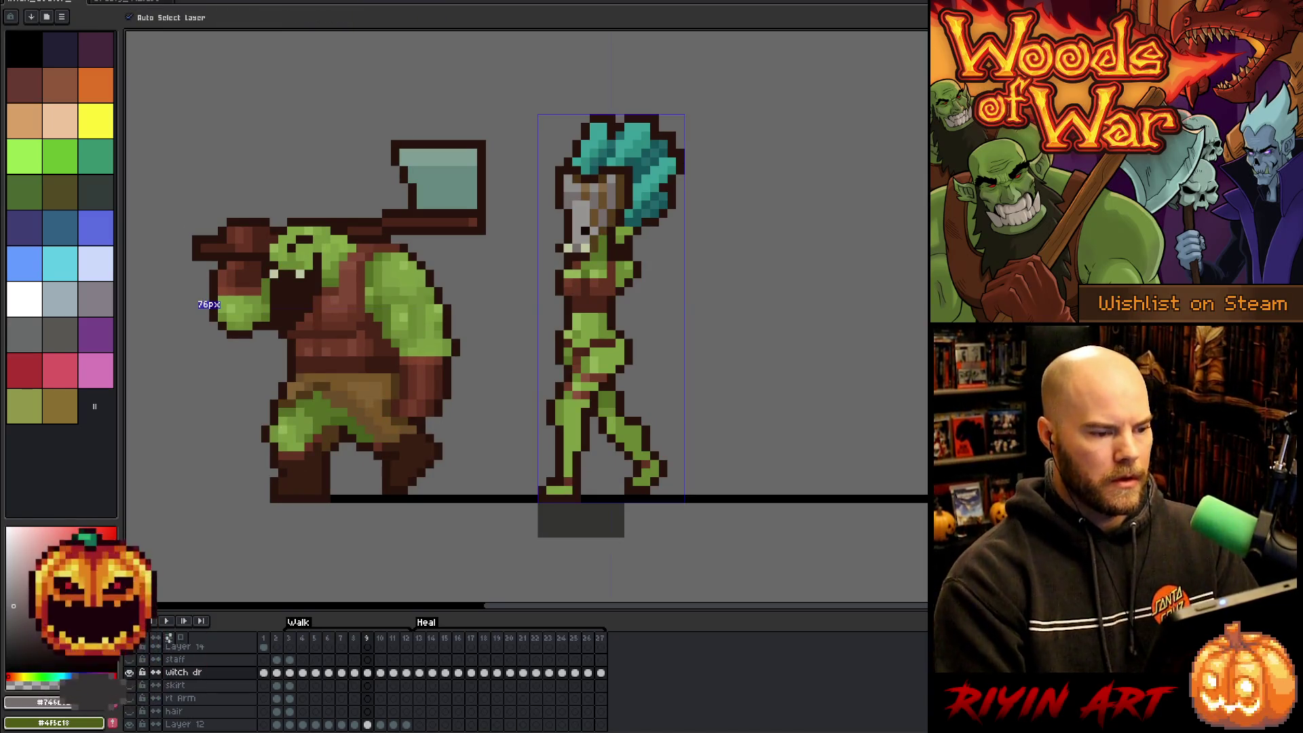
key(b)
key(Left)
key(Right)
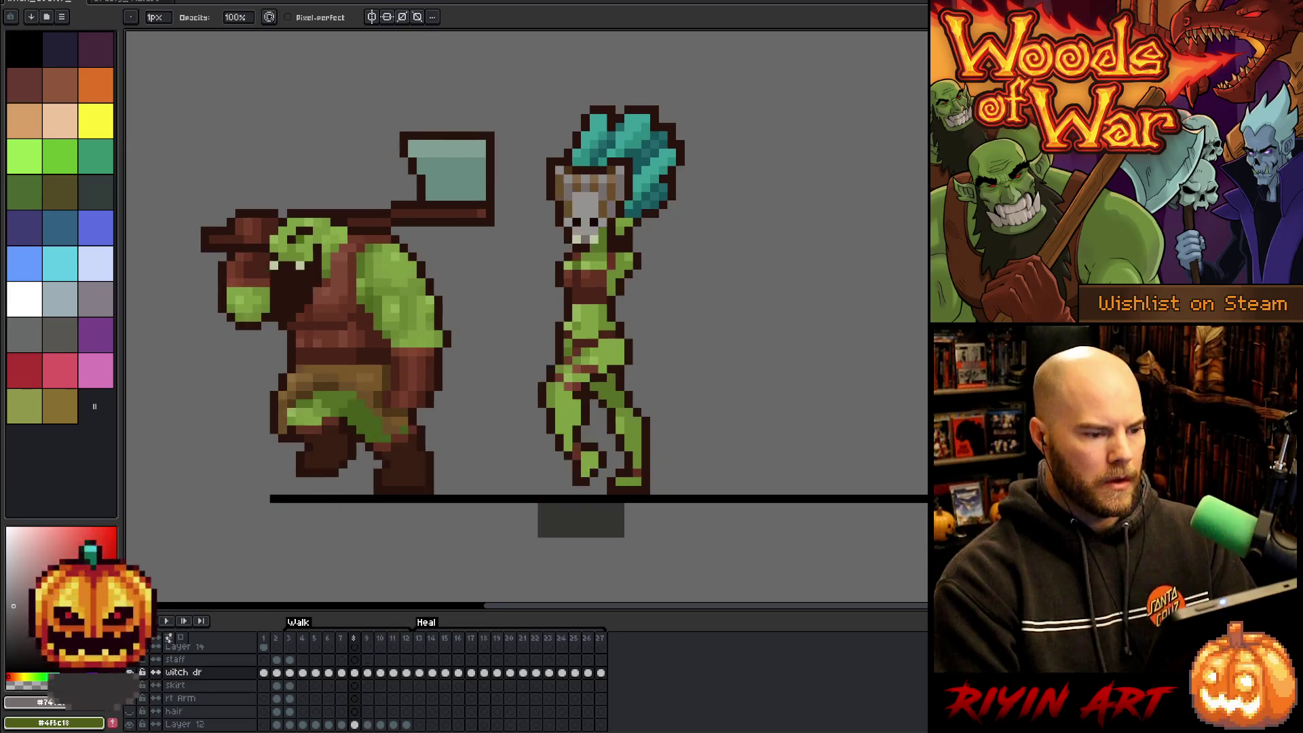
key(Left)
key(Right)
Flip between frames 8 and 9 once more, then play the walk cycle.
key(Left)
key(Right)
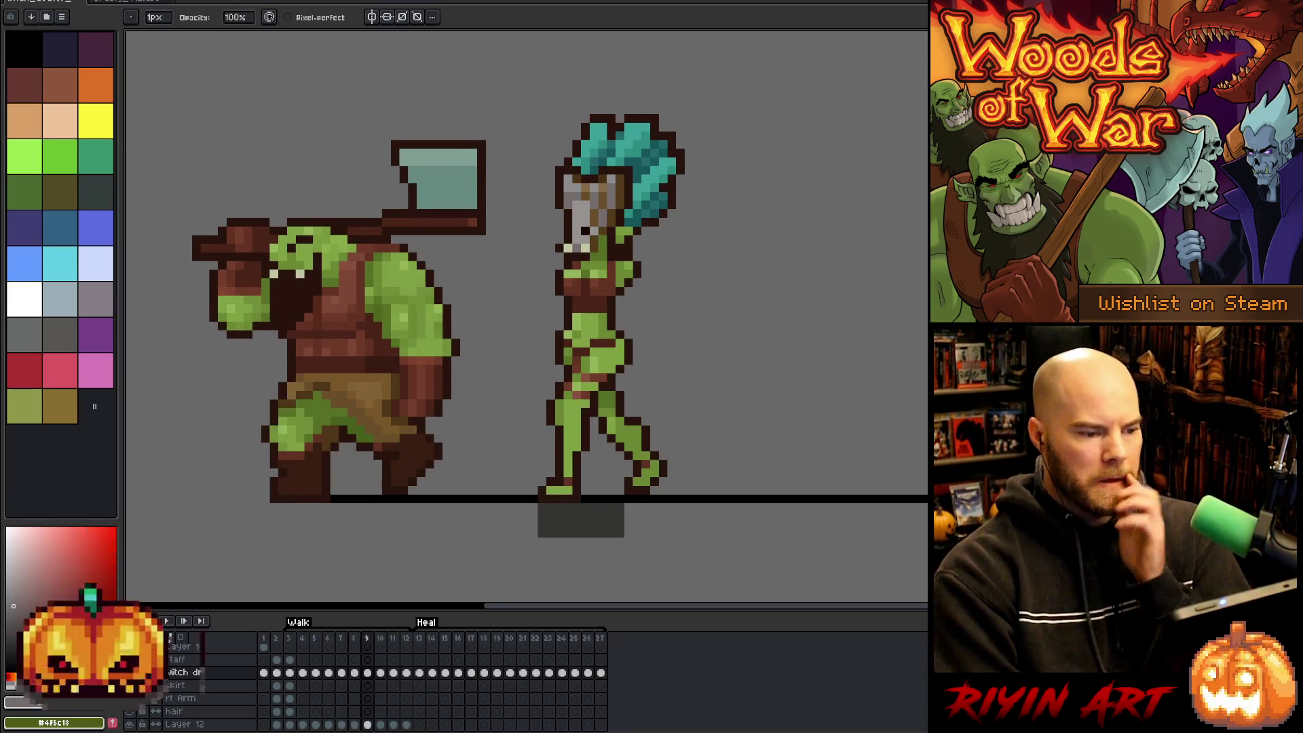
key(Left)
key(Right)
key(Left)
key(Right)
key(Left)
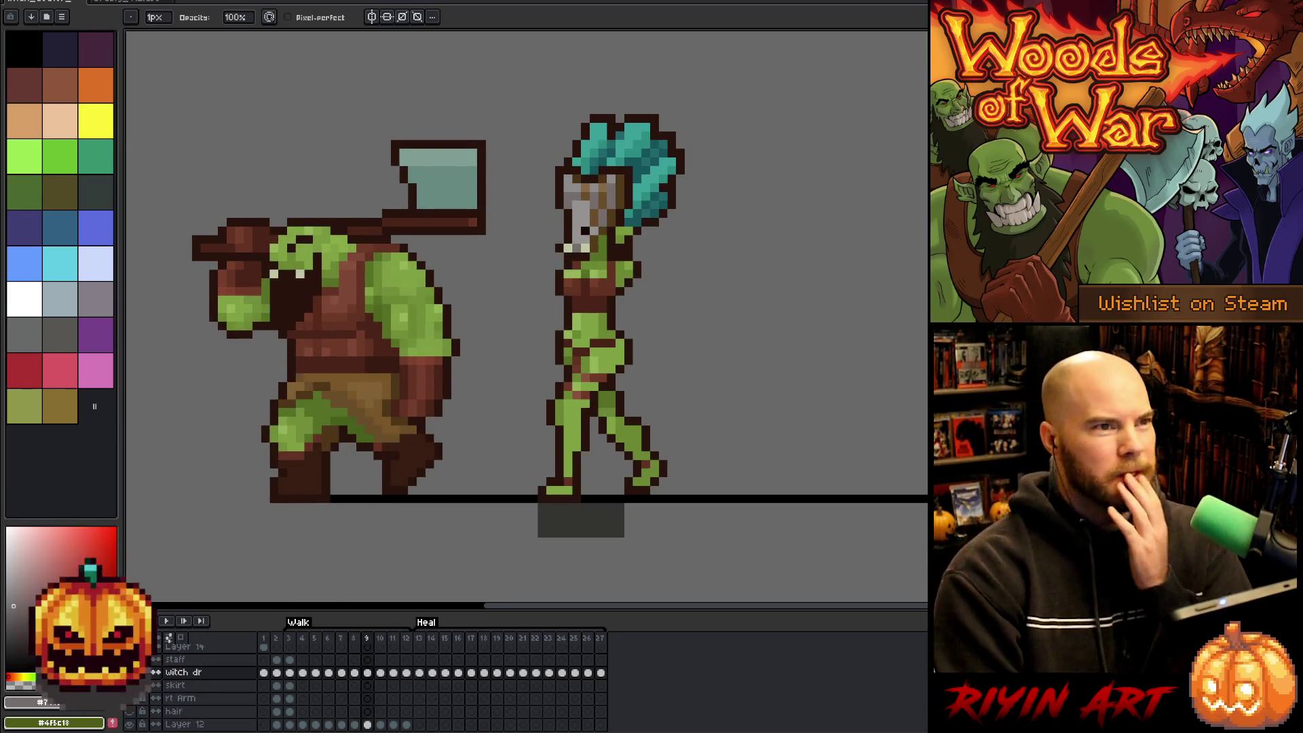
key(Right)
key(Left)
key(Right)
key(Left)
key(Right)
key(Left)
key(Right)
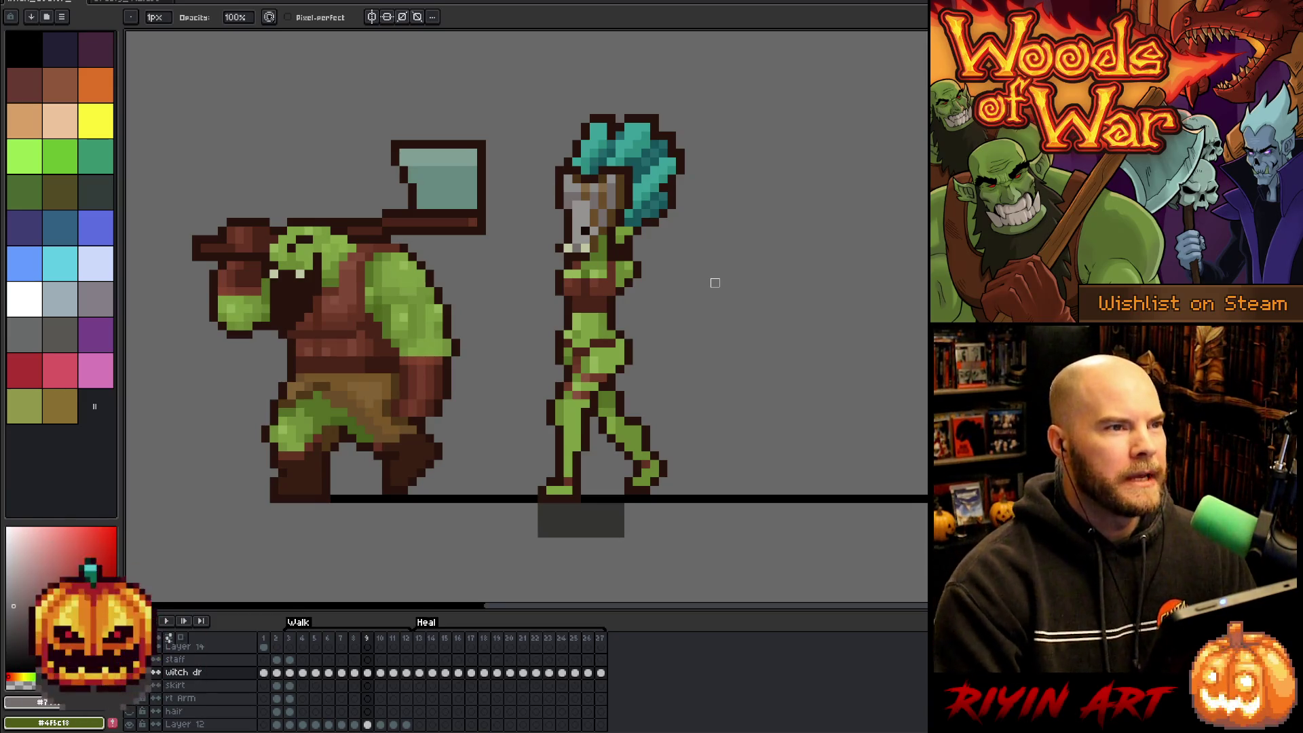
key(Return)
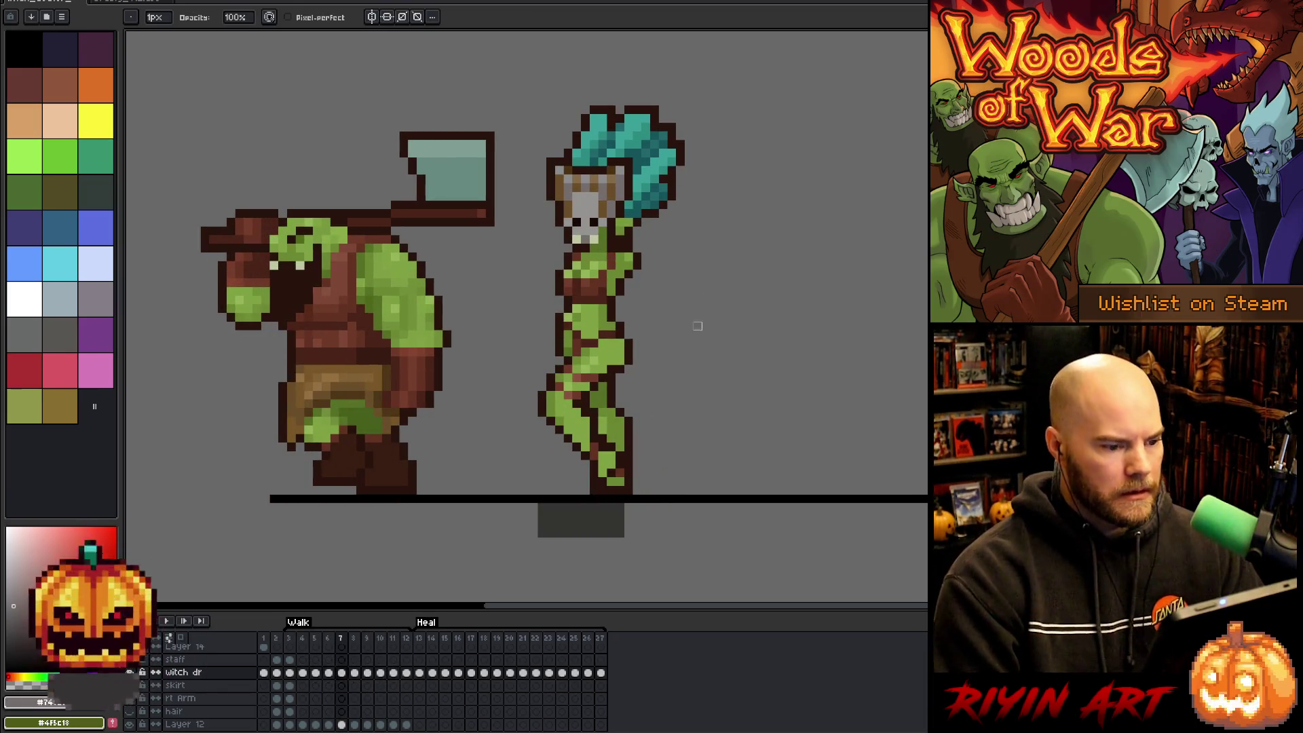
Stop playback and go to frame 9 with the rectangular marquee tool active.
scroll(377, 674, down, 1)
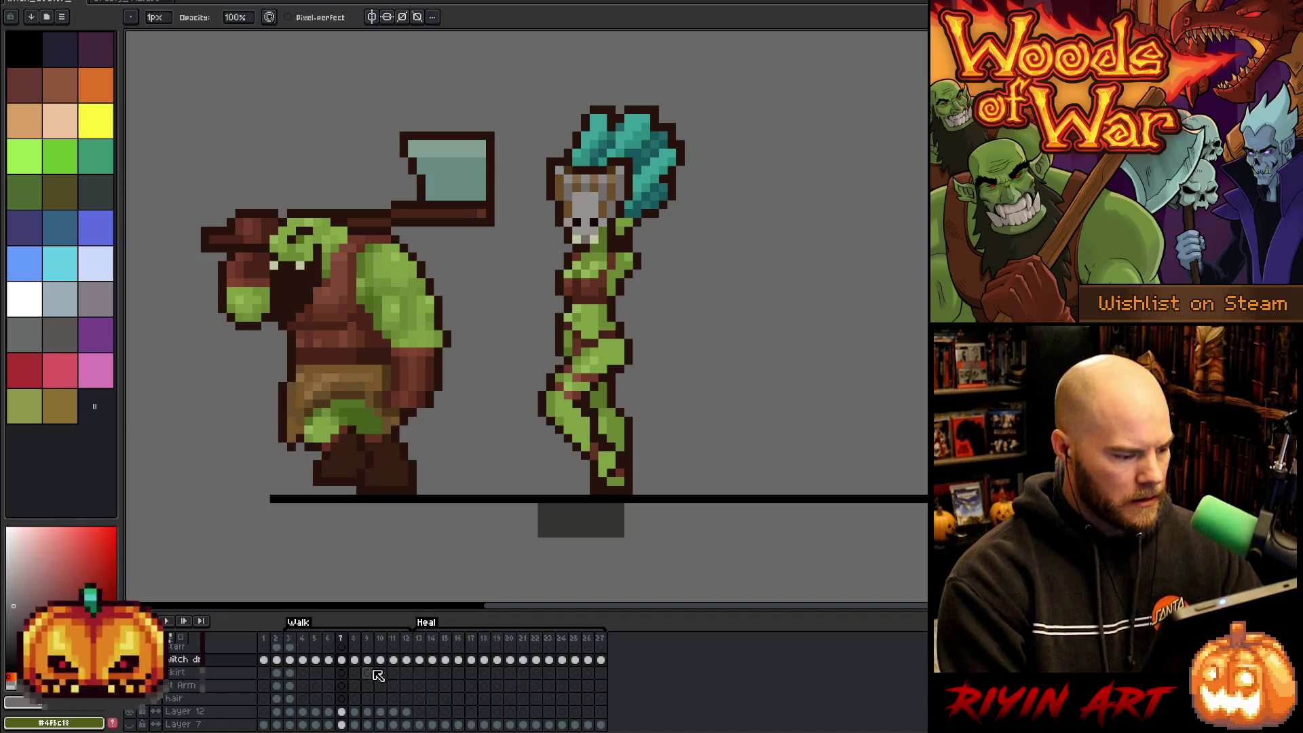
scroll(374, 672, up, 2)
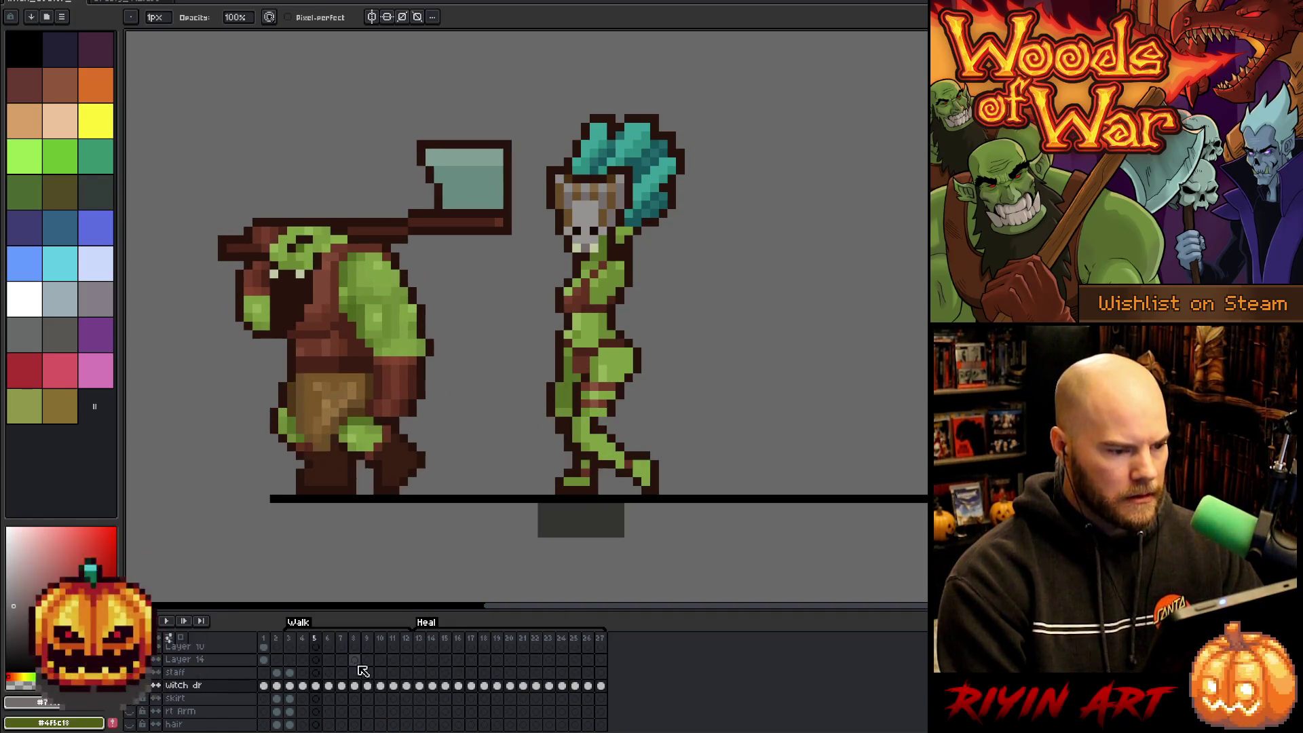
key(m)
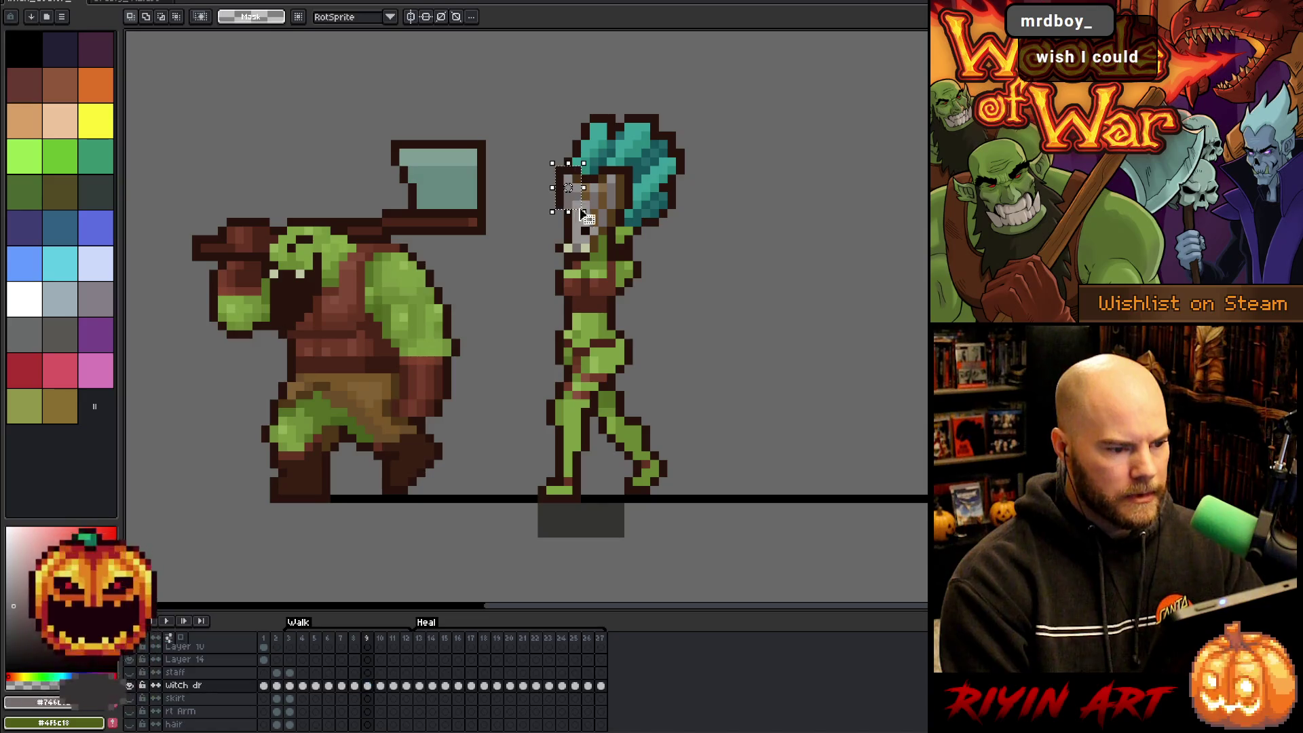
key(Return)
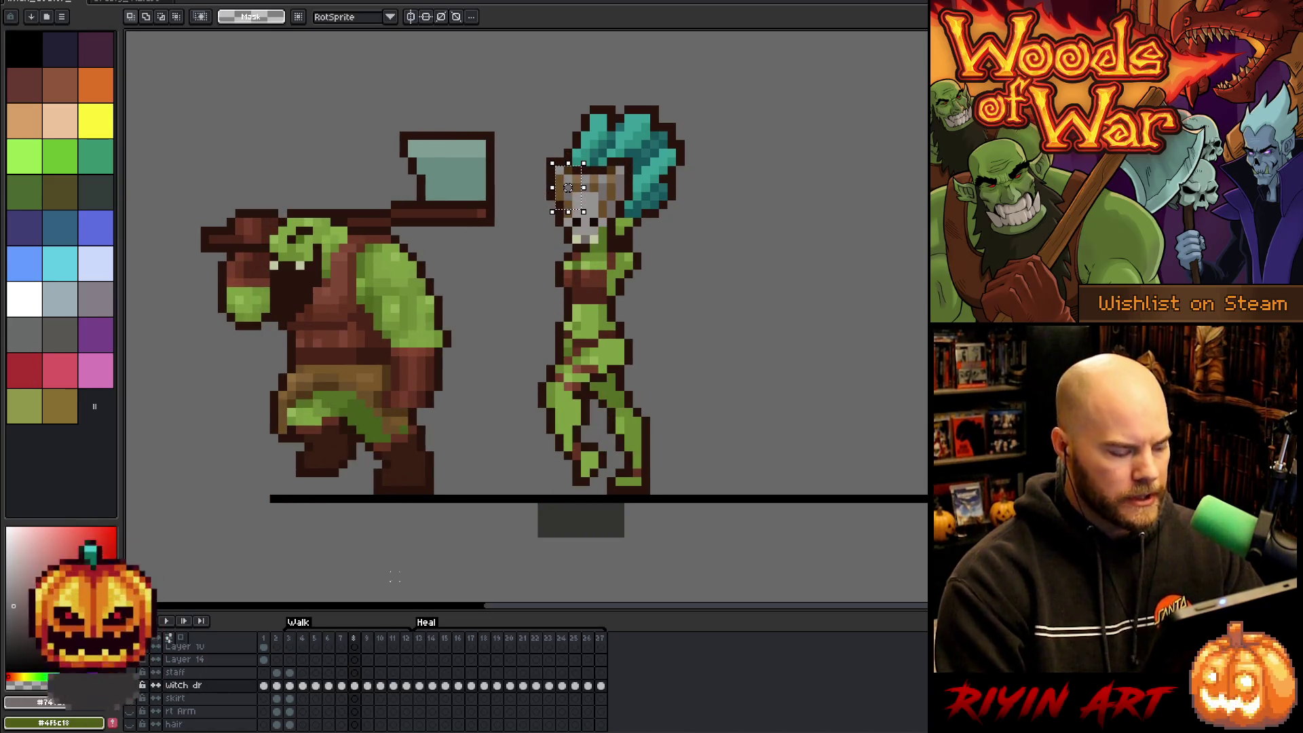
key(Right)
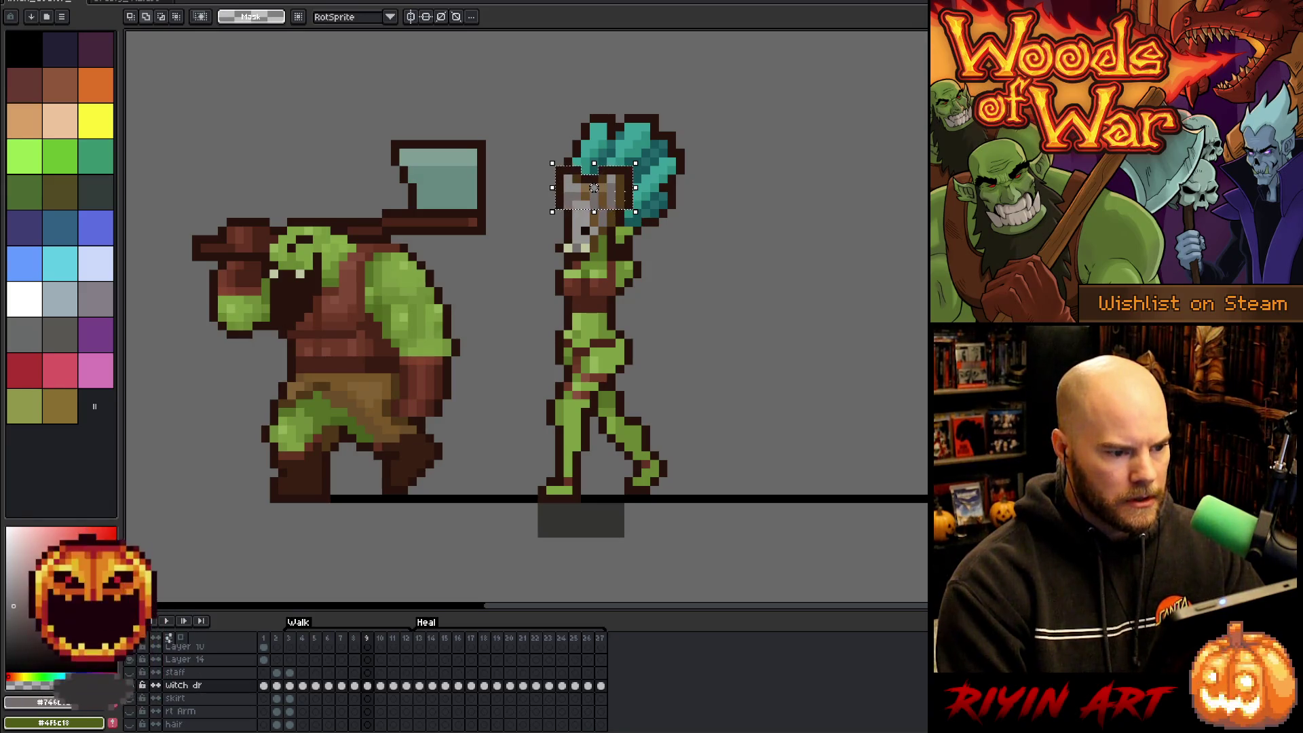
Stretch the skull mask down a few pixels on frame 9 and readjust it on frame 10.
drag(594, 212, 581, 233)
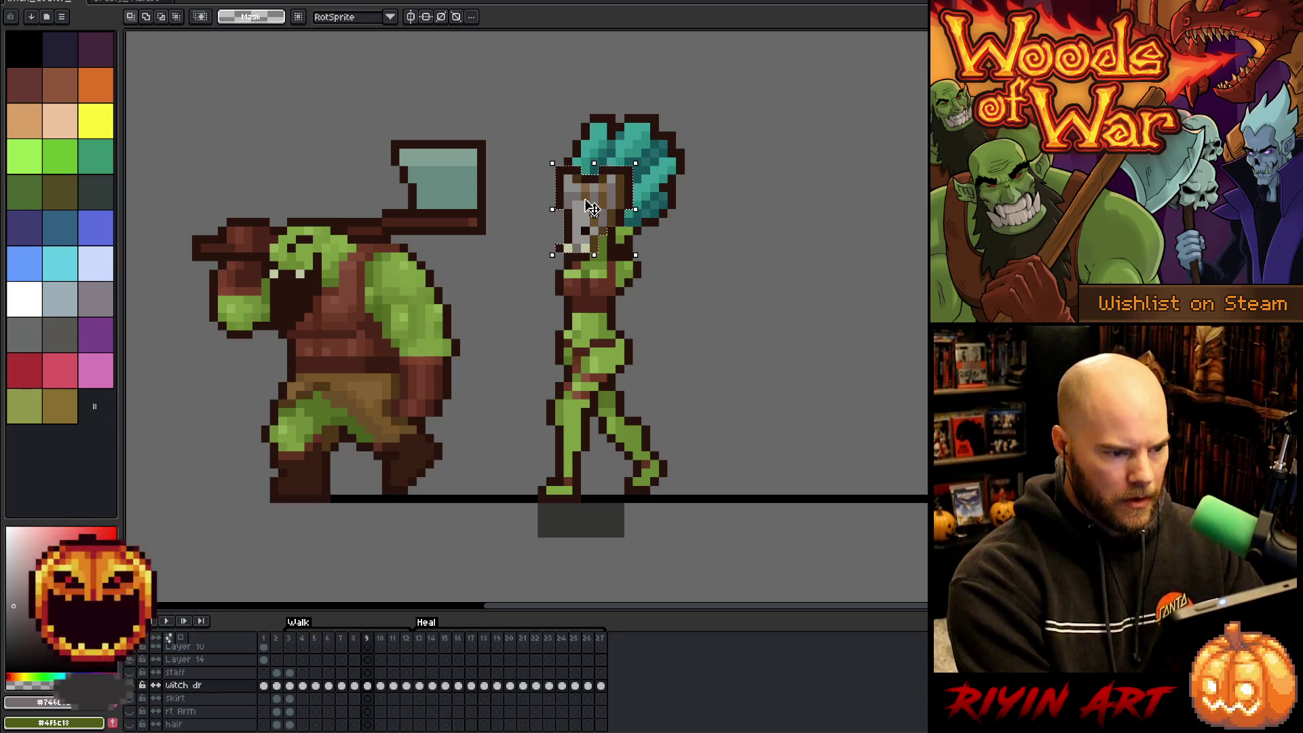
click(591, 208)
key(period)
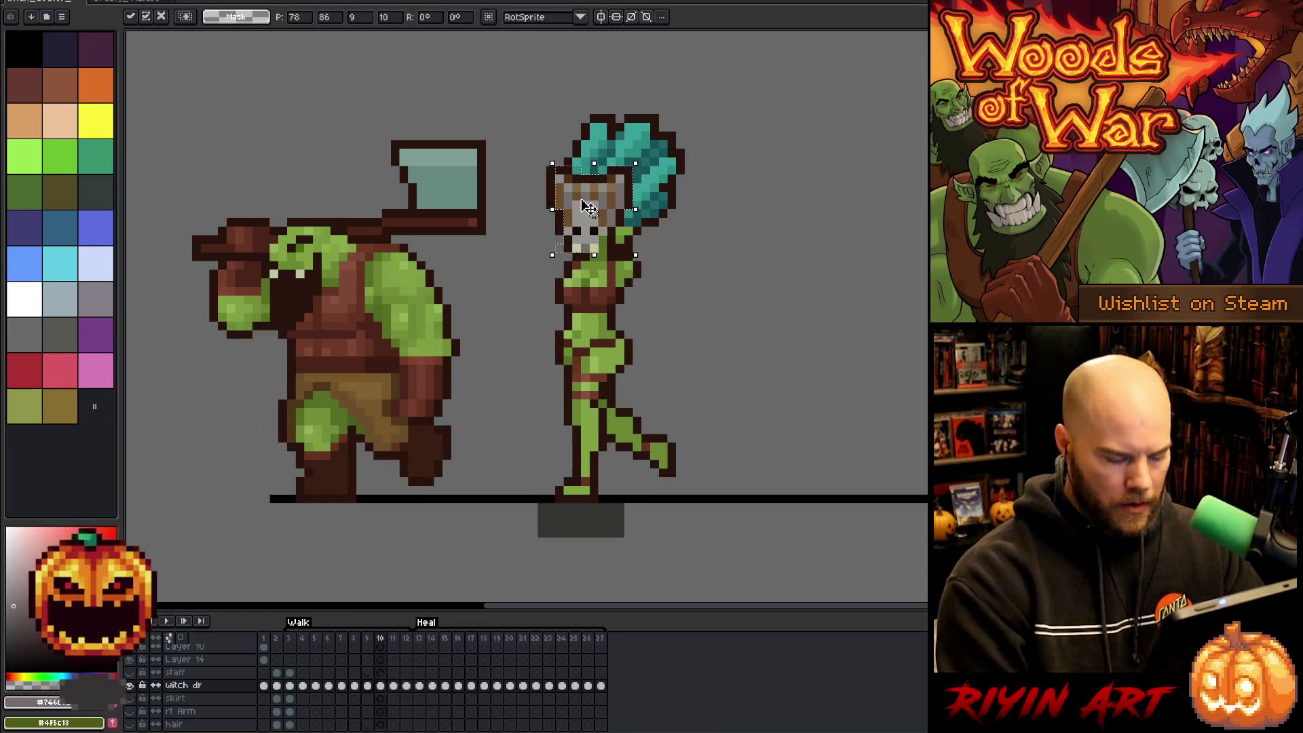
click(590, 208)
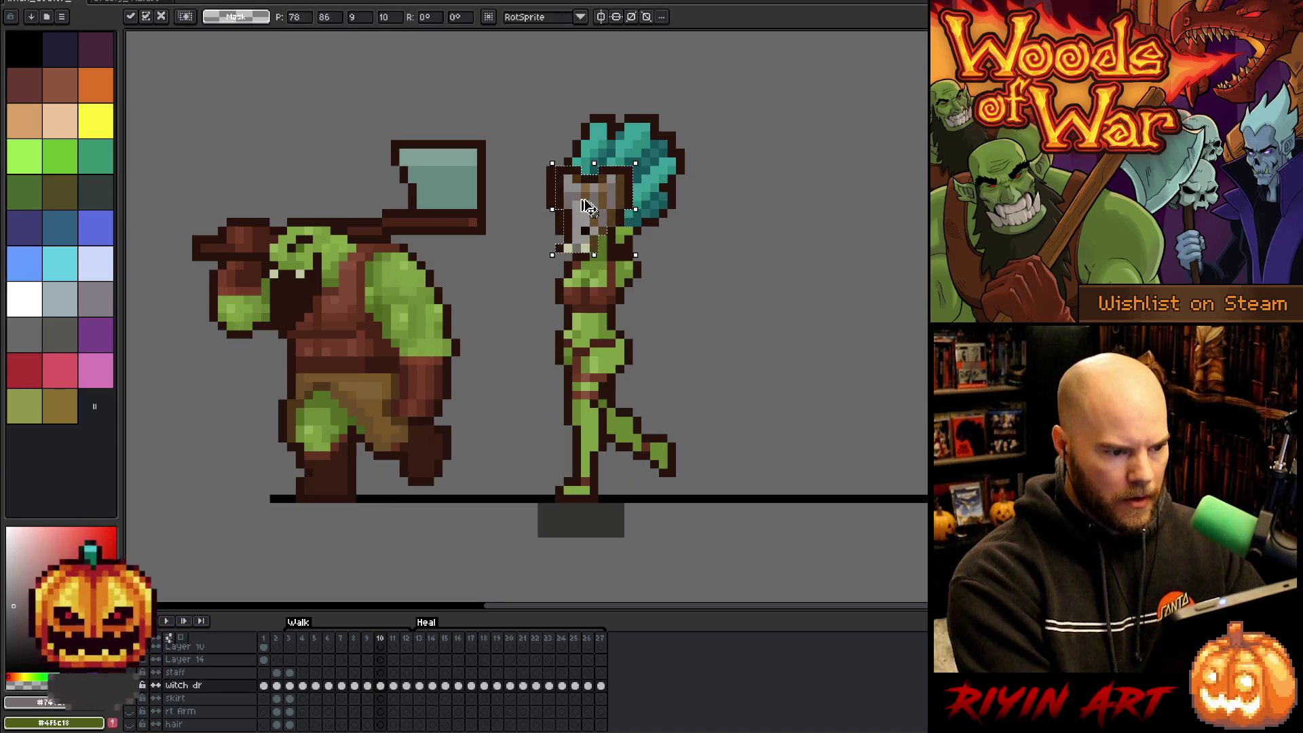
key(b)
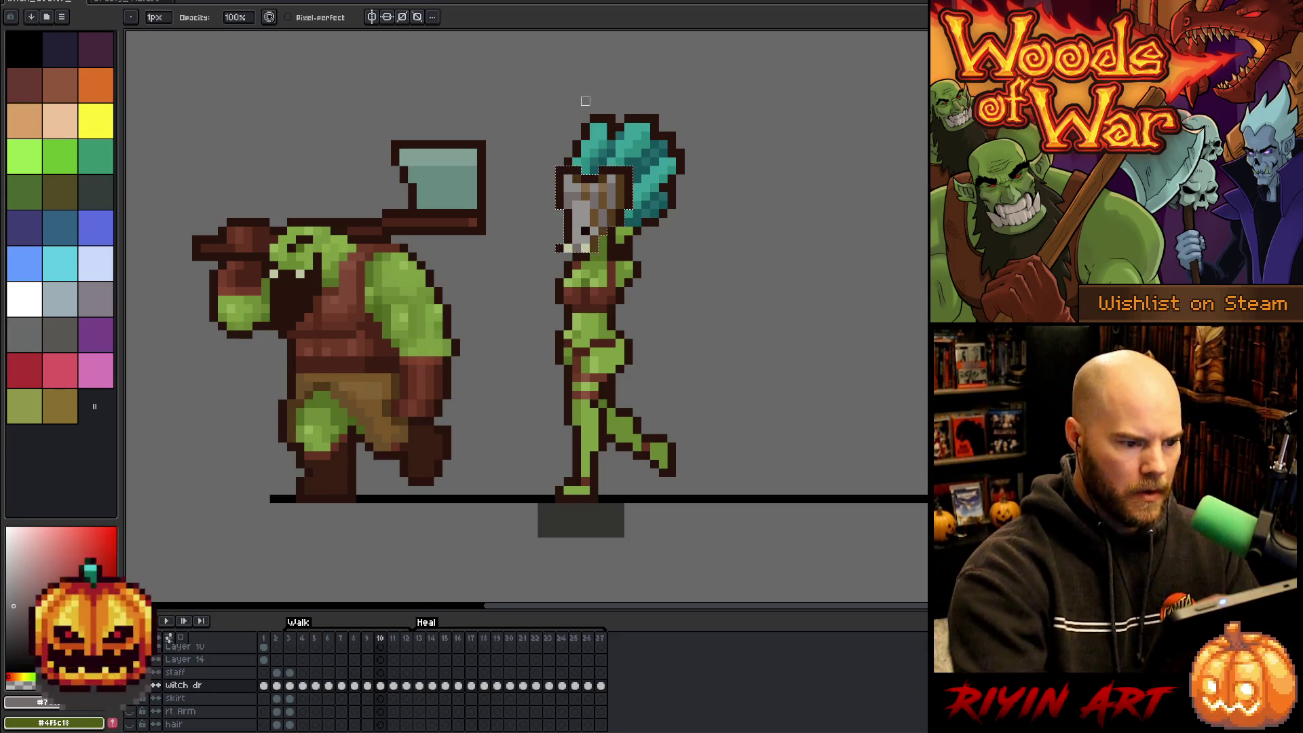
Compare frames 9 and 10, adjust the skull mask on frame 11, then deselect.
key(comma)
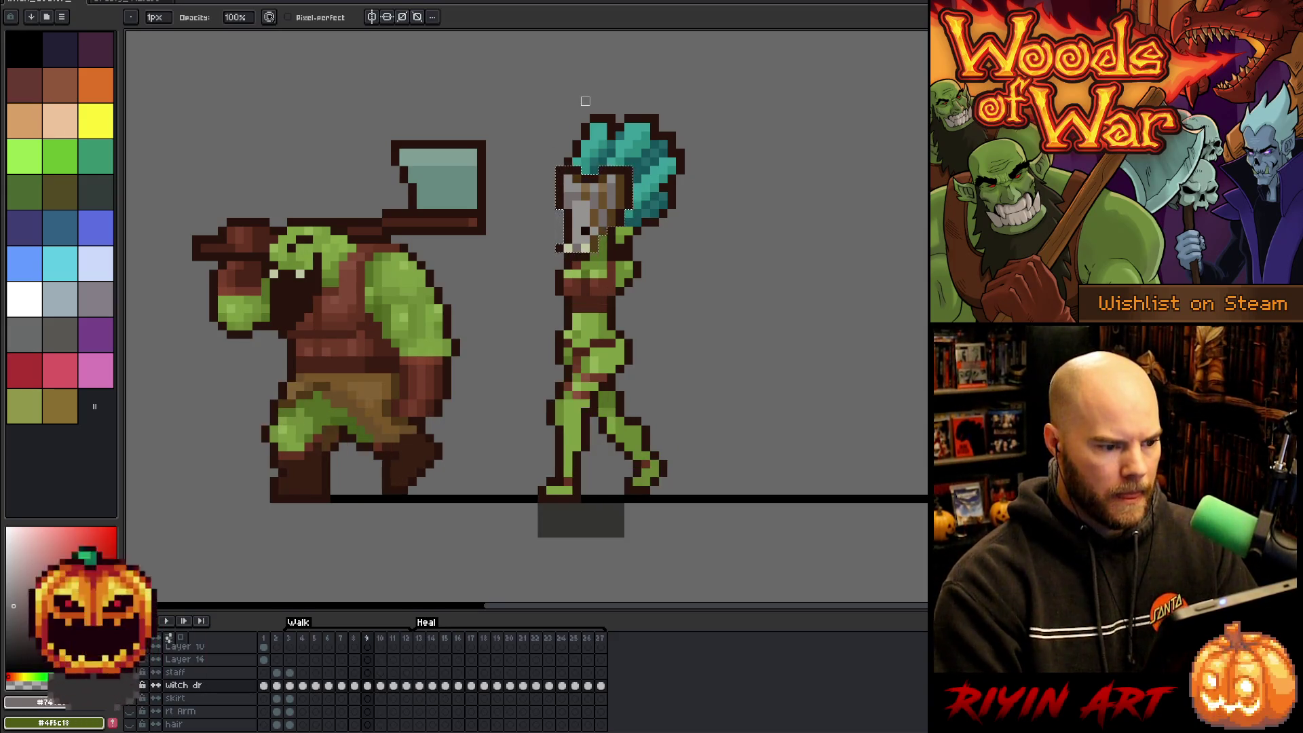
key(period)
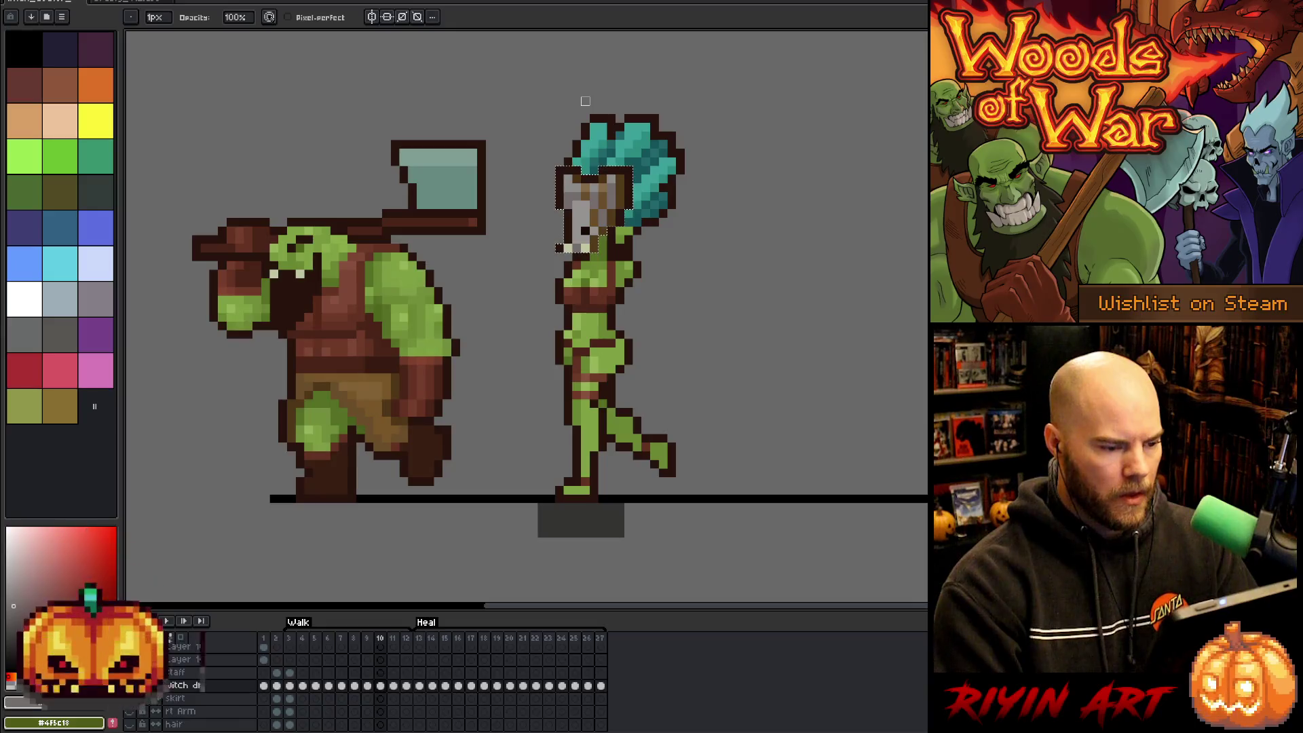
key(comma)
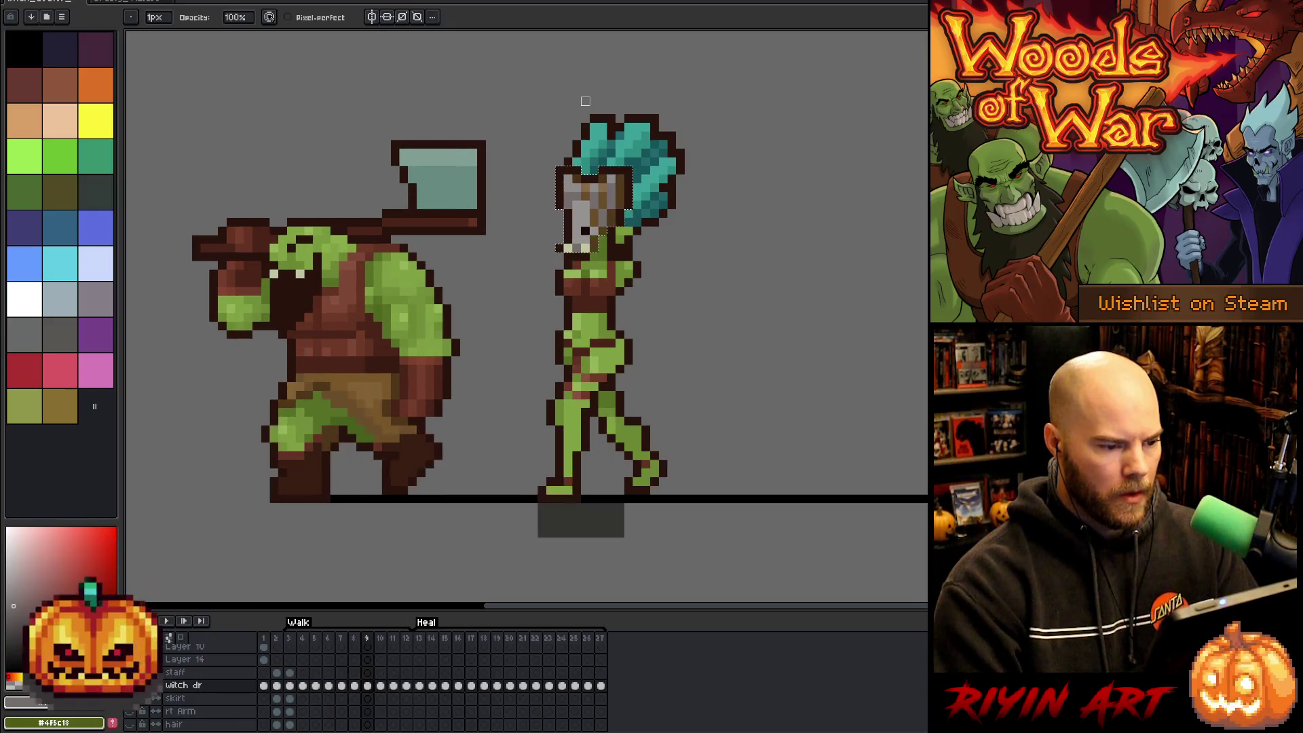
key(period)
key(period)
key(comma)
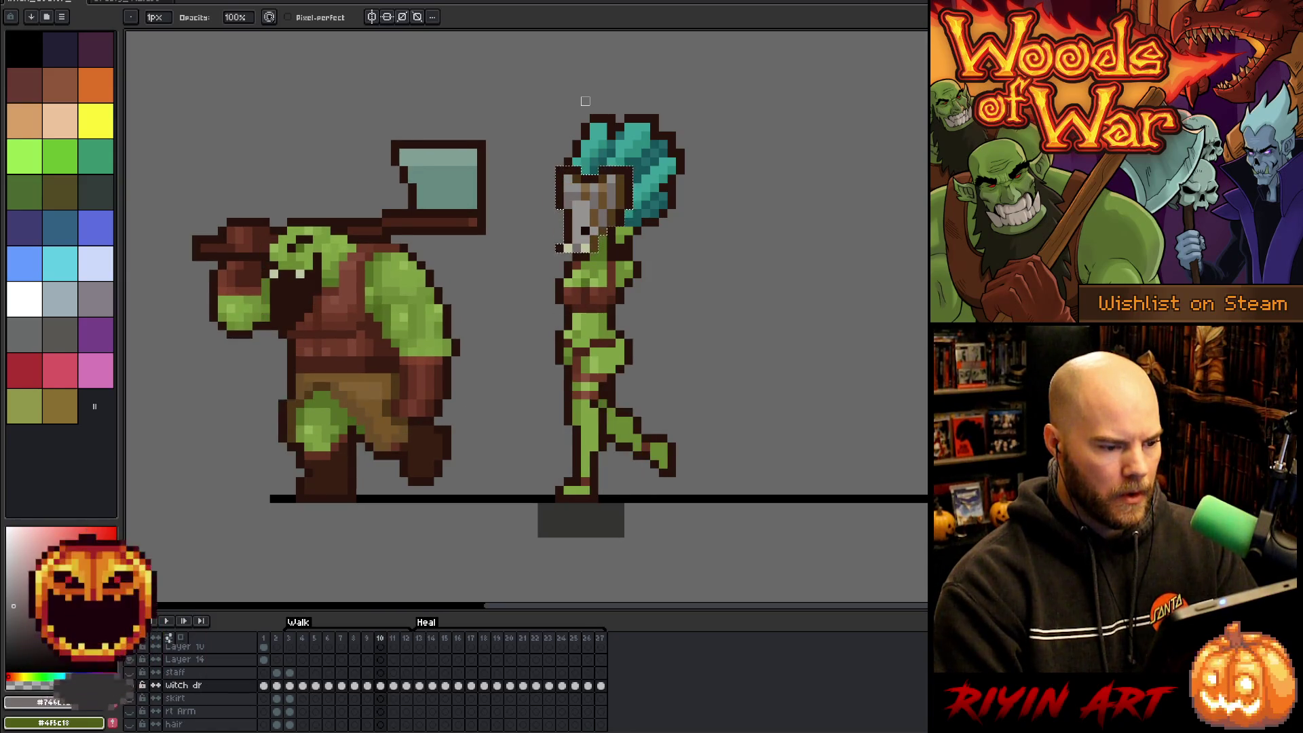
key(period)
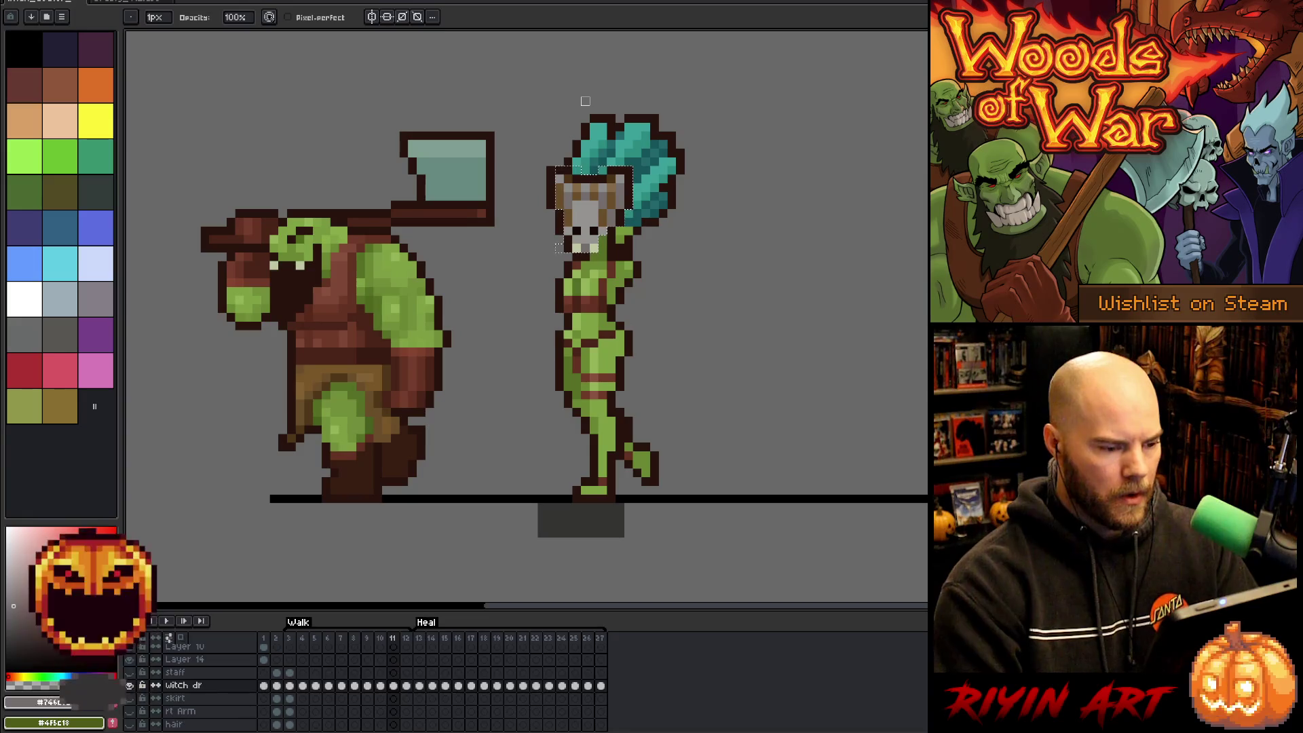
key(v)
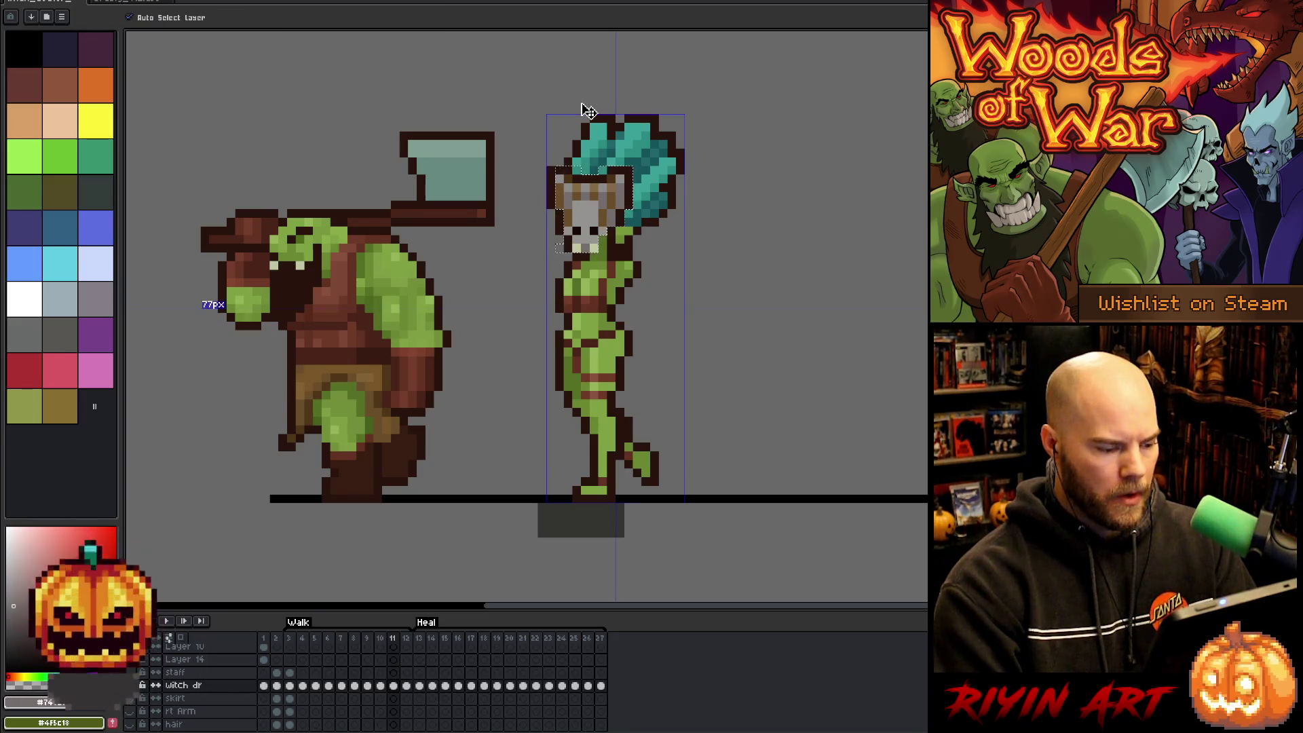
click(593, 215)
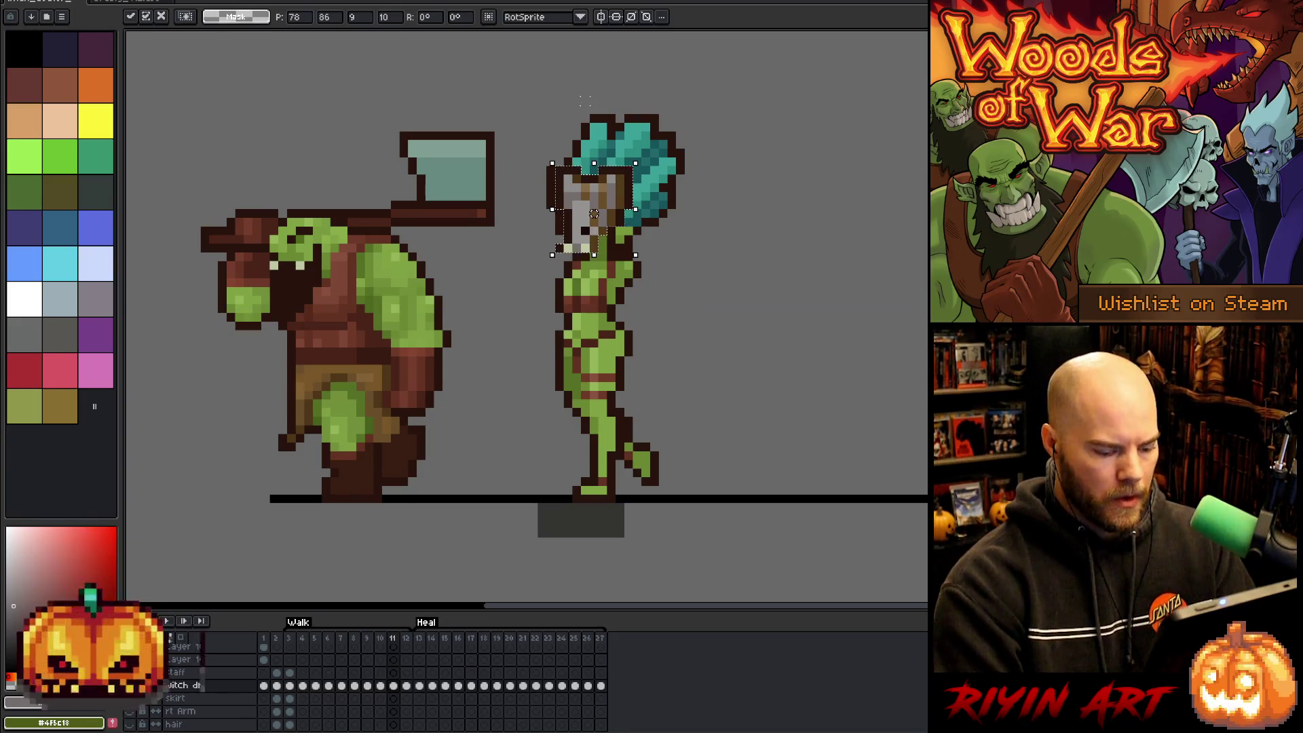
key(b)
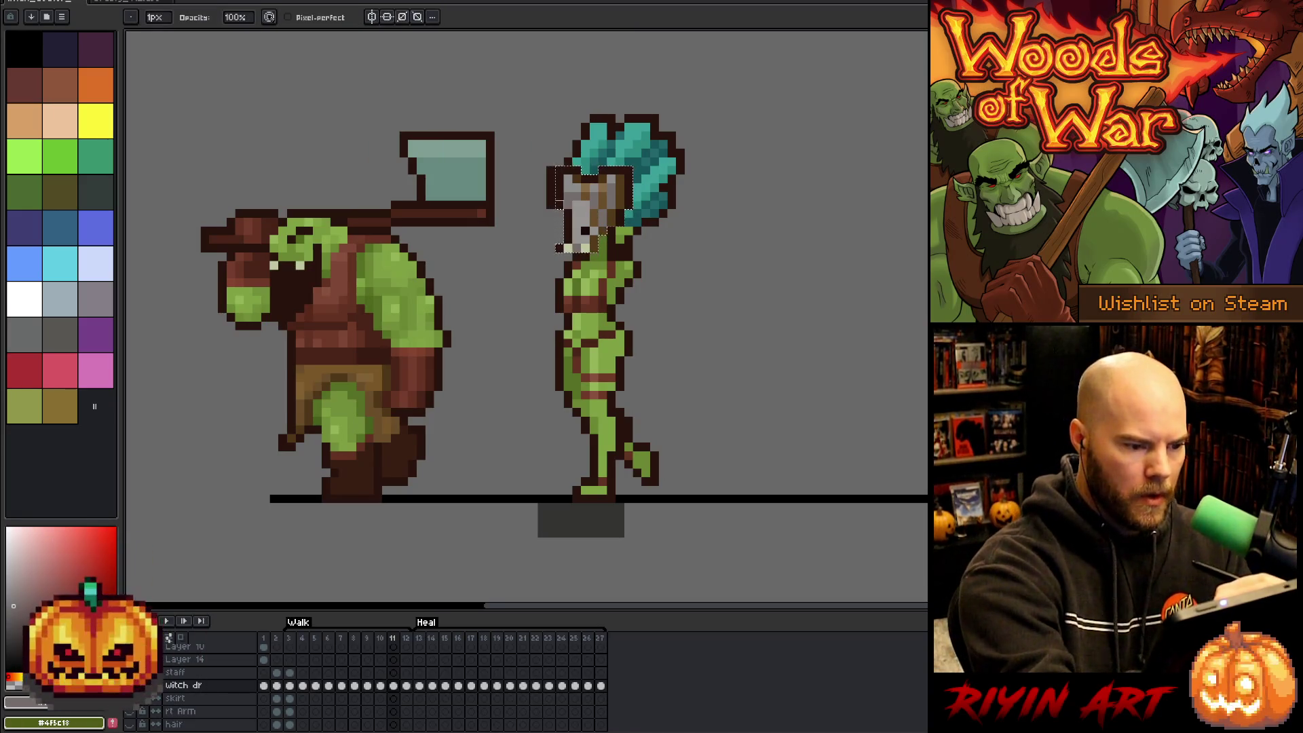
key(ctrl+d)
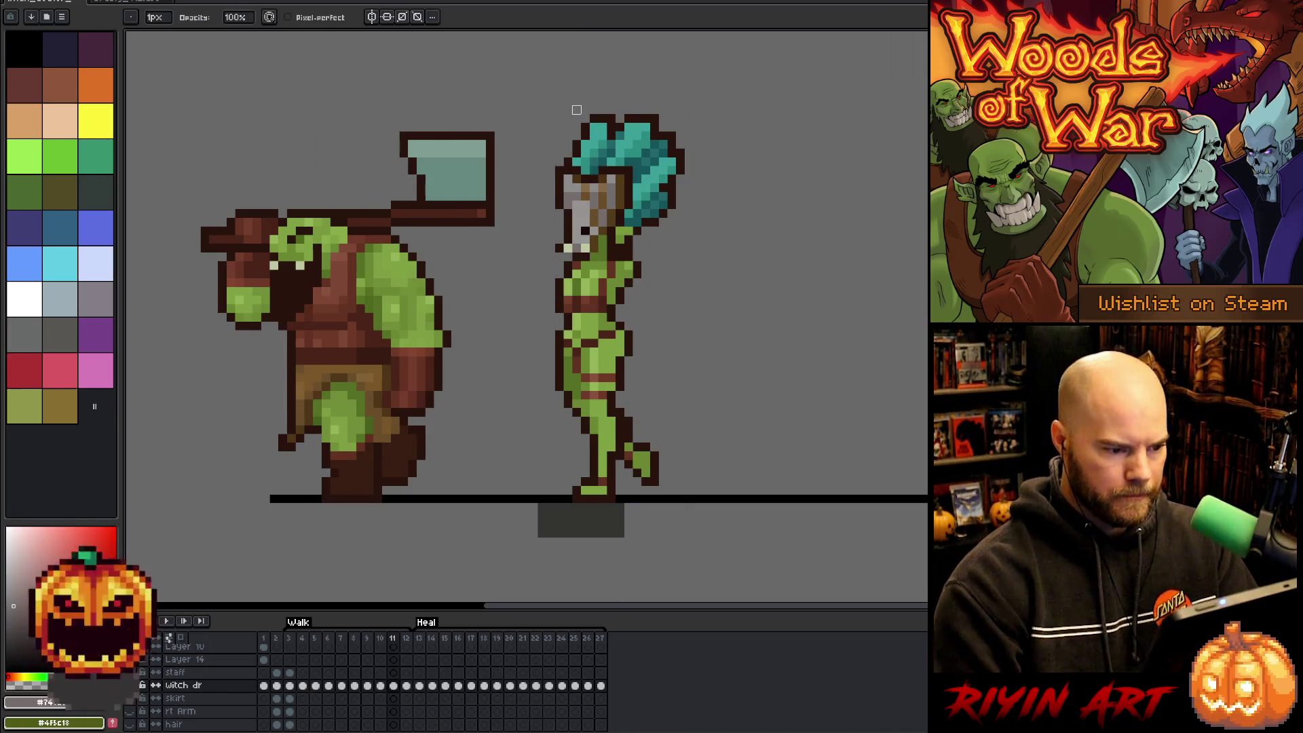
Replay the walk cycle from frame 10 to review the new head bob.
key(e)
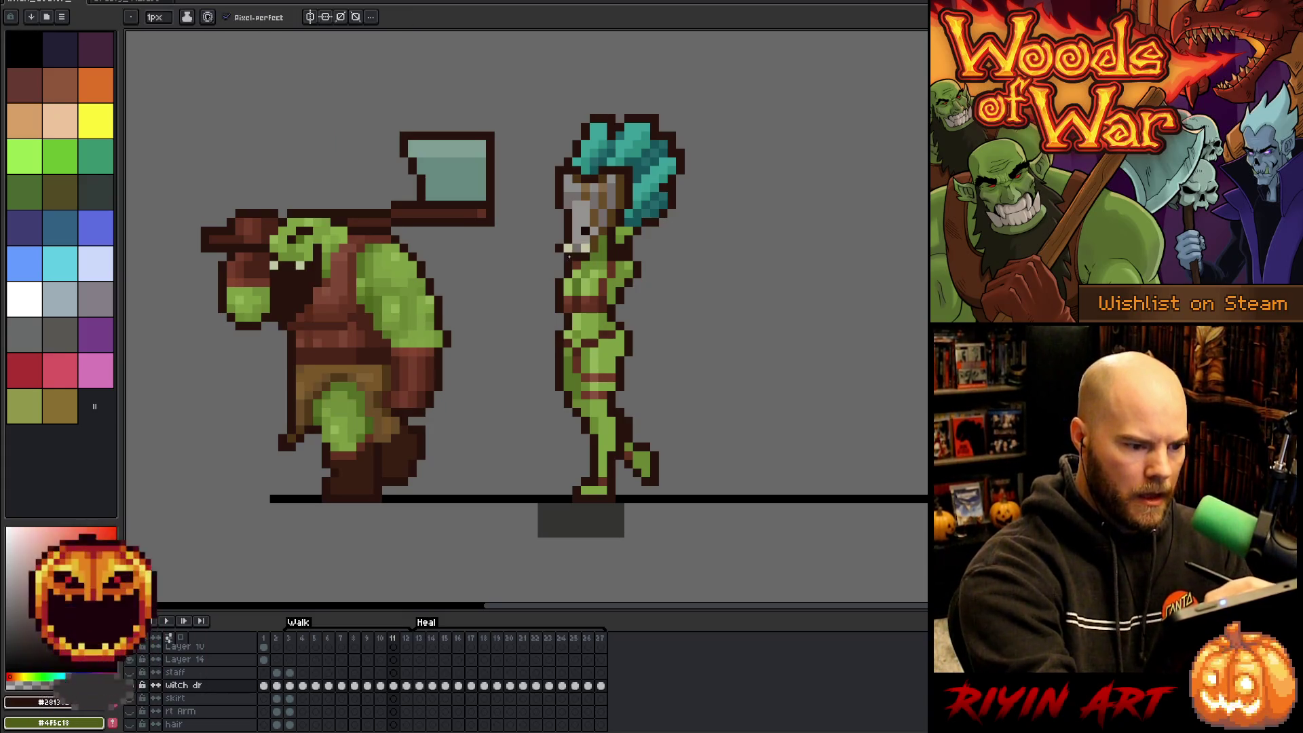
key(Left)
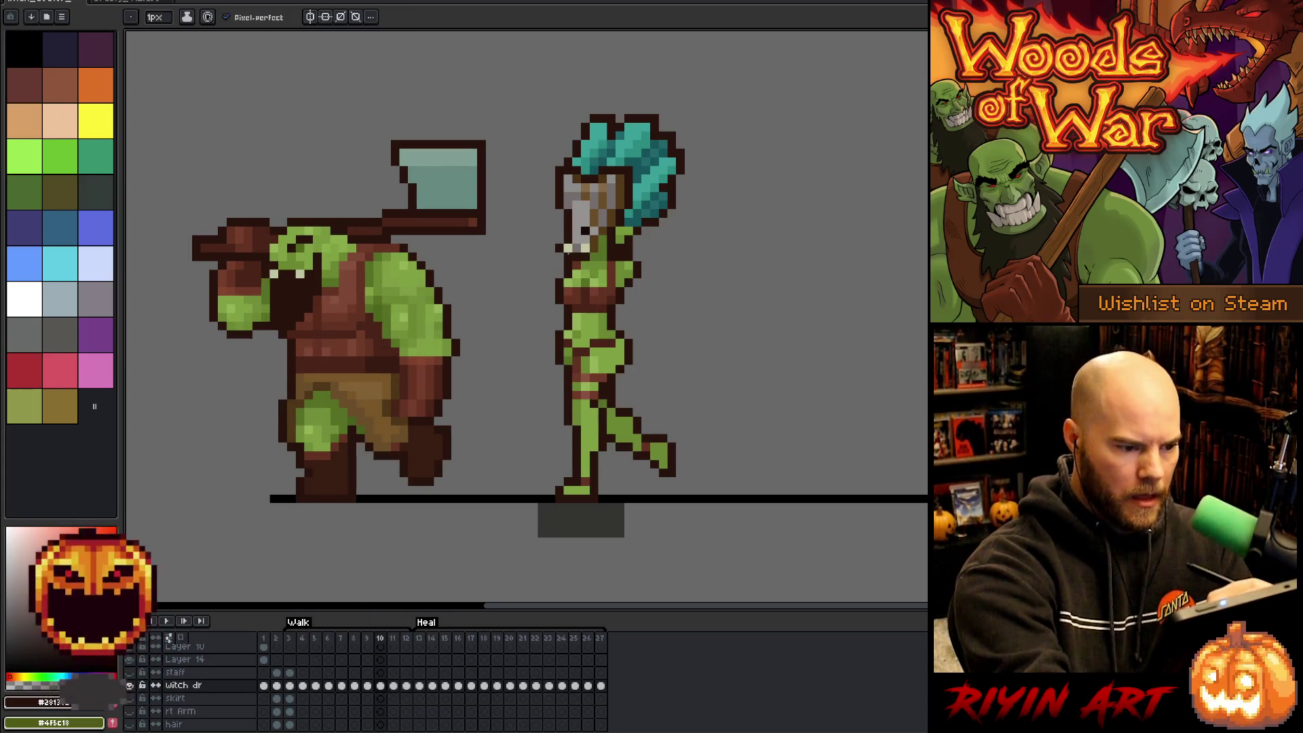
key(Return)
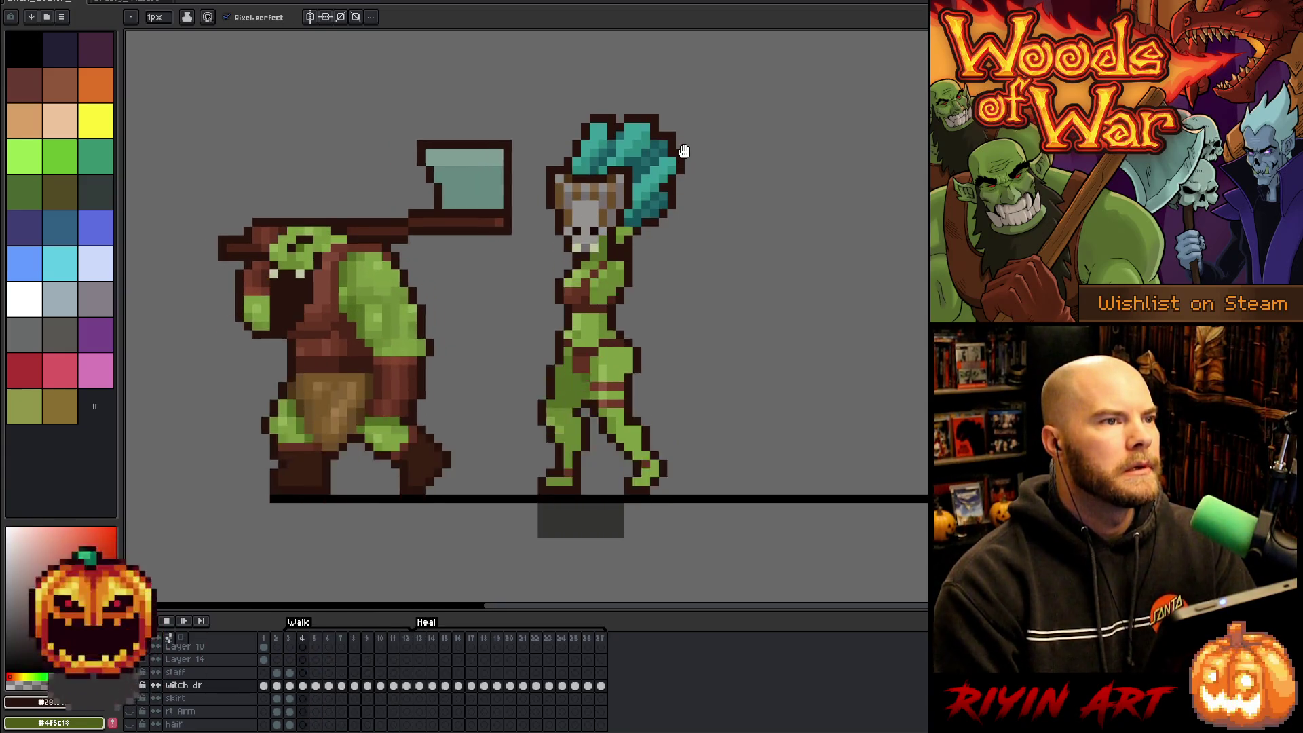
key(Return)
key(Return)
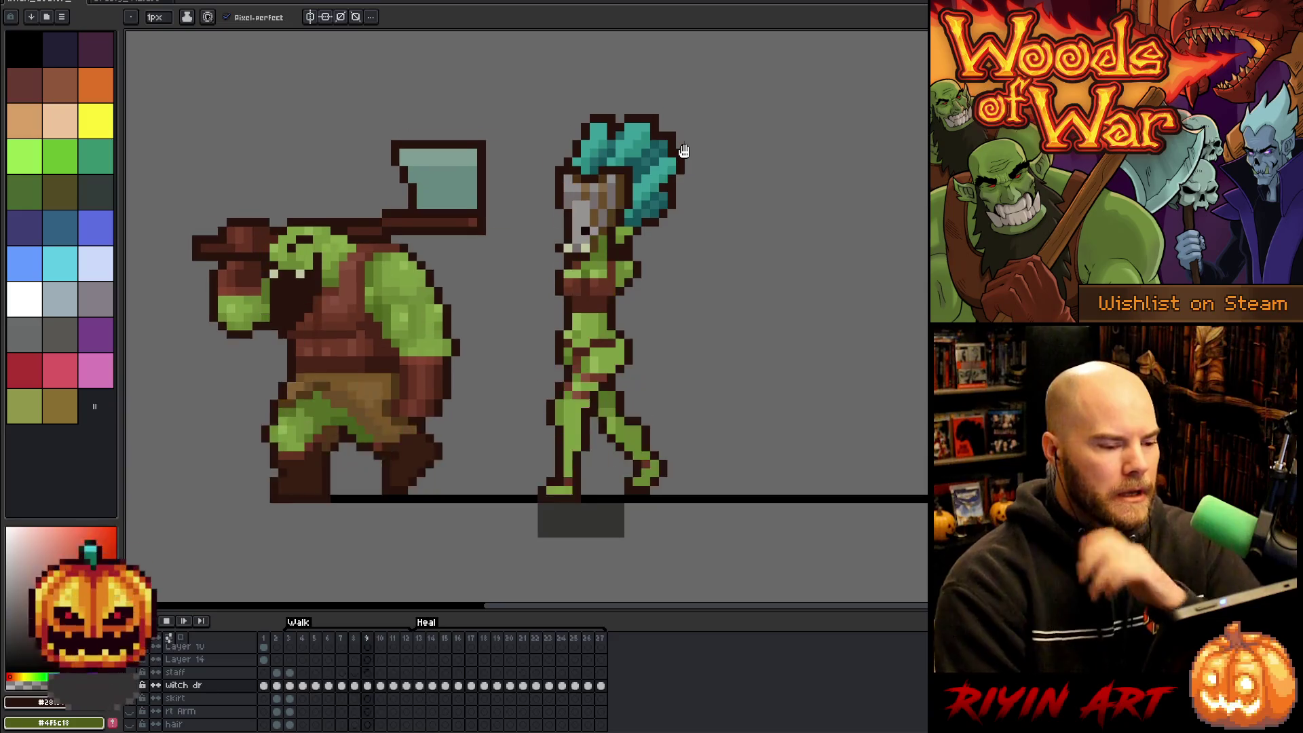
key(Return)
Flip between frames 8 and 9 to compare the adjusted skull mask.
key(Right)
key(Right)
key(Right)
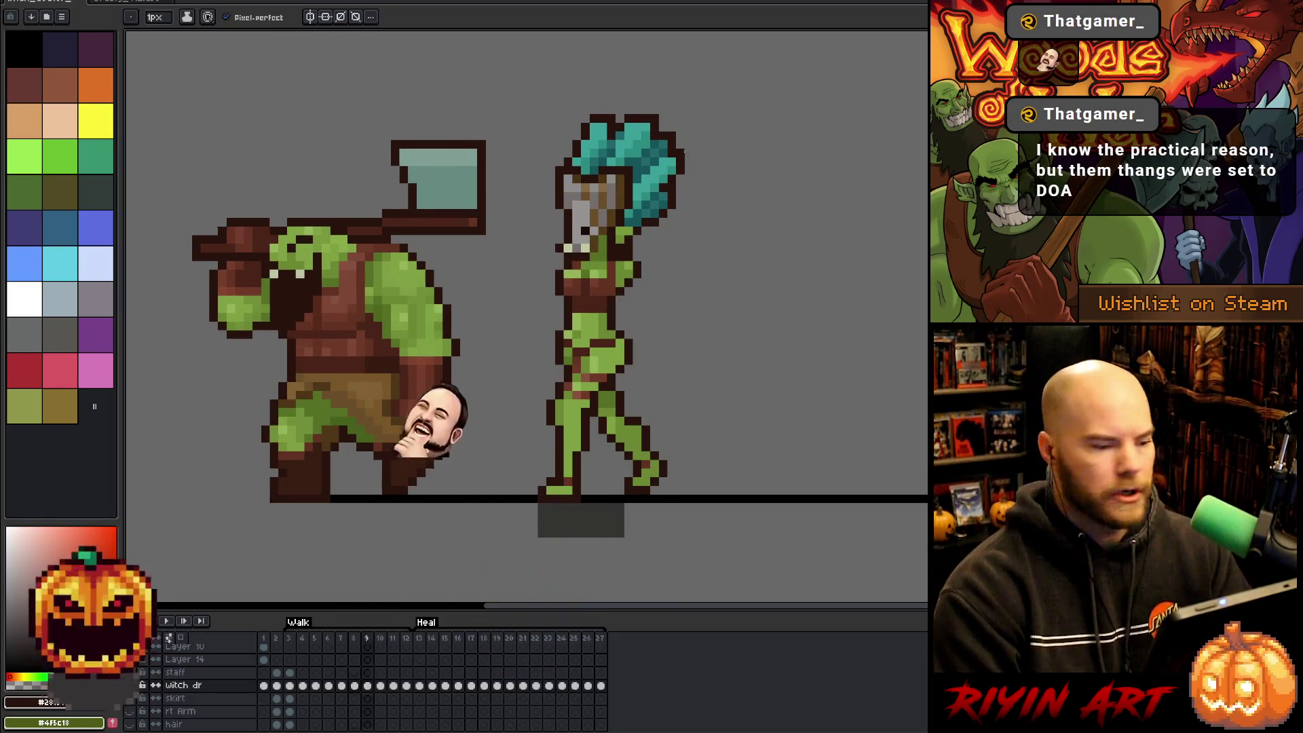
key(Left)
key(Left)
key(Right)
key(Right)
key(Left)
key(Right)
key(Left)
key(Right)
key(Left)
key(Right)
key(Left)
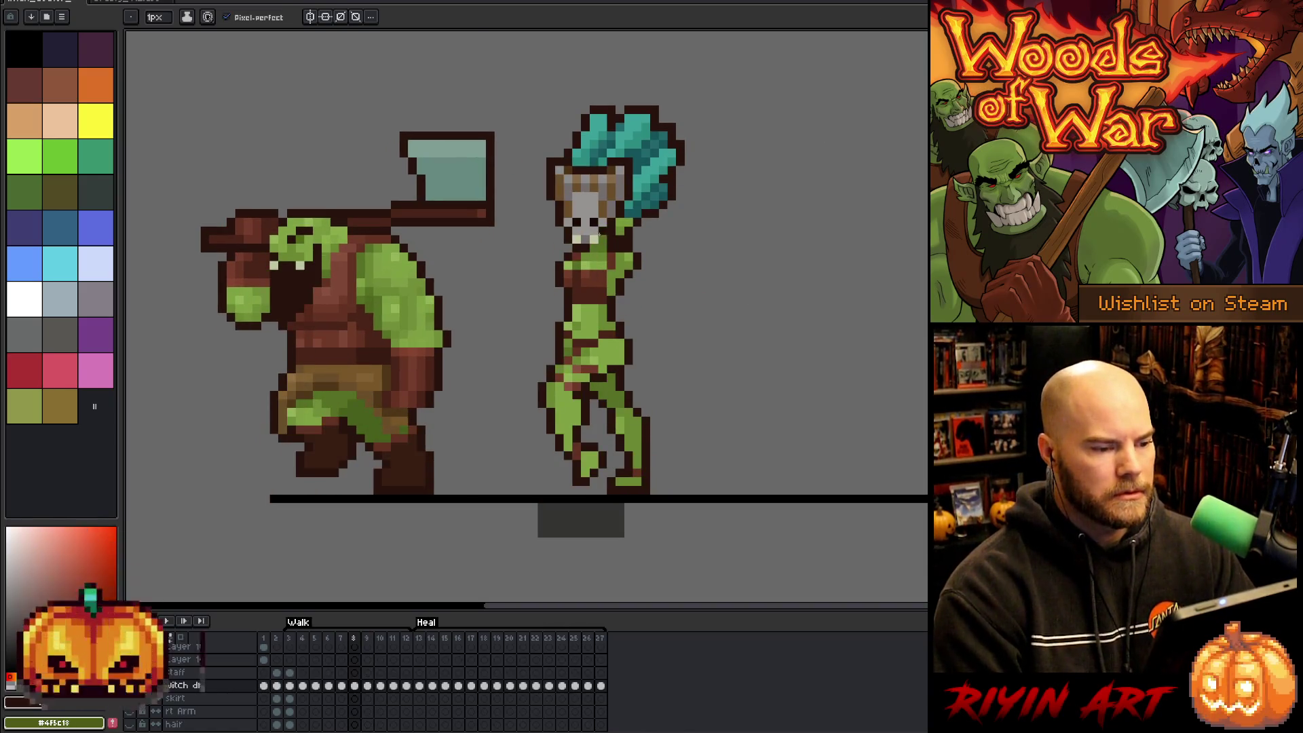
Go to frame 9, play the walk, then toggle between frames 8 and 9.
key(m)
key(Right)
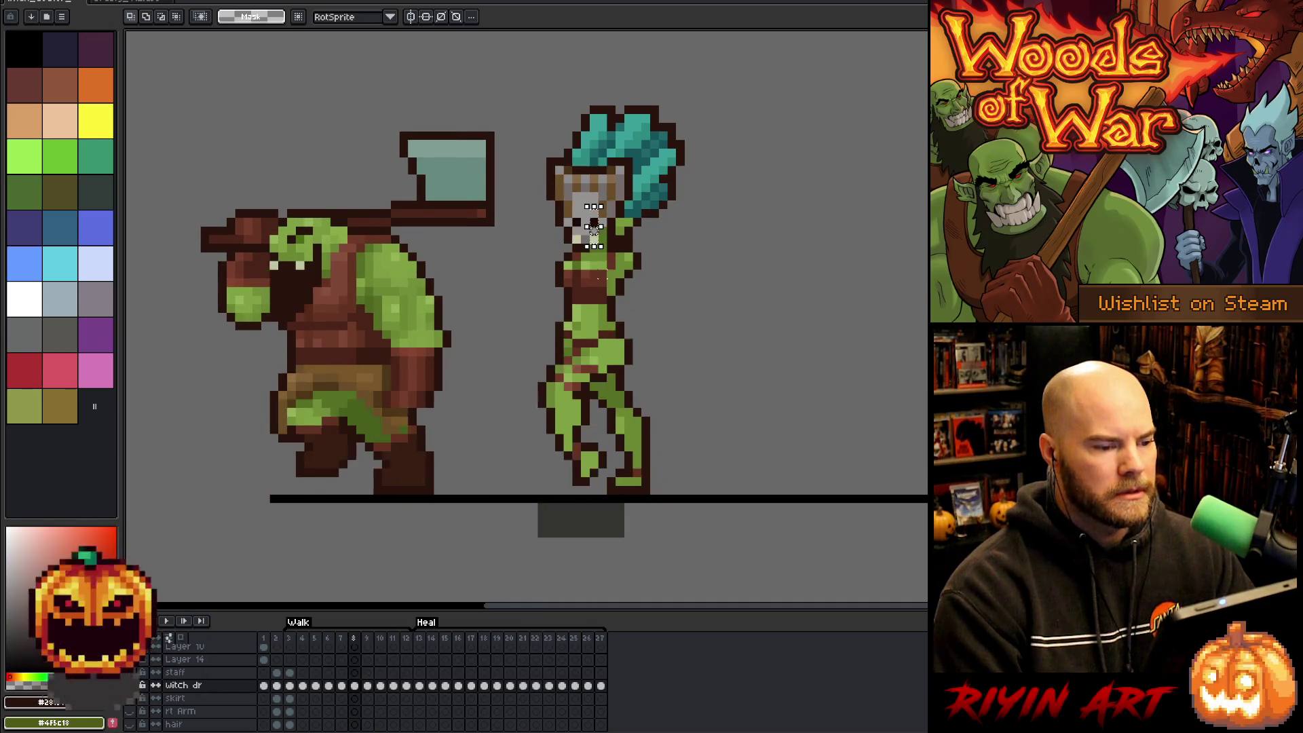
key(Return)
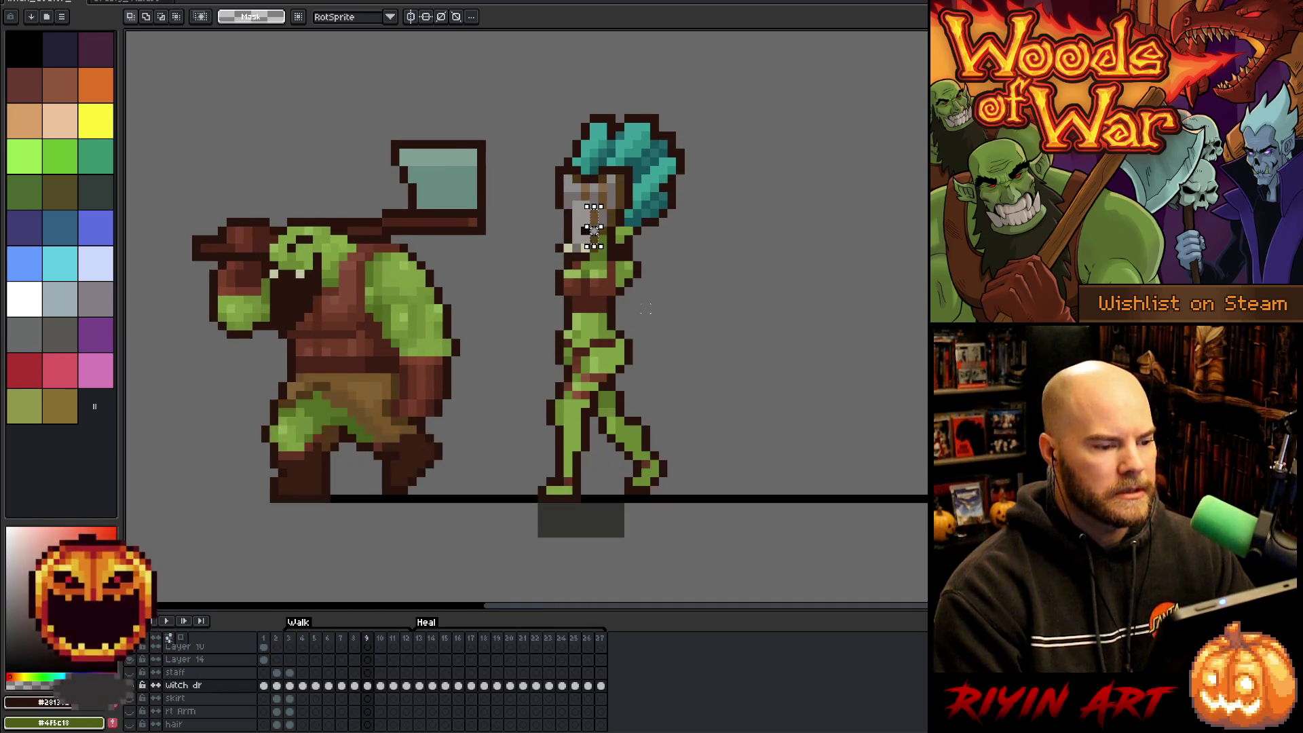
key(Left)
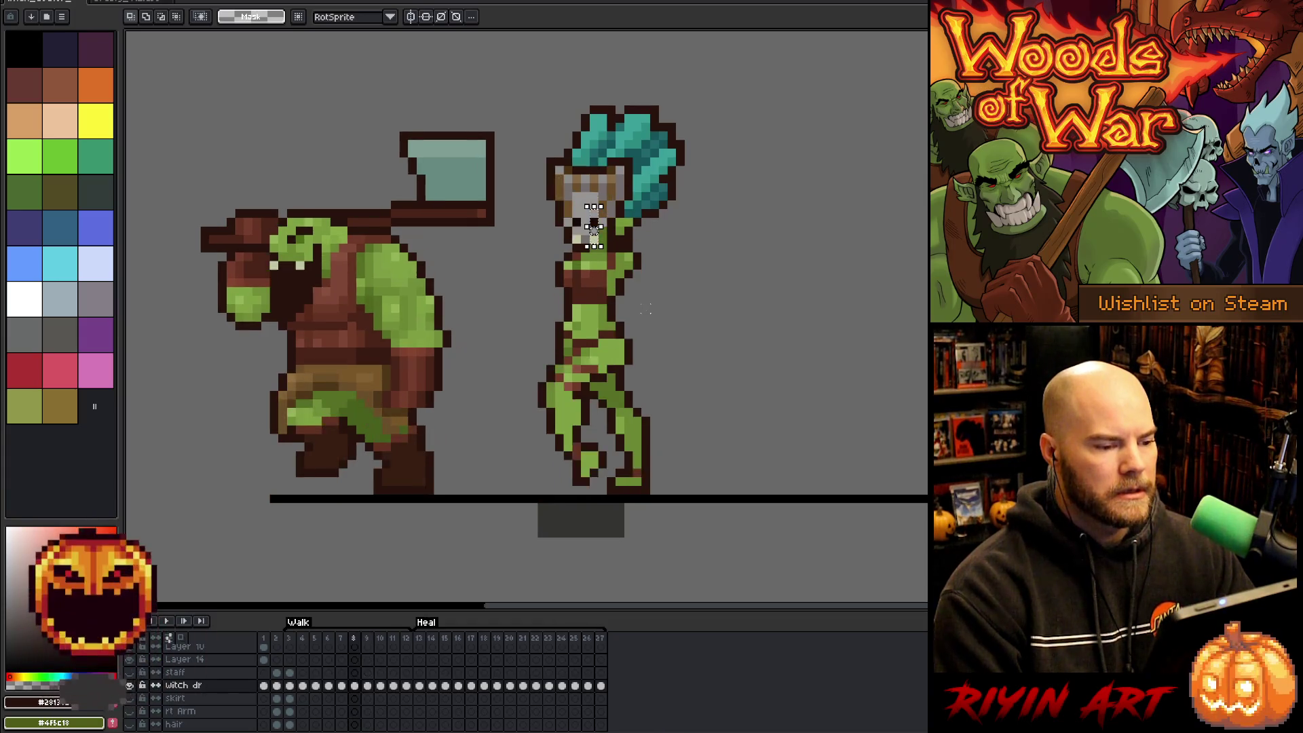
key(Right)
key(Left)
key(Right)
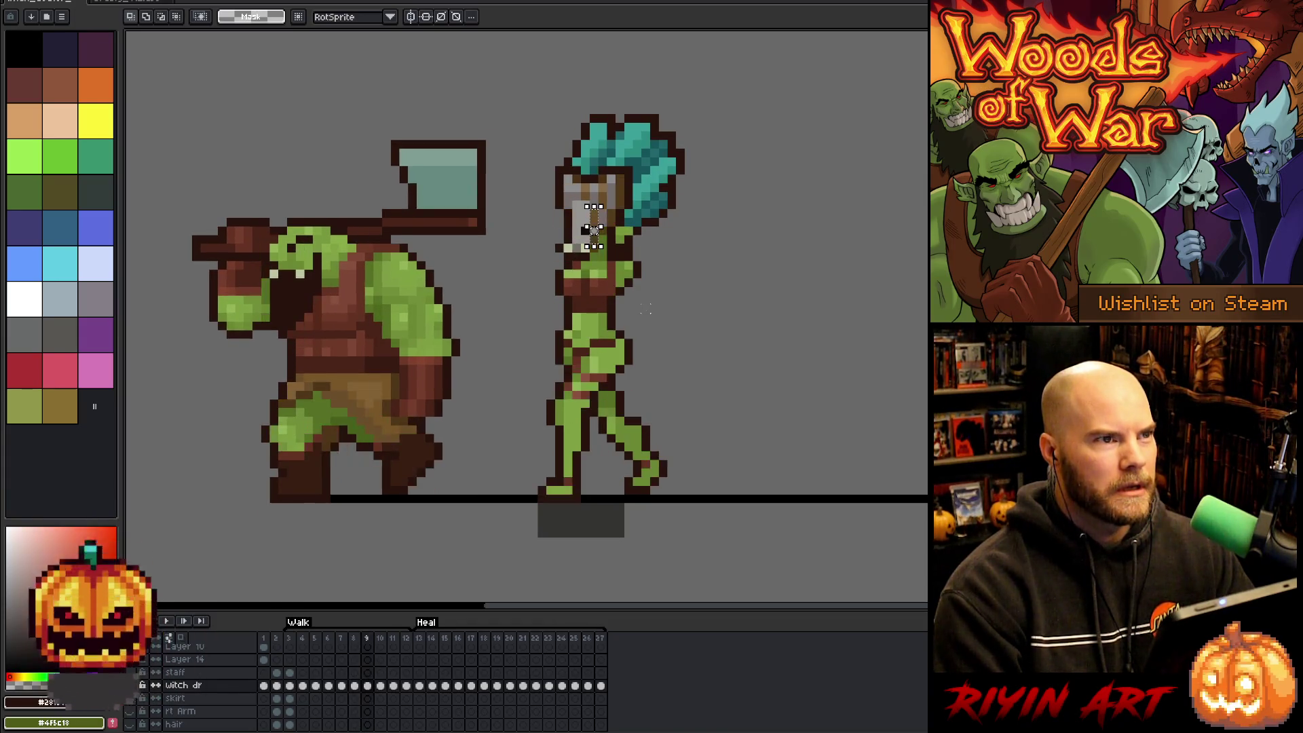
key(Left)
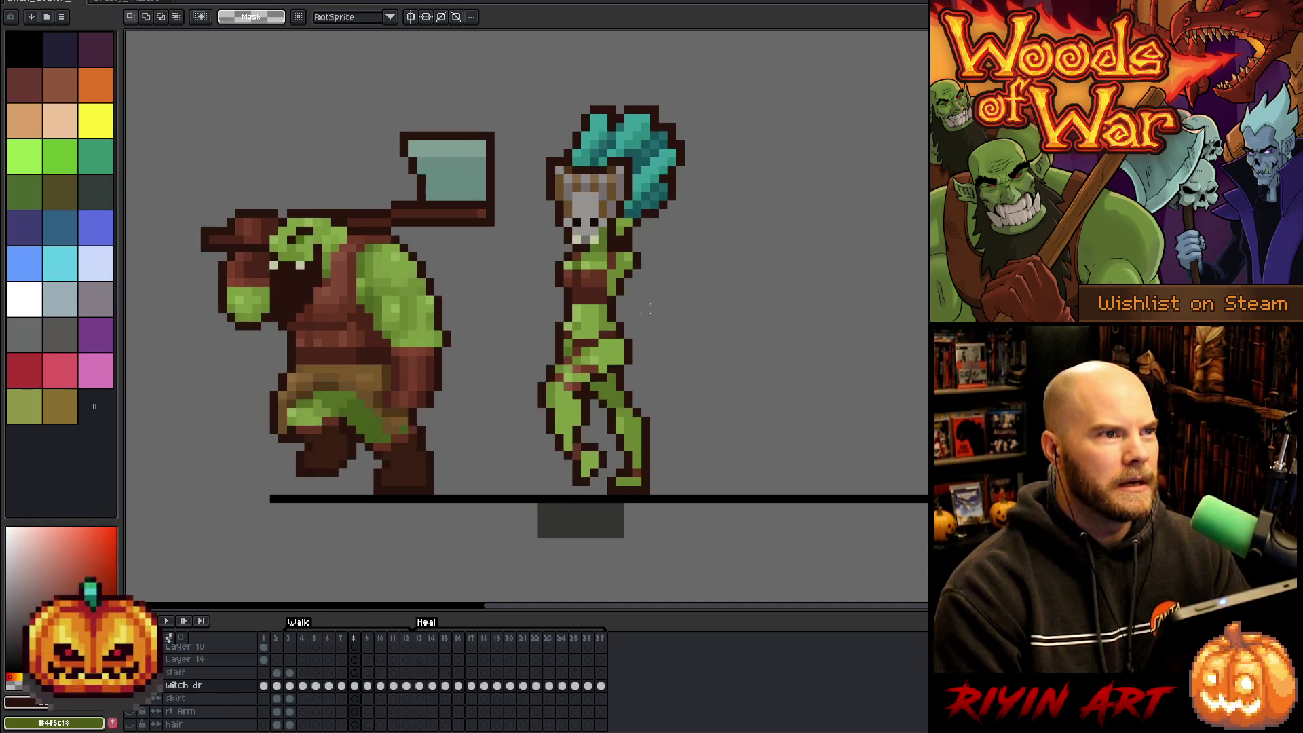
key(Right)
key(Left)
key(Right)
key(Left)
key(Right)
key(Left)
key(Right)
key(Left)
key(Right)
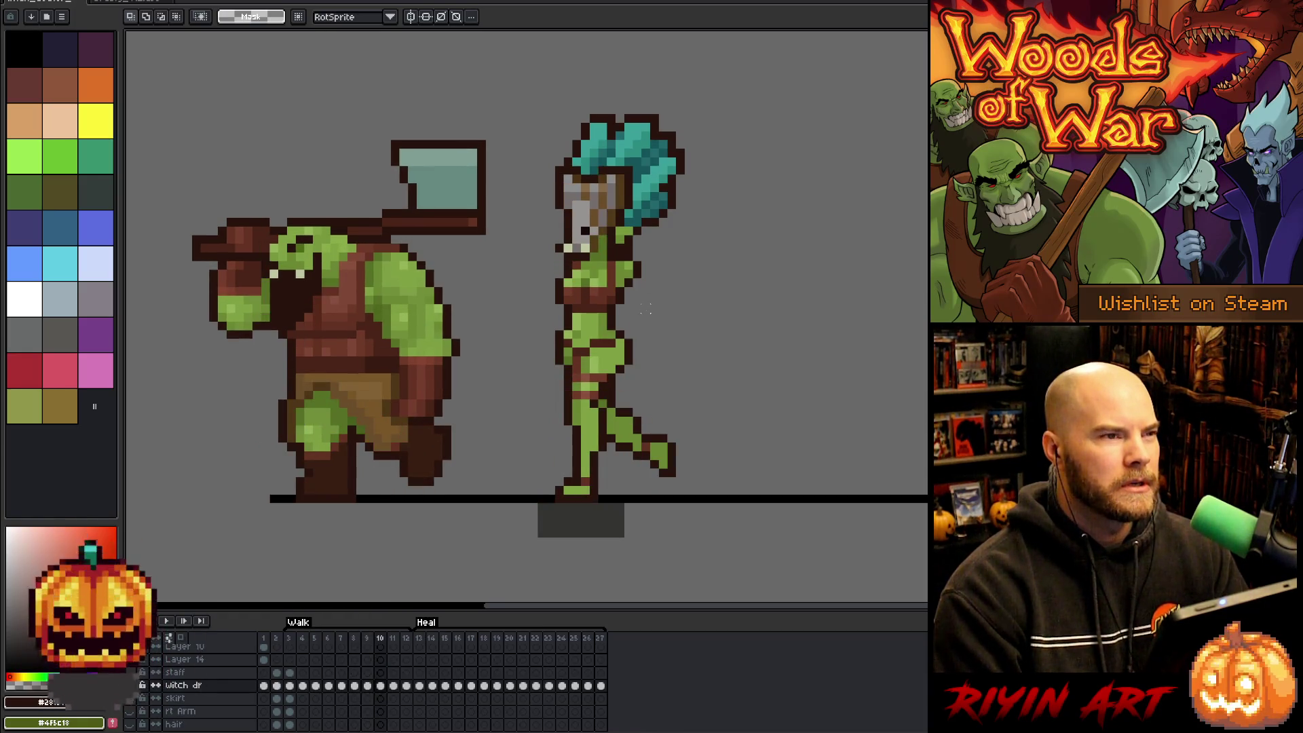
Step through frames 6 to 10 and repeatedly compare frames 8 and 9.
key(Left)
key(Right)
key(Left)
key(Left)
key(Left)
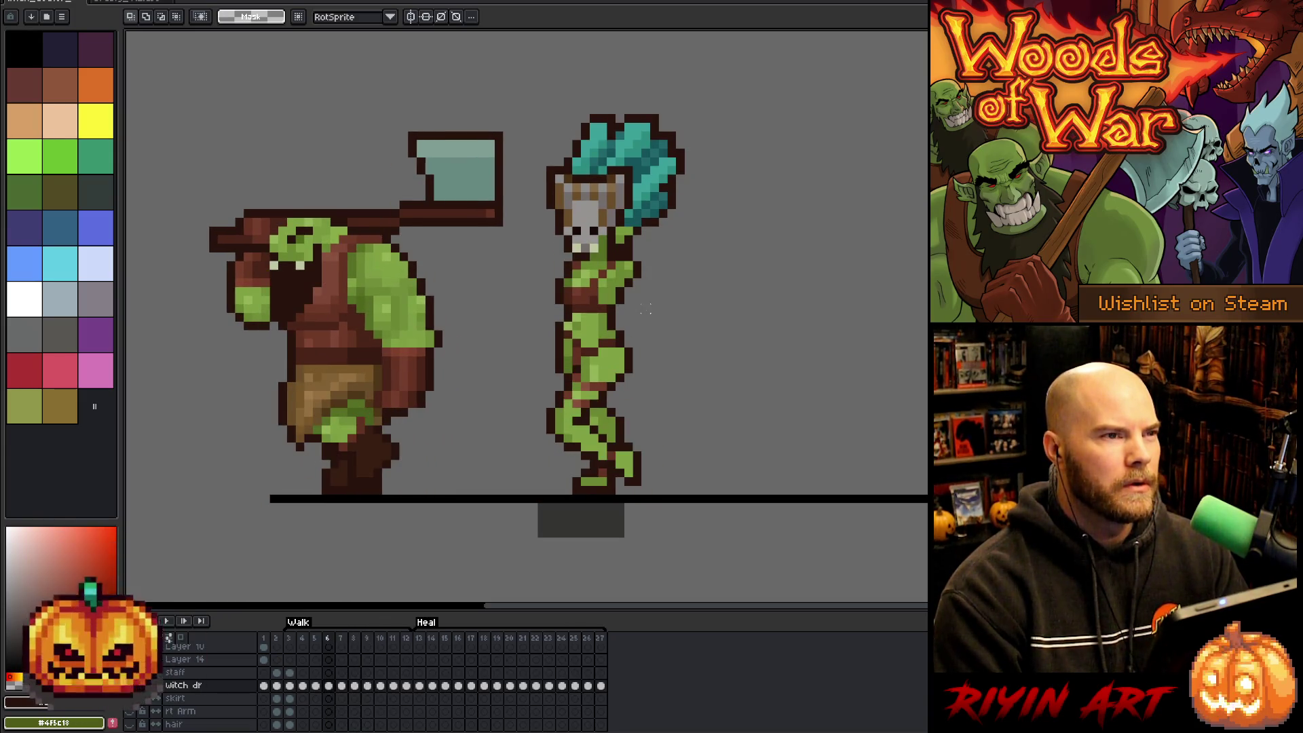
key(Right)
key(Right)
key(Left)
key(Right)
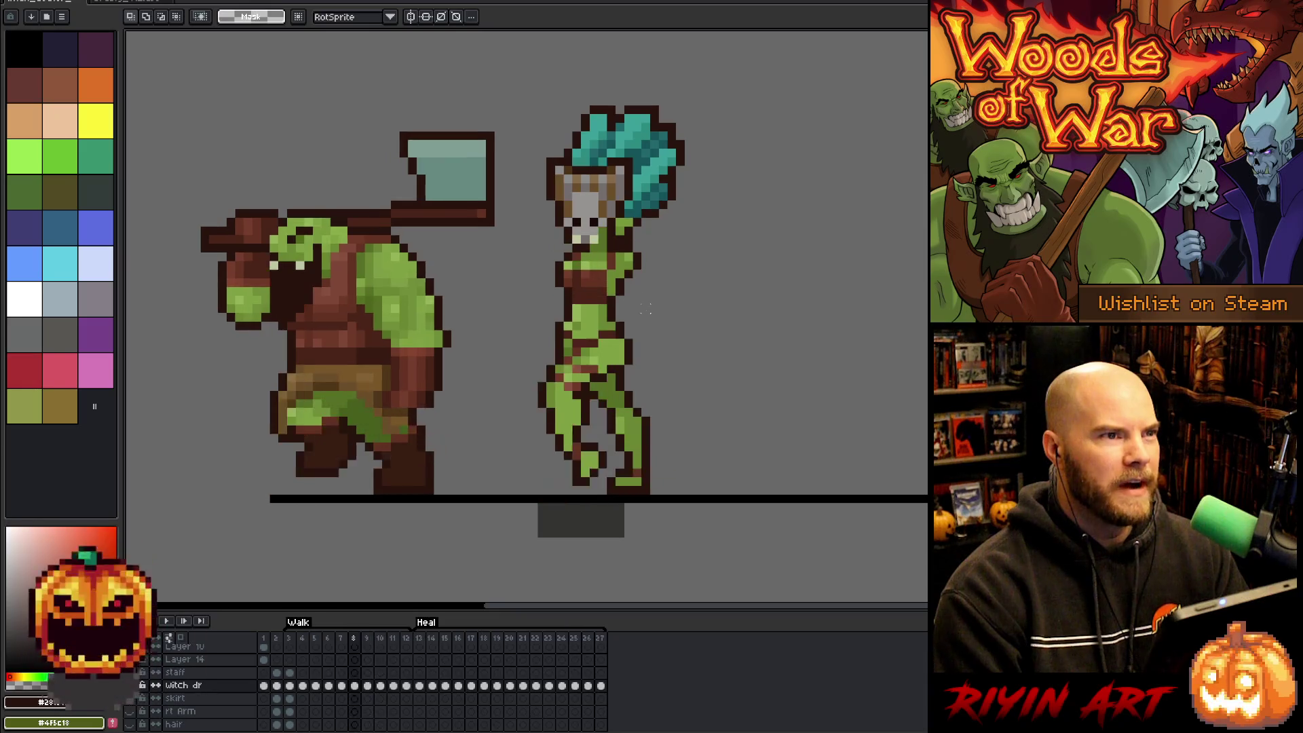
key(Right)
key(Left)
key(Right)
key(Left)
key(Right)
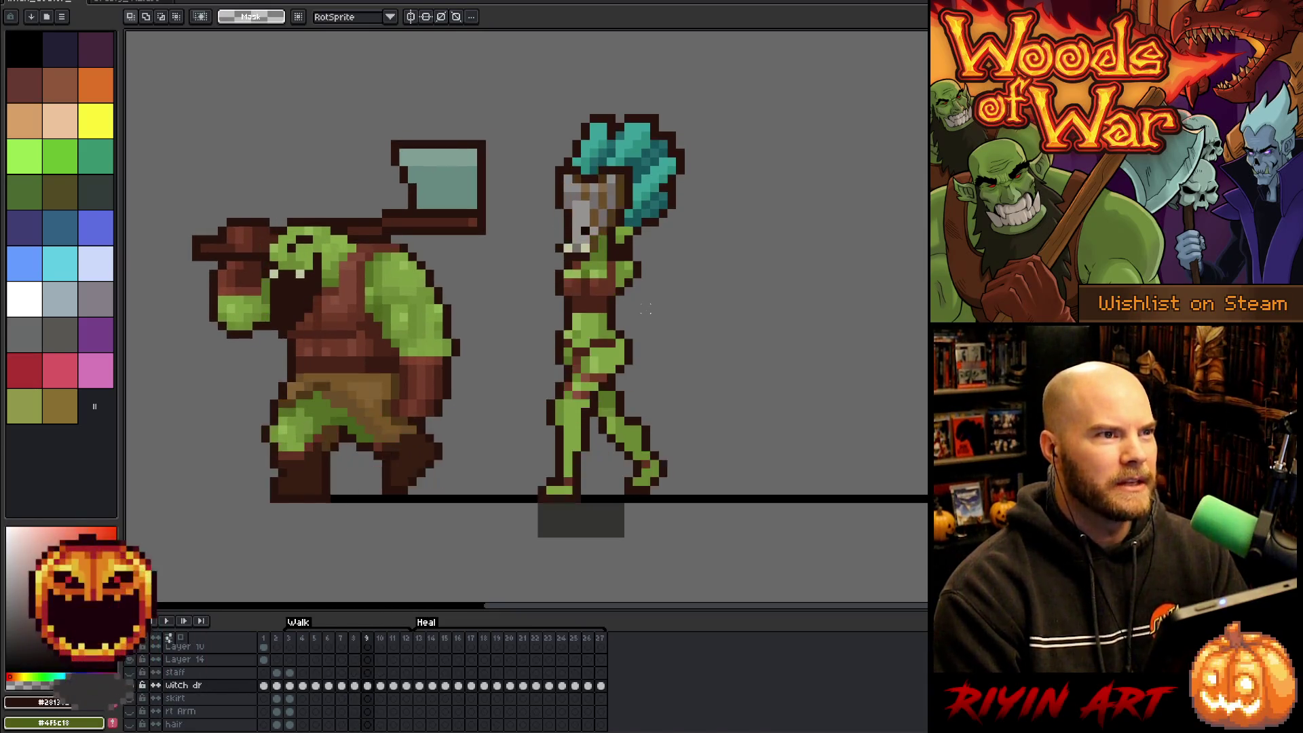
key(Left)
key(Right)
key(Left)
key(Right)
key(Left)
key(Right)
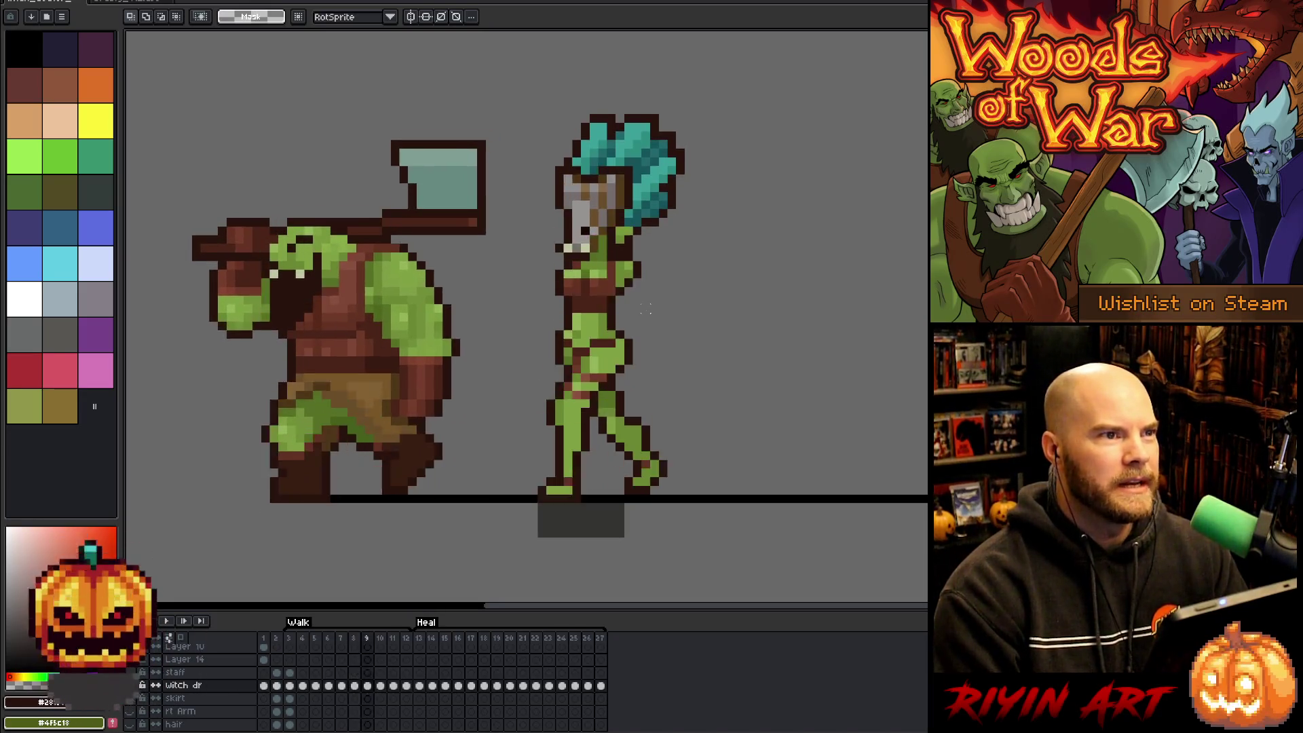
key(Left)
key(Right)
key(Left)
key(Right)
key(Left)
key(Right)
key(Left)
key(Right)
key(Left)
key(Left)
key(Right)
key(Right)
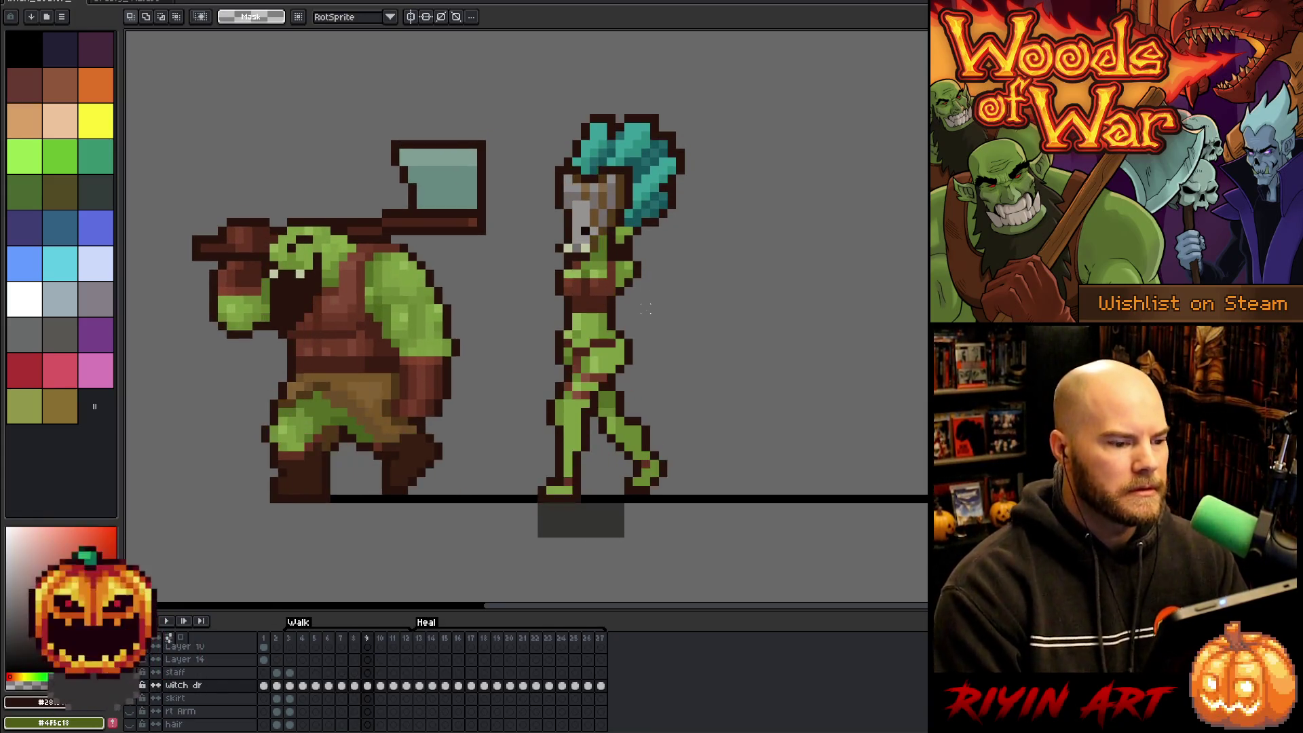
key(Right)
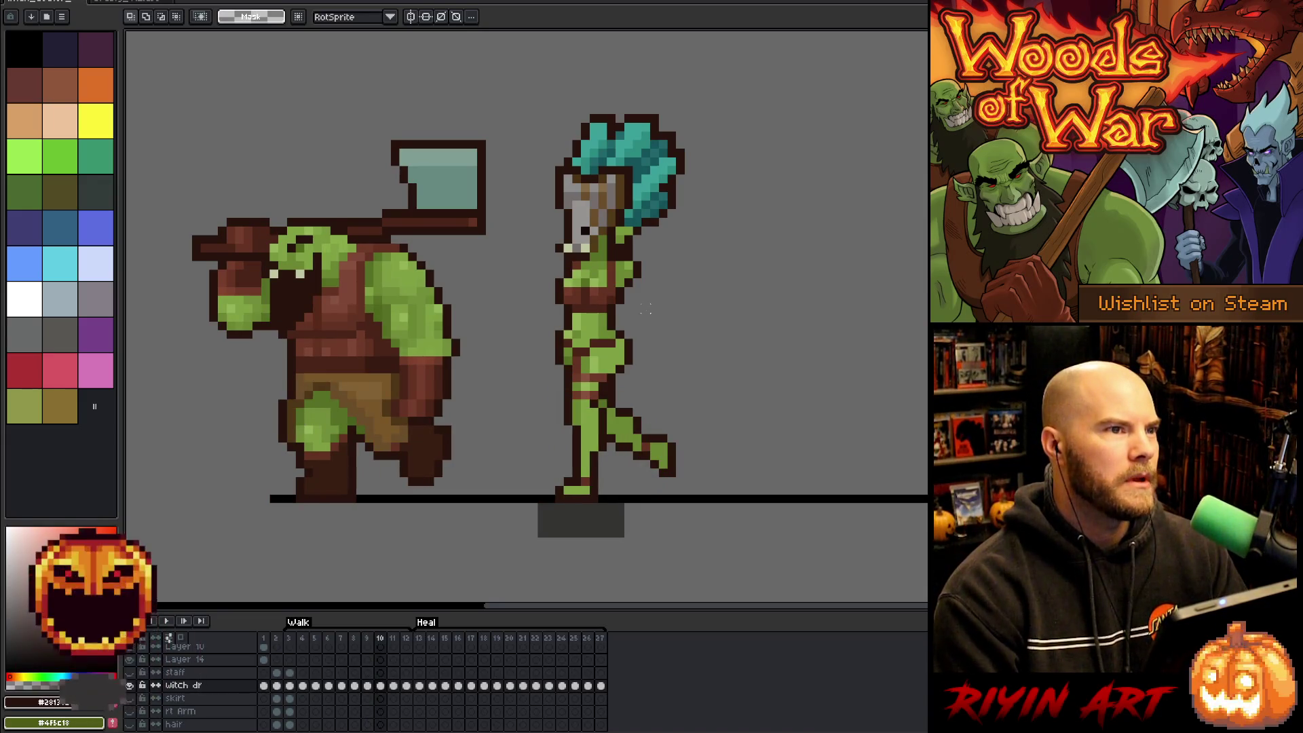
Step through frames 5 to 10 and finish on frame 11.
key(Left)
key(Left)
key(Left)
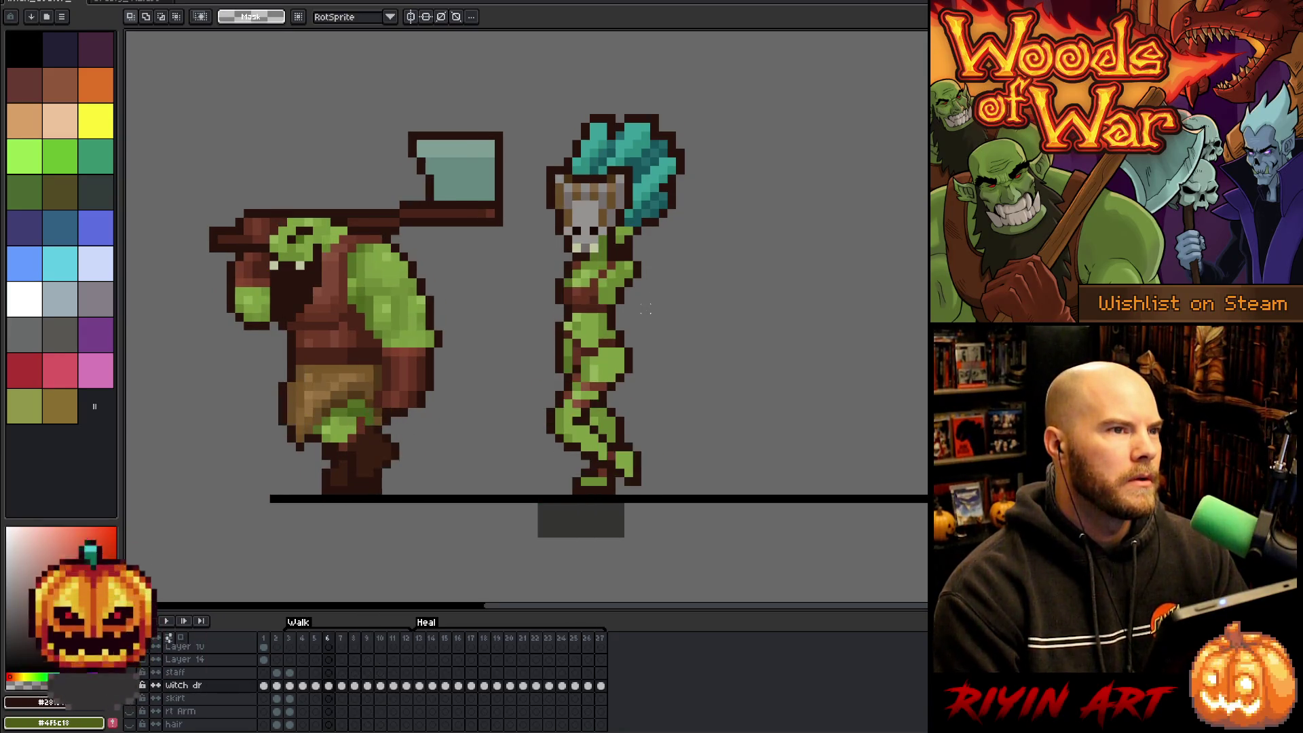
key(Left)
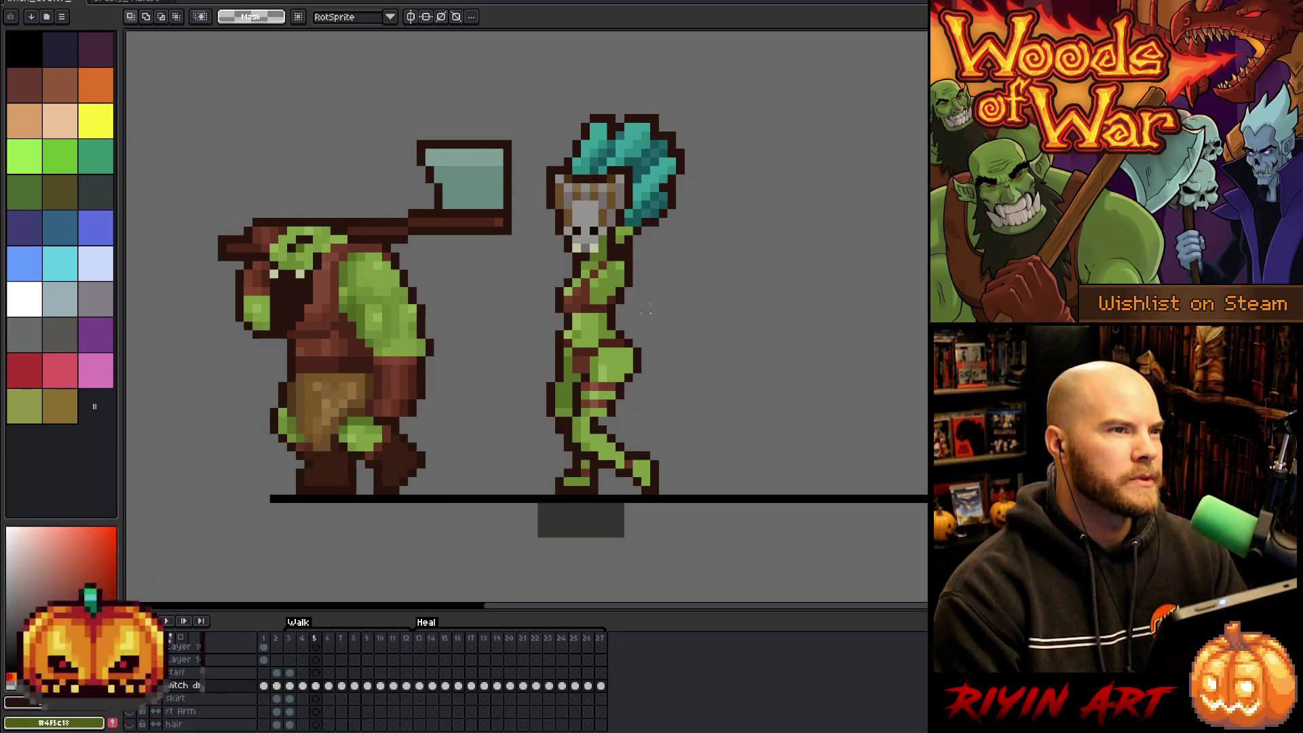
key(Right)
key(Right)
key(Right)
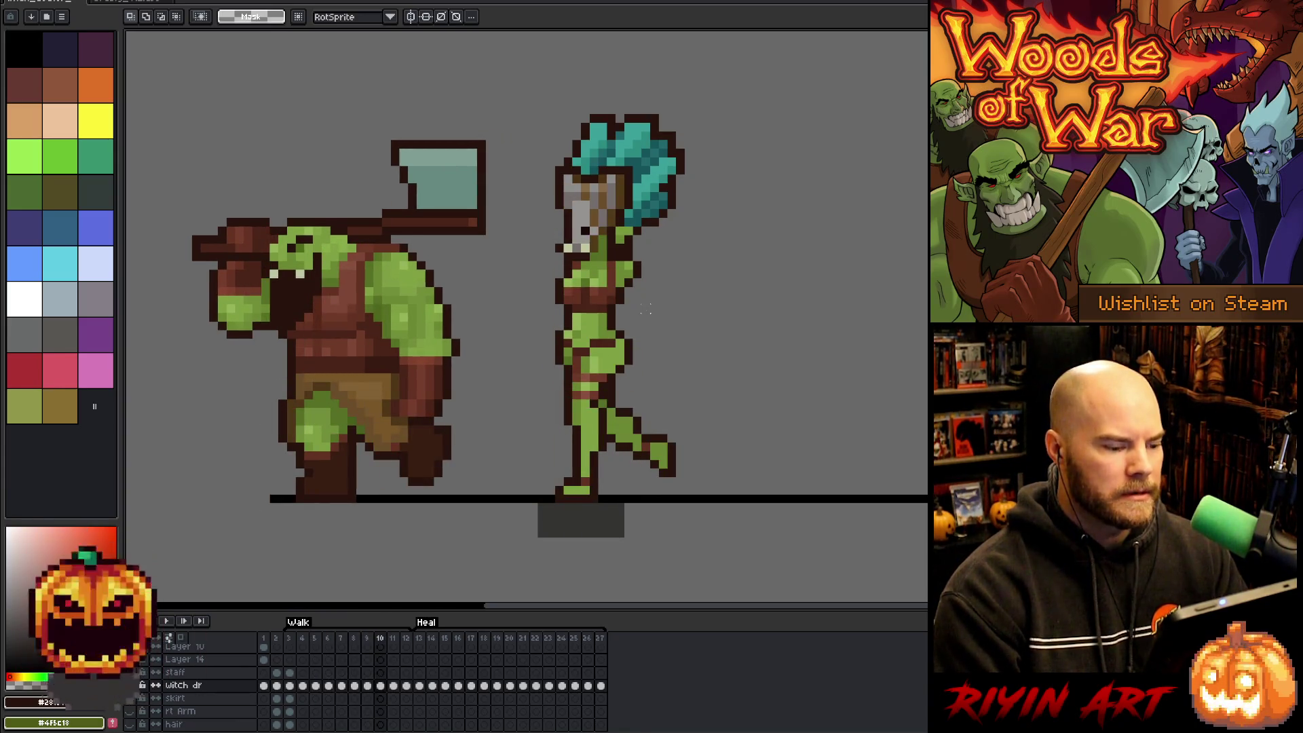
key(Left)
key(Left)
key(Left)
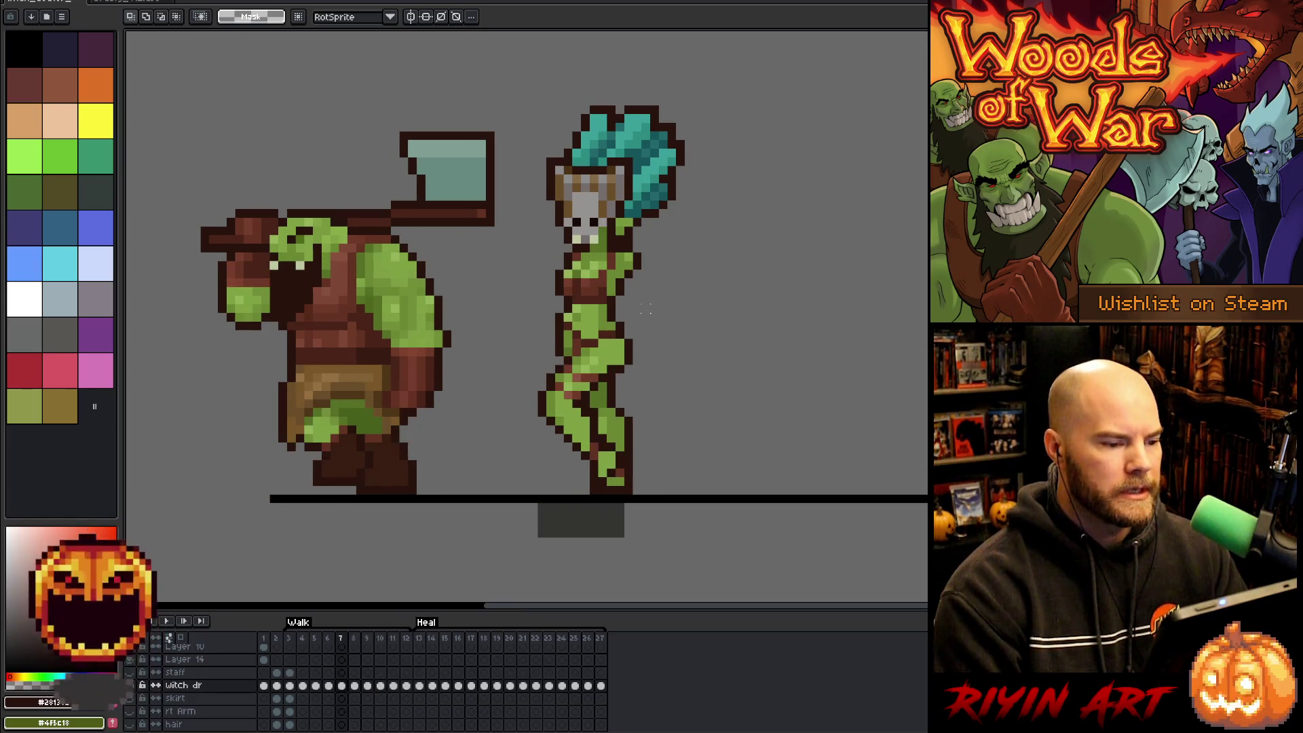
key(Right)
key(Right)
key(Right)
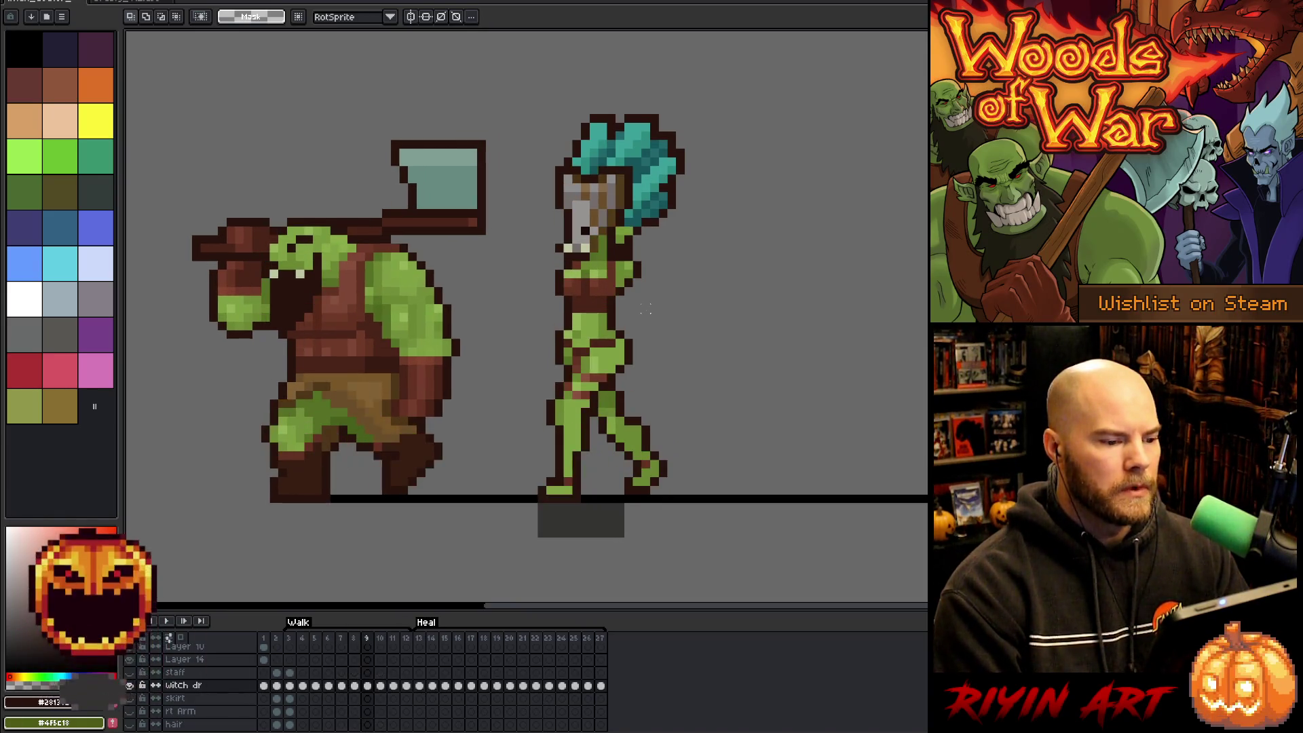
key(Right)
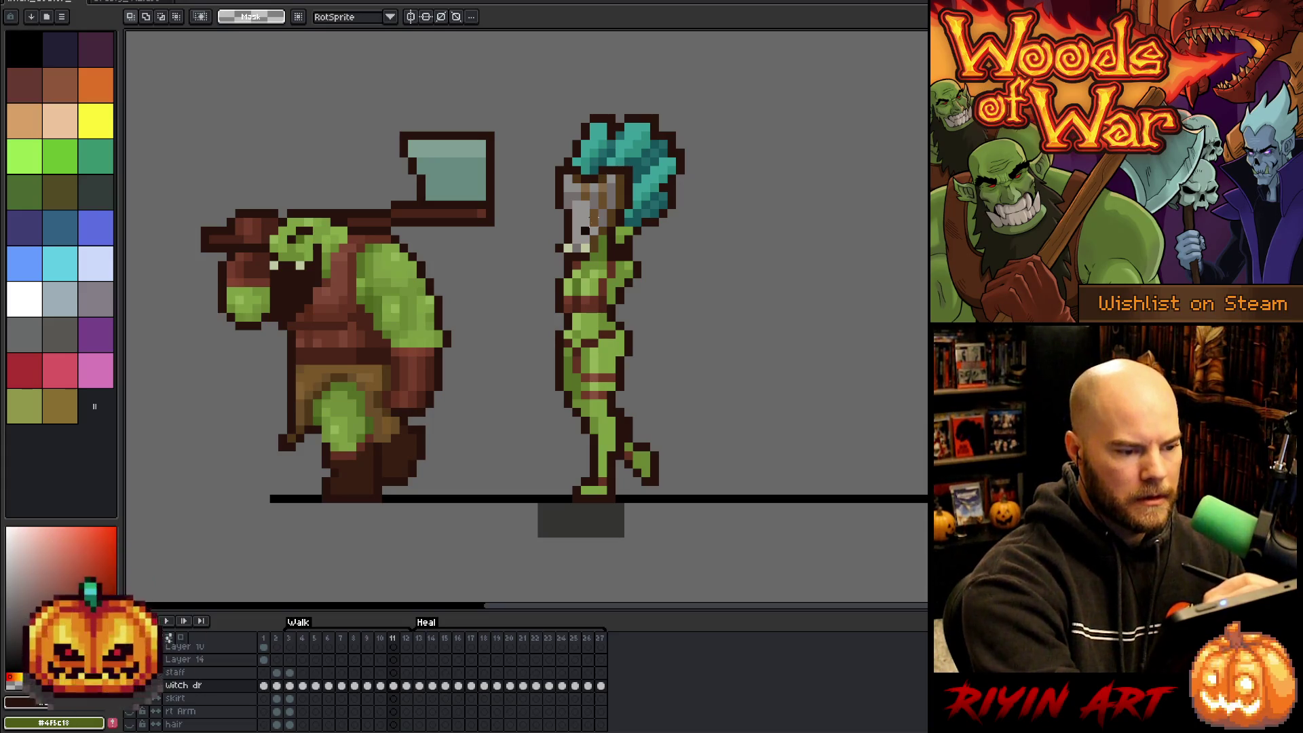
Try the pencil and eraser tools, then compare frame 10 with frame 11.
key(b)
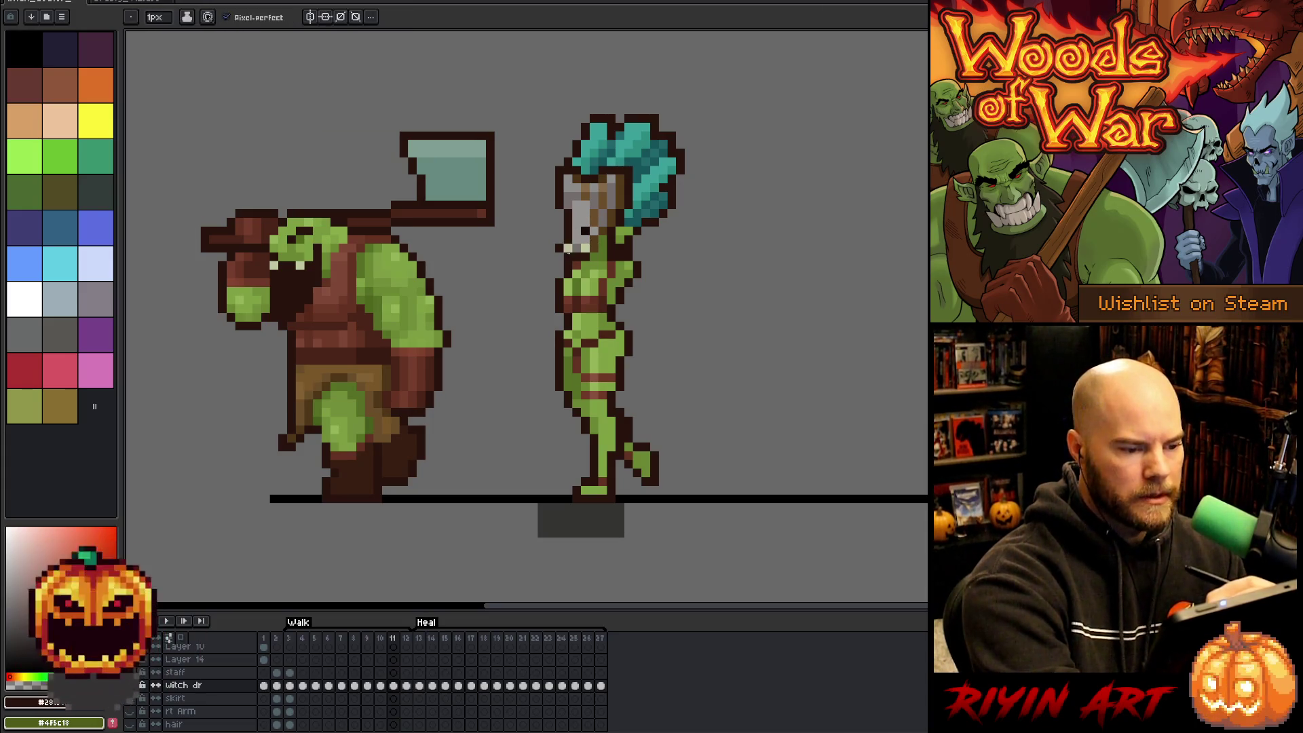
key(e)
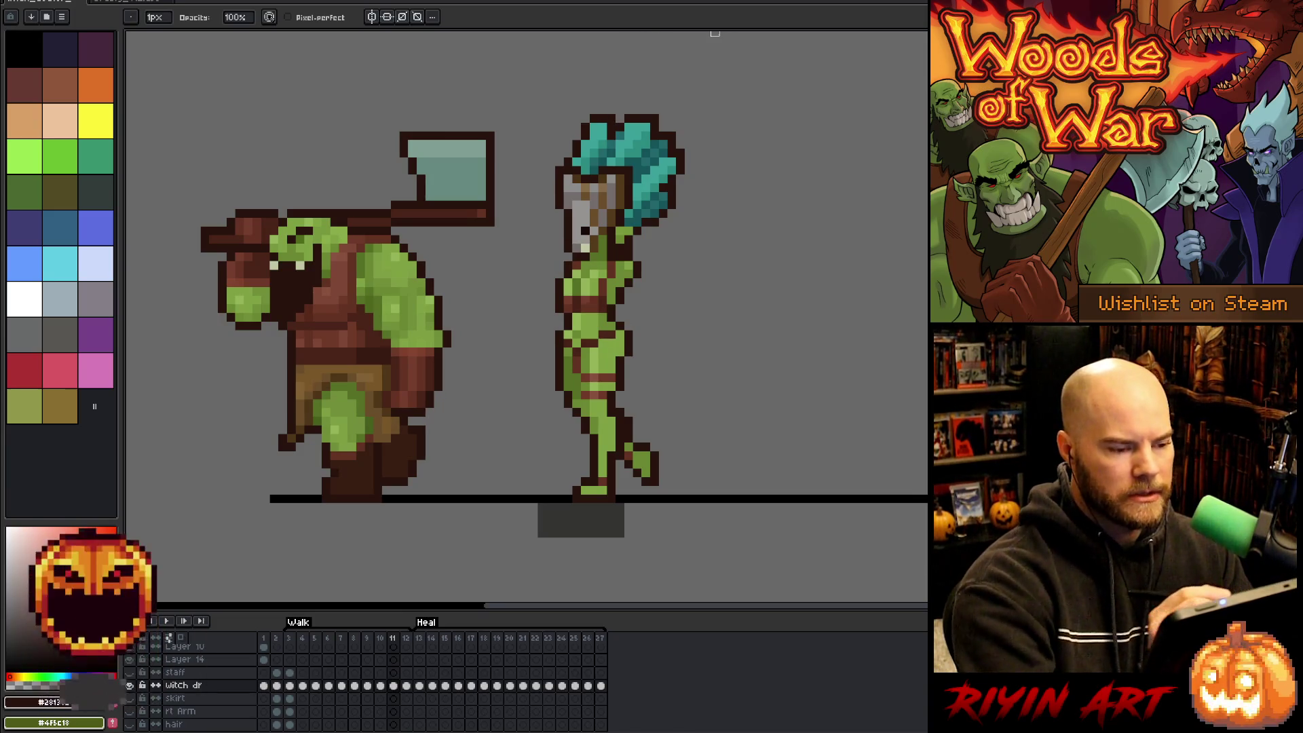
key(Left)
key(Right)
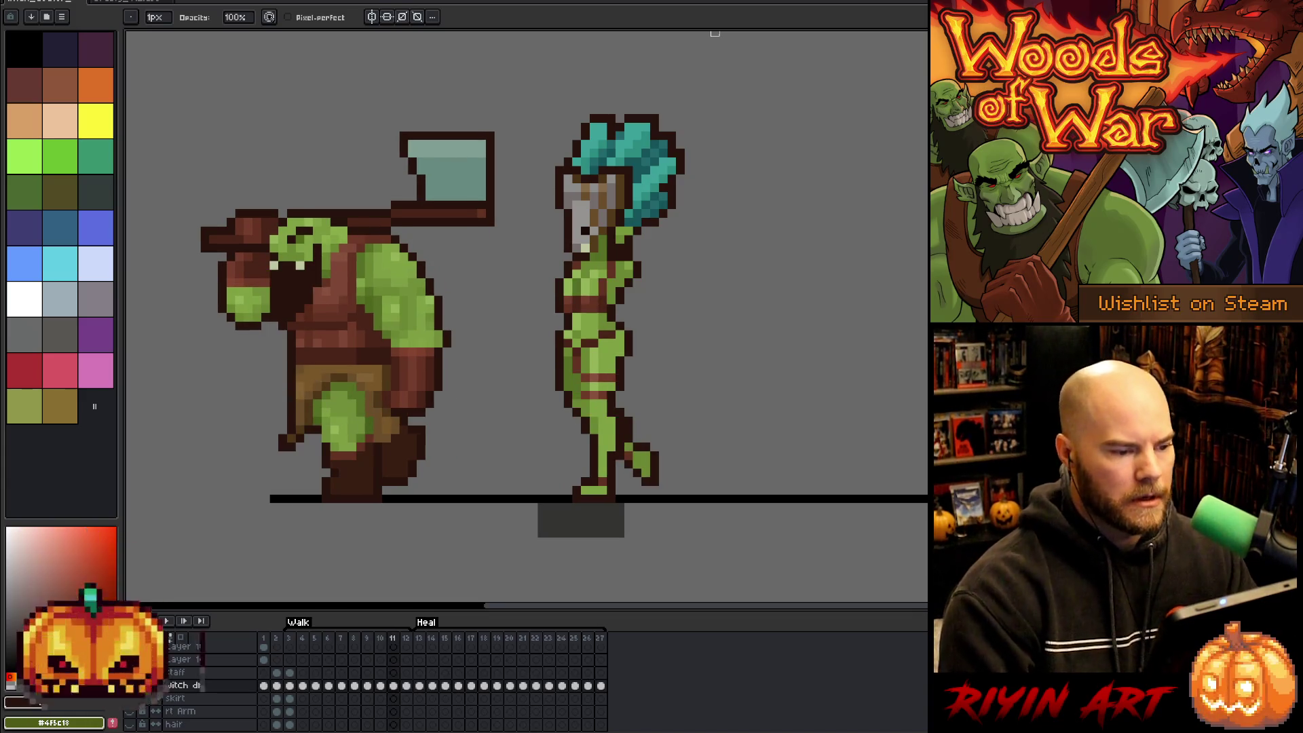
Marquee-select the witch doctor's face and teal hair area on frame 11.
key(m)
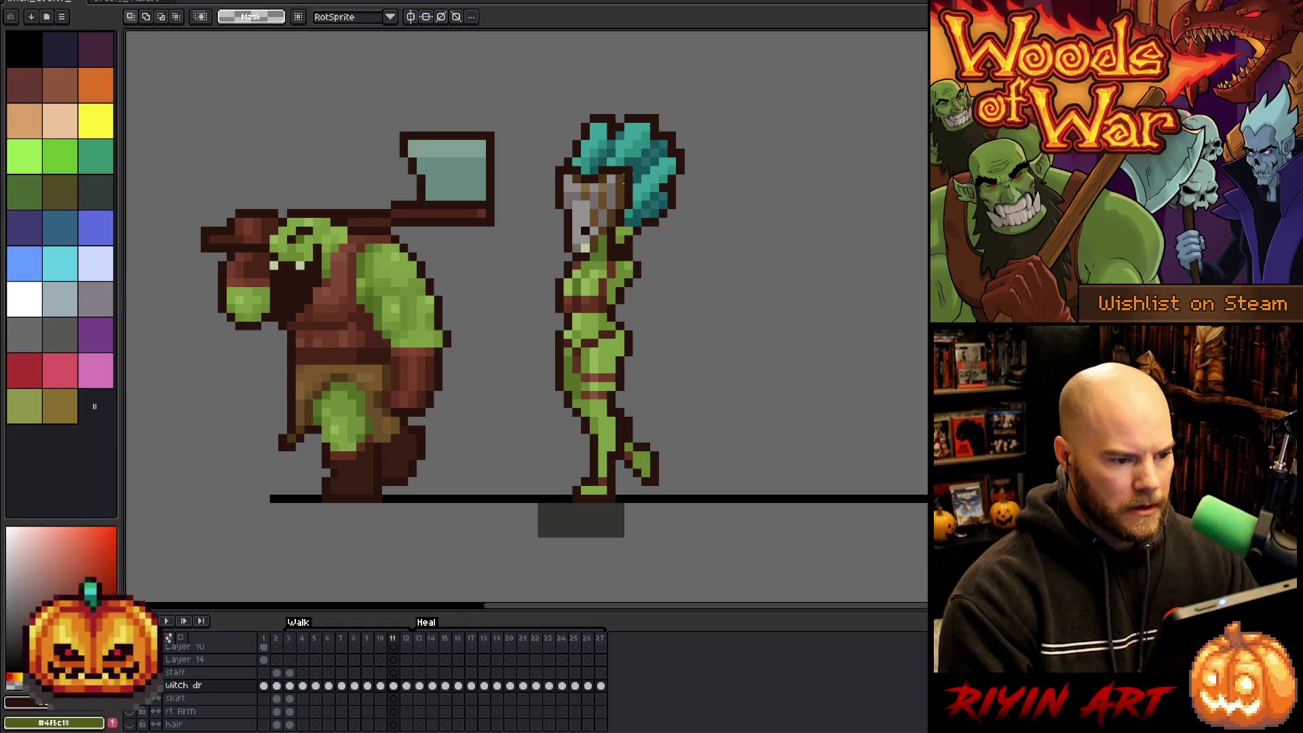
drag(617, 200, 600, 205)
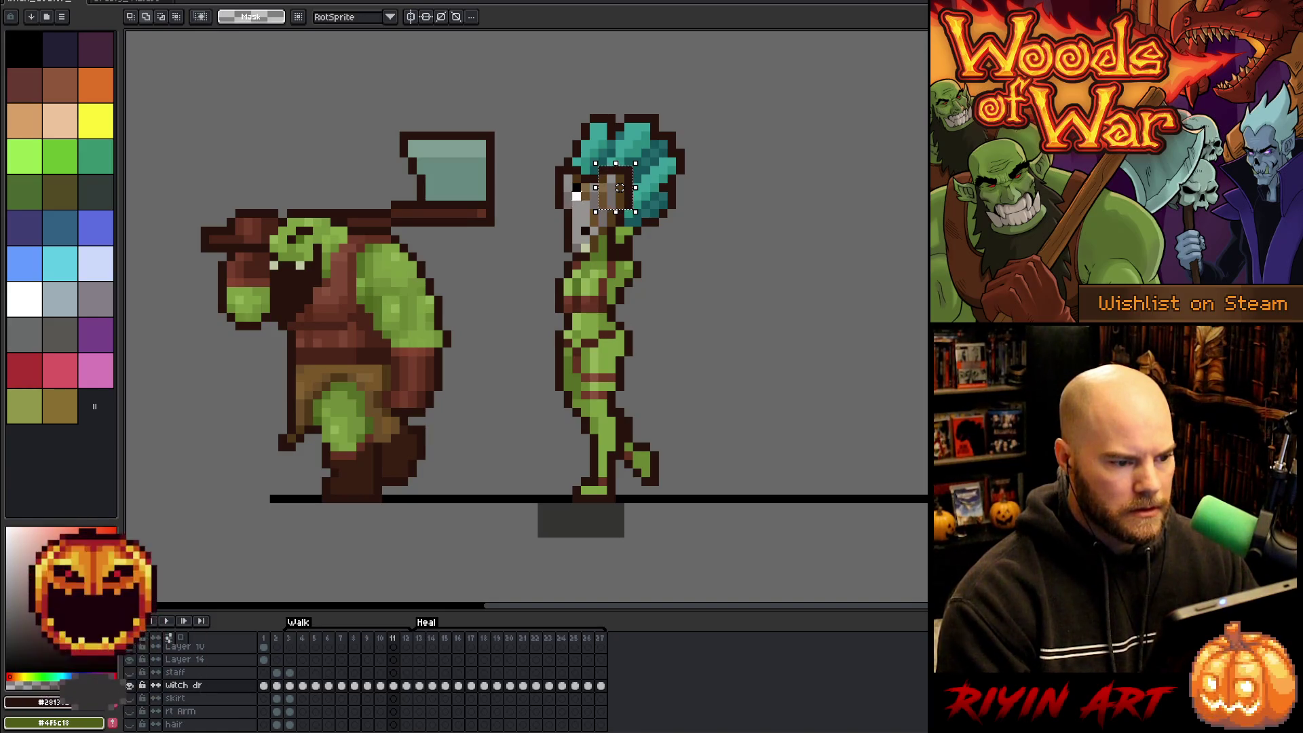
key(ctrl+z)
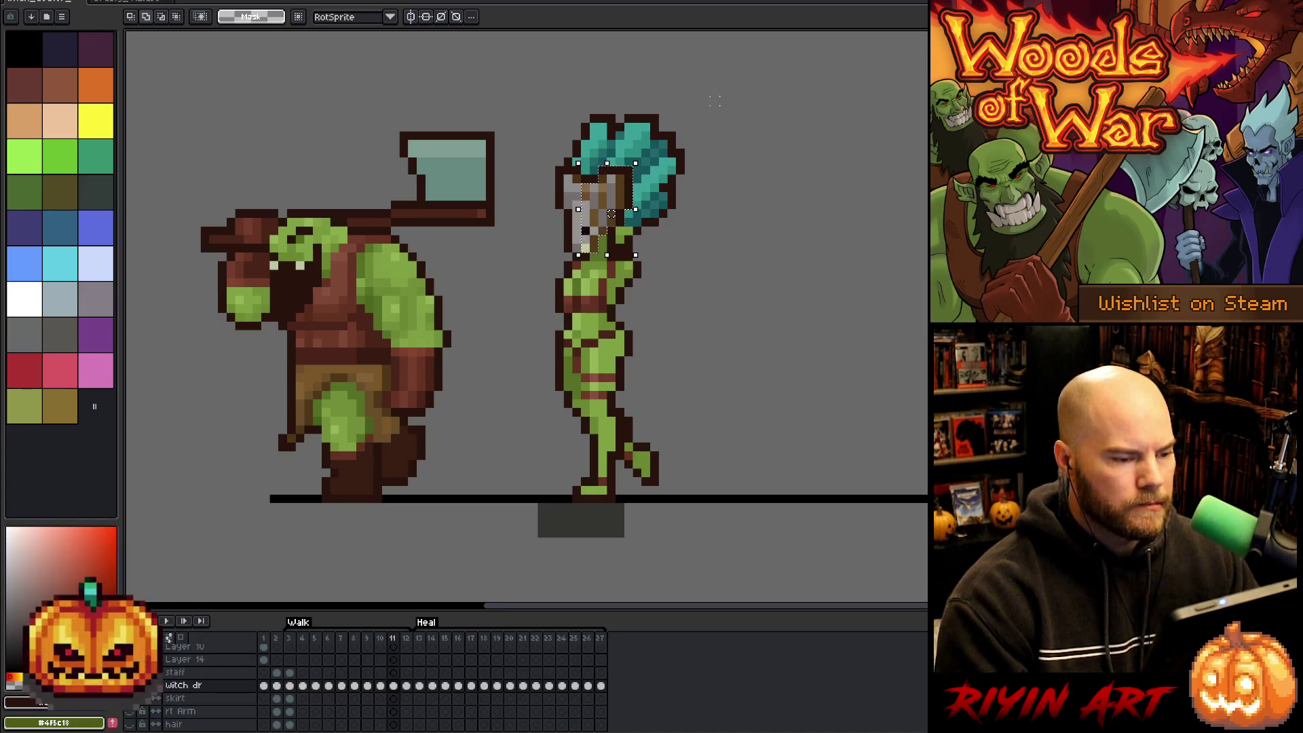
drag(716, 99, 634, 225)
drag(564, 54, 634, 139)
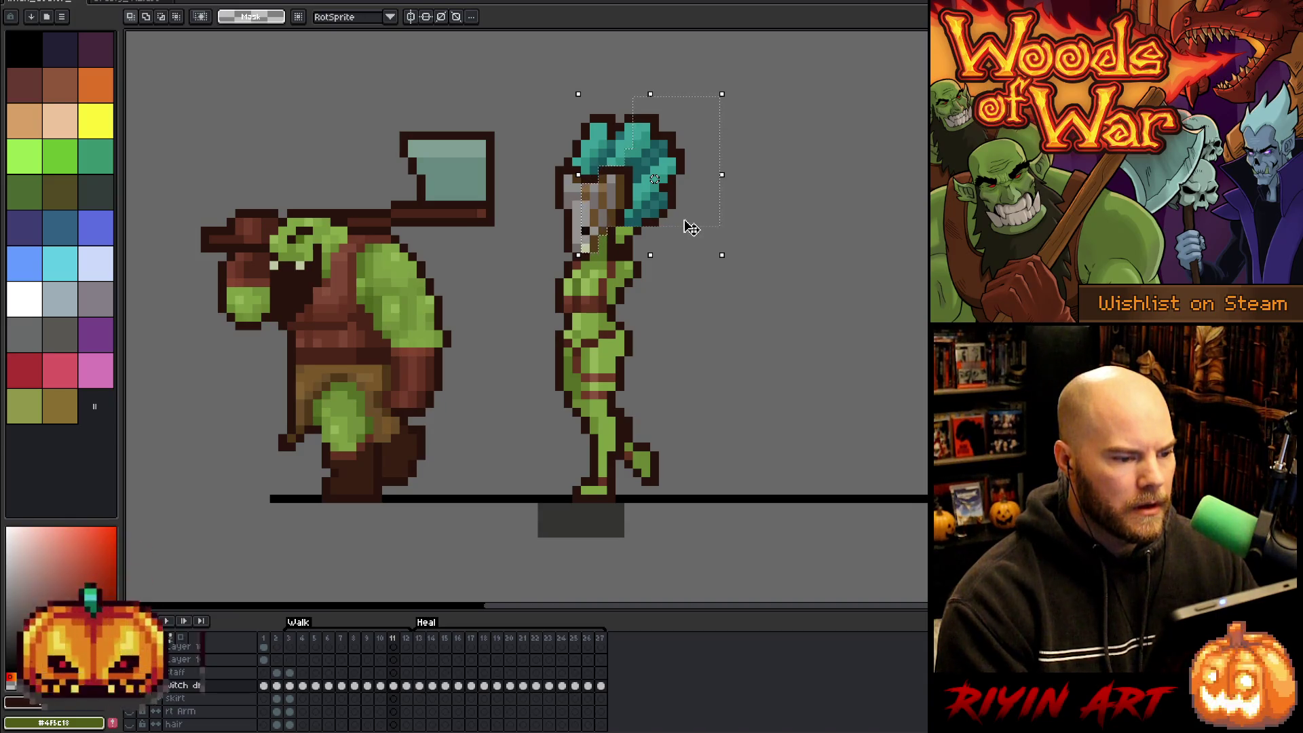
Nudge the selected hair one pixel left, commit it, and compare frames 10 and 11.
key(Left)
key(ctrl+d)
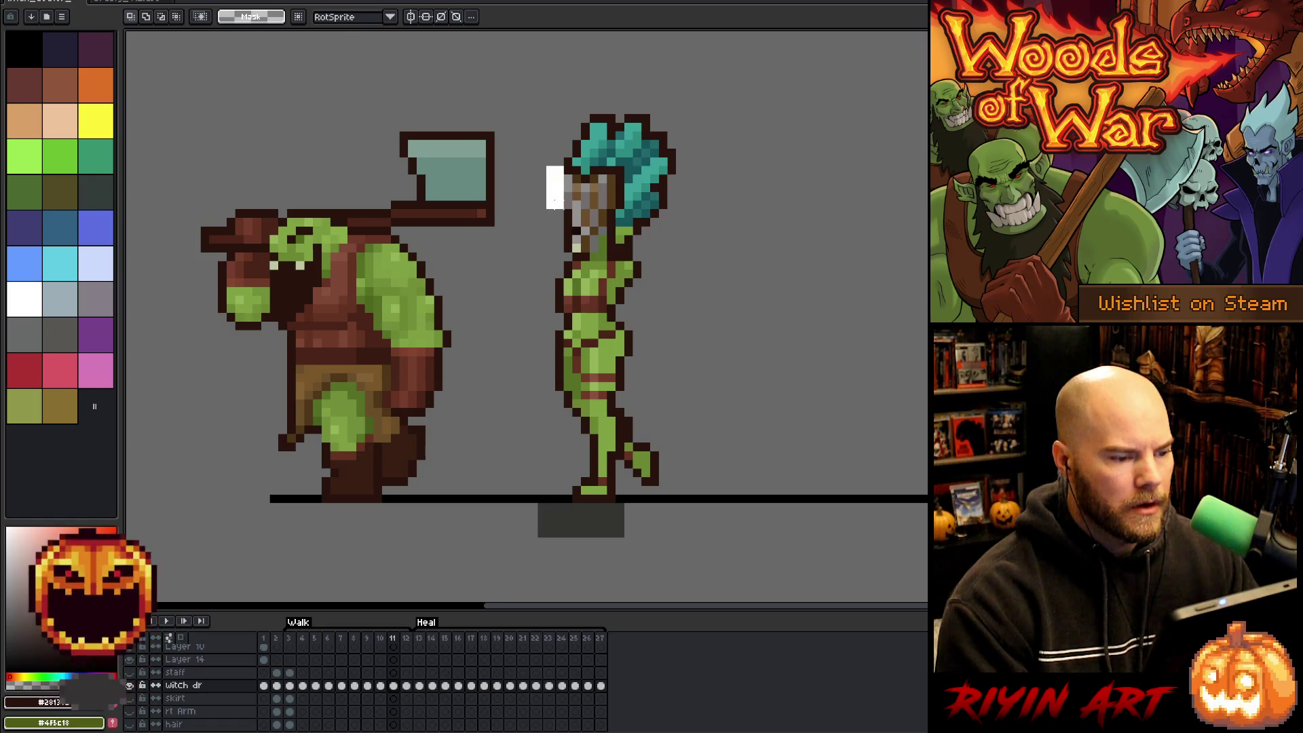
key(b)
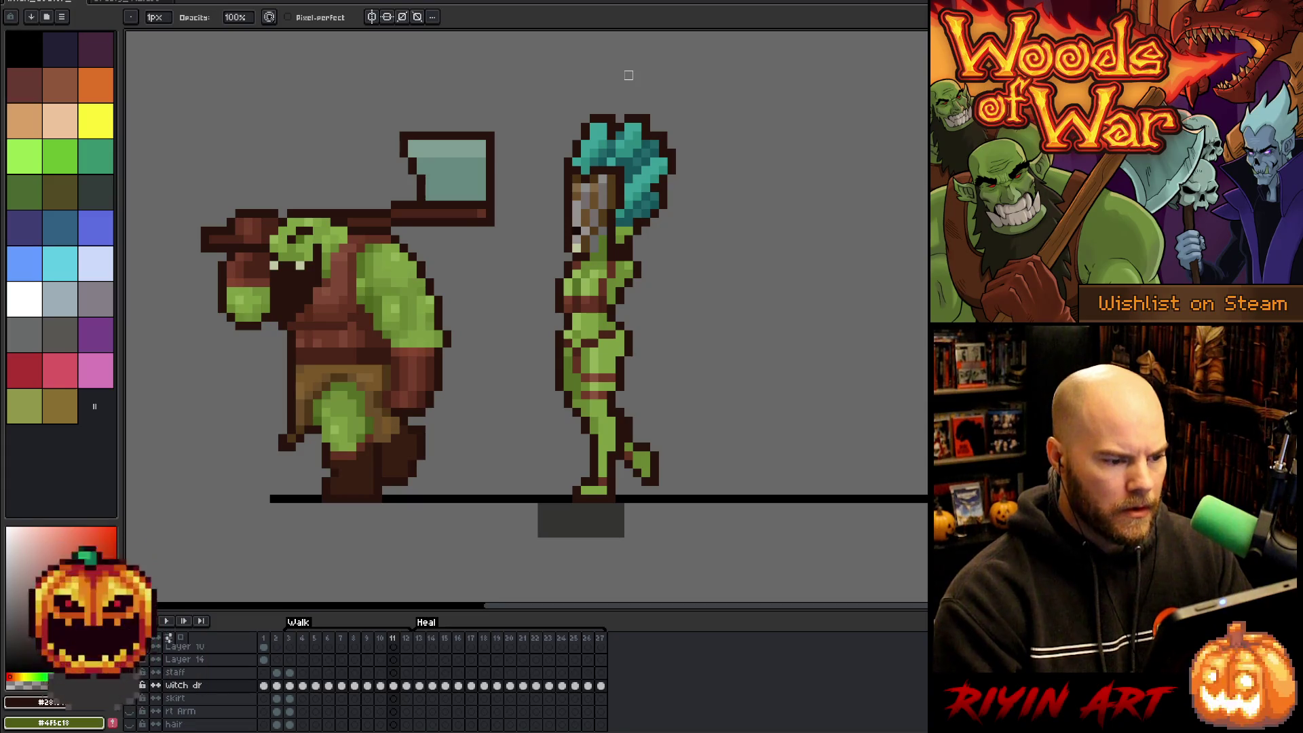
alt+click(604, 230)
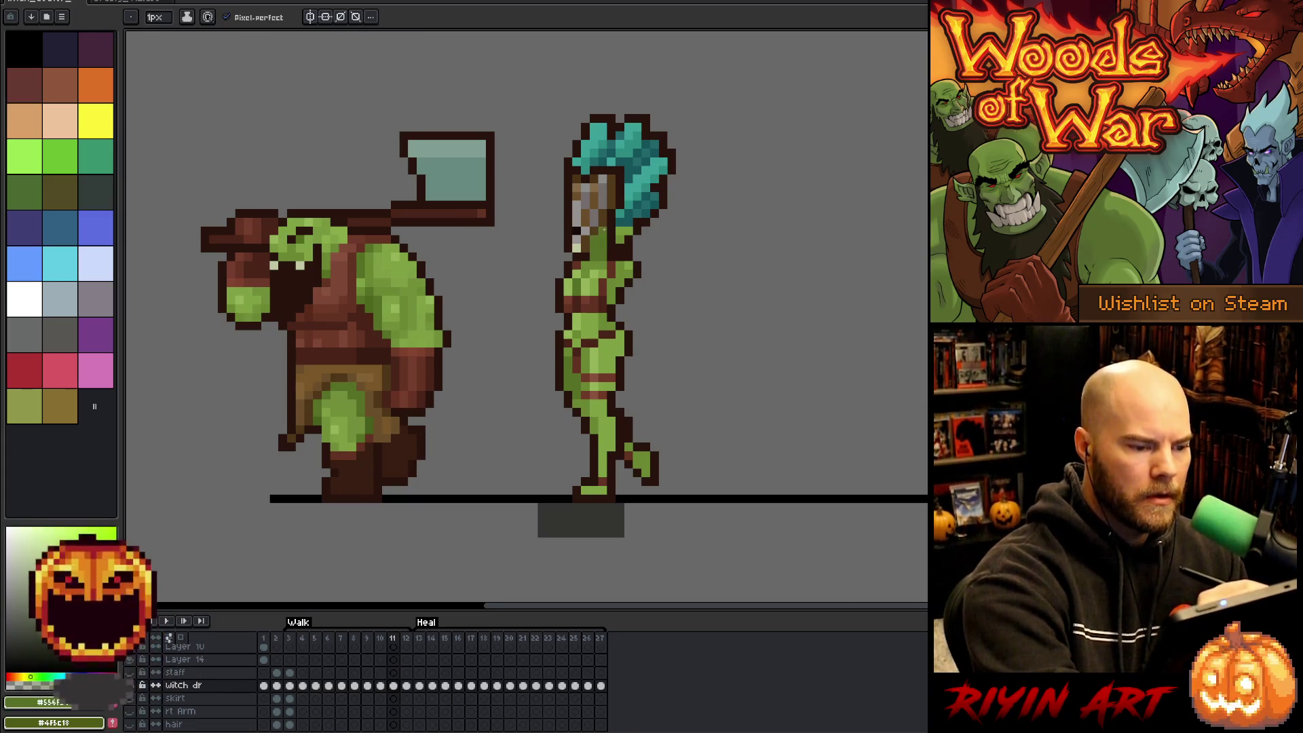
key(comma)
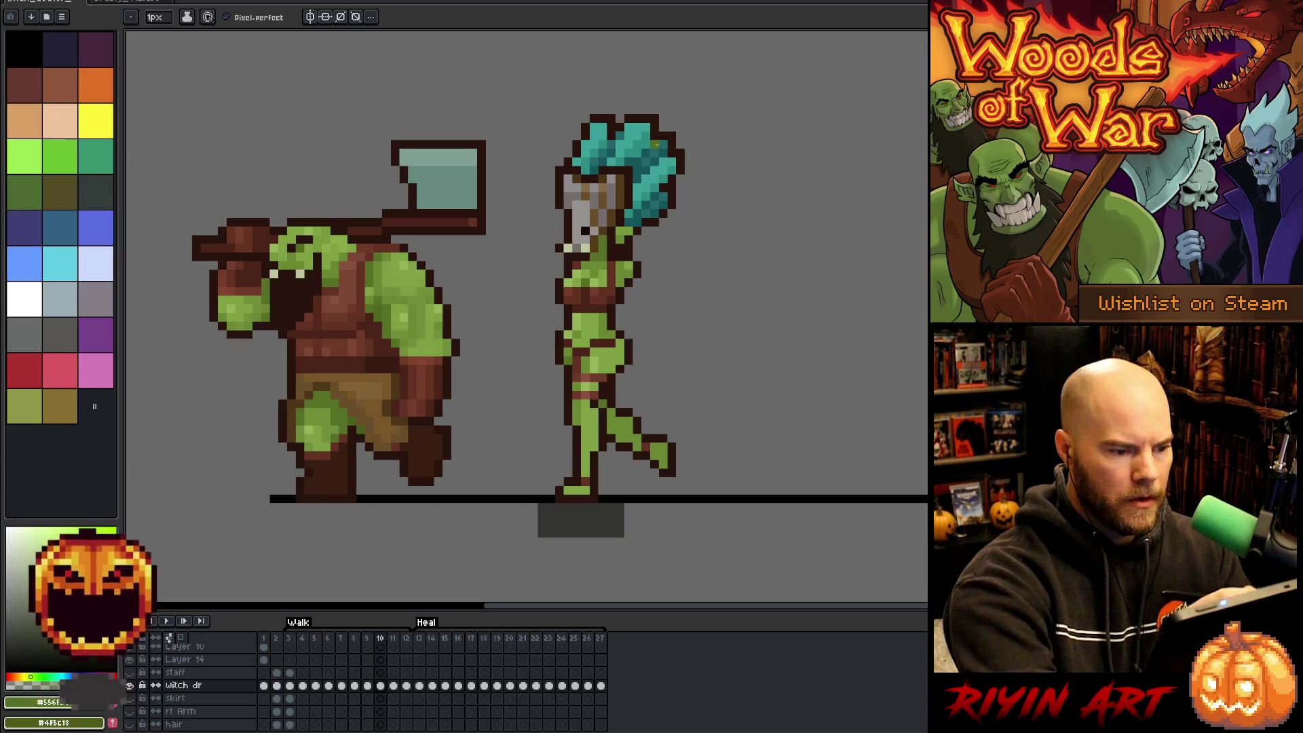
key(period)
key(comma)
key(period)
key(comma)
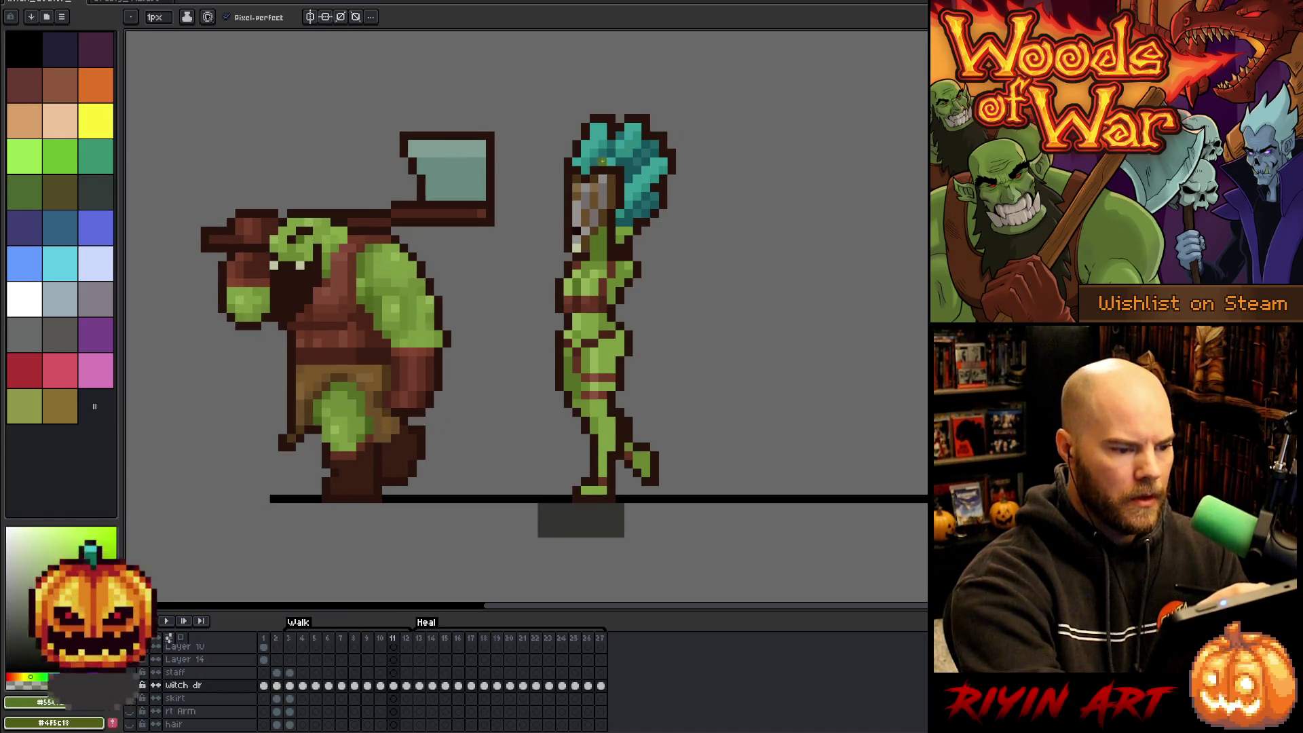
key(period)
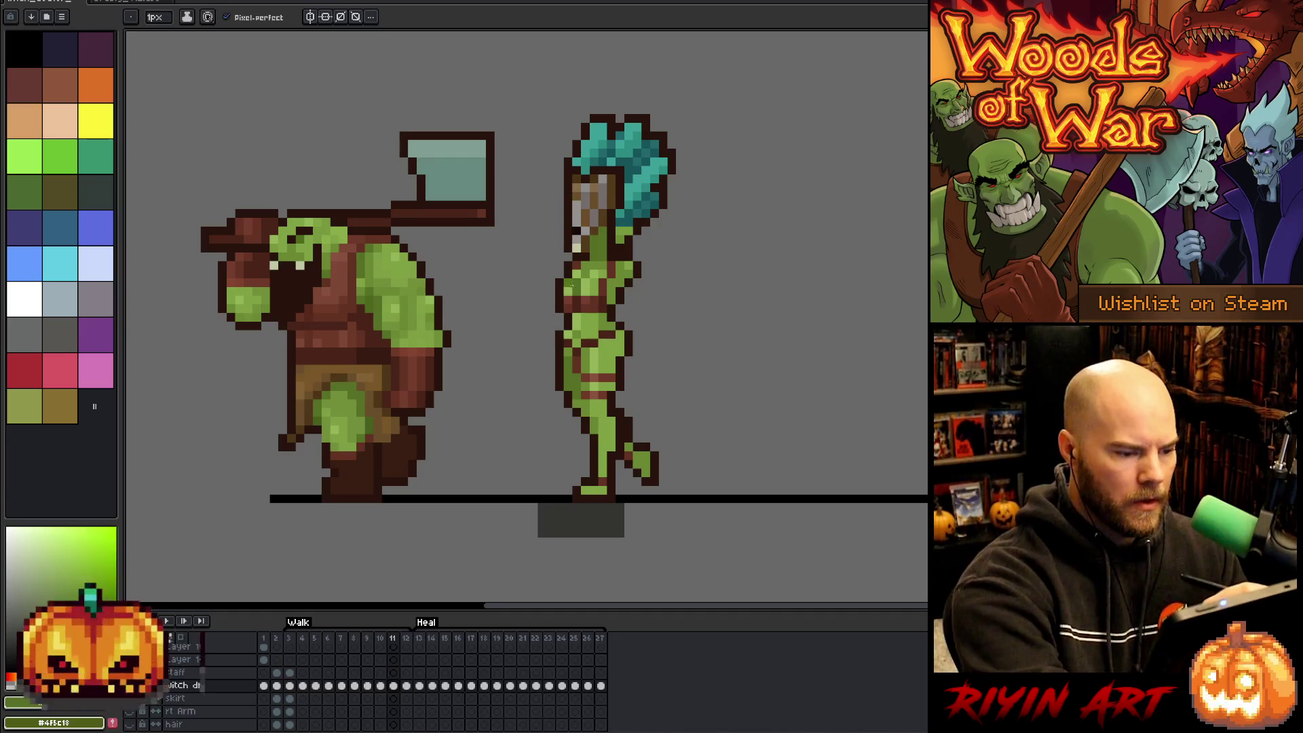
alt+click(577, 250)
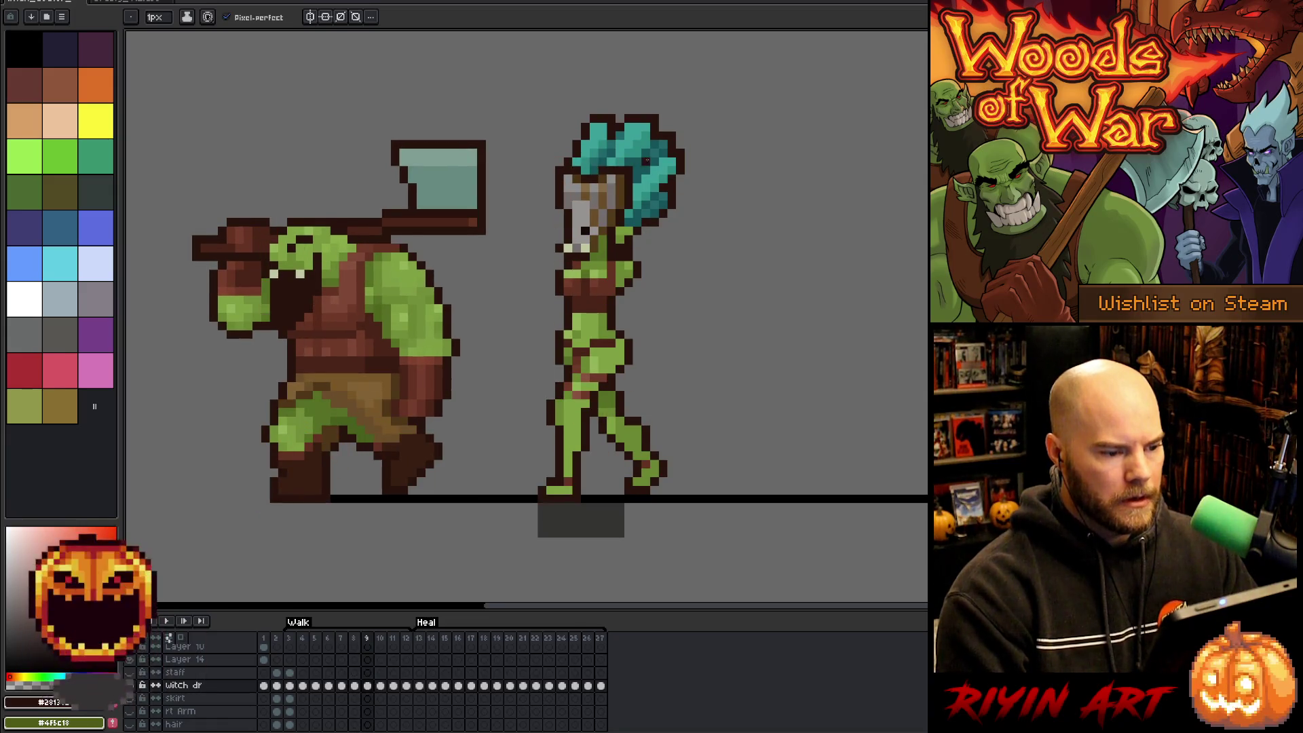
Select the teal hair and shift it slightly right on frame 11.
key(m)
drag(693, 106, 630, 229)
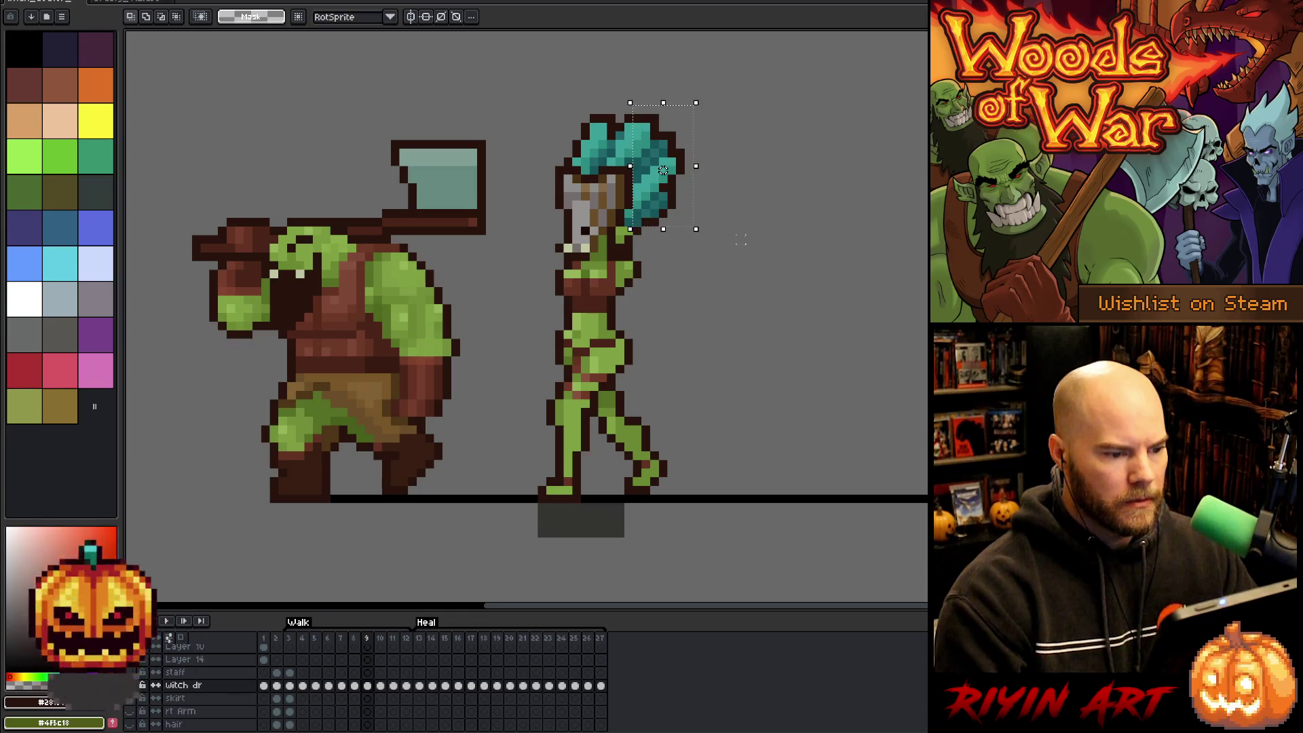
drag(664, 169, 672, 170)
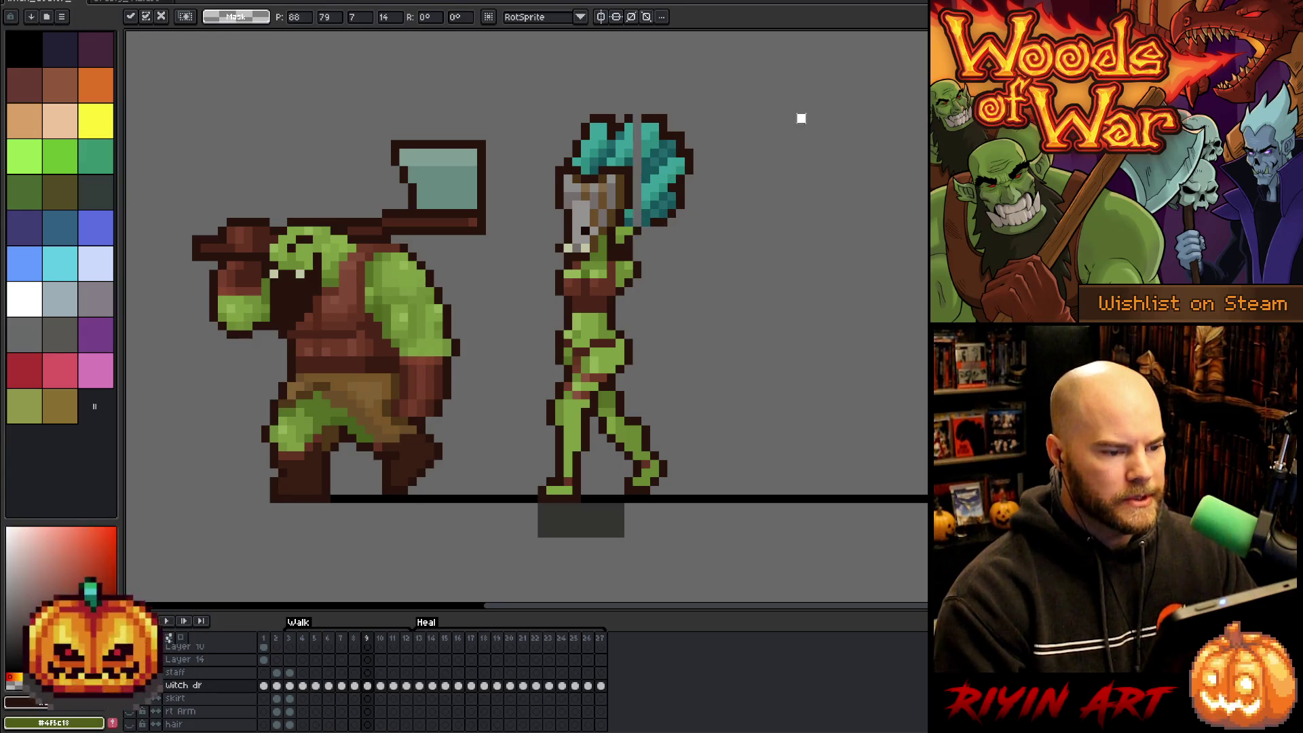
click(800, 119)
drag(565, 105, 633, 148)
click(785, 169)
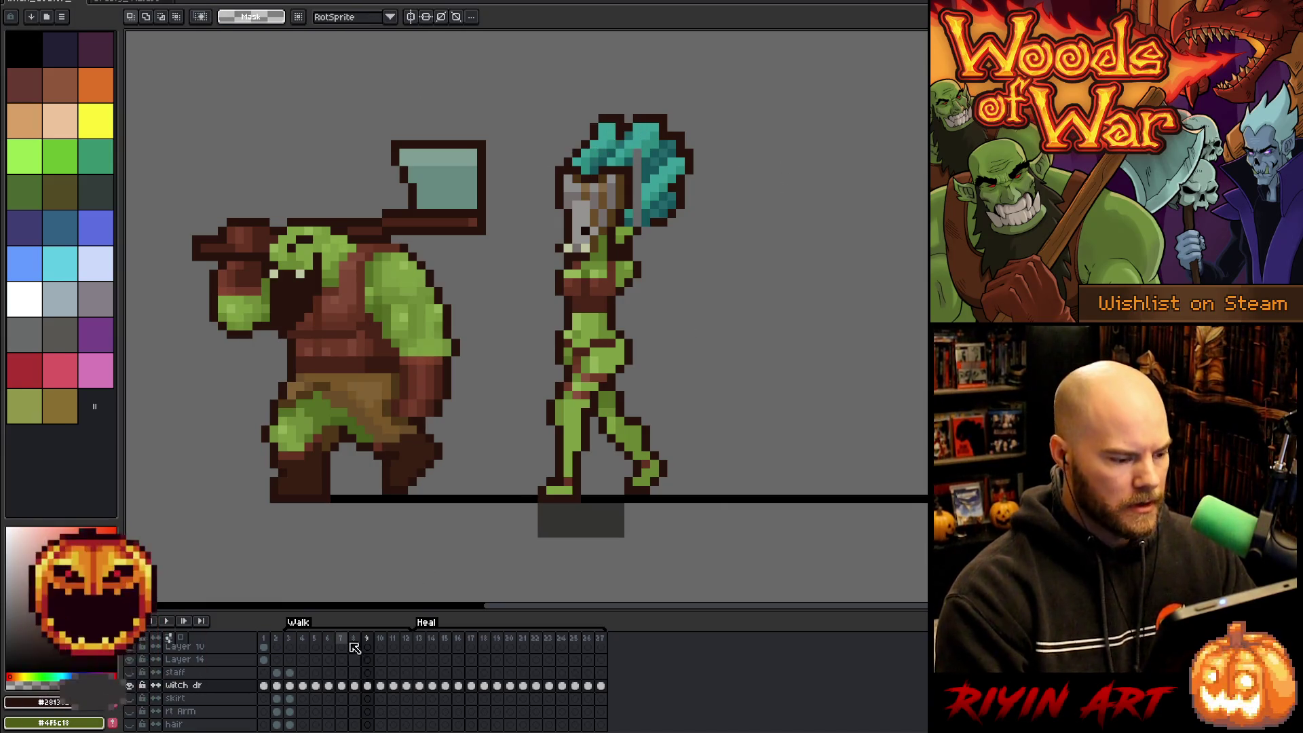
Sample the teal hair and grey background colours from the canvas.
alt+click(648, 155)
key(b)
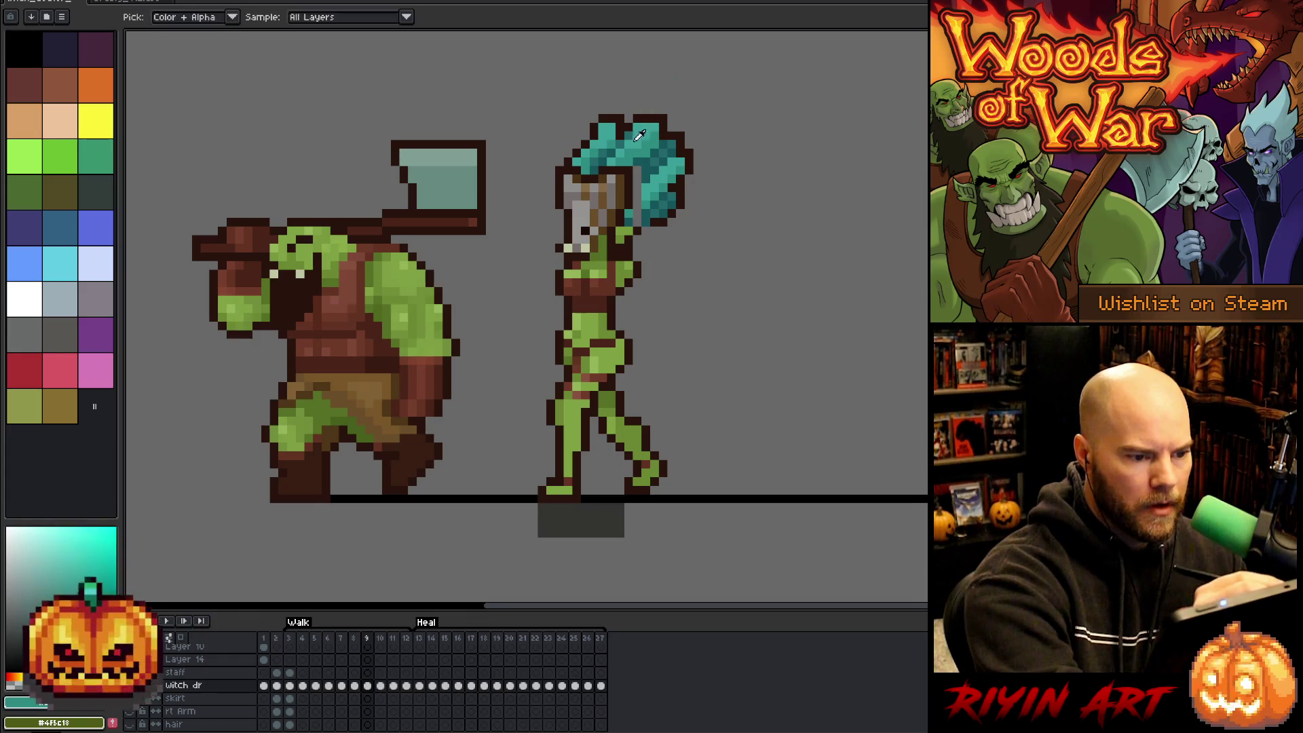
key(alt)
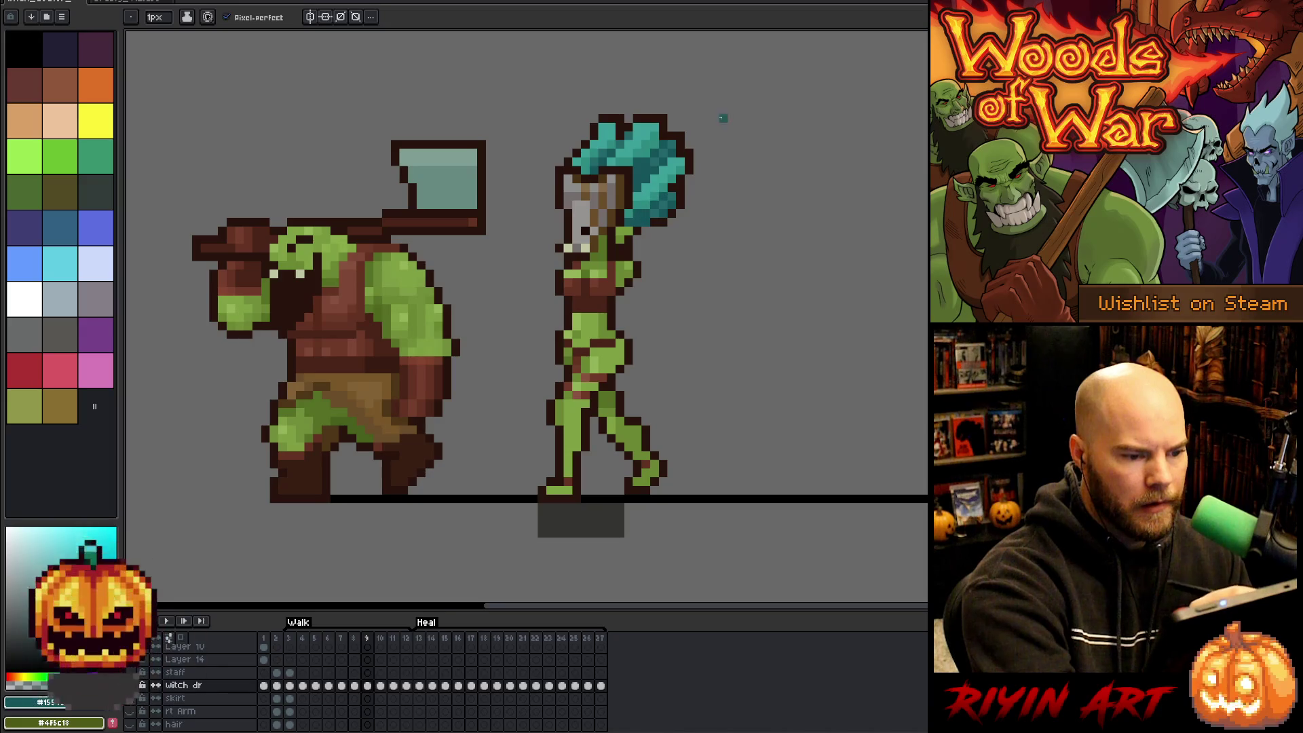
alt+click(741, 108)
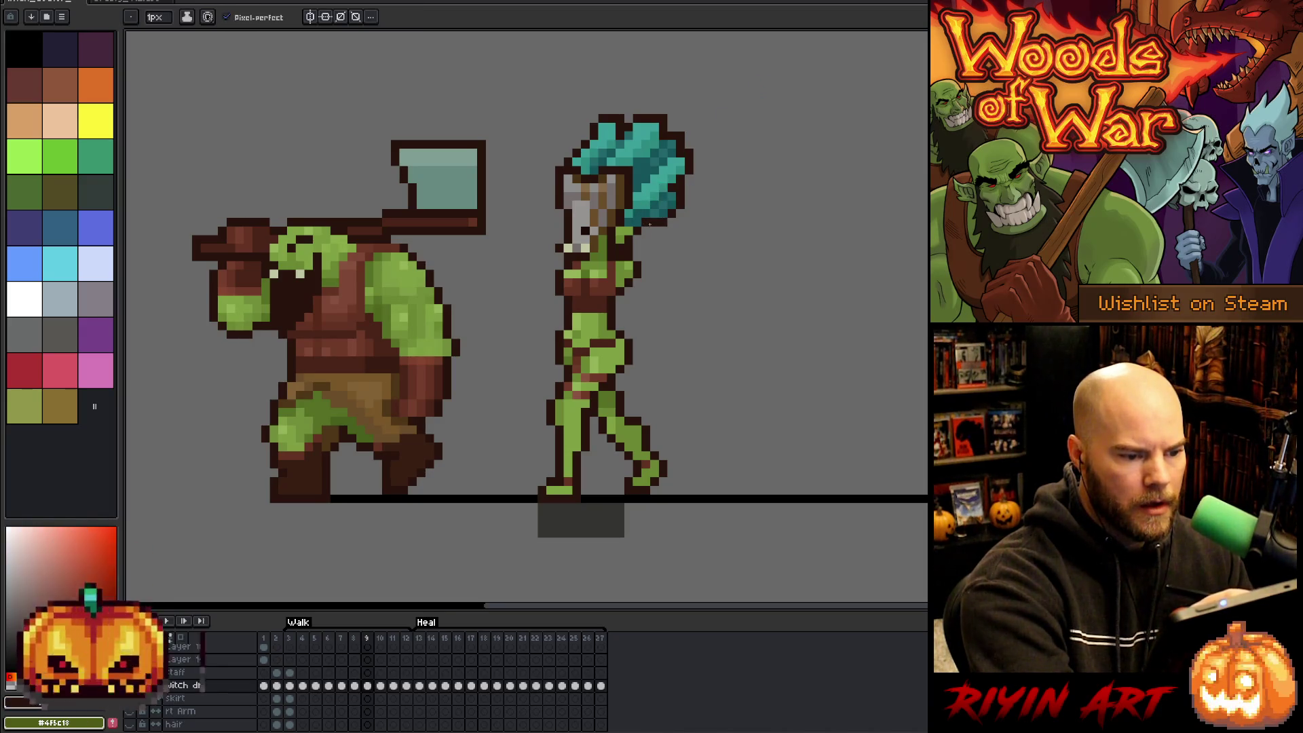
alt+click(646, 216)
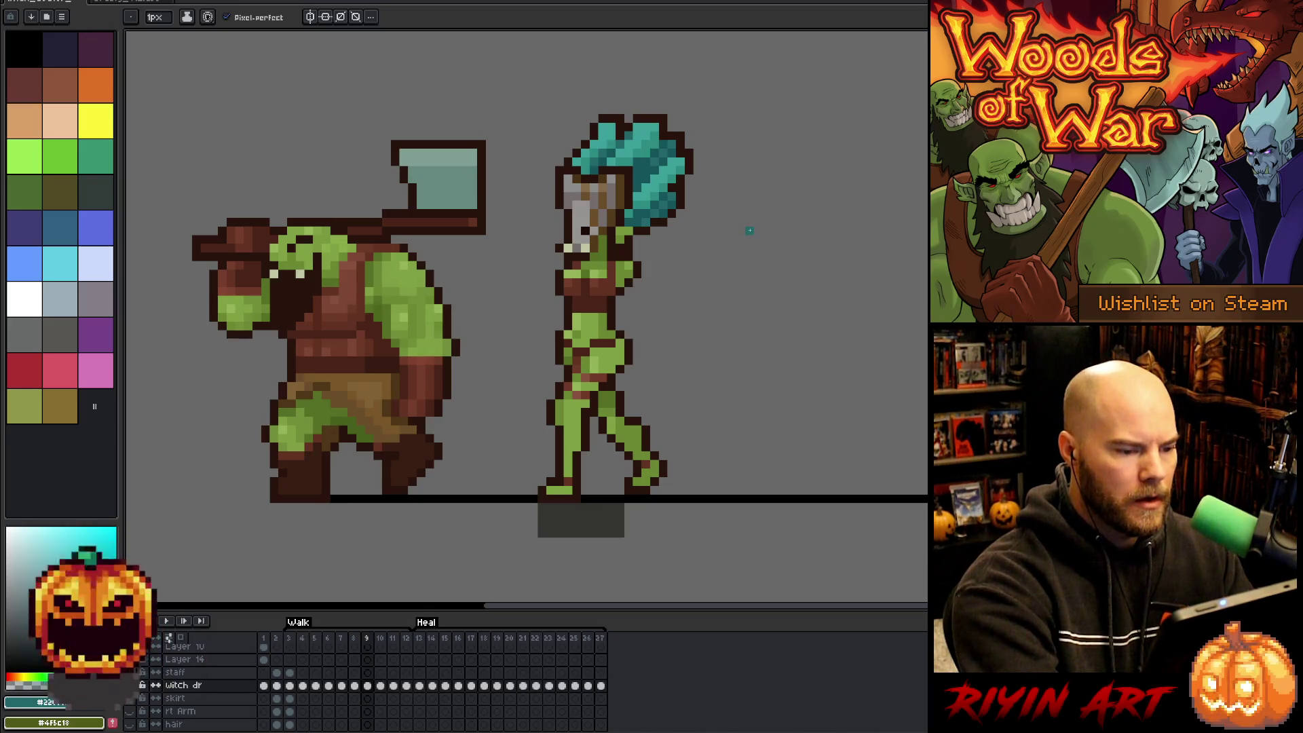
key(Left)
key(Right)
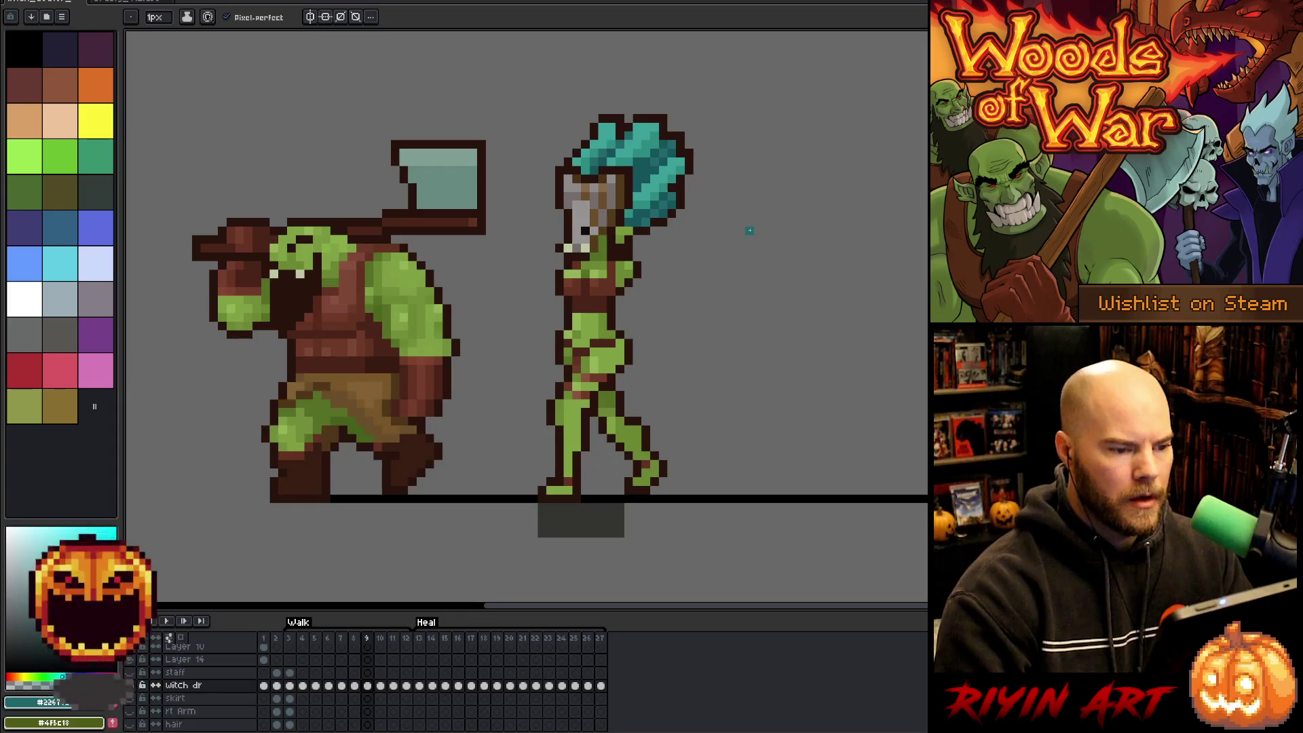
key(e)
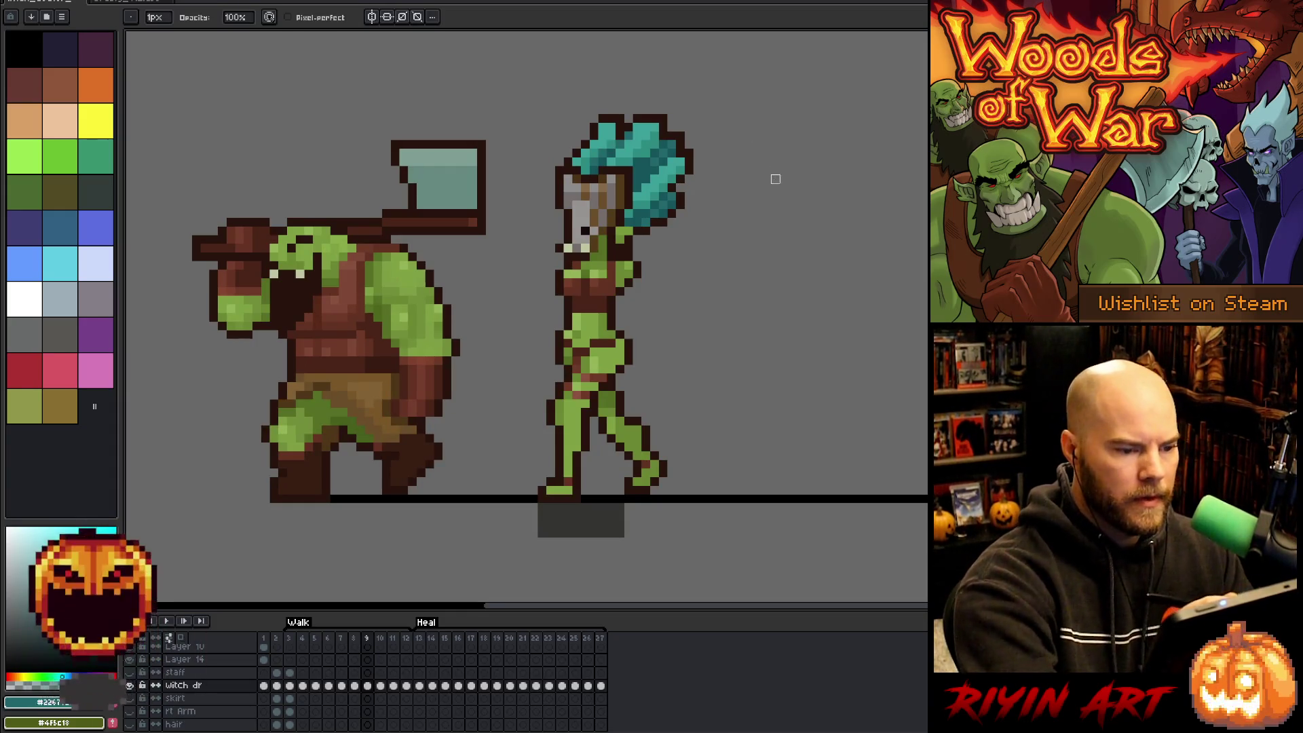
key(Left)
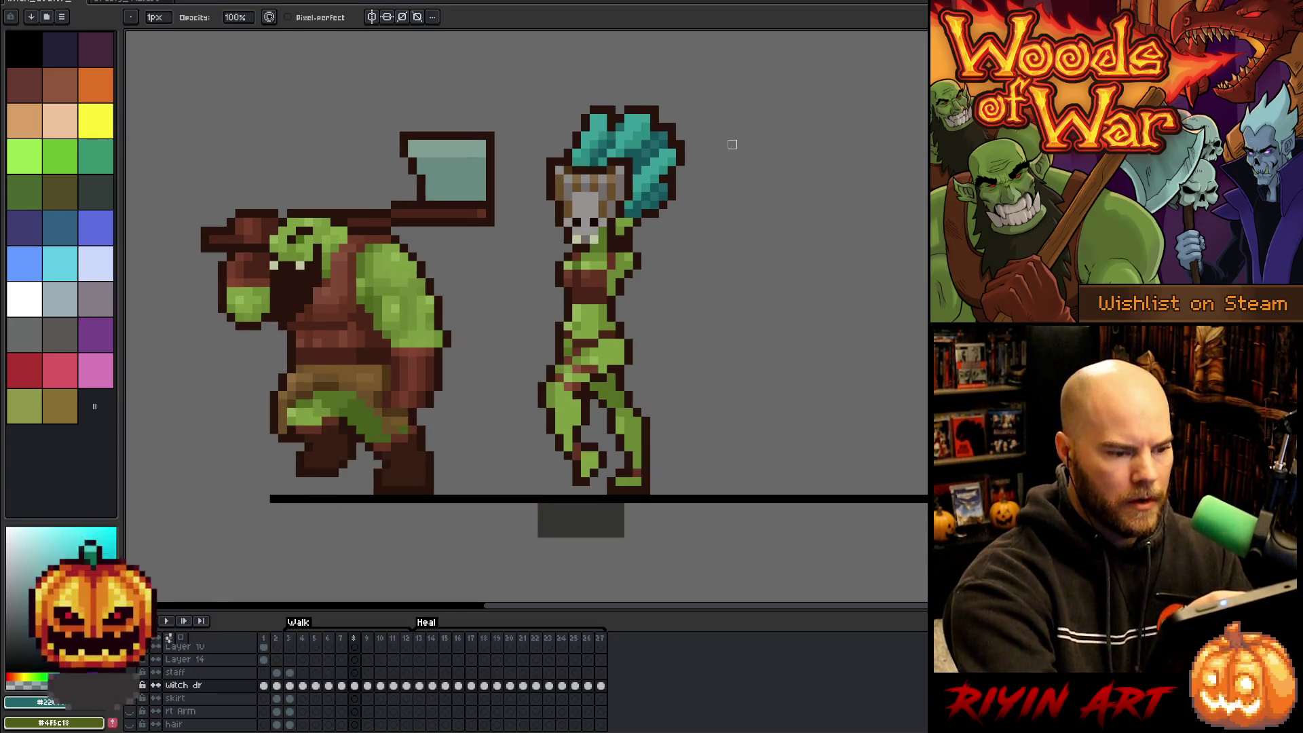
key(Right)
key(Left)
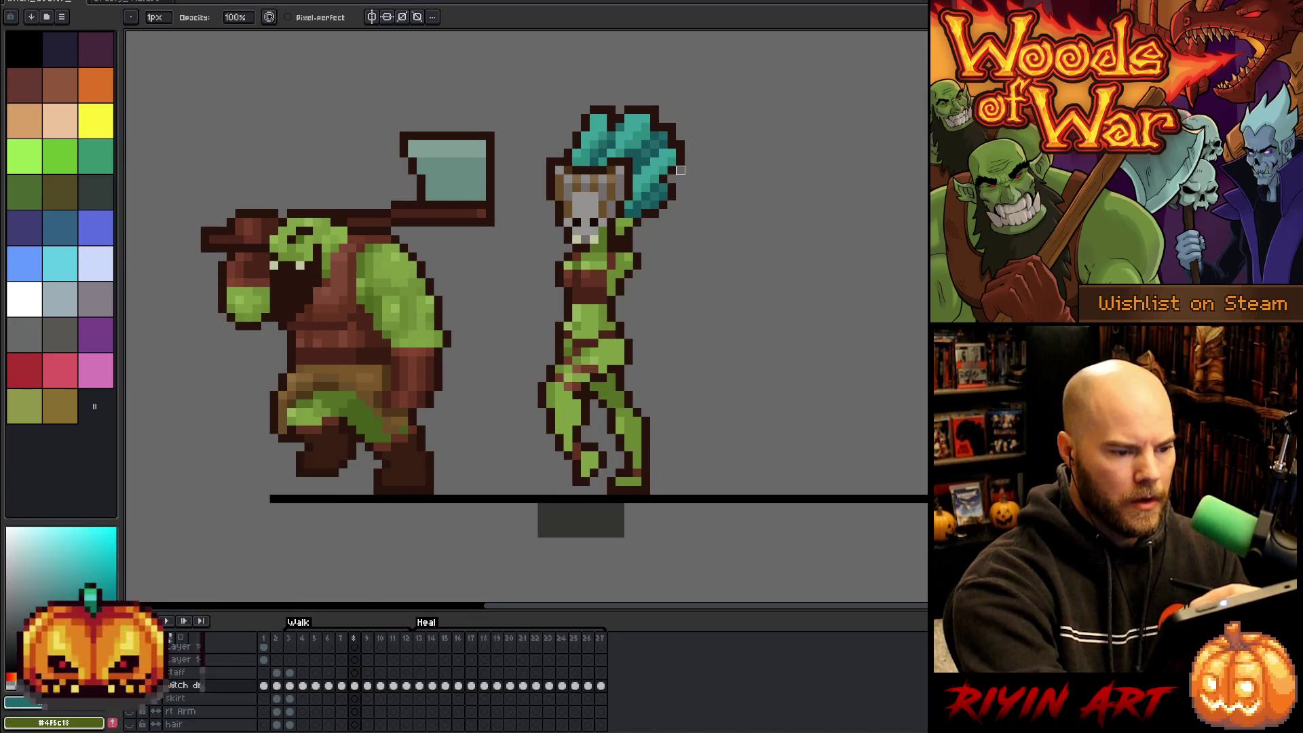
key(Left)
key(Left)
key(Left)
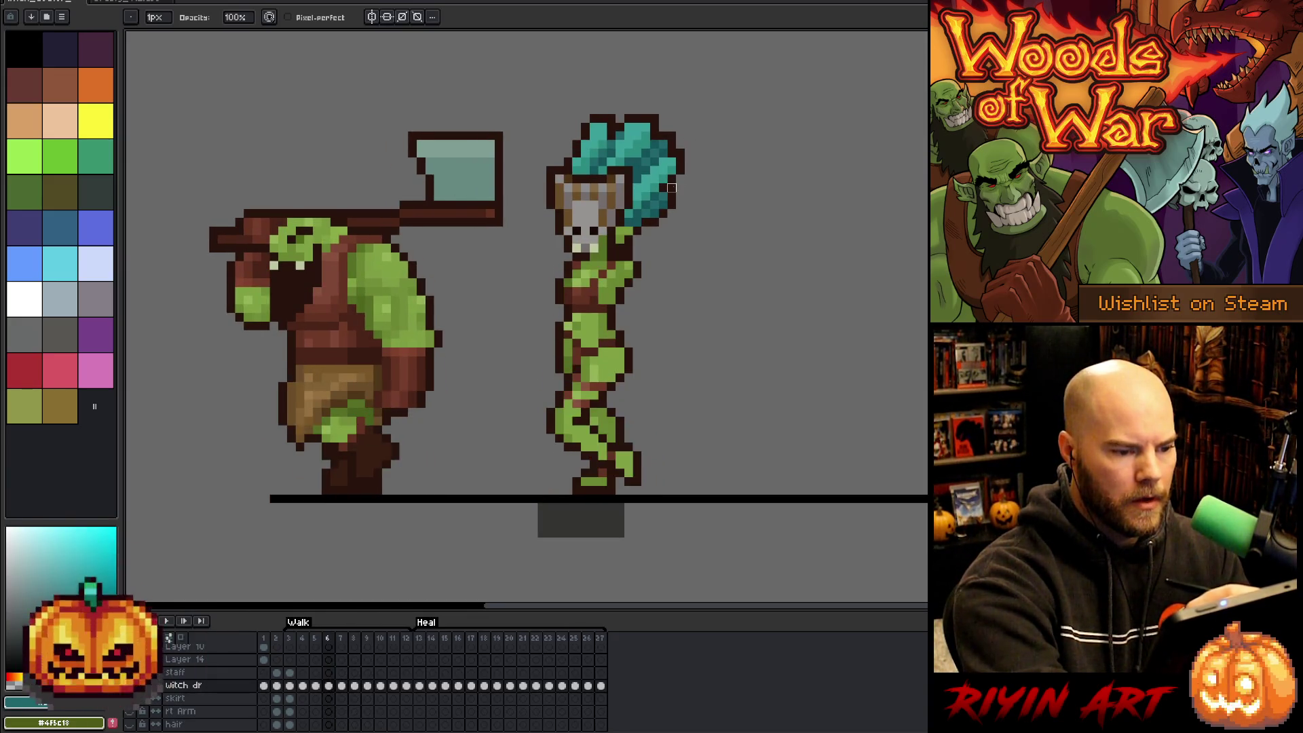
key(Left)
key(Left)
key(Left)
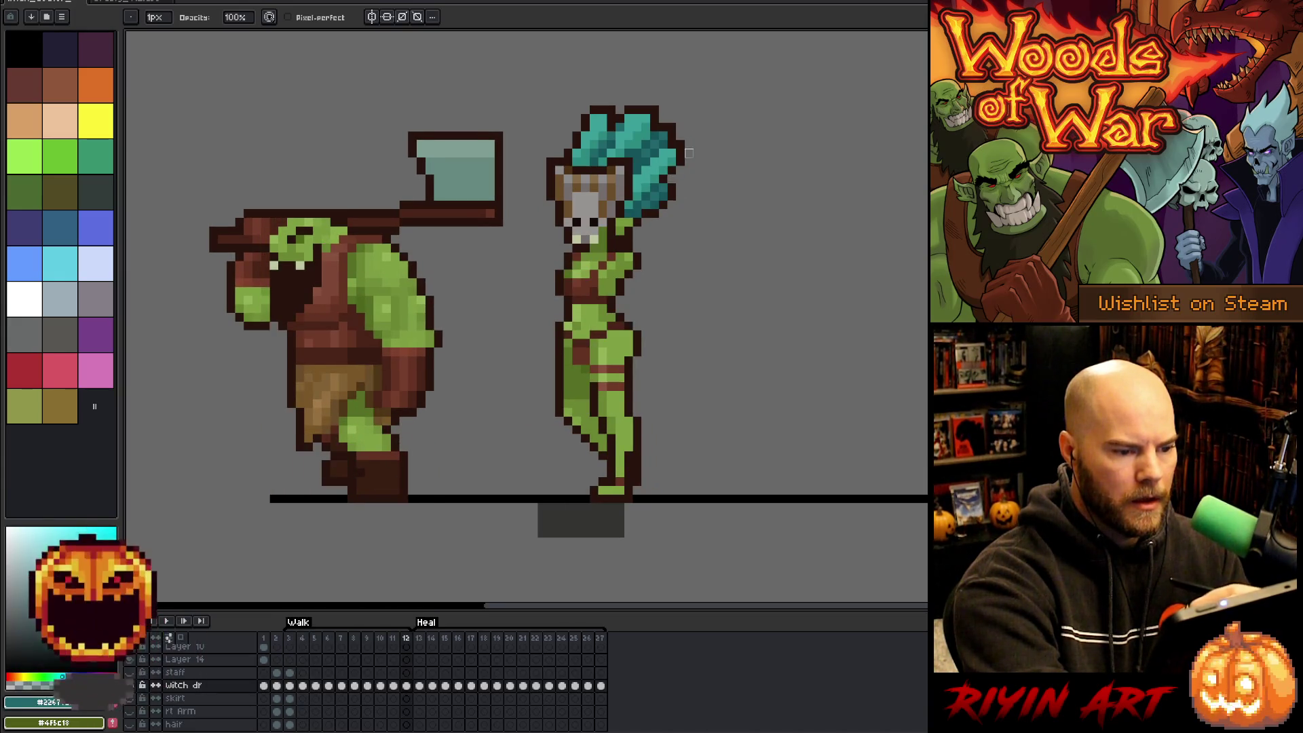
key(Left)
key(Left)
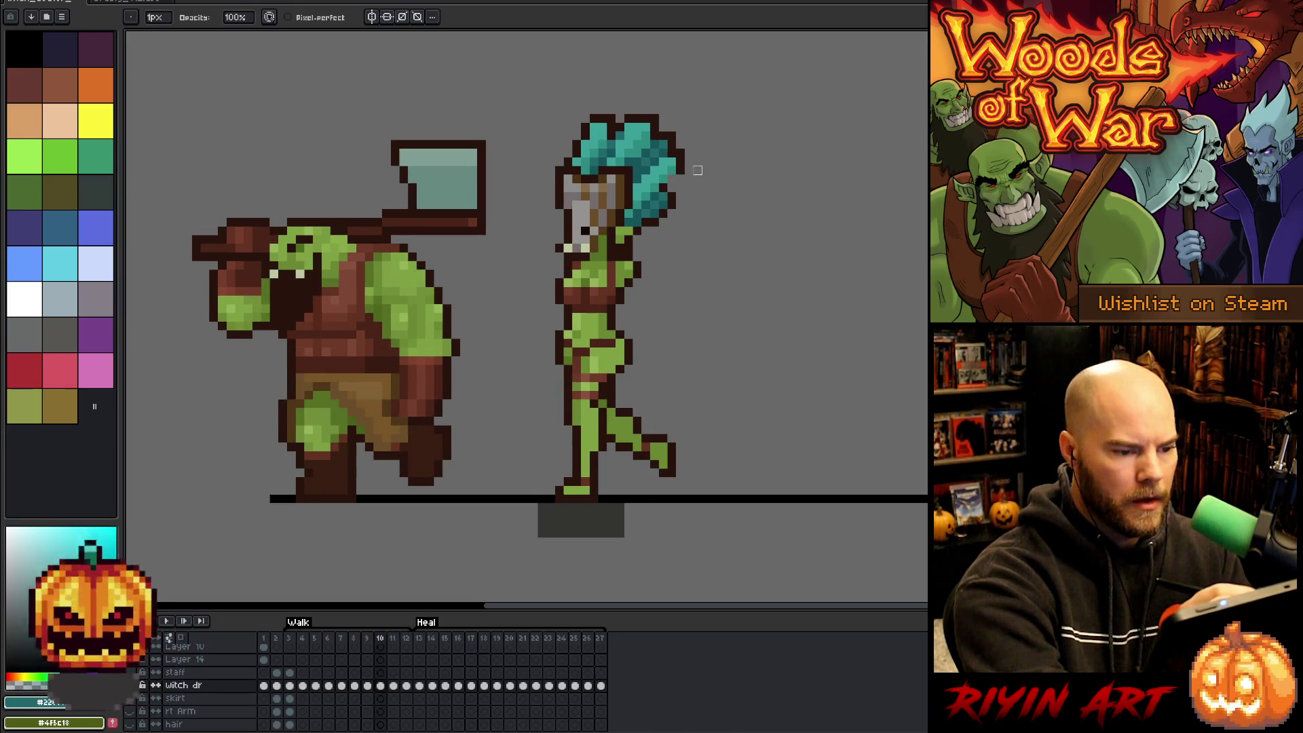
key(e)
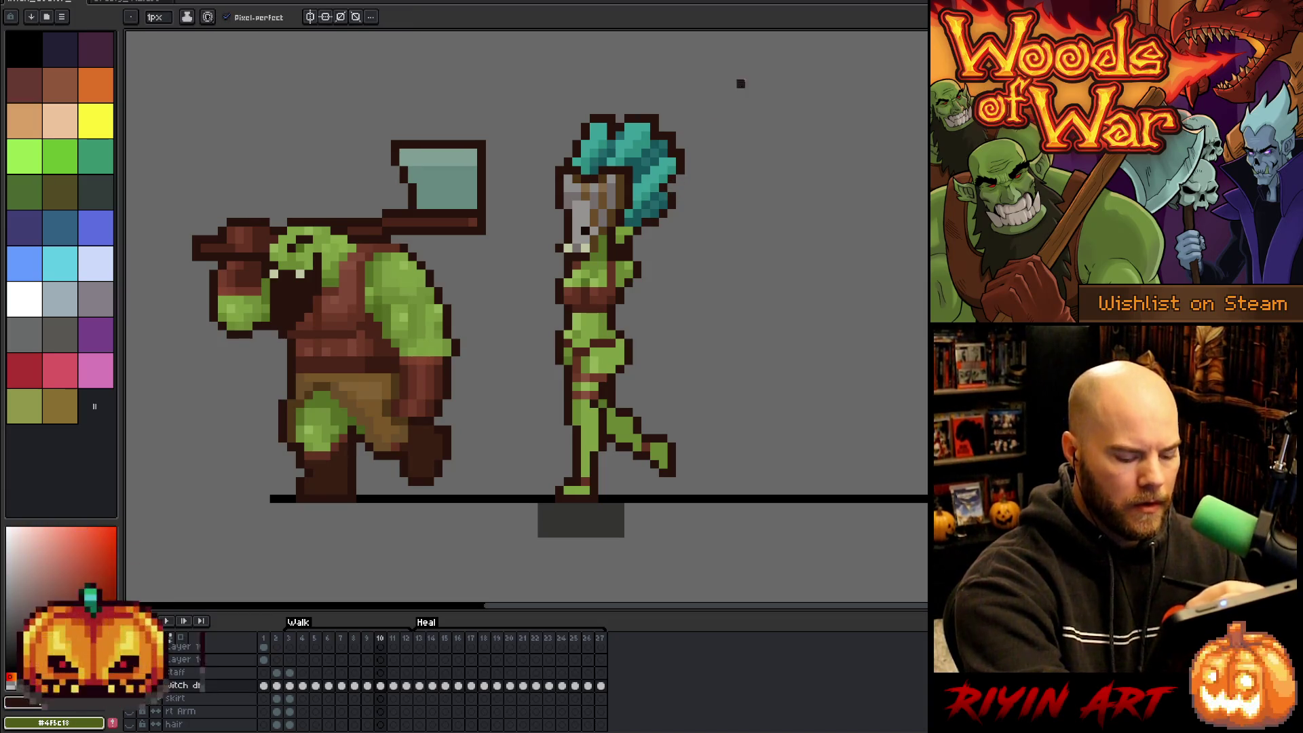
key(Left)
key(b)
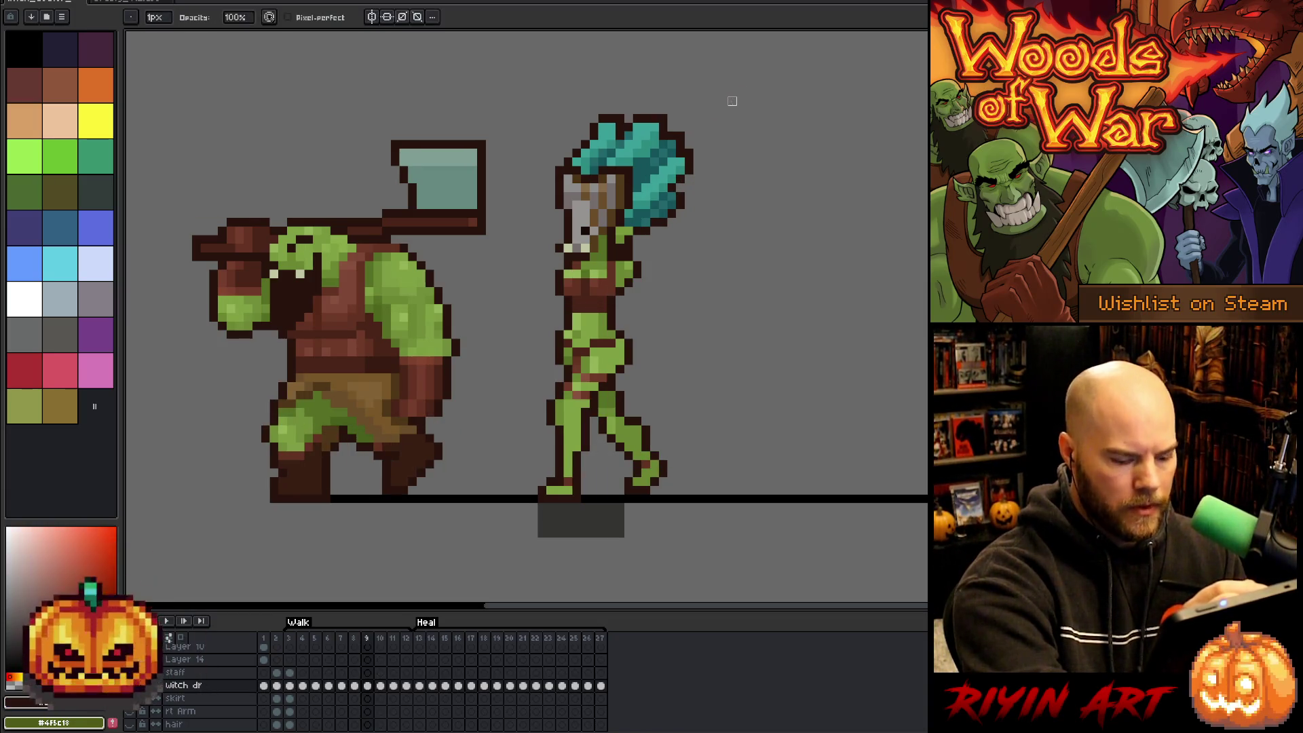
key(Left)
key(Left)
key(Left)
key(Right)
key(Left)
key(Right)
key(Right)
key(Right)
key(Left)
key(Right)
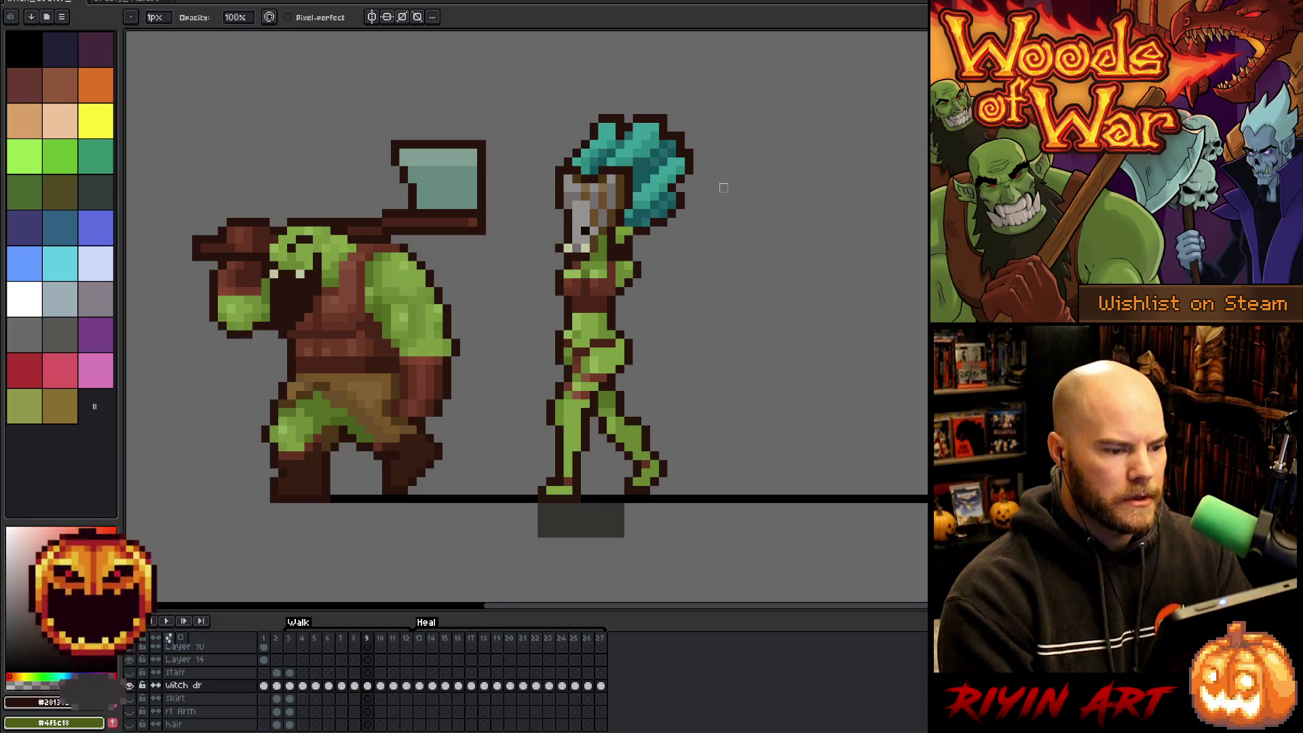
key(Left)
key(Right)
key(Left)
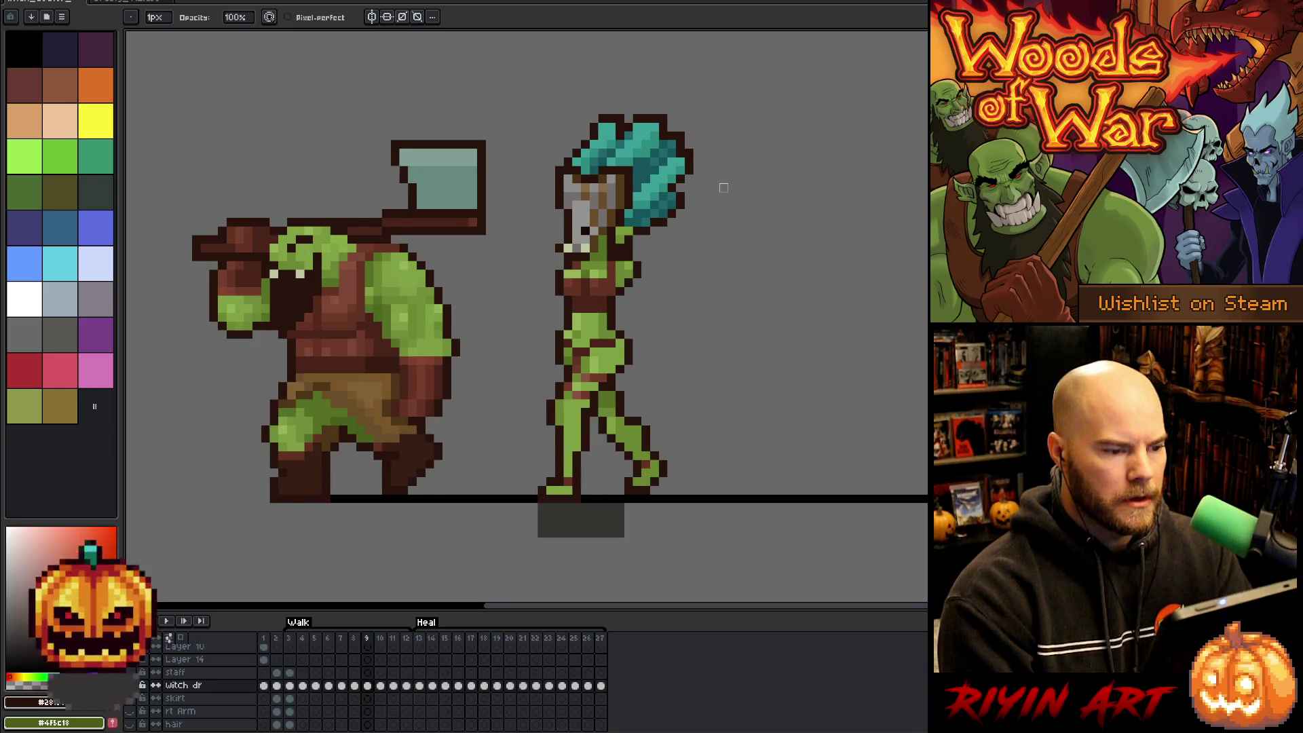
key(Right)
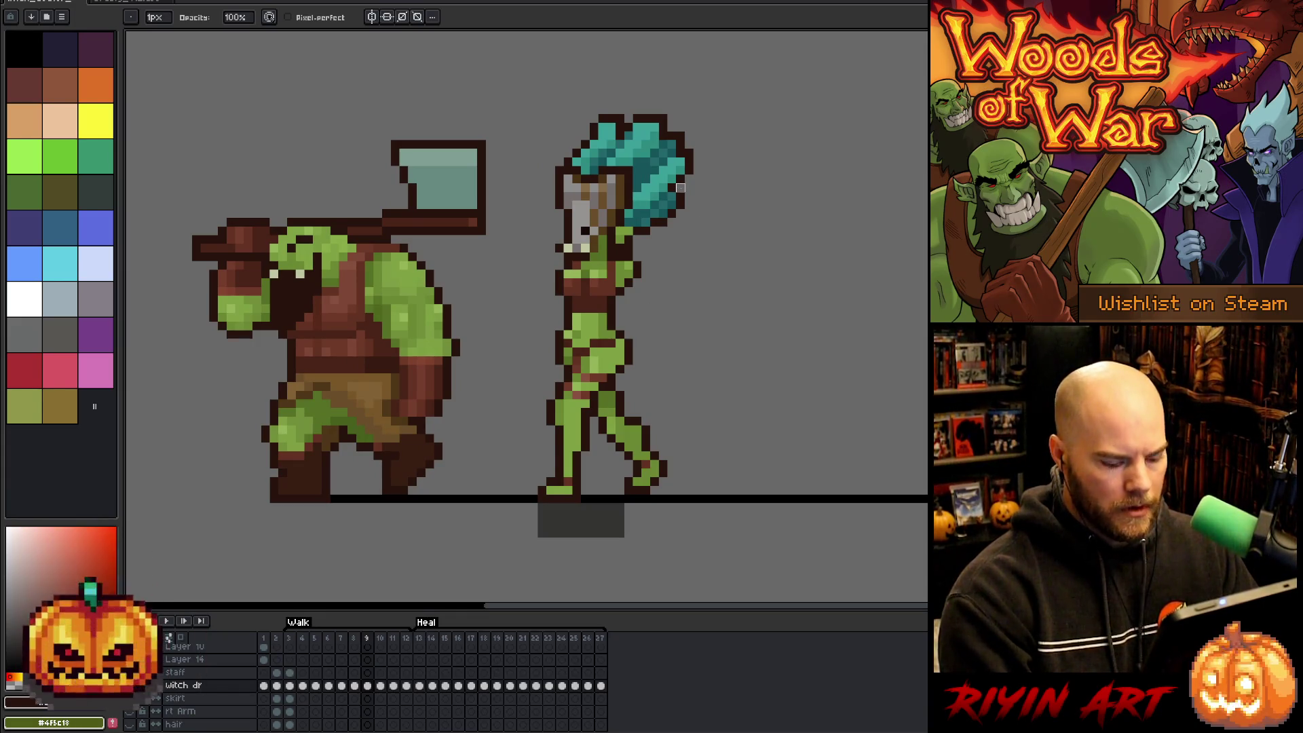
key(Left)
key(Right)
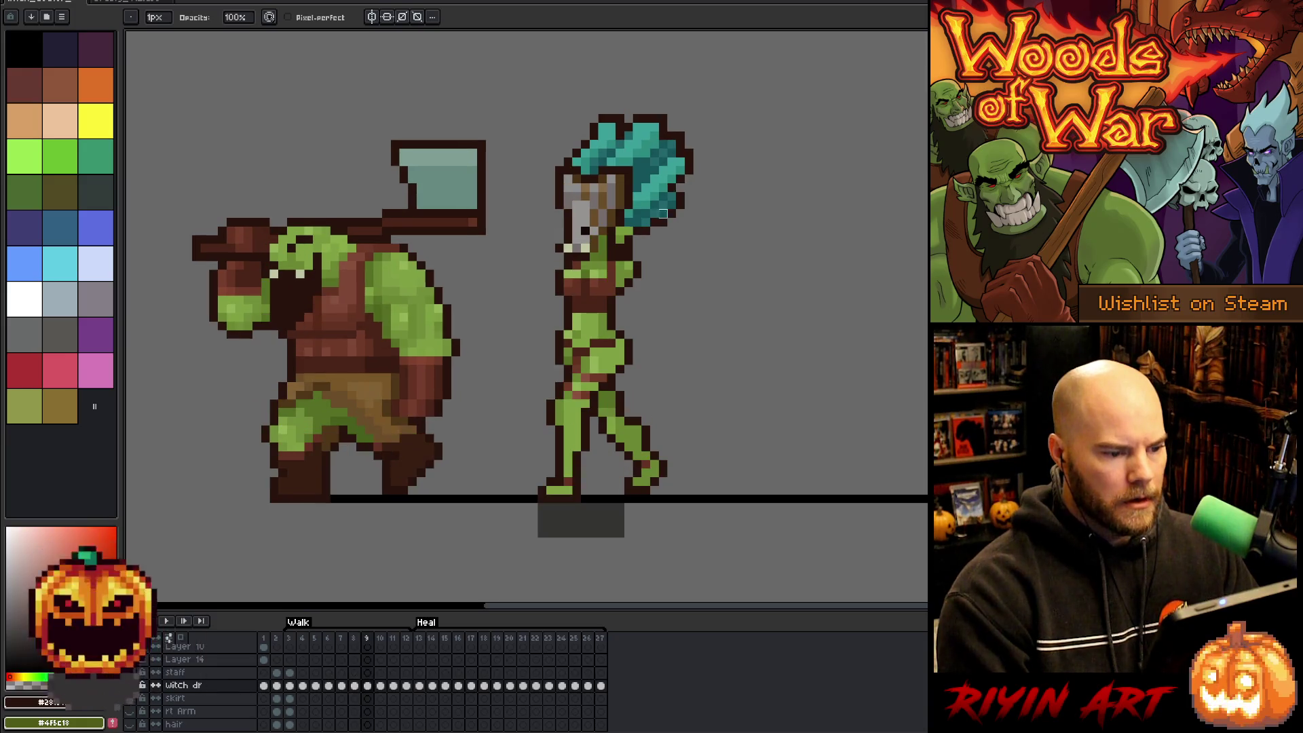
key(m)
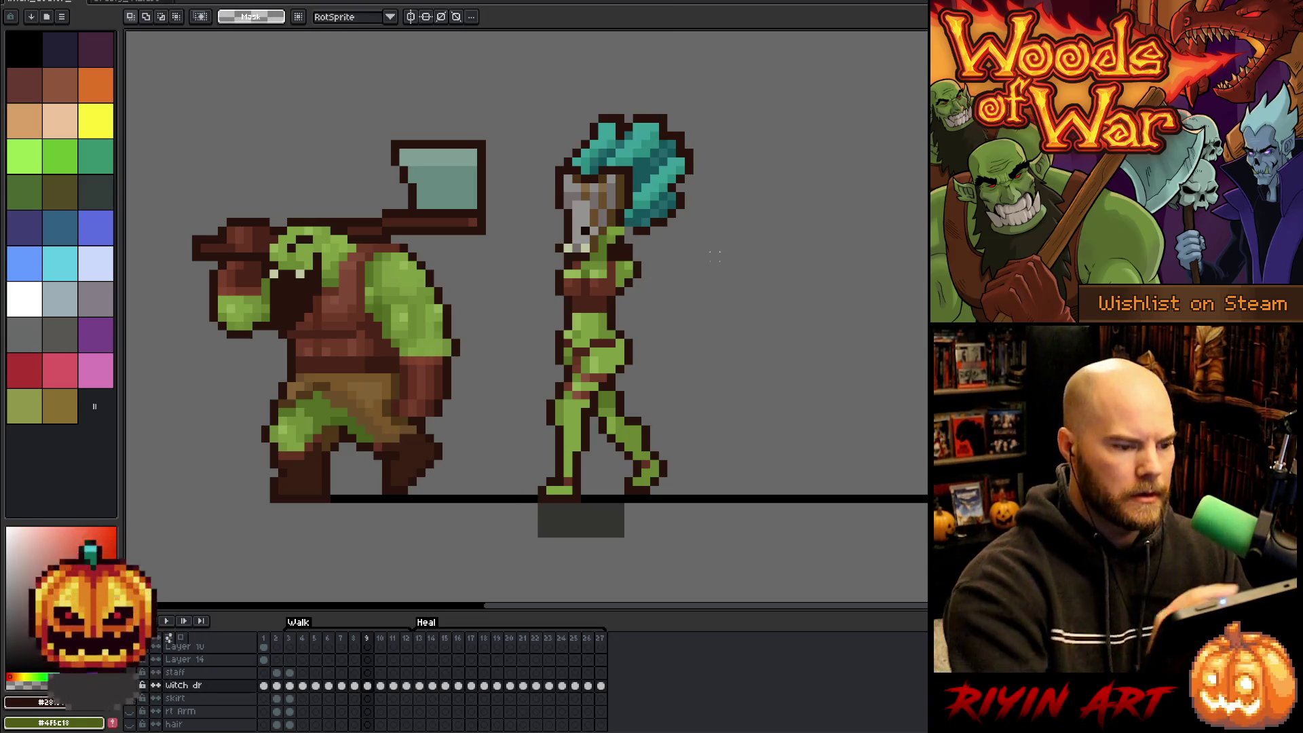
key(b)
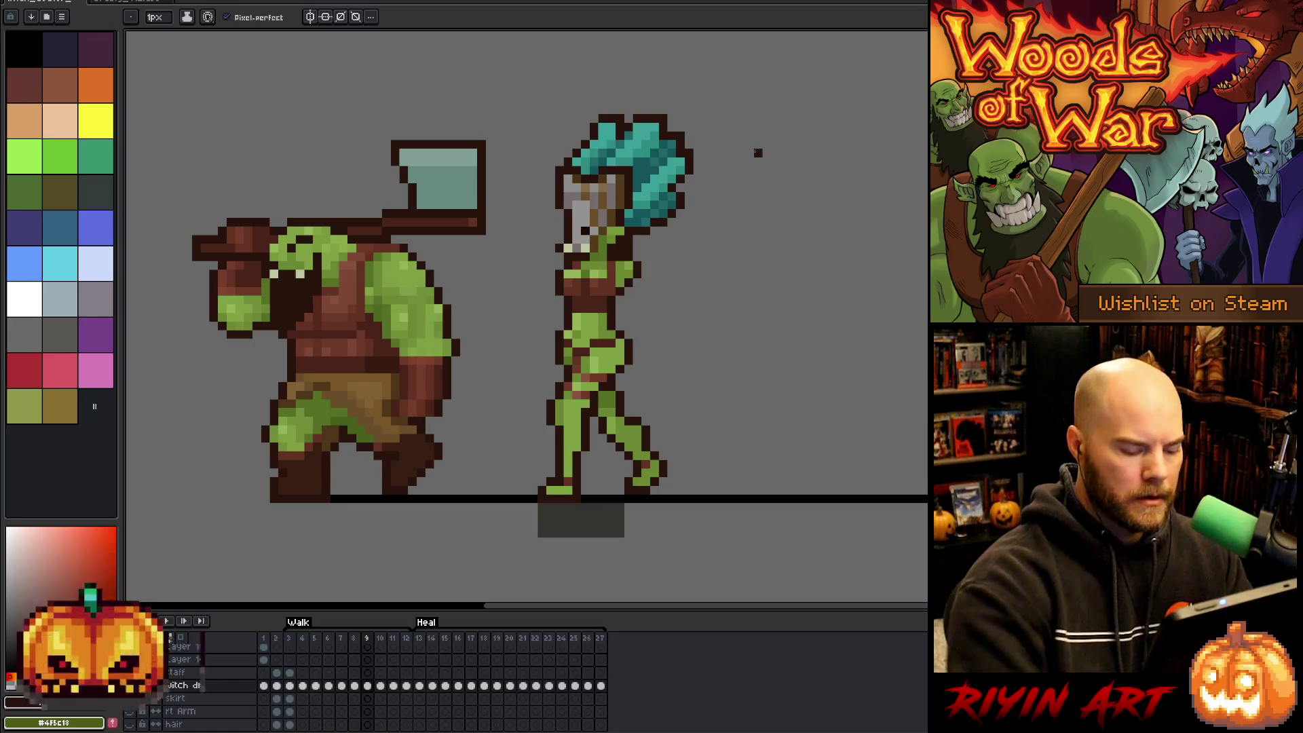
key(Left)
key(Right)
key(Left)
key(Right)
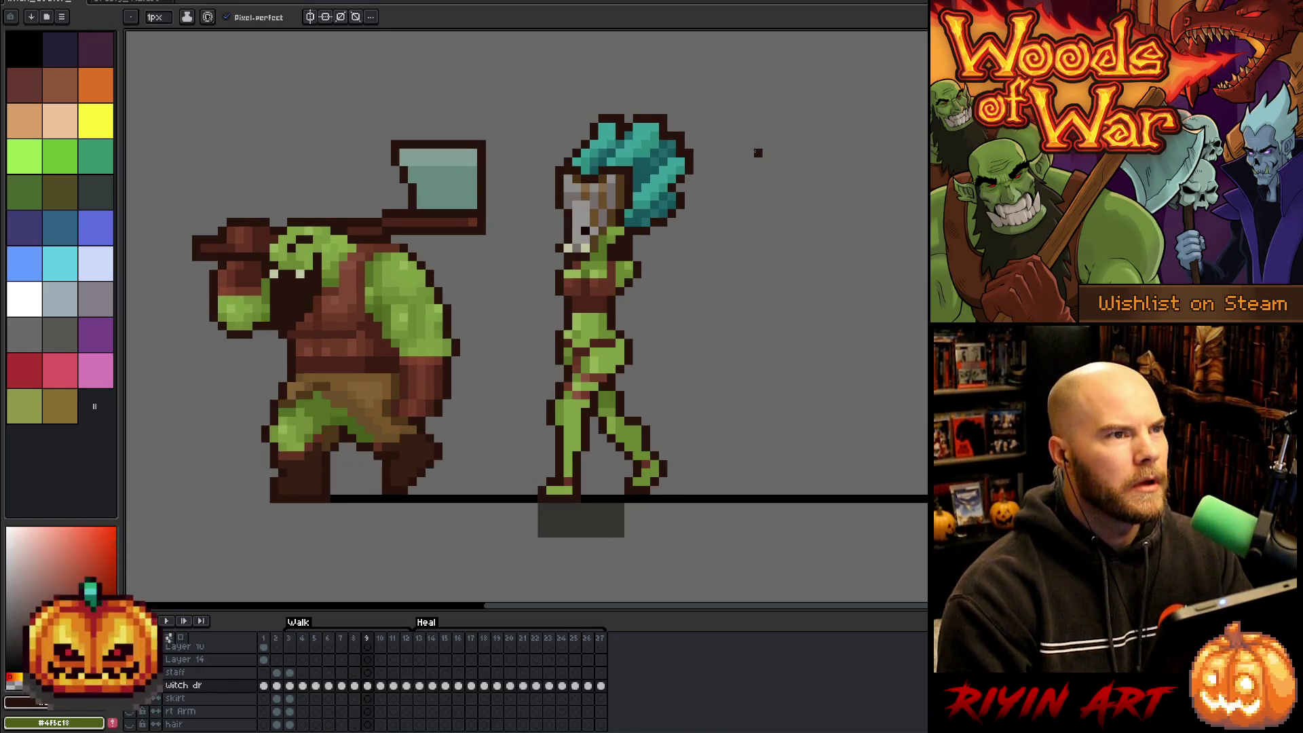
key(Left)
key(Right)
key(Left)
key(Right)
key(Left)
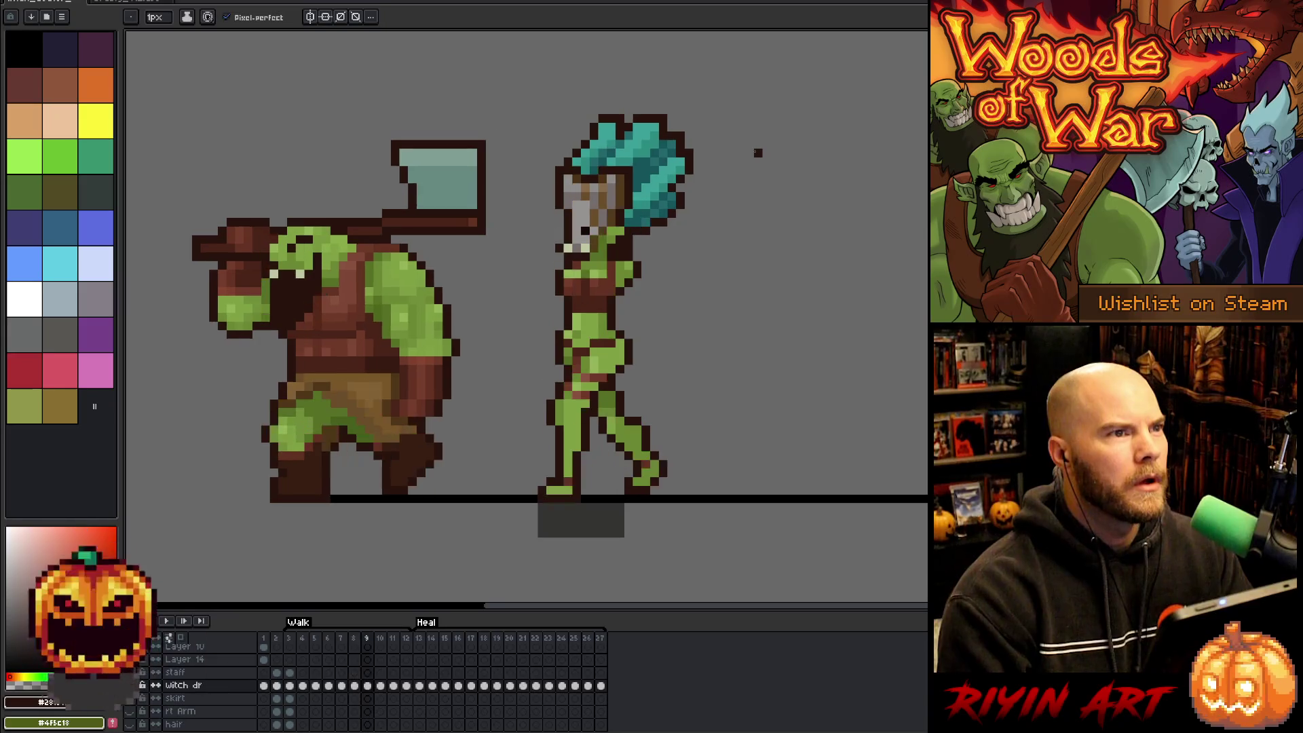
key(Right)
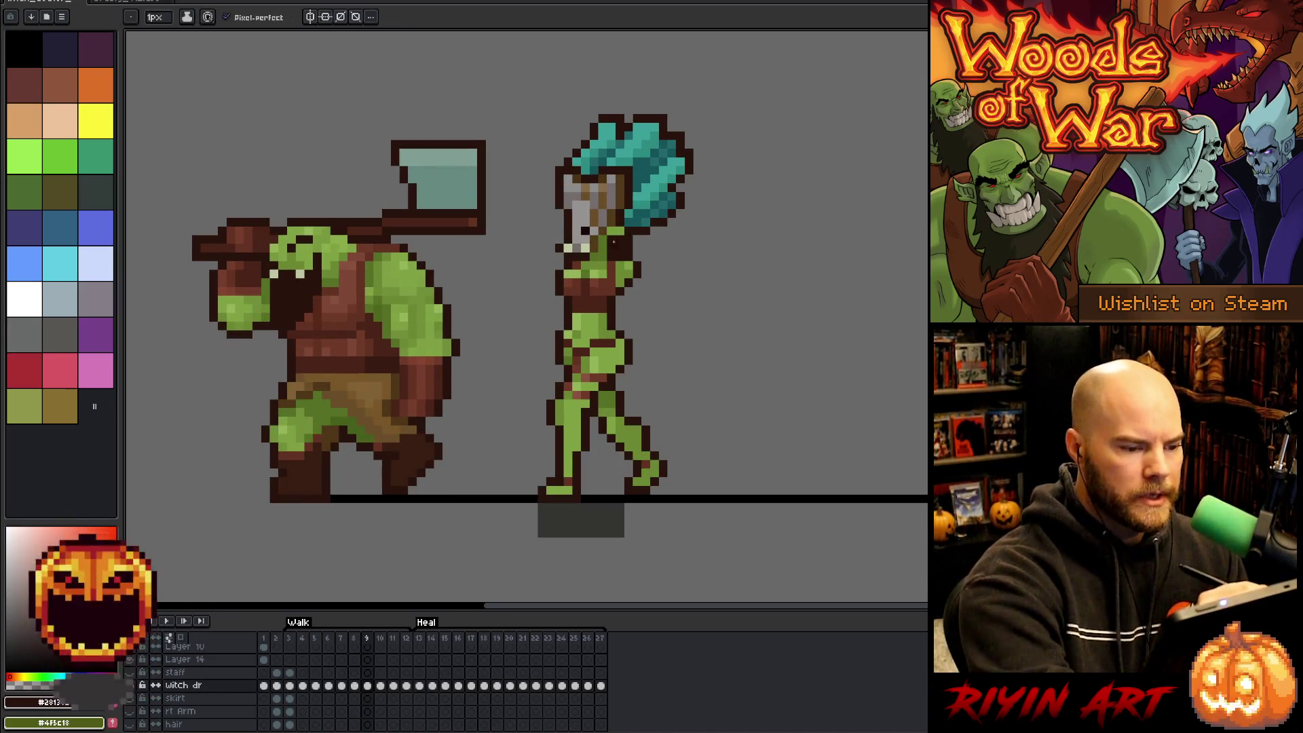
key(Left)
key(Right)
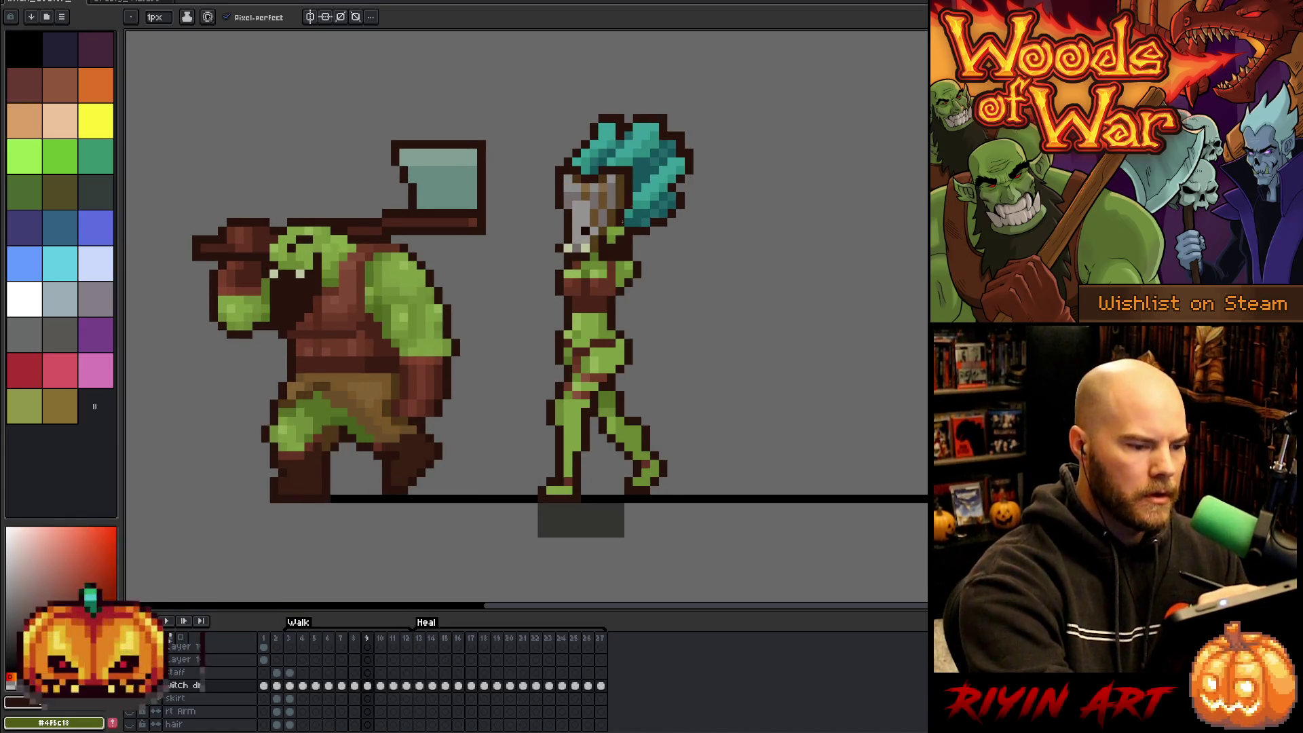
key(Left)
key(Right)
key(Left)
key(Right)
key(Left)
key(Right)
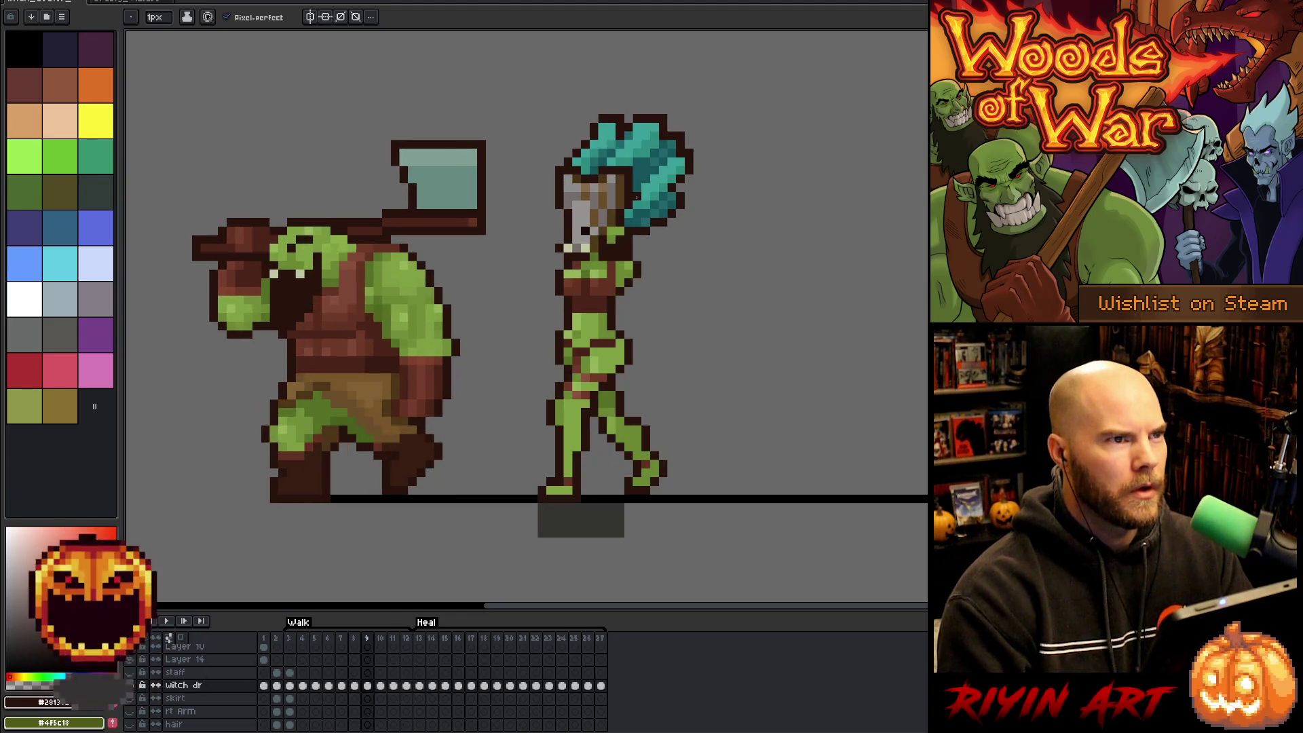
key(Left)
key(Right)
key(Left)
key(Right)
key(Left)
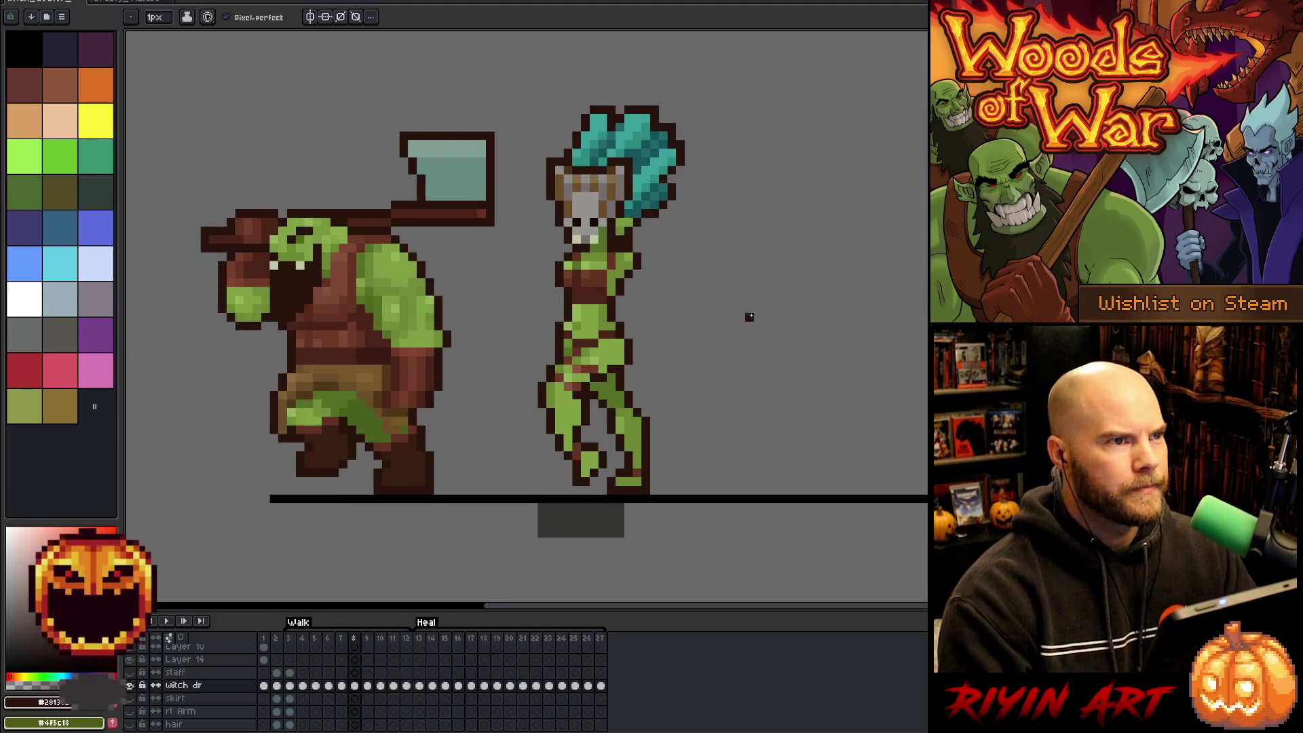
key(Right)
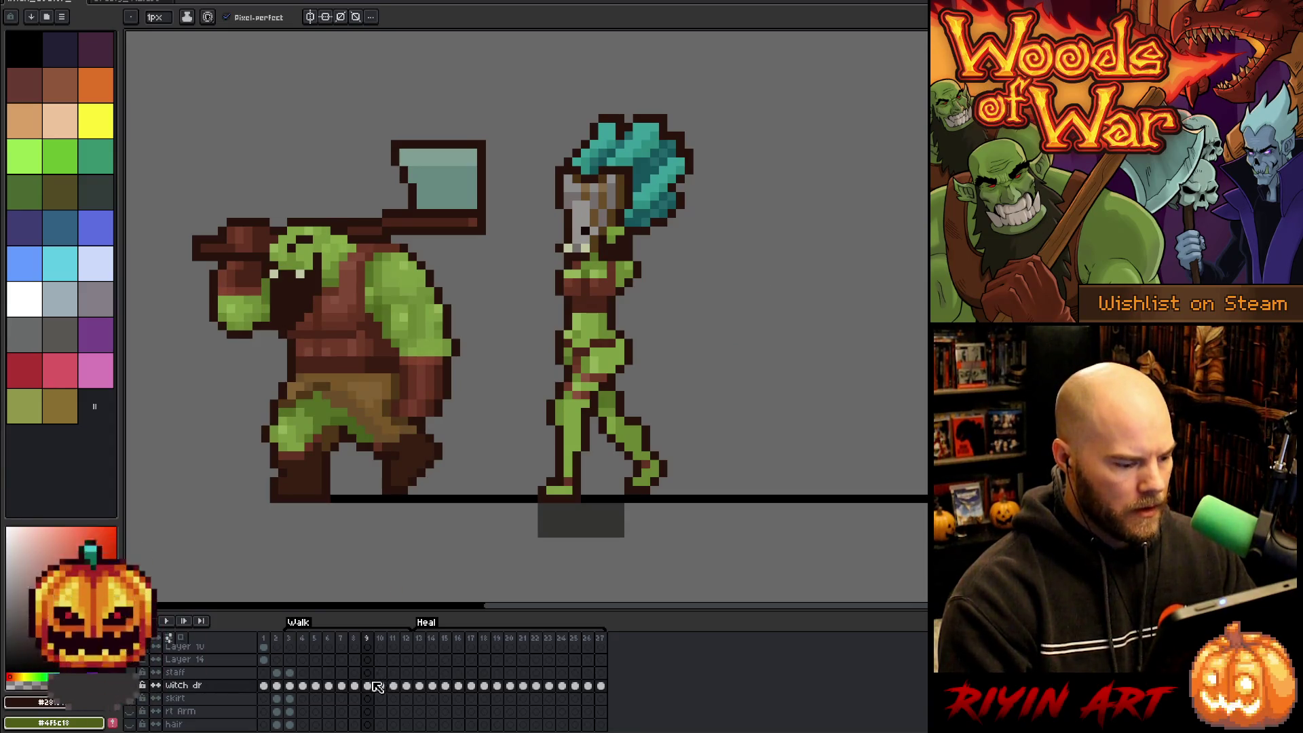
key(m)
Select the witch's head and compare it between walk frames 8 and 9.
mouse_move(543, 86)
mouse_down()
mouse_move(652, 211)
mouse_move(711, 256)
mouse_up()
key(Left)
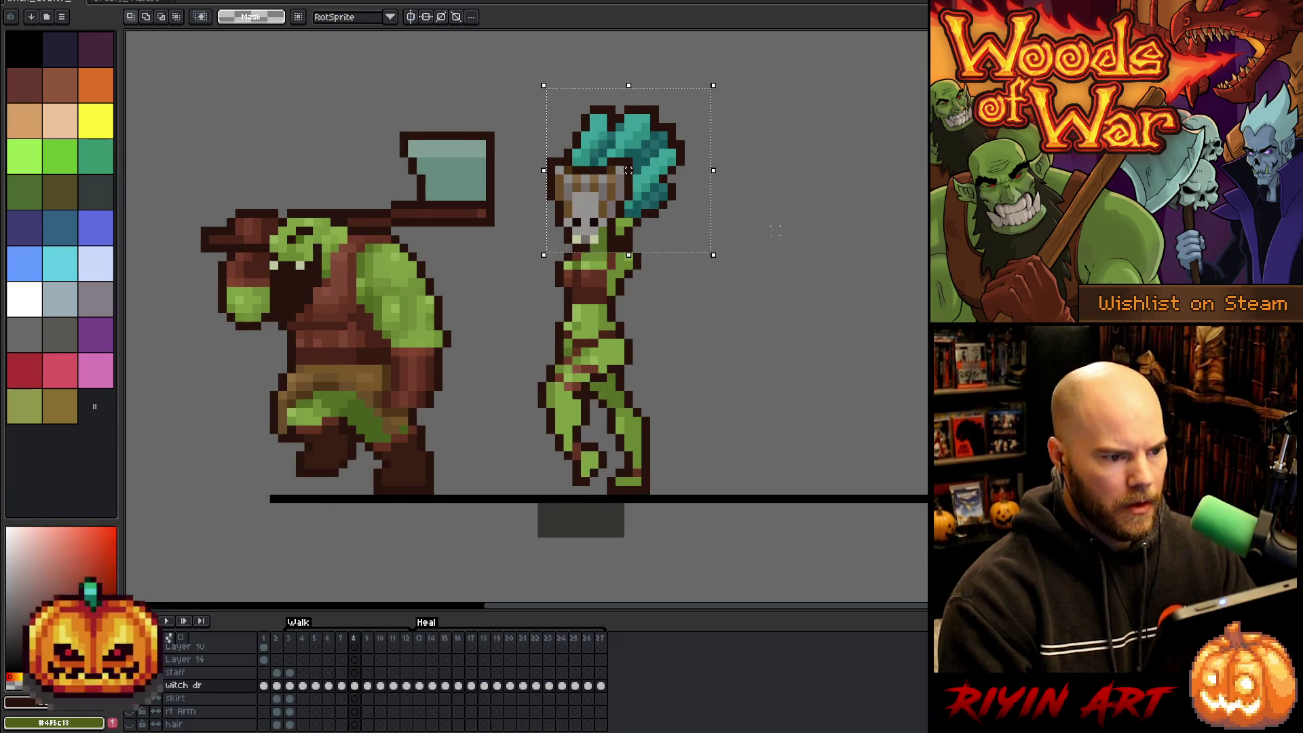
key(Right)
key(ctrl+d)
key(Left)
key(Right)
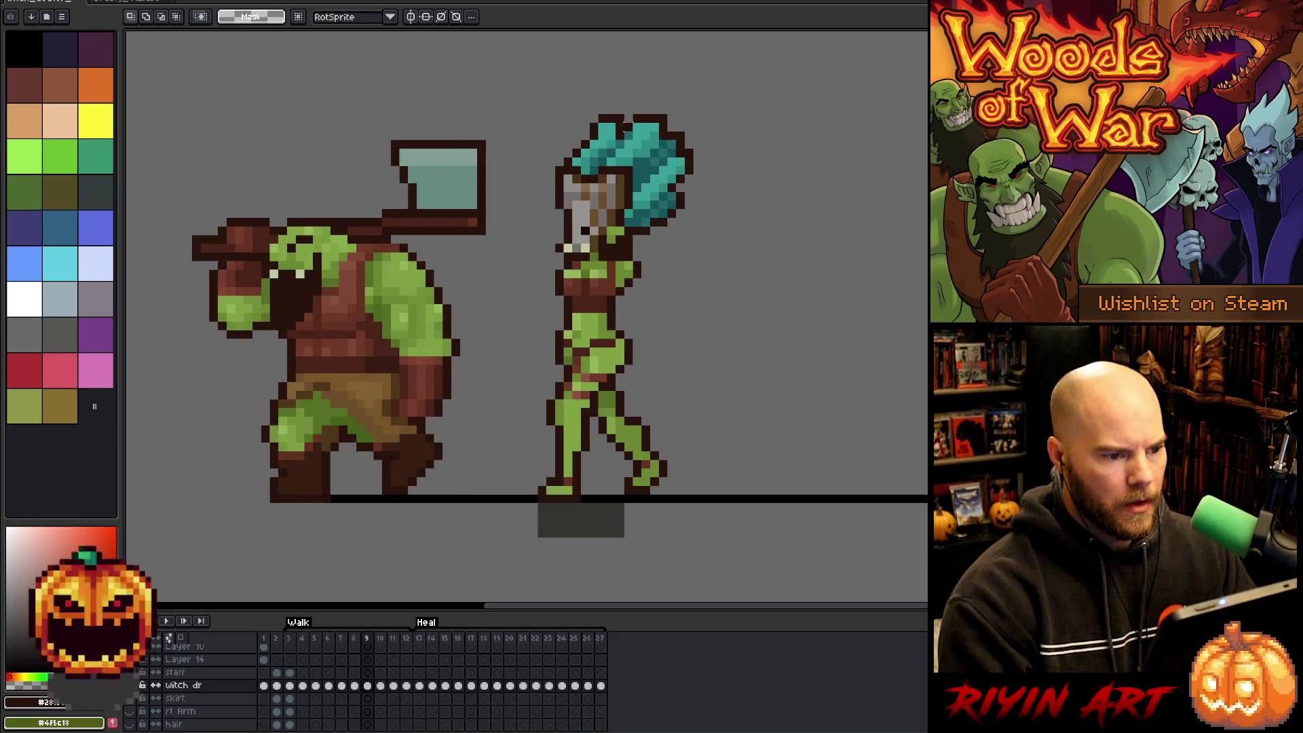
key(Left)
key(Right)
Select the witch's whole head and place it in walk frame 10.
drag(572, 97, 626, 131)
key(ctrl+d)
drag(519, 78, 713, 255)
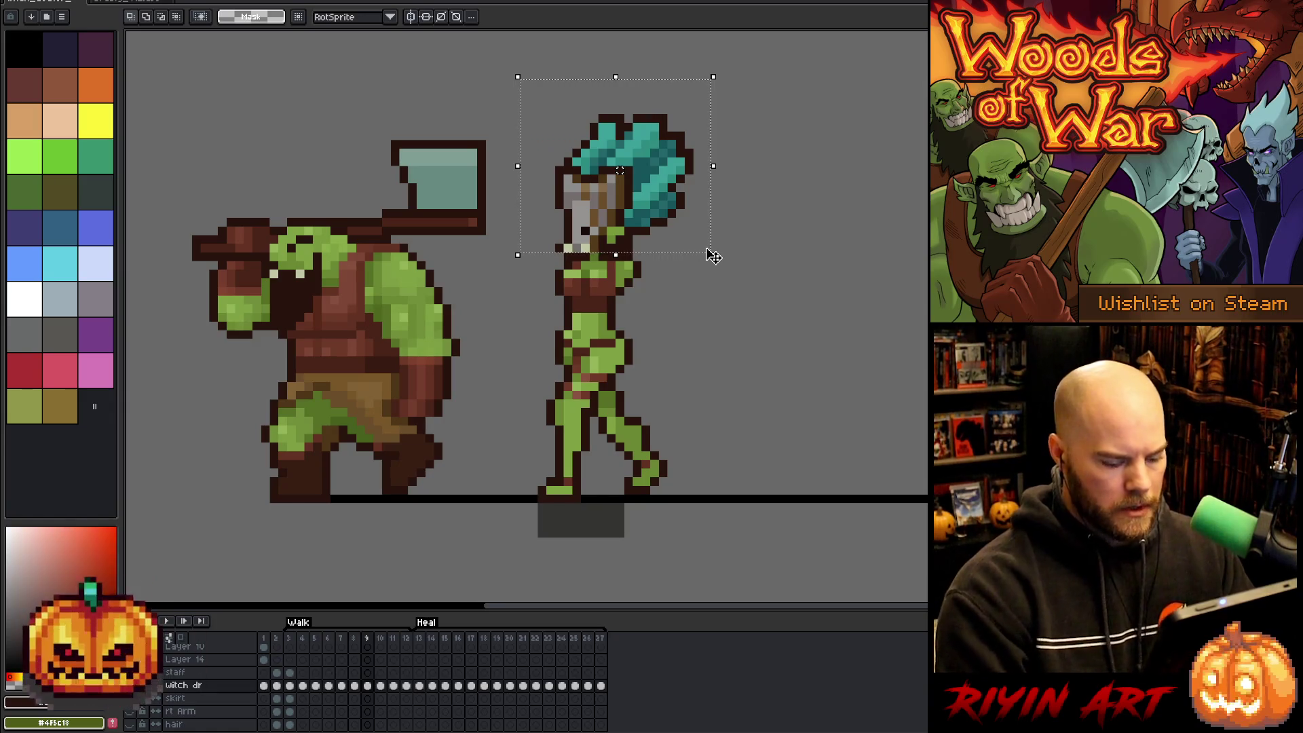
key(Right)
key(Right)
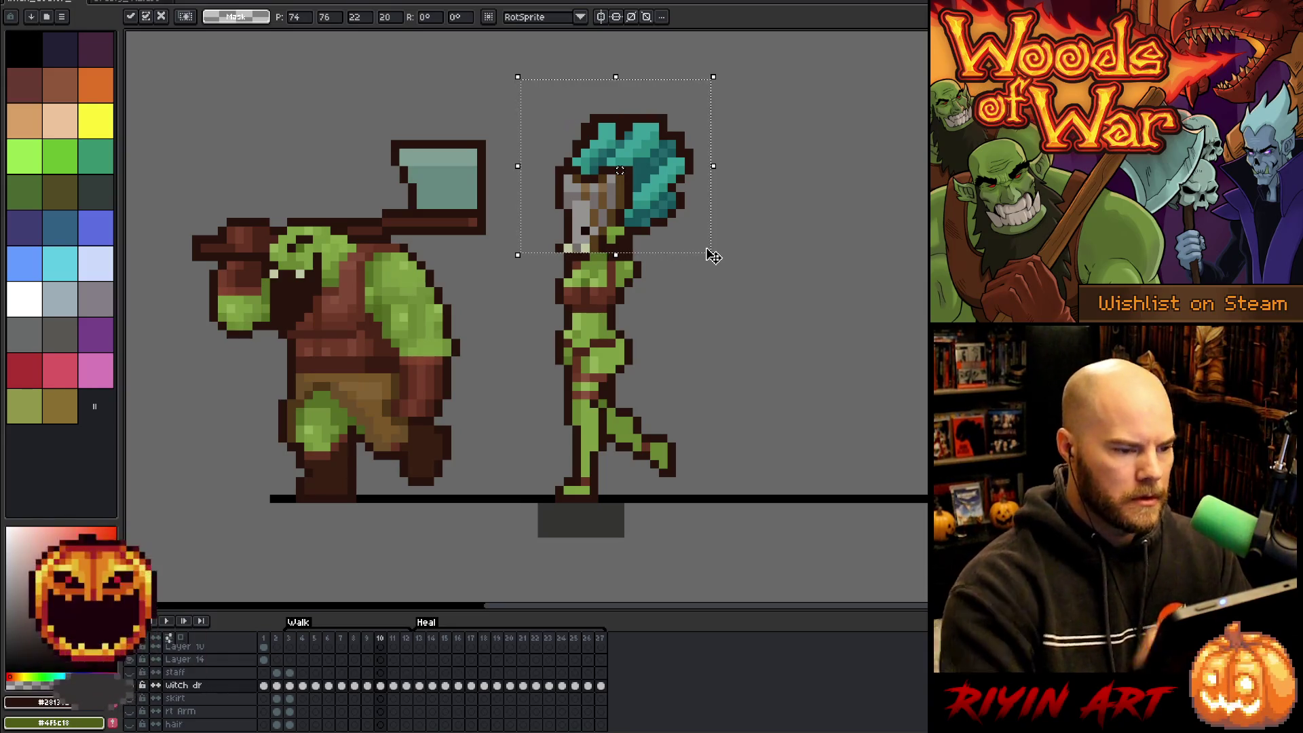
key(ctrl+d)
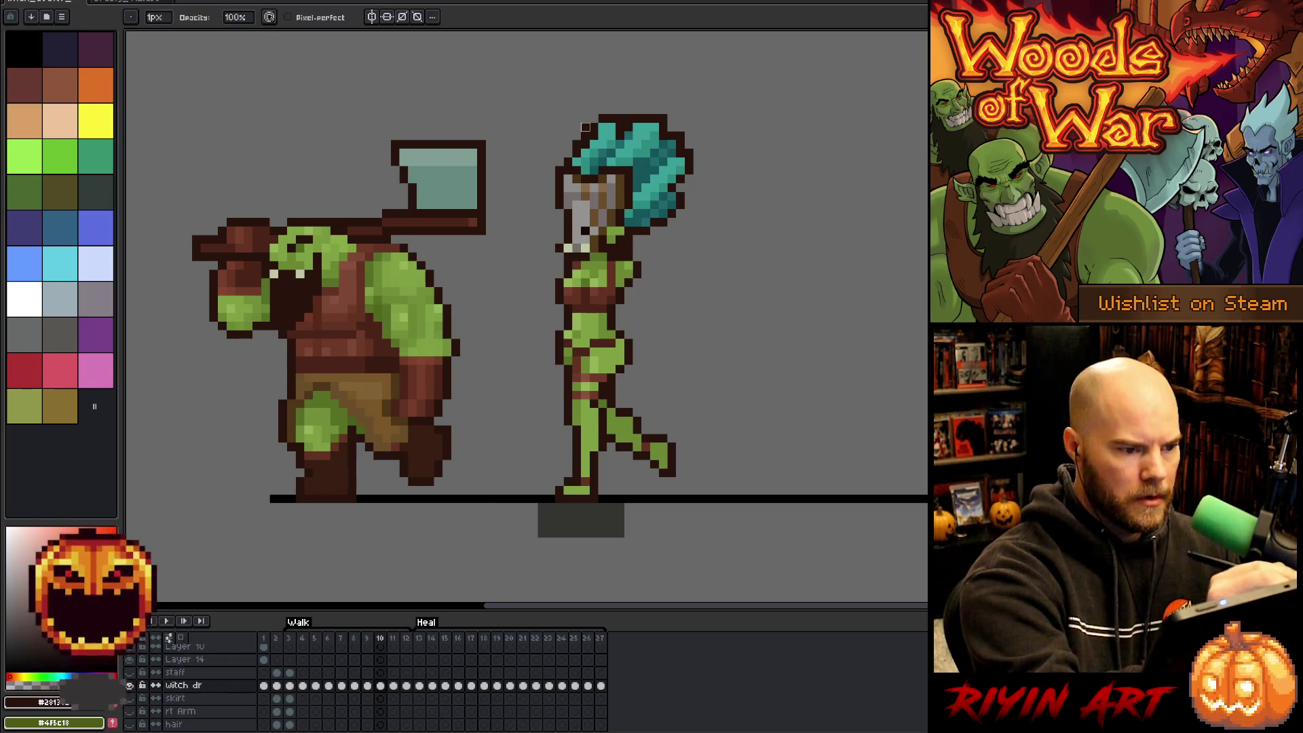
Flip through walk frames 8 to 11 to check the head bob, then lasso the teal hair.
key(Left)
key(Right)
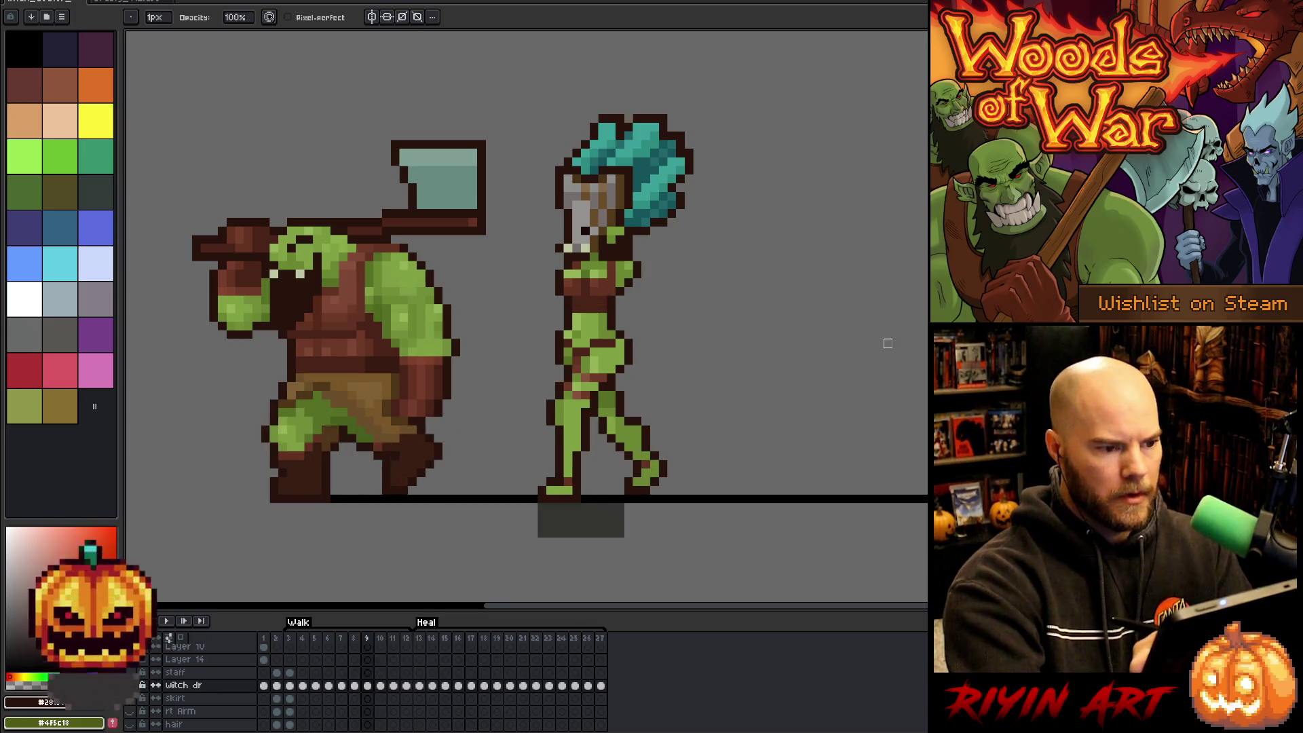
key(Left)
key(Right)
key(Left)
key(Right)
key(Left)
key(Left)
key(Right)
key(Left)
key(Right)
key(Left)
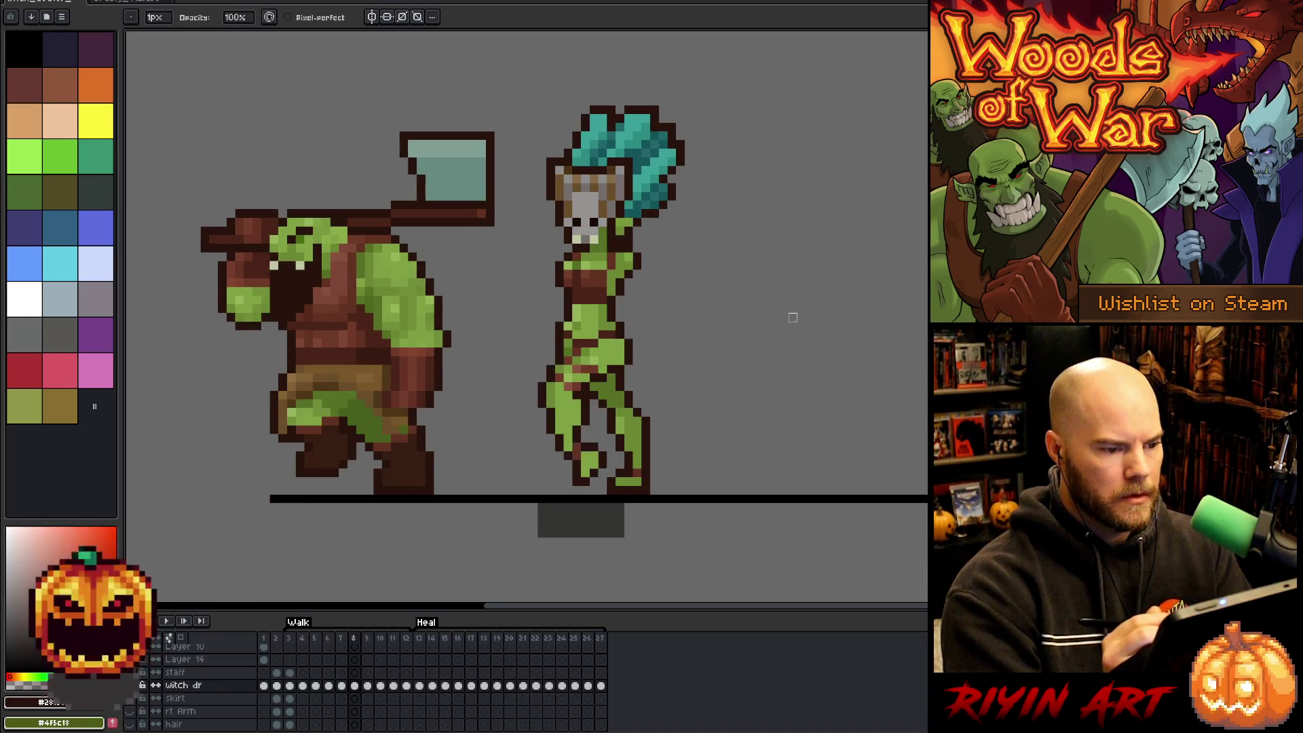
key(Right)
key(Left)
key(Right)
key(Right)
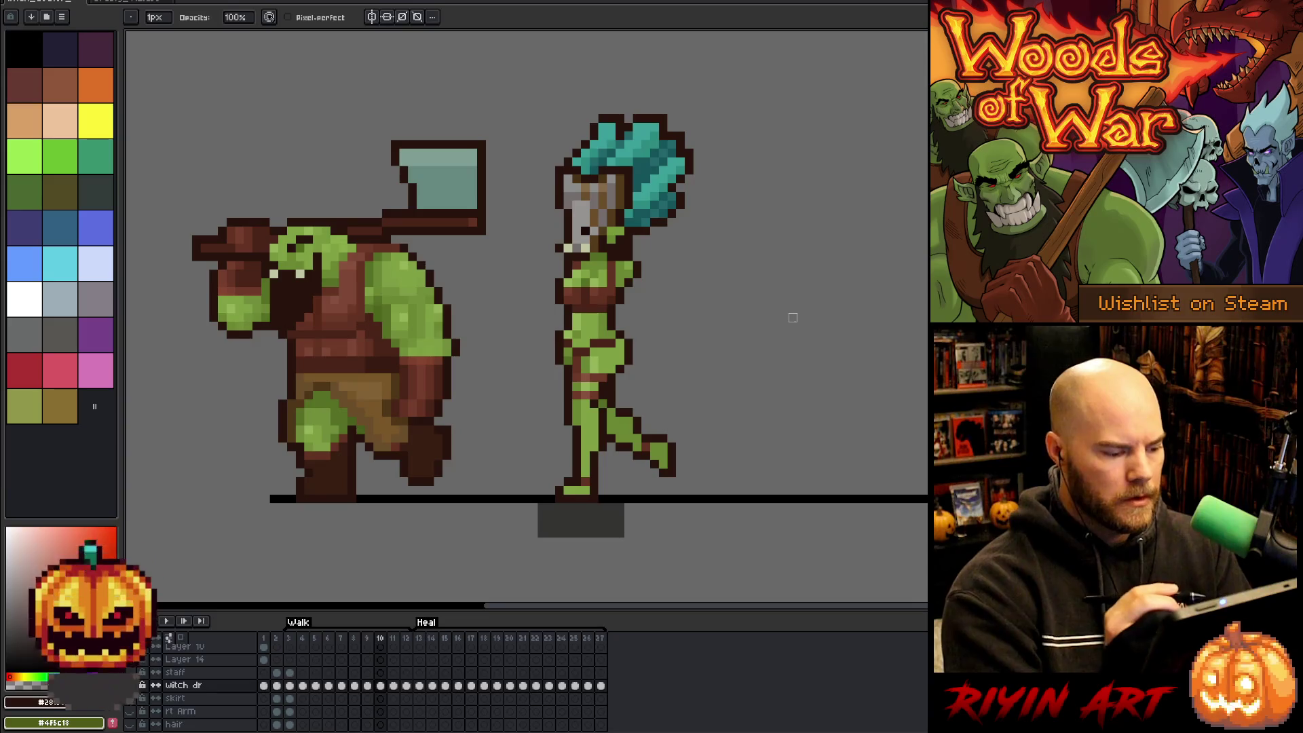
key(Right)
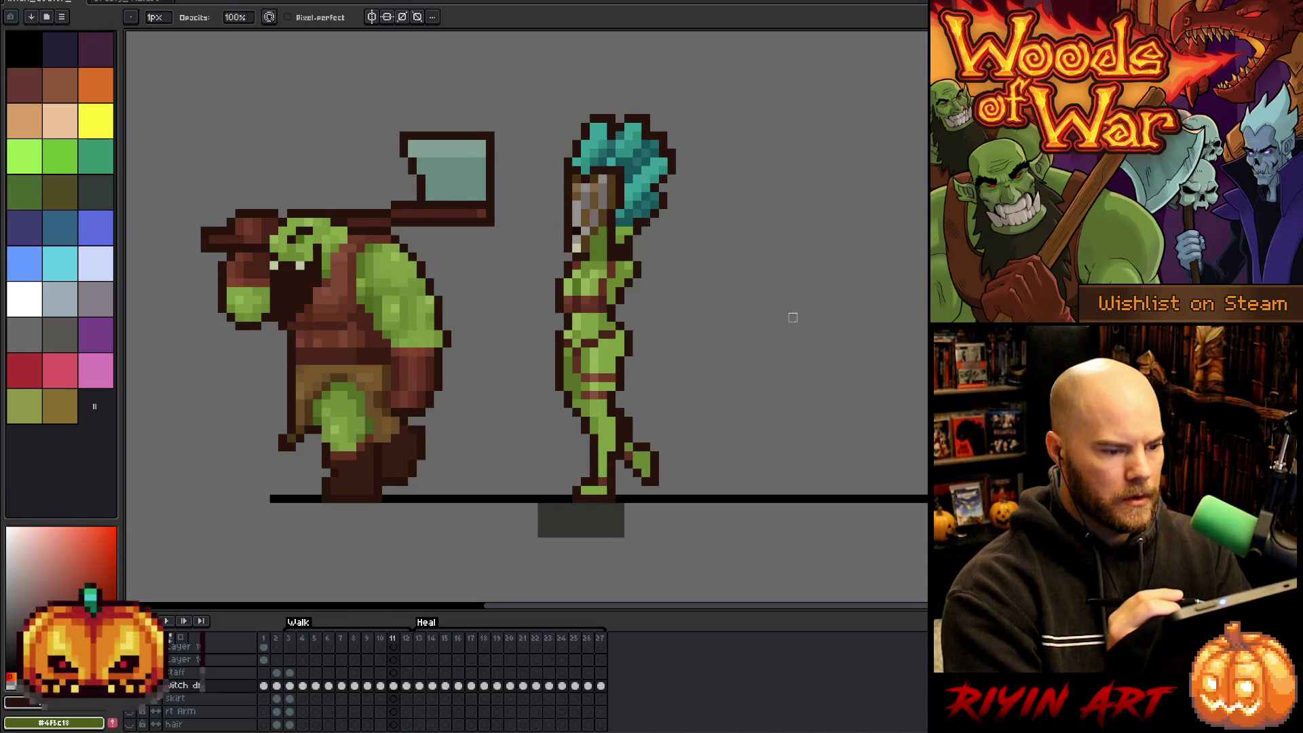
key(Left)
key(Right)
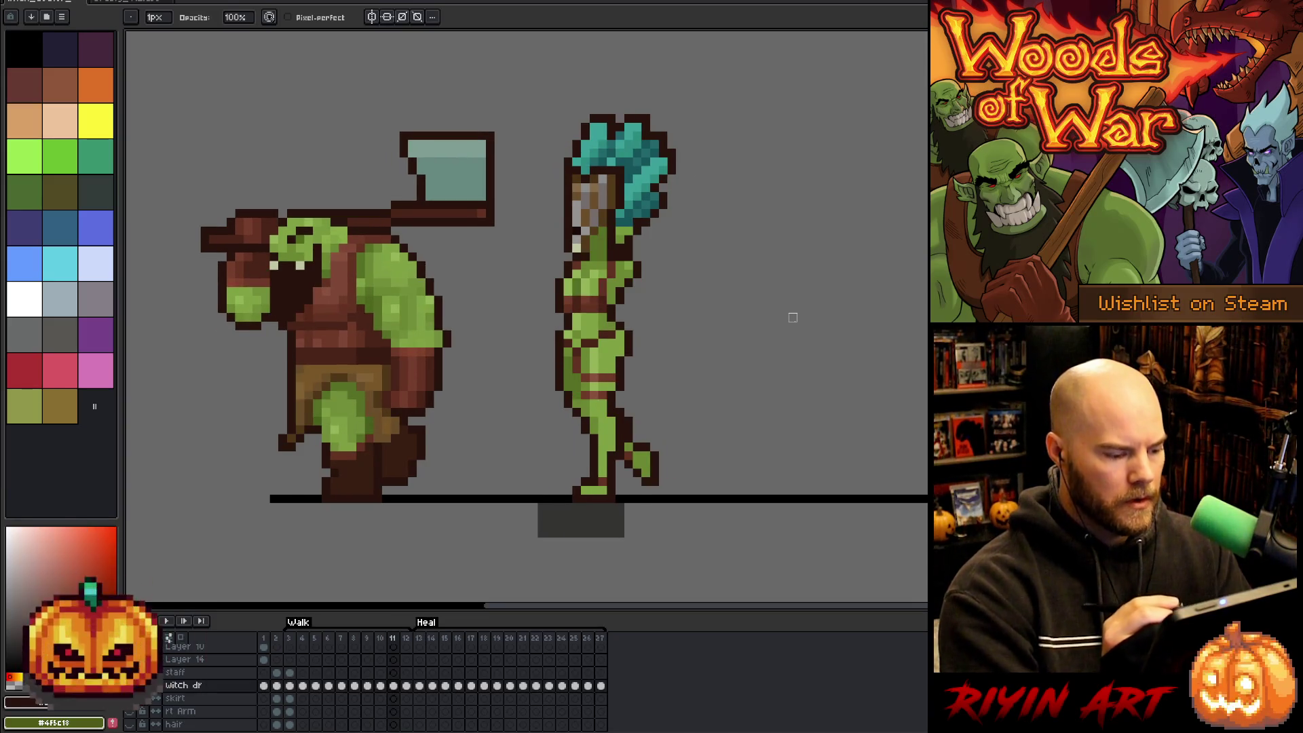
key(Left)
key(q)
mouse_move(724, 150)
mouse_down()
mouse_move(642, 239)
mouse_move(636, 166)
mouse_move(580, 162)
mouse_move(742, 116)
mouse_move(739, 125)
mouse_up()
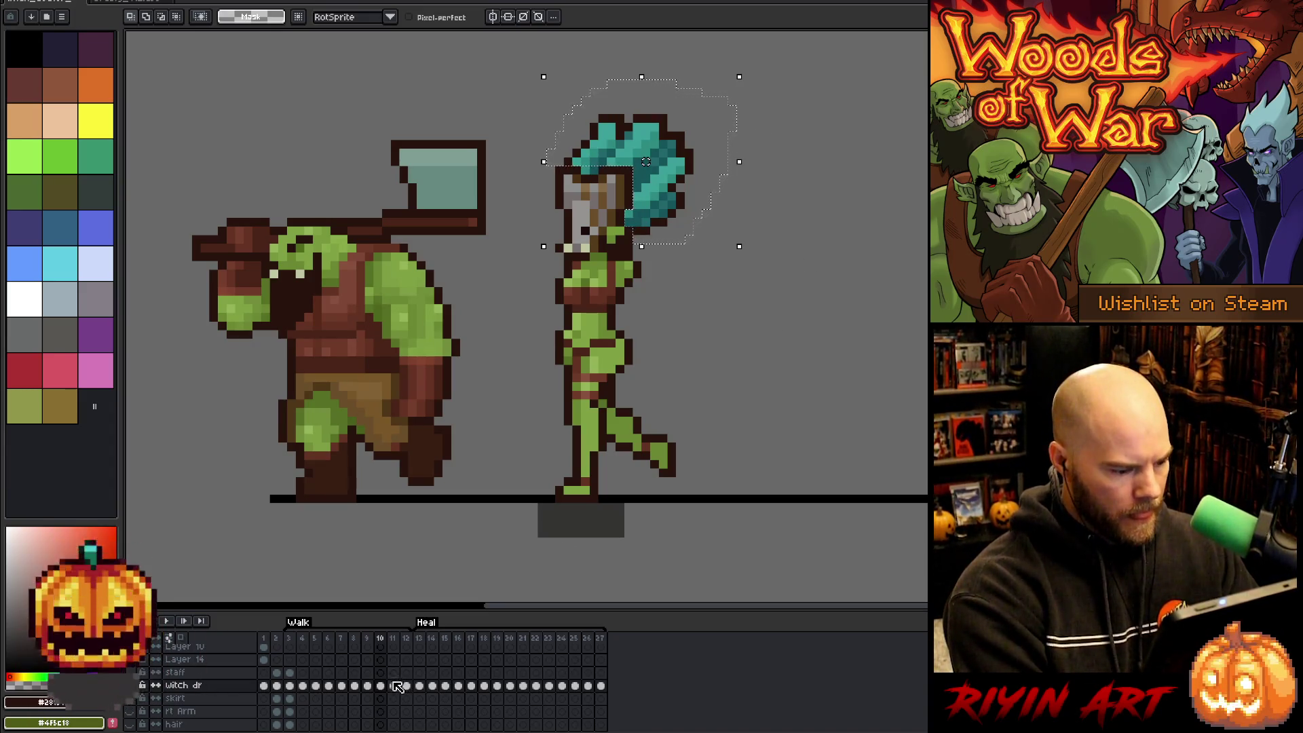
Add a new layer and paste the copied hair into its frame 11.
key(shift+n)
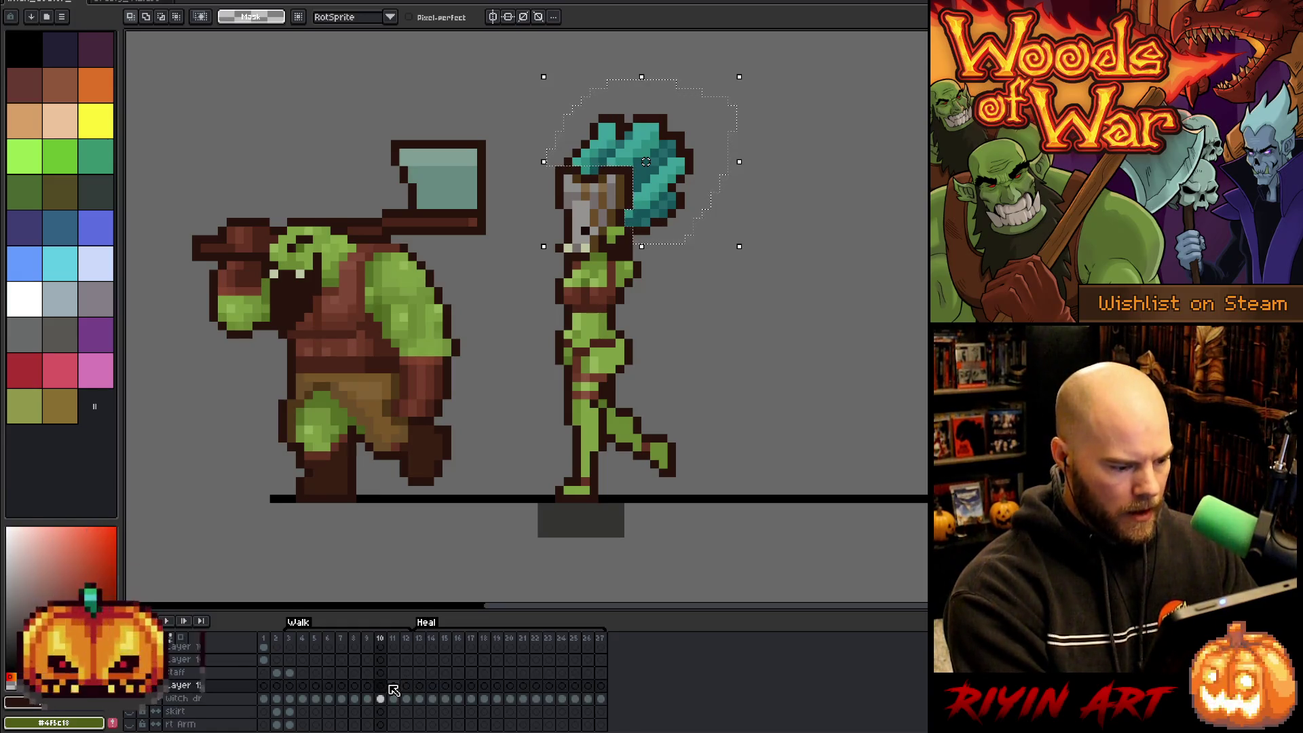
click(395, 687)
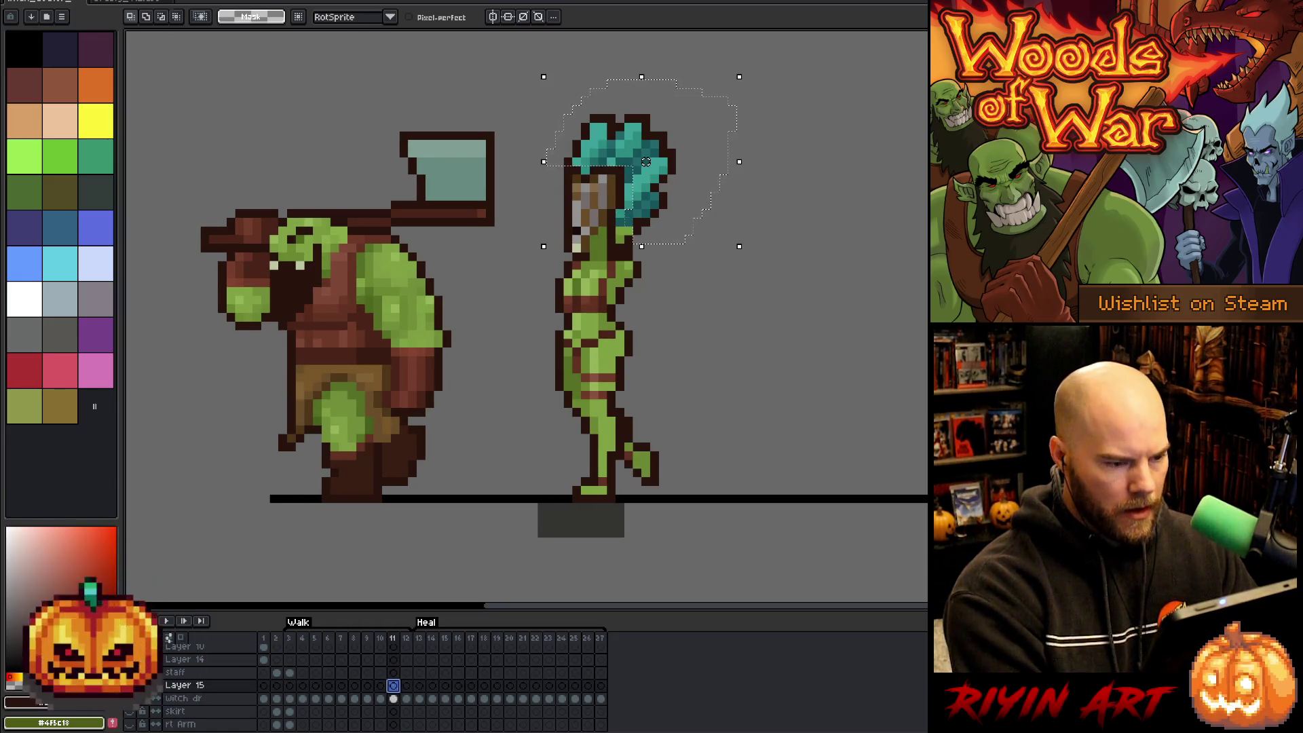
key(ctrl+v)
click(394, 698)
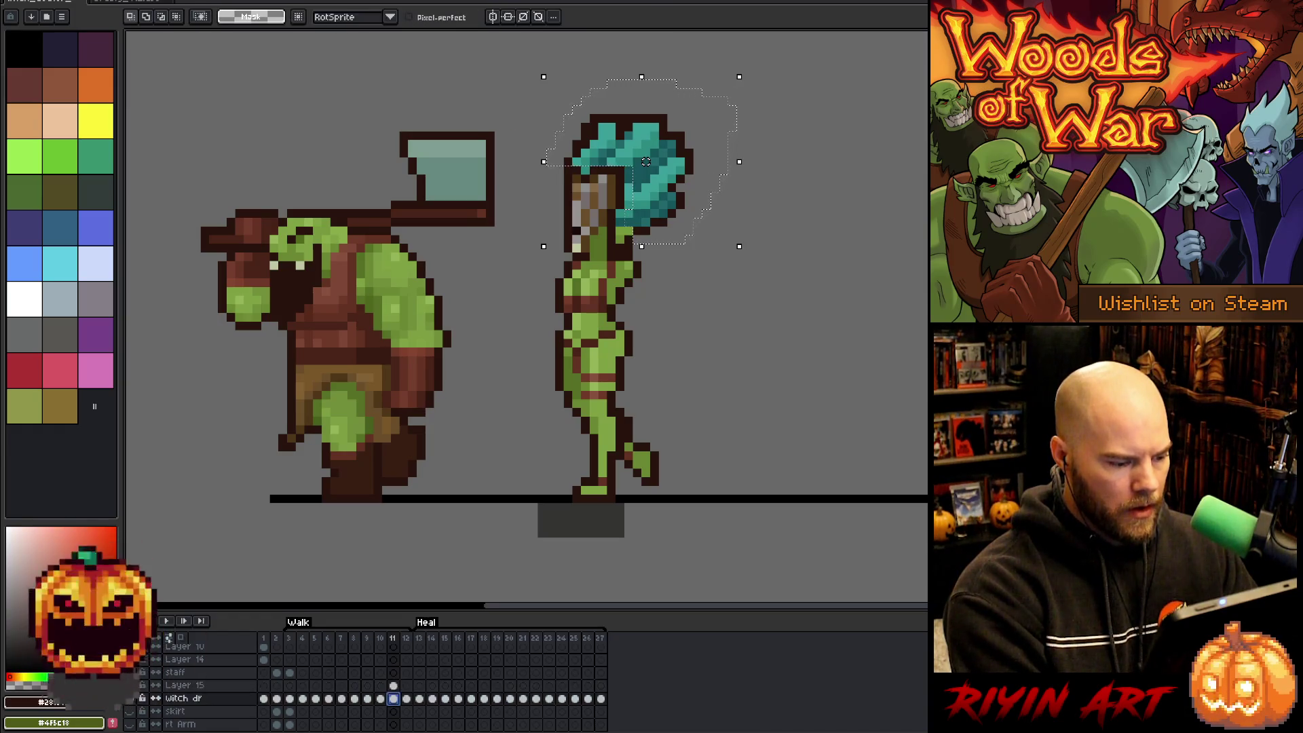
key(ctrl+d)
key(b)
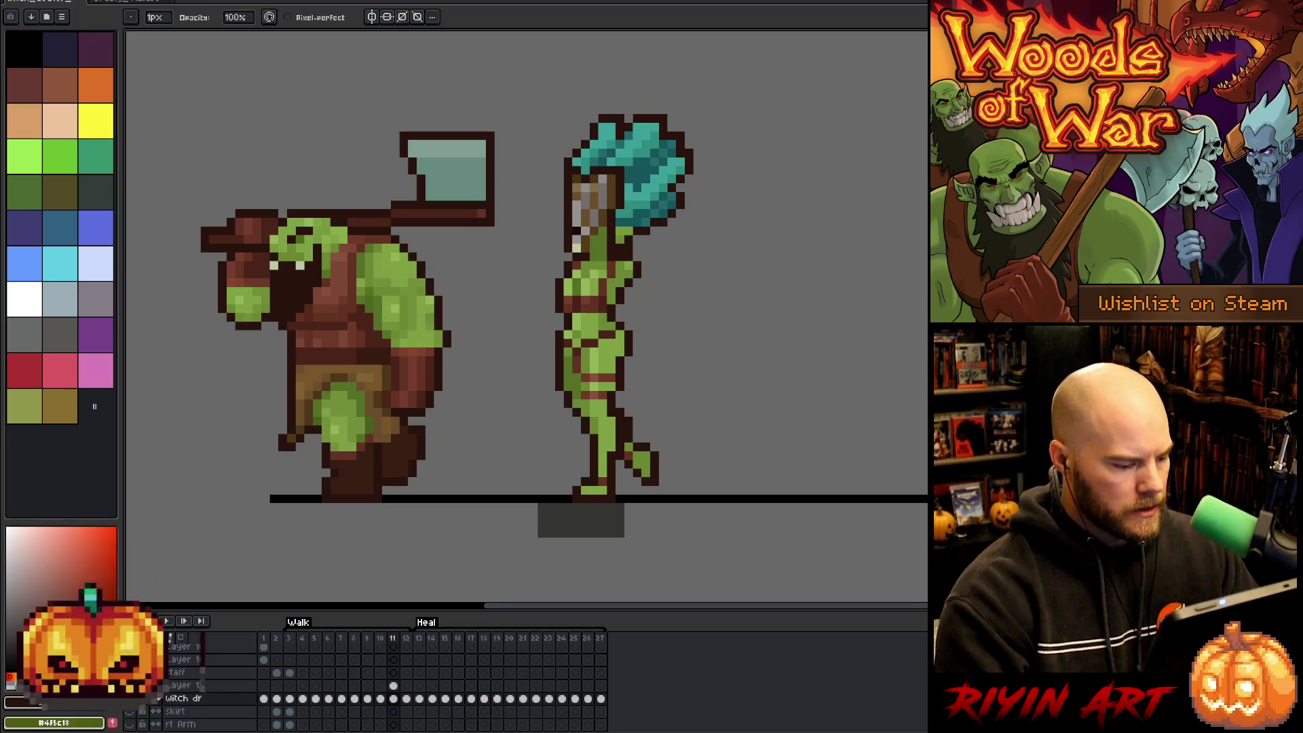
Marquee-select the top of the pasted hair and compare with frame 10.
click(392, 686)
key(m)
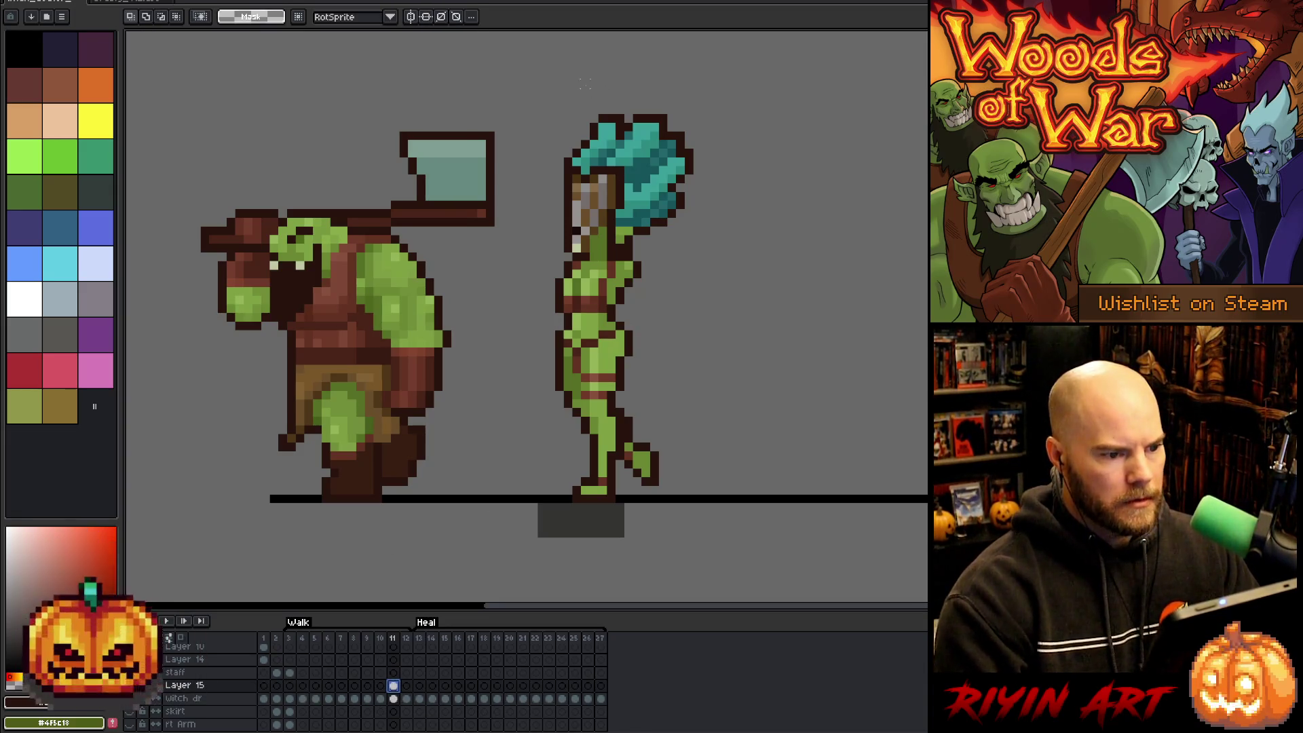
drag(667, 106, 713, 134)
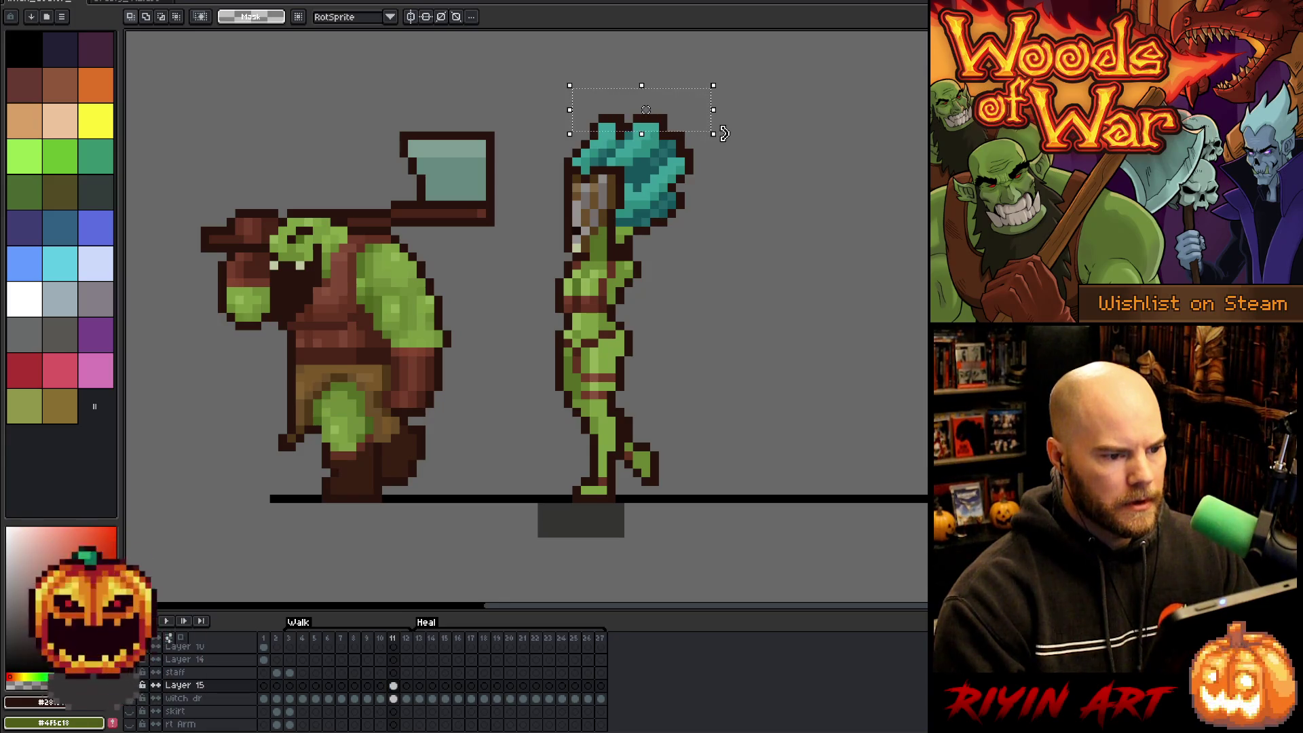
drag(582, 96, 714, 133)
key(ctrl+d)
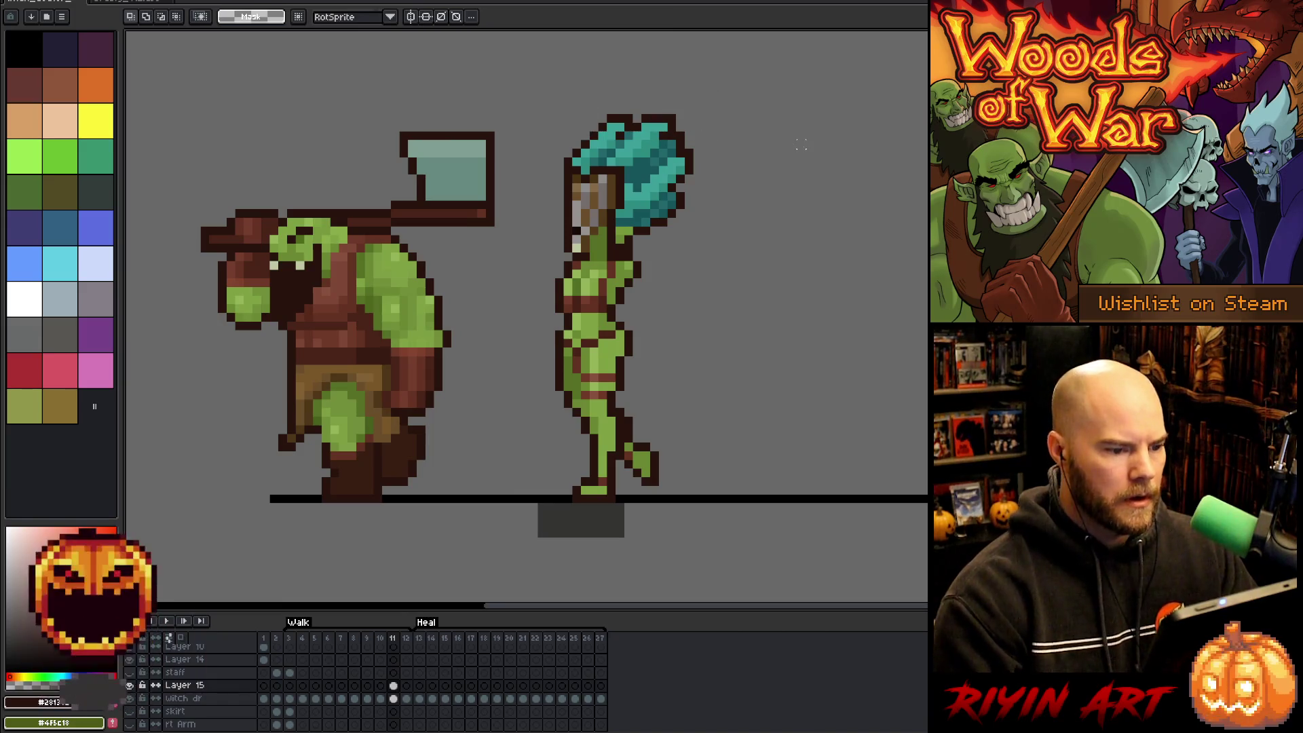
key(comma)
key(period)
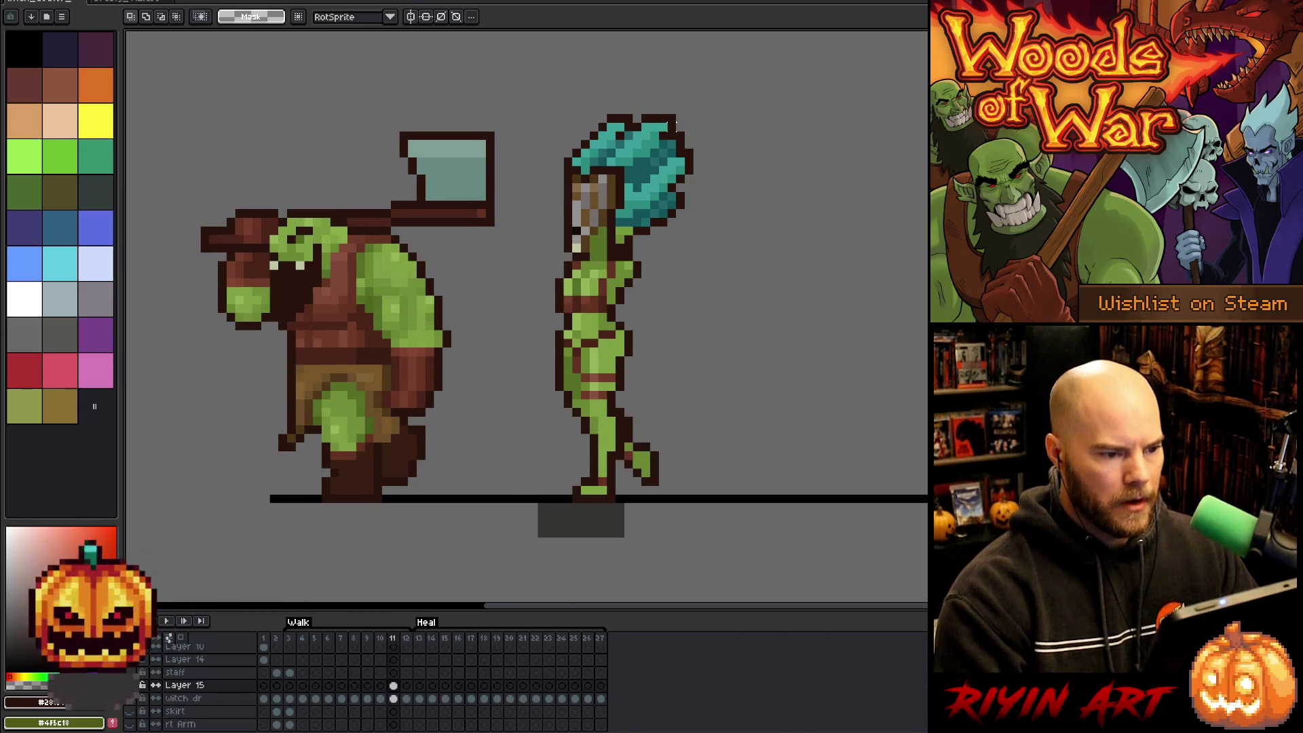
Move the right chunk of the hair outward to the right and compare frames 10 and 11.
mouse_move(710, 132)
mouse_down()
mouse_move(660, 203)
mouse_move(669, 234)
mouse_up()
mouse_move(725, 326)
mouse_down()
mouse_move(677, 282)
mouse_move(642, 166)
mouse_up()
click(730, 226)
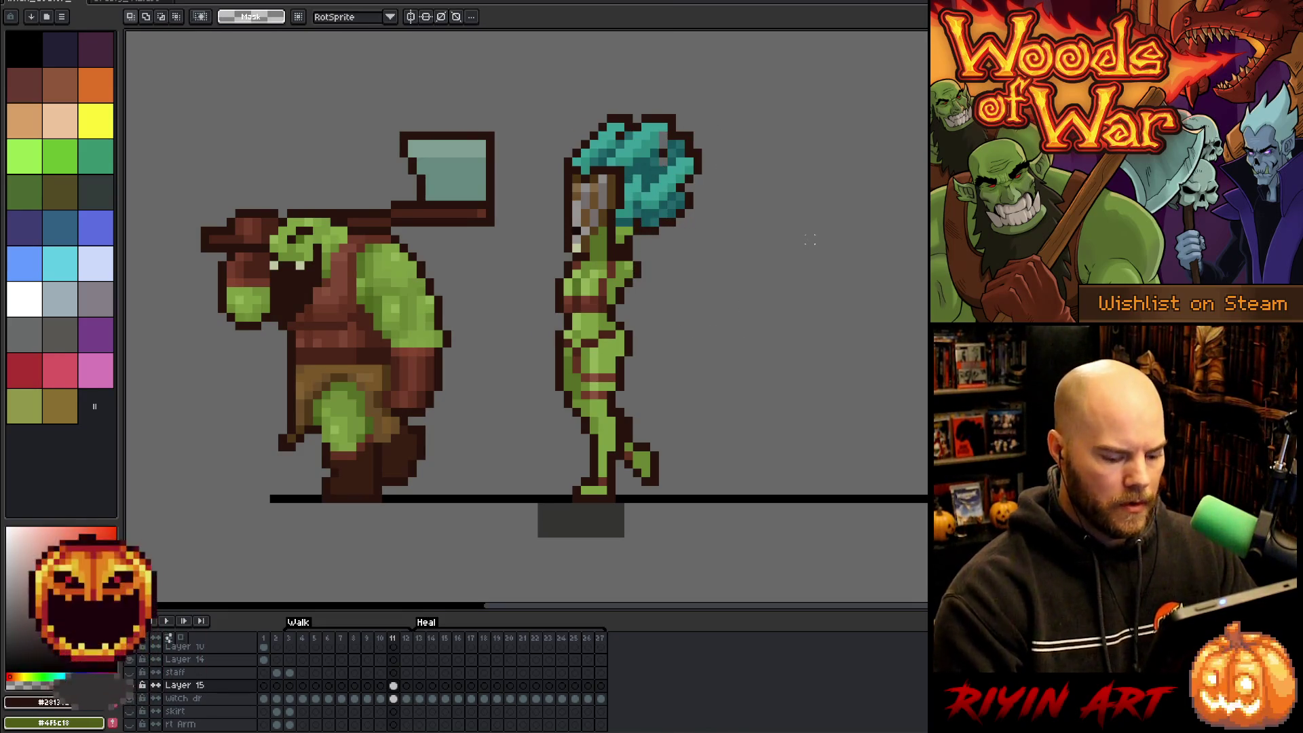
key(Left)
key(Right)
key(Left)
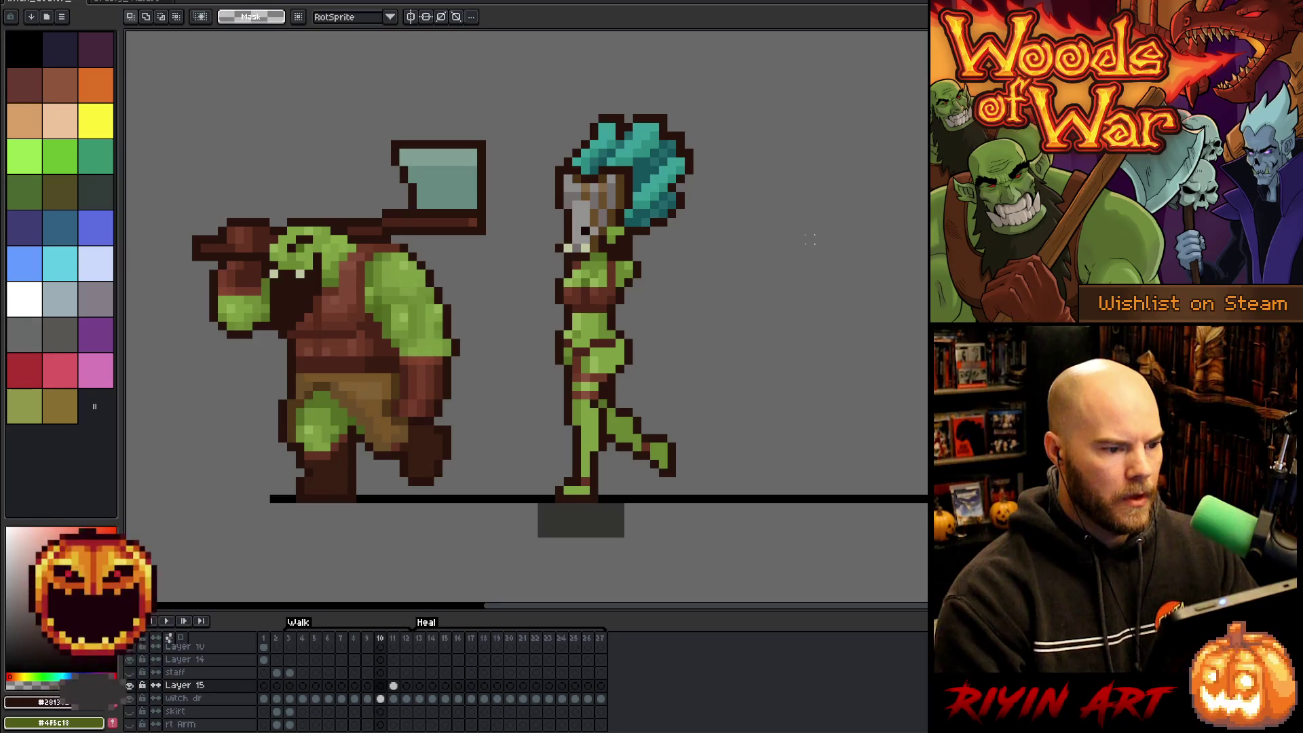
key(Right)
key(Left)
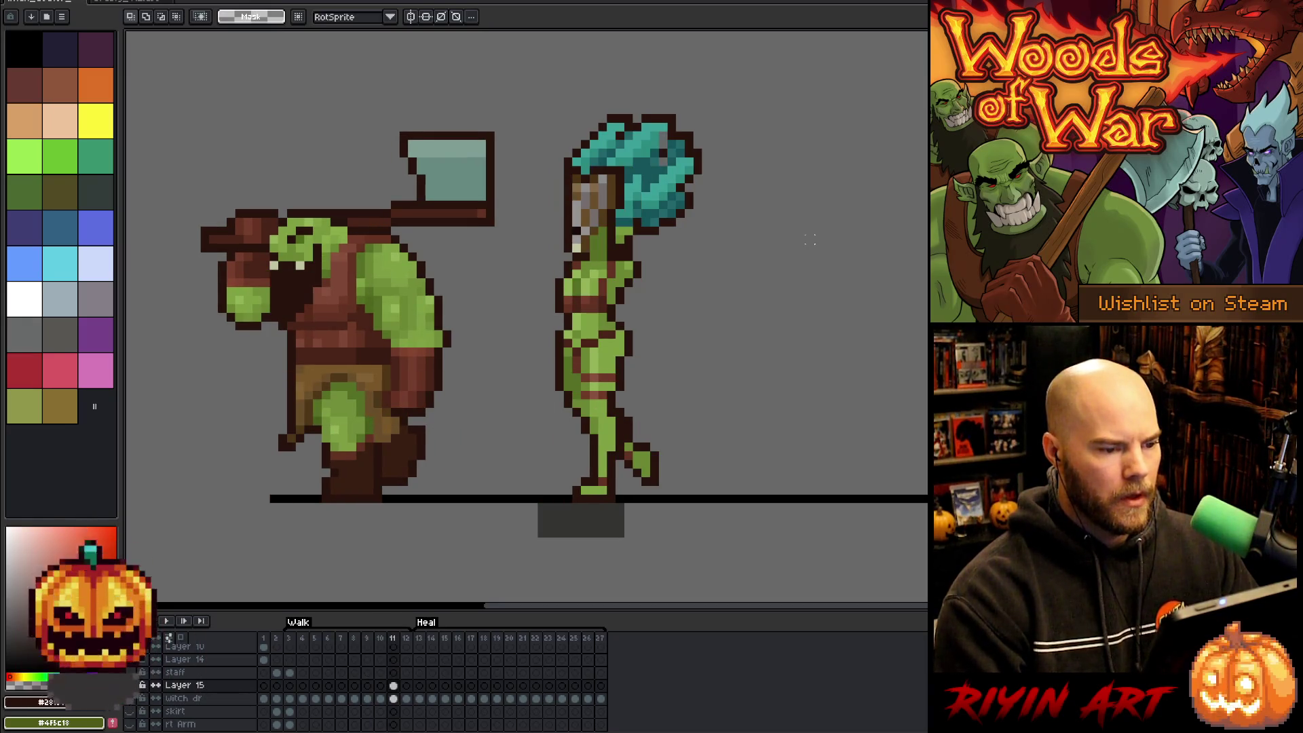
key(Right)
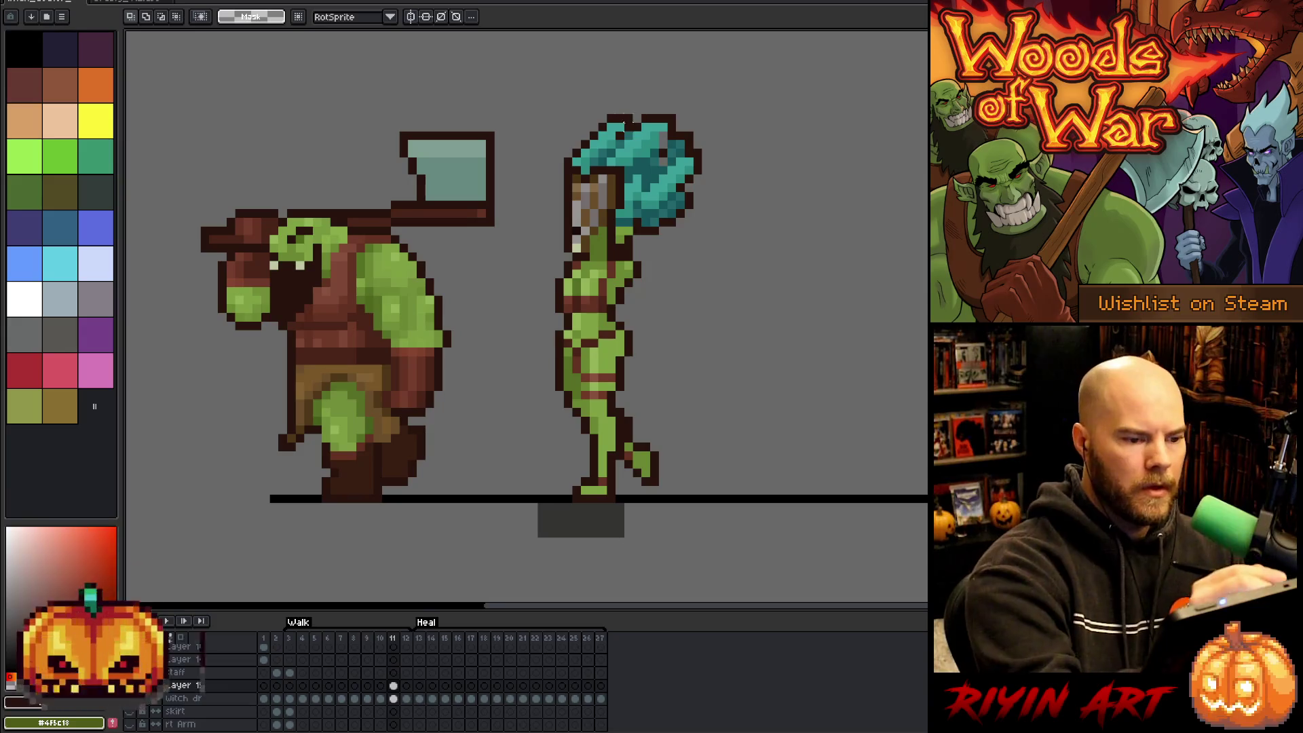
key(b)
alt+click(620, 153)
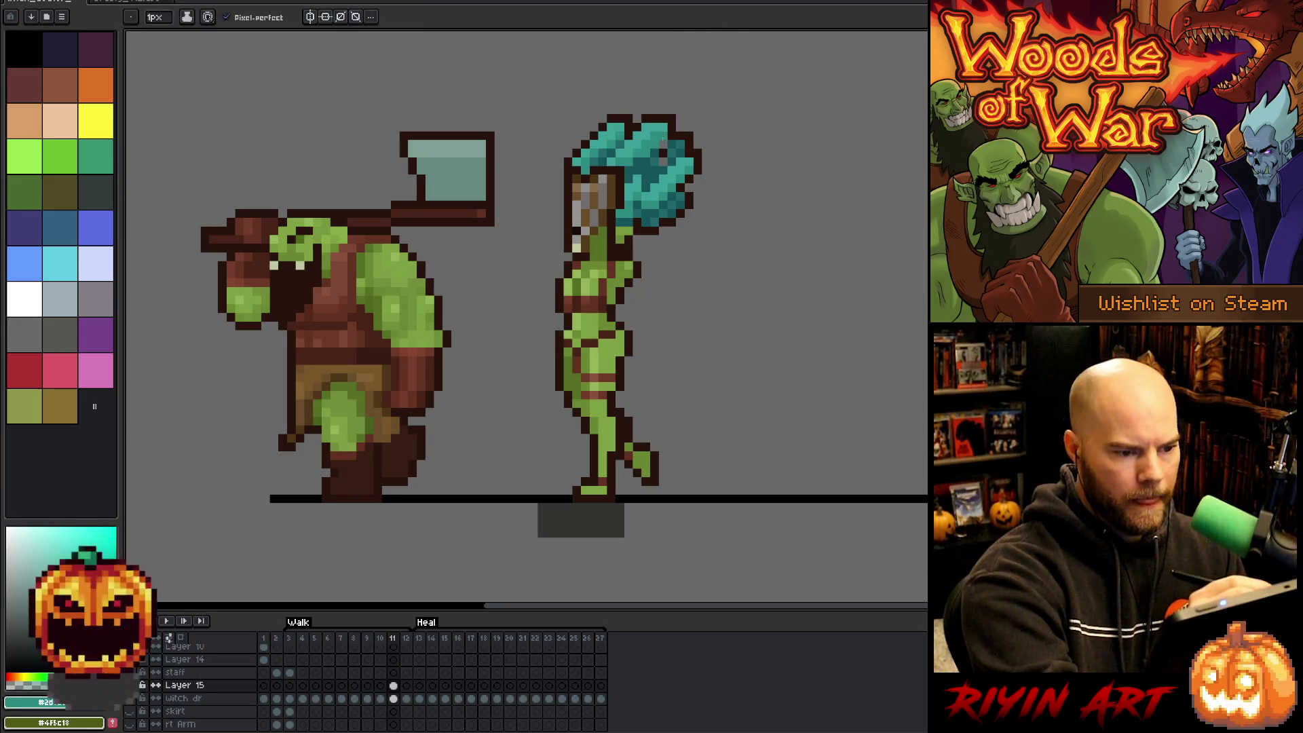
Sample several dark, mid and light teals from the witch's hair.
alt+click(663, 161)
key(alt)
alt+click(668, 154)
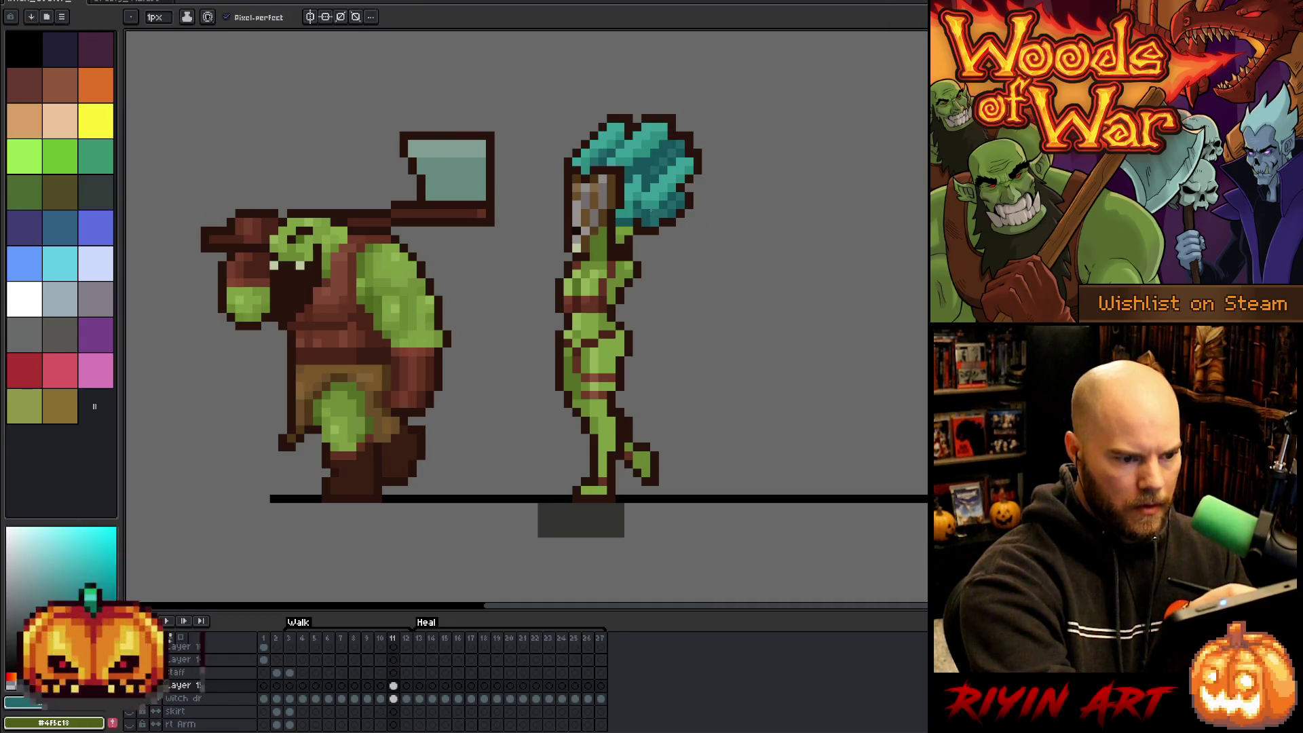
alt+click(689, 66)
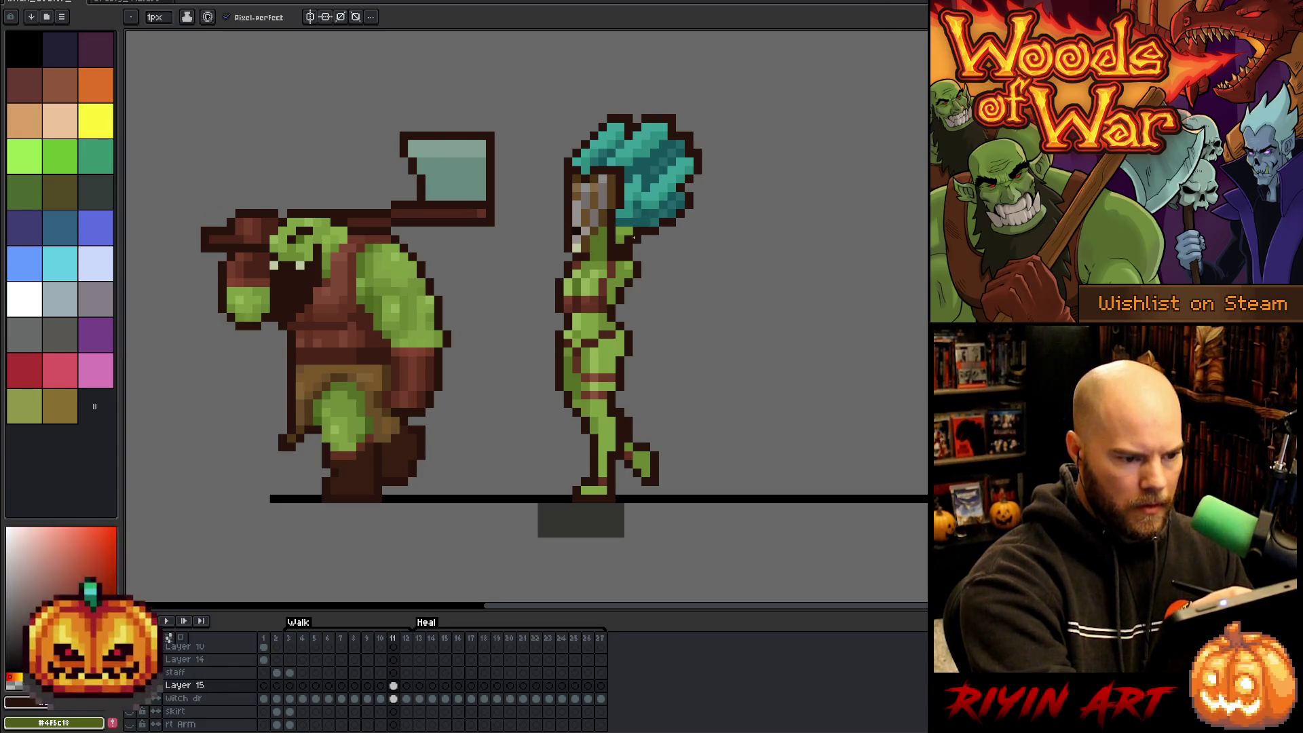
alt+click(681, 178)
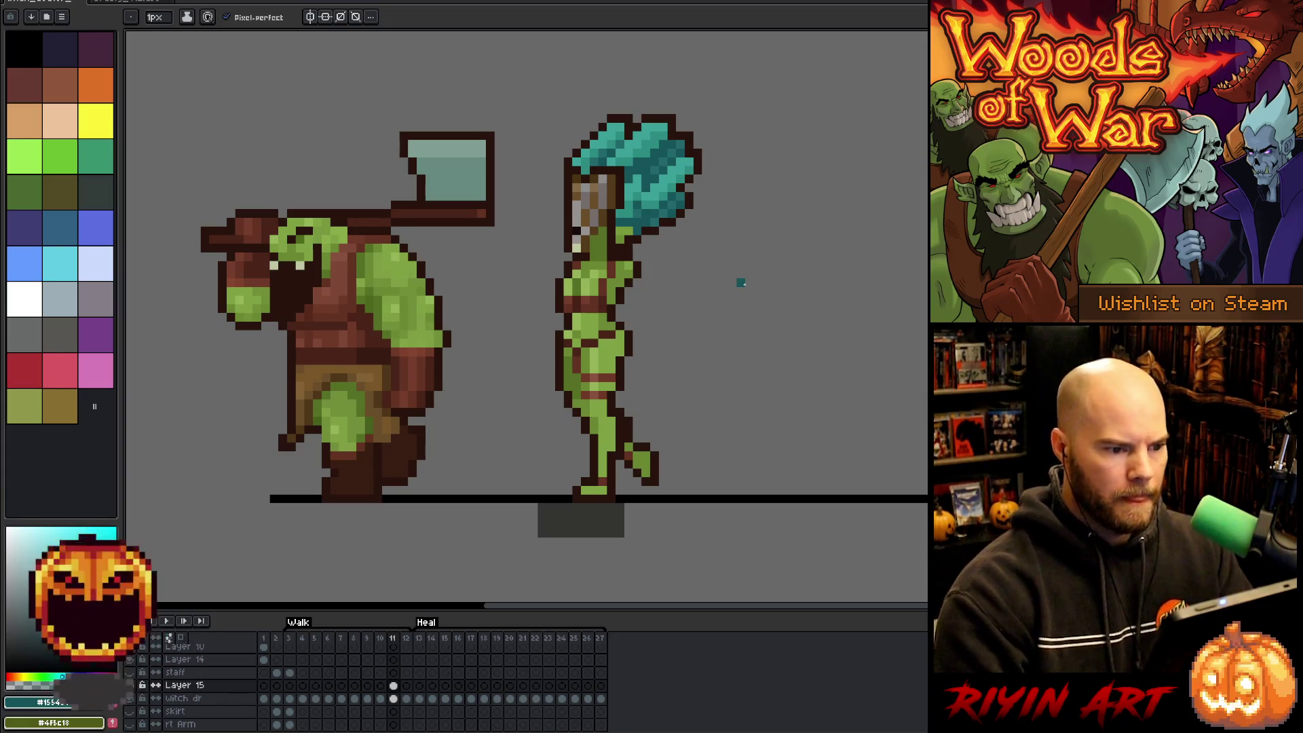
alt+click(655, 144)
alt+click(646, 204)
alt+click(636, 211)
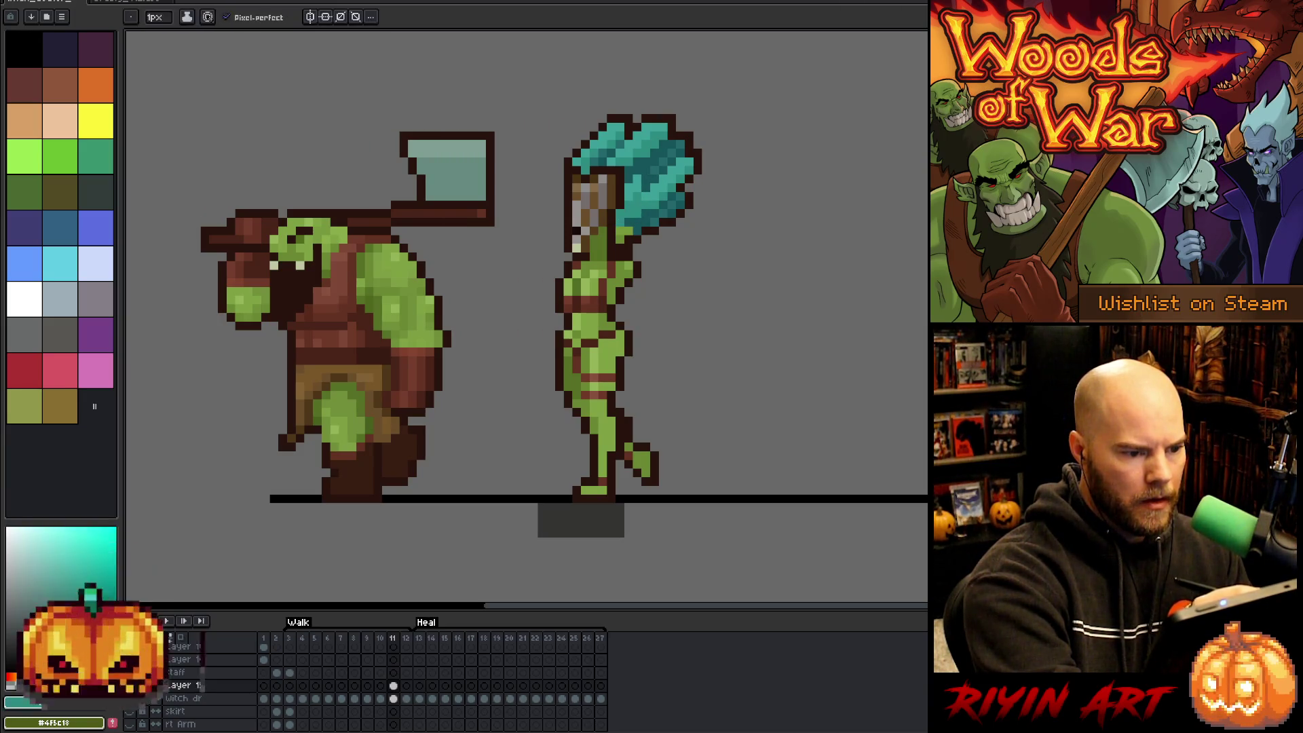
alt+click(646, 169)
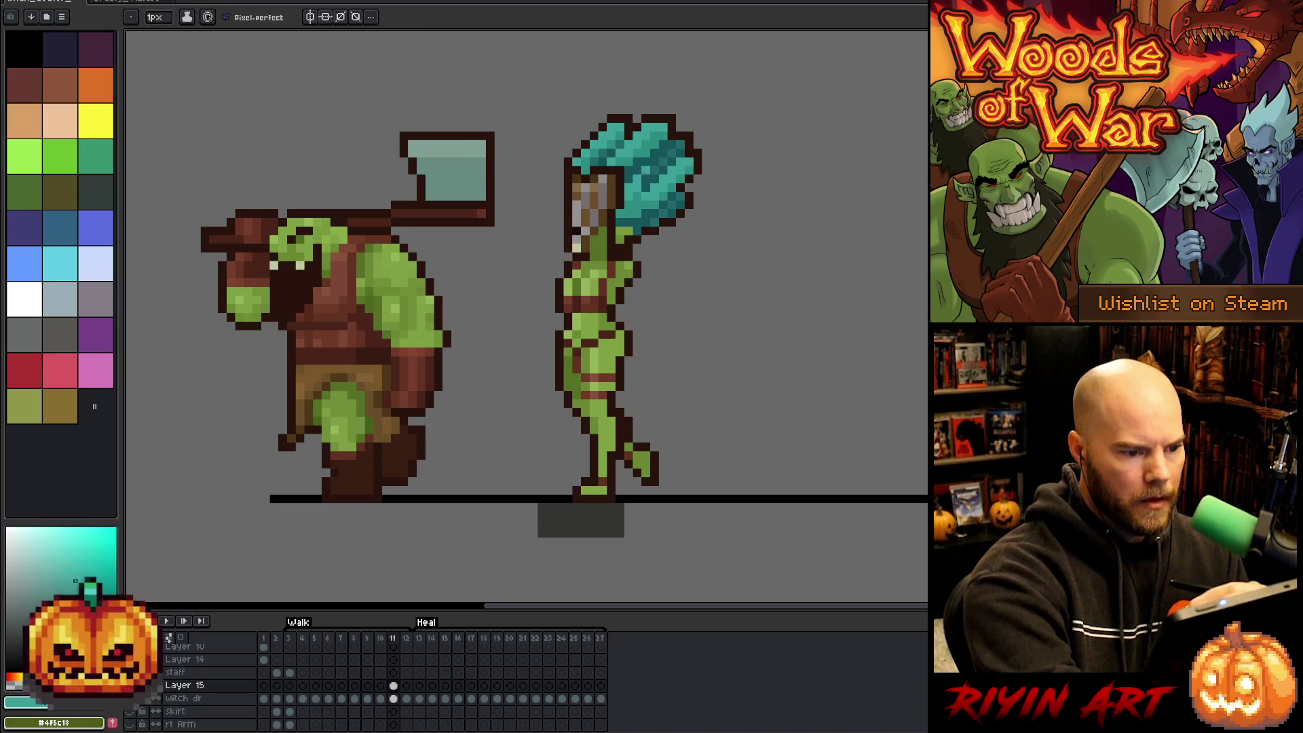
alt+click(653, 170)
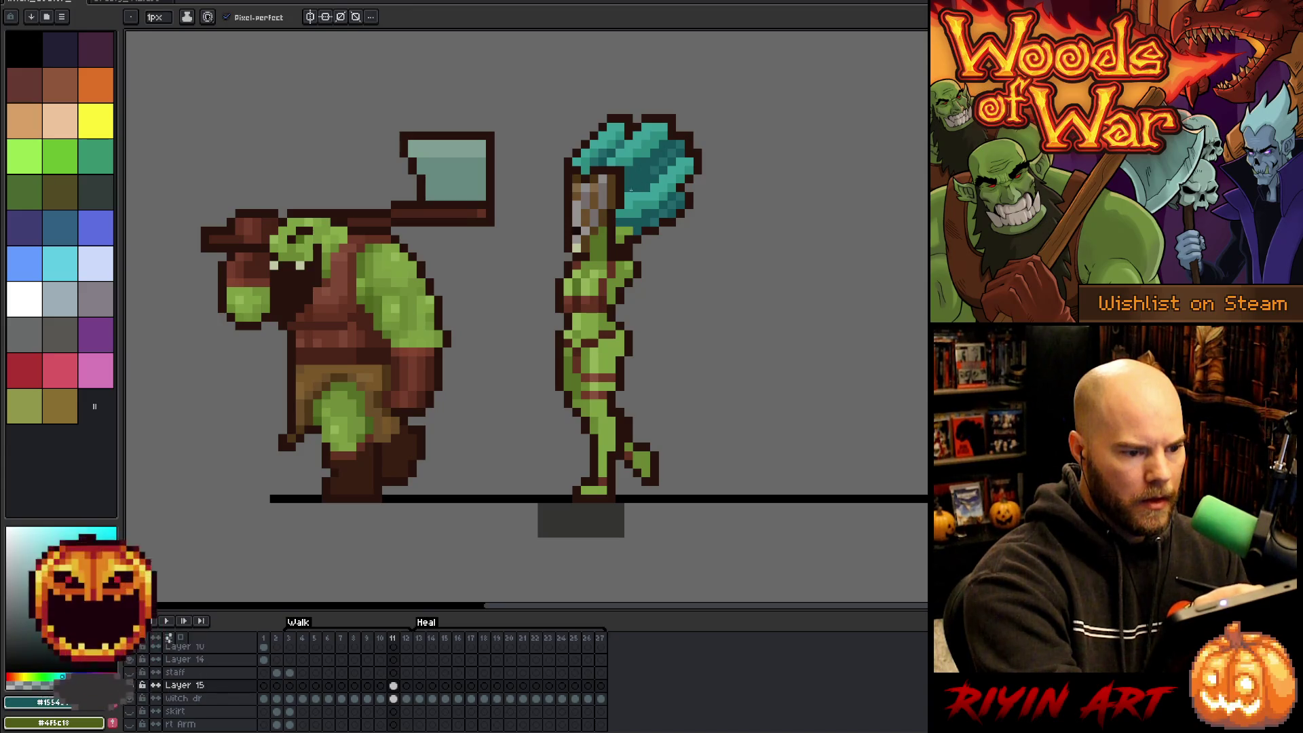
alt+click(643, 176)
alt+click(625, 171)
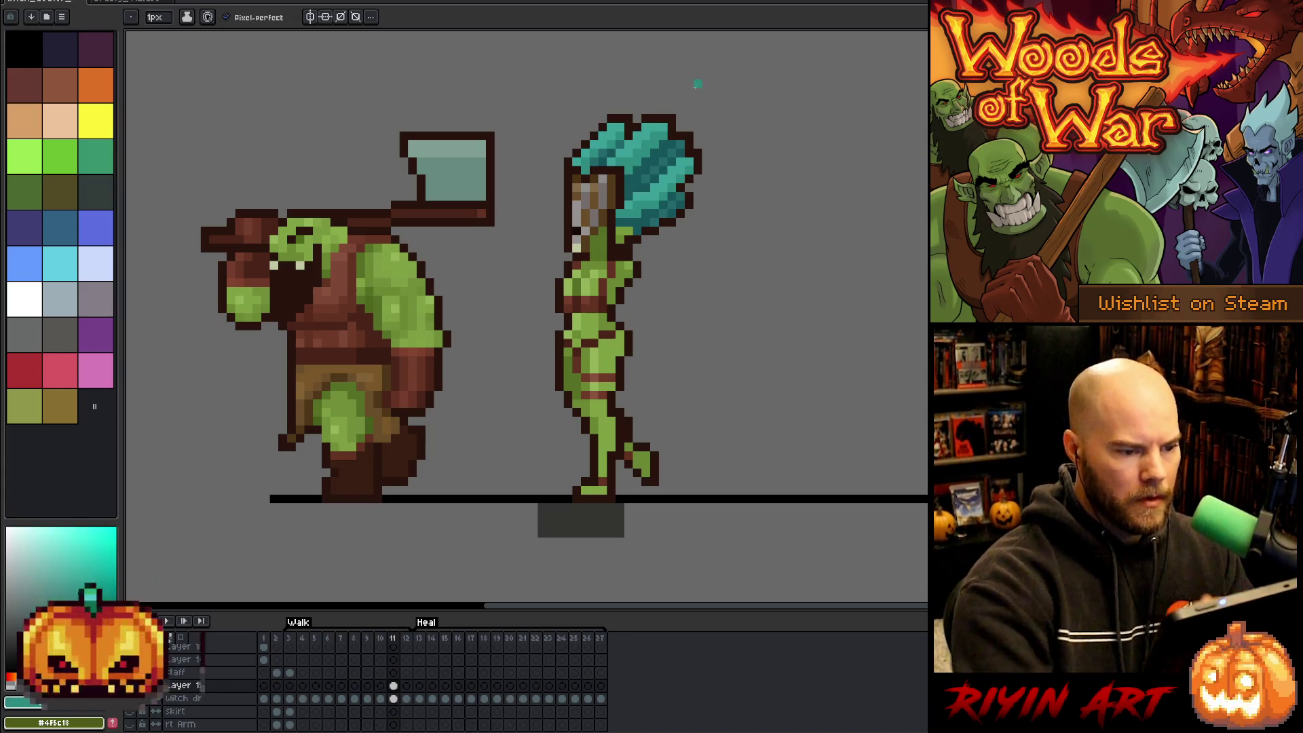
Add a teal mark on Layer 15 at walk frame 9, checking the adjacent poses.
key(Left)
key(Left)
key(Right)
key(Right)
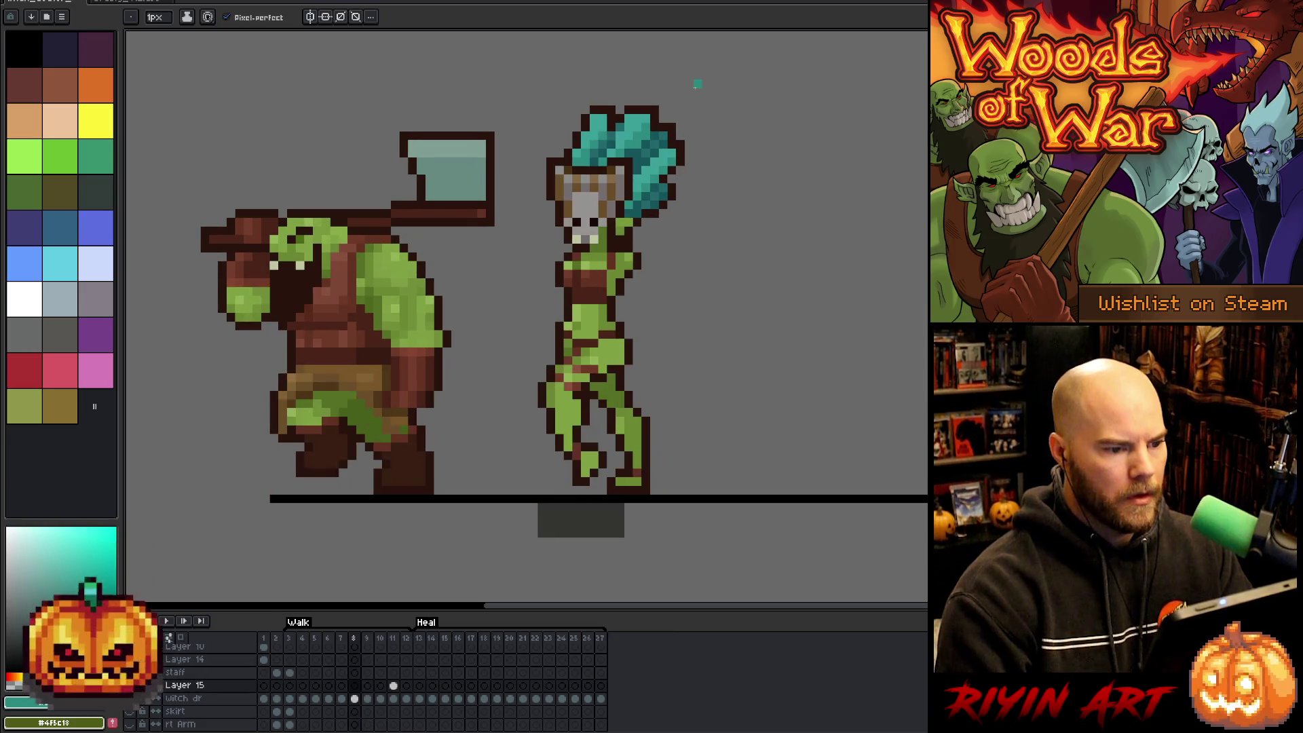
key(Left)
key(Left)
key(Right)
key(Right)
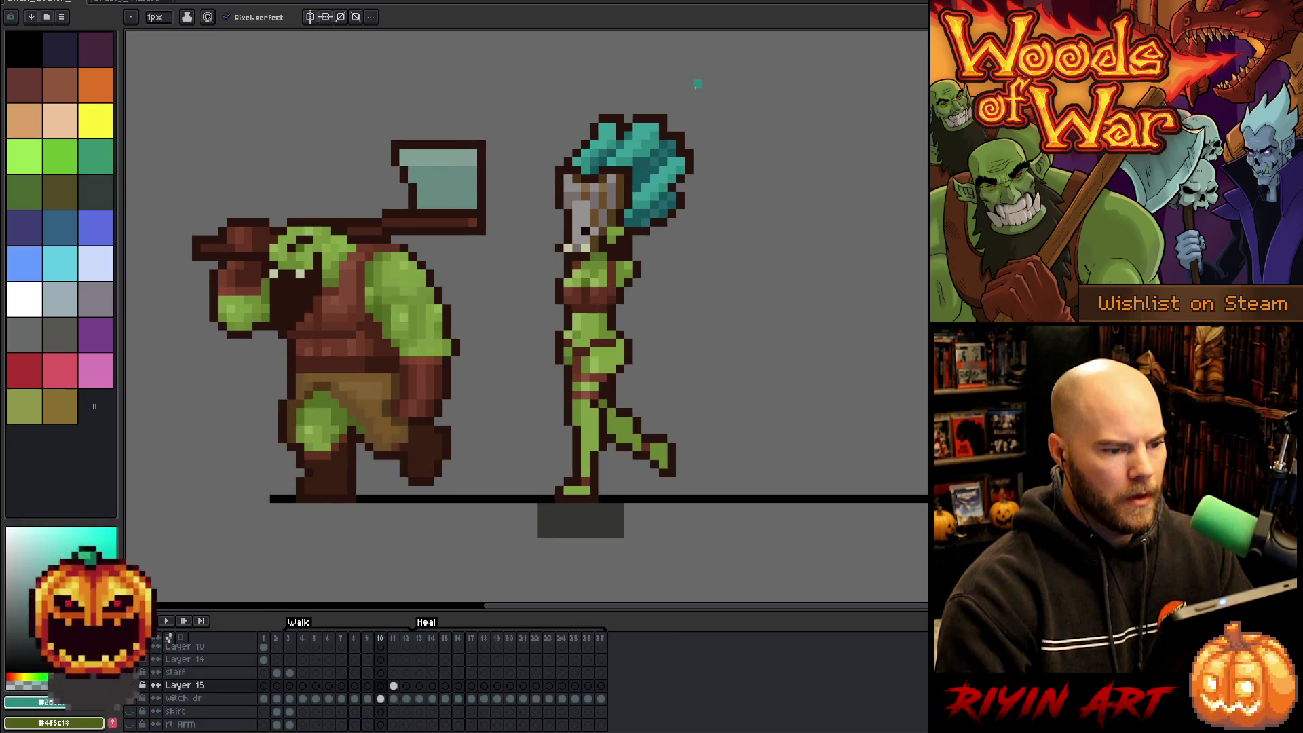
alt+click(638, 178)
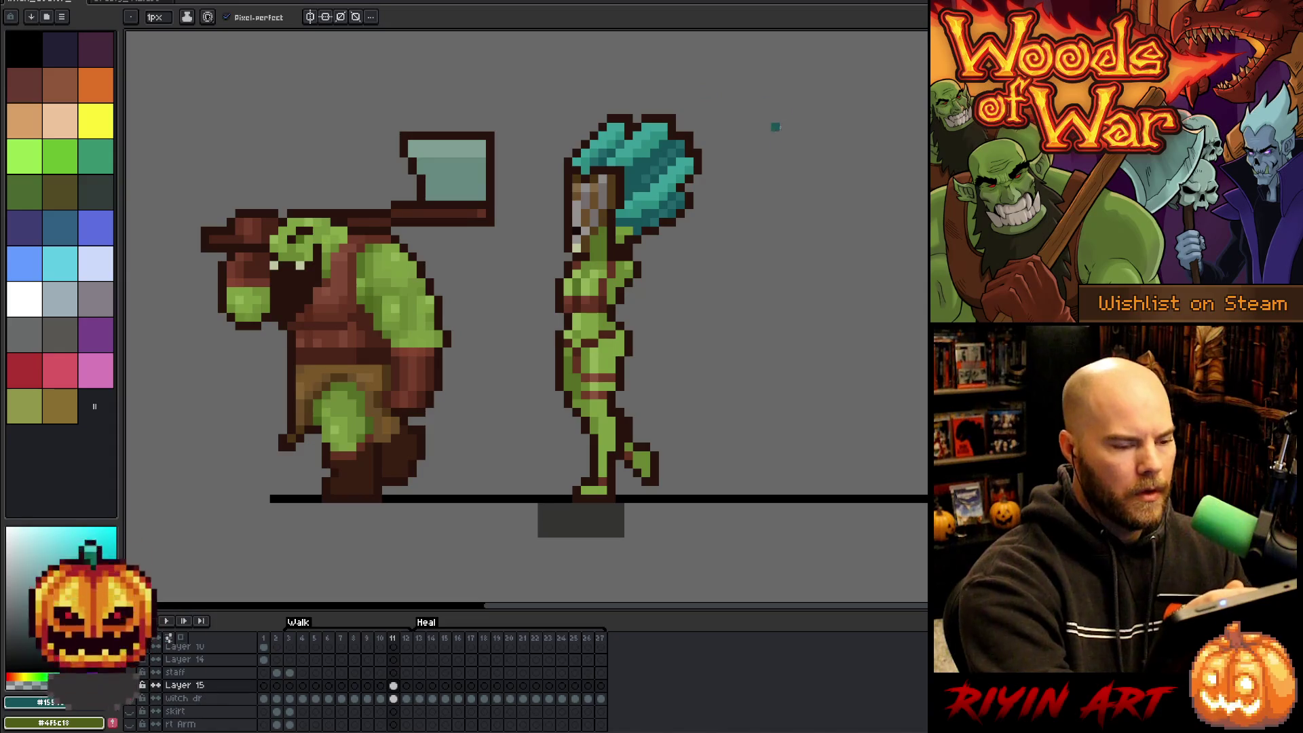
key(Left)
key(Right)
key(Left)
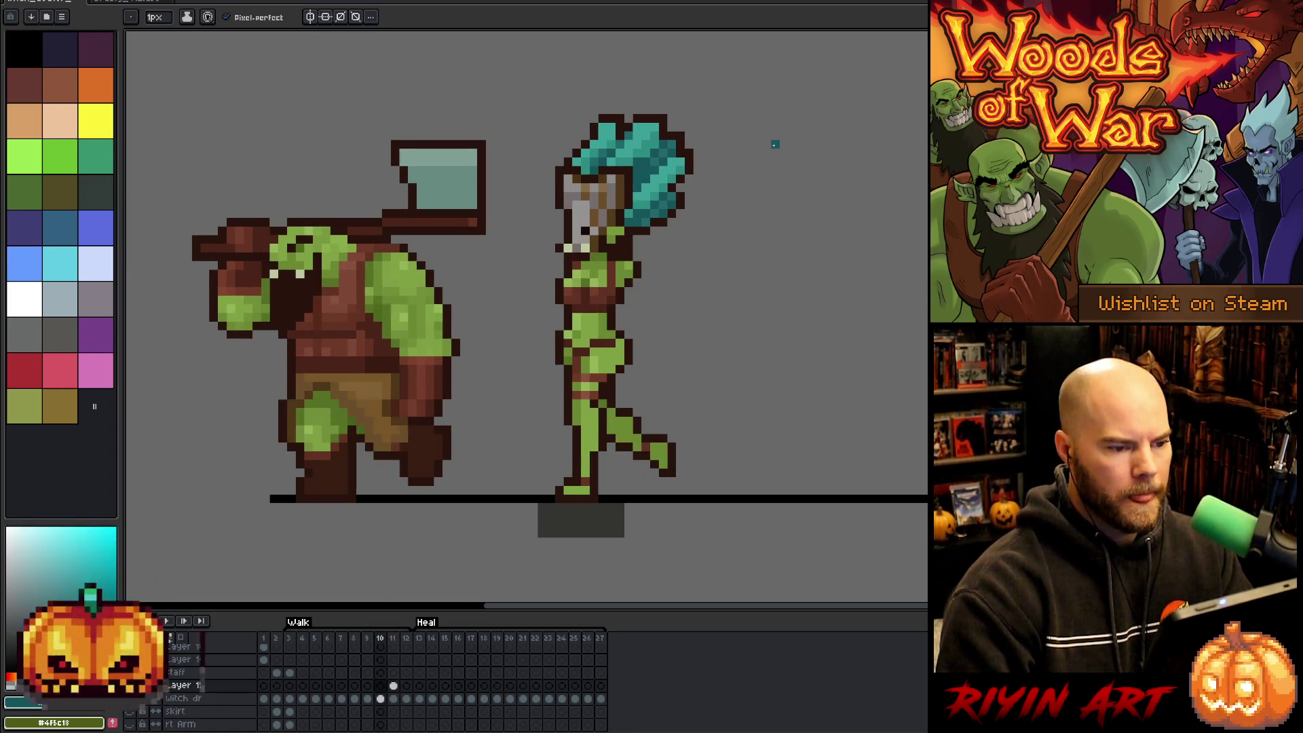
key(Left)
key(Left)
key(Right)
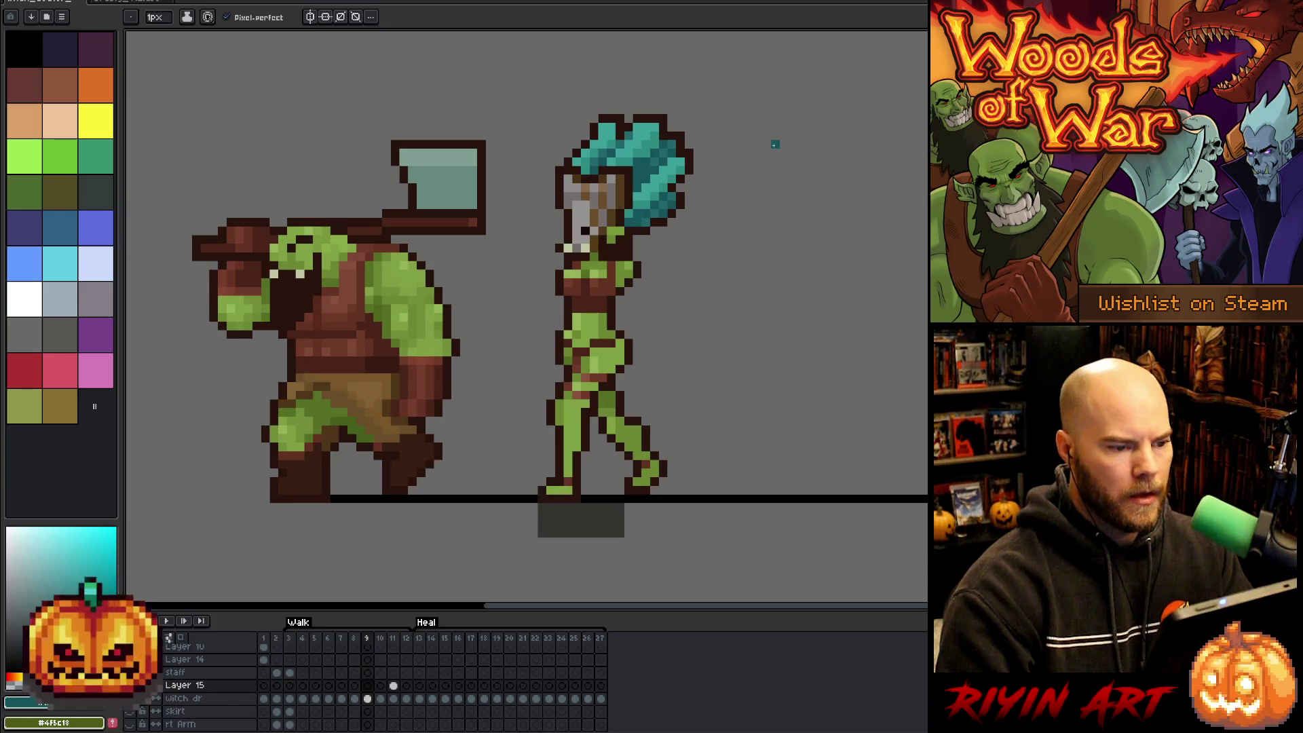
alt+click(775, 145)
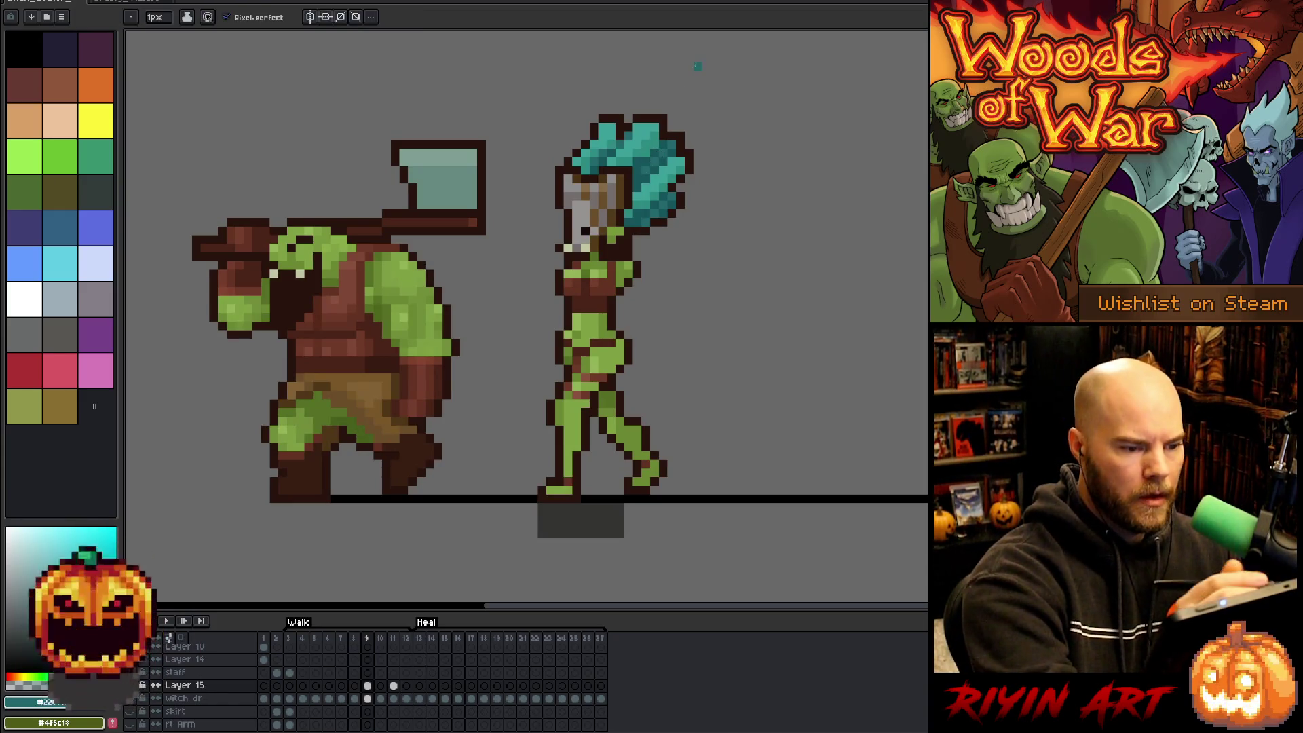
Compare frames 10 and 11, then marquee-select the pixels at the witch's neck.
key(Right)
key(Right)
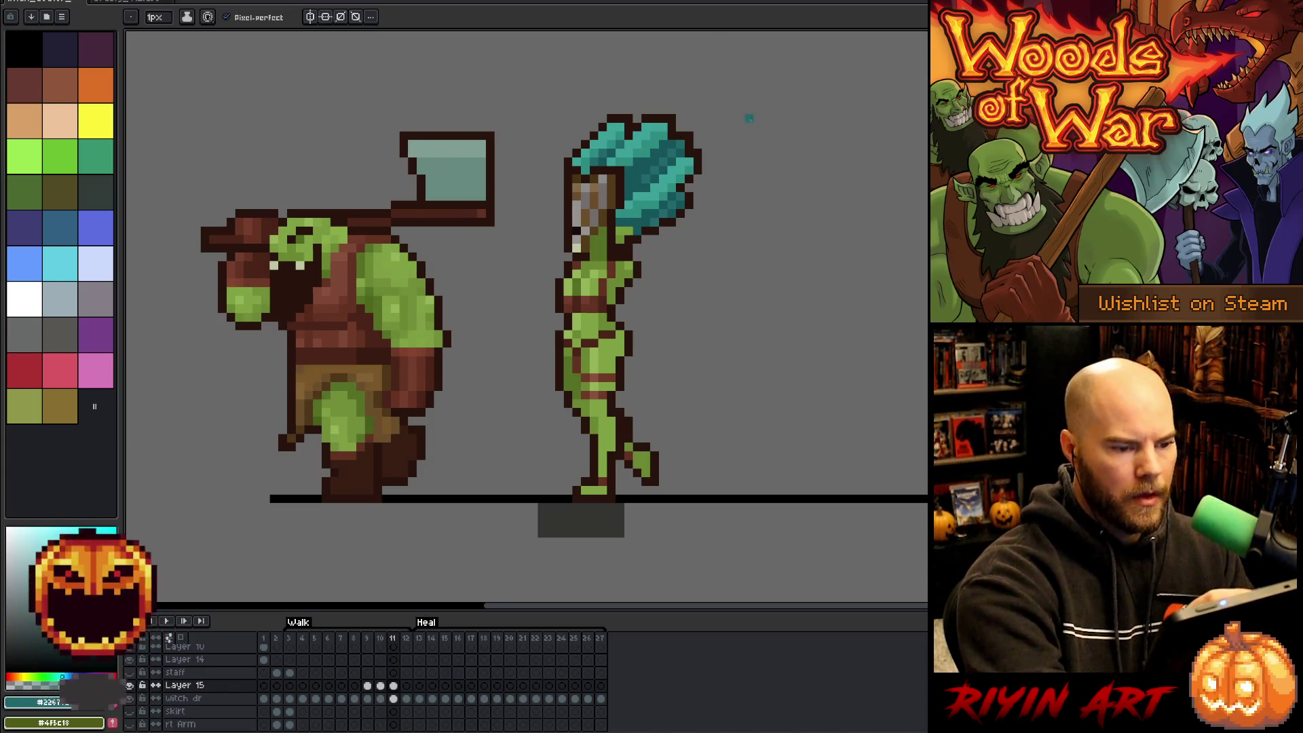
key(Left)
key(Right)
key(Left)
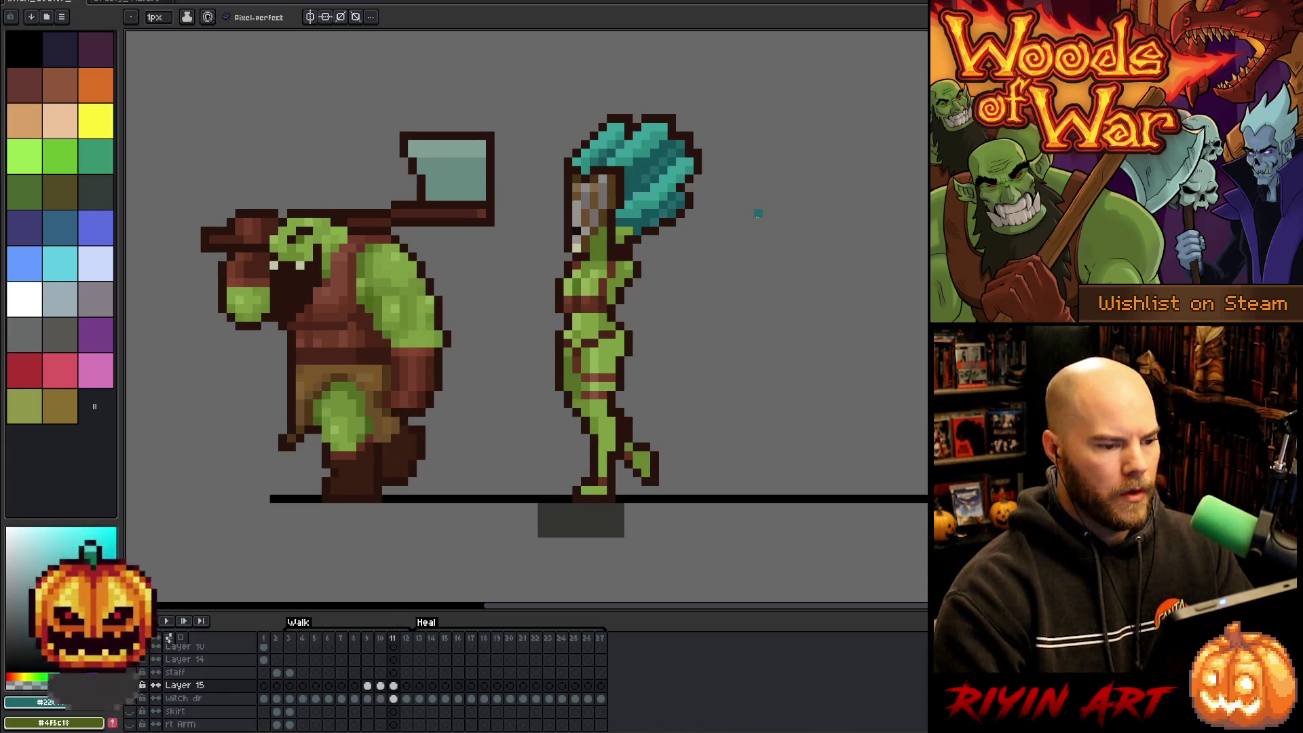
key(Right)
key(Left)
key(Right)
key(m)
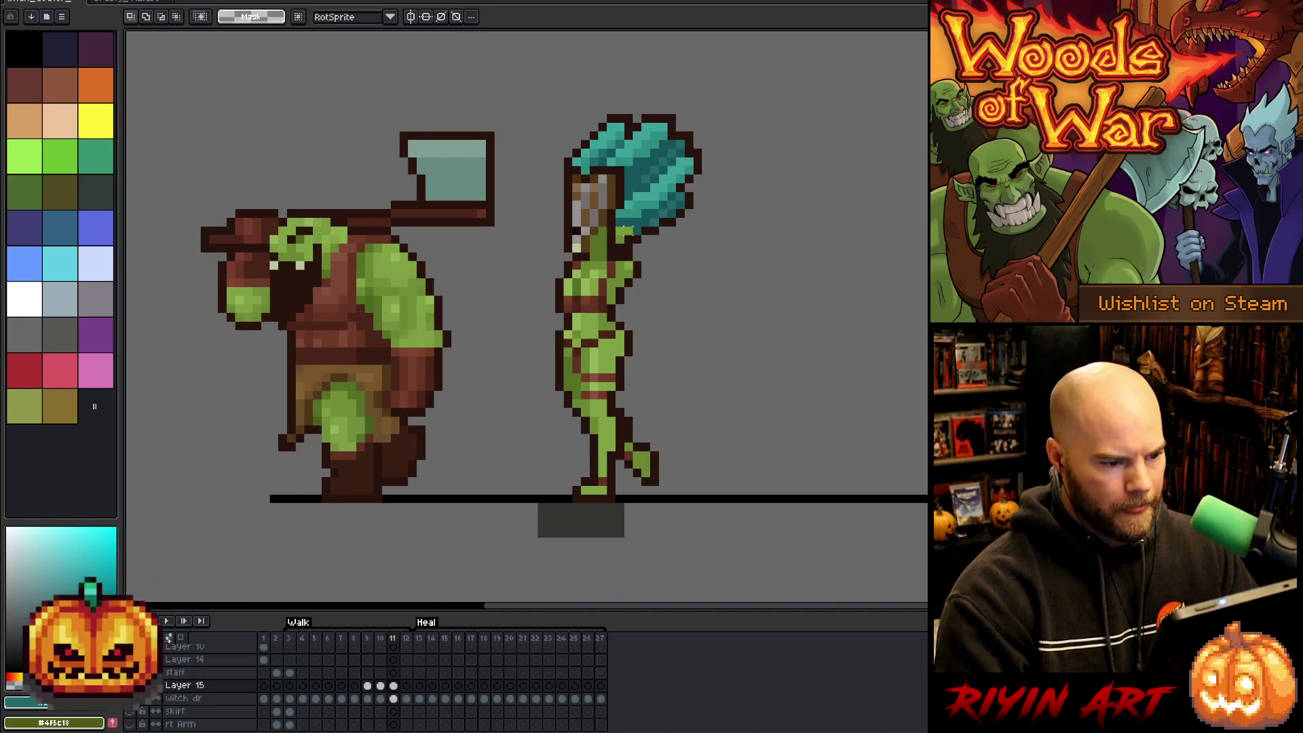
mouse_move(594, 223)
mouse_down()
mouse_move(647, 253)
mouse_move(612, 237)
mouse_up()
Nudge the neck pixels one pixel right, commit, and deselect.
click(394, 699)
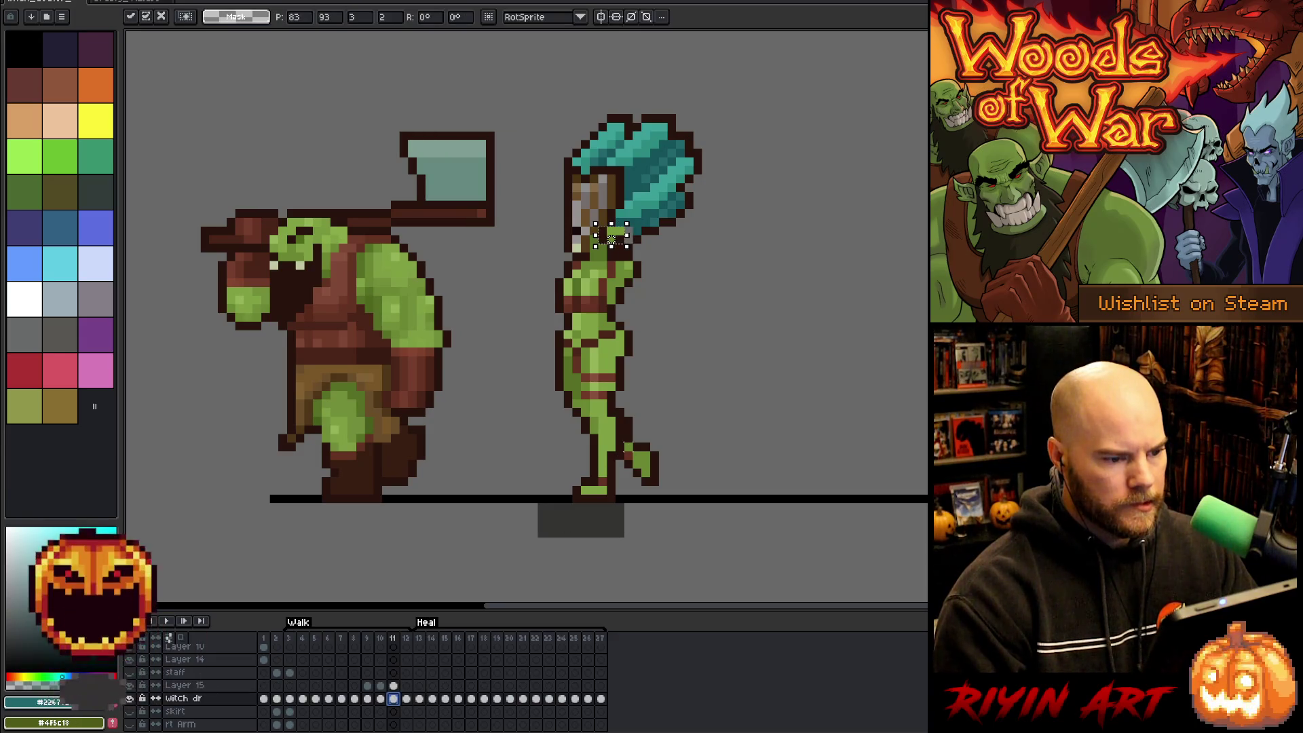
key(Return)
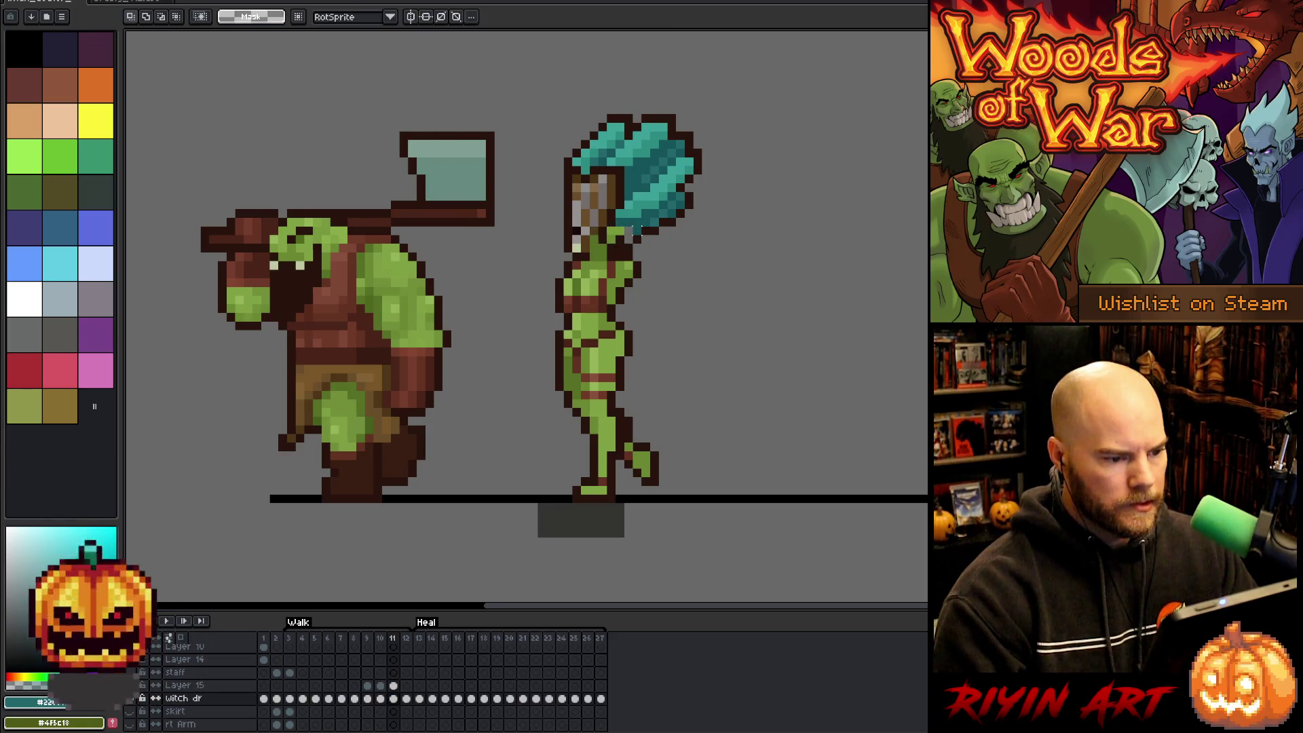
key(ctrl+d)
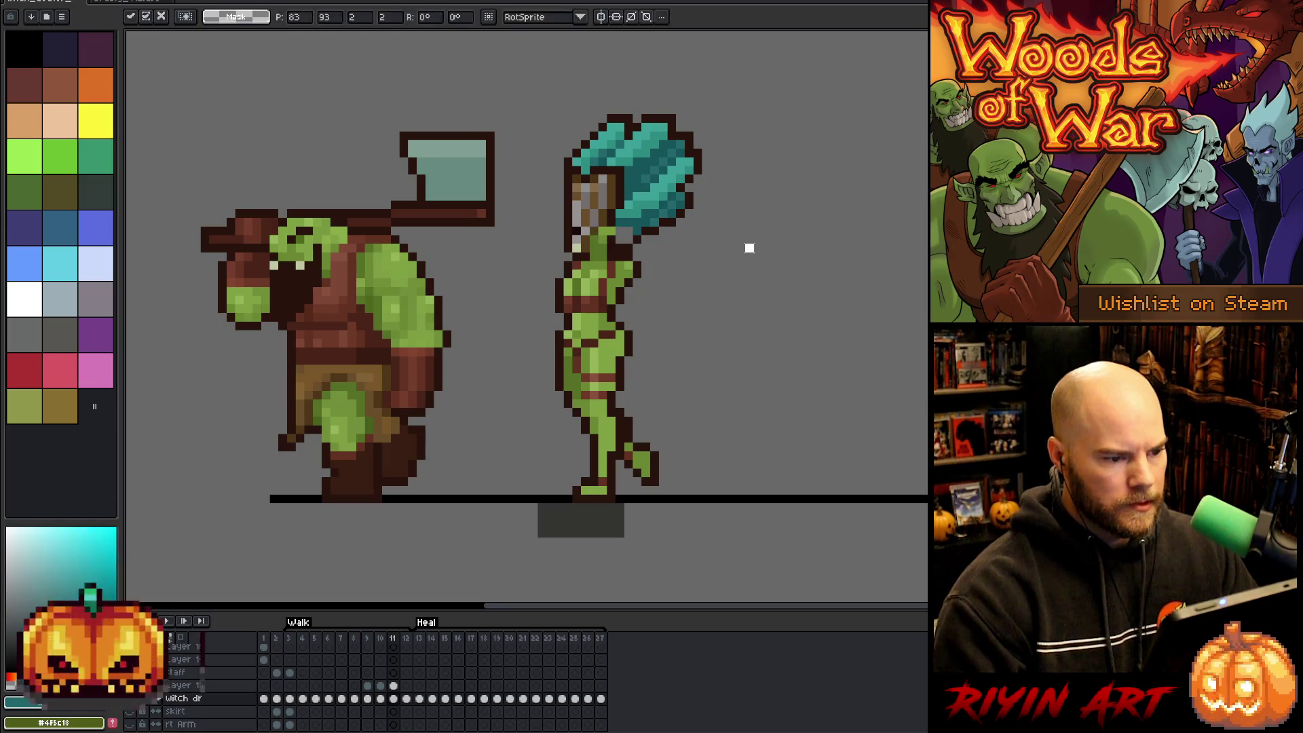
Sample the hair teal and dark red-brown outline colours from the canvas.
key(b)
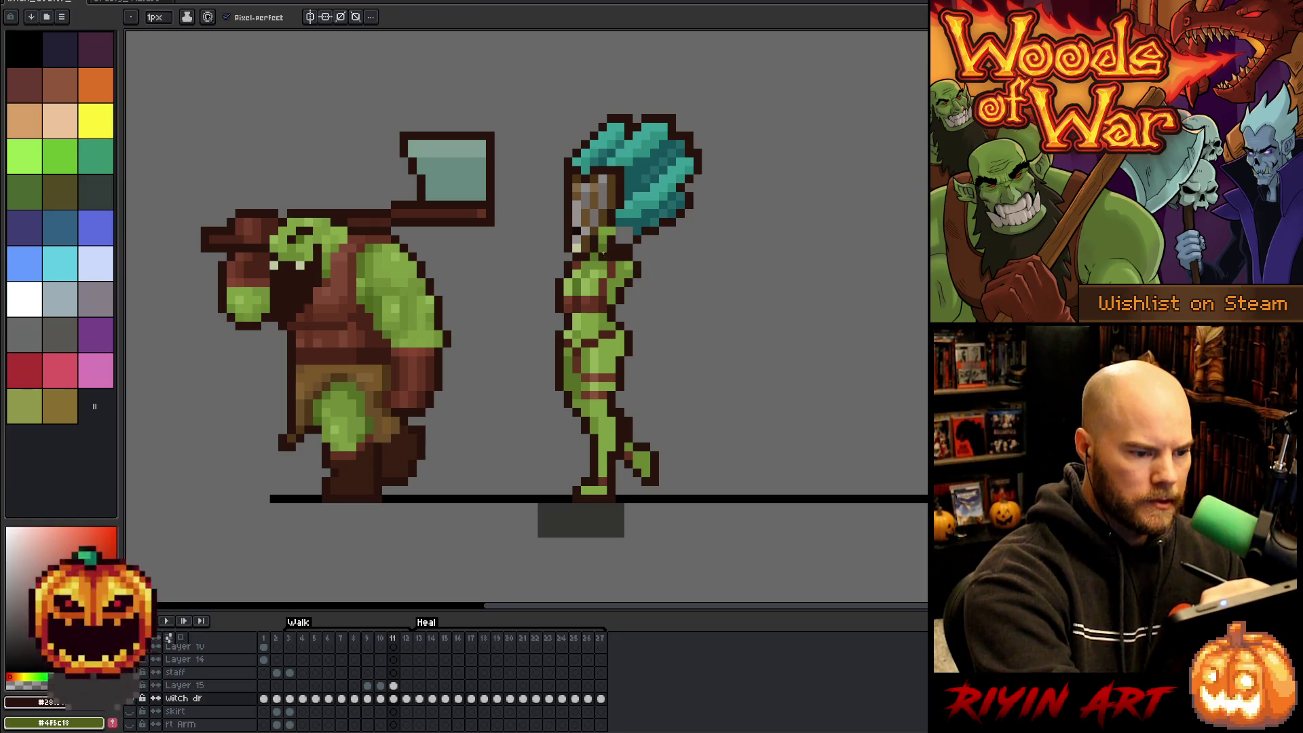
alt+click(631, 228)
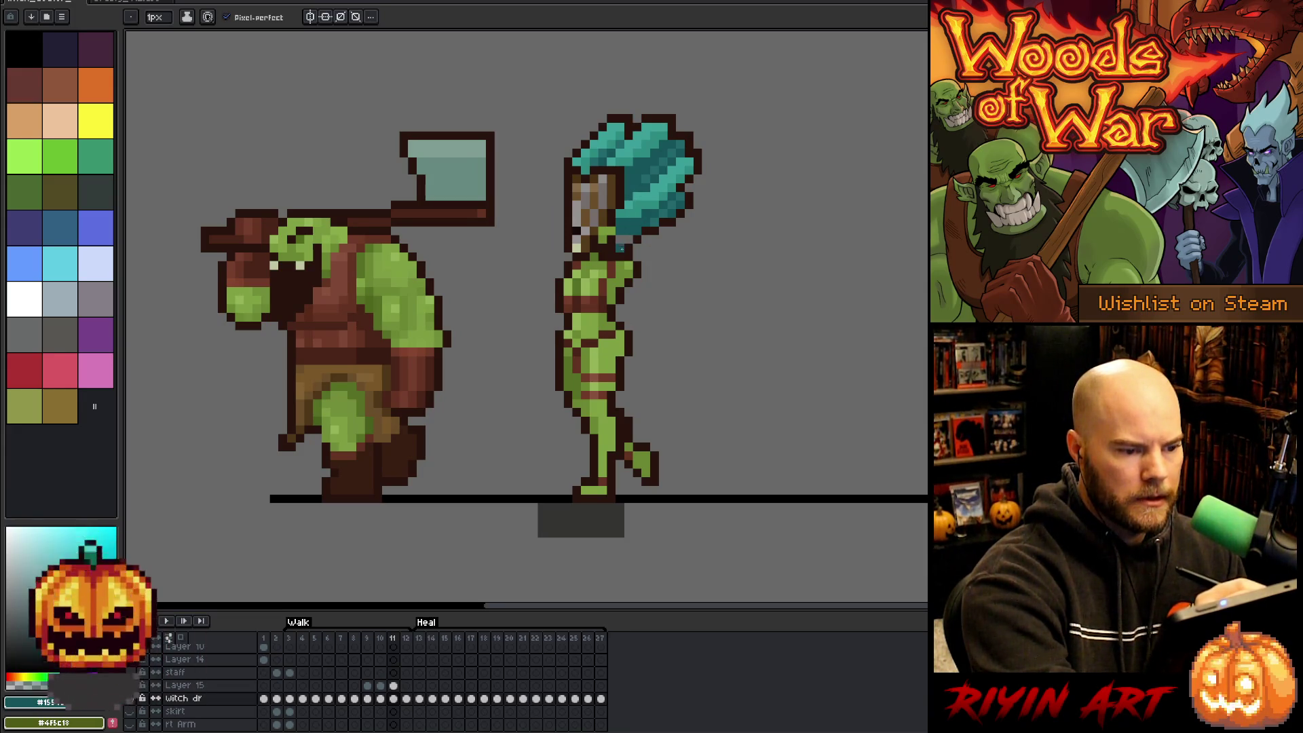
key(alt)
alt+click(623, 242)
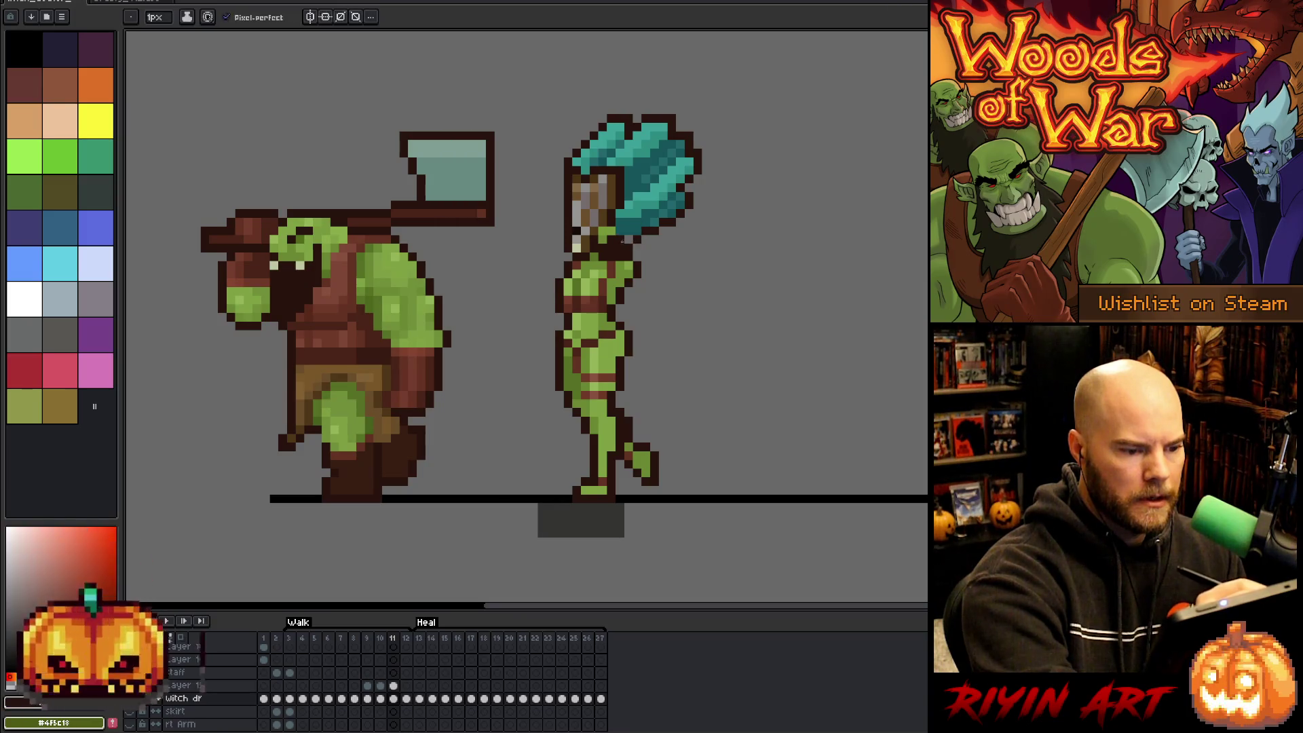
alt+click(697, 134)
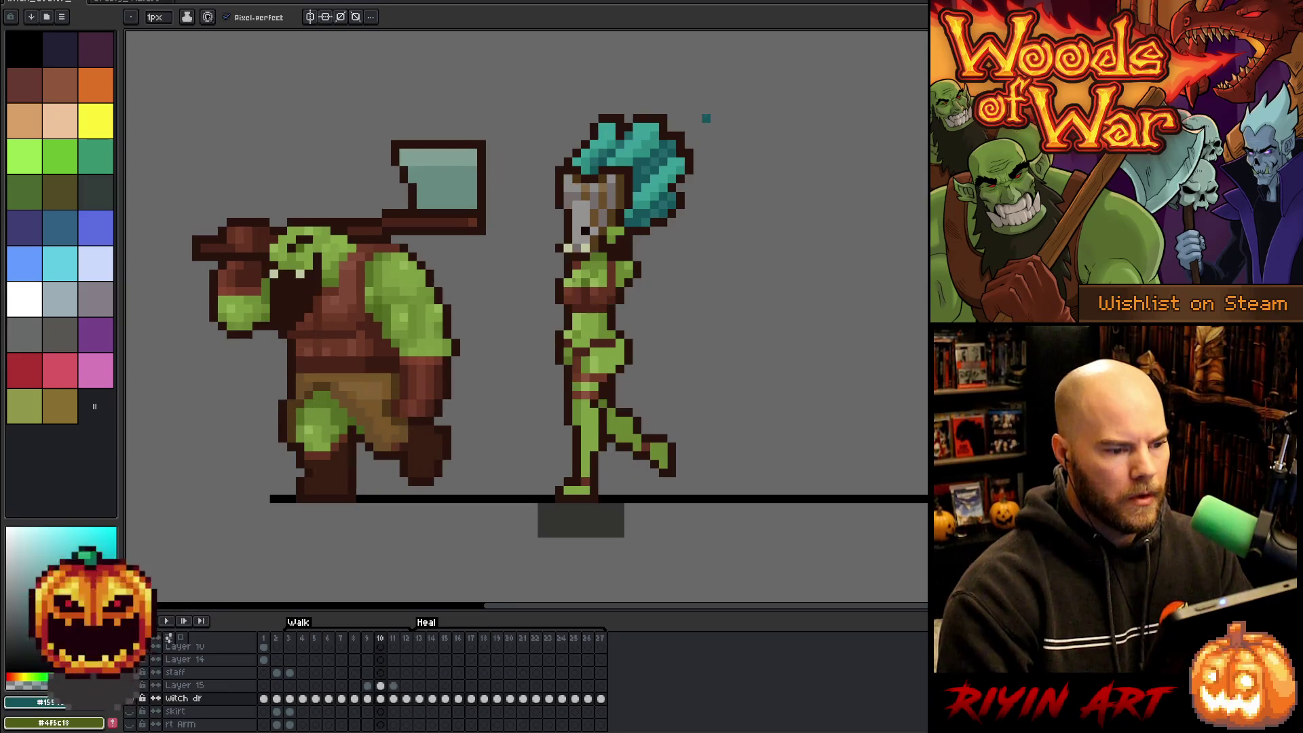
Sample the dark red-brown outline colour and work on Layer 15 at walk frame 11.
alt+click(638, 224)
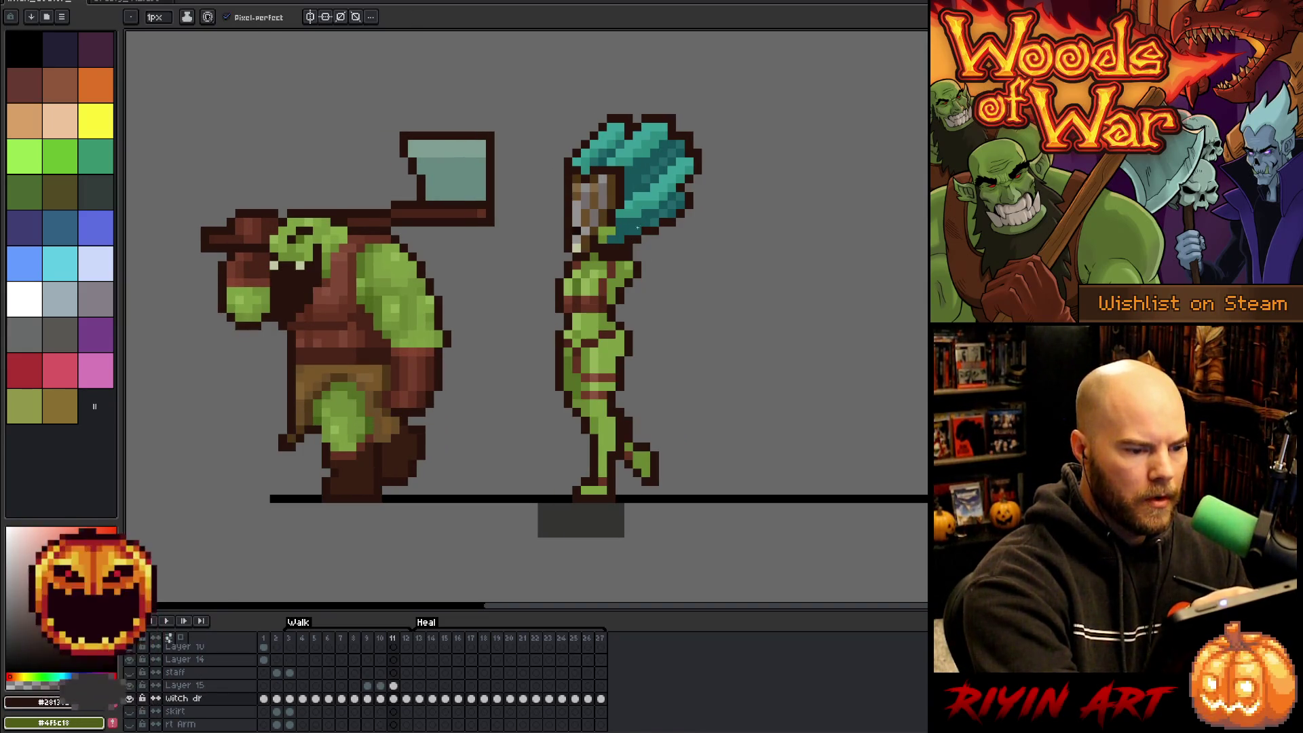
ctrl+click(637, 234)
key(e)
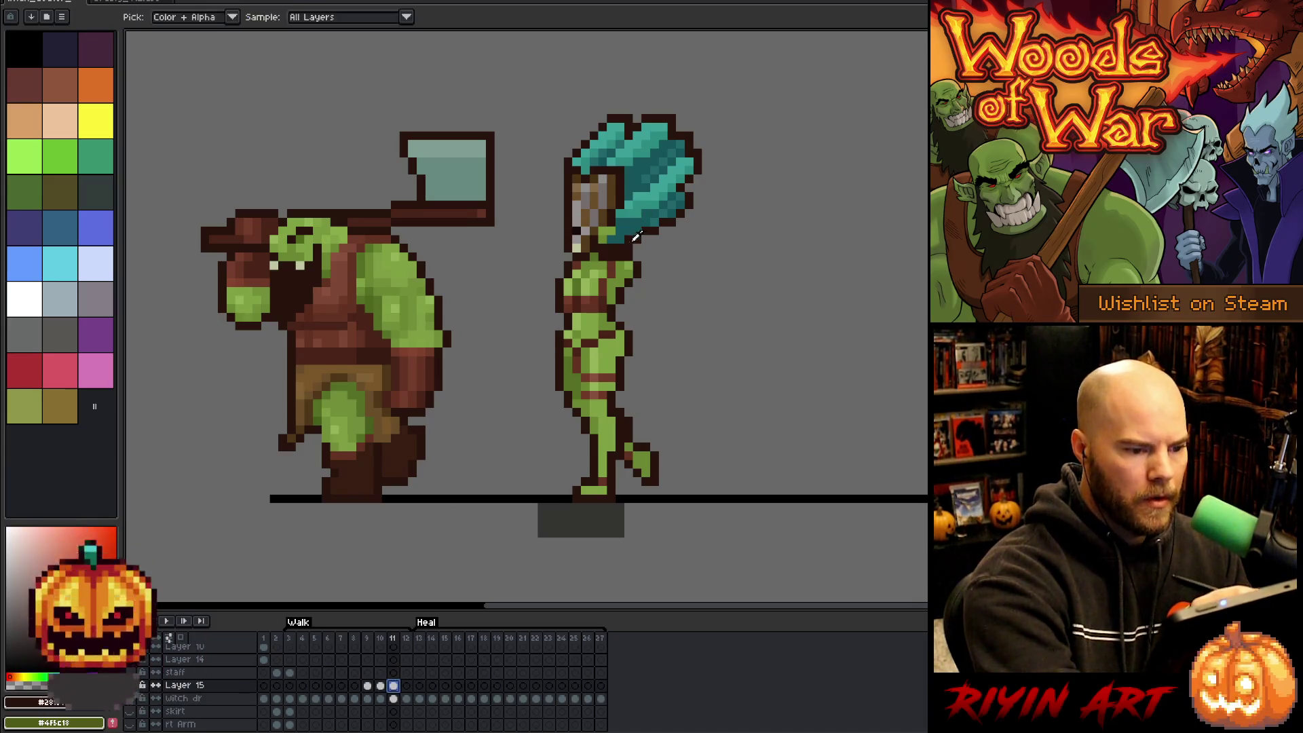
key(b)
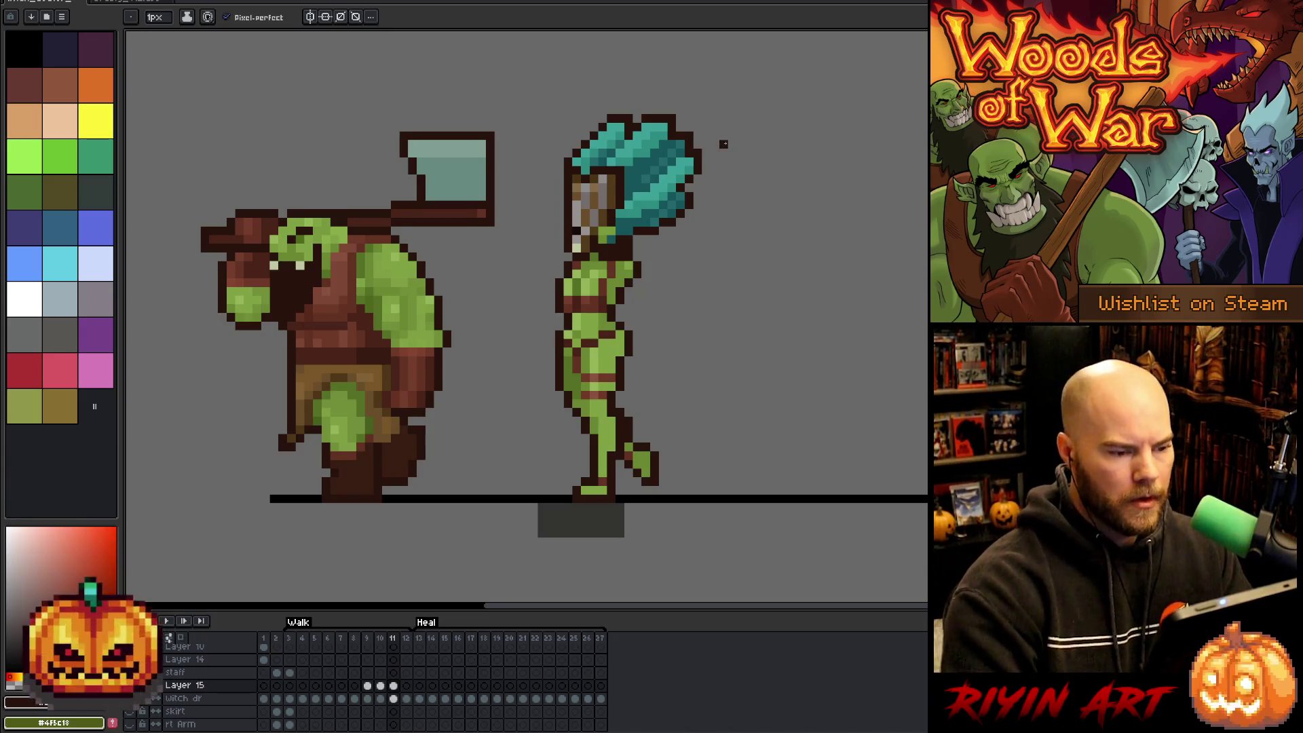
key(Left)
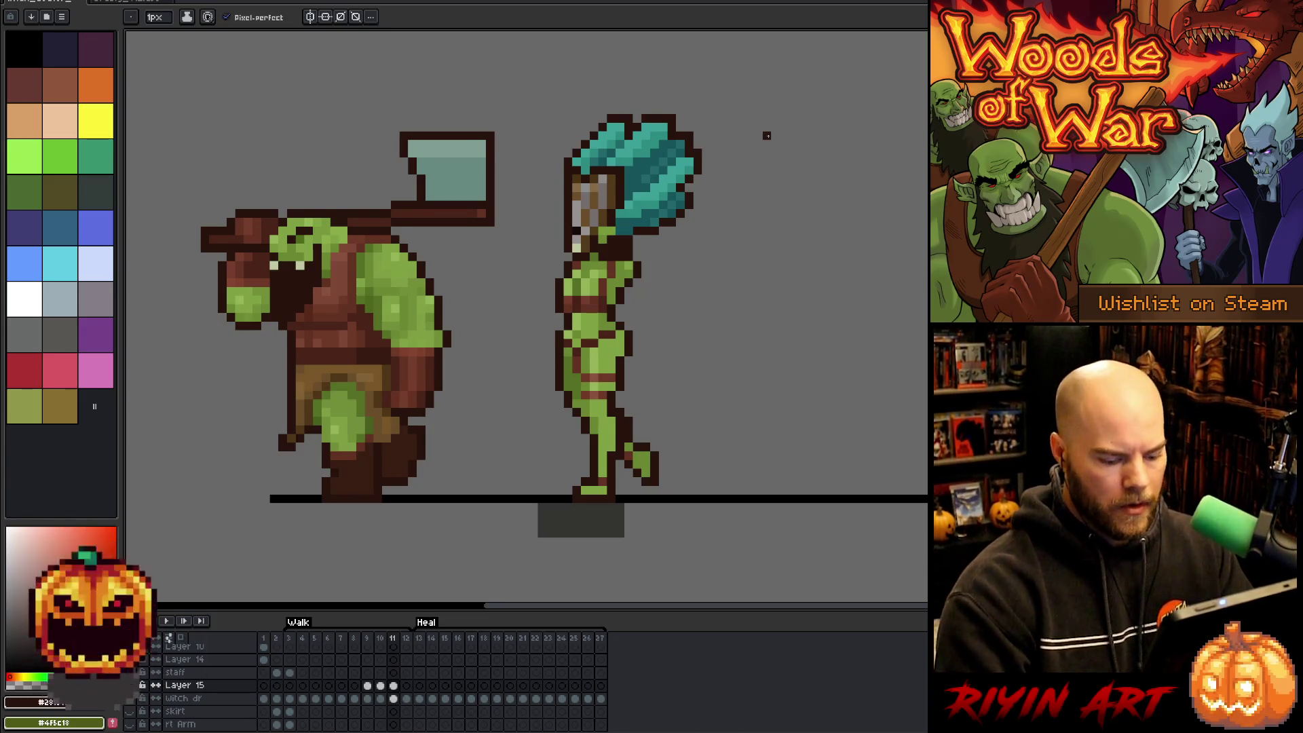
key(Right)
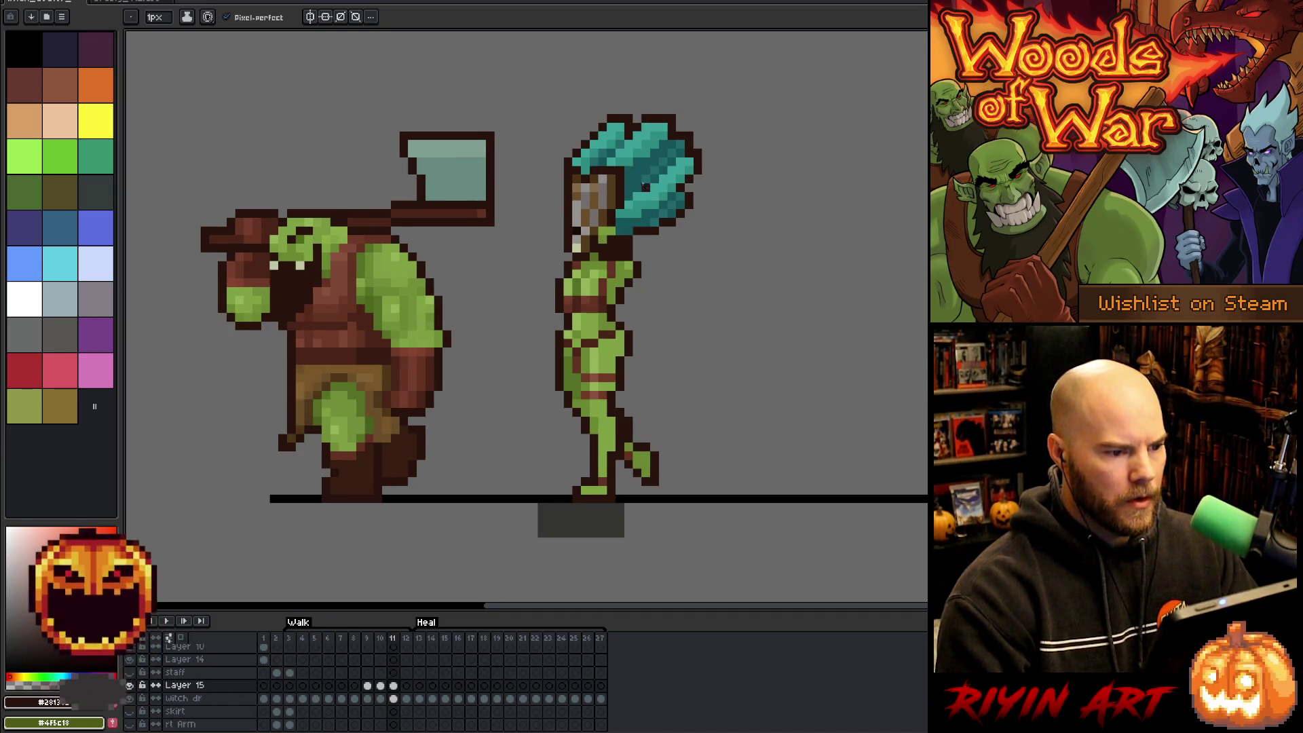
key(Left)
key(Right)
Marquee-select the top of the witch's teal hair on frame 11, then drop the selection.
key(m)
key(Left)
key(Right)
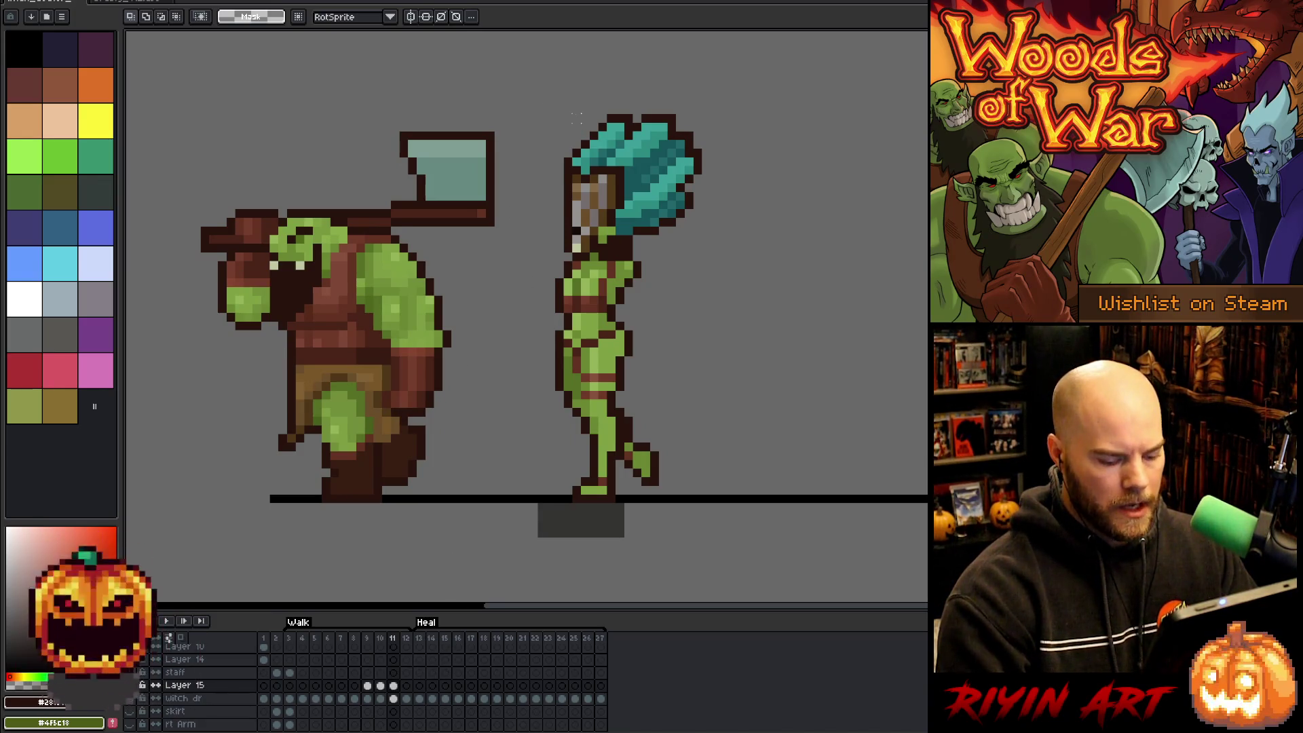
key(Left)
key(Right)
key(Left)
key(Right)
drag(568, 110, 641, 165)
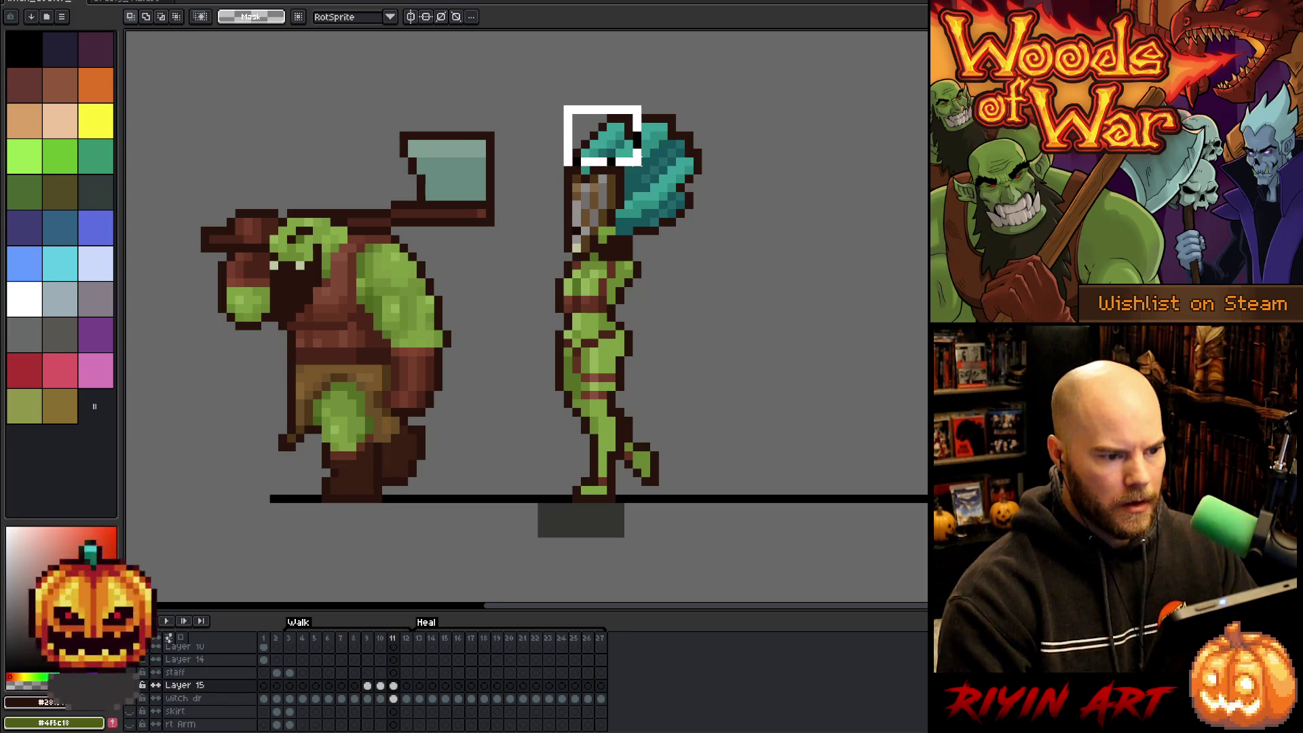
drag(599, 98, 658, 158)
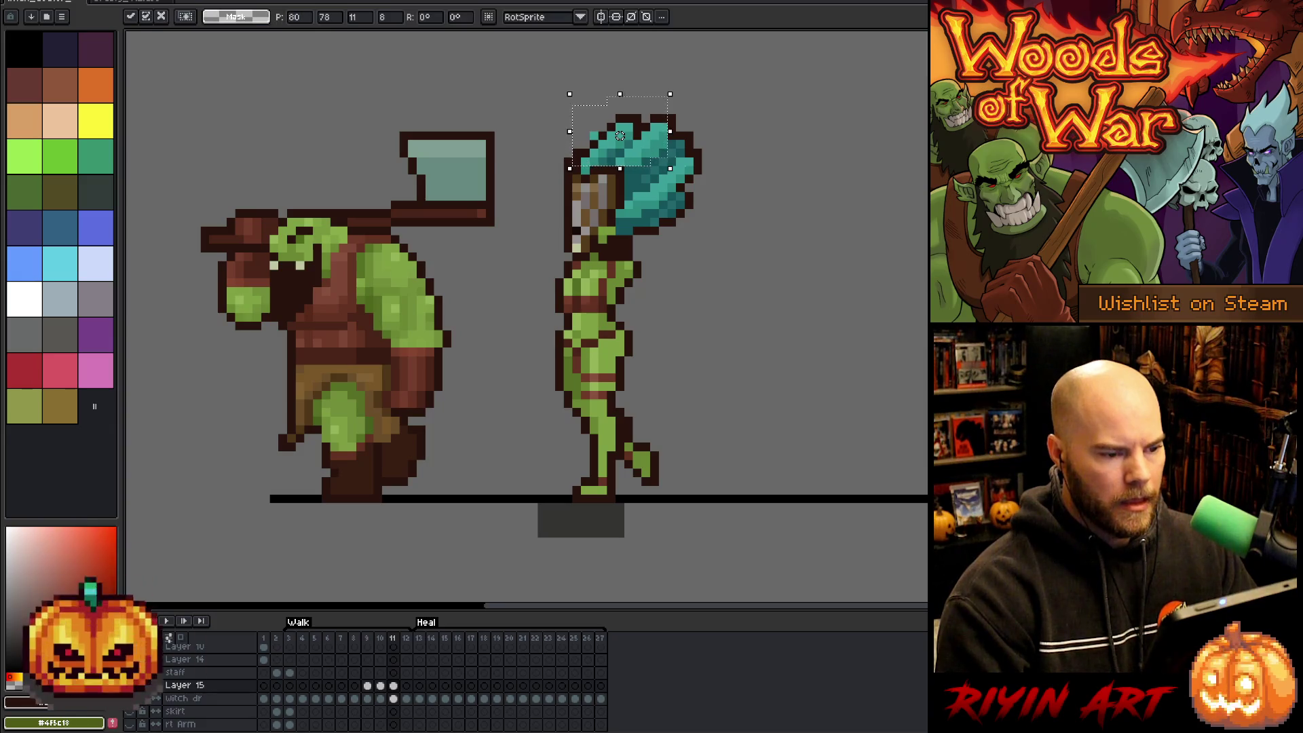
click(784, 136)
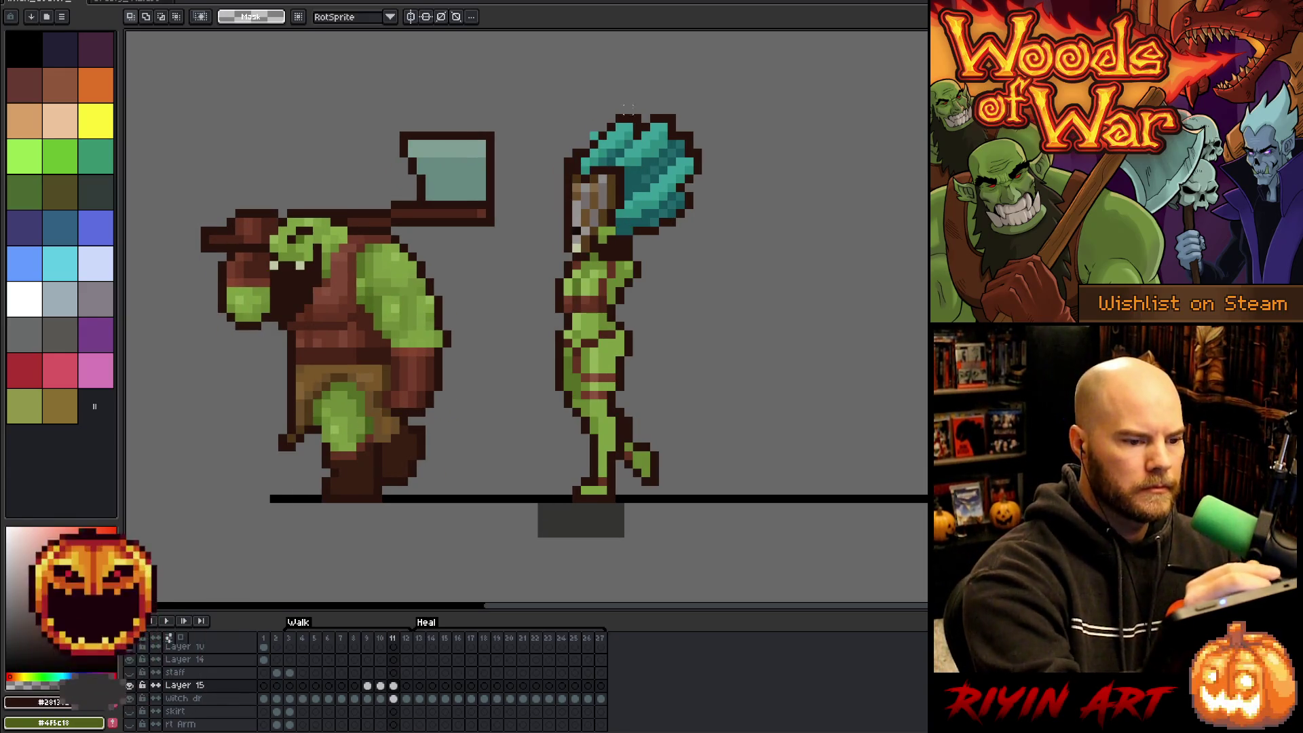
Sample the hair's cyan on the witch dr layer and flip frames 10–12 to check the bob.
key(b)
alt+click(630, 144)
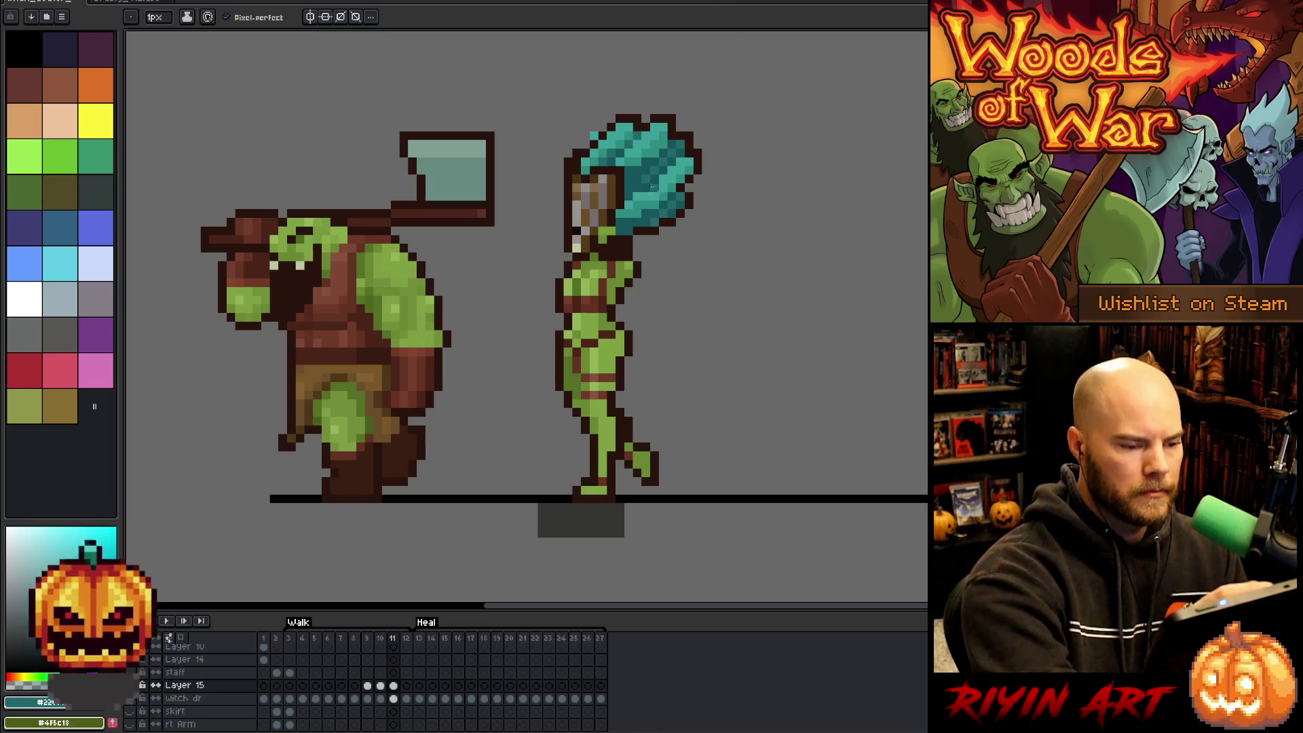
click(393, 698)
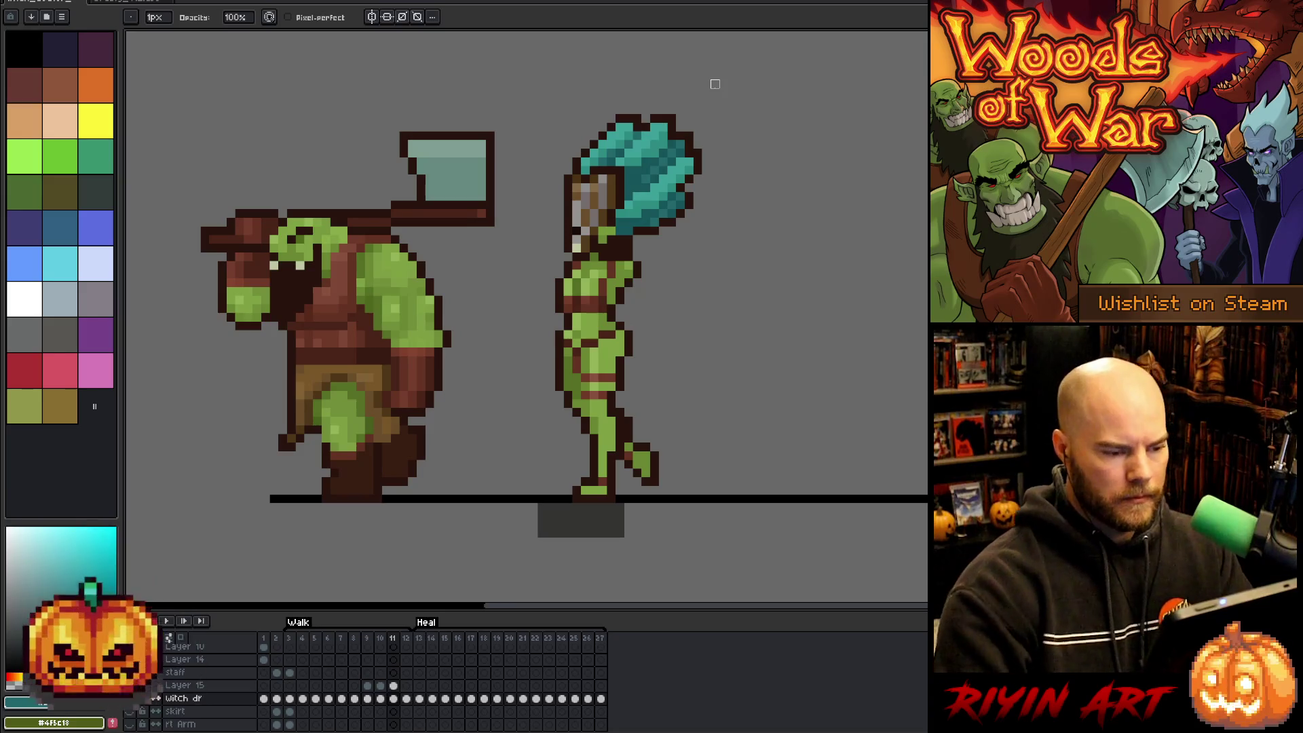
key(Left)
key(Right)
key(Left)
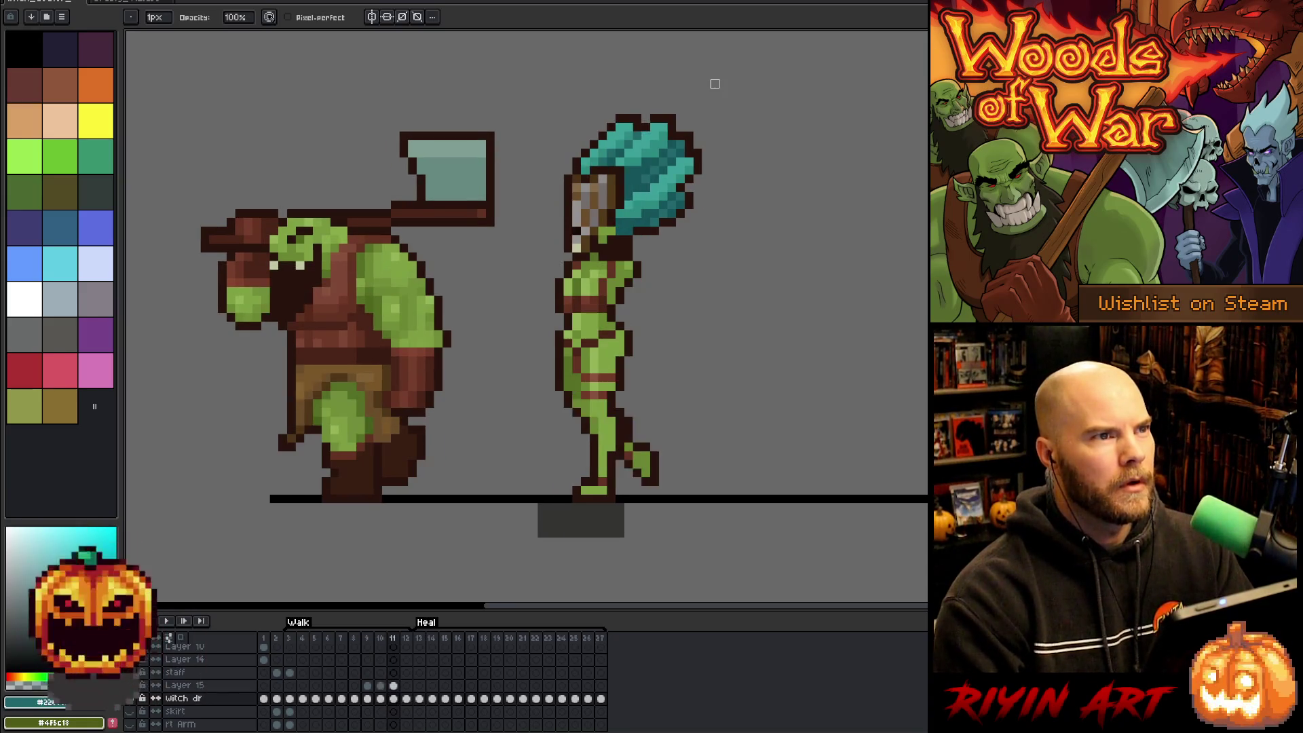
key(Right)
key(Left)
key(Right)
key(Left)
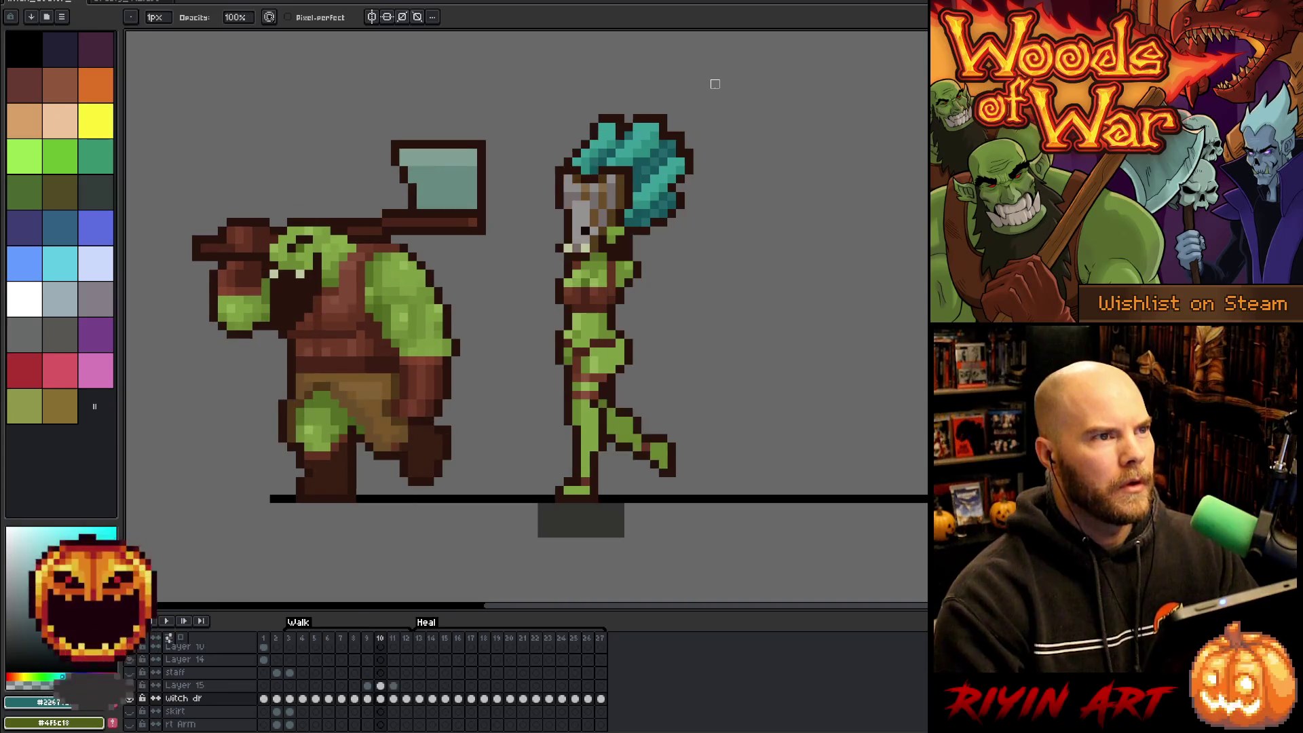
key(Right)
key(Left)
key(Right)
key(Left)
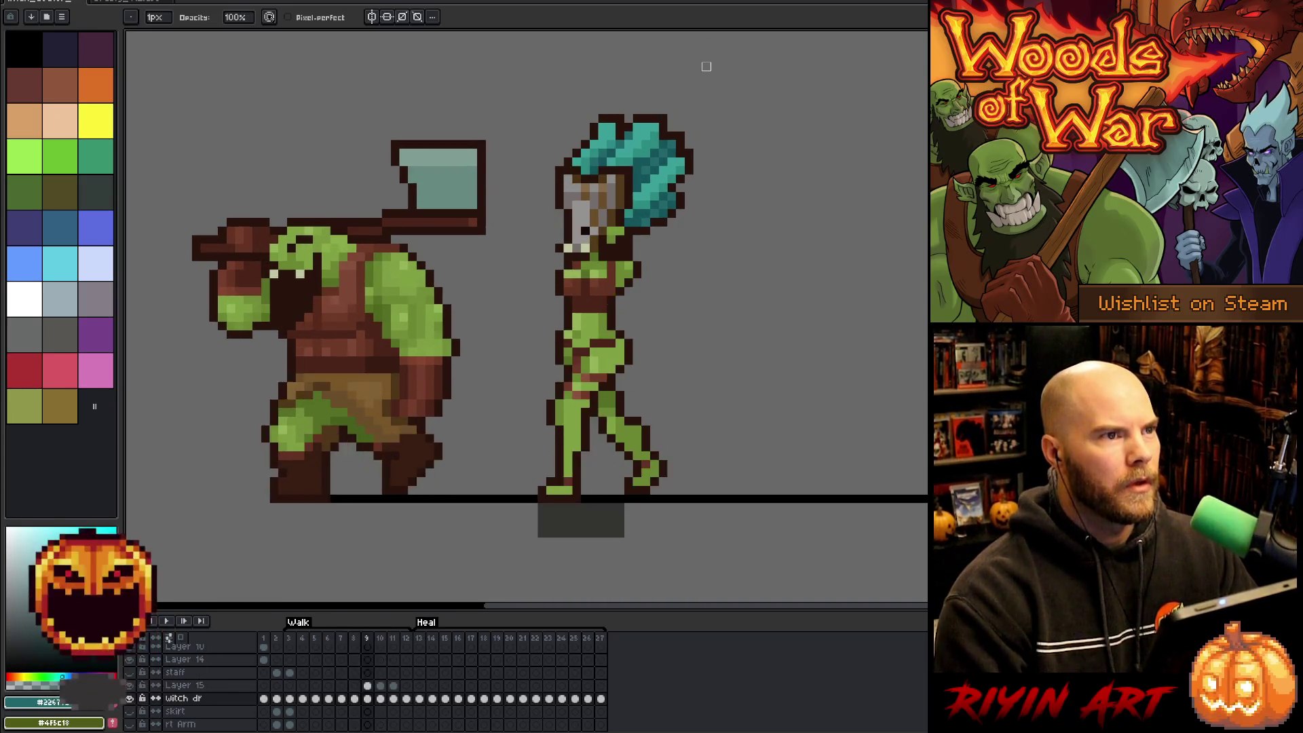
key(Right)
key(Left)
key(Right)
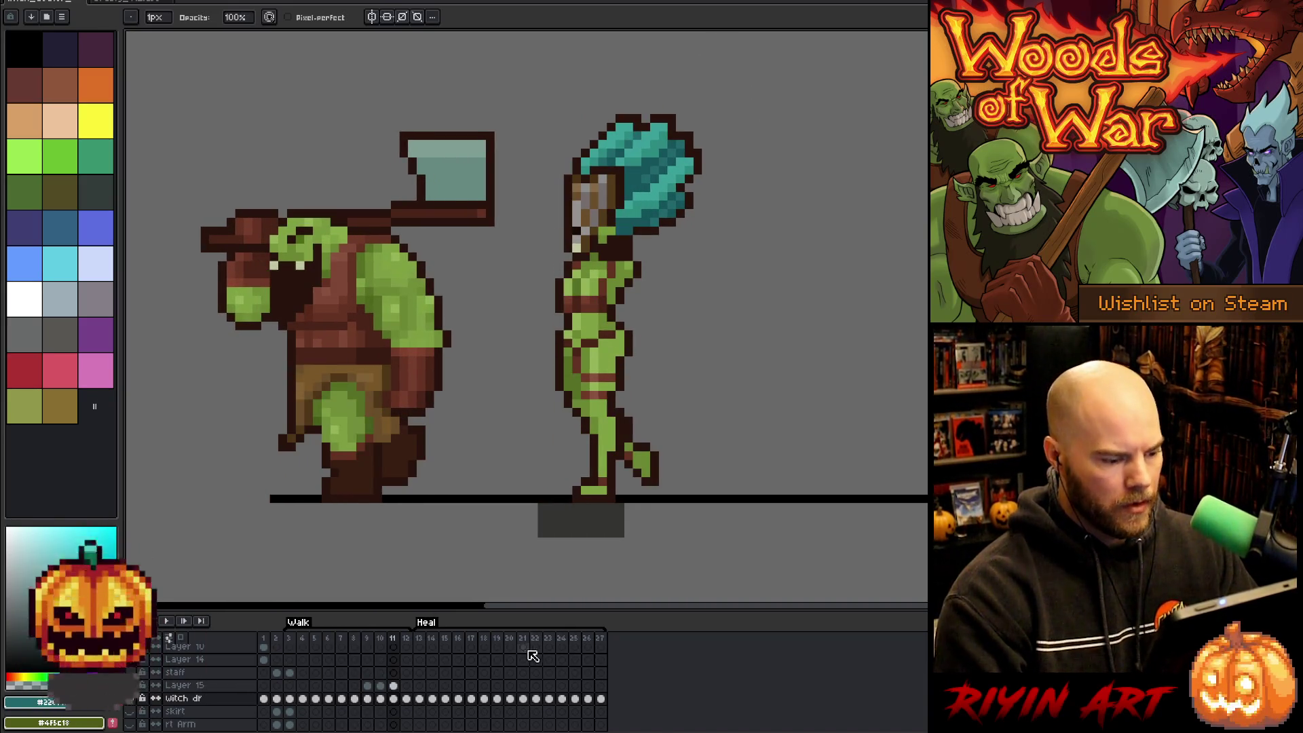
key(Right)
key(Left)
key(Left)
key(Right)
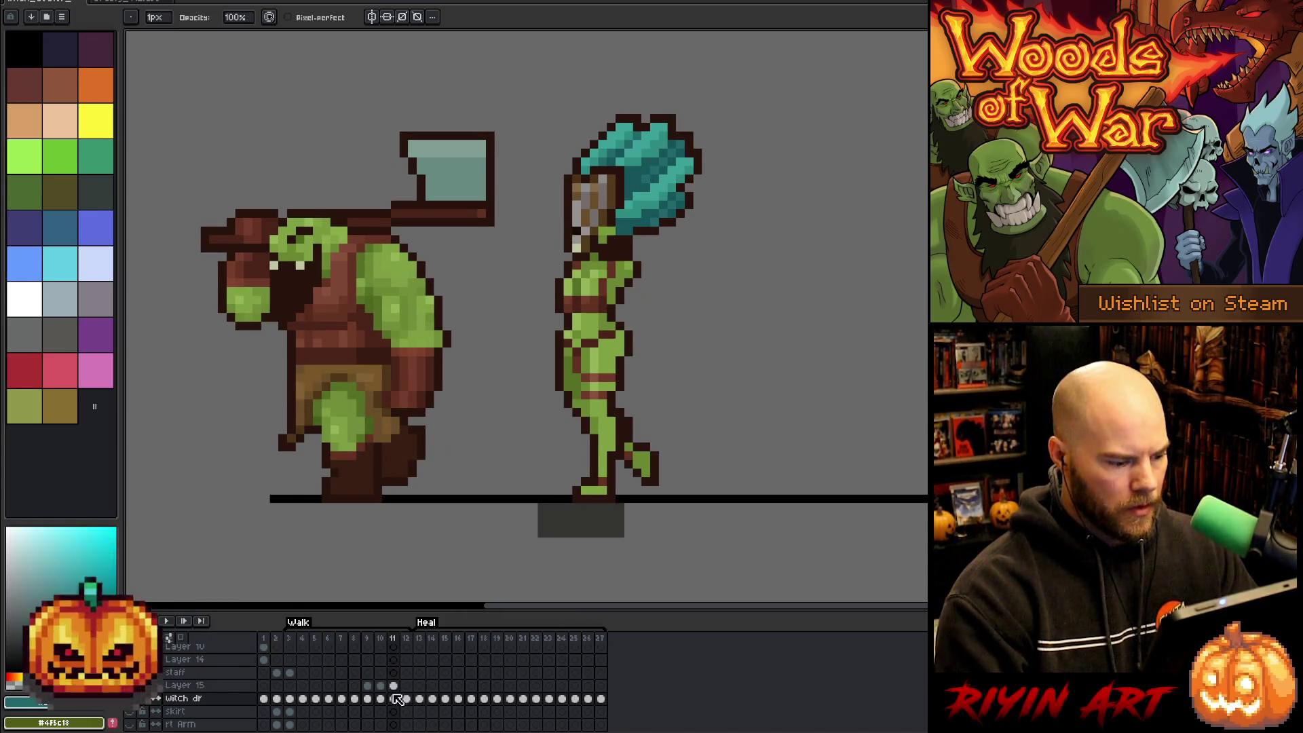
Delete the Layer 15 guide layer and marquee-select the witch doctor's head on frame 11.
click(216, 687)
key(Delete)
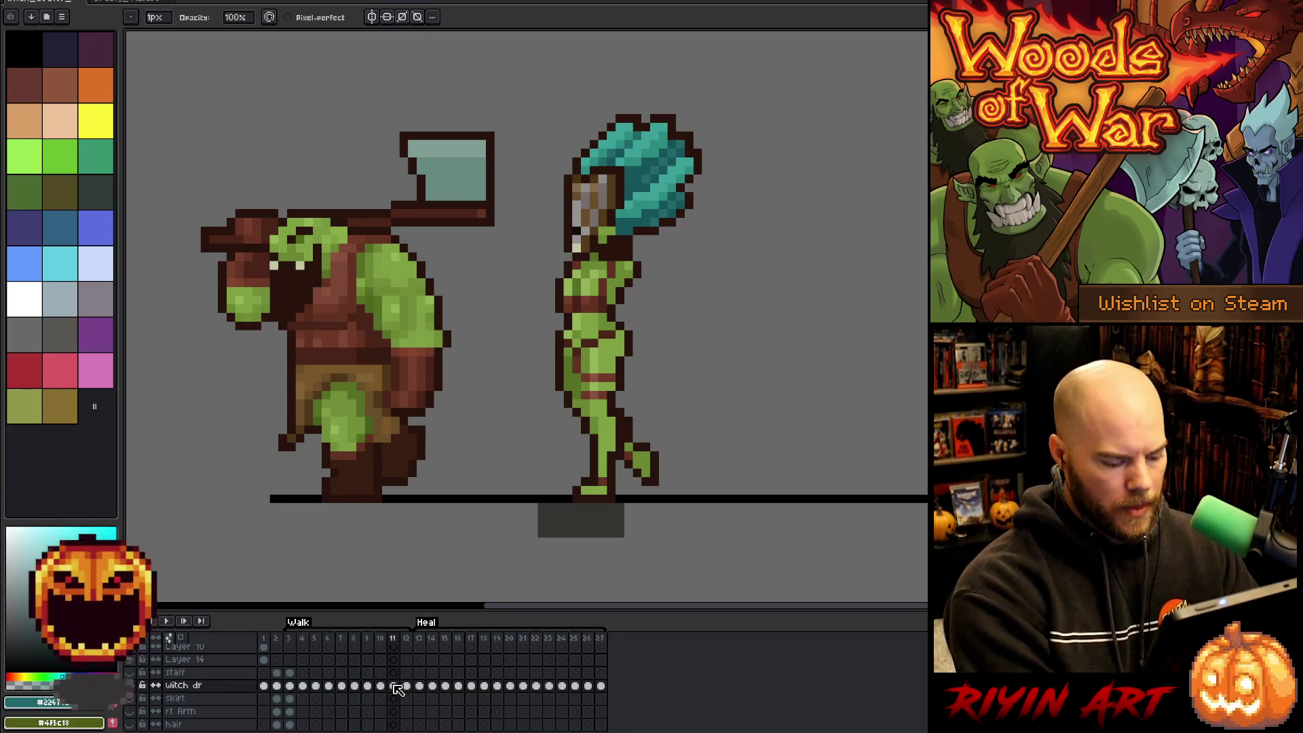
key(Left)
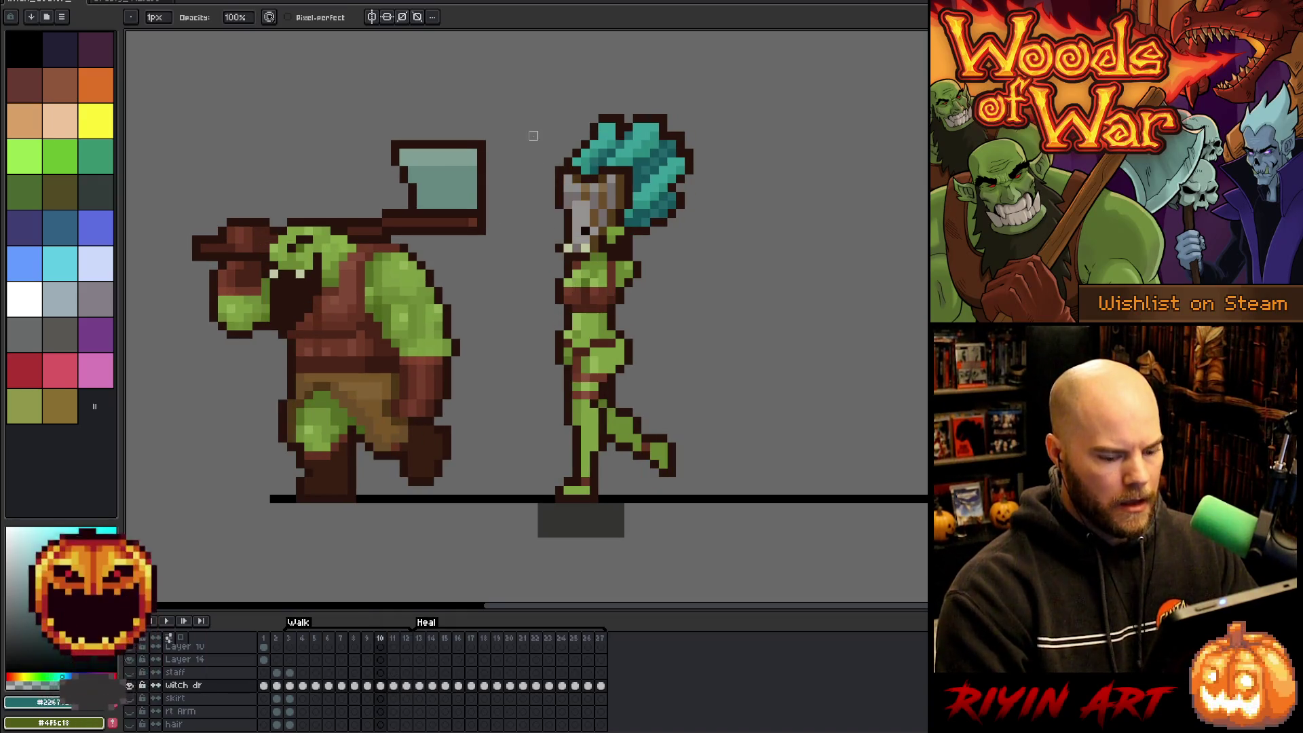
key(Right)
key(m)
drag(547, 88, 718, 252)
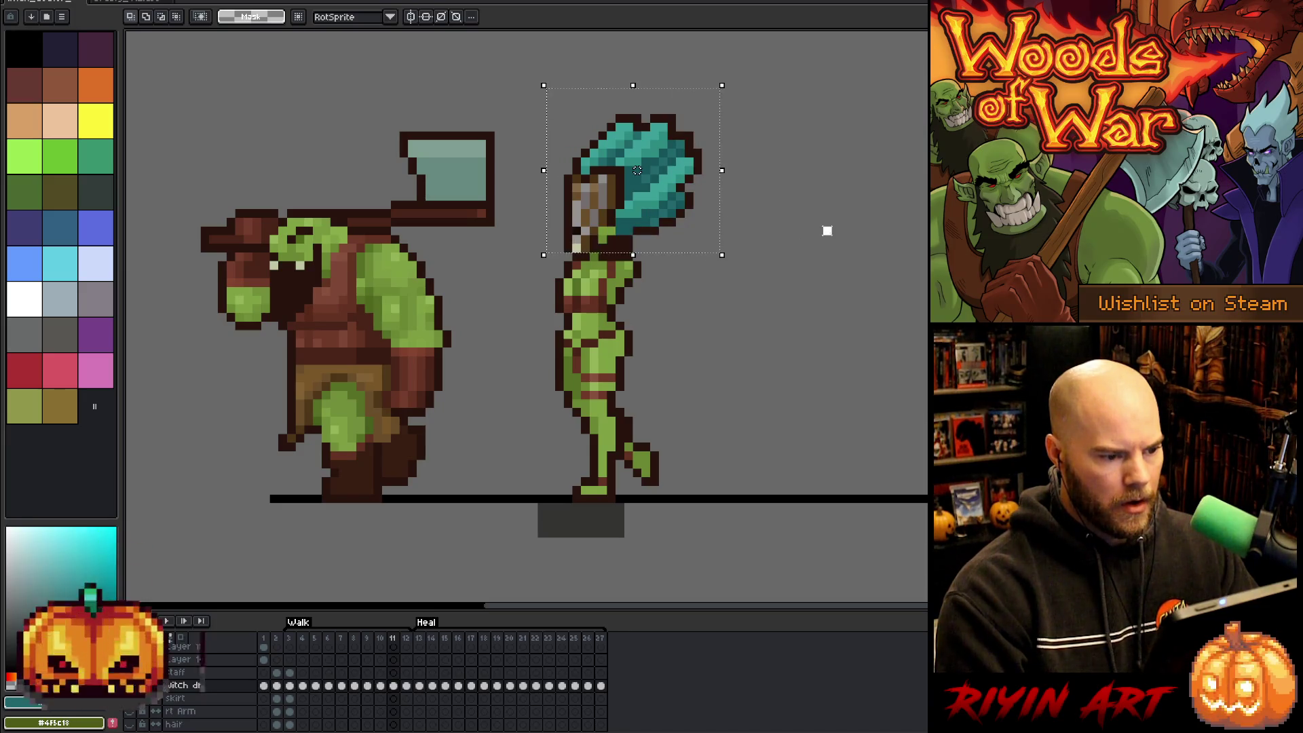
key(Left)
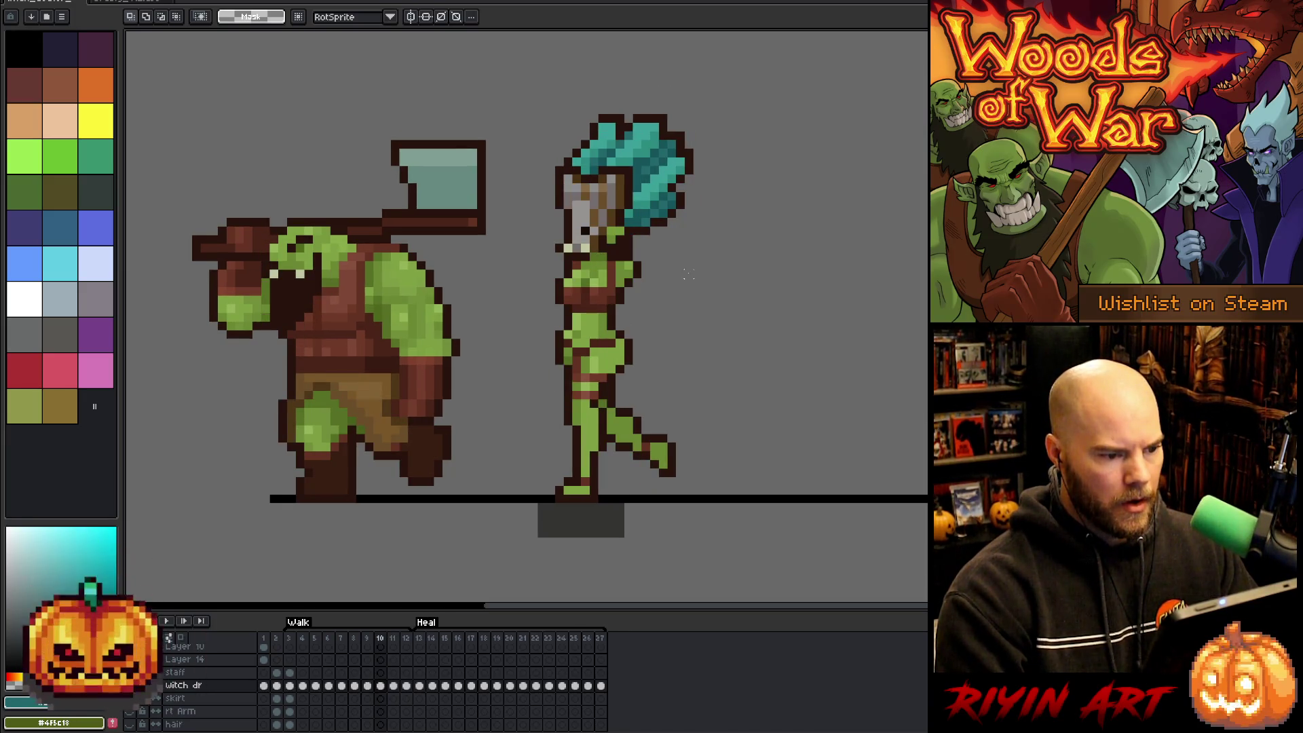
key(Right)
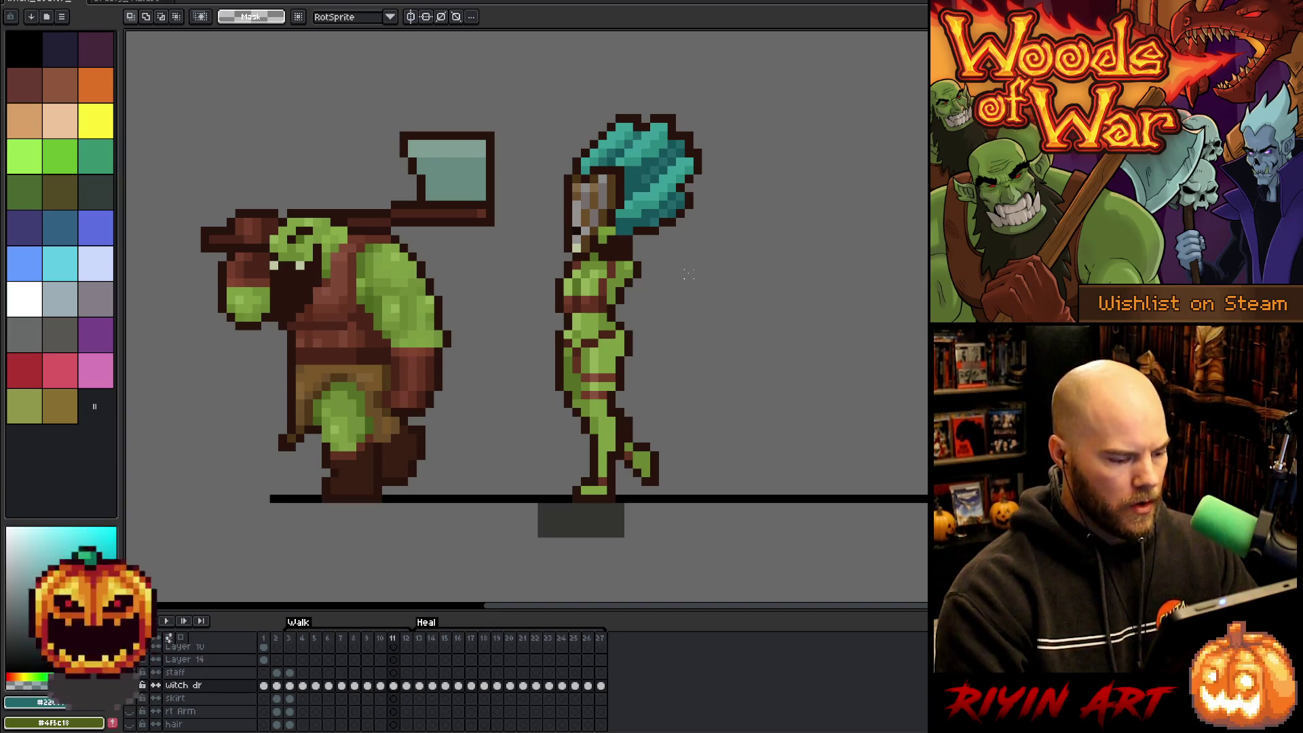
Eyedrop the staff's grey and dark brown, then select the witch doctor's hair and head.
key(i)
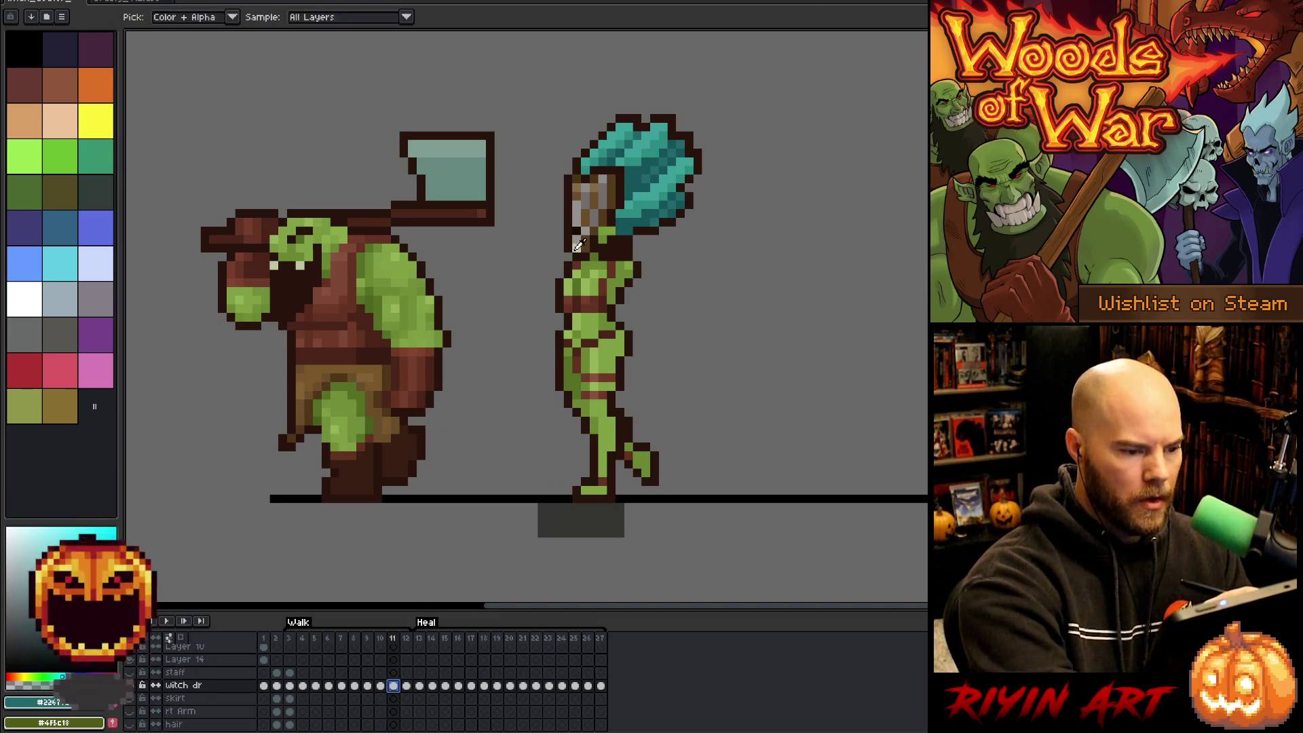
alt+click(578, 244)
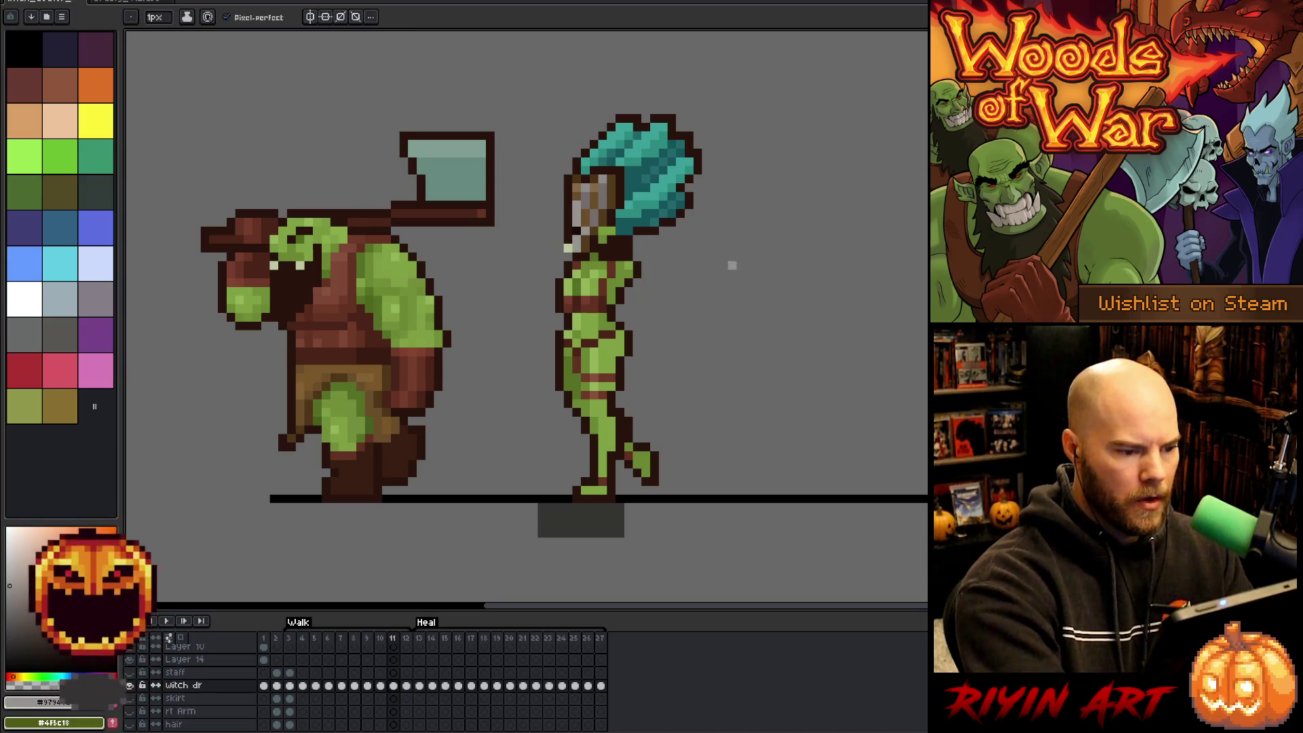
alt+click(570, 249)
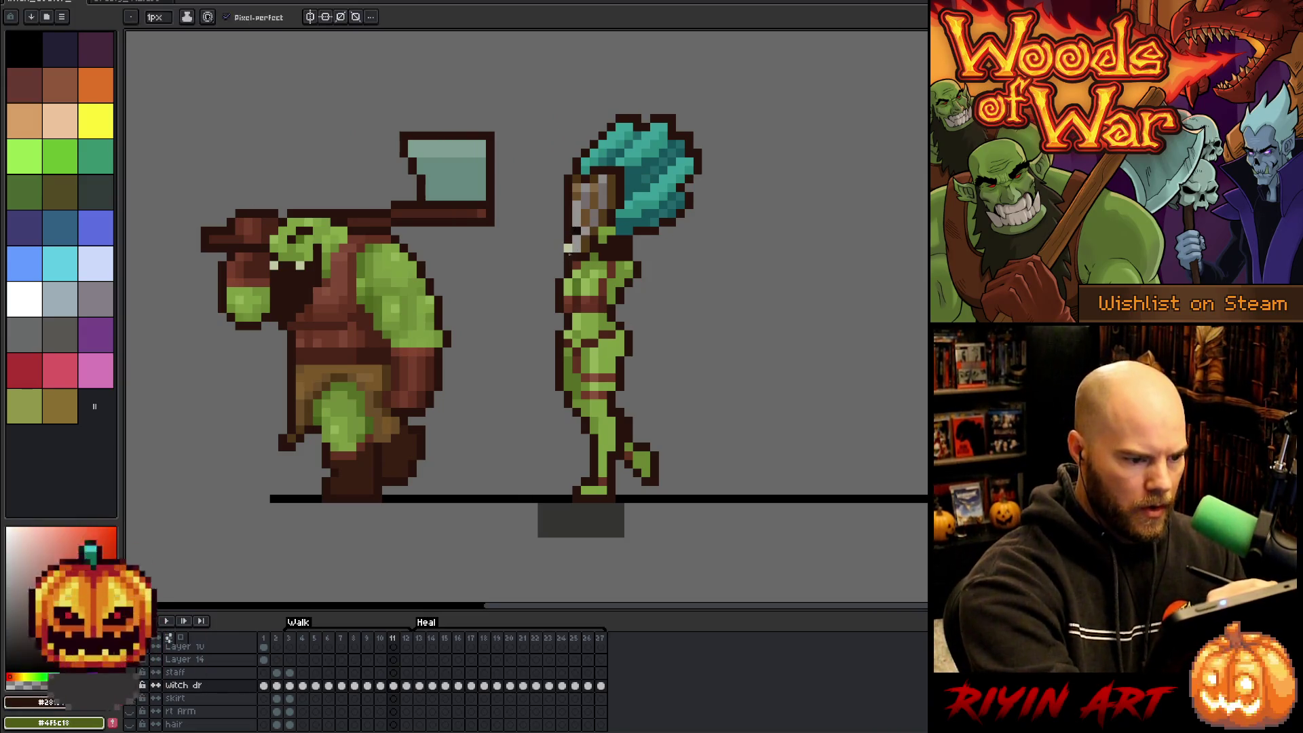
key(Left)
key(Right)
key(Left)
key(Right)
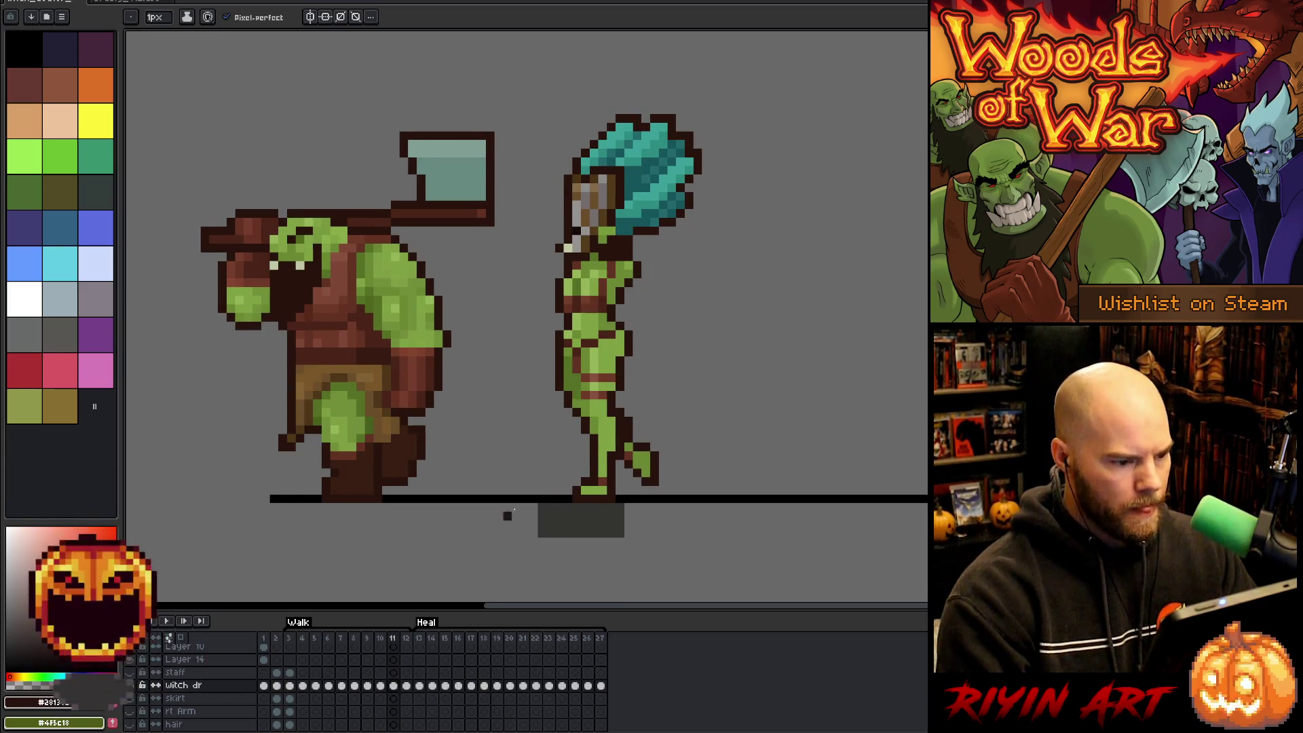
key(m)
mouse_move(754, 89)
mouse_down()
mouse_move(521, 240)
mouse_move(519, 256)
mouse_up()
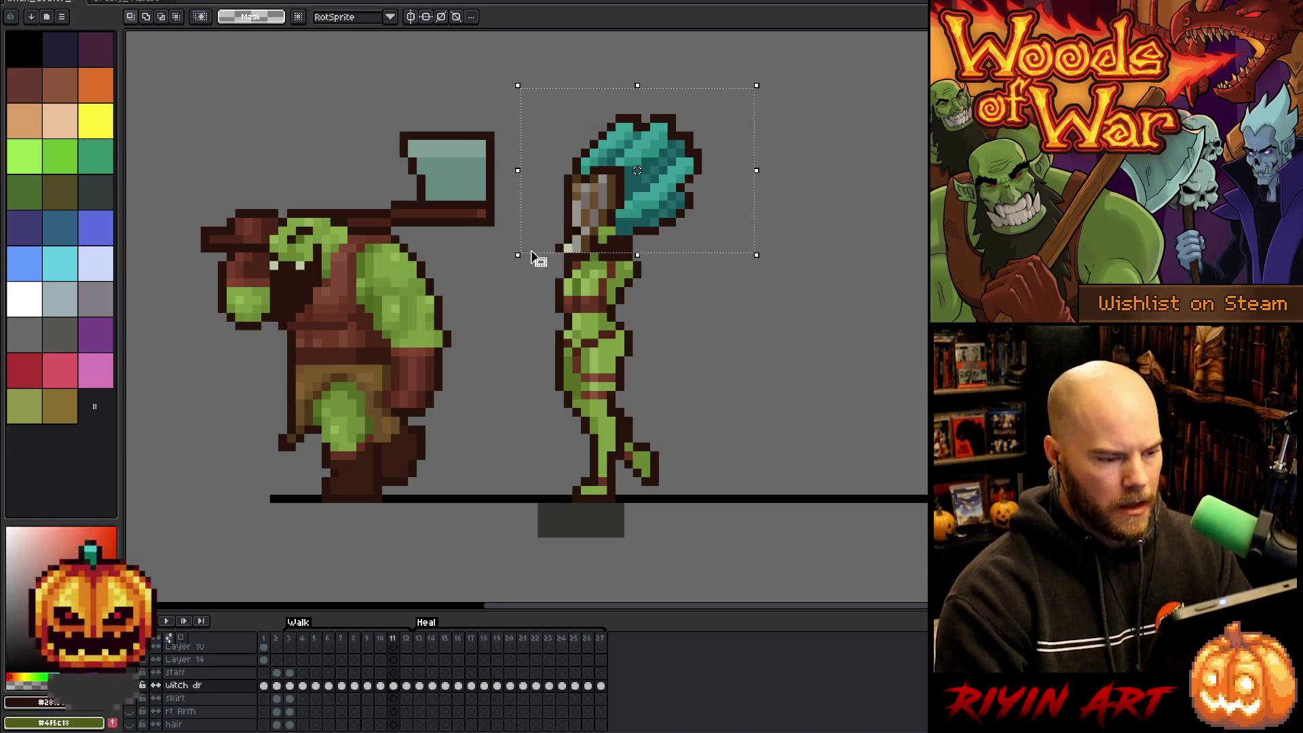
Move the selected hair and head up on frame 12, commit it, and clear the selection.
key(period)
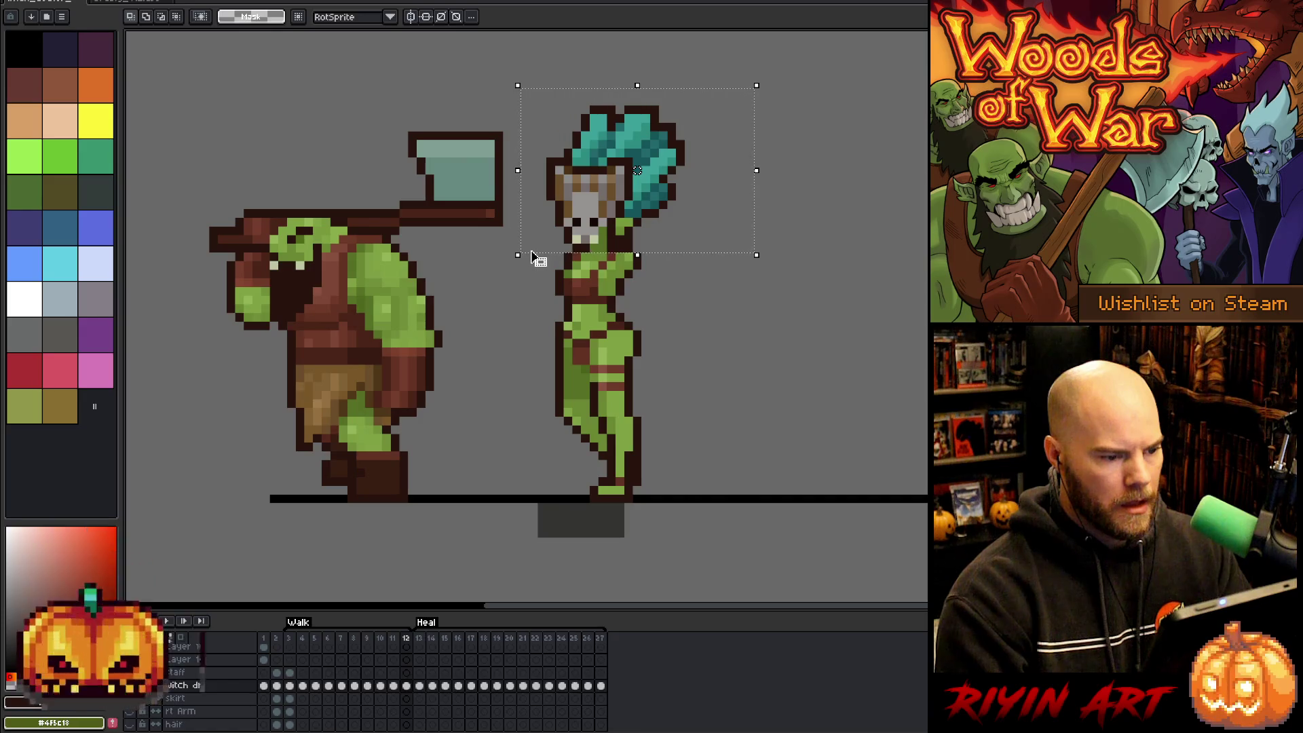
click(533, 258)
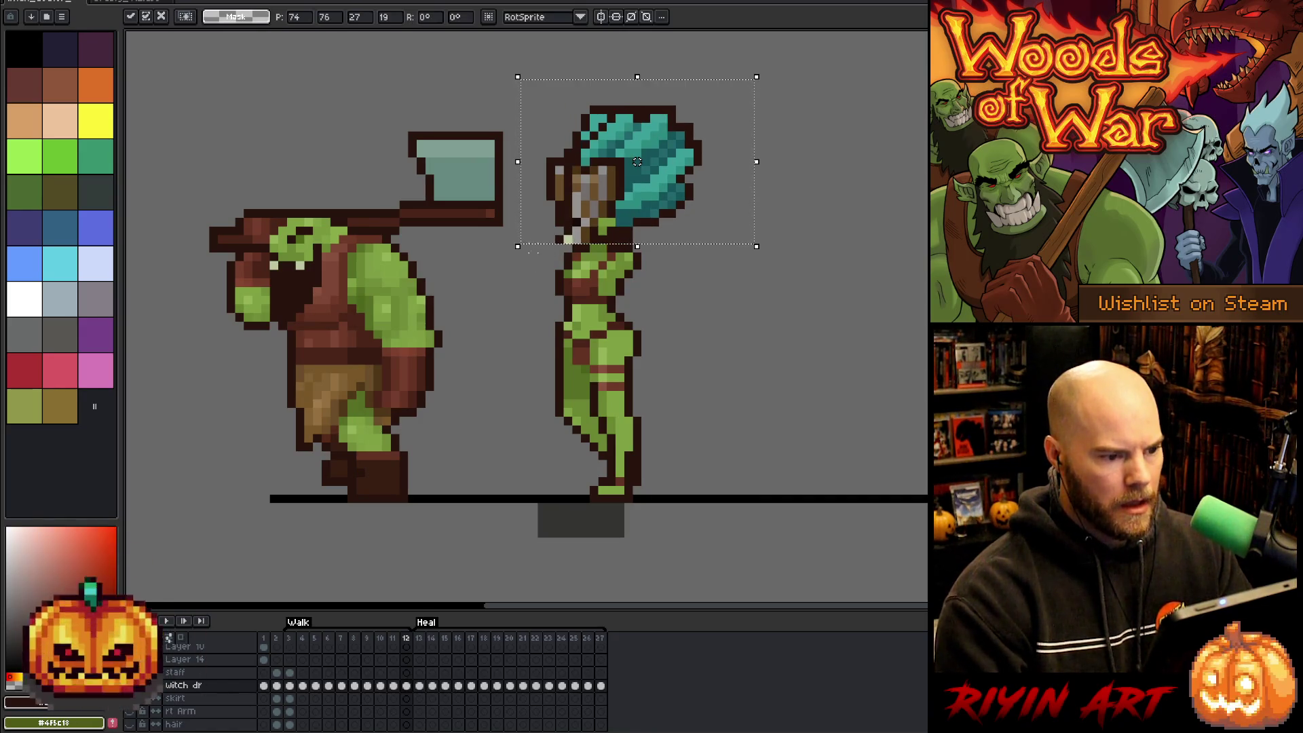
key(Return)
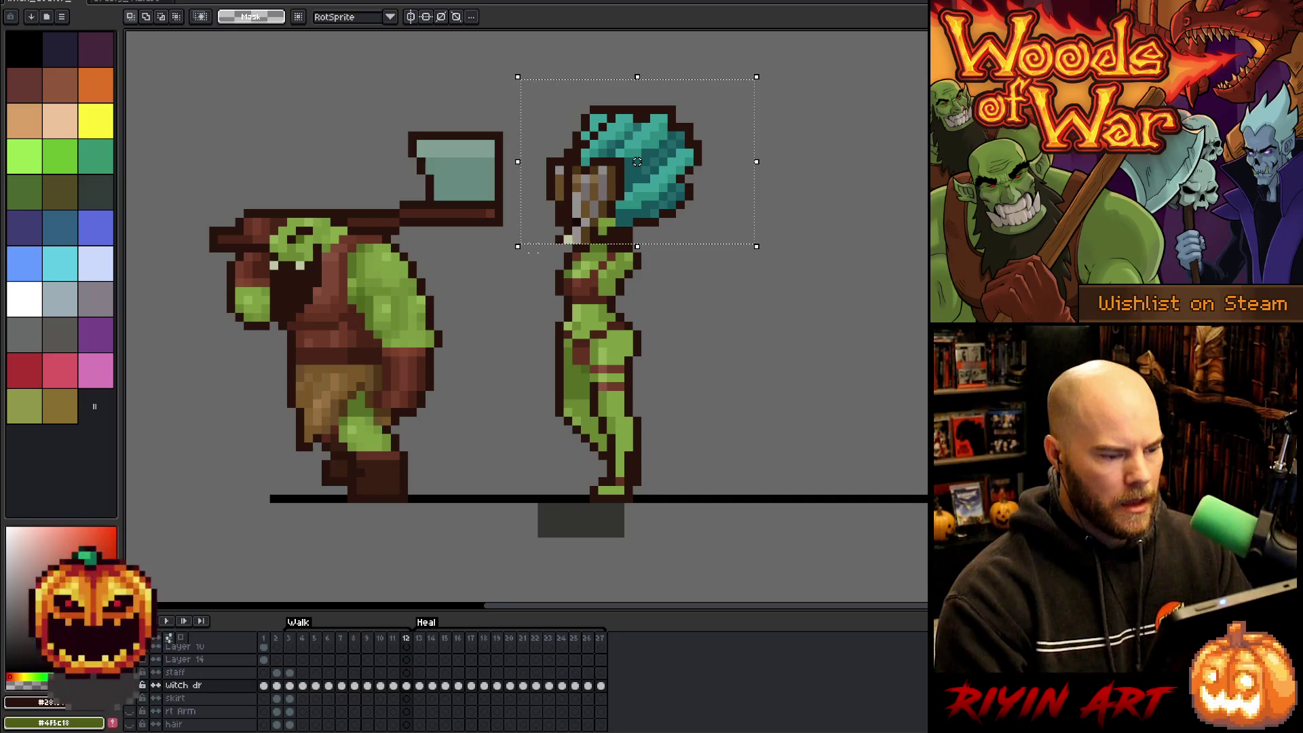
key(Return)
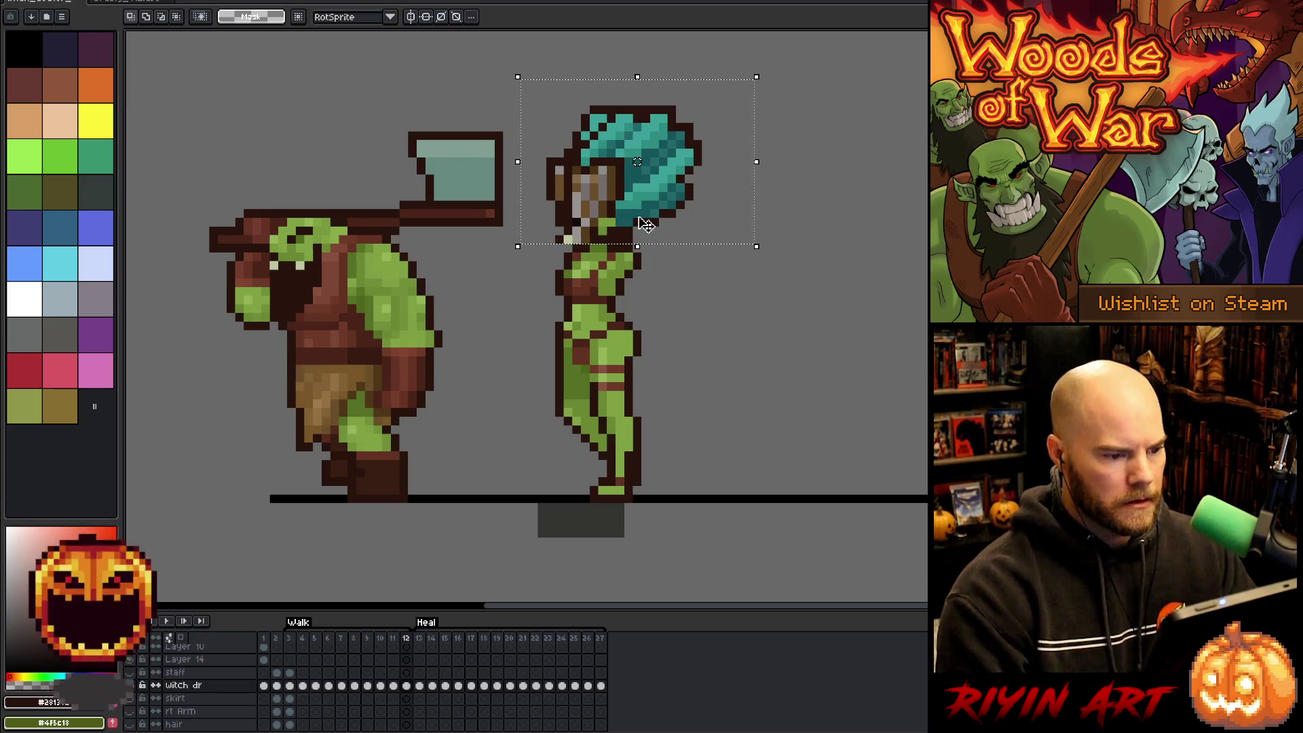
key(Delete)
key(ctrl+z)
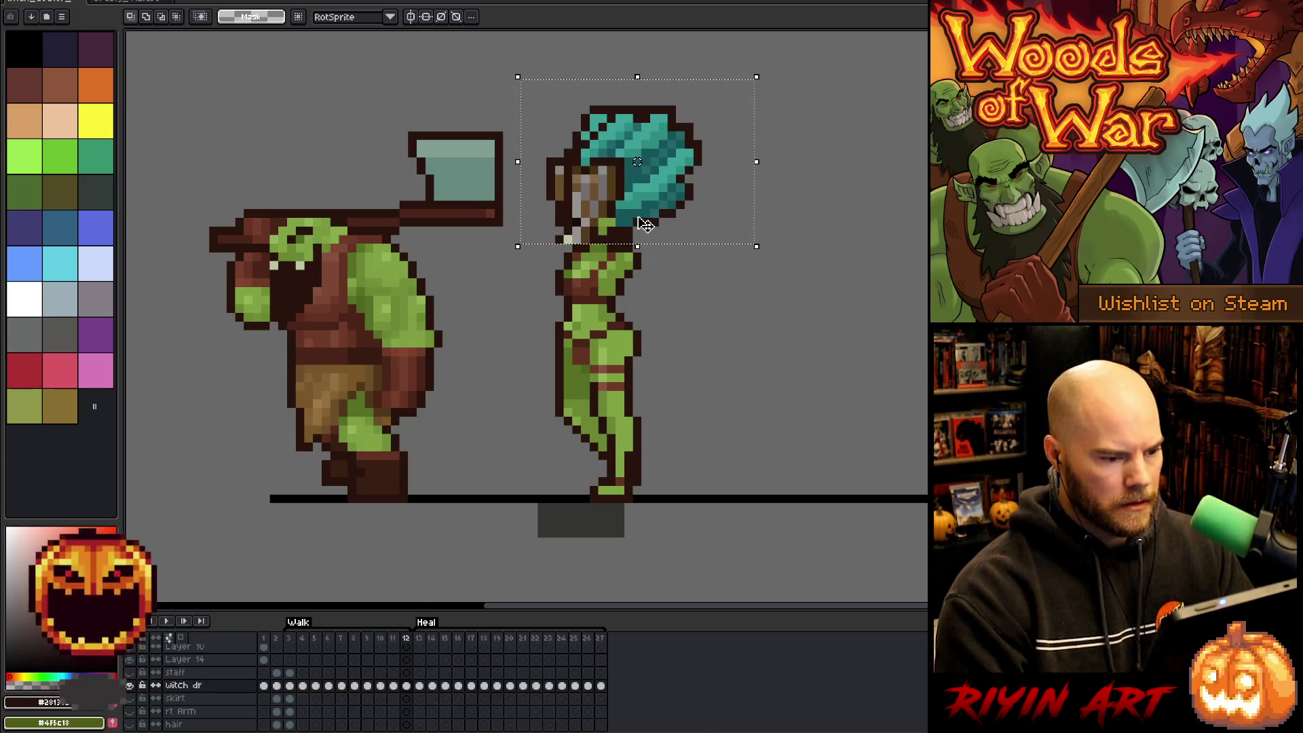
key(ctrl+d)
Erase the stray dark pixels left of the witch's face, comparing against neighbouring frames.
key(e)
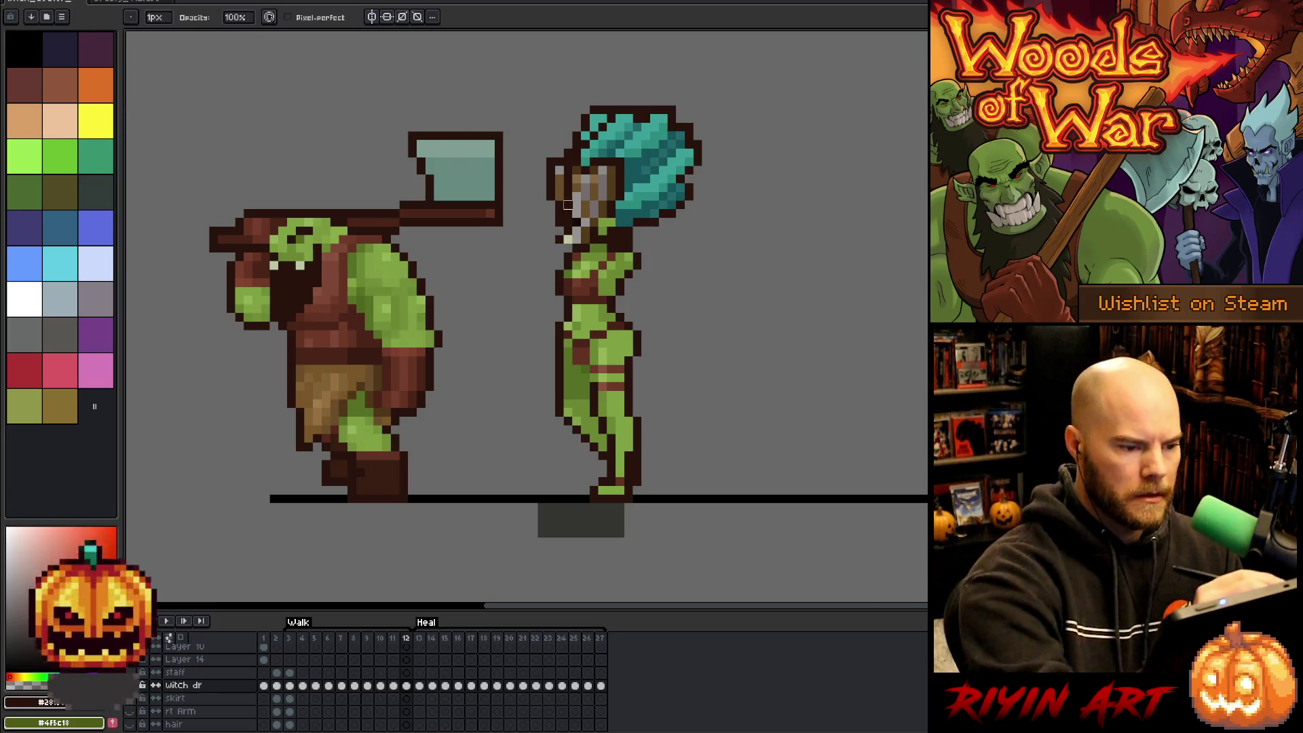
drag(560, 224, 559, 160)
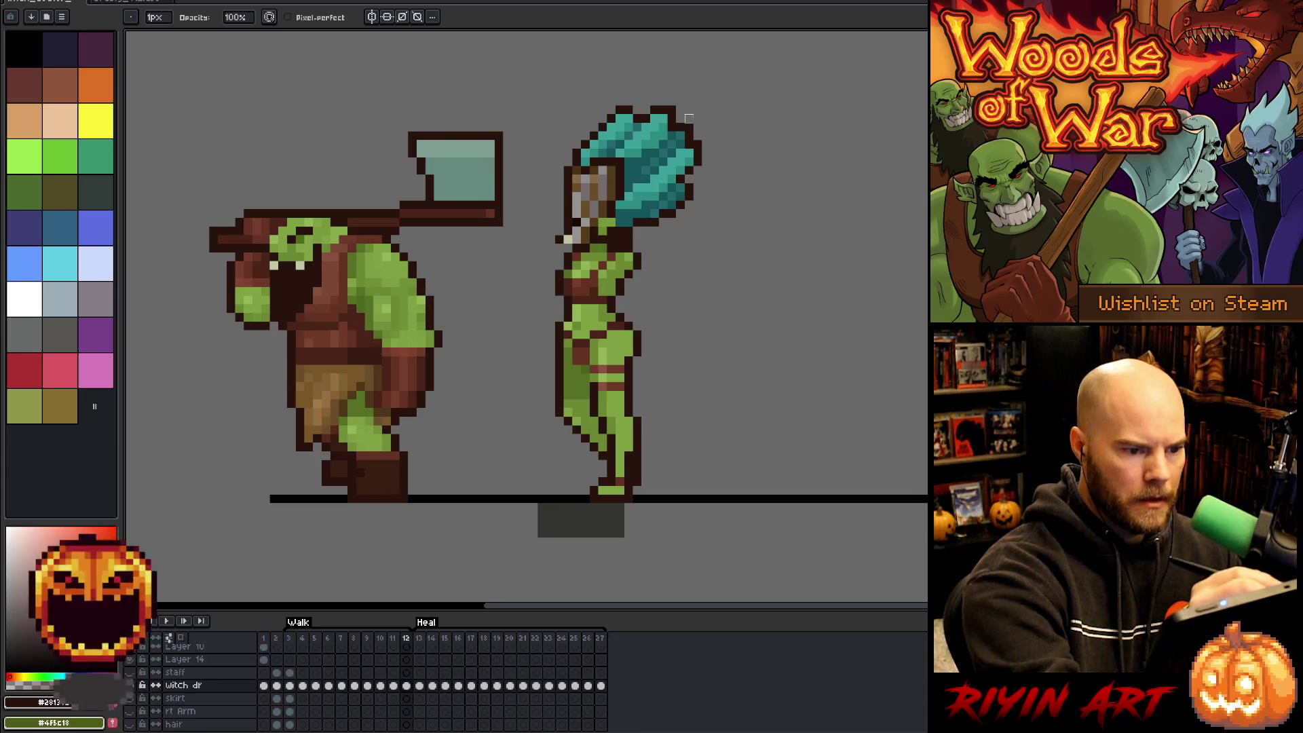
key(Right)
key(Left)
key(Right)
key(Left)
key(Right)
key(Left)
key(Left)
key(Right)
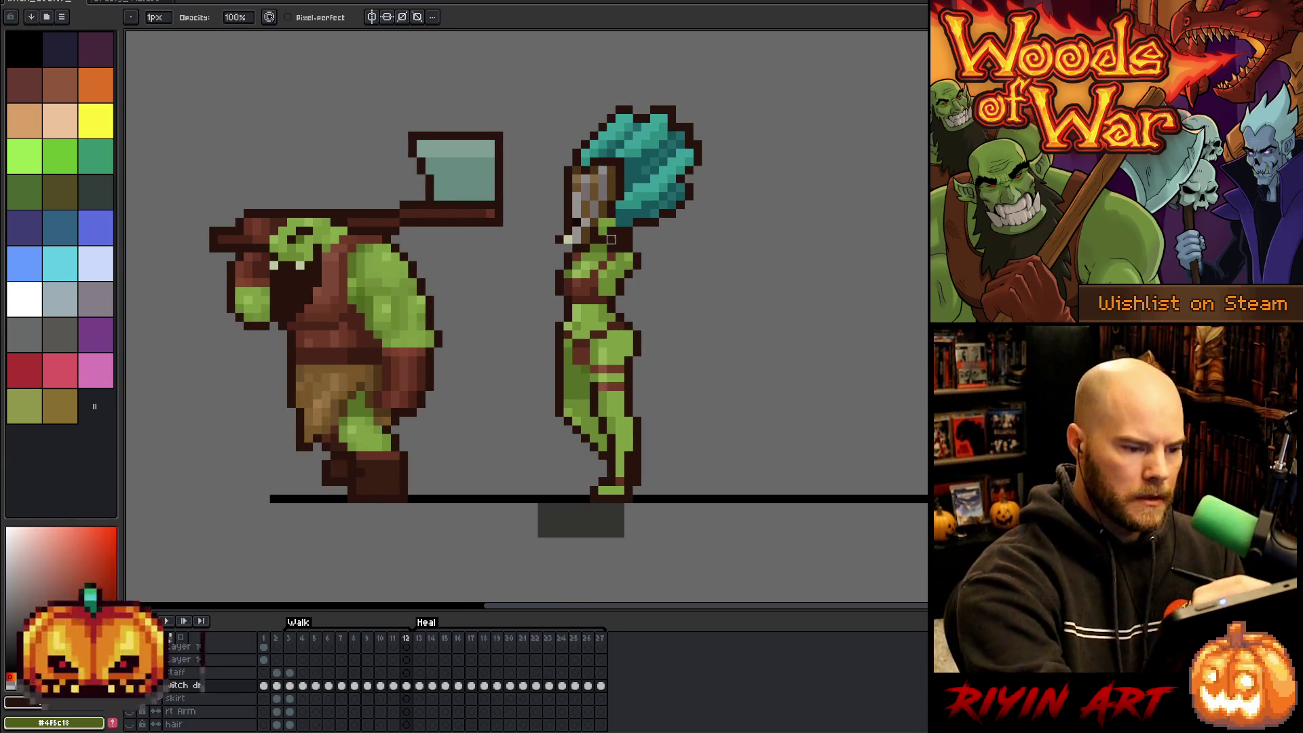
key(b)
key(Right)
key(Left)
key(Left)
key(Right)
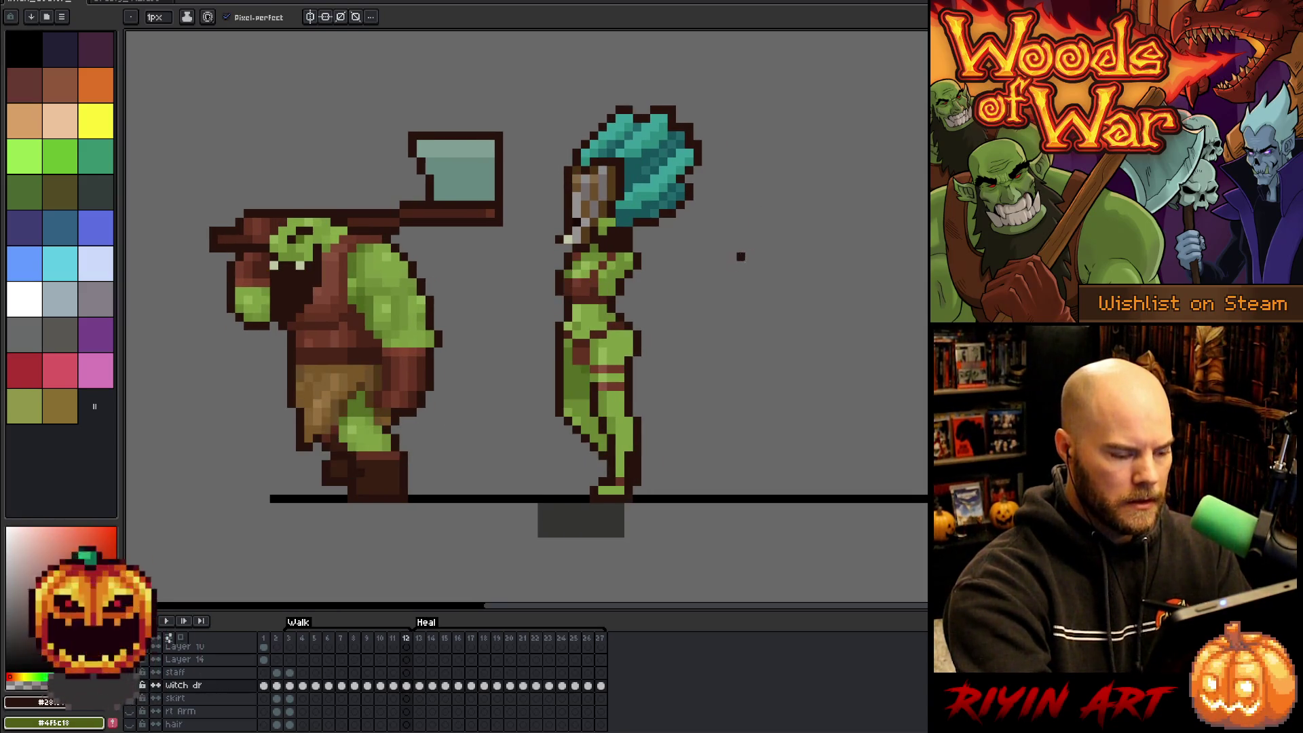
key(Left)
key(Left)
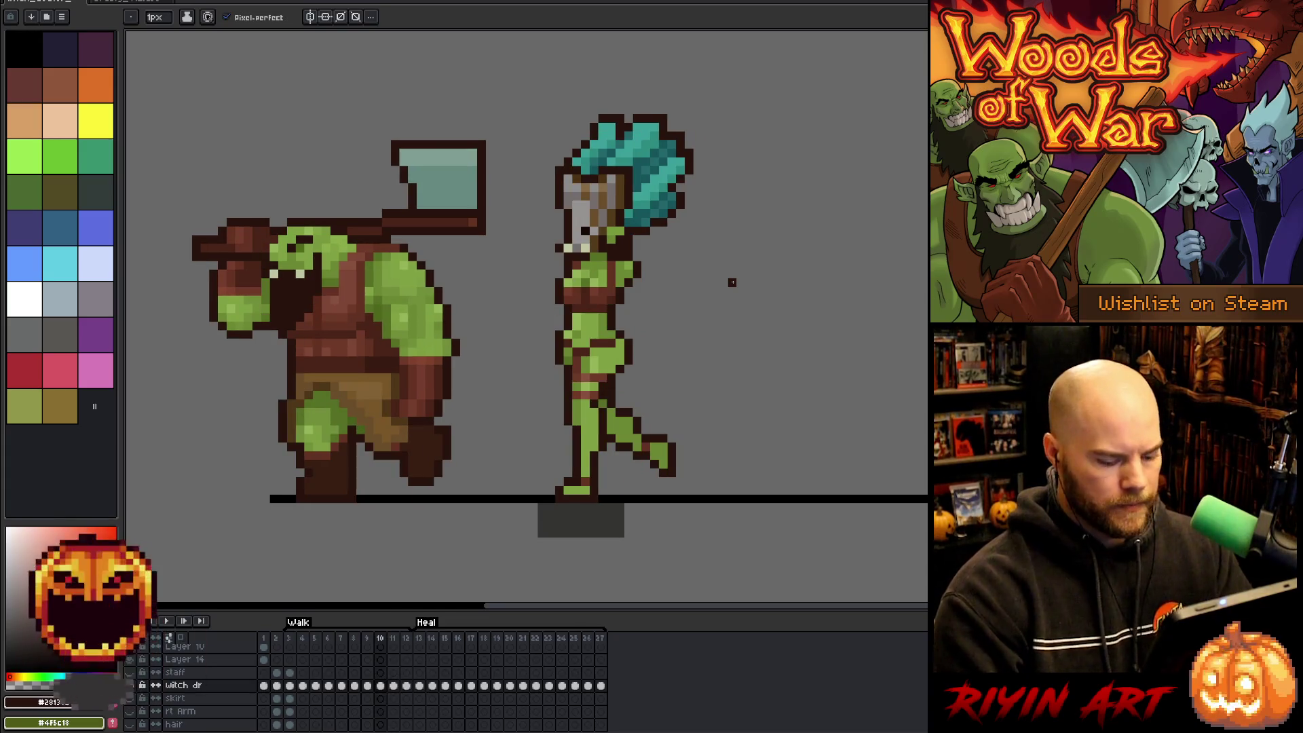
Select the witch doctor's head and raise it on walk frame 3.
key(m)
drag(720, 80, 532, 253)
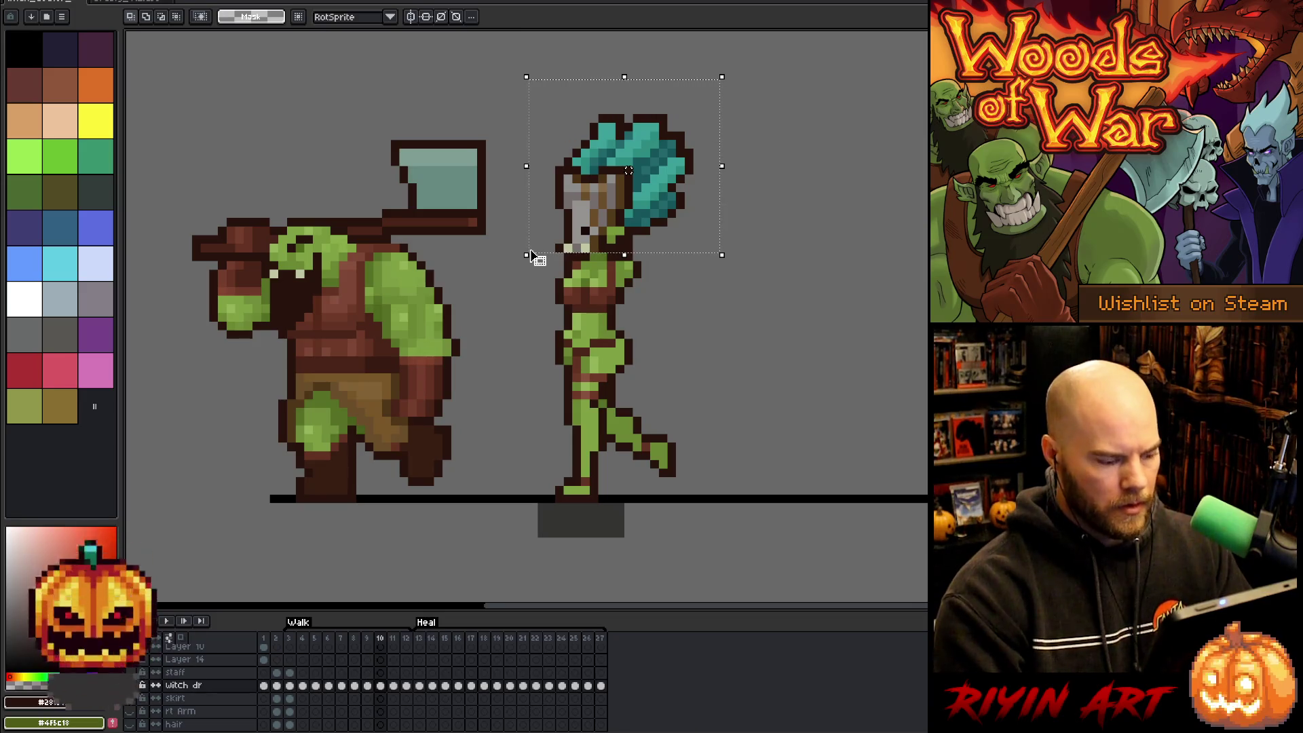
key(Return)
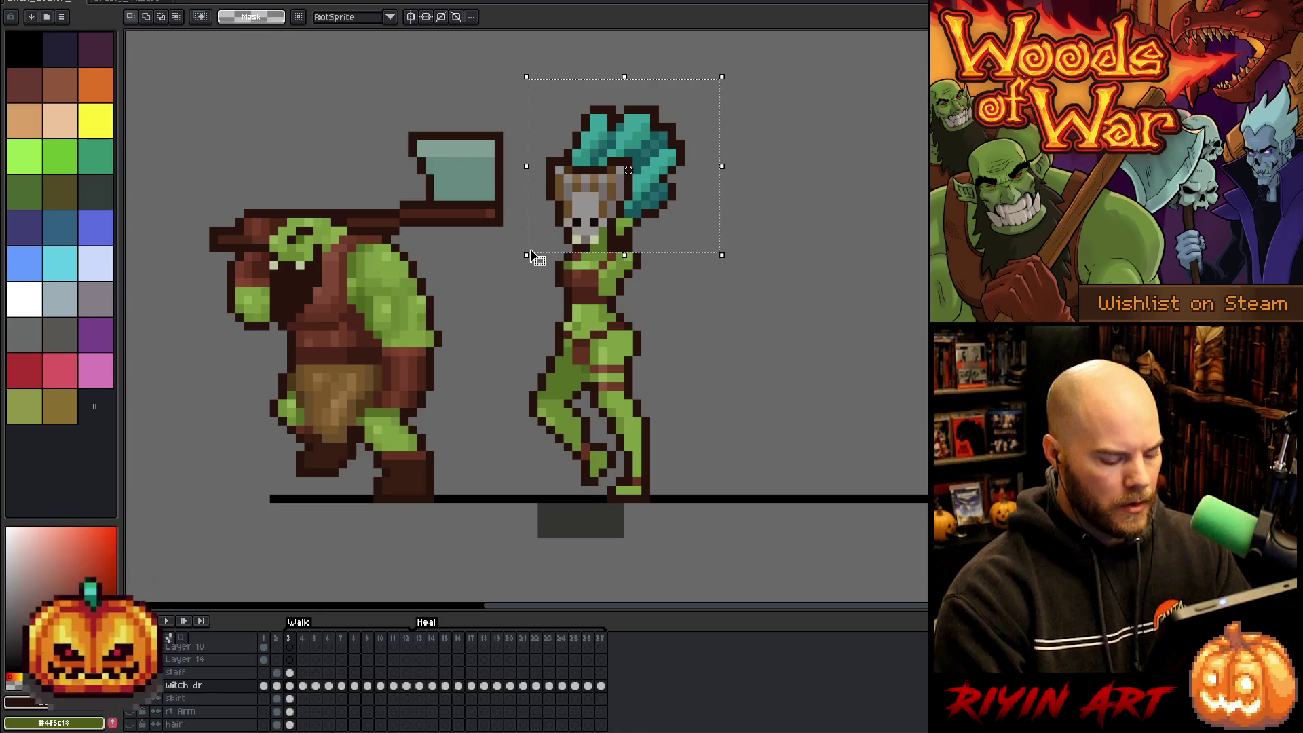
drag(533, 256, 534, 249)
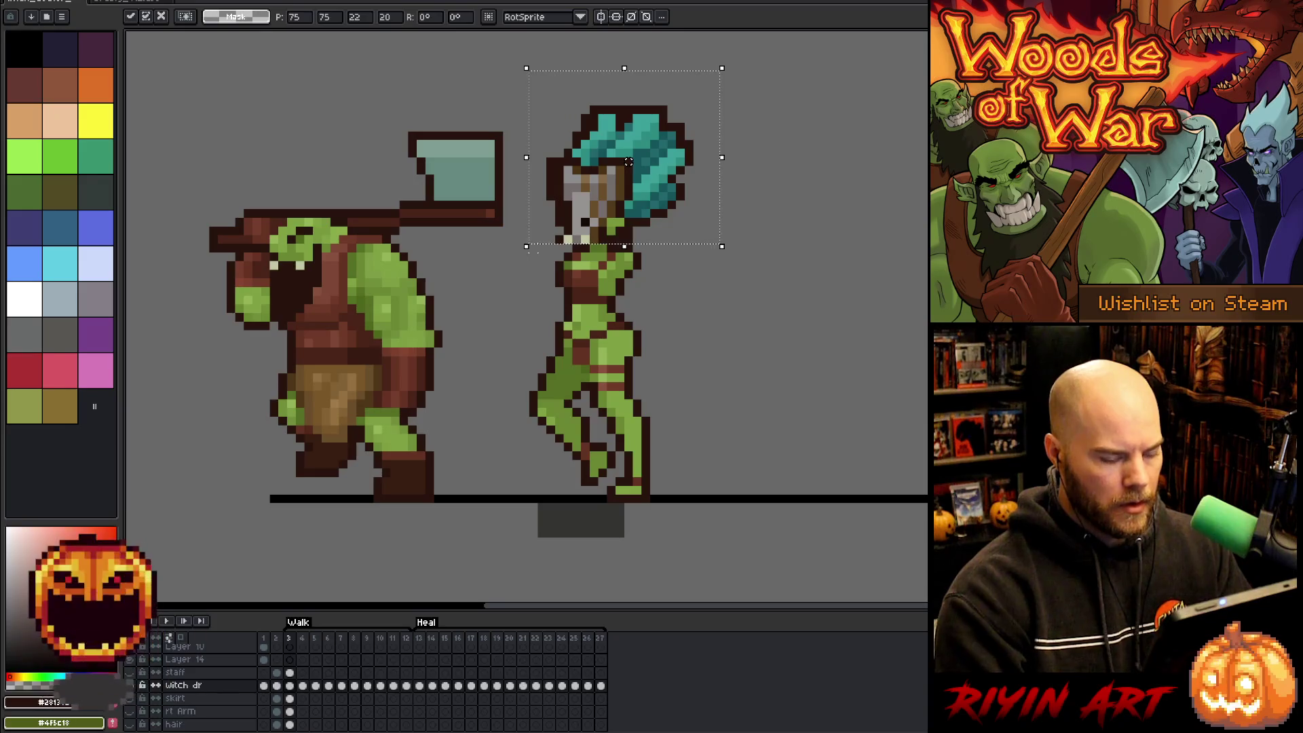
key(b)
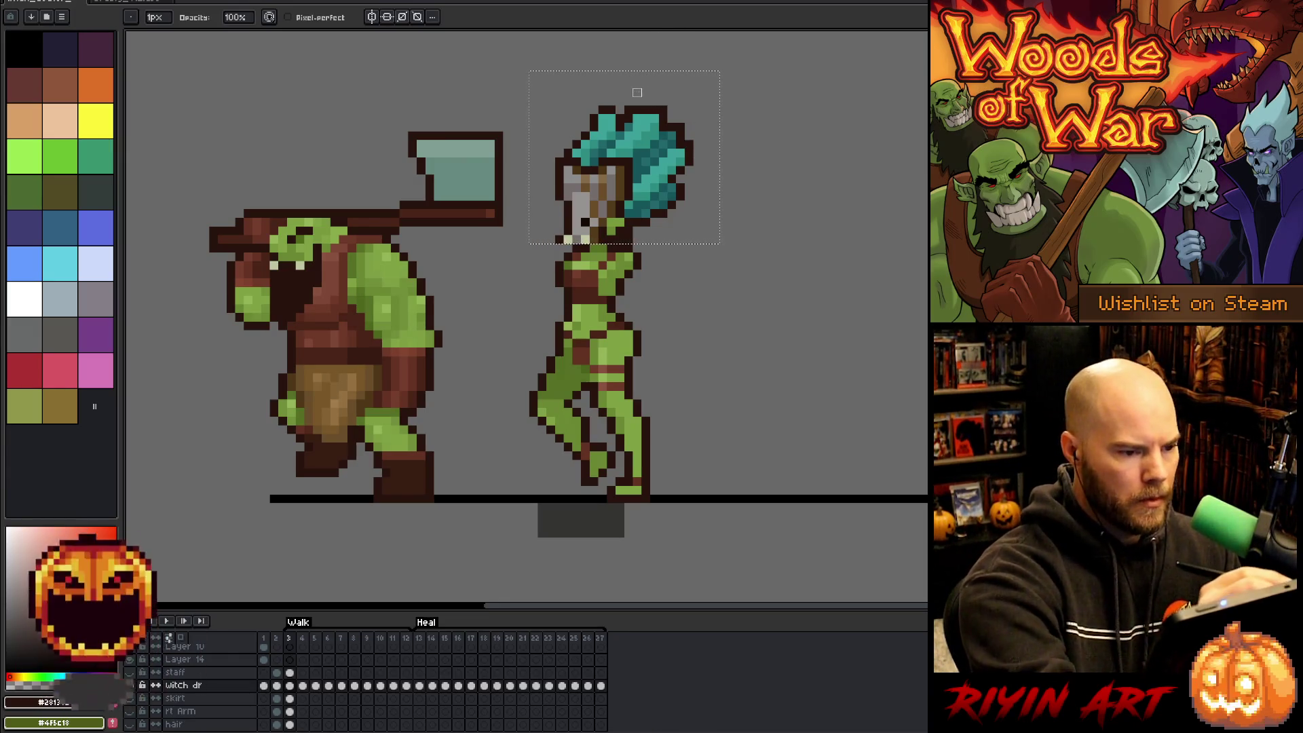
key(Right)
key(Left)
Nudge the head on frame 4, then play the walk cycle to review the bob.
key(Right)
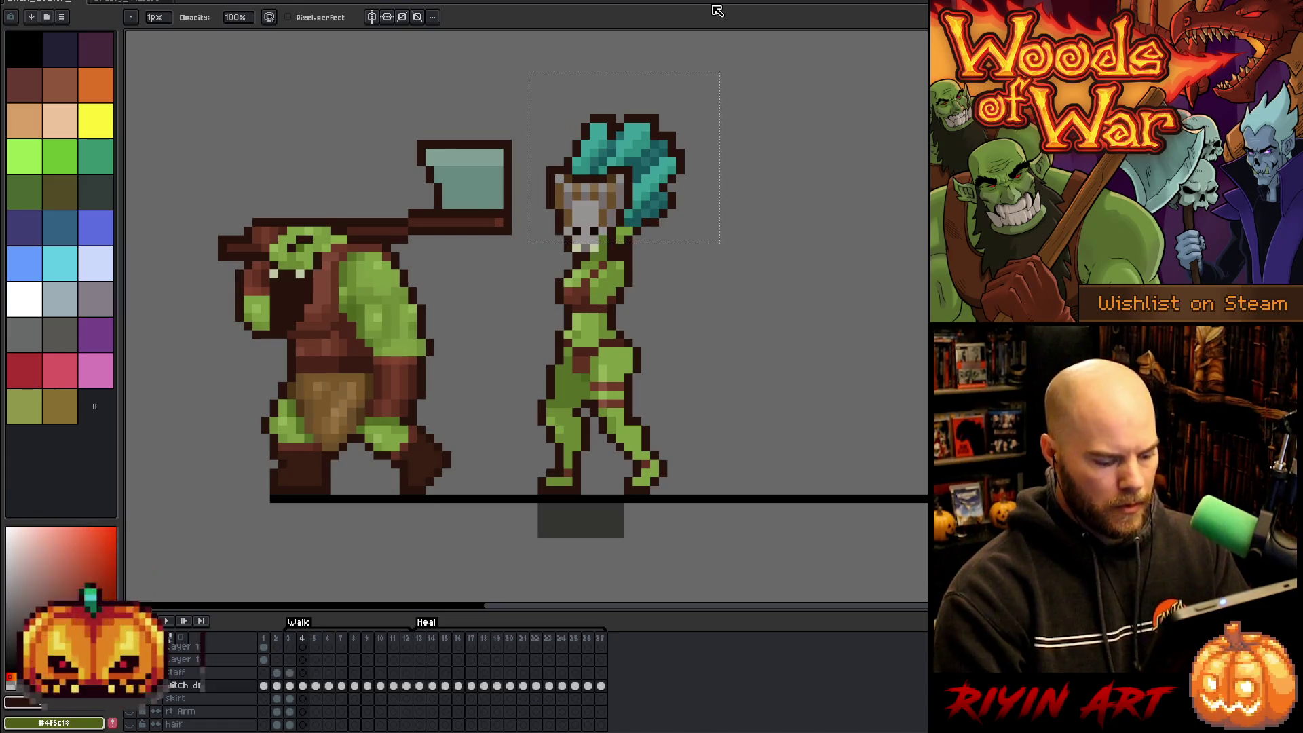
drag(626, 168, 629, 171)
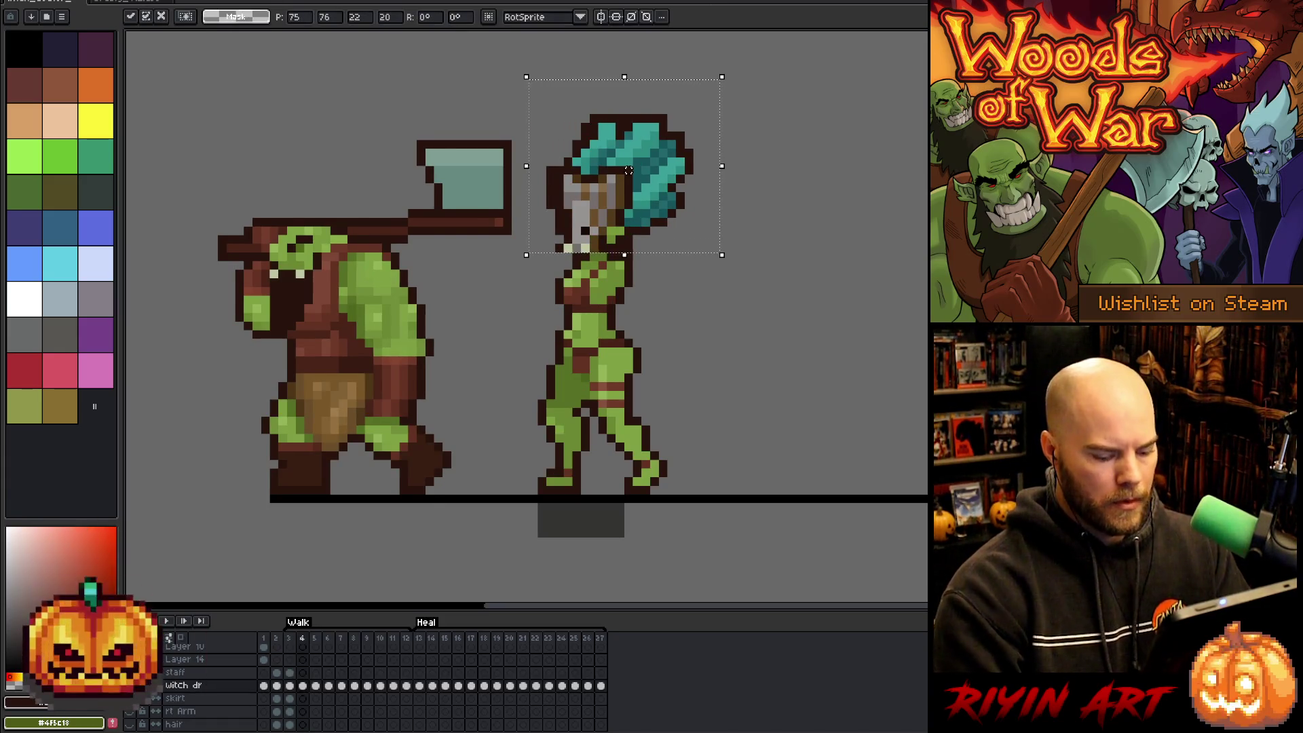
key(Right)
key(Left)
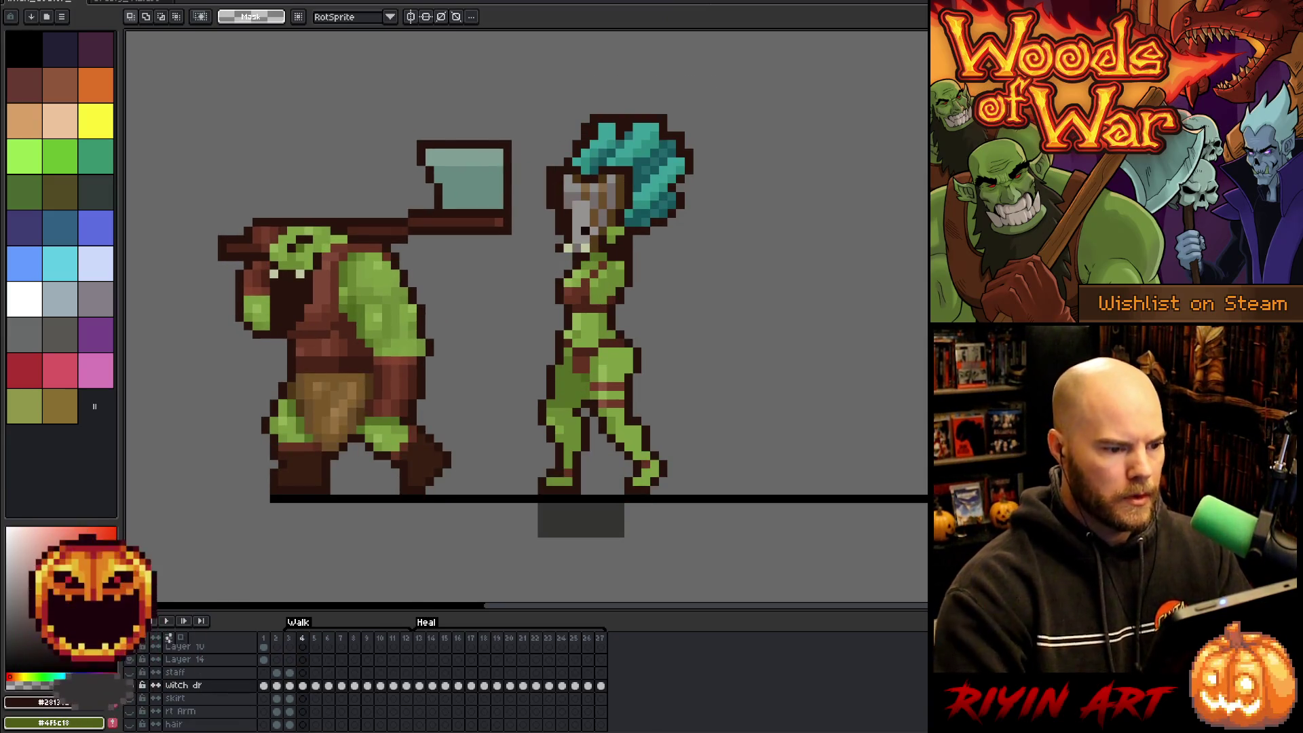
key(b)
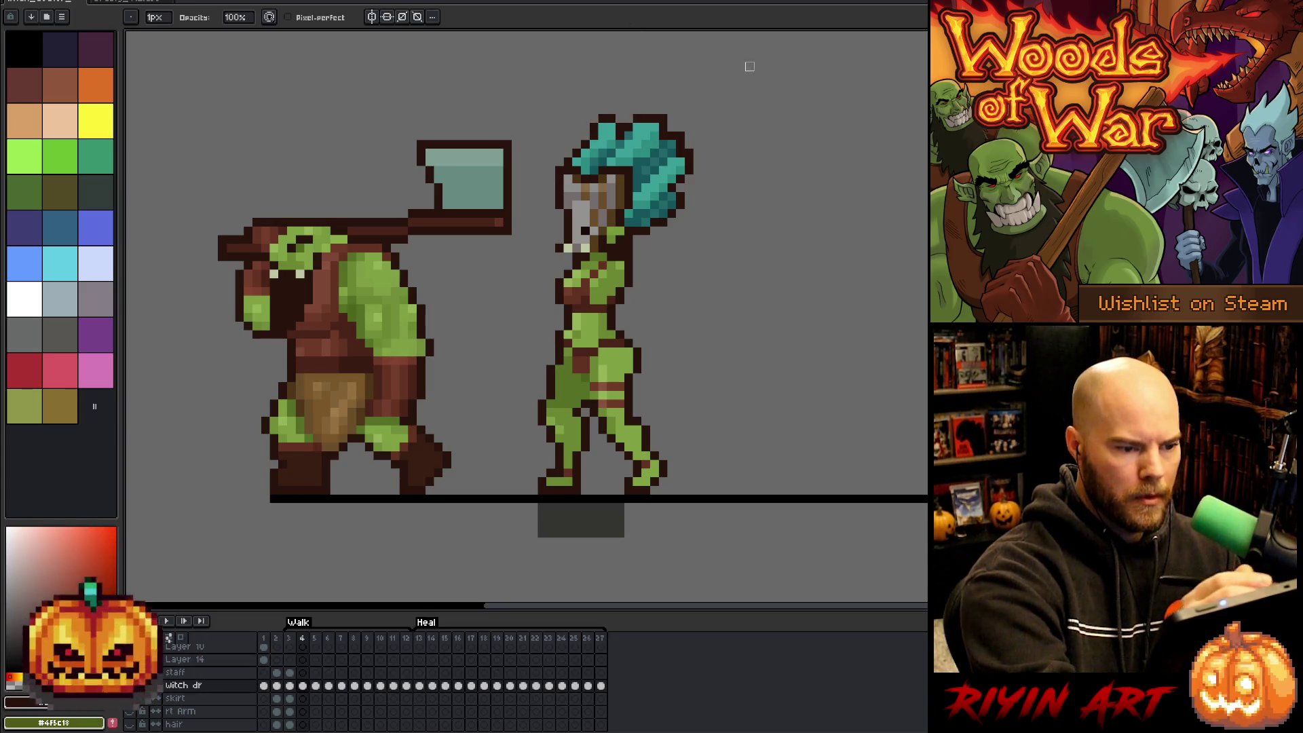
key(Return)
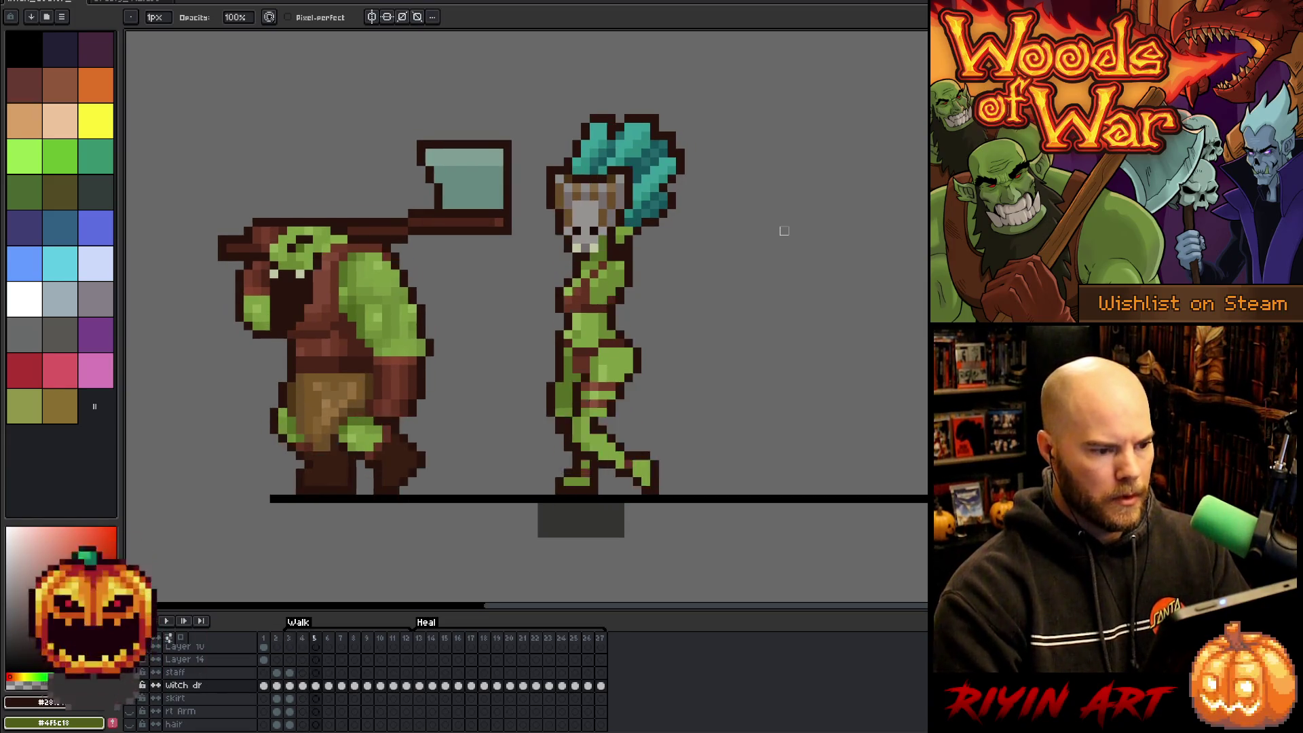
key(Return)
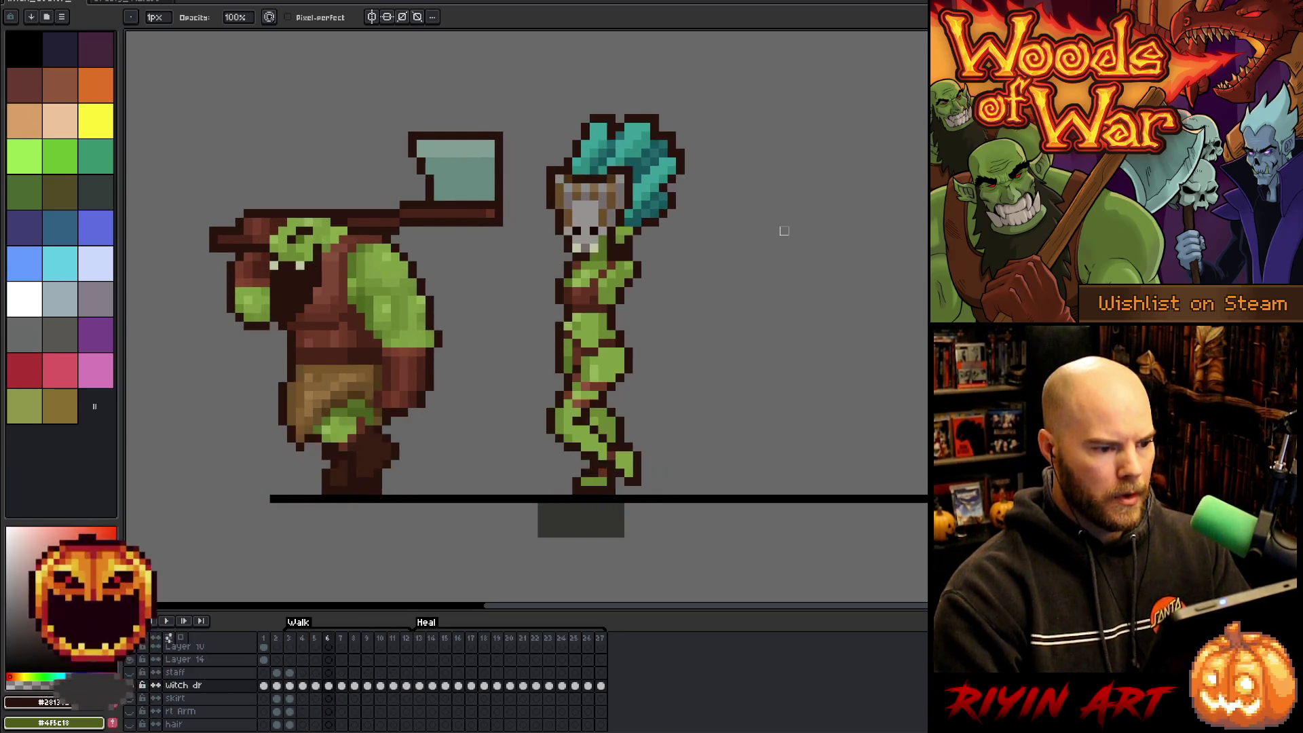
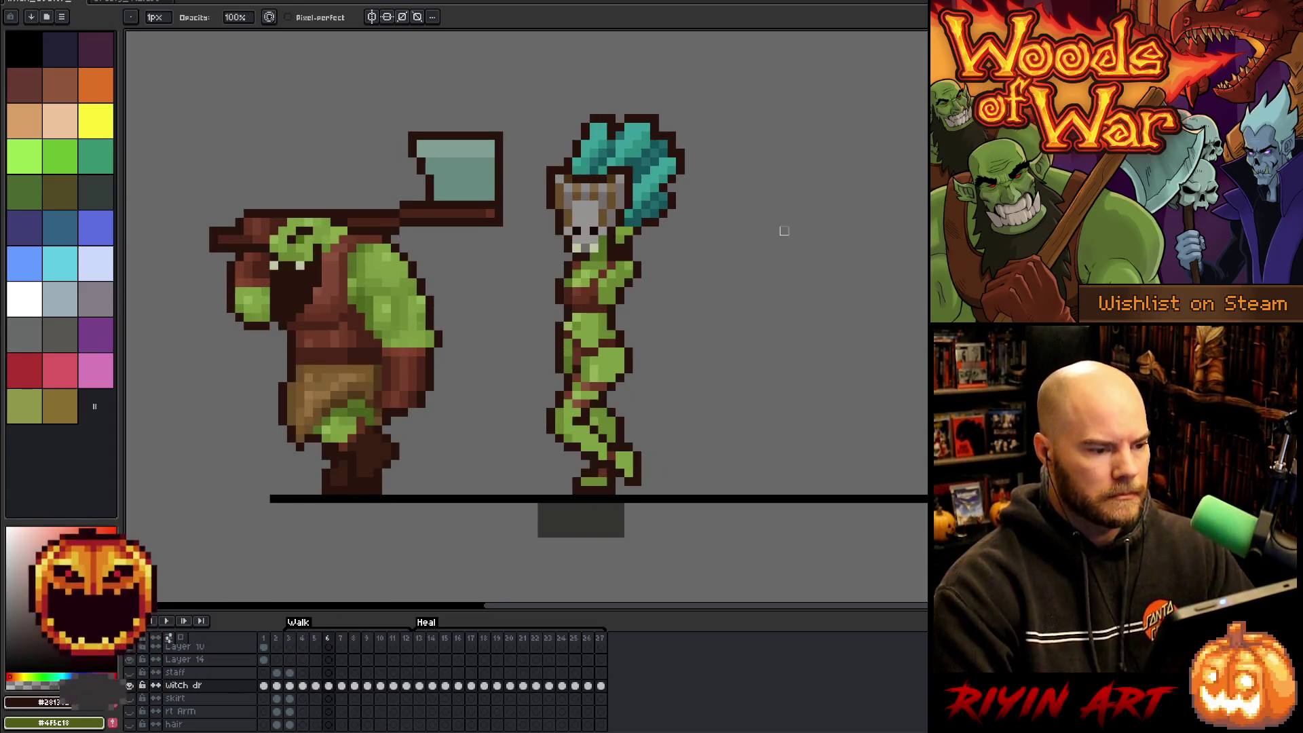
Insert new frames after walk frame 12, leaving the witch doctor's cel on frame 13 empty.
key(Return)
key(Return)
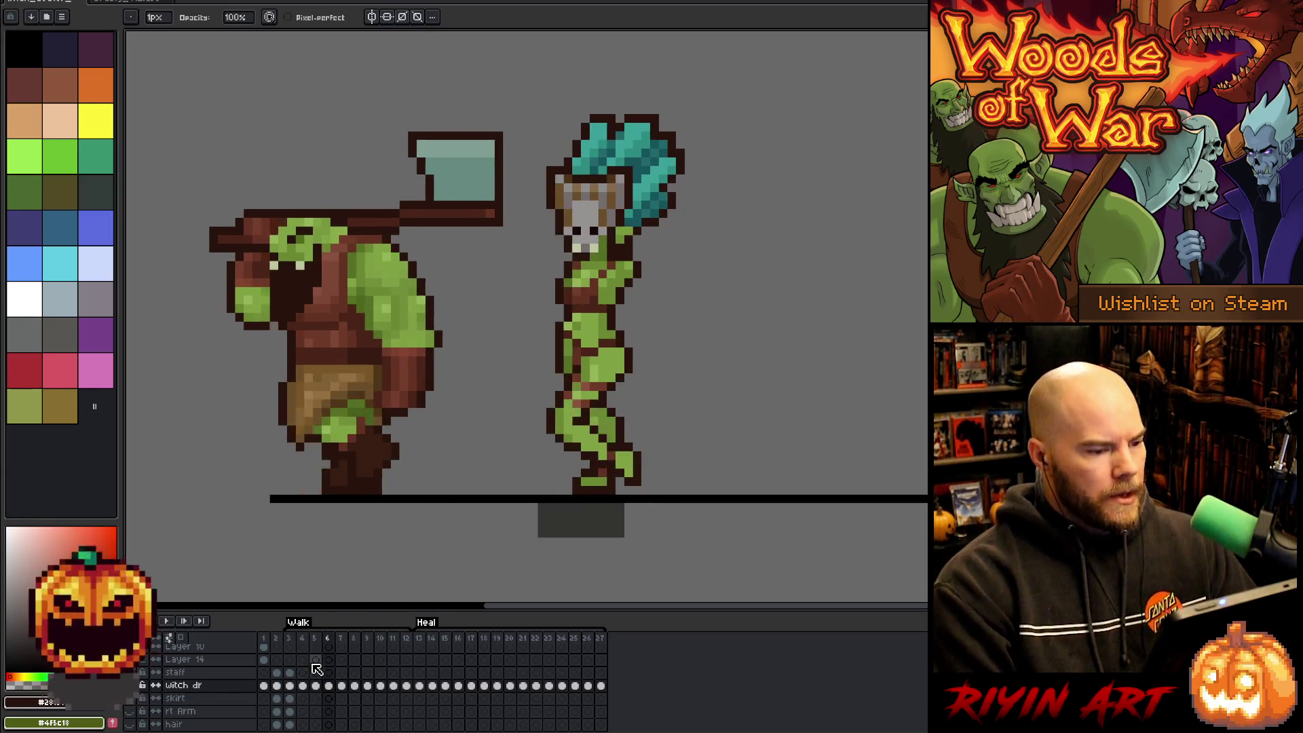
click(408, 640)
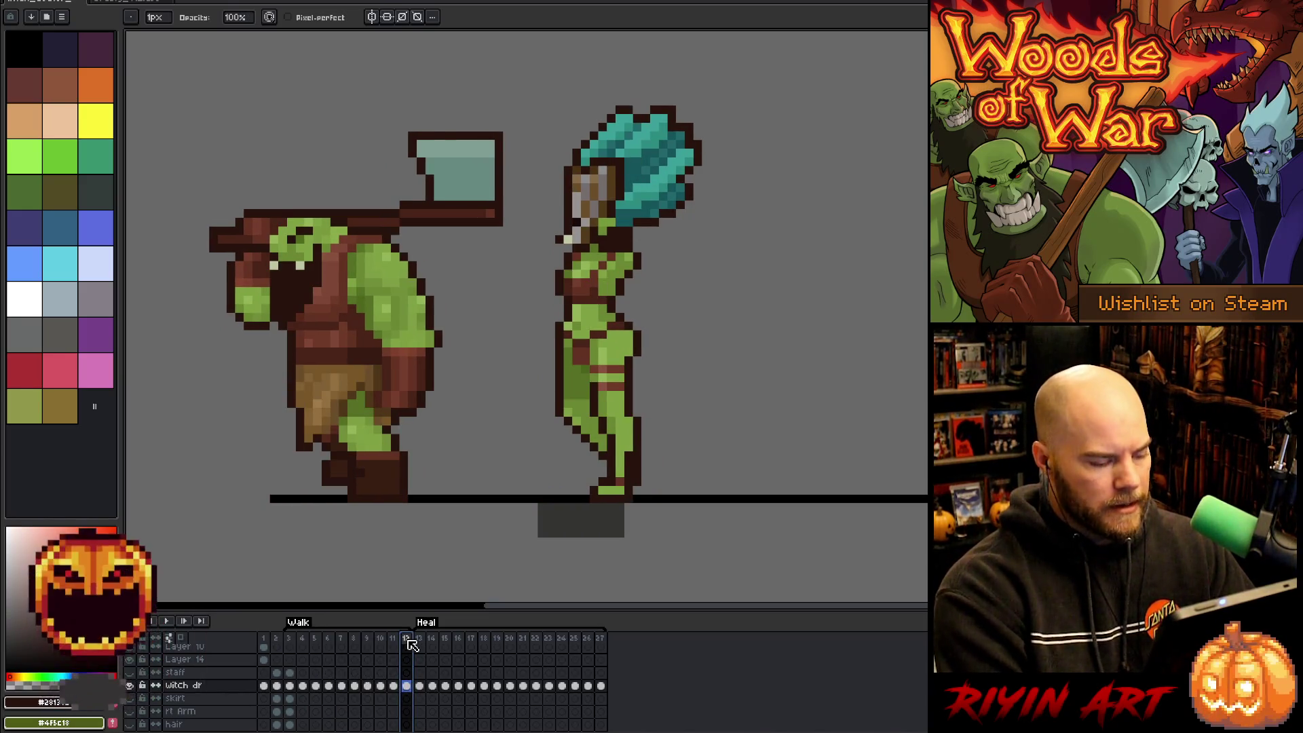
key(alt+n)
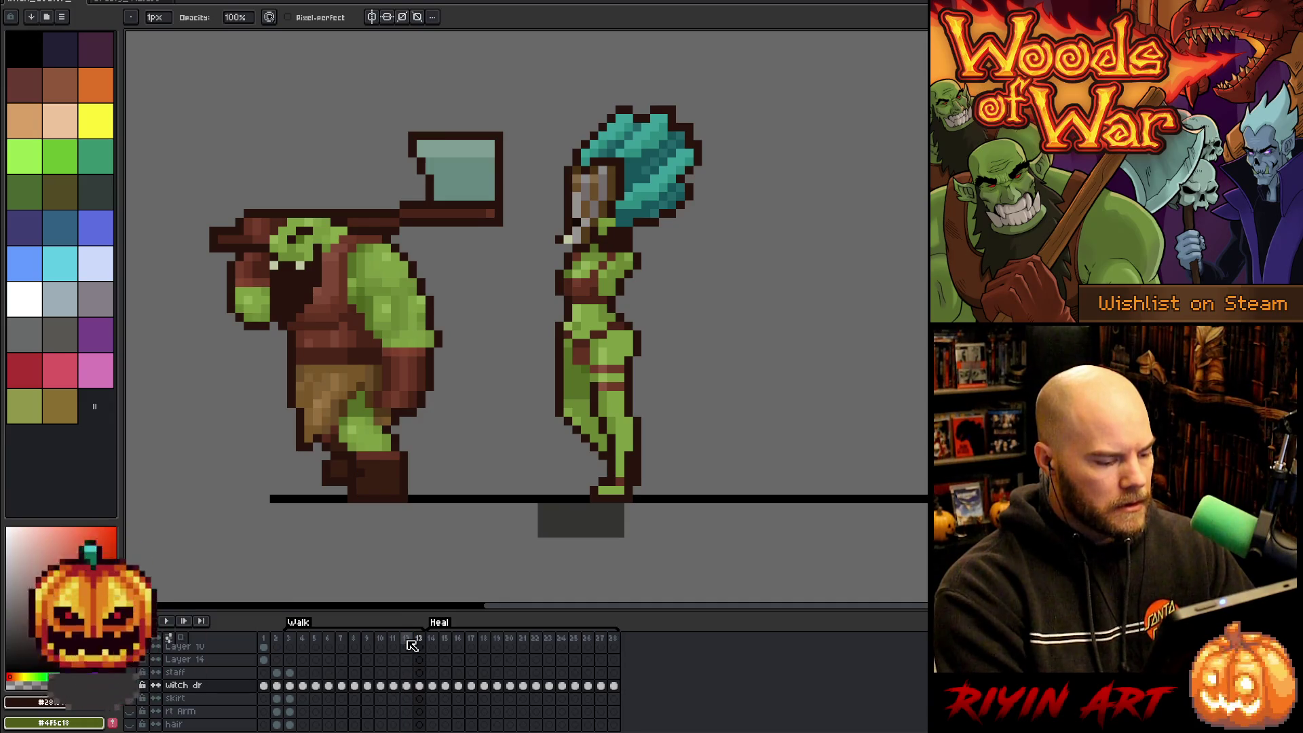
click(419, 687)
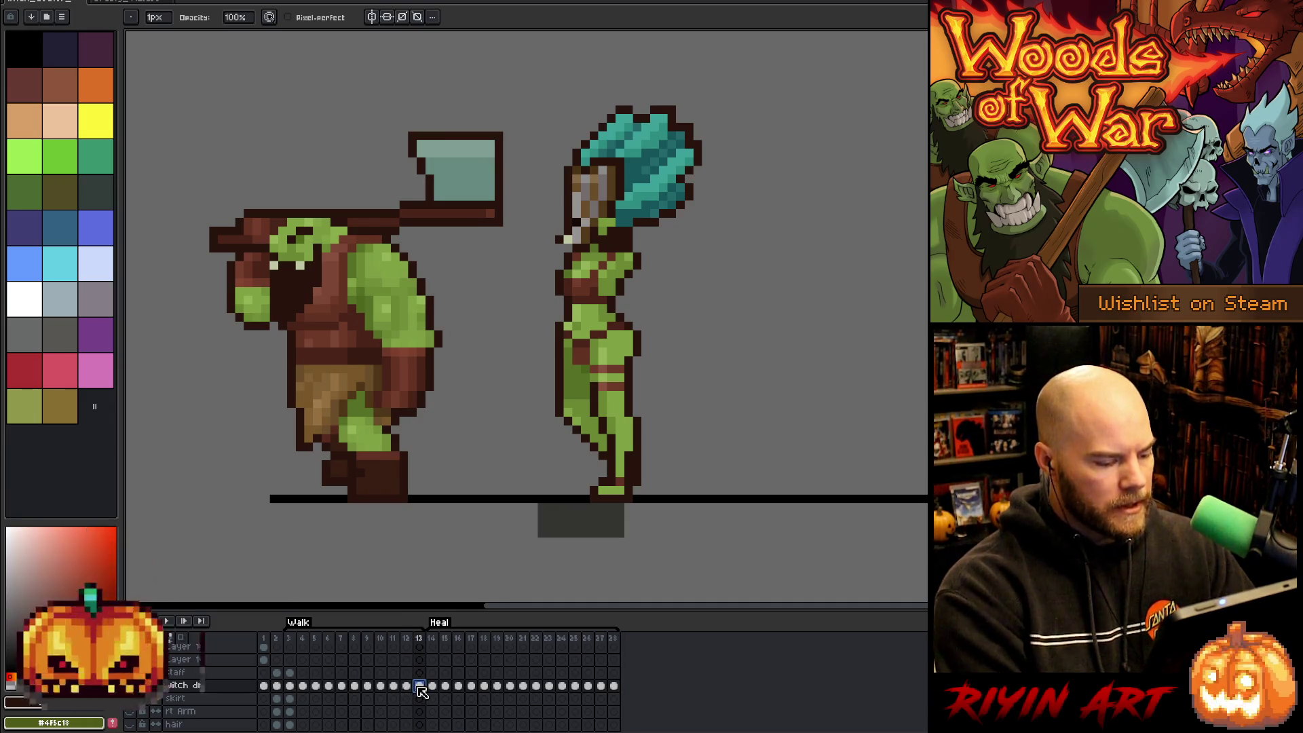
key(Delete)
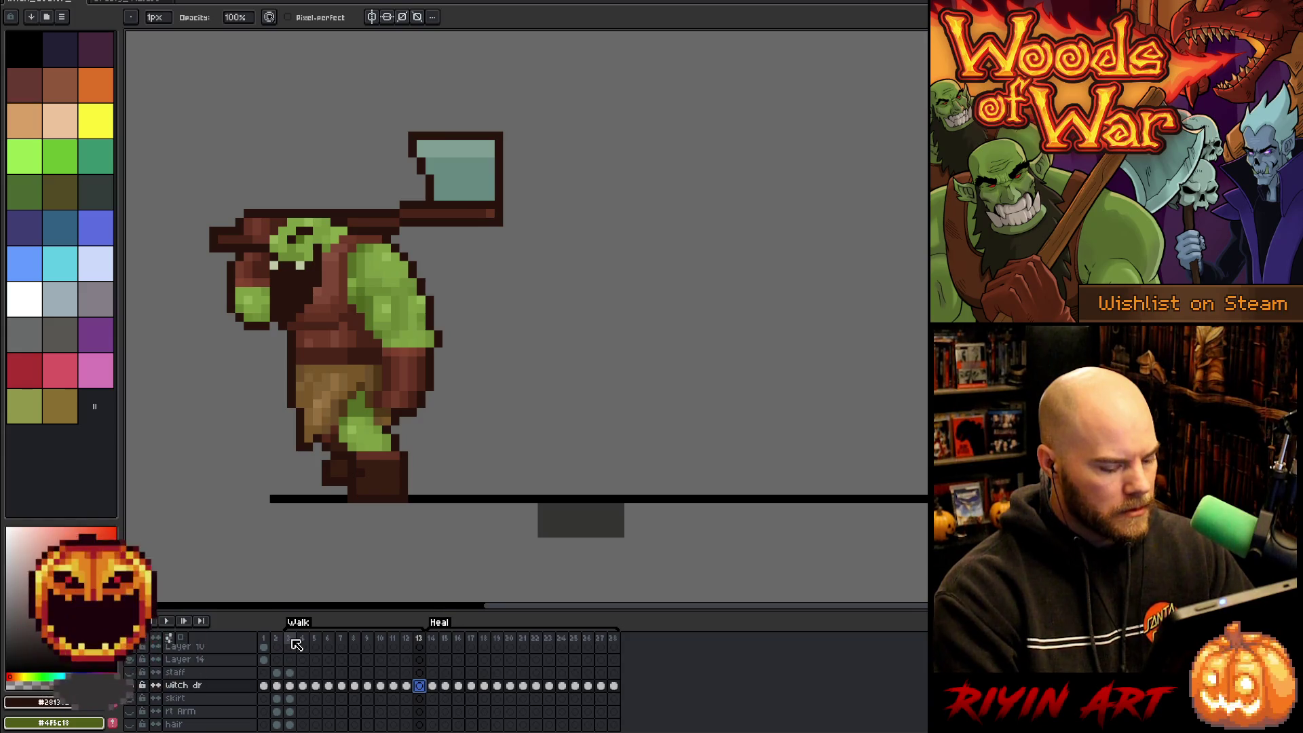
key(alt+n)
key(alt+n)
key(alt+n)
key(alt+n)
key(alt+n)
key(alt+n)
key(alt+n)
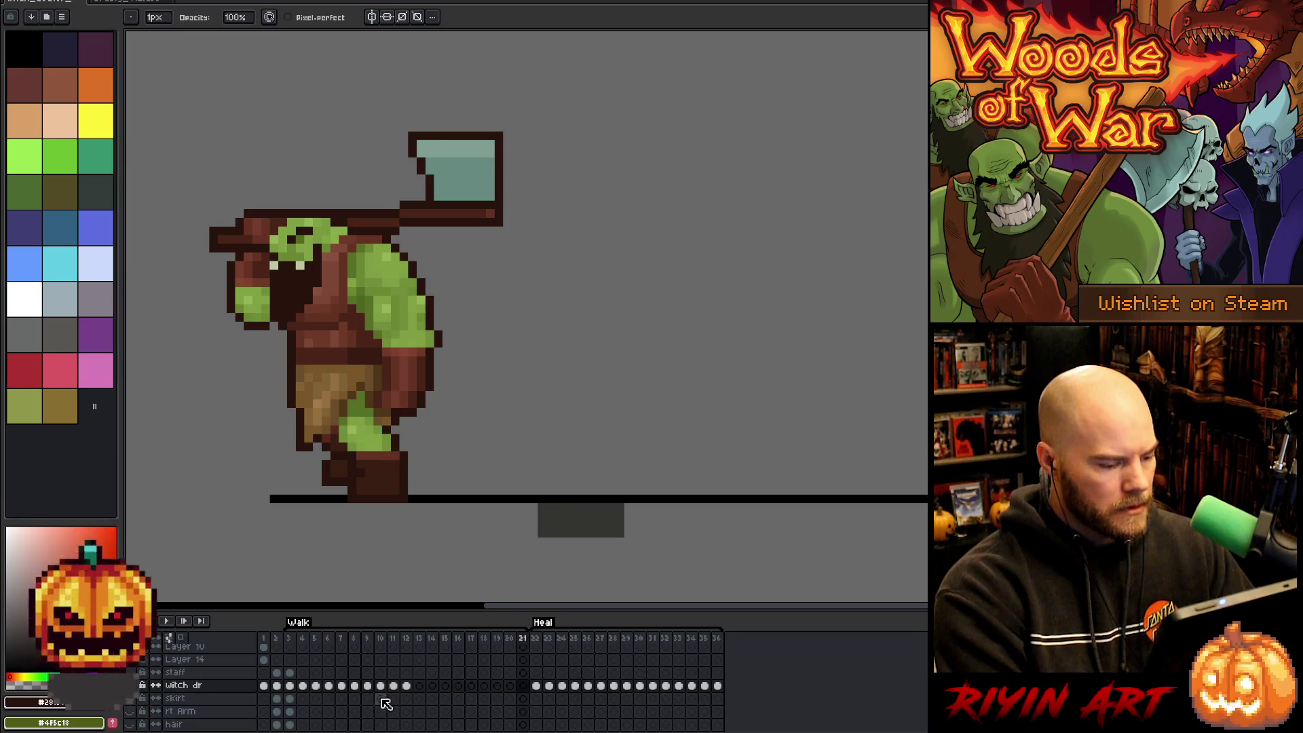
Paste the witch doctor's walk cels from frames 3–12 into frame 13 onward.
shift+click(290, 685)
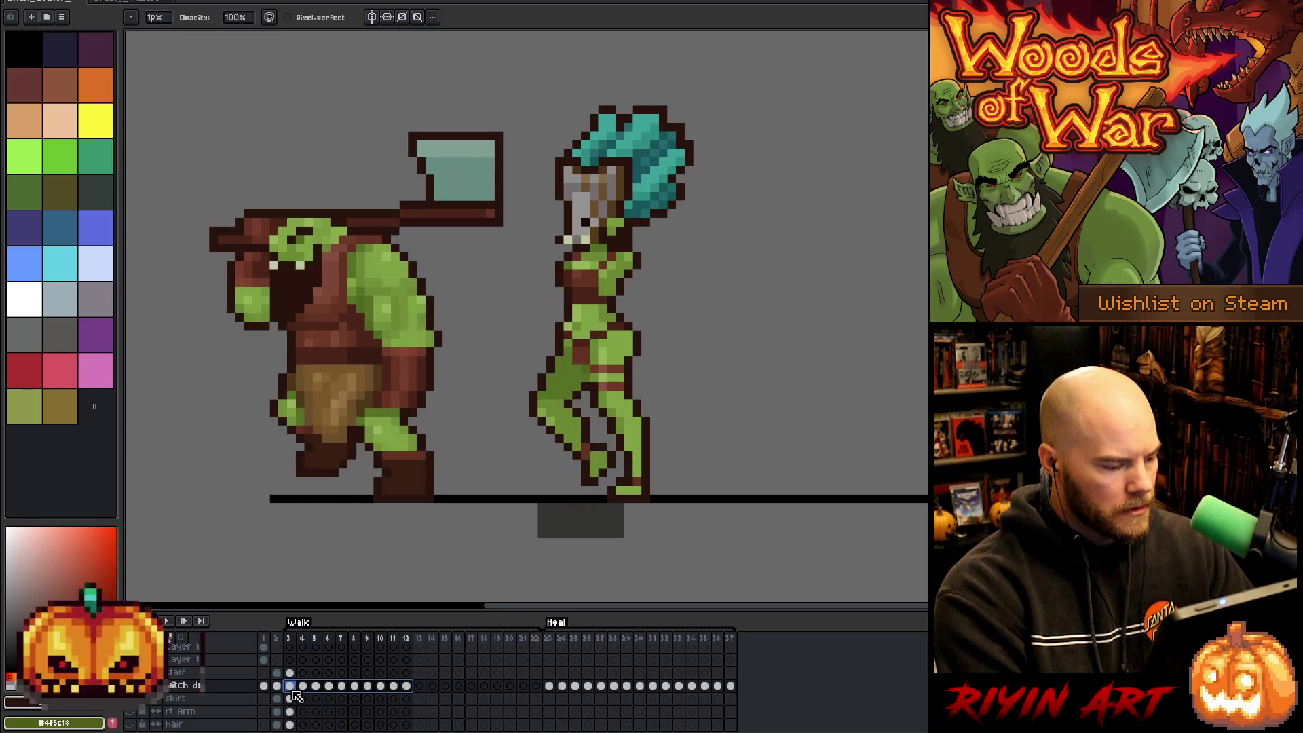
click(422, 687)
key(ctrl+v)
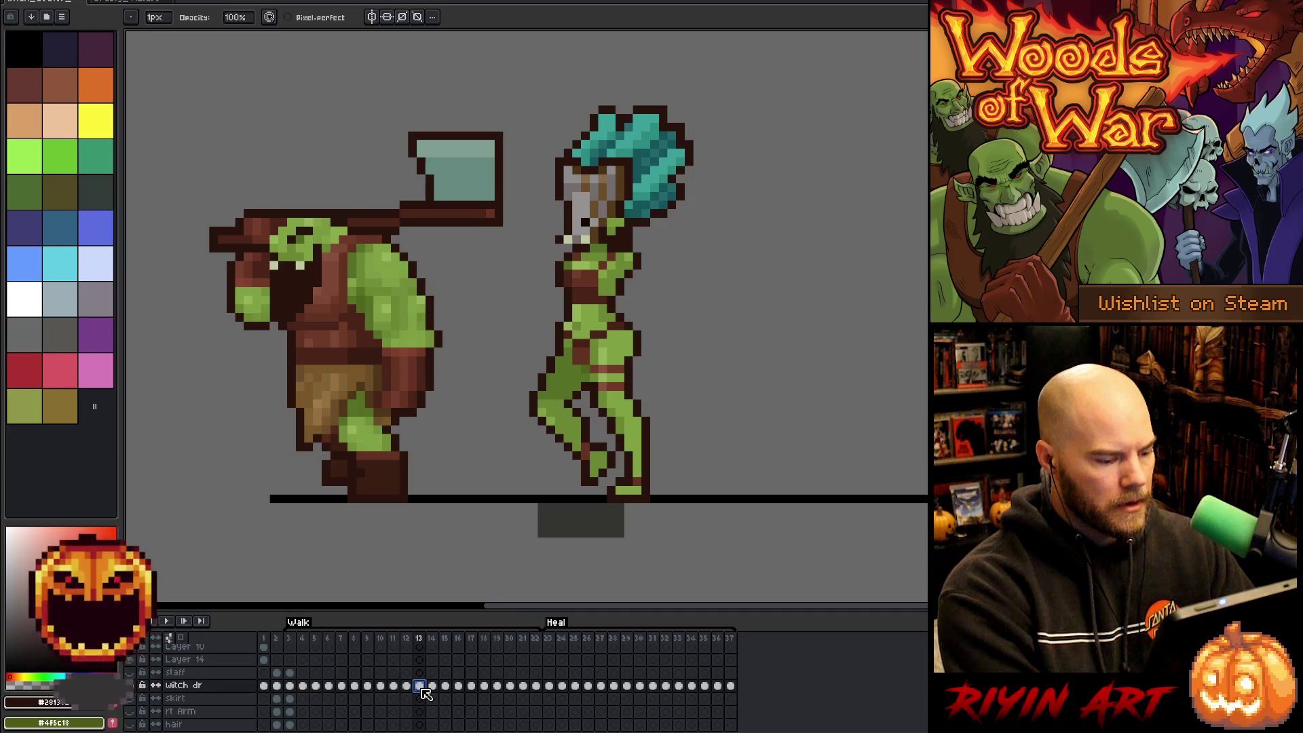
Step through and play the walk to review the pasted cels, switching to rectangular selection.
click(293, 639)
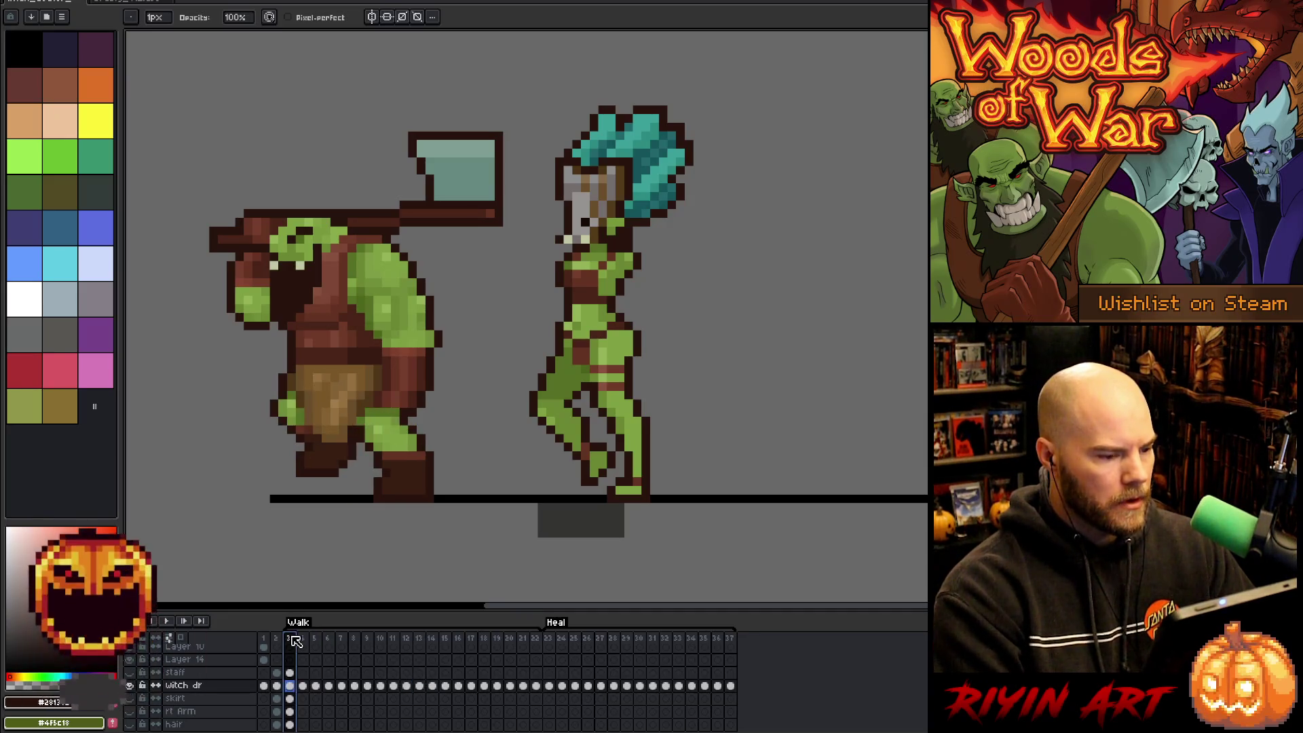
key(Return)
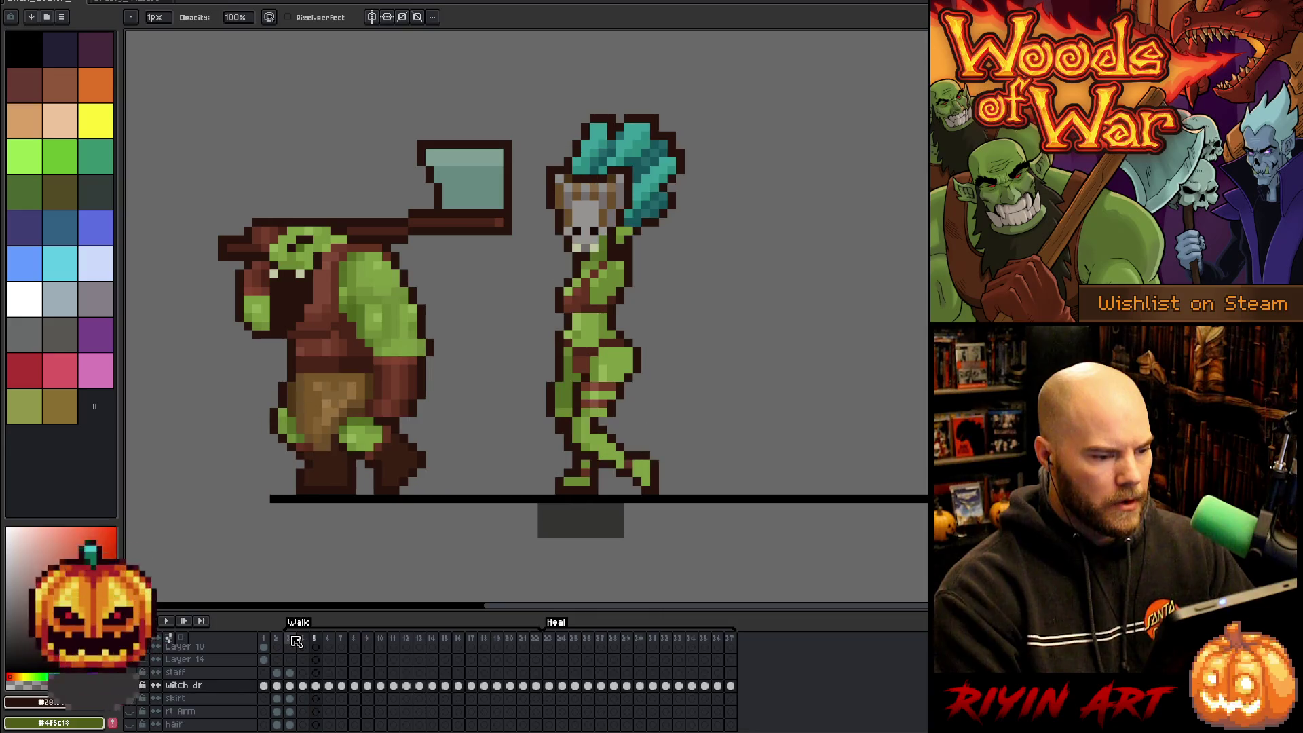
key(Left)
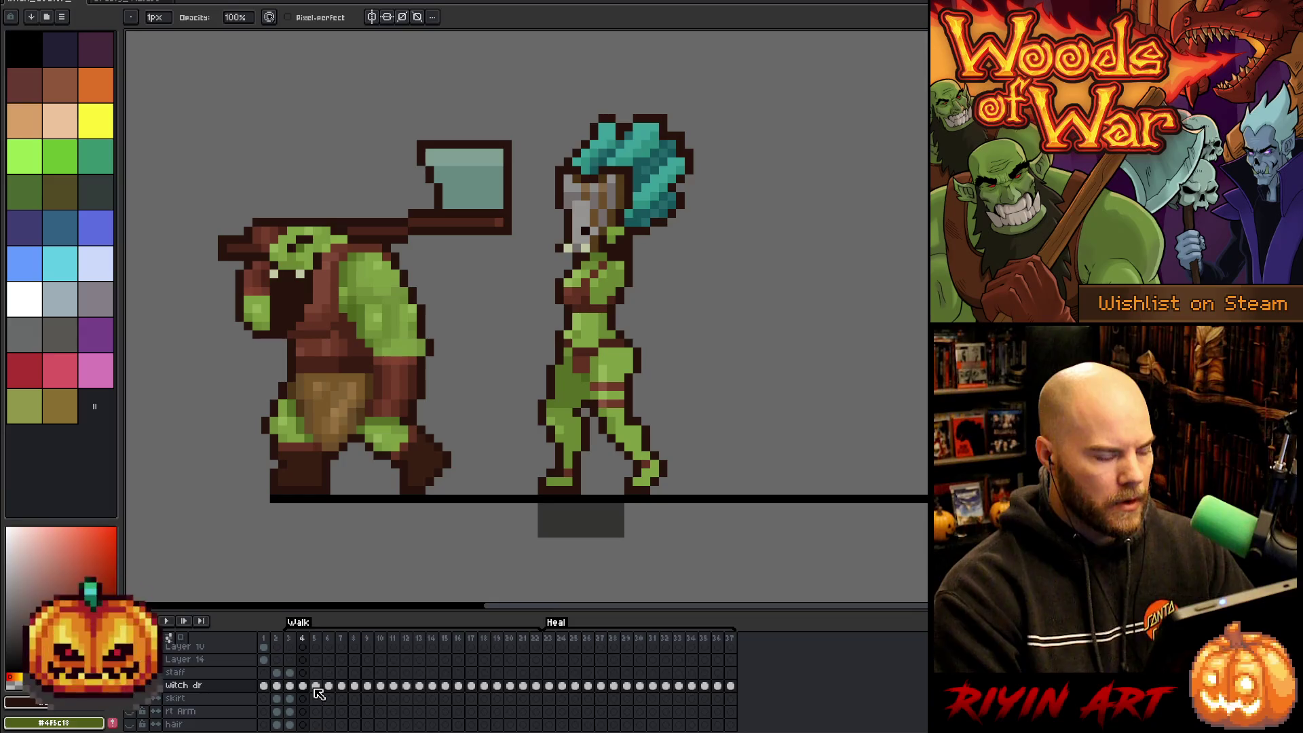
click(316, 687)
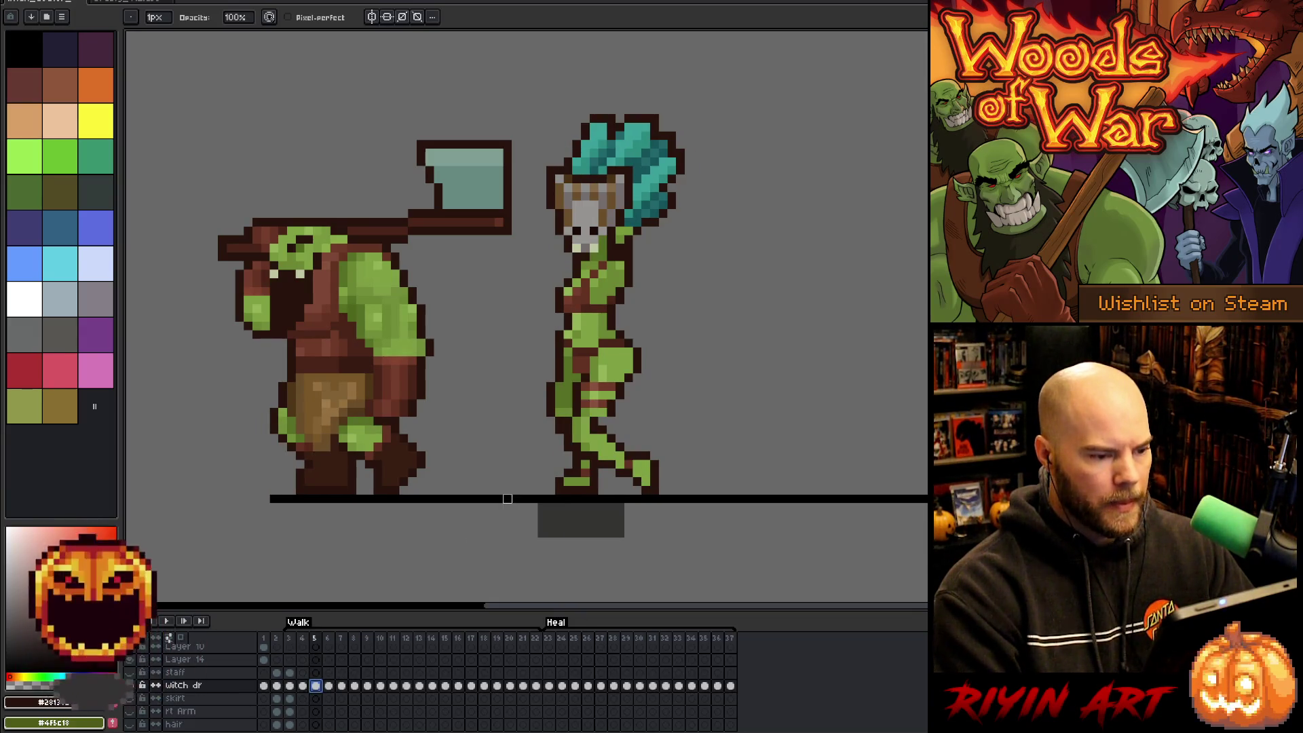
key(m)
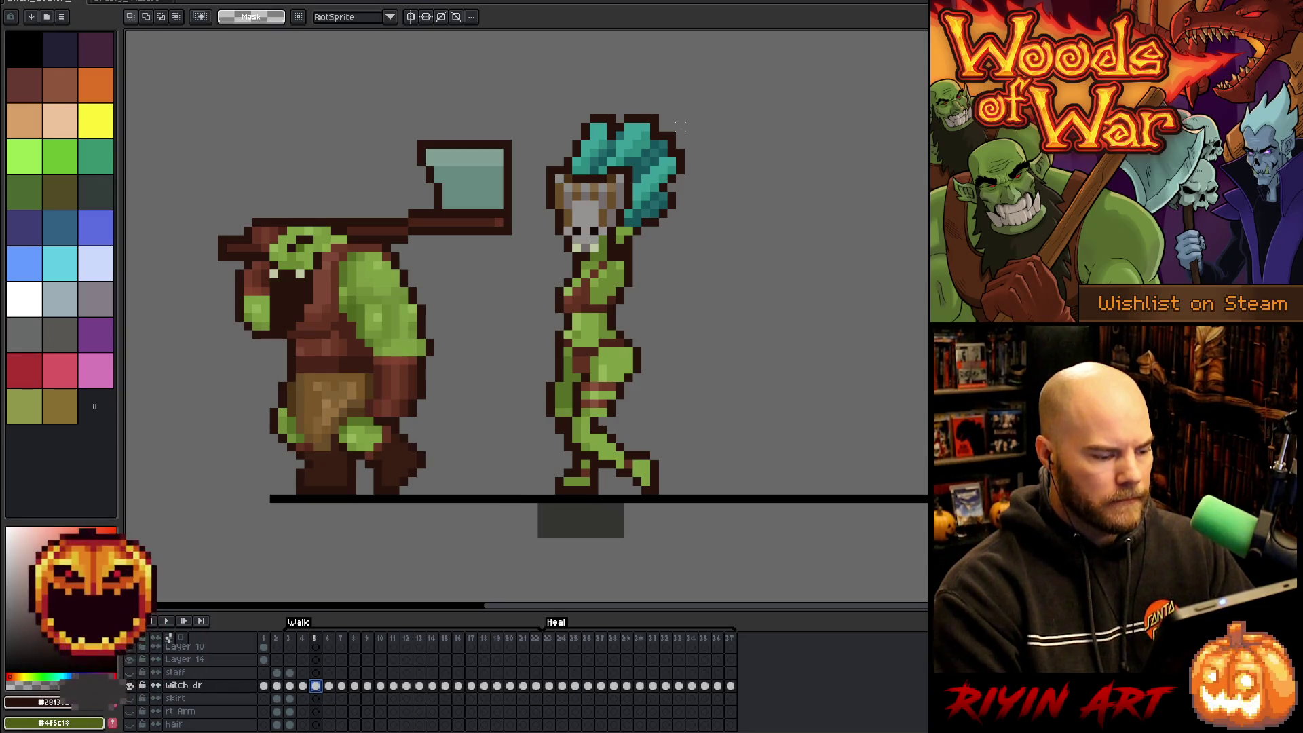
key(Return)
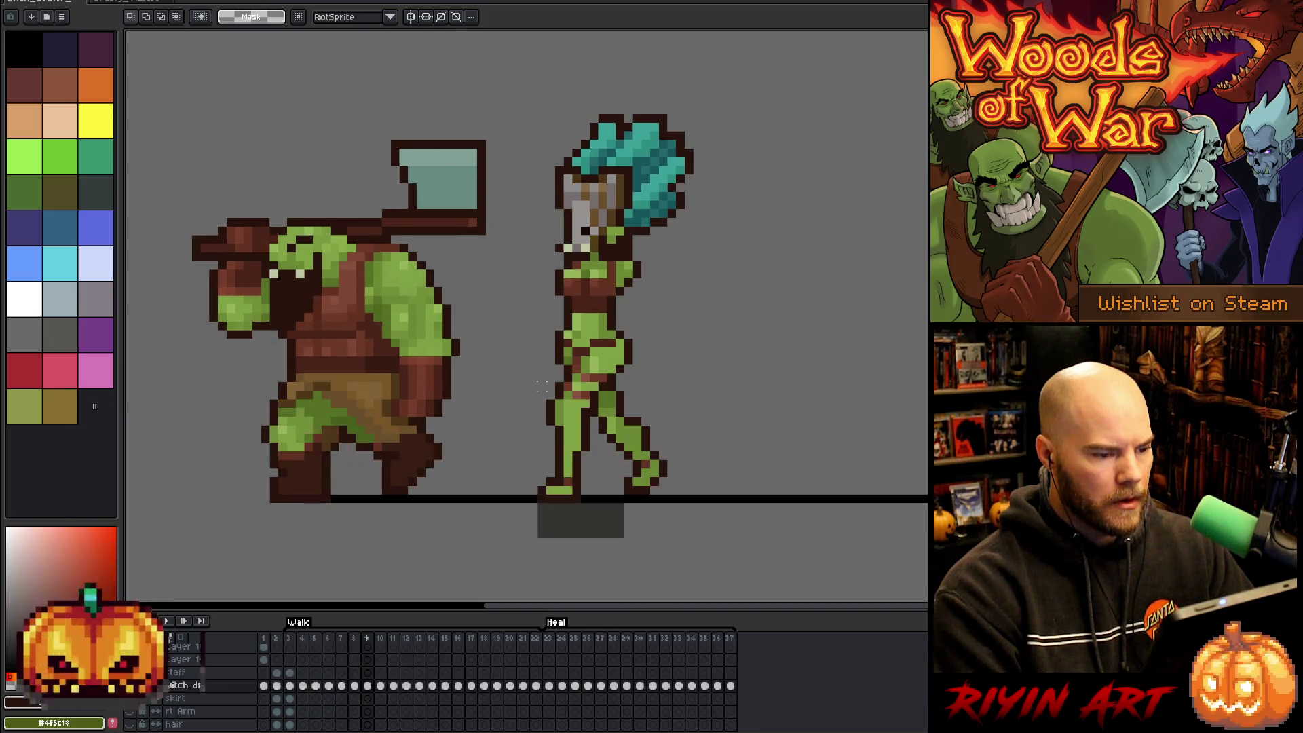
key(Return)
click(360, 688)
Select the witch doctor's head and headdress and repaste it one pixel lower on frame 9.
drag(716, 90, 528, 246)
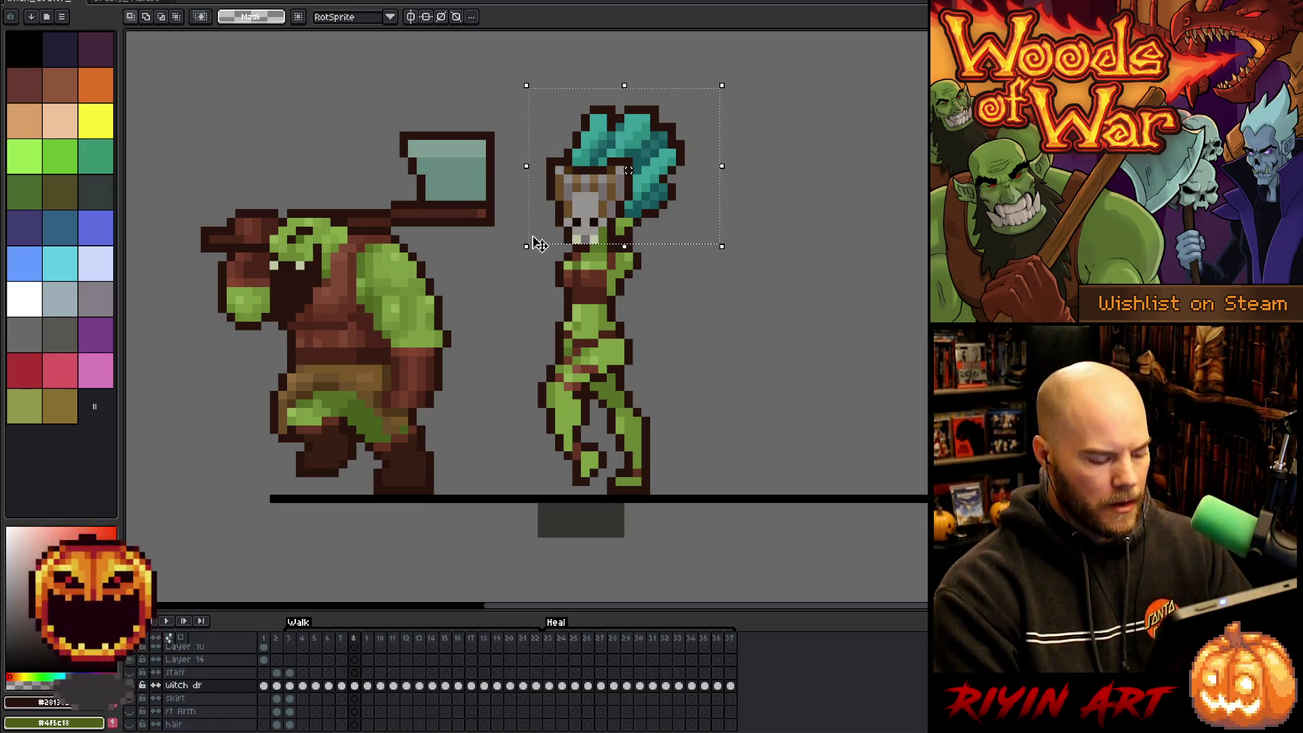
key(period)
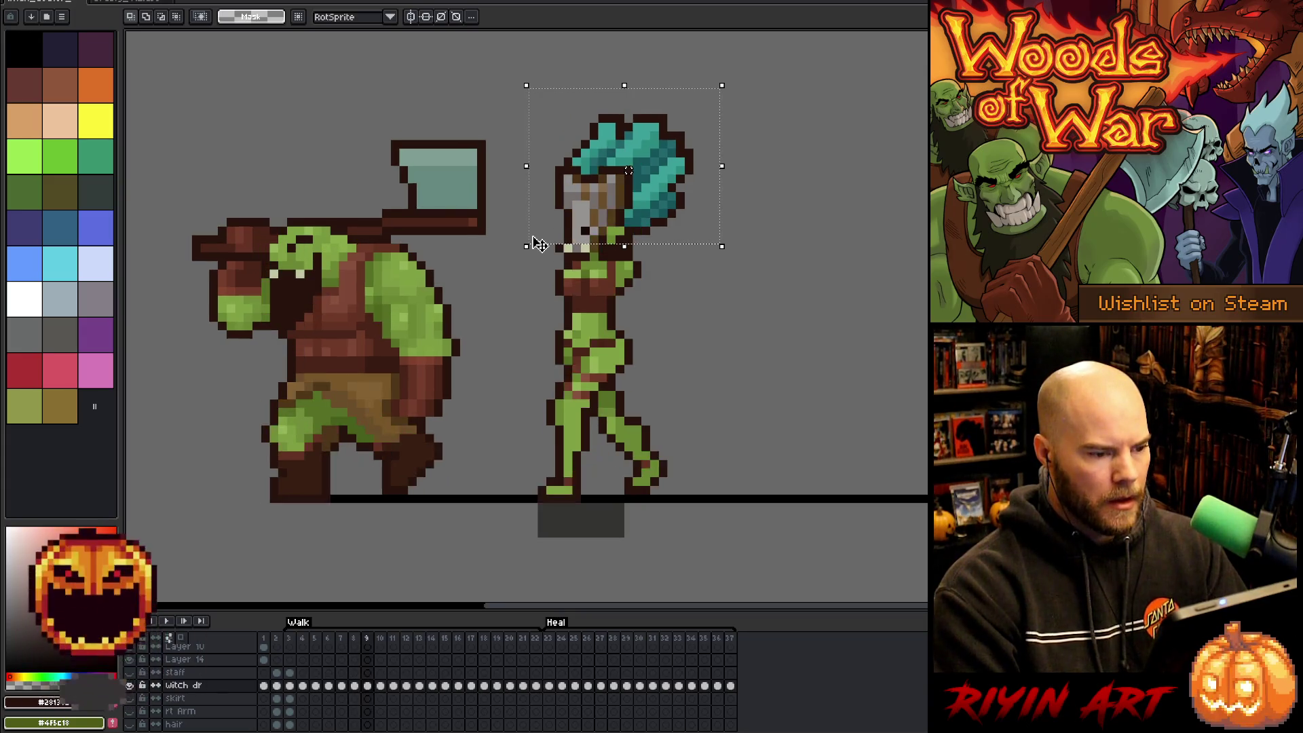
key(Down)
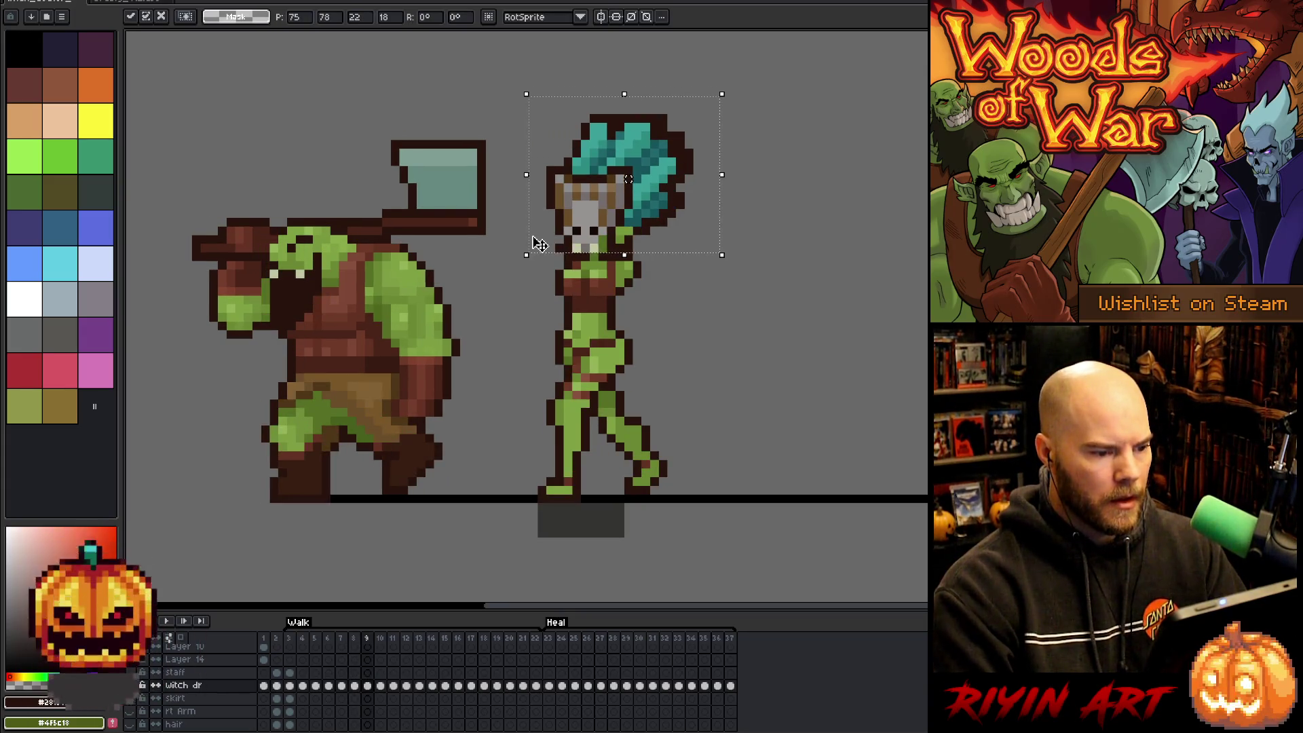
key(Return)
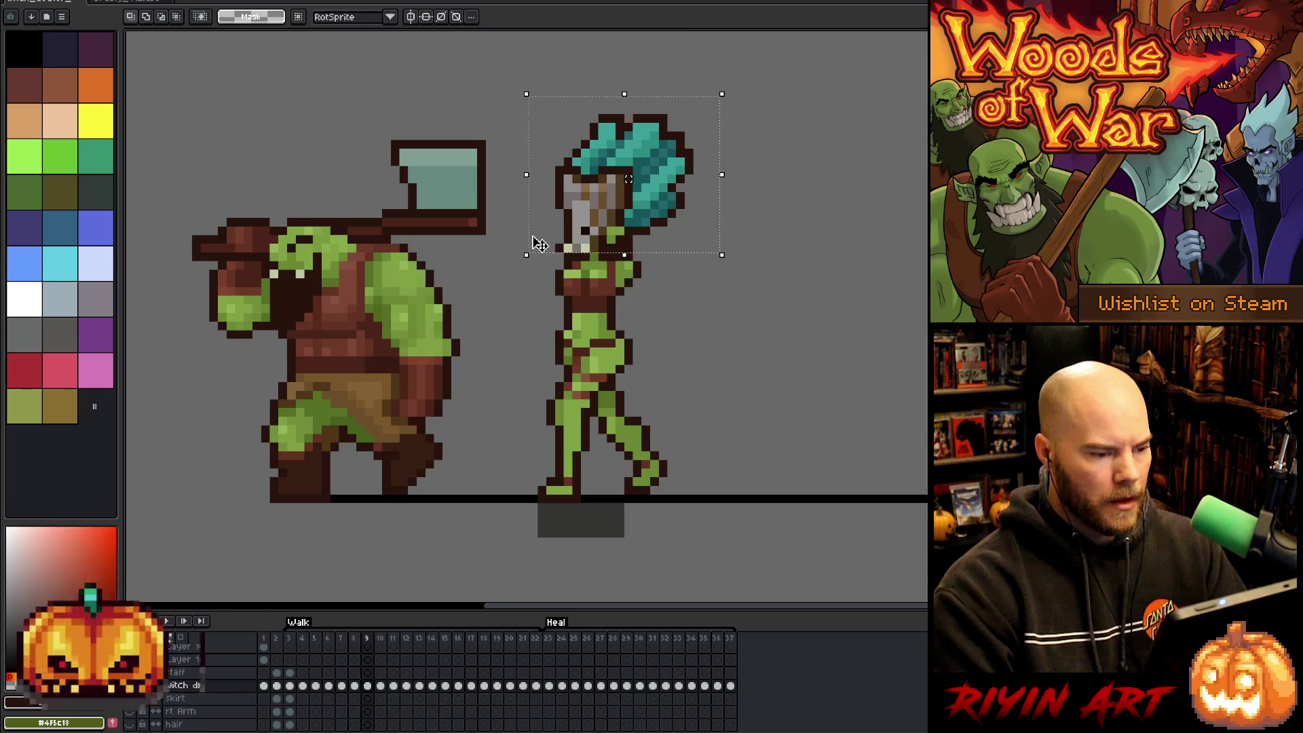
key(Delete)
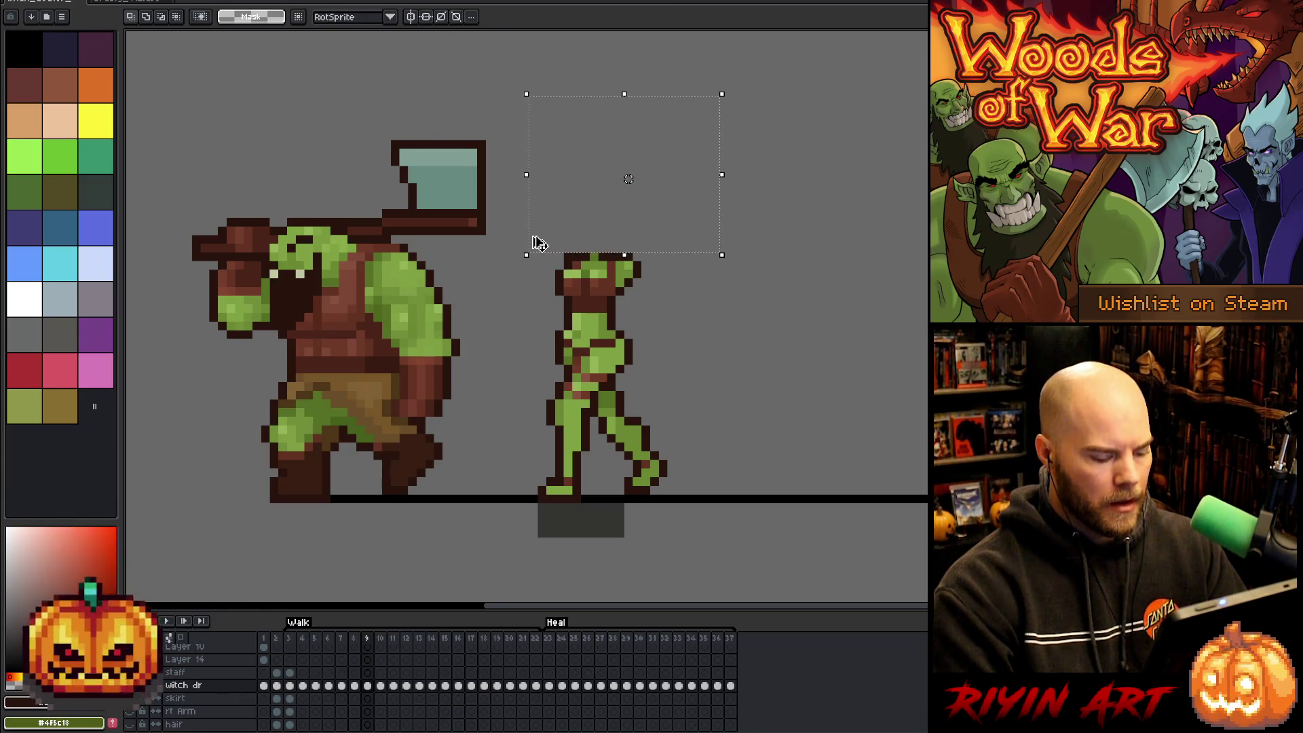
key(ctrl+v)
key(Down)
key(Return)
Paste the copied head one pixel lower on frame 10 and one pixel higher on frame 11.
key(Right)
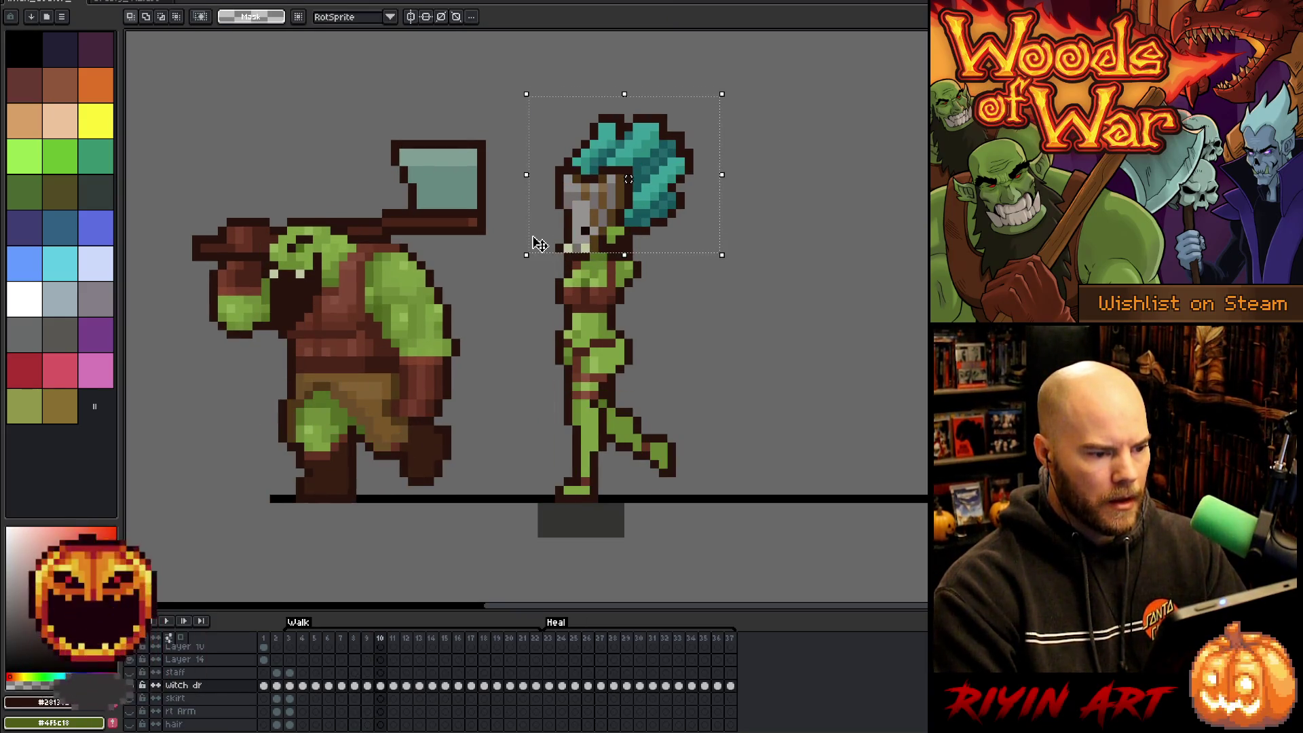
key(ctrl+v)
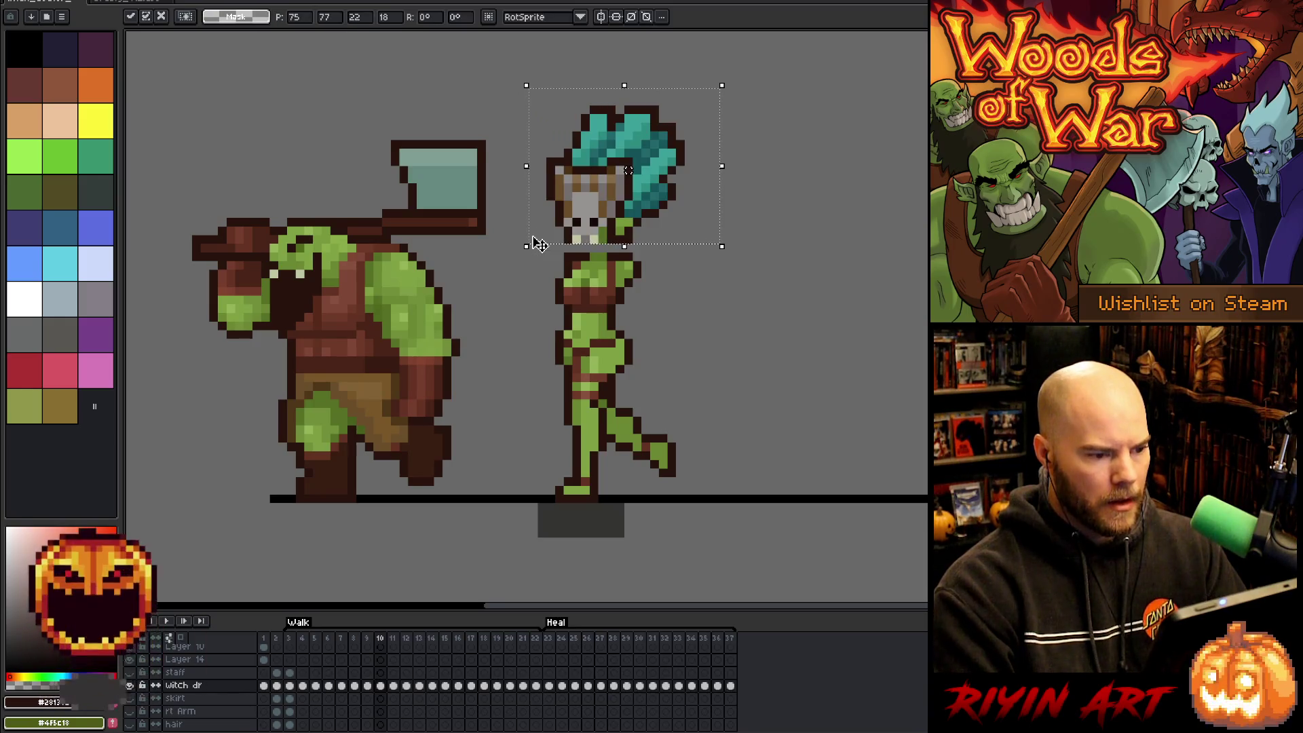
key(Down)
key(Return)
key(Right)
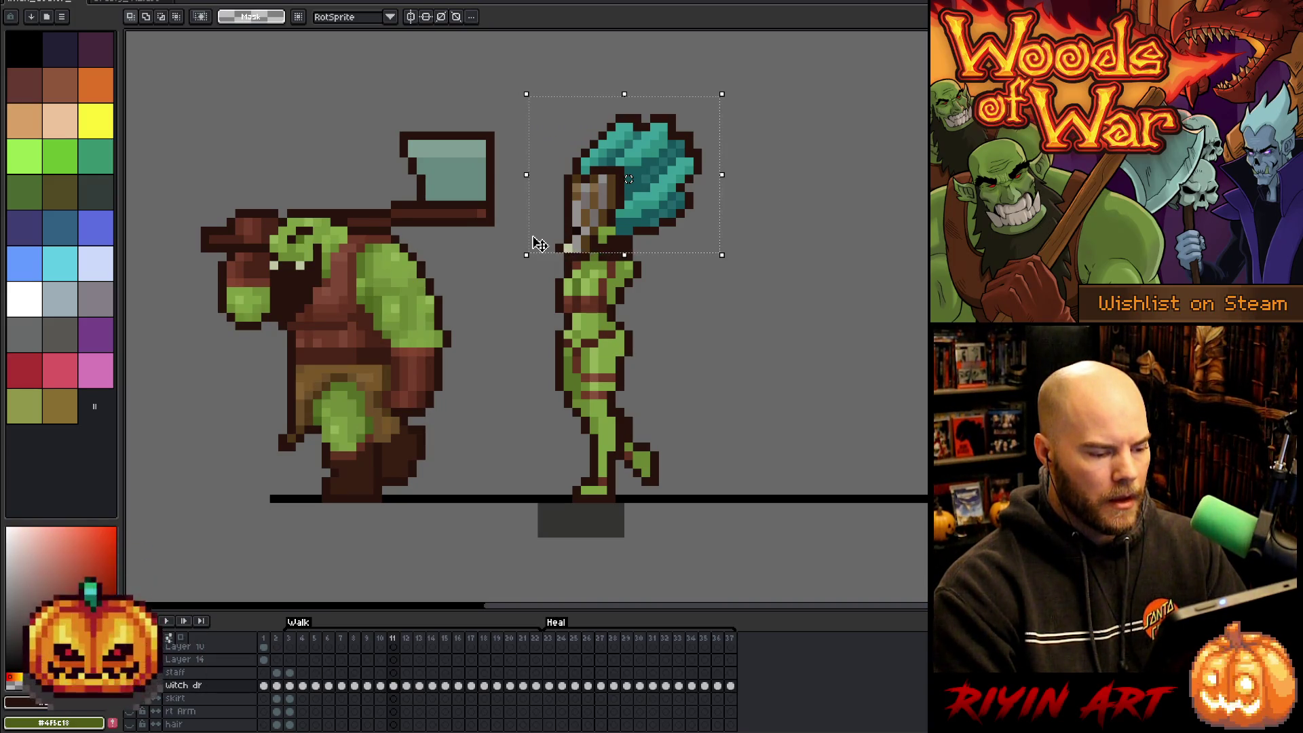
key(Delete)
key(ctrl+v)
key(Return)
Raise the selection on frame 12, then flip through frames 13–21, undoing the unwanted head rotation.
key(Right)
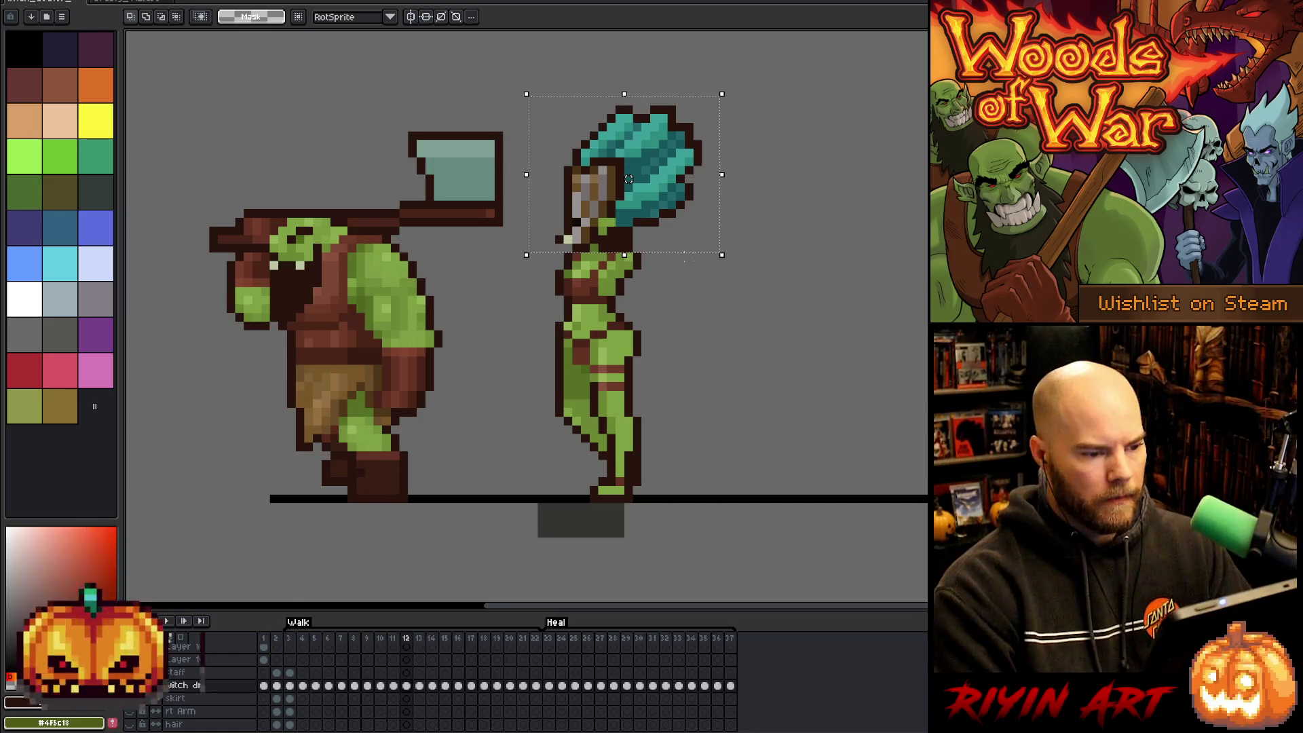
key(Up)
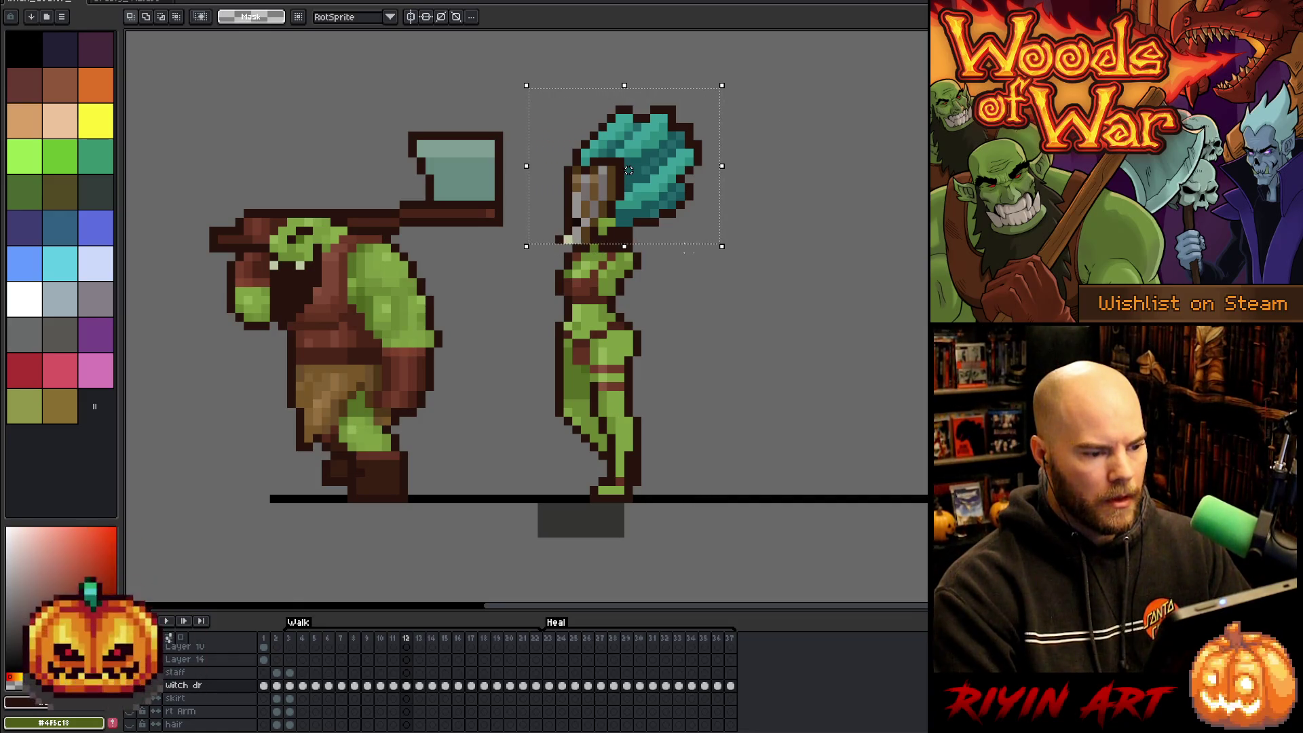
key(Right)
key(Right)
key(Right)
key(Left)
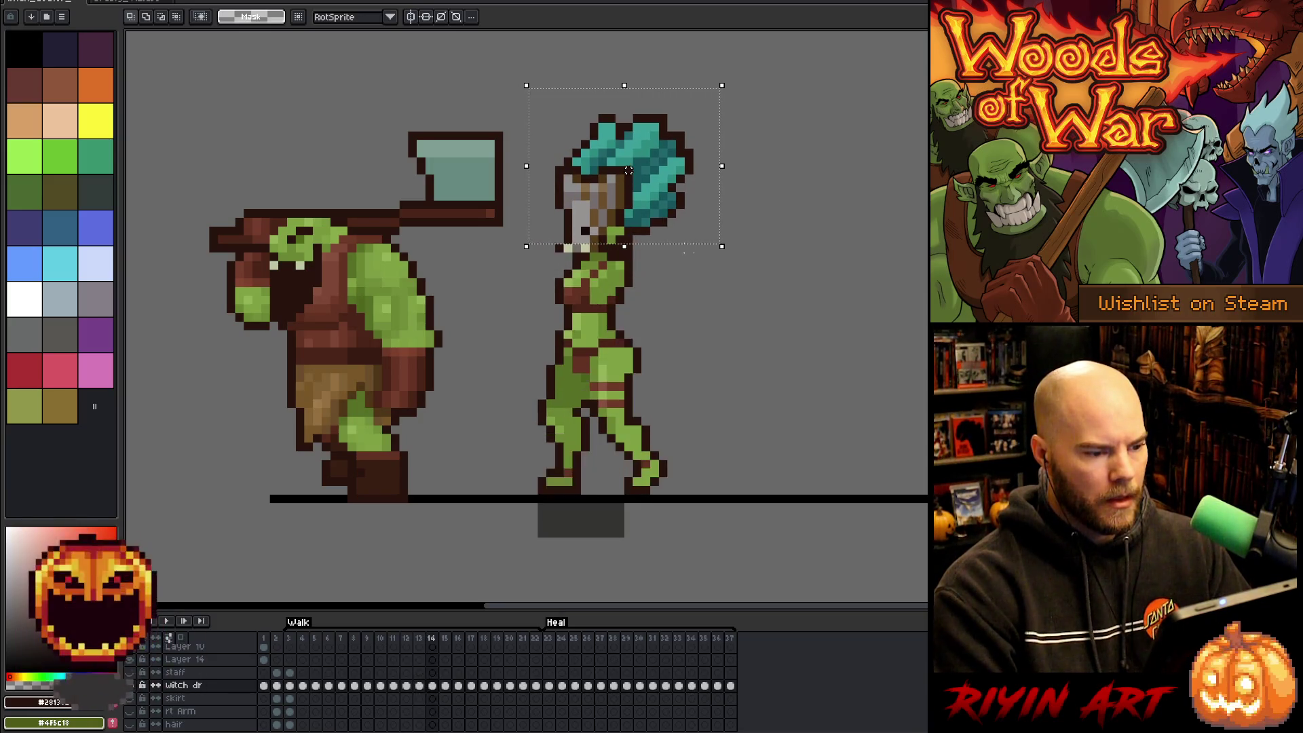
key(Right)
key(Left)
key(Left)
key(Left)
key(Left)
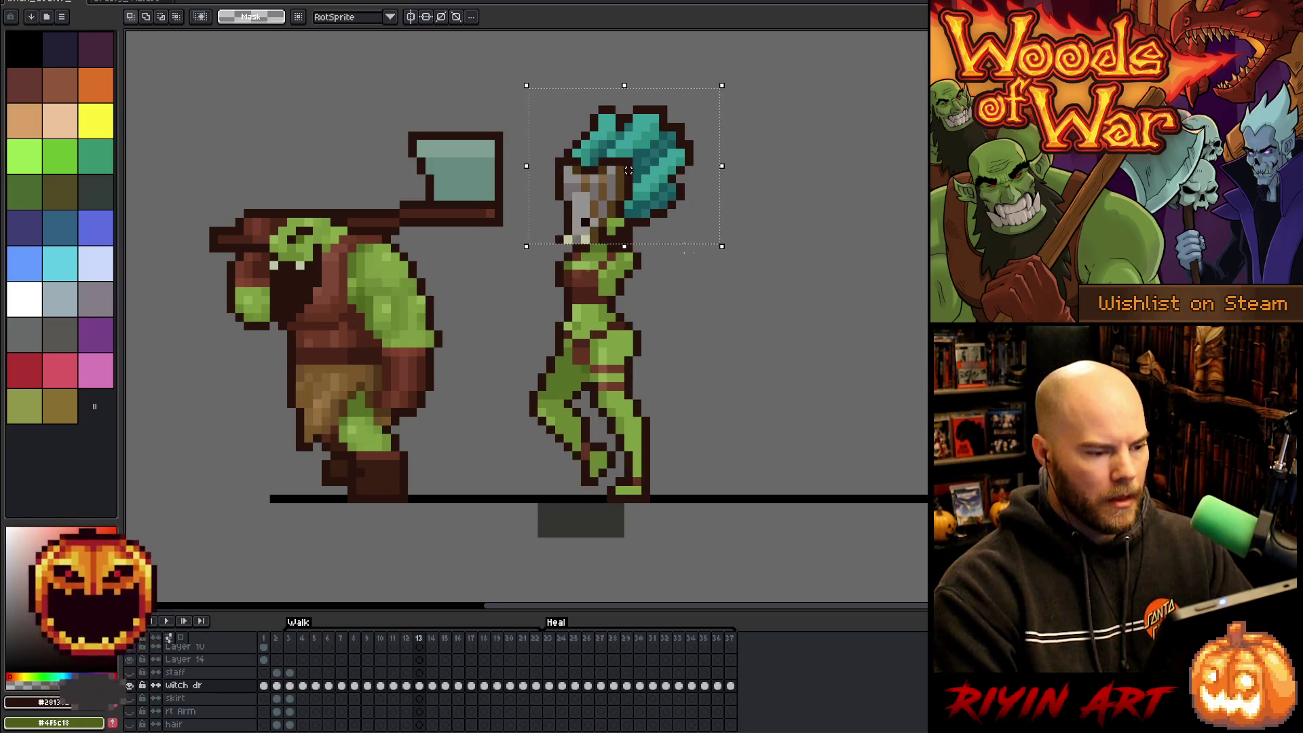
key(Right)
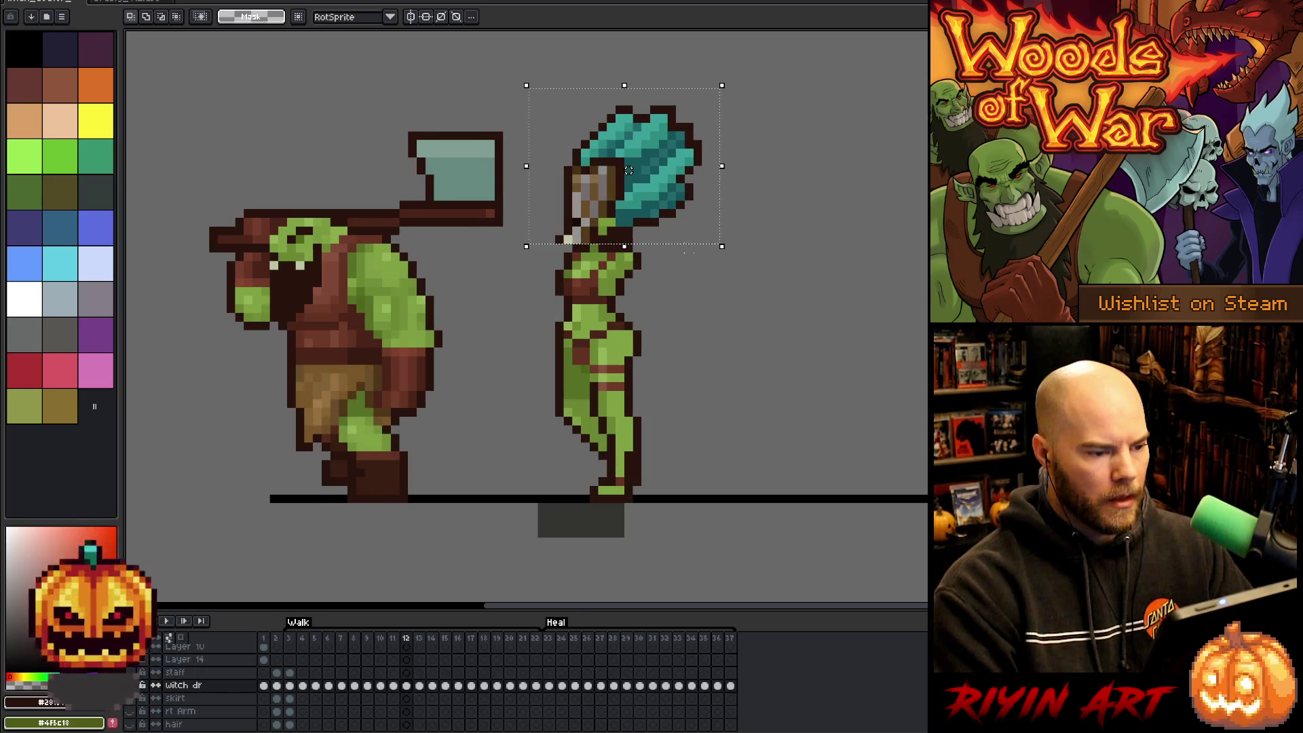
key(ctrl+z)
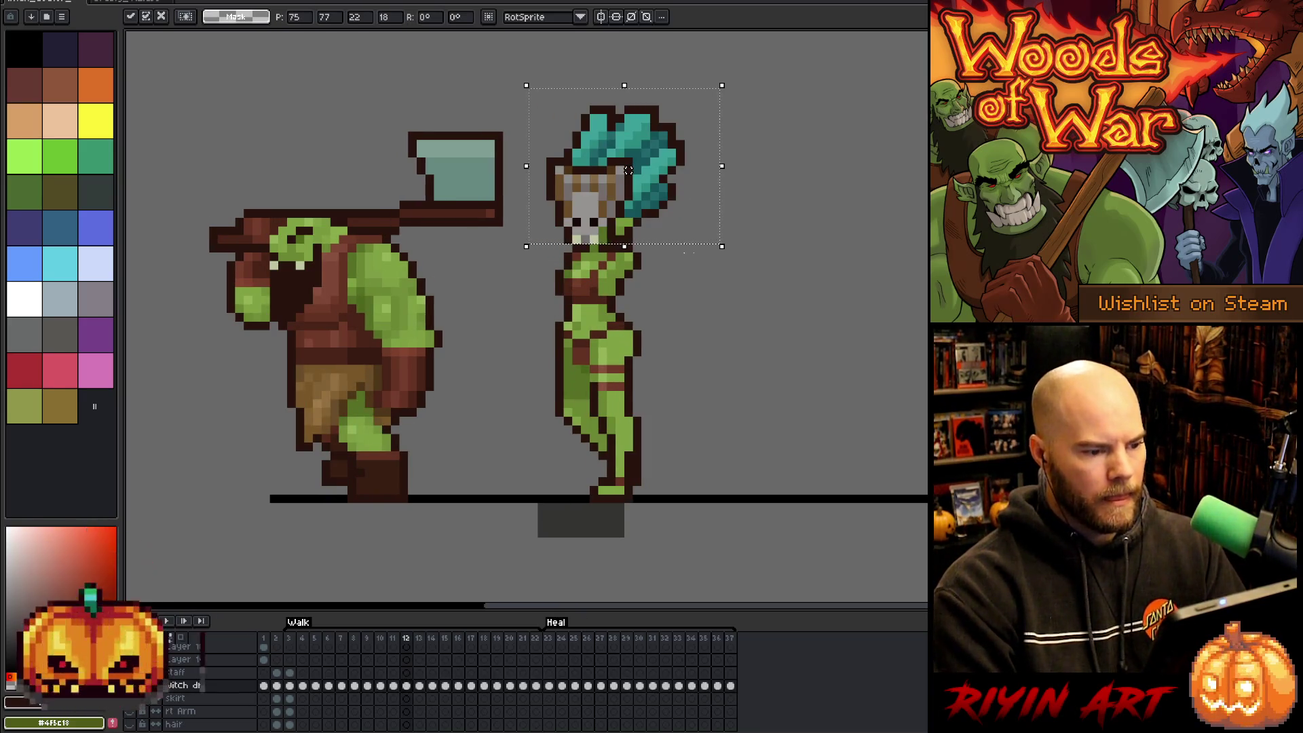
key(Left)
key(Right)
key(Right)
key(Right)
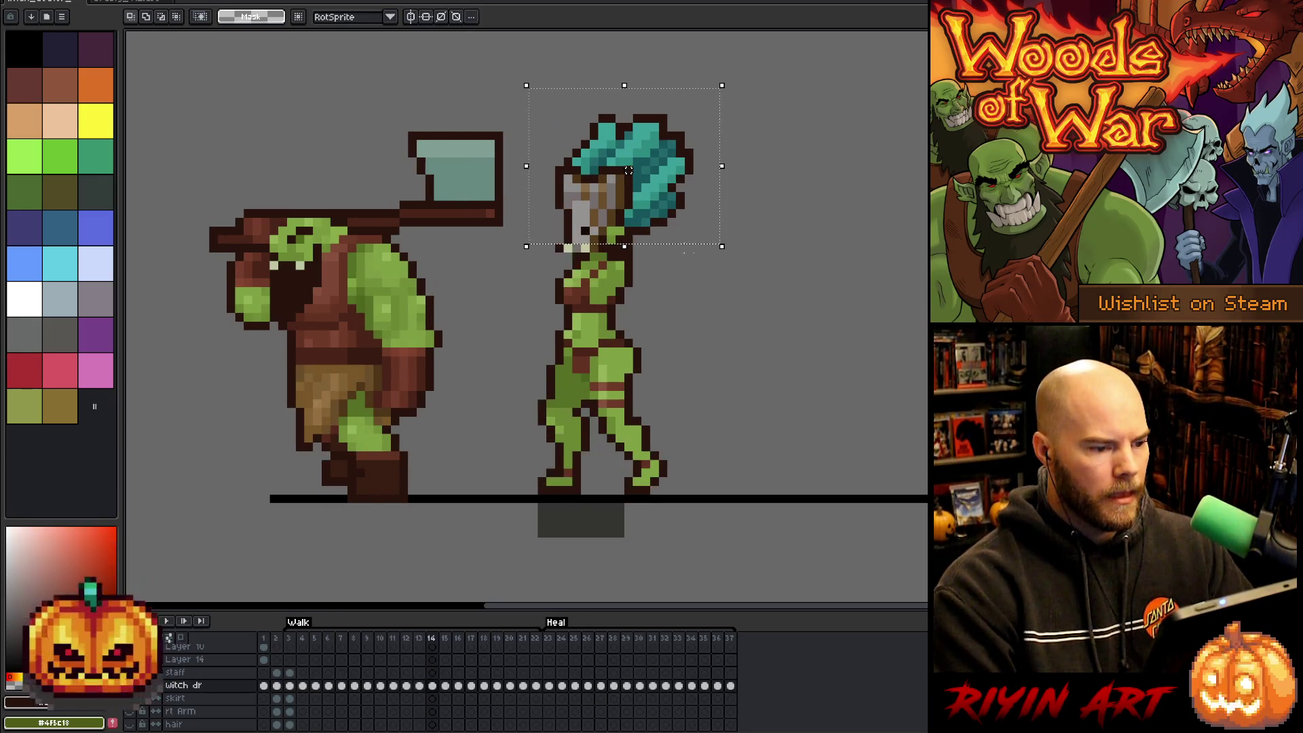
click(444, 686)
key(Right)
key(Right)
key(Right)
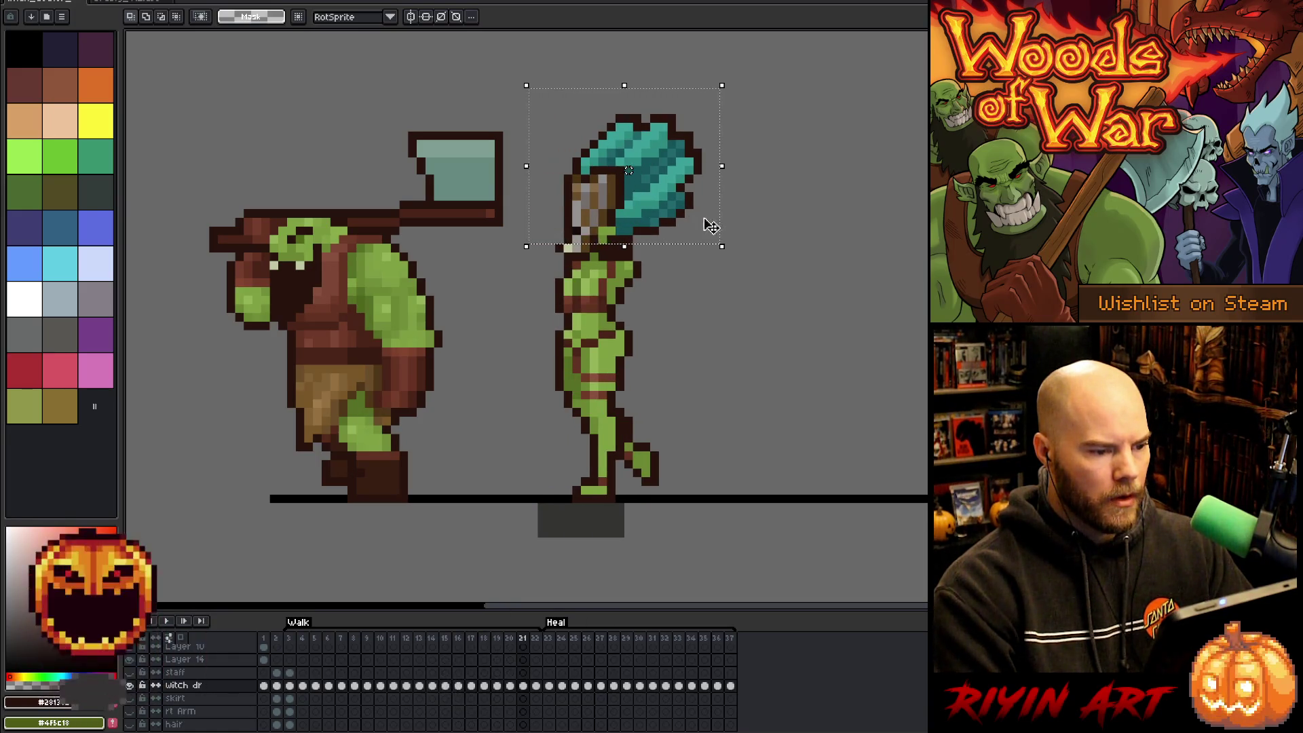
Select the area around the witch doctor's head and step through walk frames 12–16 comparing poses.
drag(758, 83, 576, 214)
drag(521, 250, 520, 253)
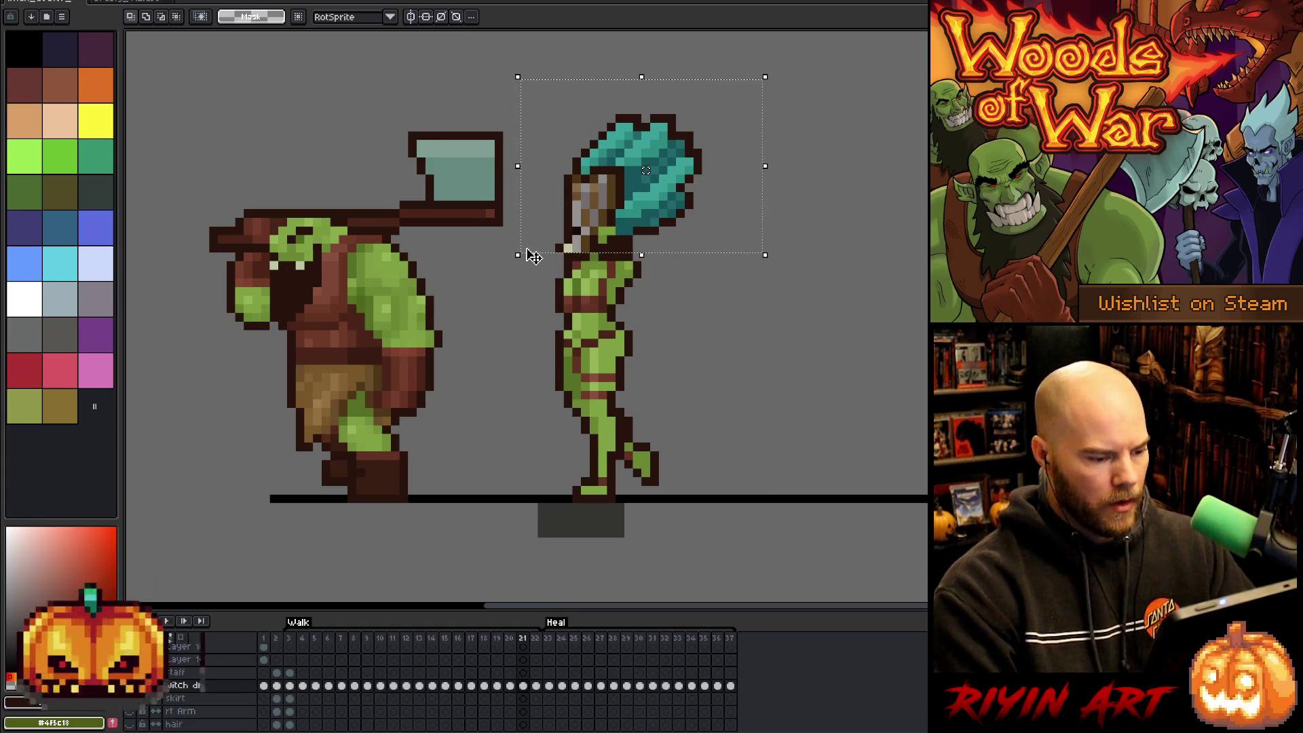
click(409, 640)
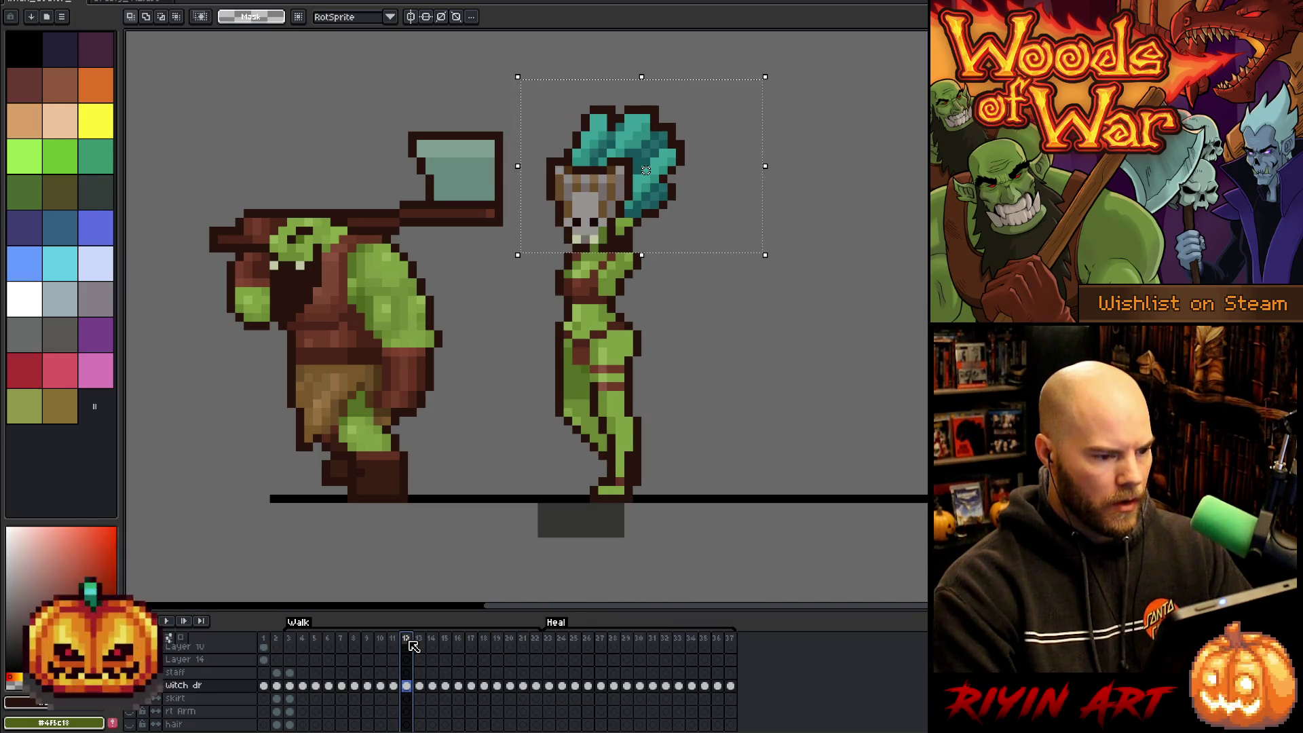
key(period)
key(period)
key(comma)
key(period)
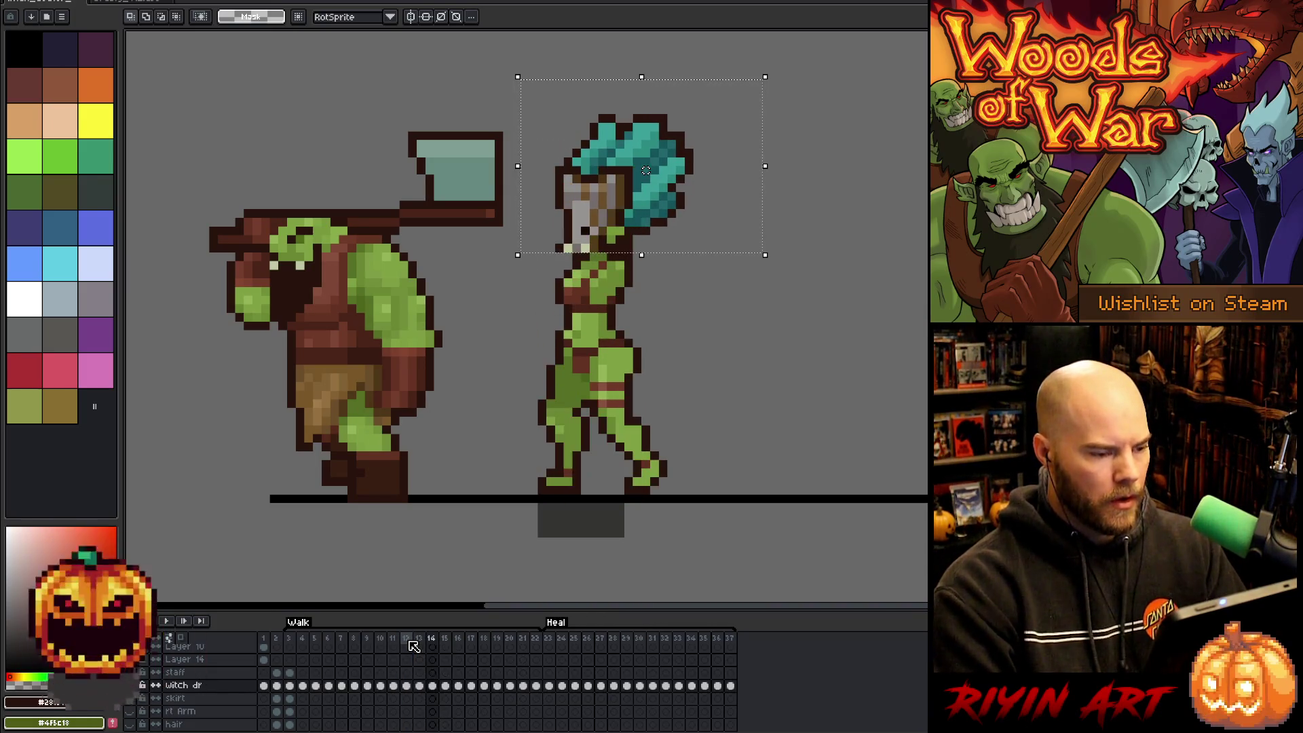
key(comma)
key(period)
key(period)
key(period)
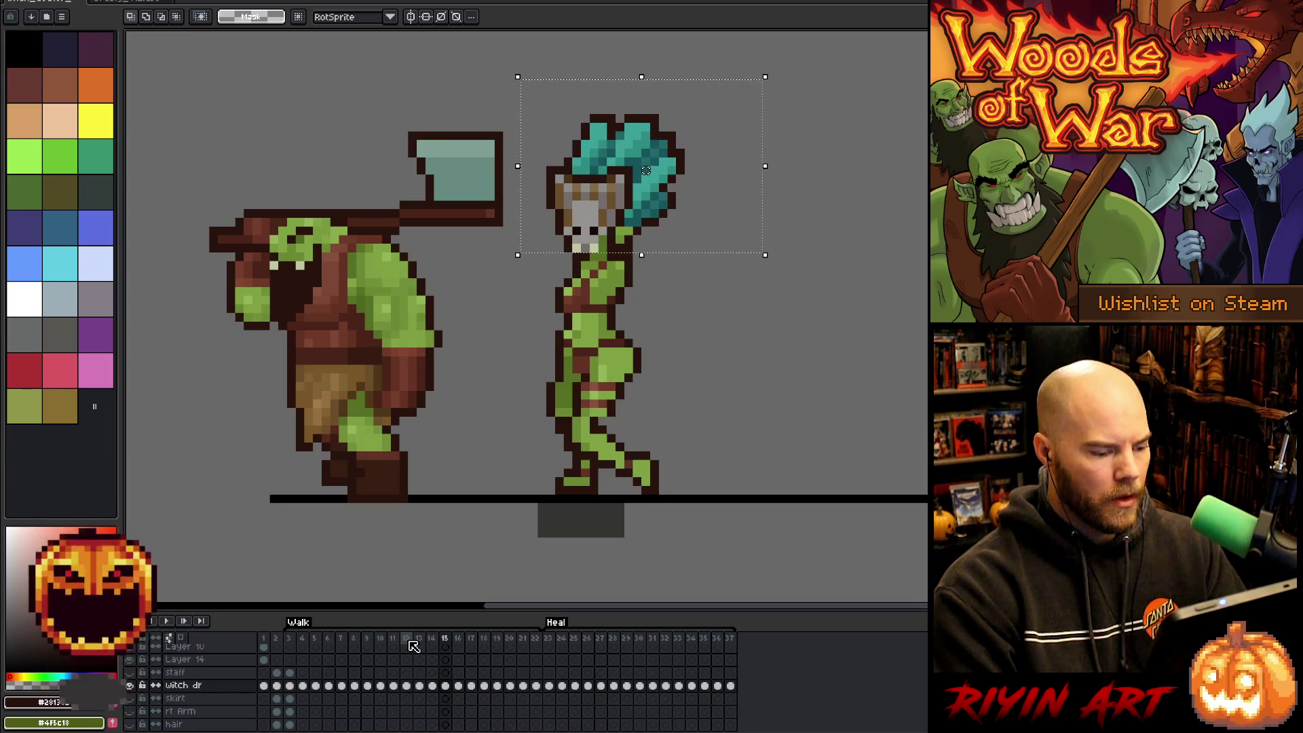
key(period)
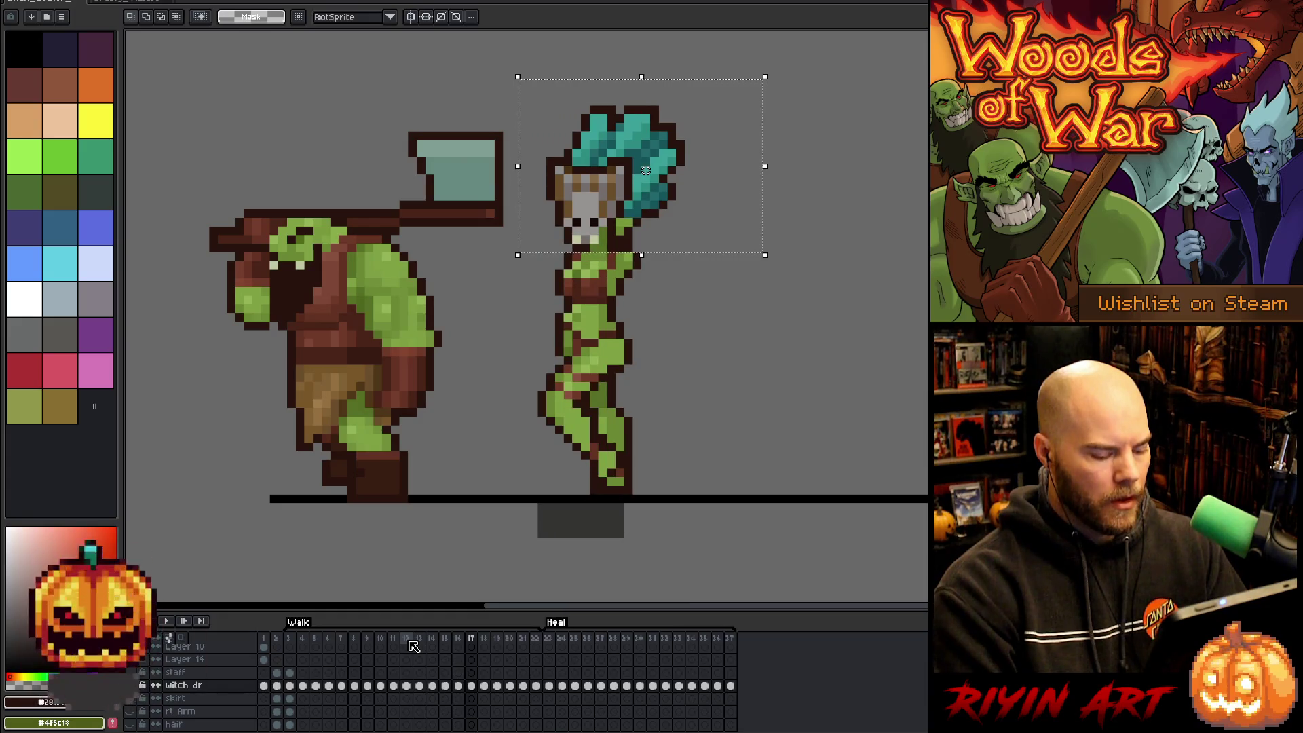
Nudge the head up one pixel on frame 16 and paste the teal-haired head onto frames 17 and 18.
key(Up)
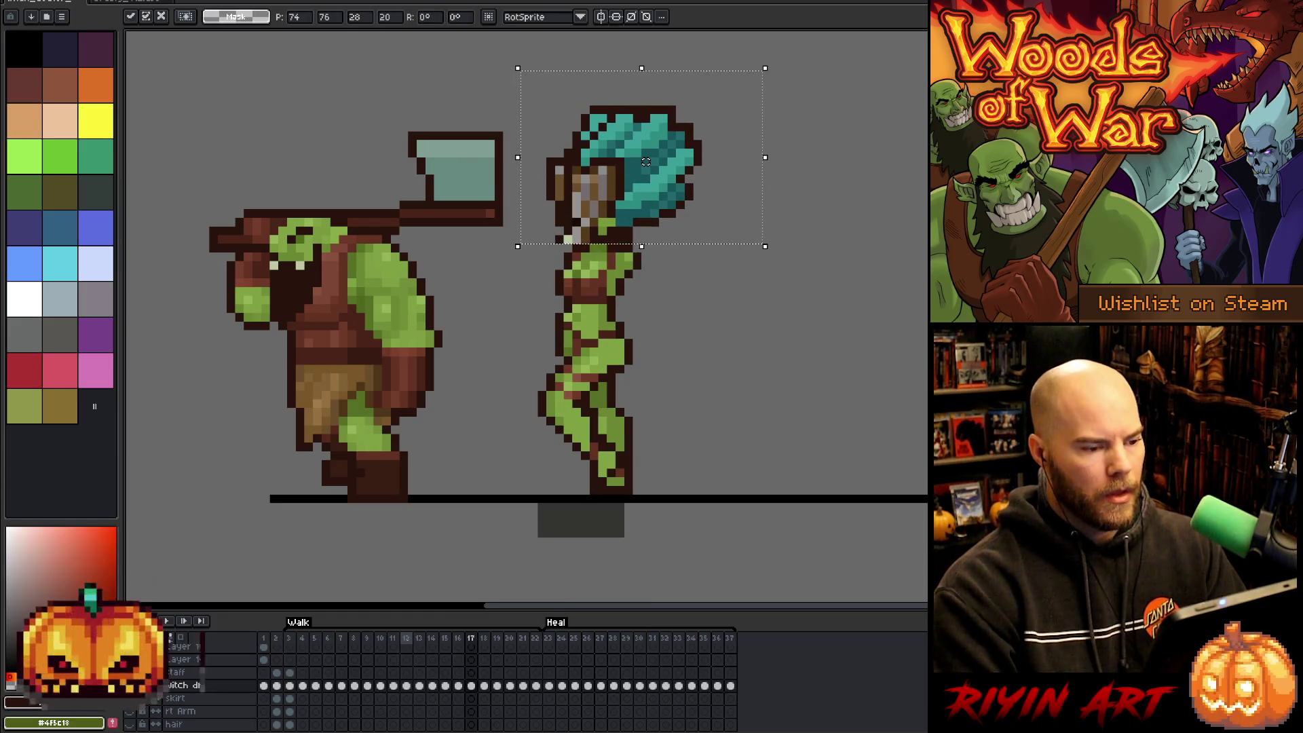
key(Return)
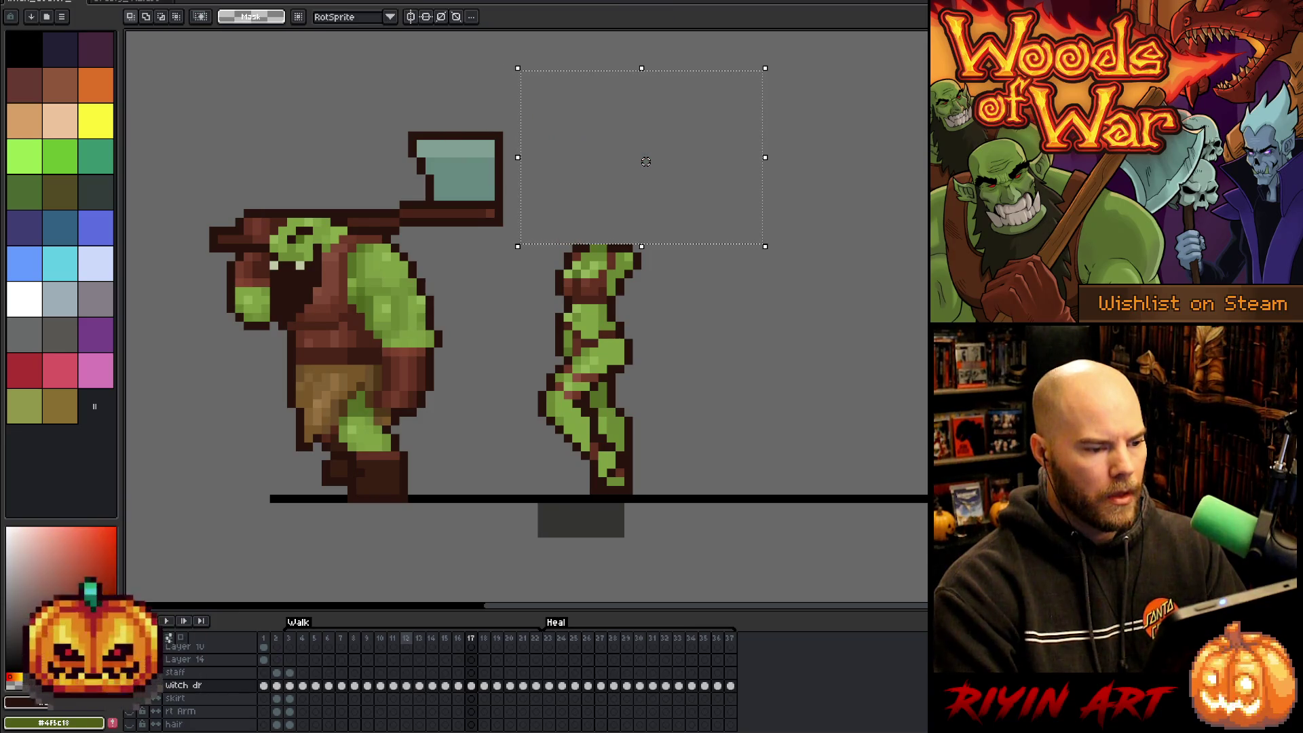
key(ctrl+v)
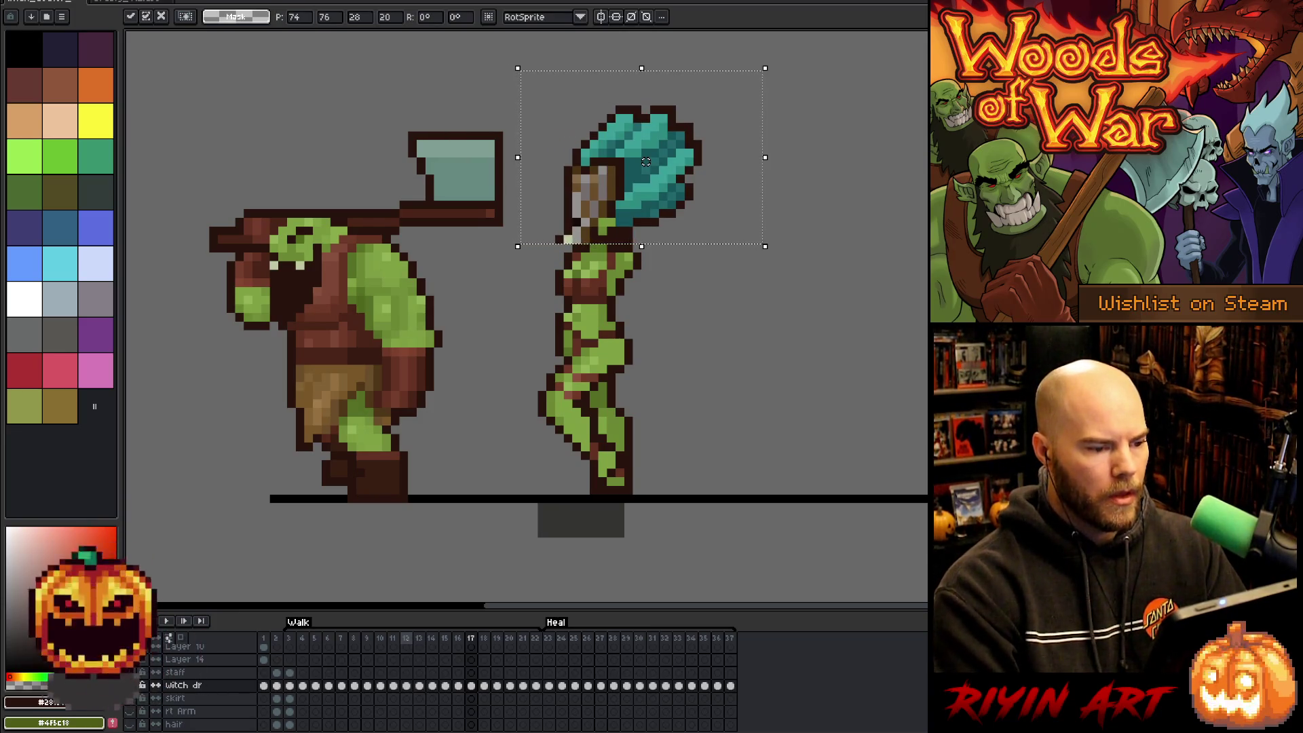
key(period)
key(Delete)
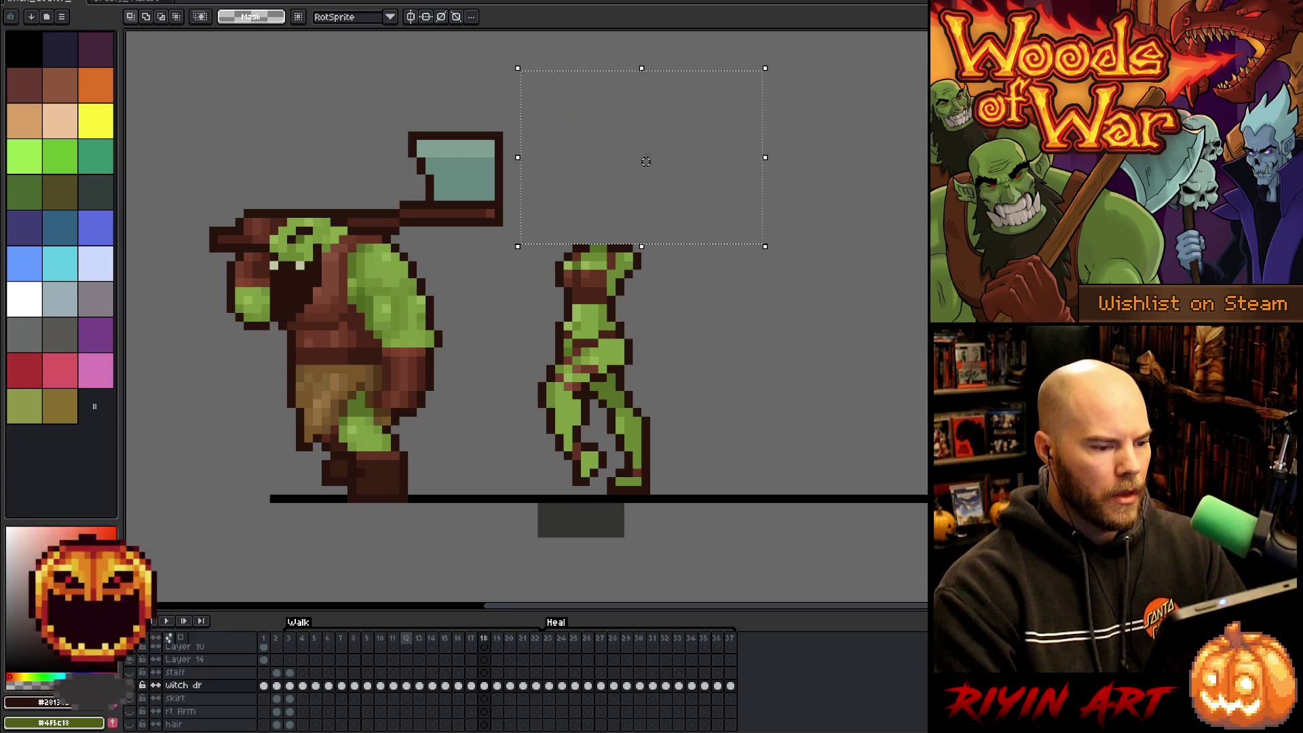
key(ctrl+v)
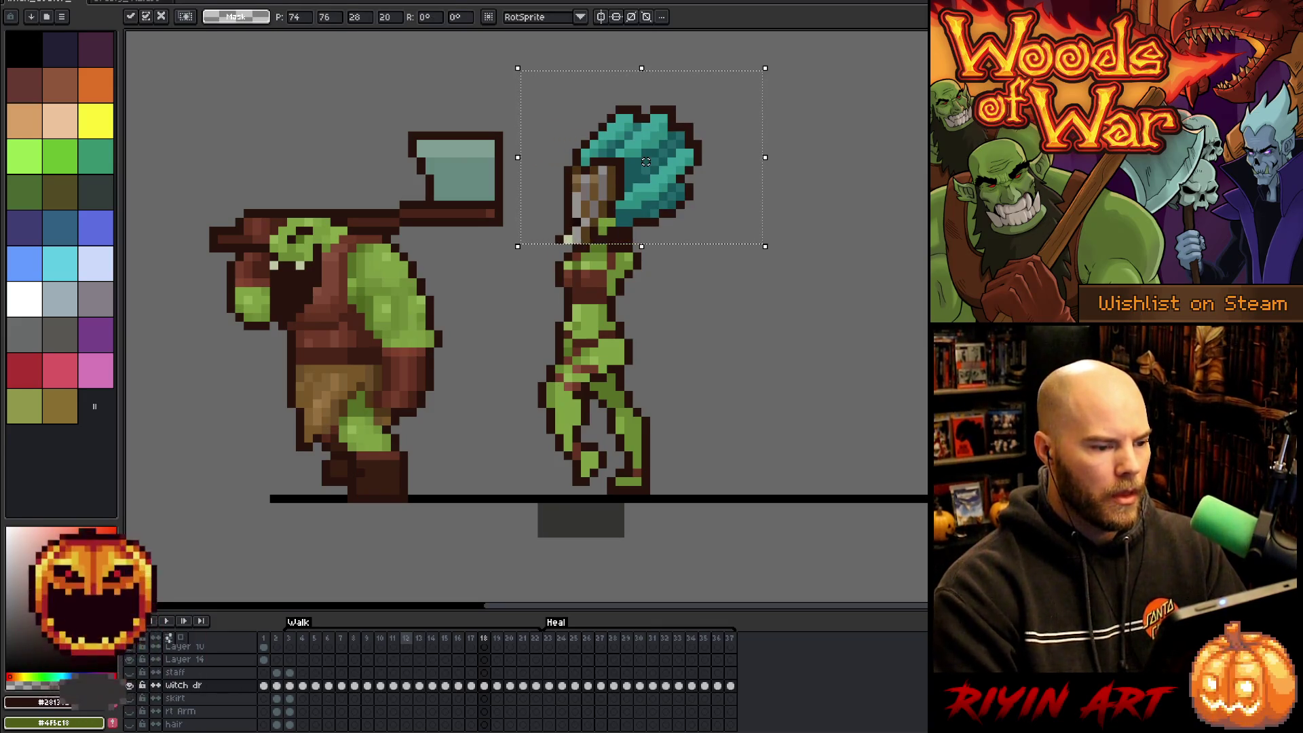
key(period)
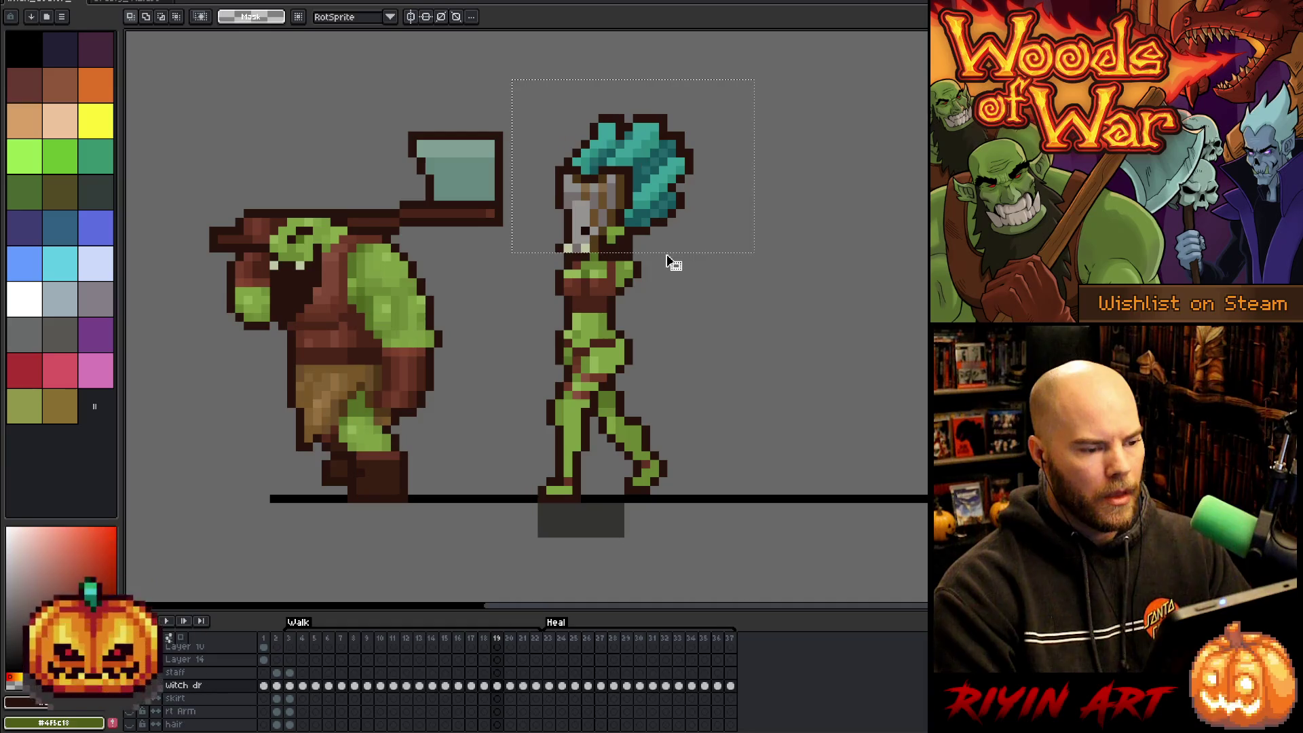
Paste the copied head onto frame 19 and step to frames 20–21 to compare.
key(ctrl+v)
key(Return)
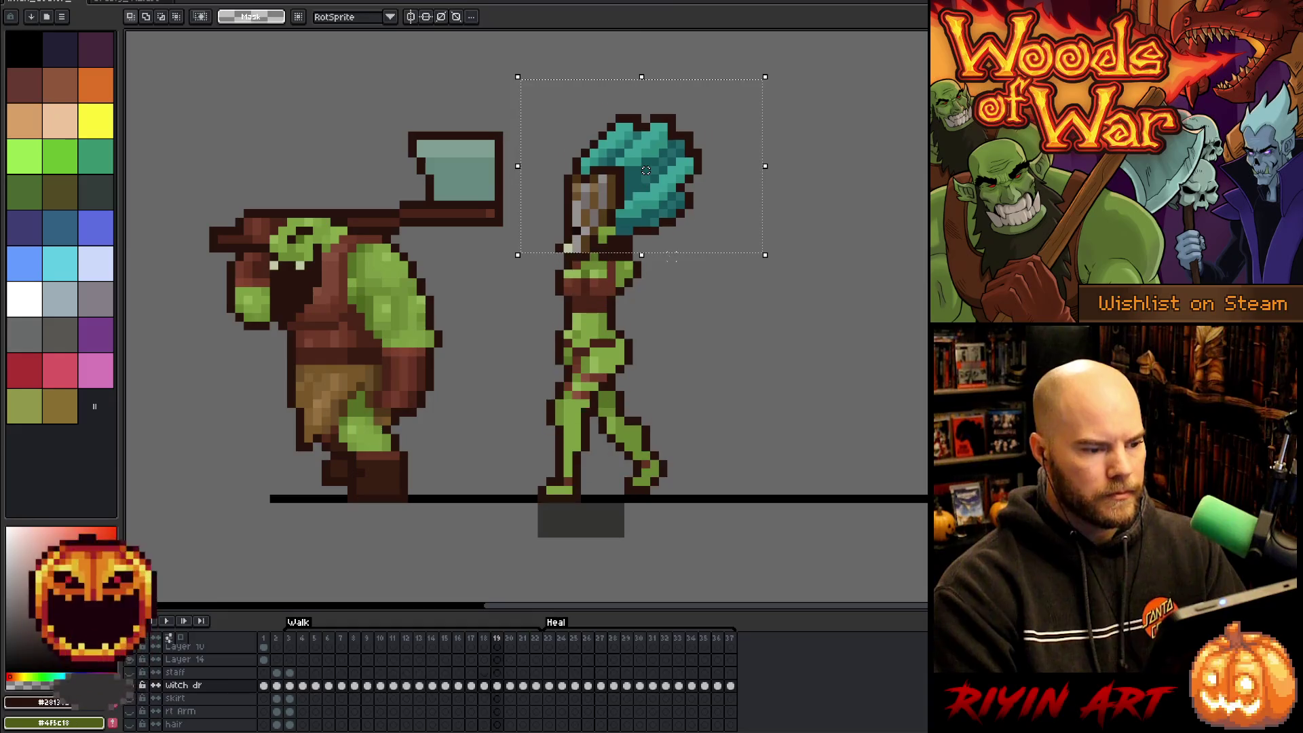
key(Right)
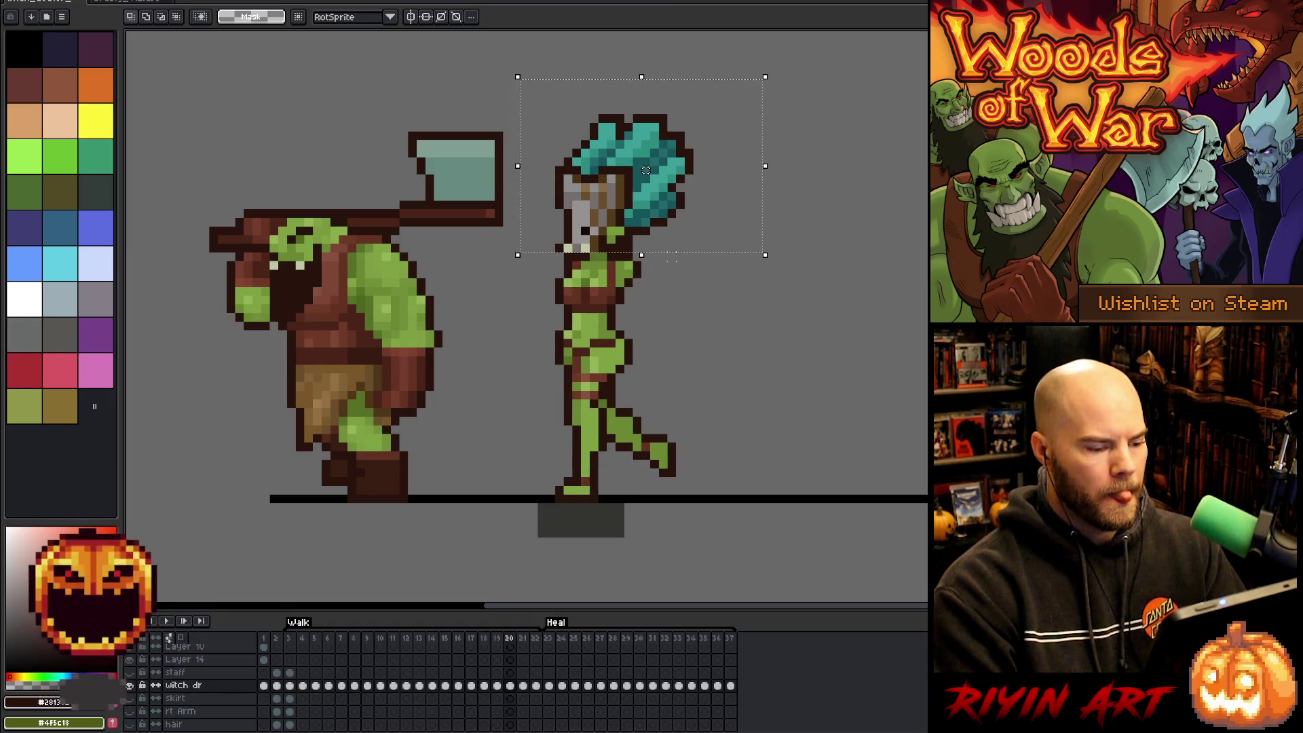
key(Right)
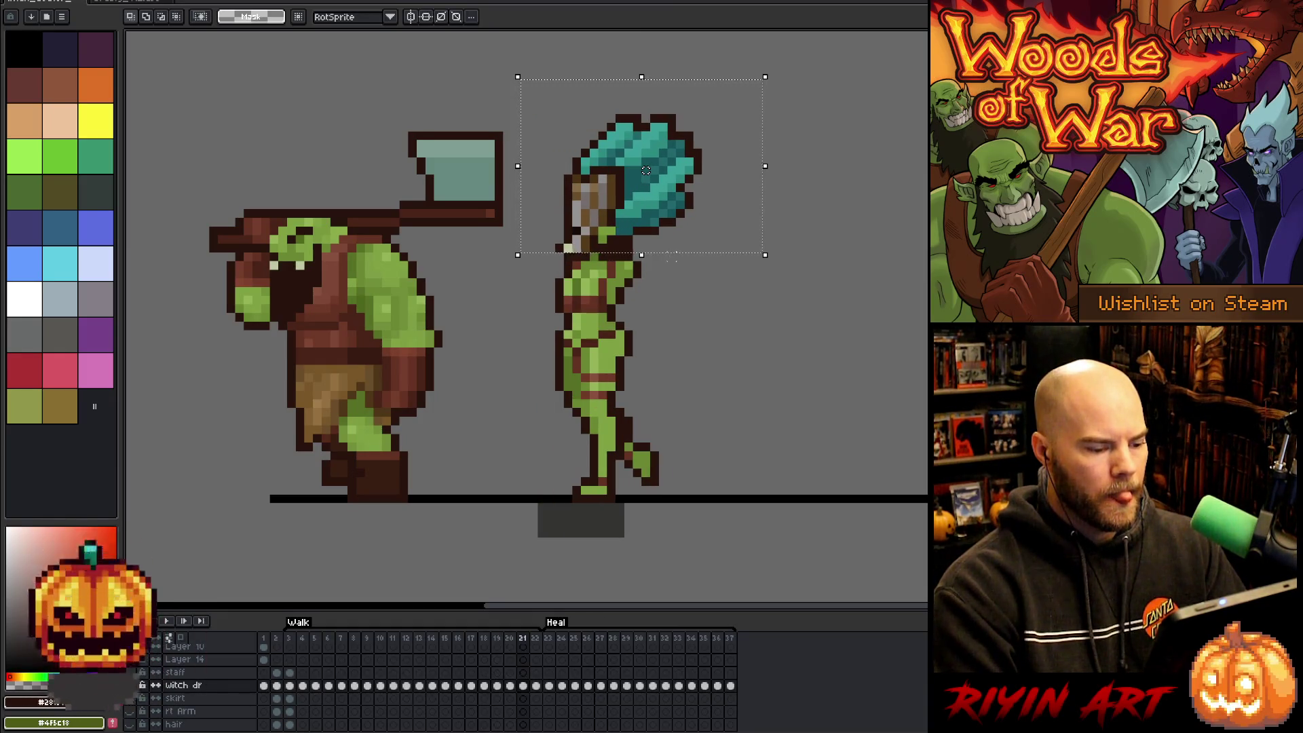
key(Left)
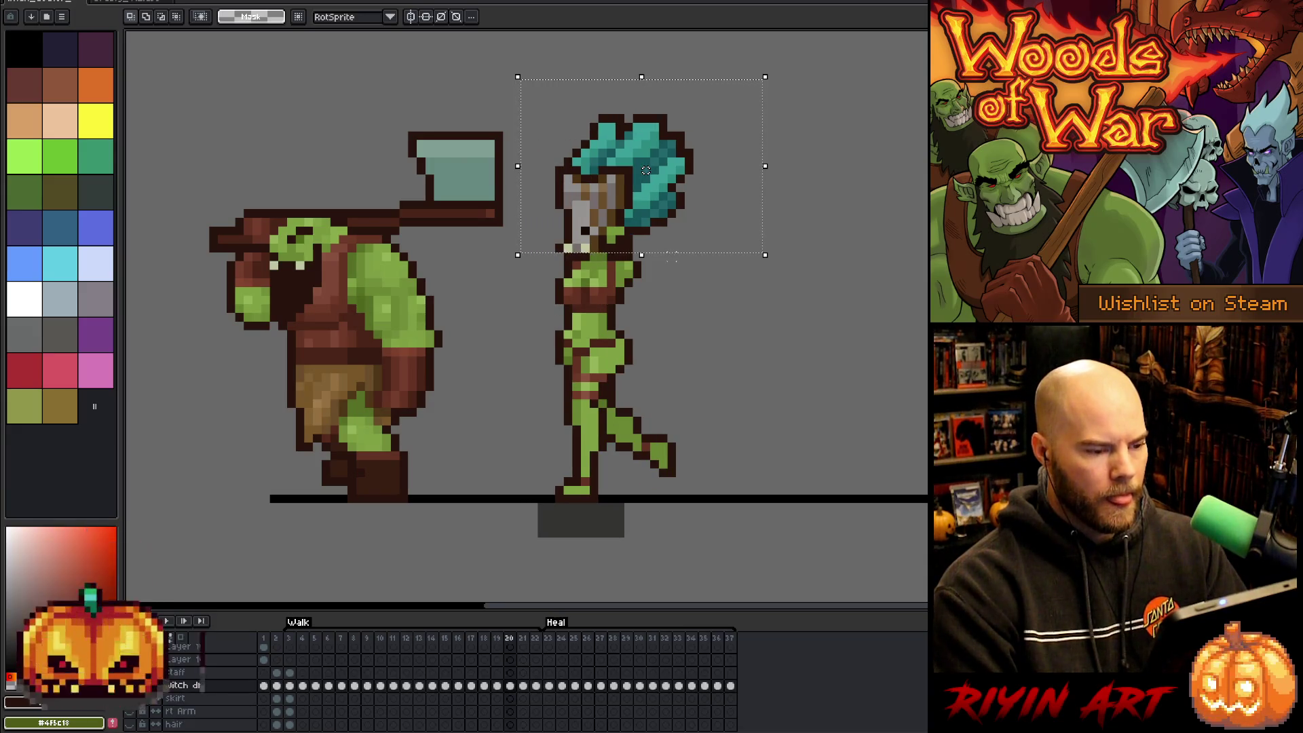
key(Right)
Replace the head on frame 21 with the copied head and check the bob across frames 19–21.
key(Delete)
key(ctrl+v)
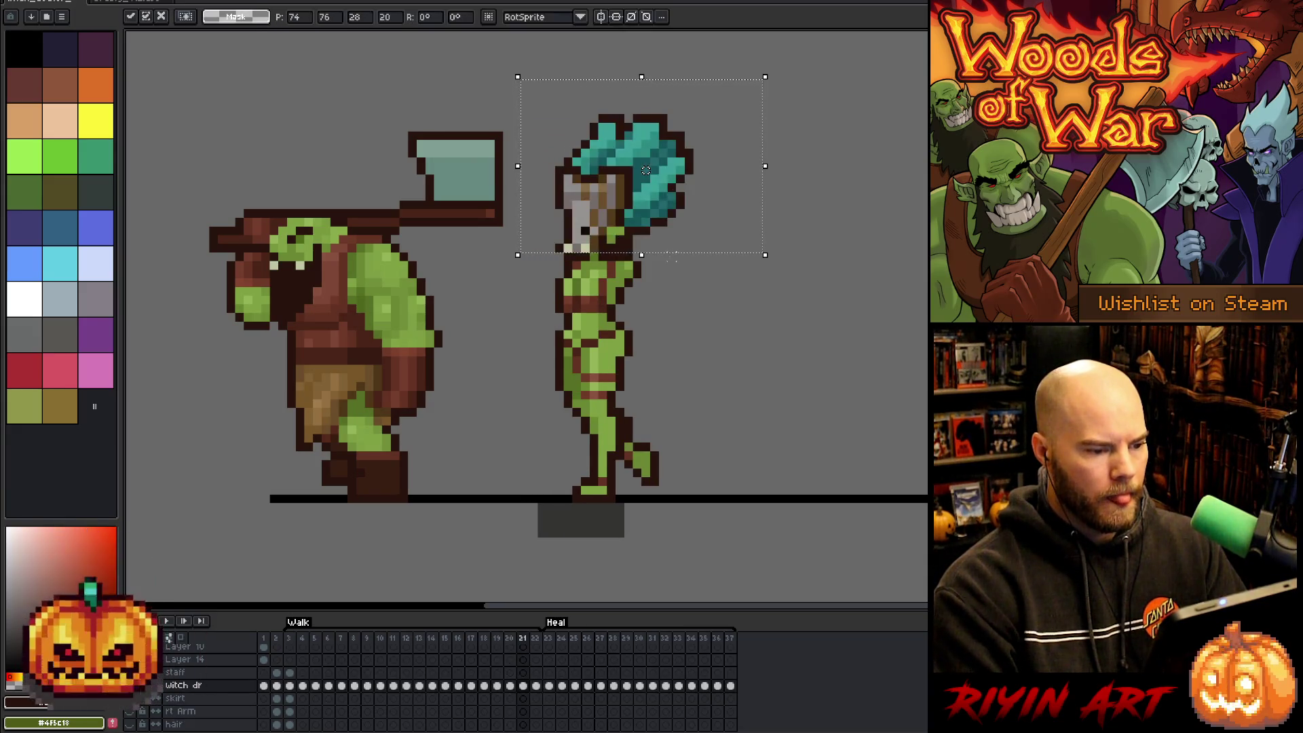
key(Left)
key(Right)
key(Left)
key(Left)
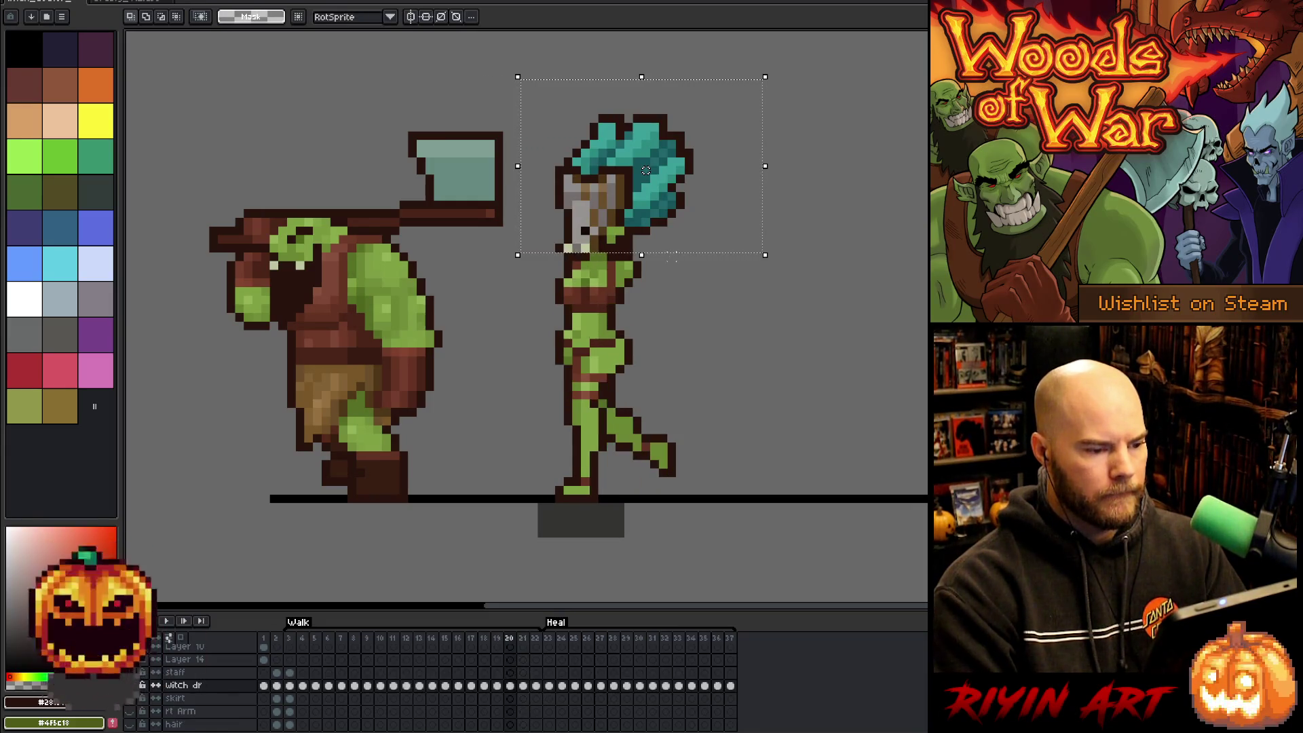
key(Right)
key(Right)
key(Left)
key(Right)
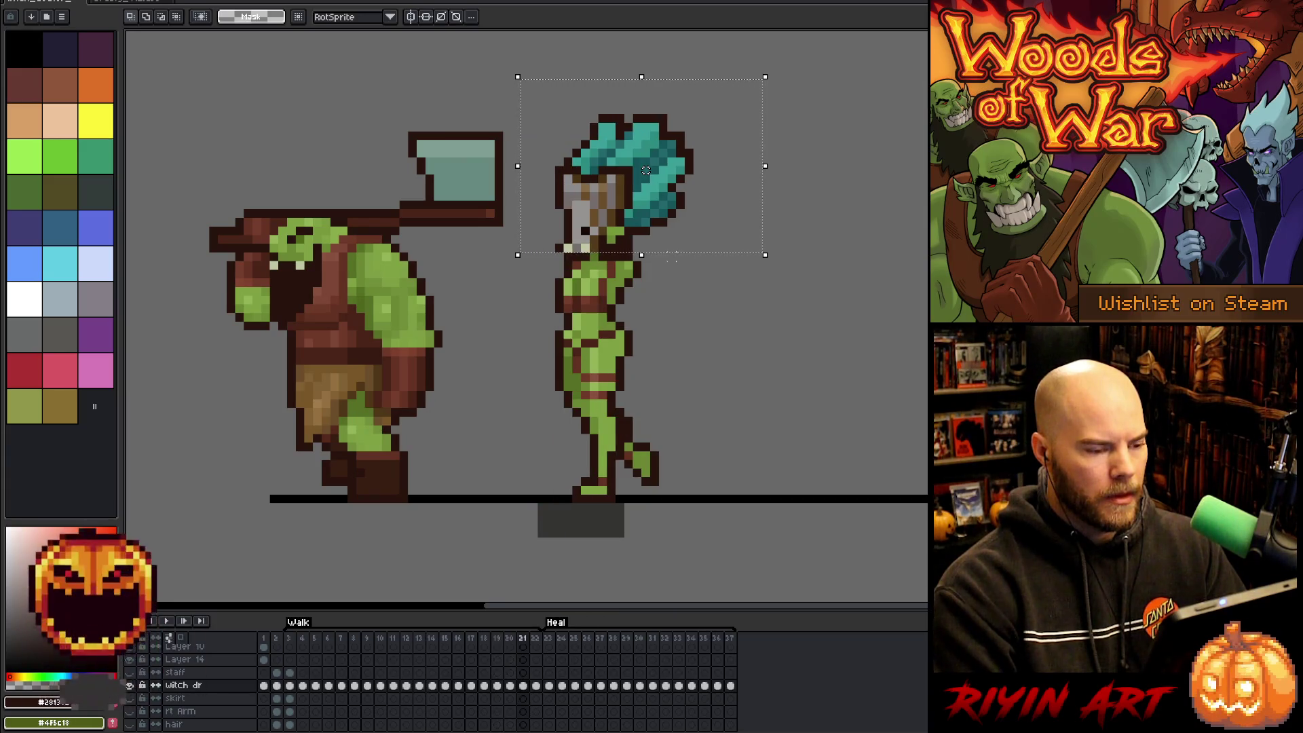
key(Right)
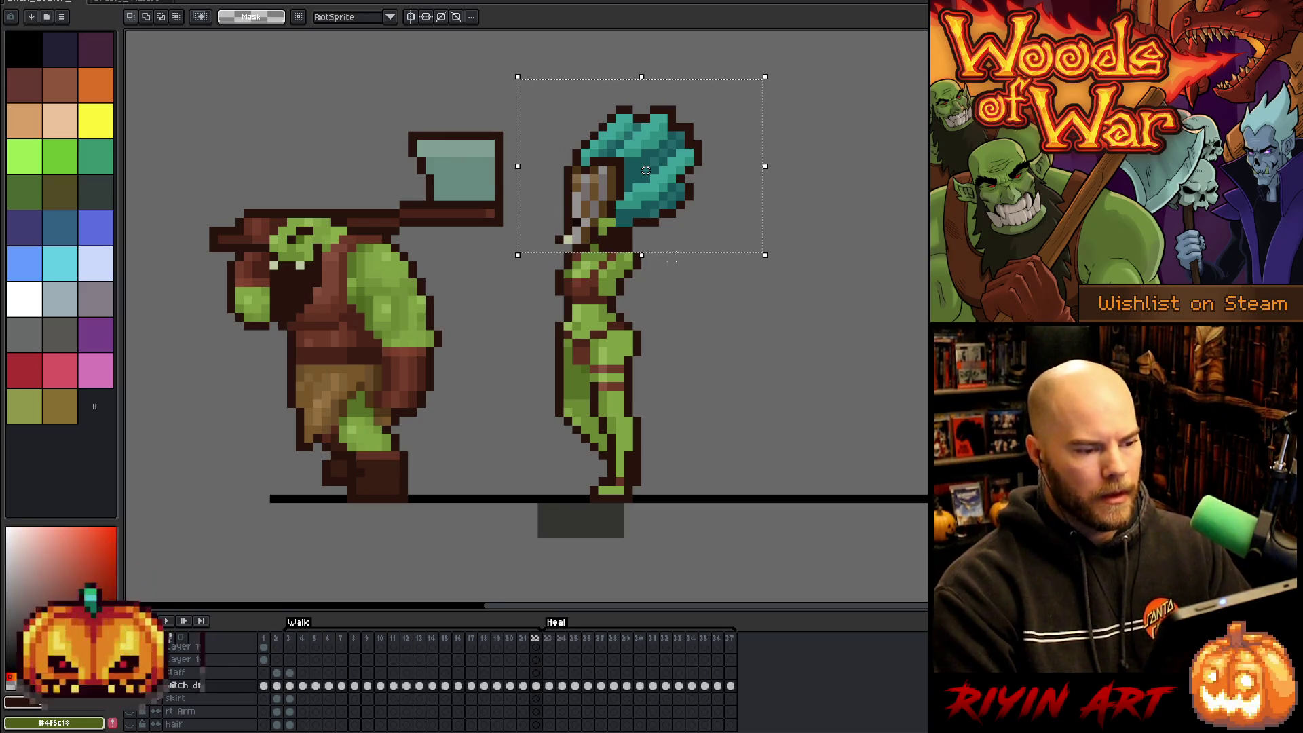
Shift the selection up slightly, paste the copied head into it, and play the walk briefly.
drag(672, 251, 672, 241)
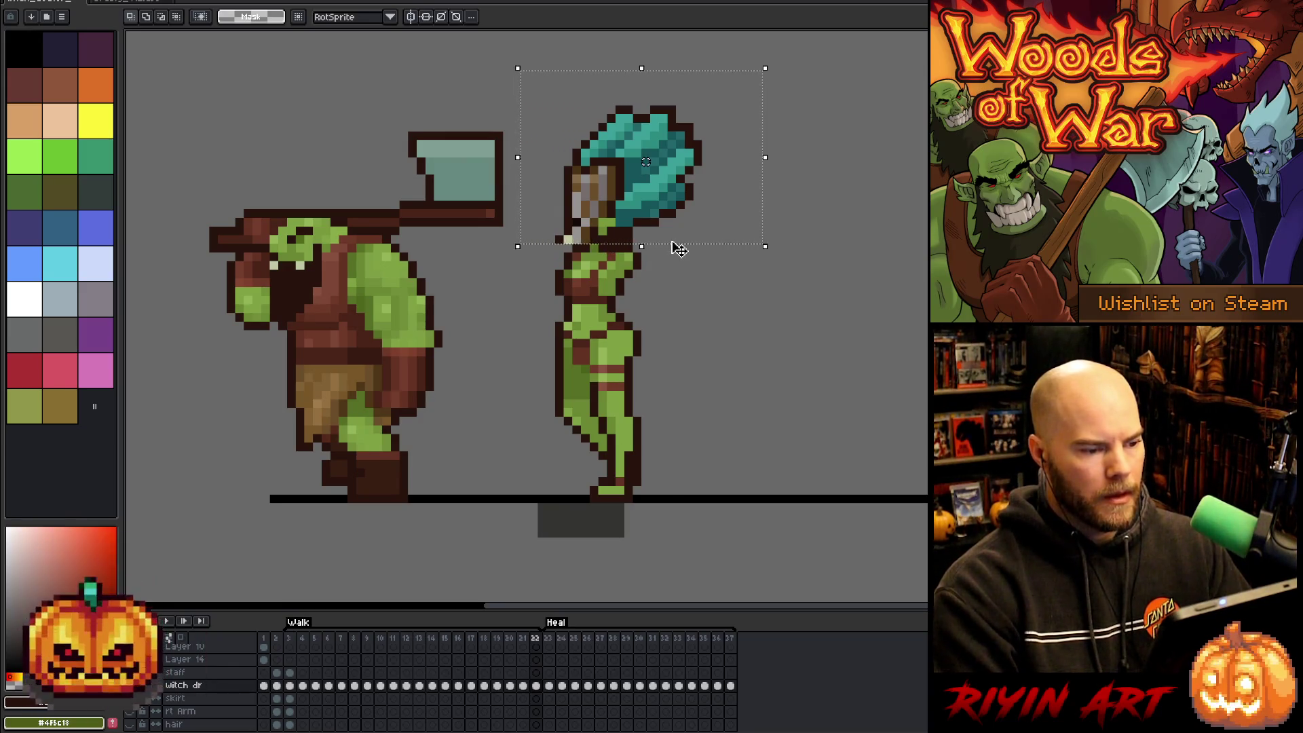
key(ctrl+v)
key(Return)
key(Return)
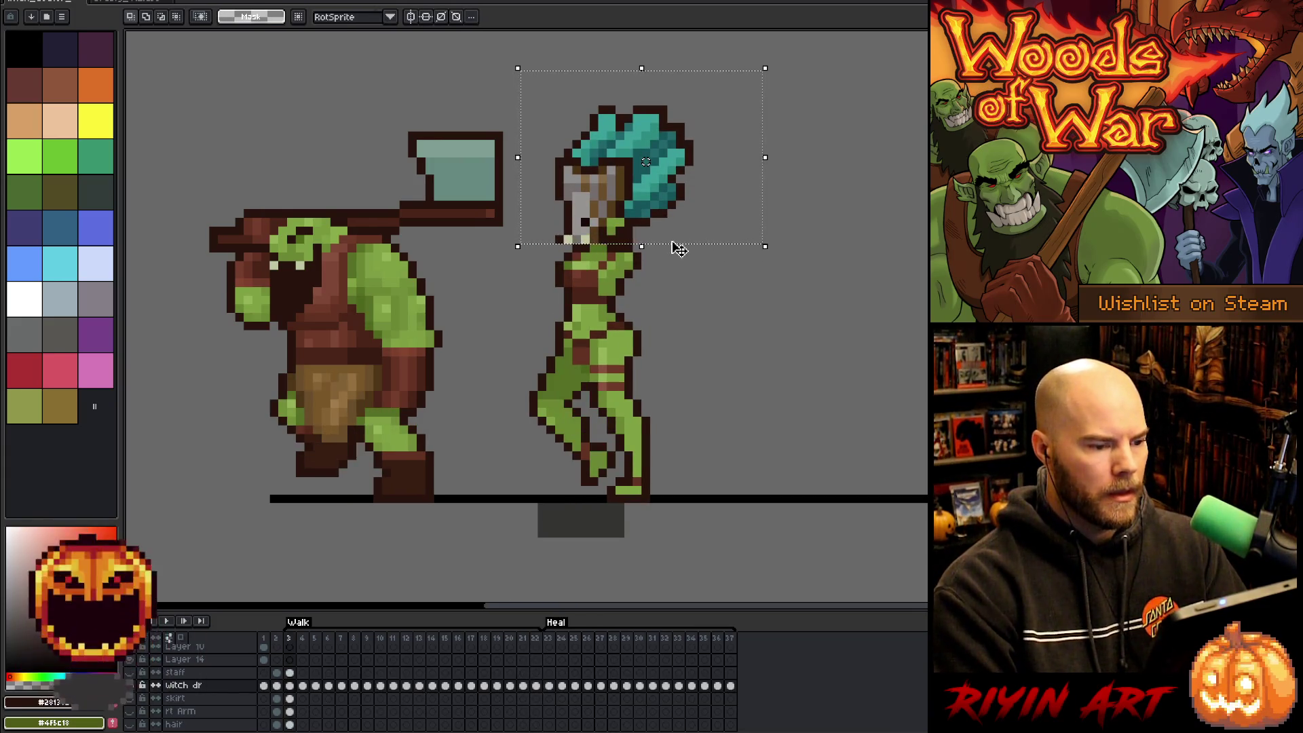
key(Return)
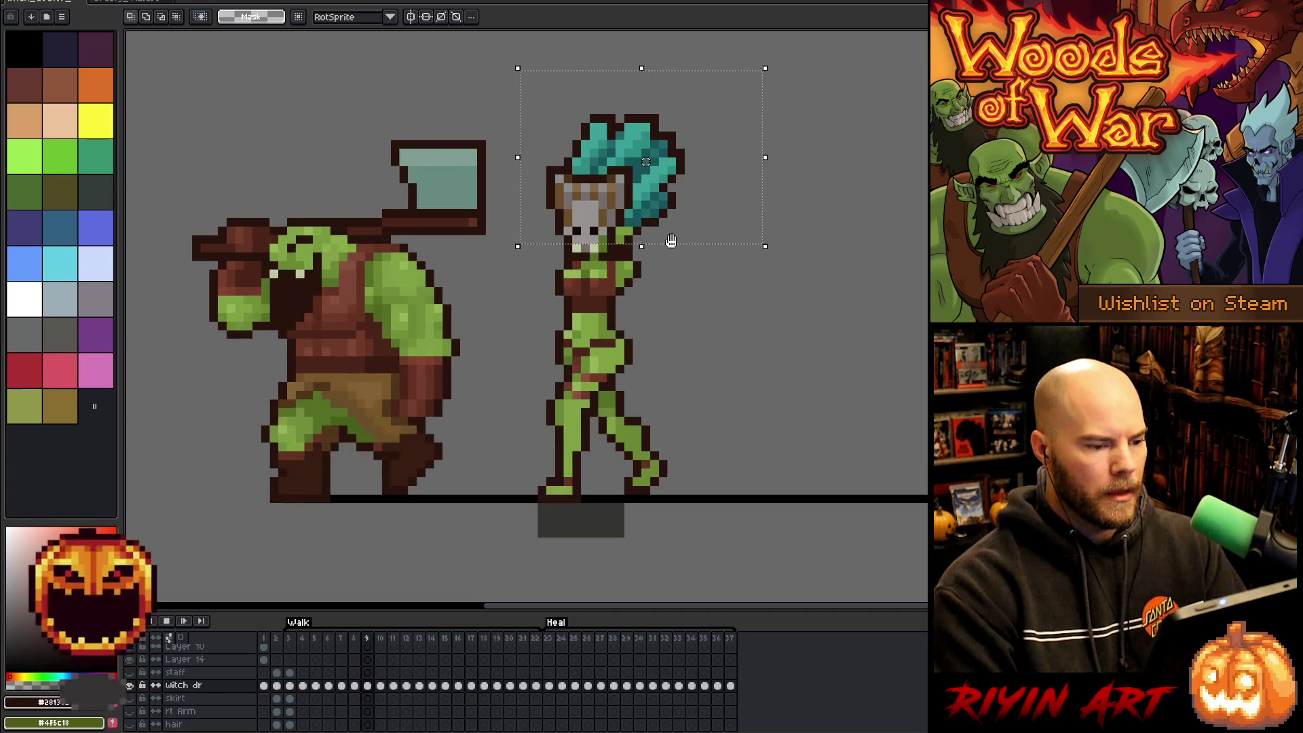
key(Return)
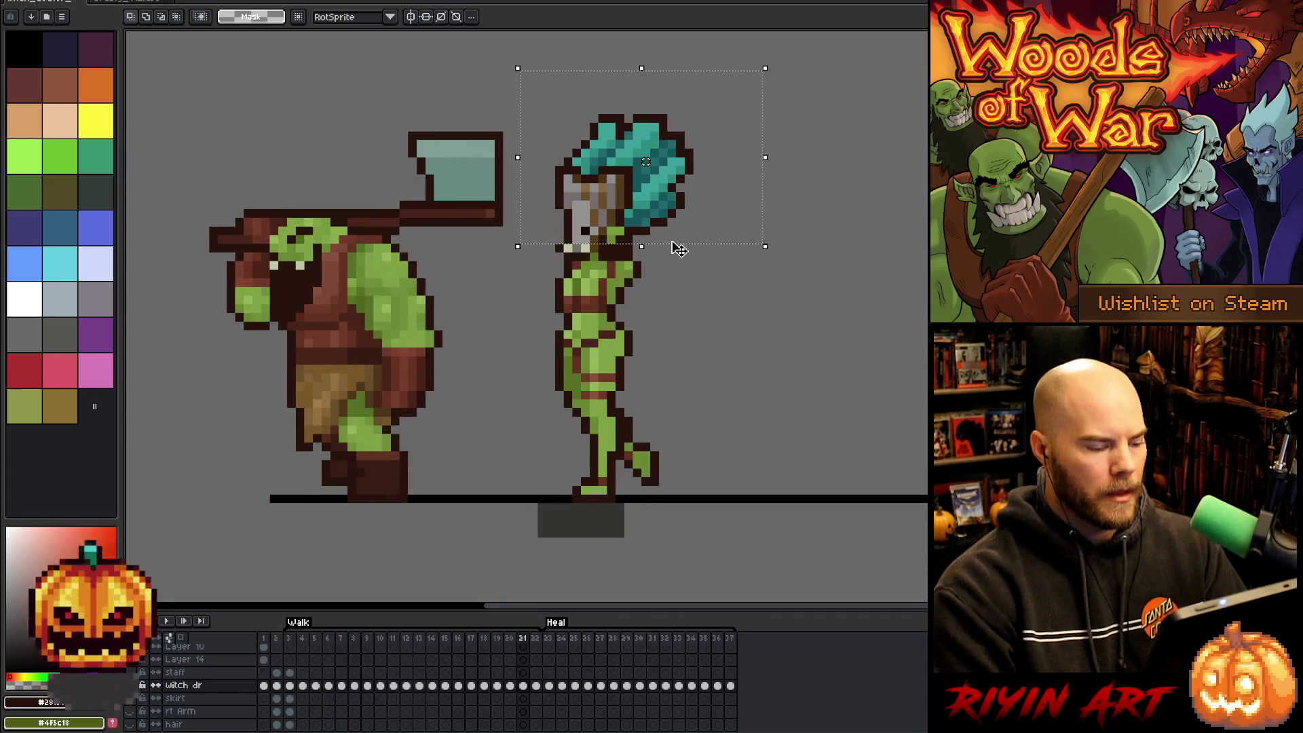
Step back and forth through walk frames 13–15 and paste the copied head onto frame 15.
click(329, 640)
key(Return)
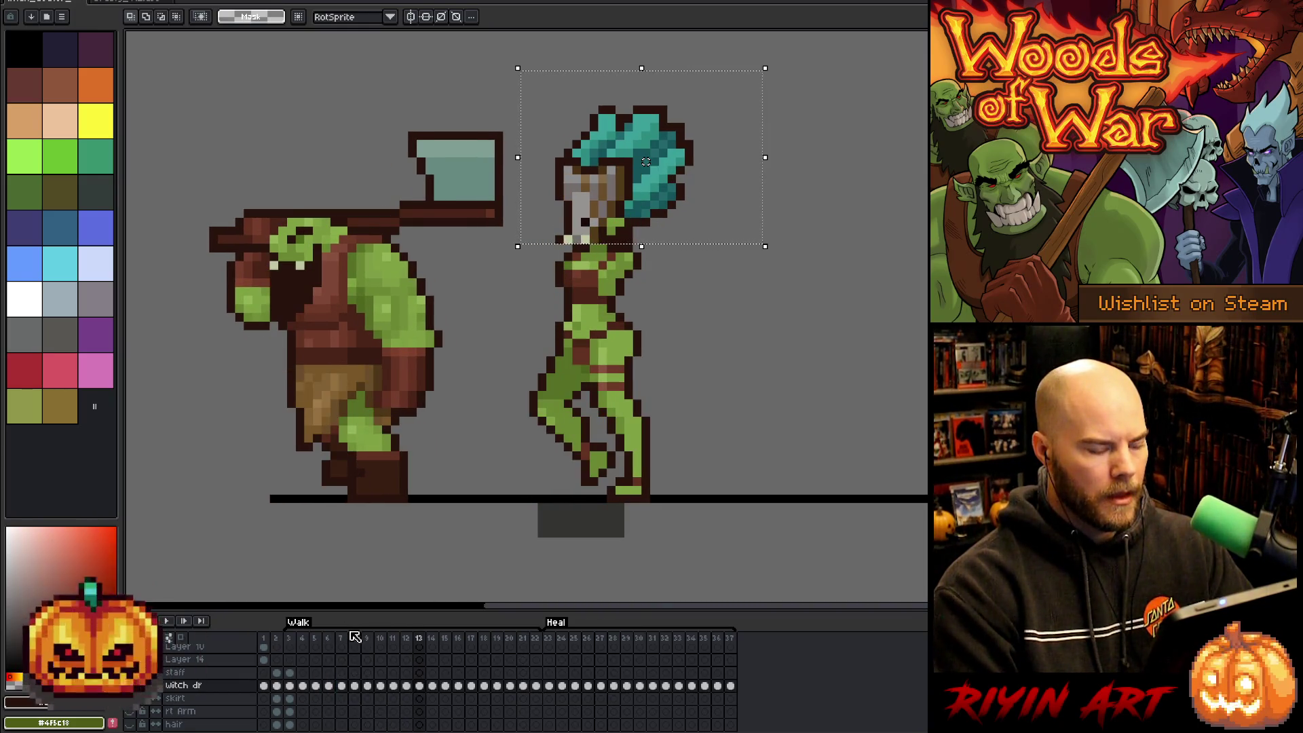
key(Left)
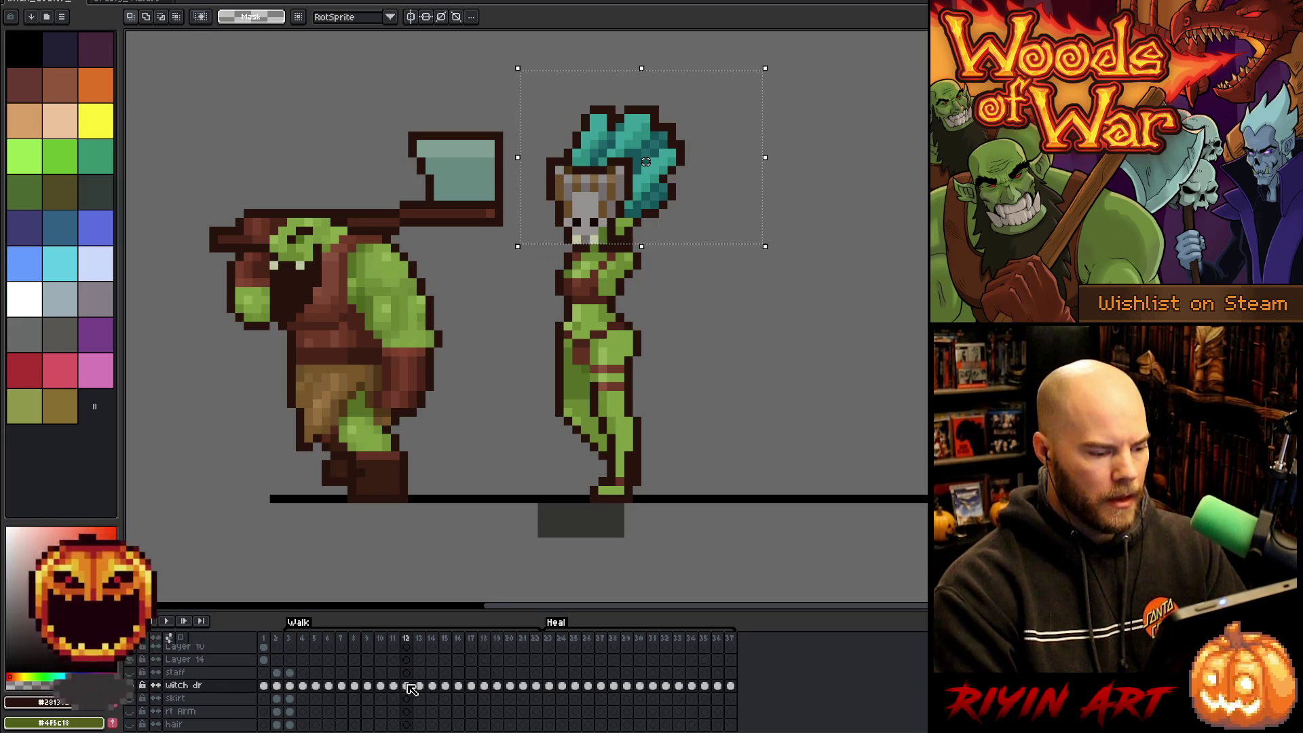
key(Right)
key(Right)
key(Right)
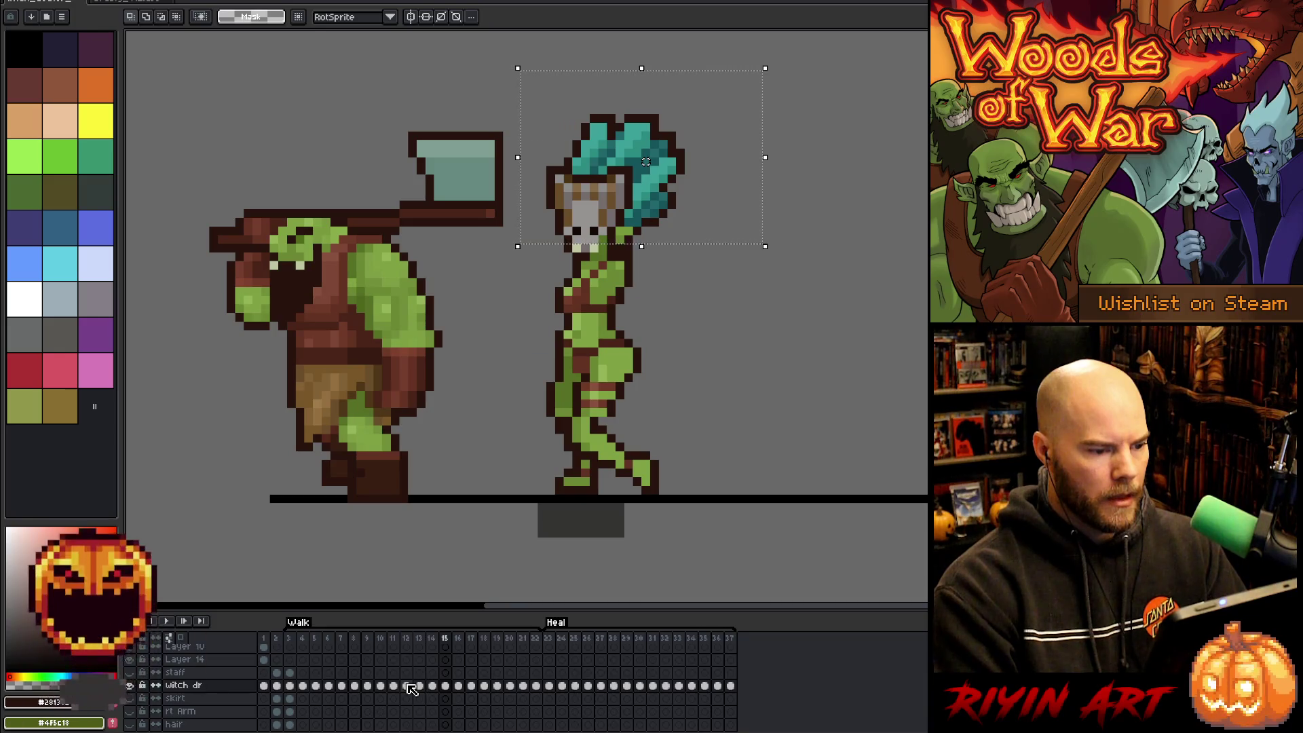
key(Right)
key(Right)
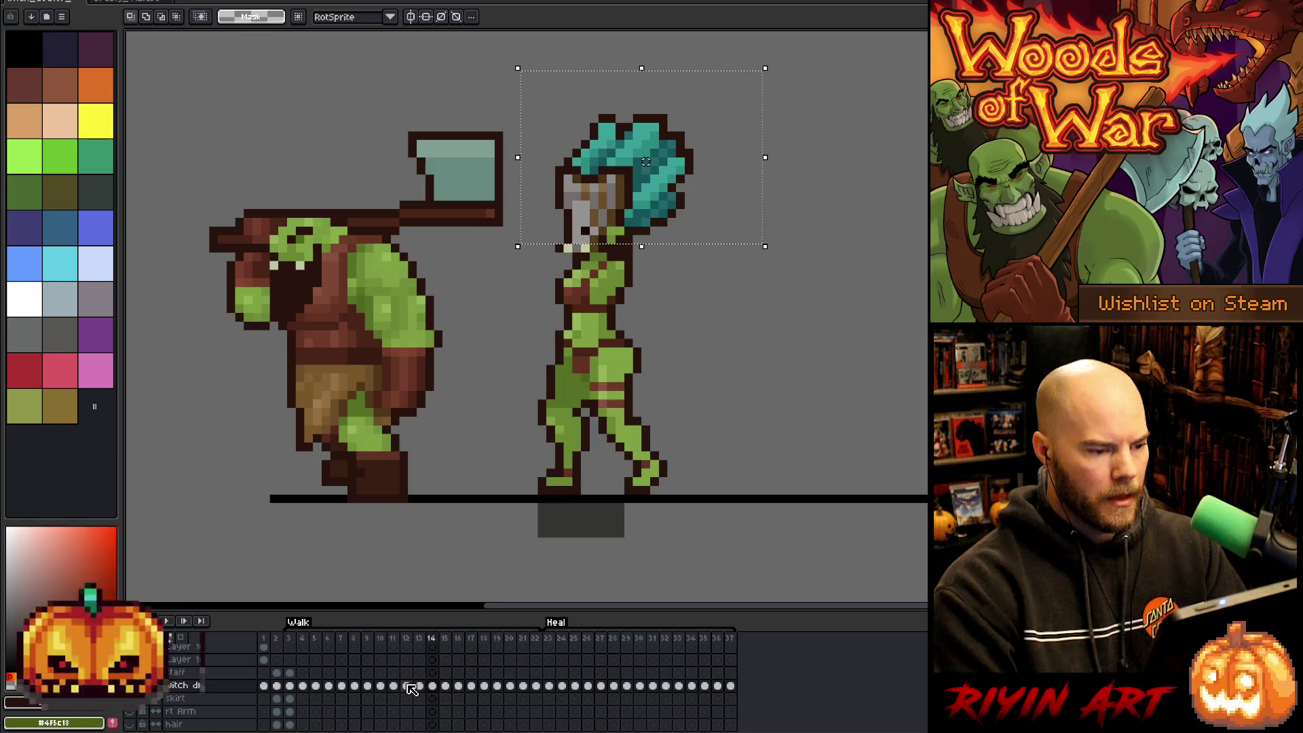
key(Left)
key(Right)
key(Left)
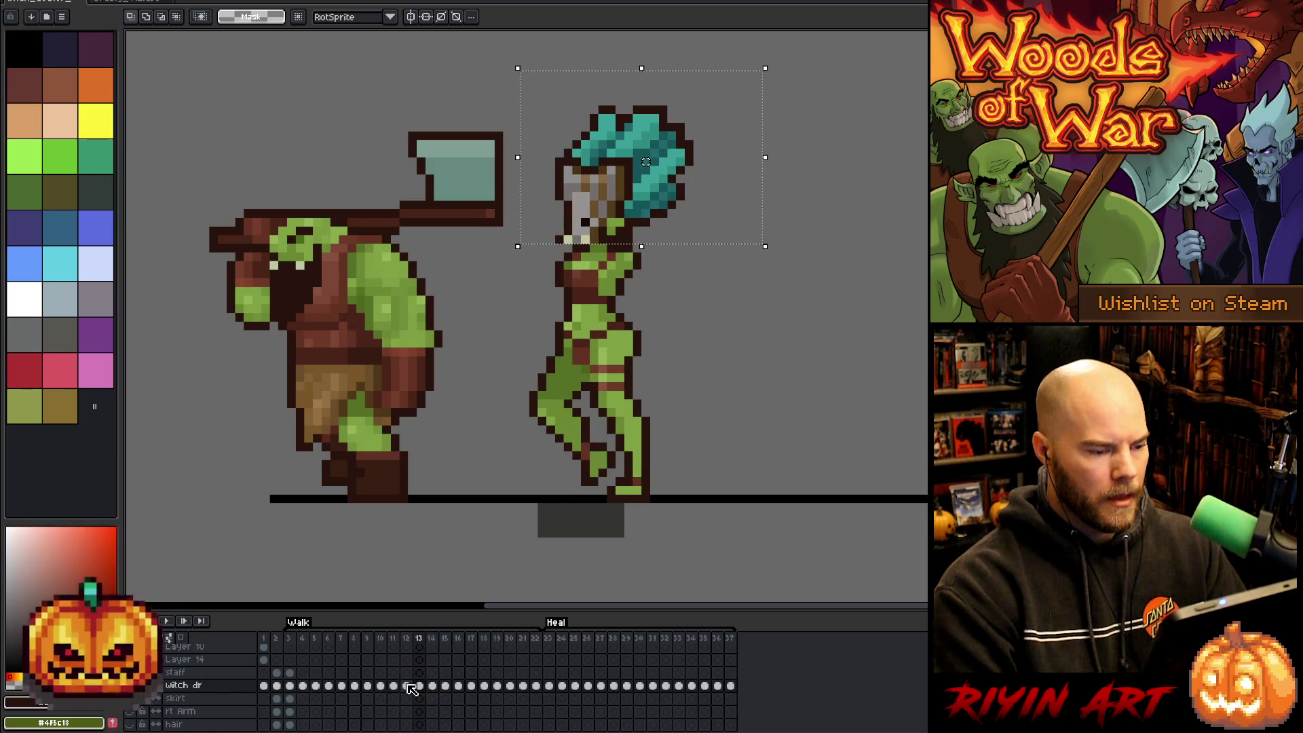
key(Right)
key(Right)
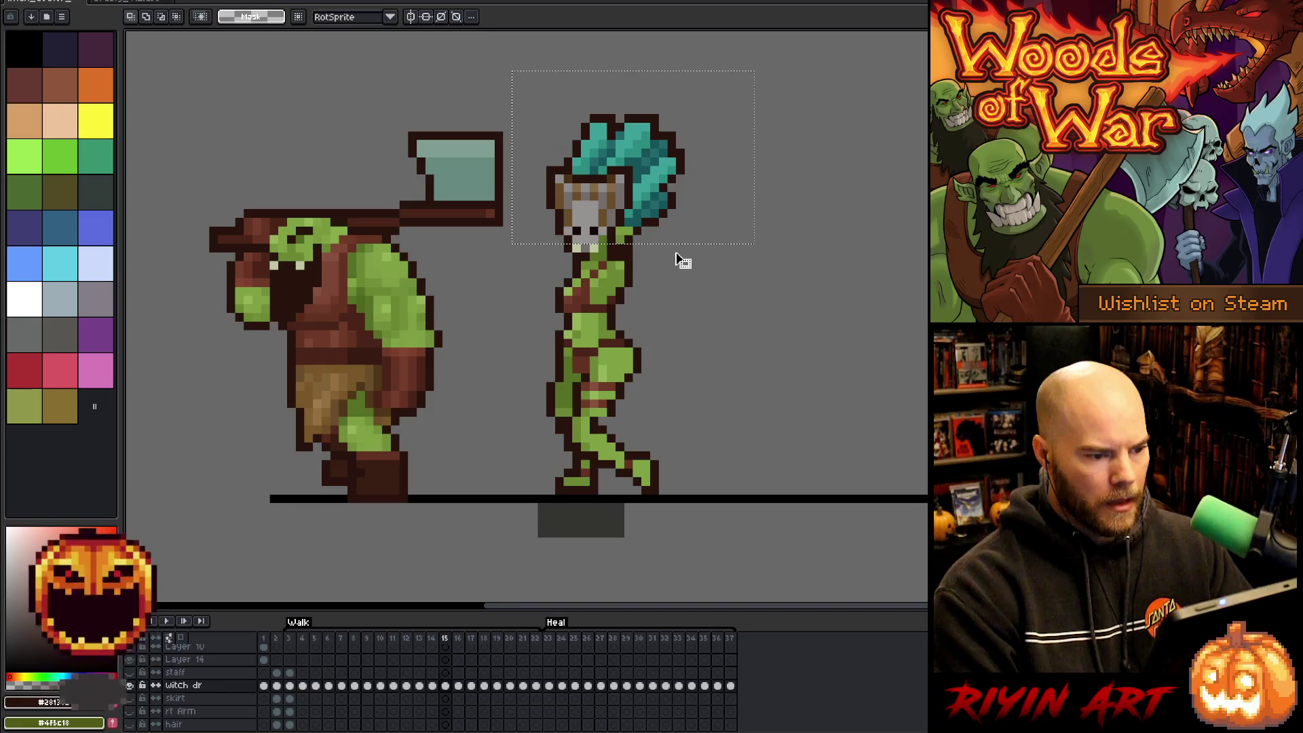
key(ctrl+v)
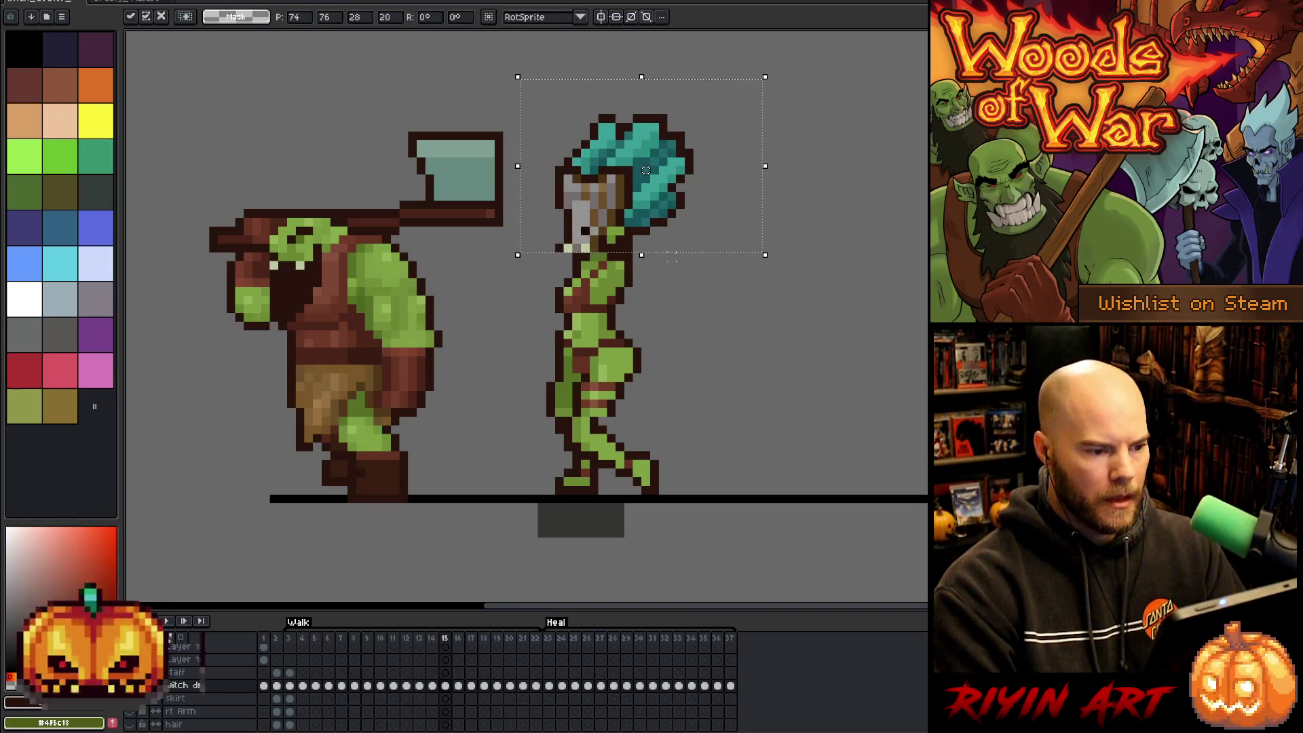
Commit the head on frame 15 and paste the same head onto frame 16.
key(Return)
key(Right)
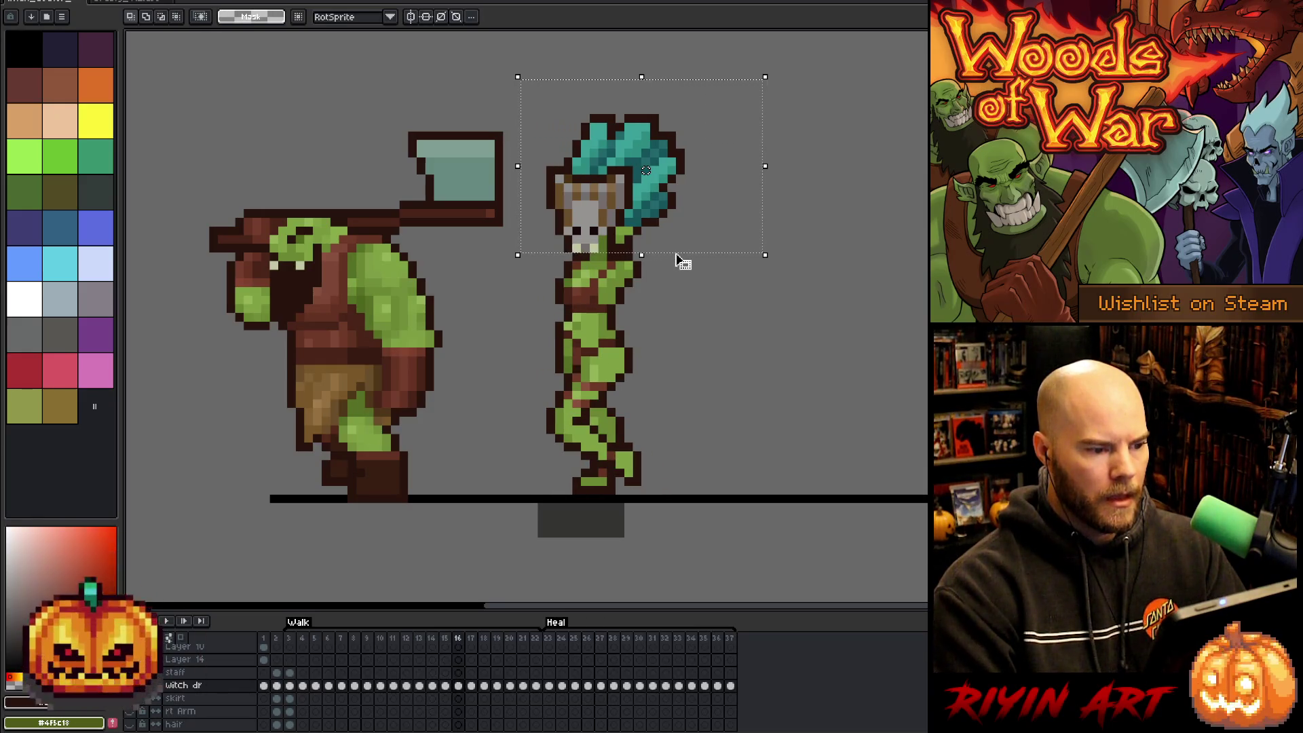
key(ctrl+v)
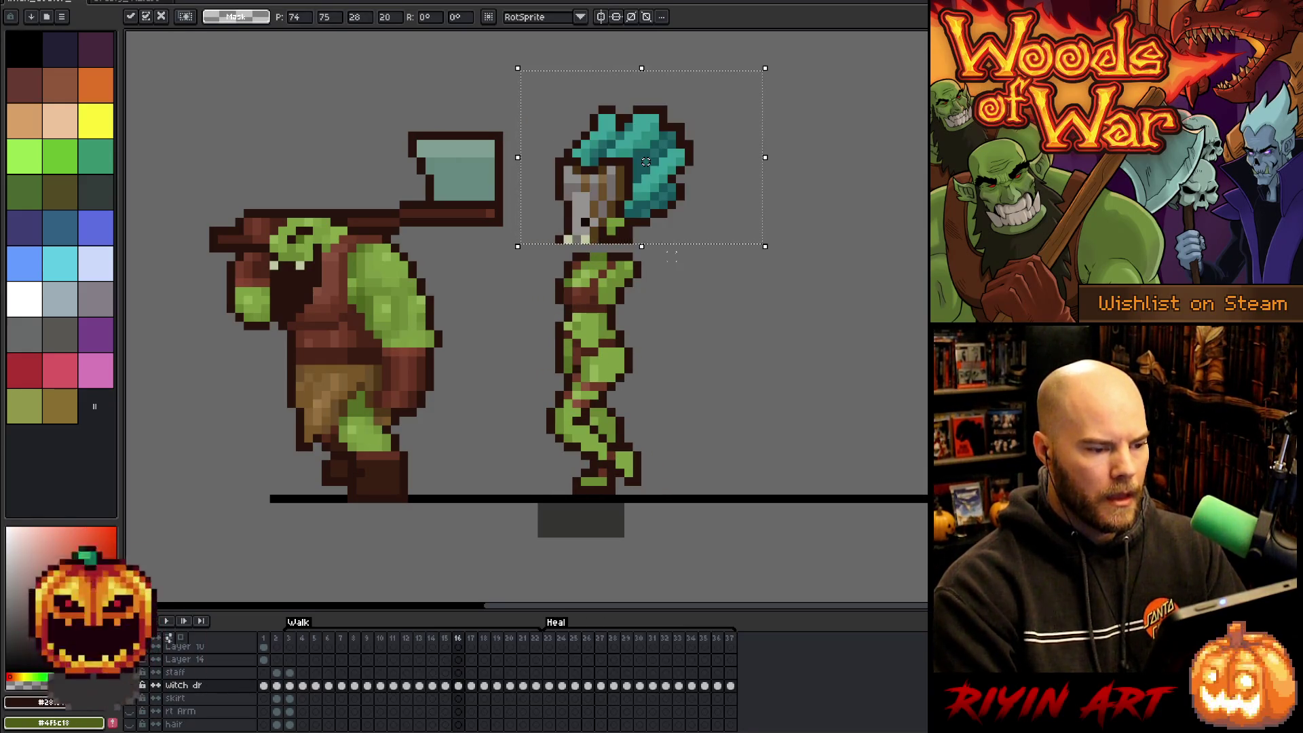
key(Return)
Flip between walk frames 16–20 to compare the head bob.
key(Right)
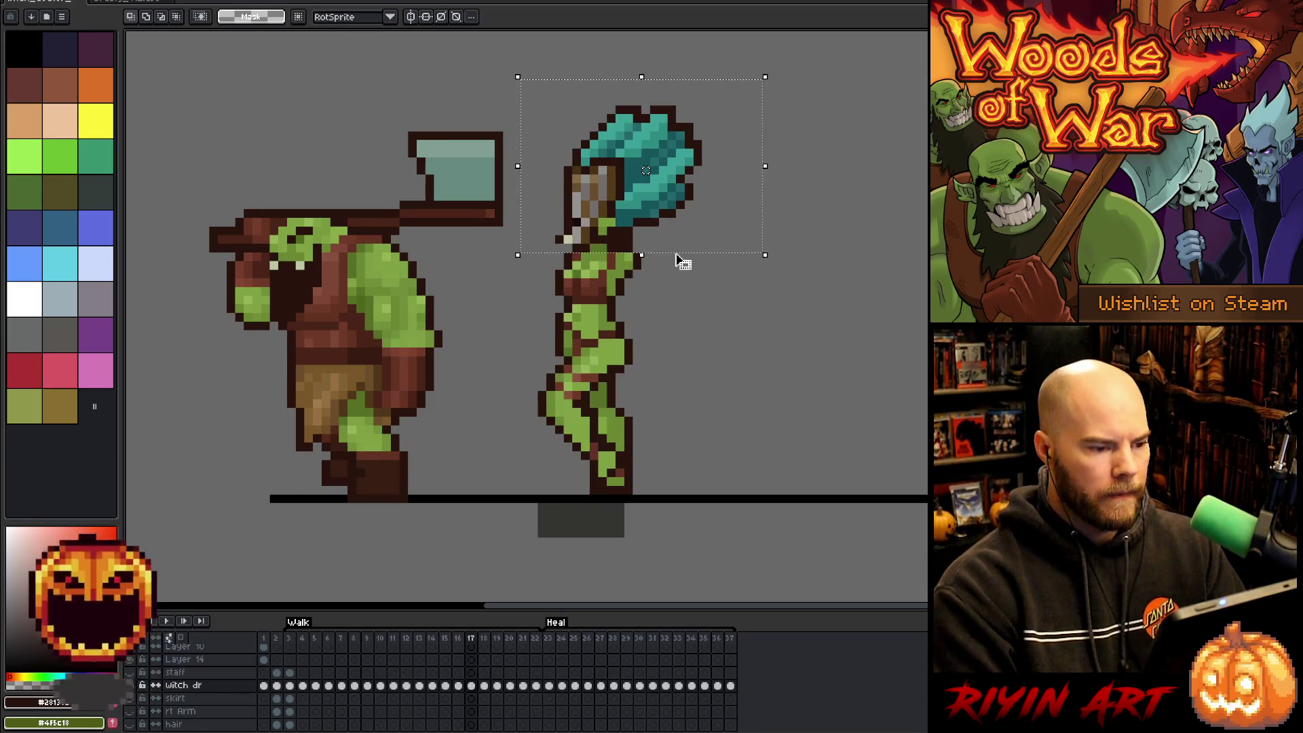
key(Right)
key(Right)
key(Right)
key(Left)
key(Left)
key(Left)
key(Right)
key(Right)
key(Right)
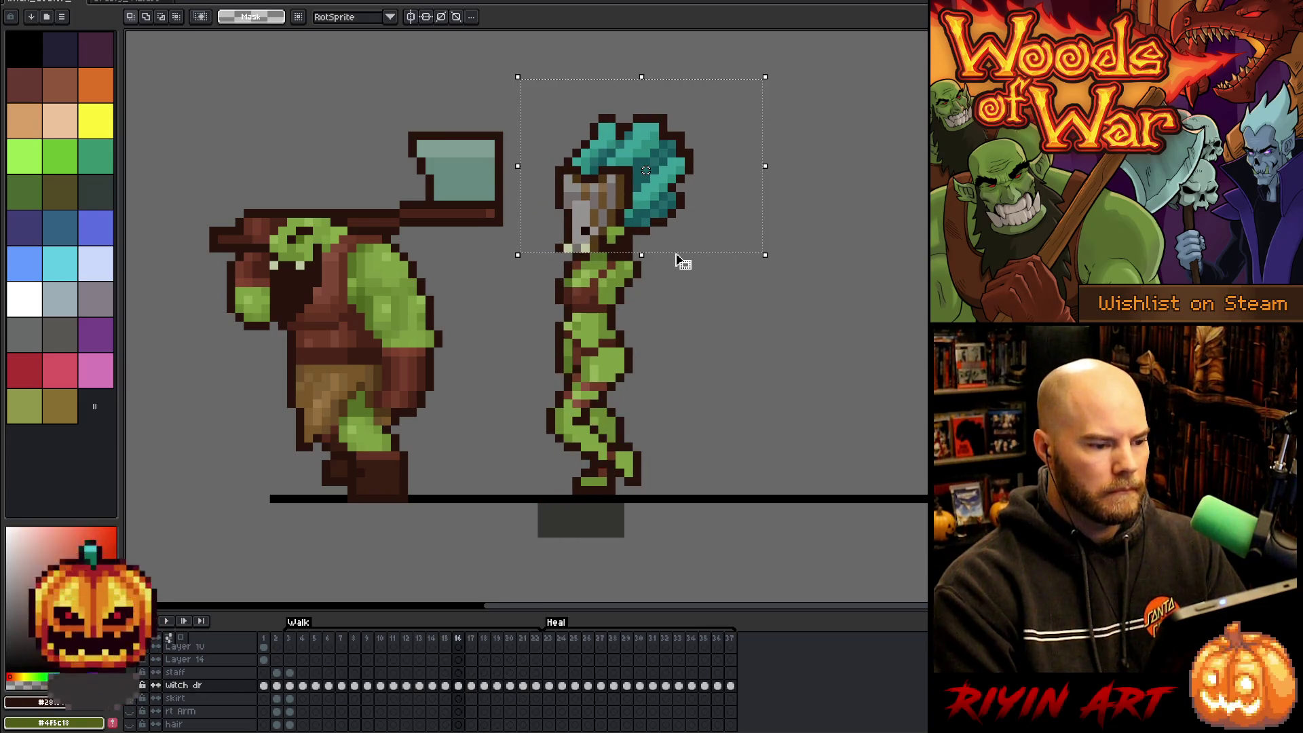
key(Left)
key(Left)
key(Left)
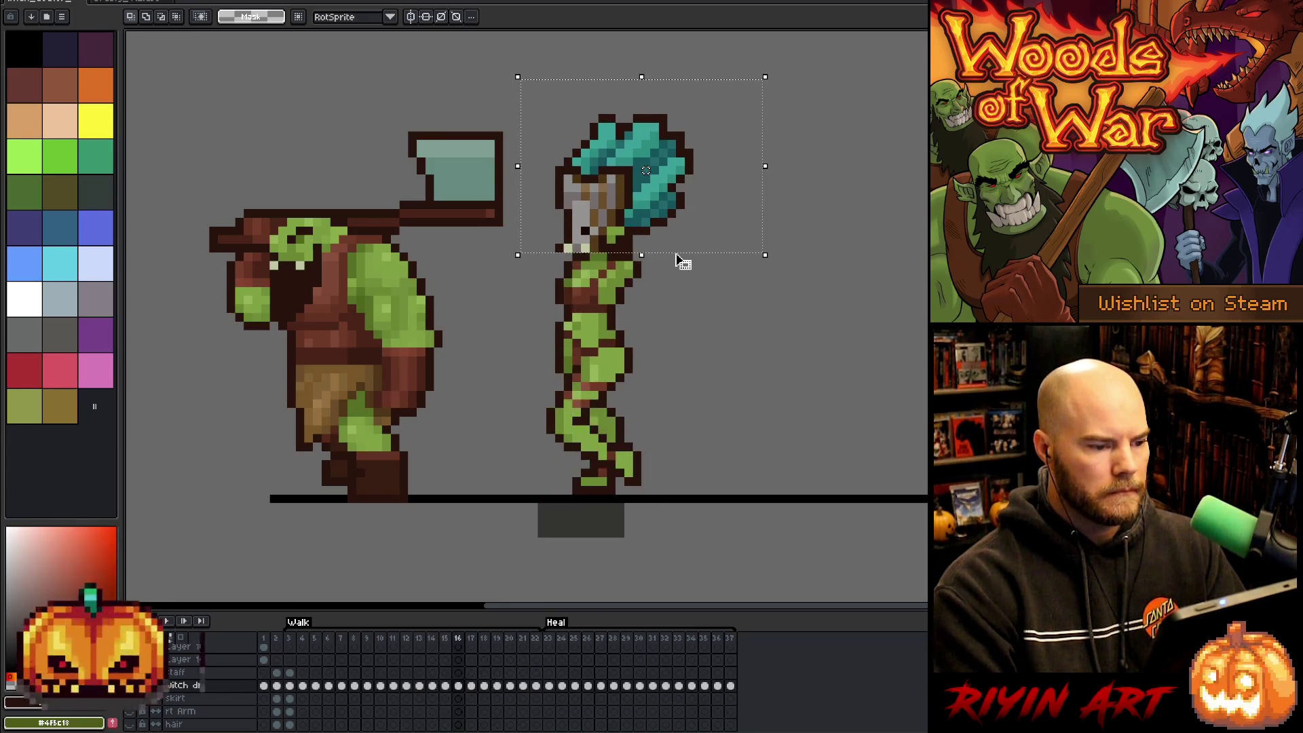
key(Right)
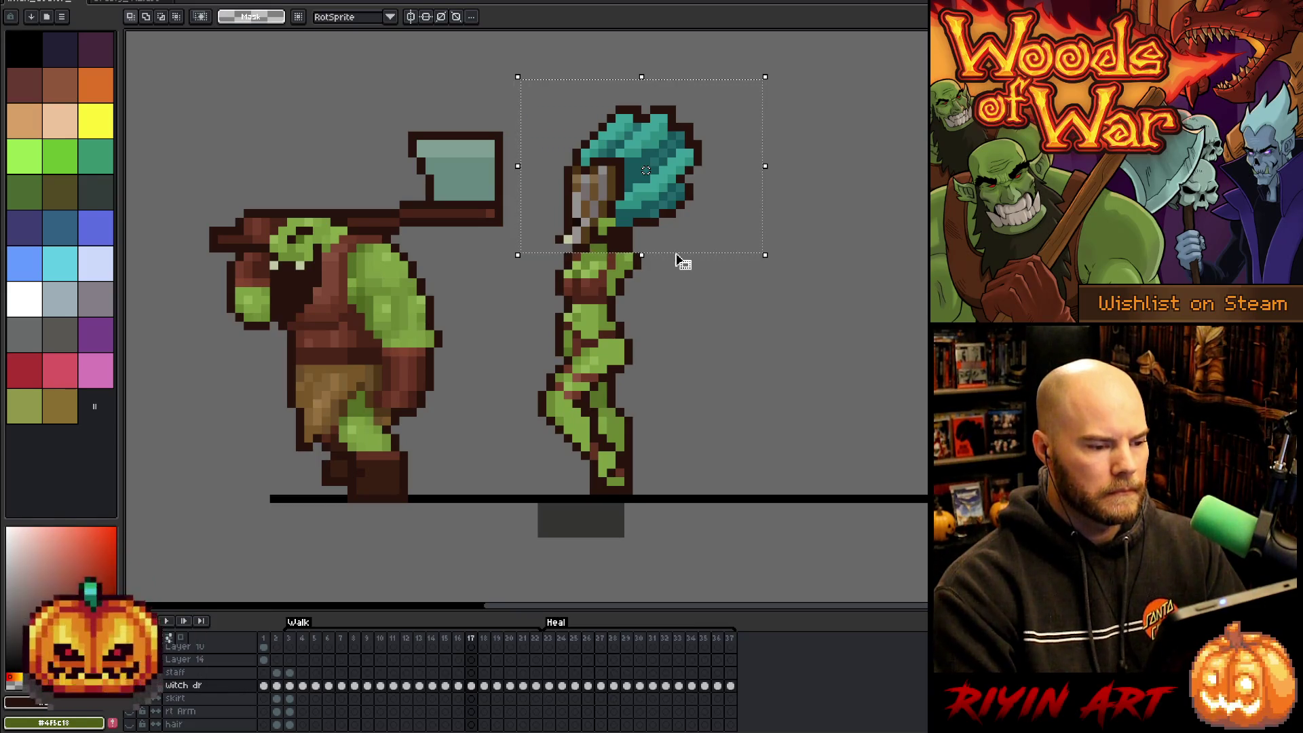
key(Right)
key(Right)
key(Right)
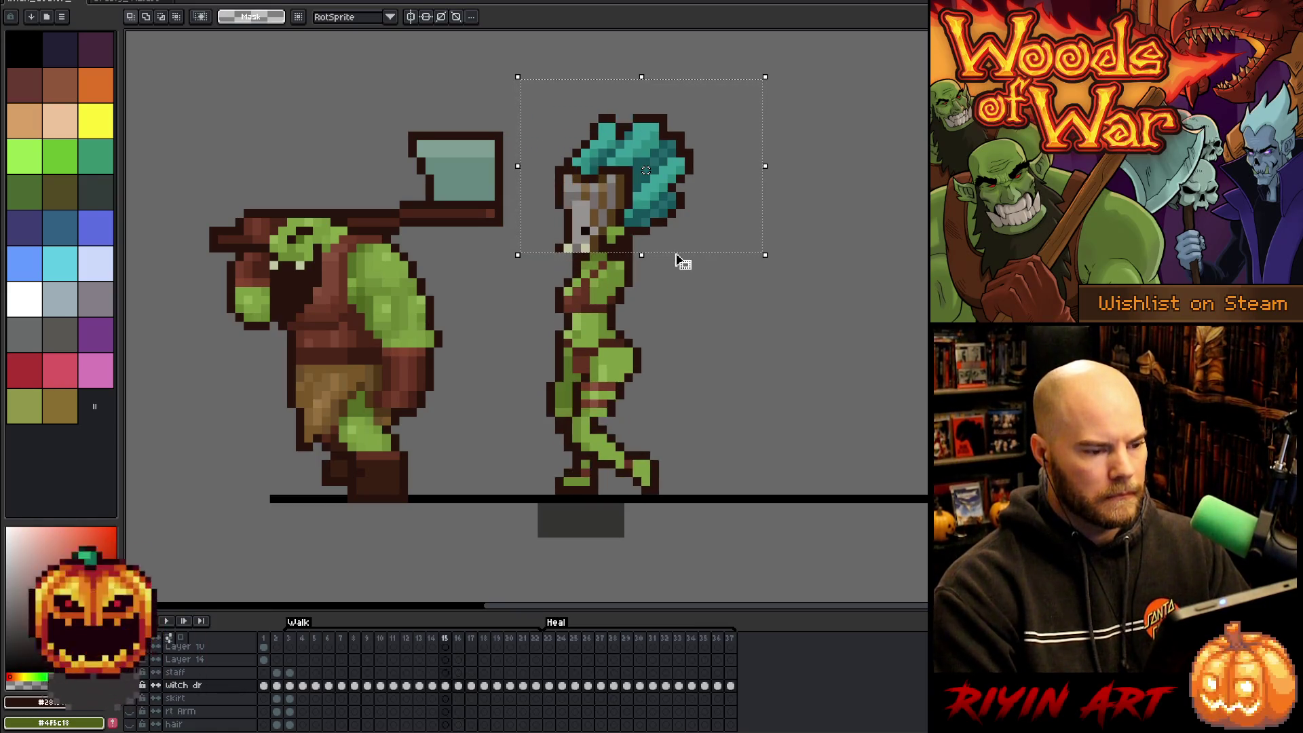
key(Left)
key(Left)
key(Left)
key(Right)
key(Right)
key(Right)
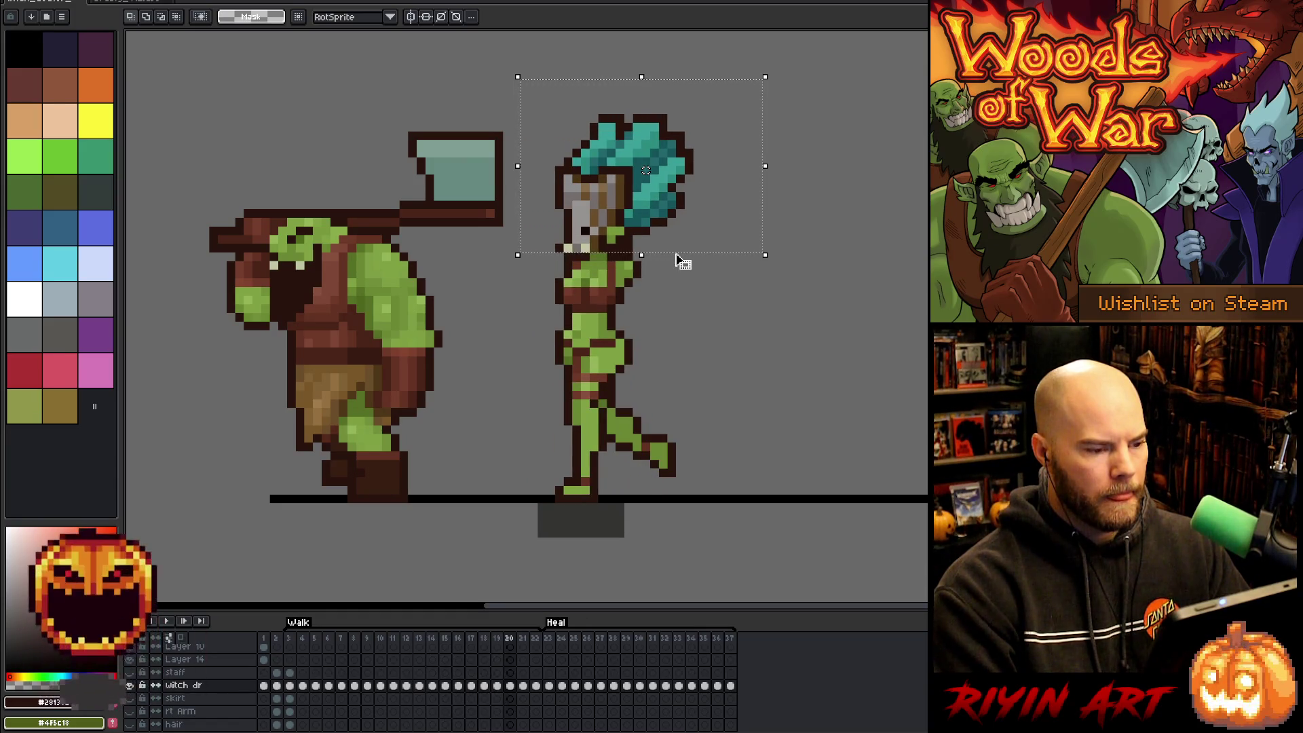
key(Left)
key(Right)
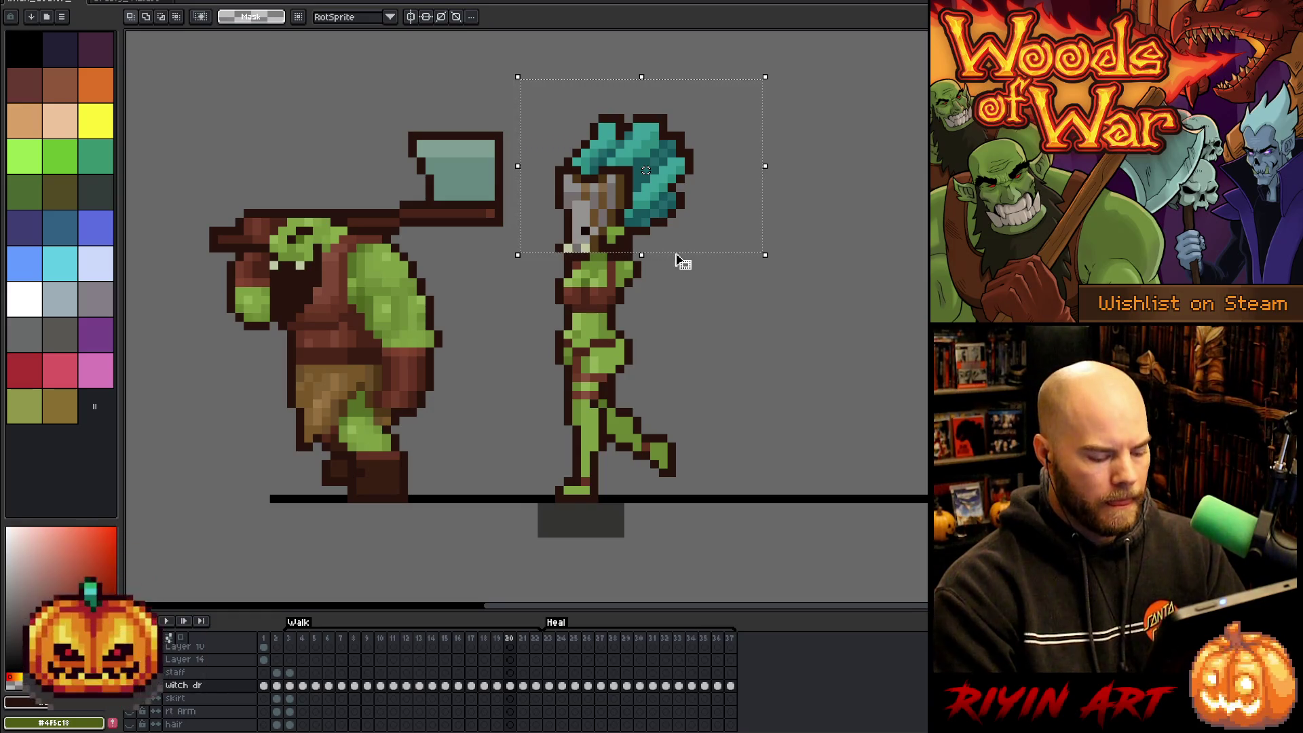
Paste the copied head onto frame 20, then play the walk cycle back to check the bob.
key(ctrl+v)
key(Return)
key(Left)
key(Left)
key(Left)
key(Left)
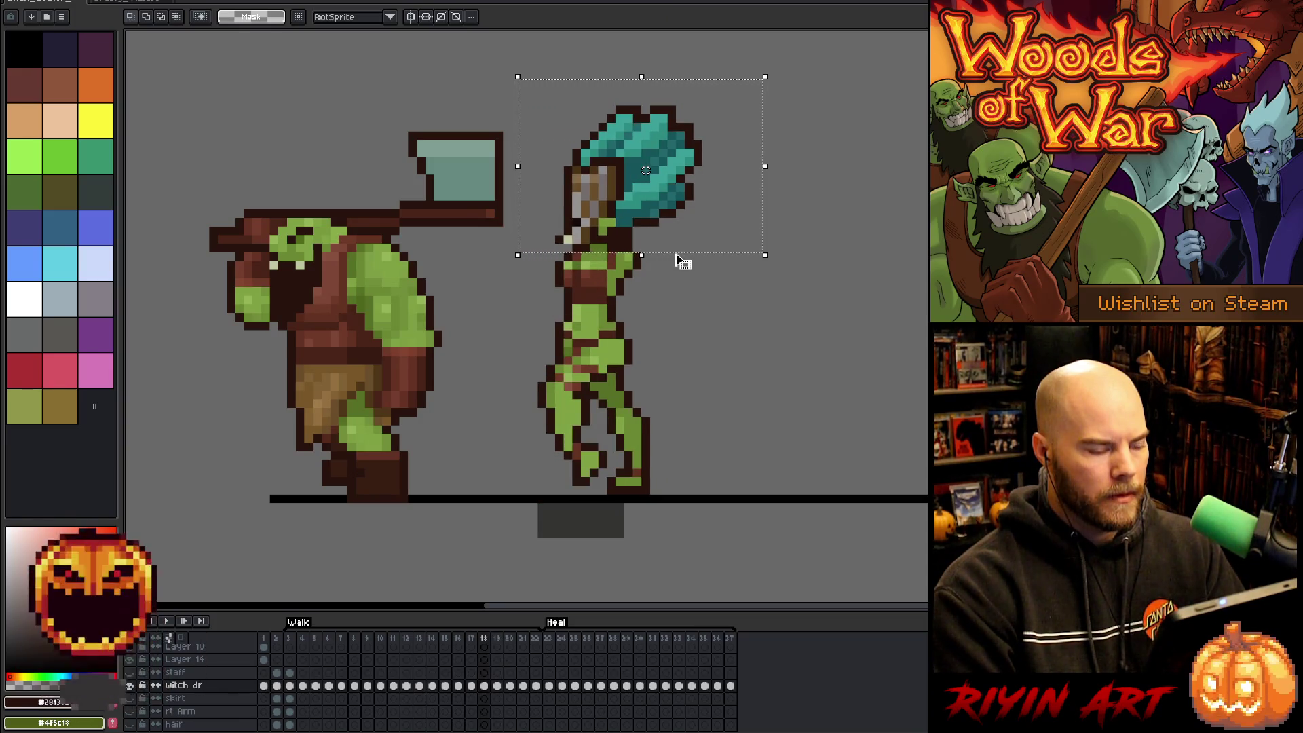
key(period)
key(Return)
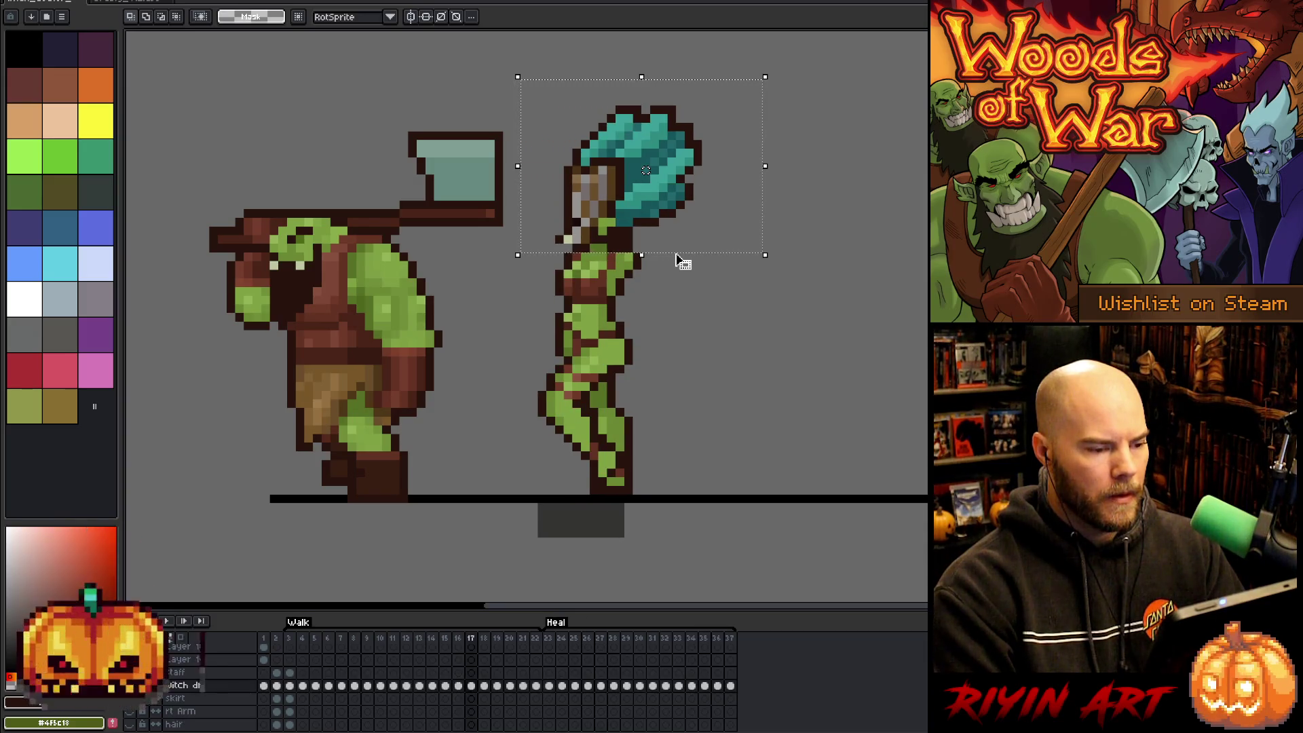
key(Return)
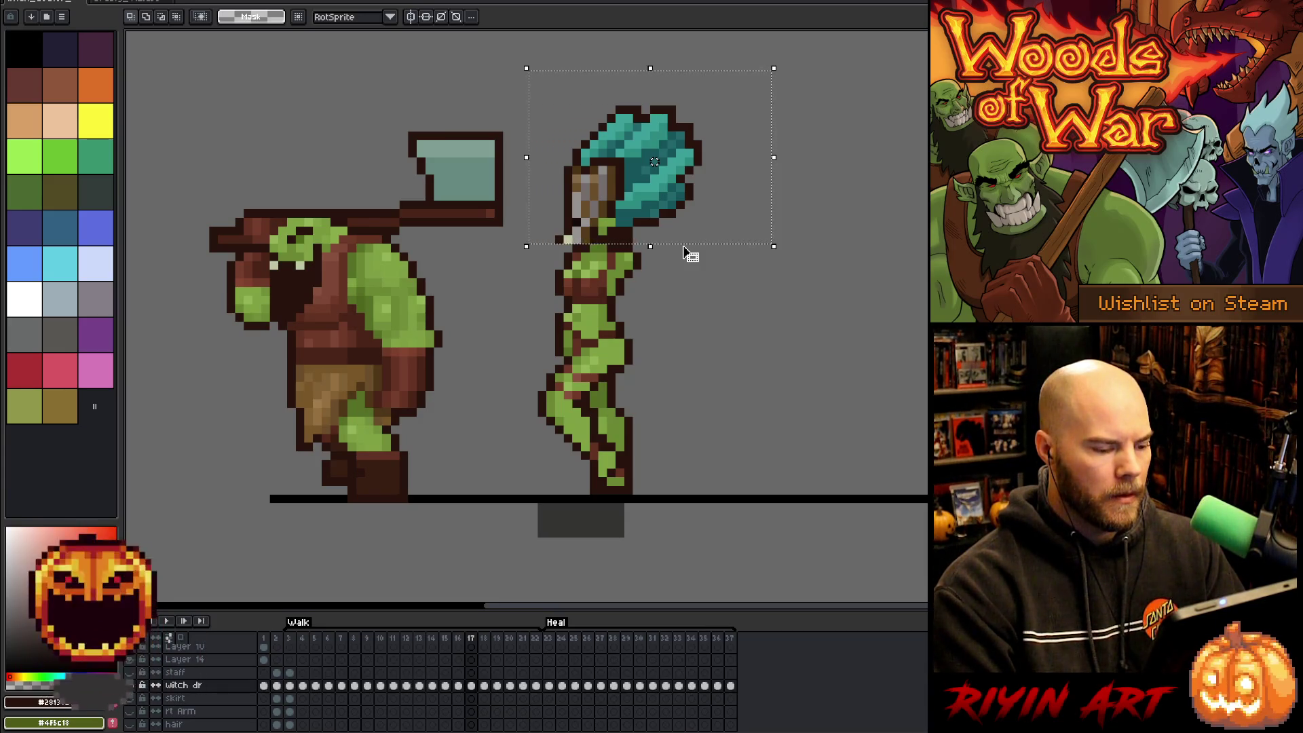
Clear the old head on frame 20, paste the teal-haired head in its place, and play the walk.
key(Right)
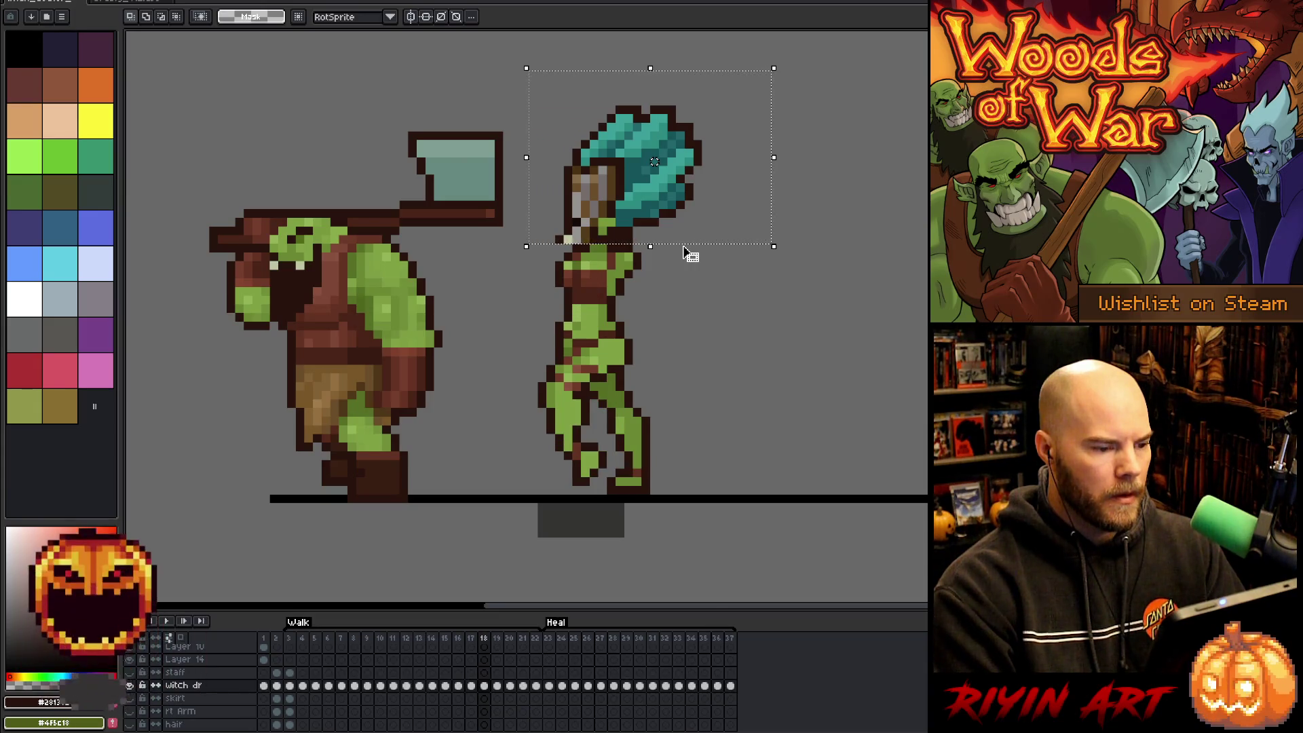
key(Right)
key(Right)
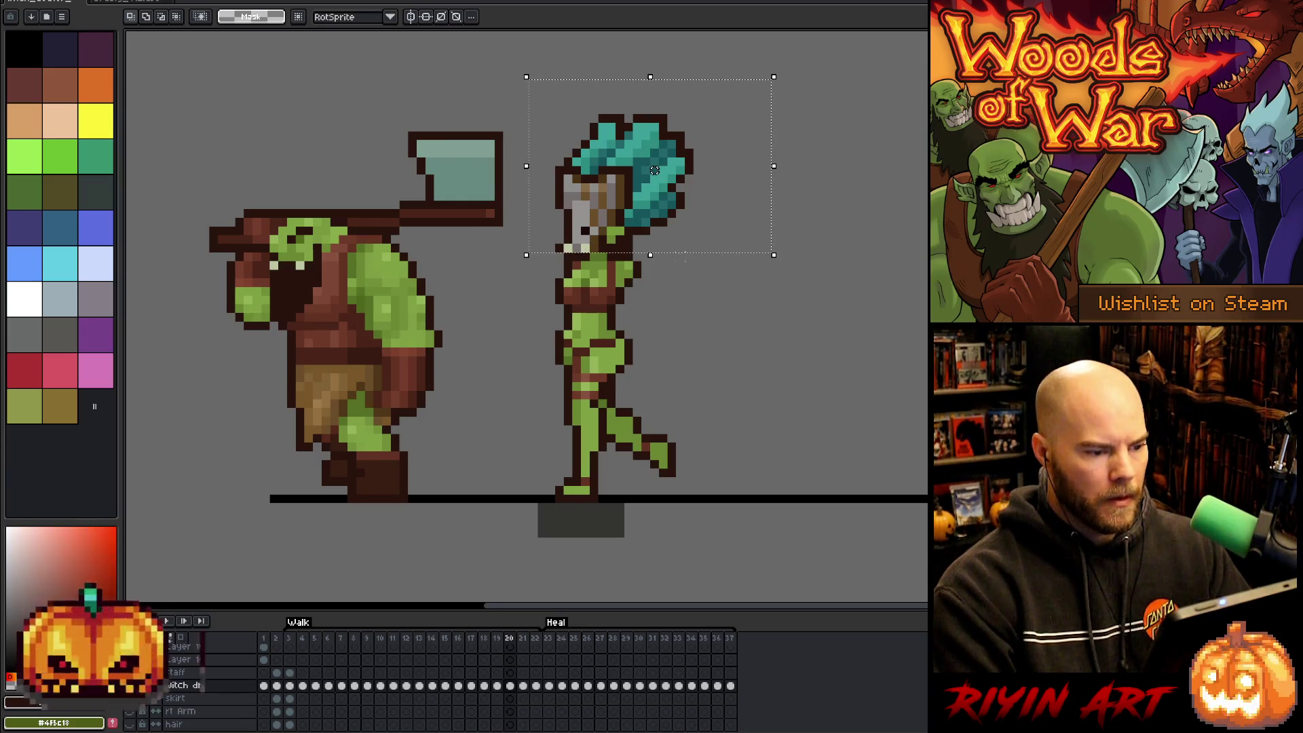
key(Delete)
key(ctrl+v)
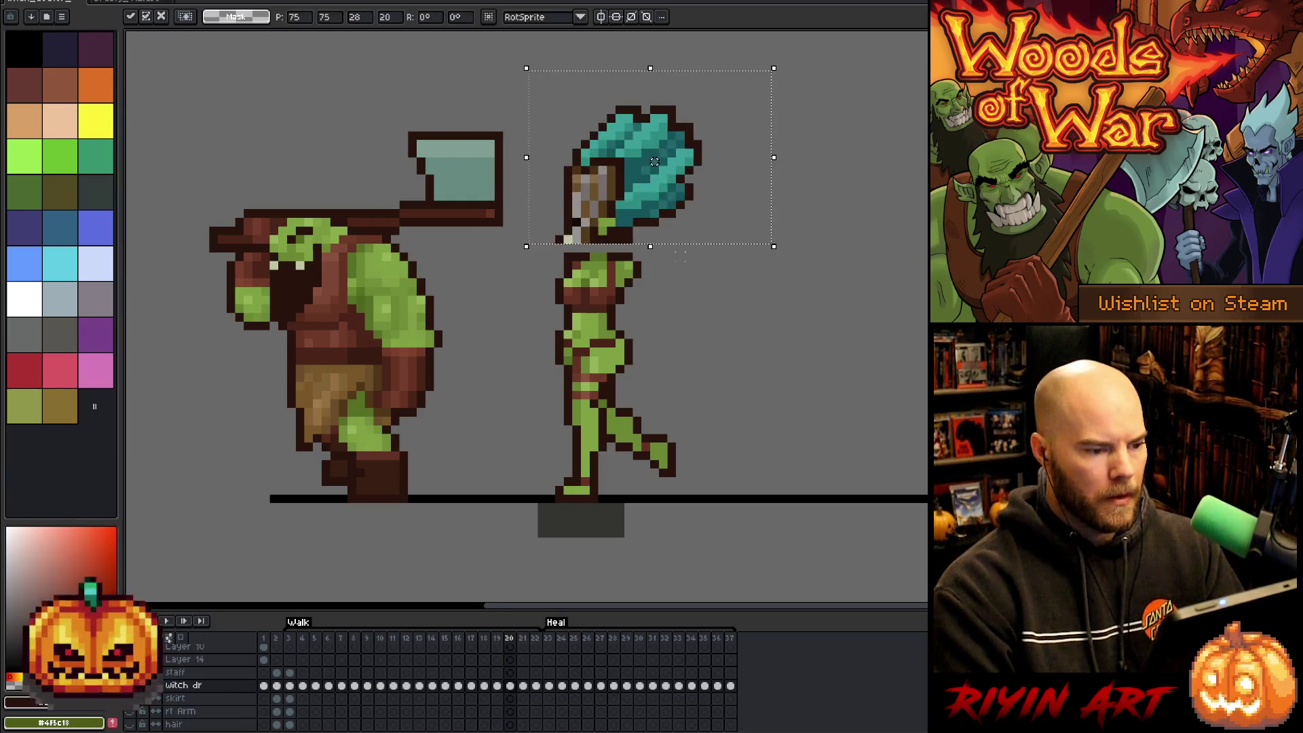
key(Return)
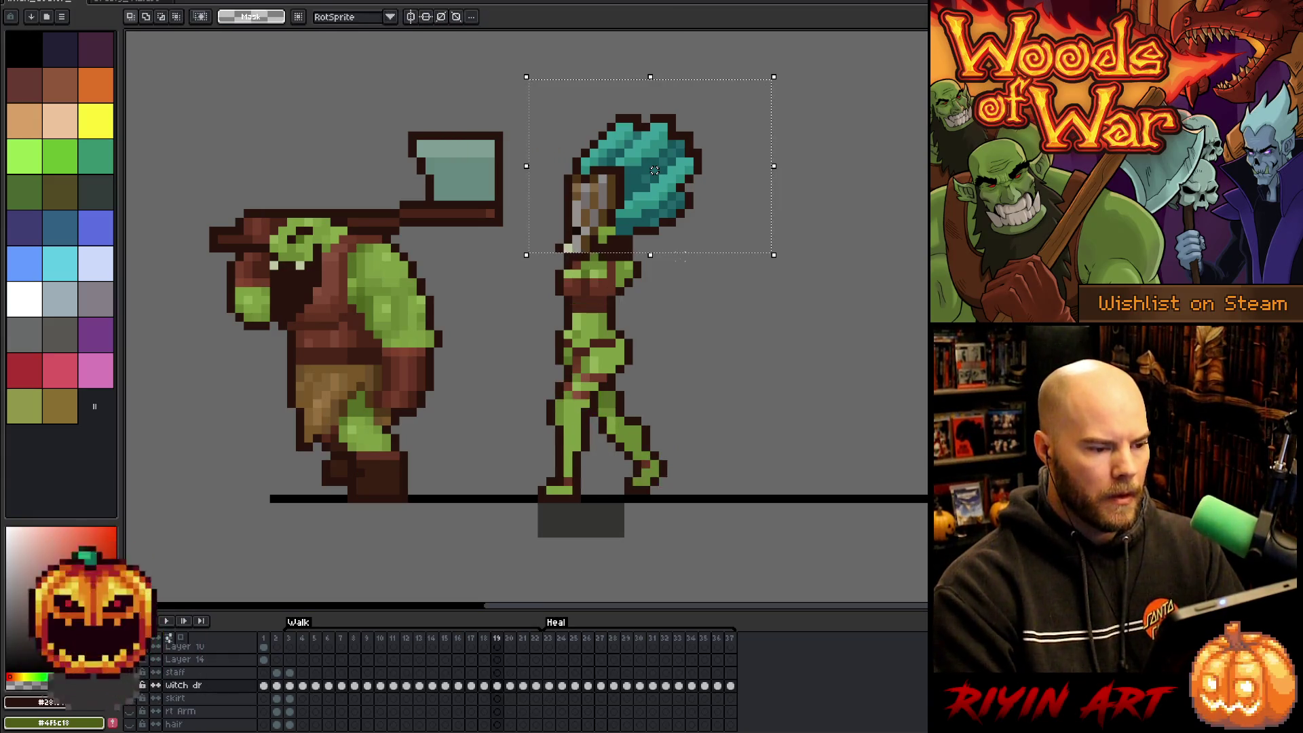
key(period)
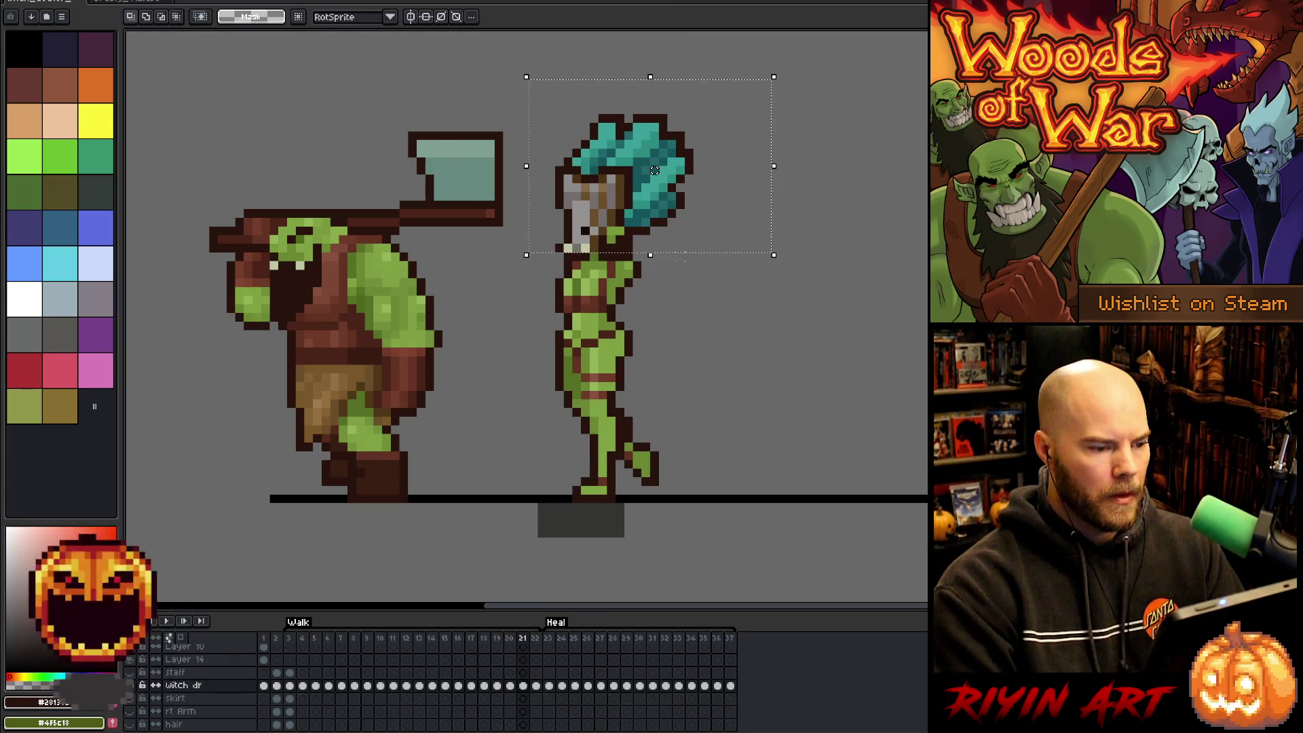
key(Return)
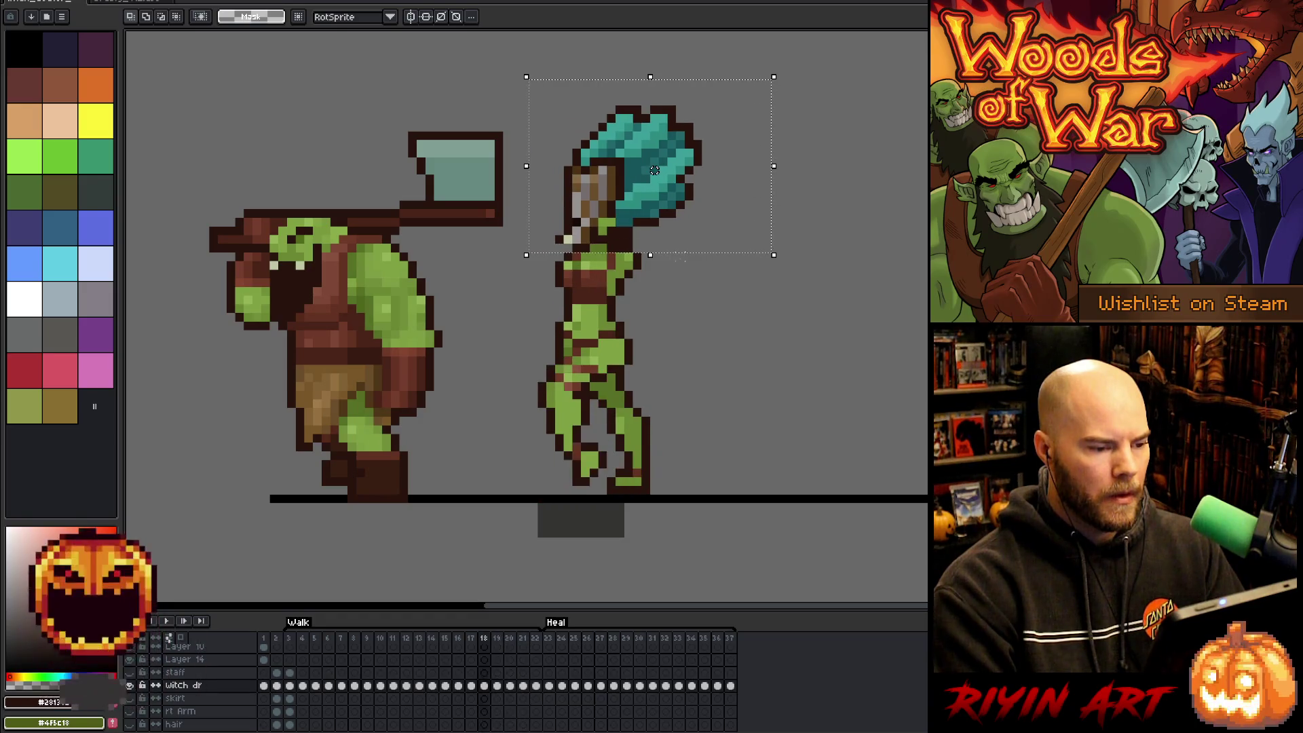